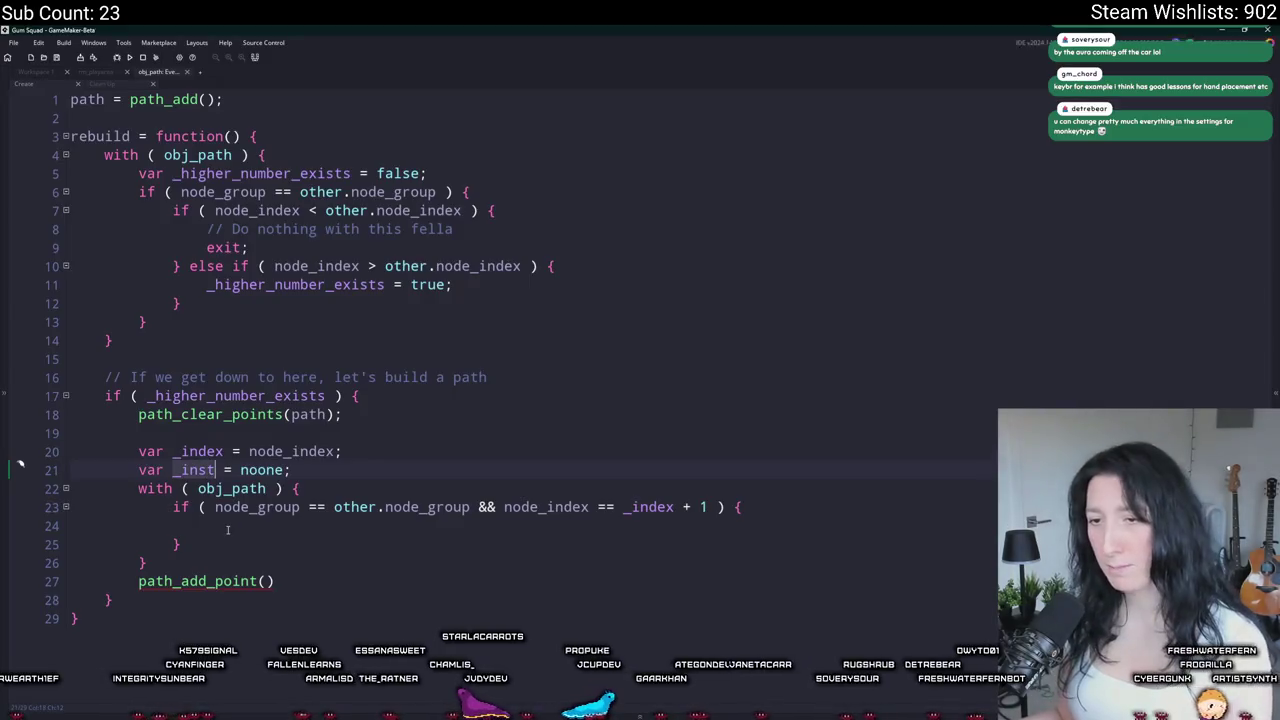
Step: Add '_inst = id; break;' inside the with block and initialise _inst to -1
text(_inst =)
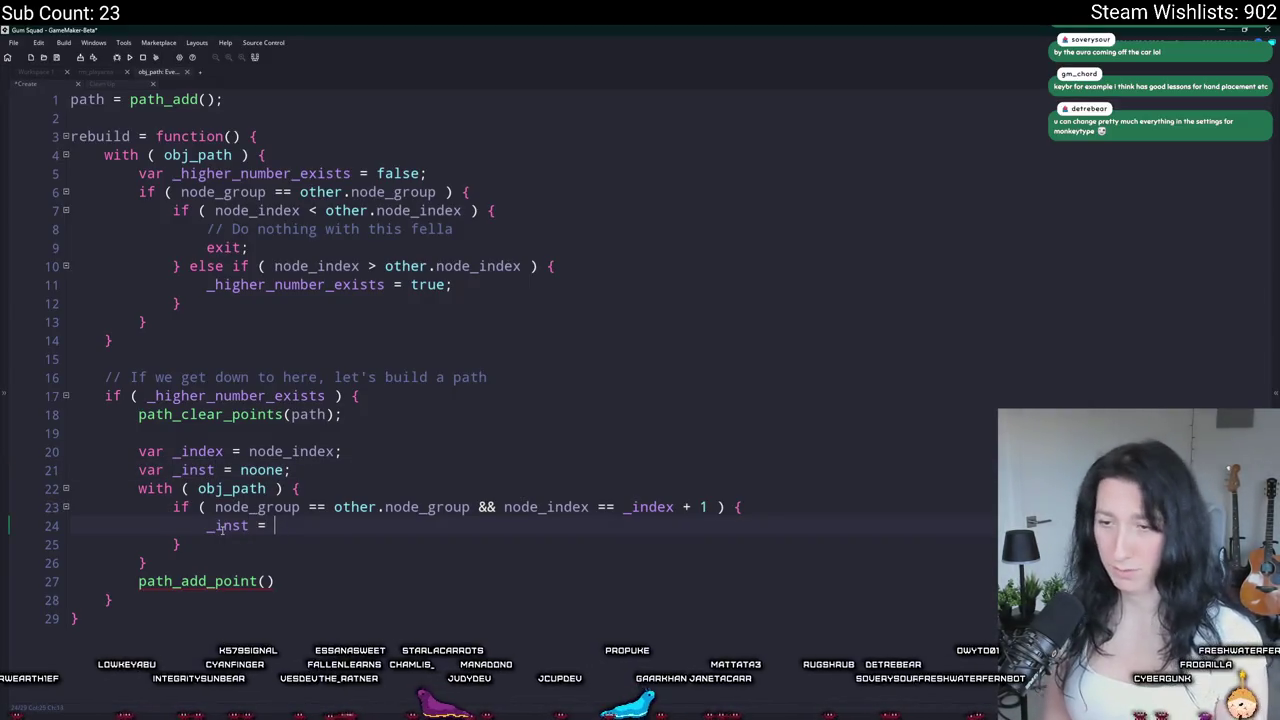
text( id; break;)
key(Down)
key(Down)
key(Return)
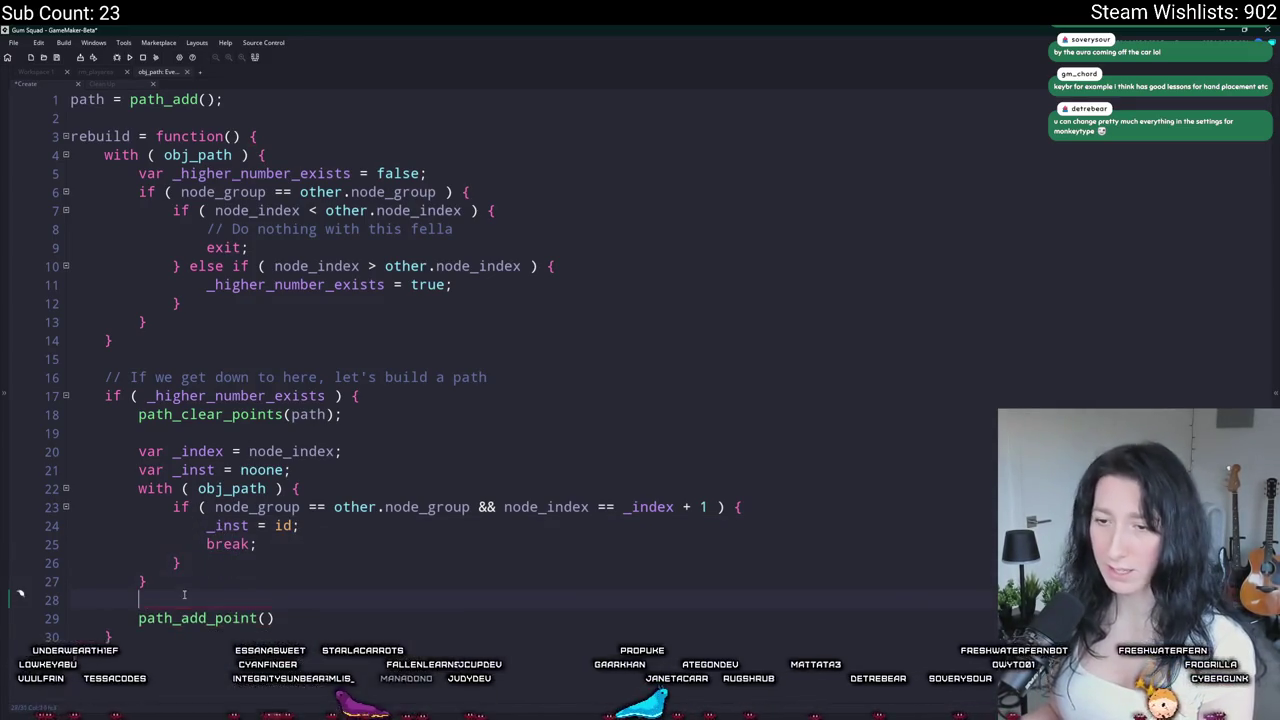
key(Up)
key(Up)
key(Up)
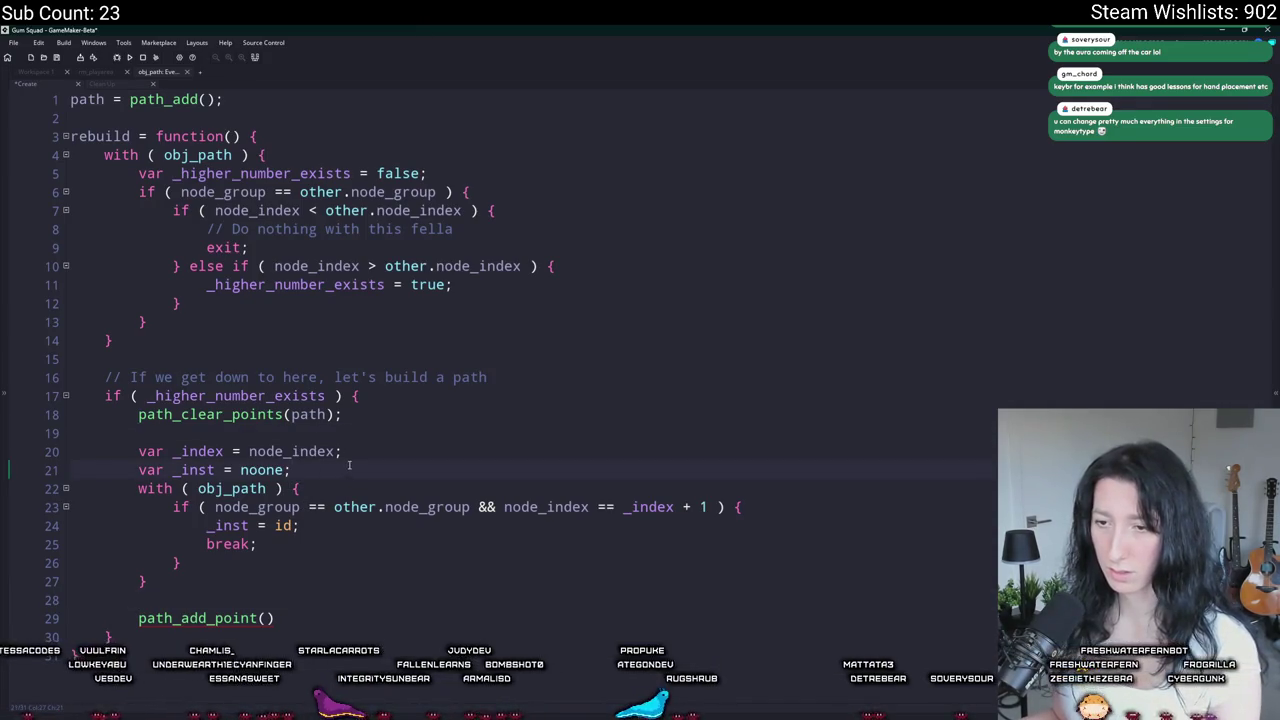
double_click(274, 469)
text(-1)
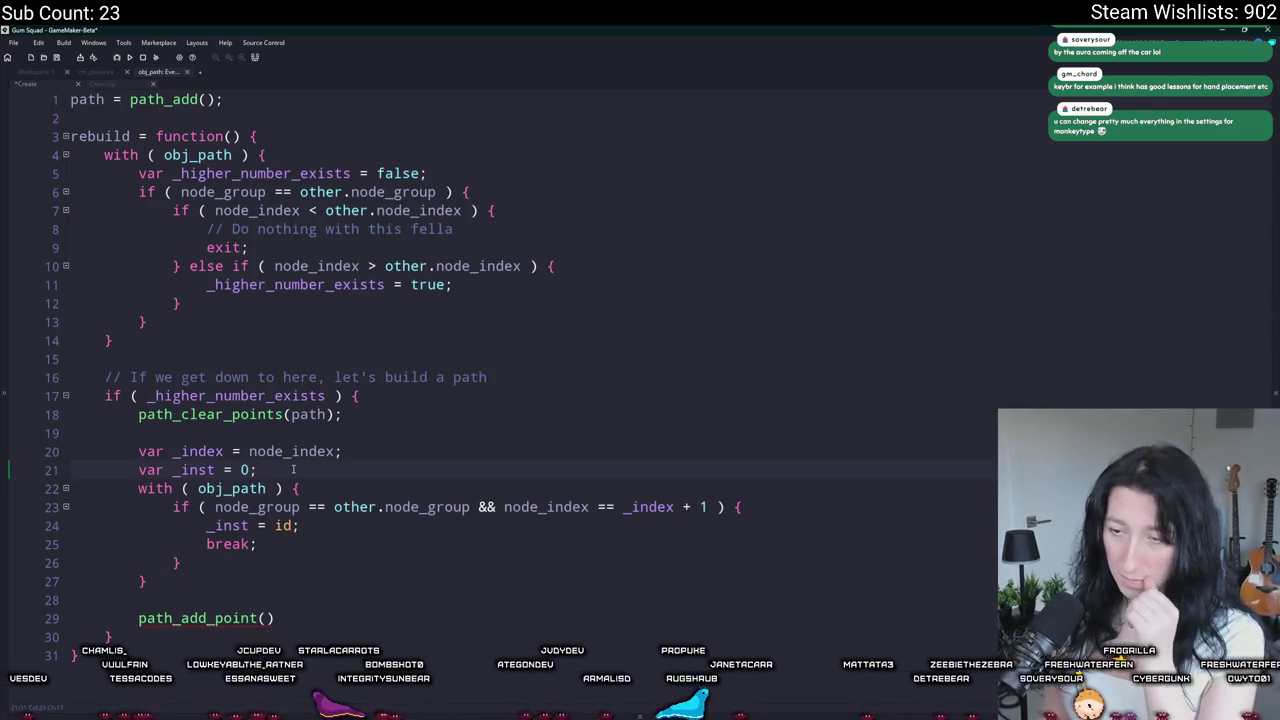
Step: Wrap the with block in while ( _inst != noone ) and indent it inside the loop
click(340, 488)
key(Return)
key(Return)
text(while ( _inst)
text( !+)
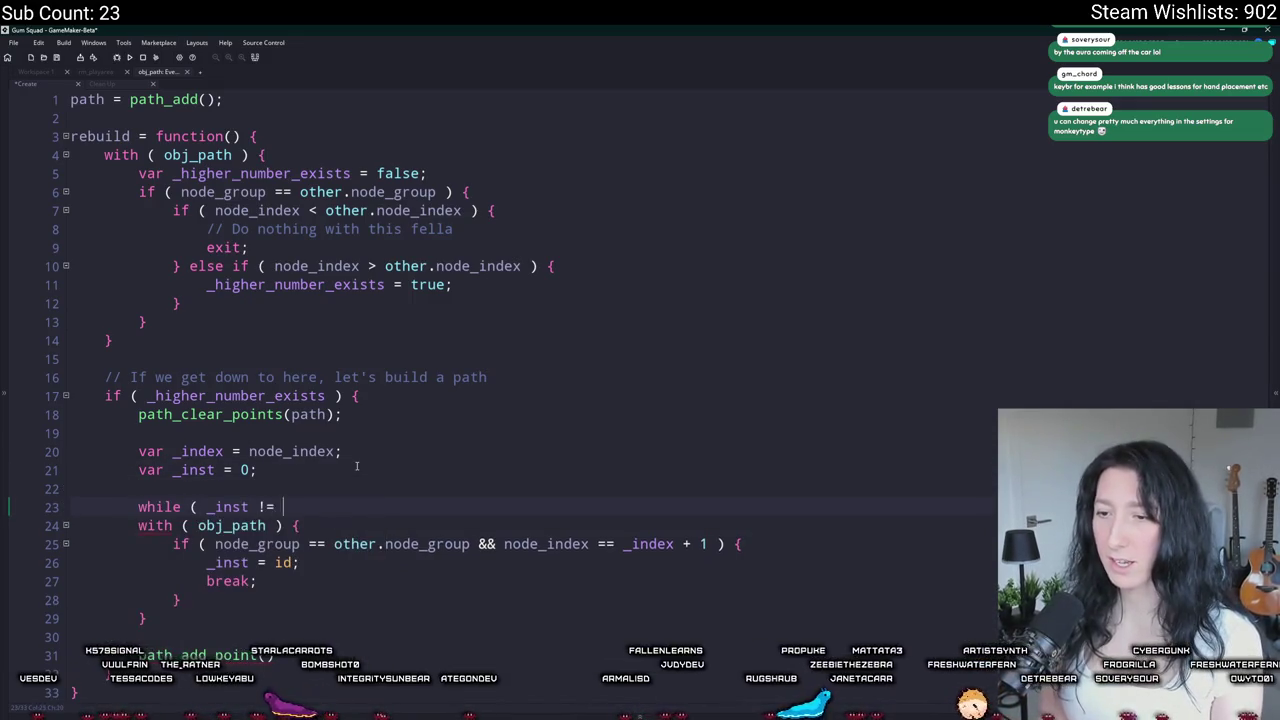
key(BackSpace)
key(BackSpace)
text(= noone ) {)
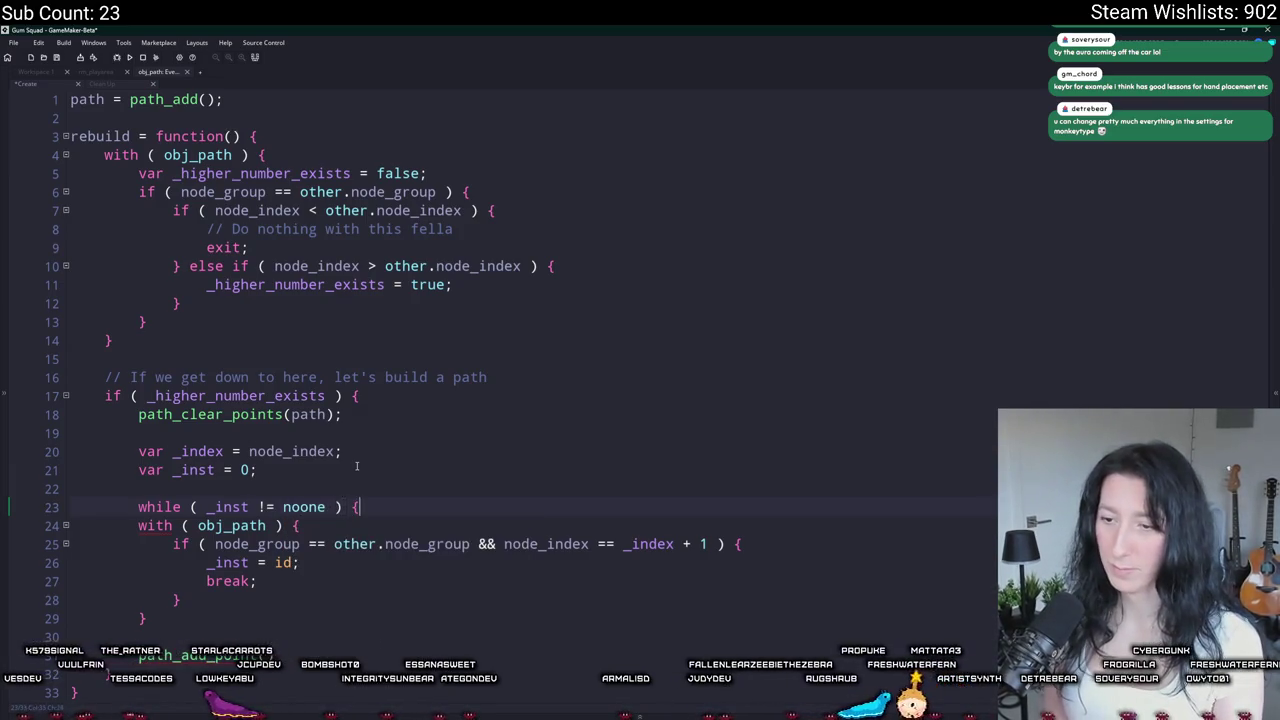
scroll(265, 556, down, 1)
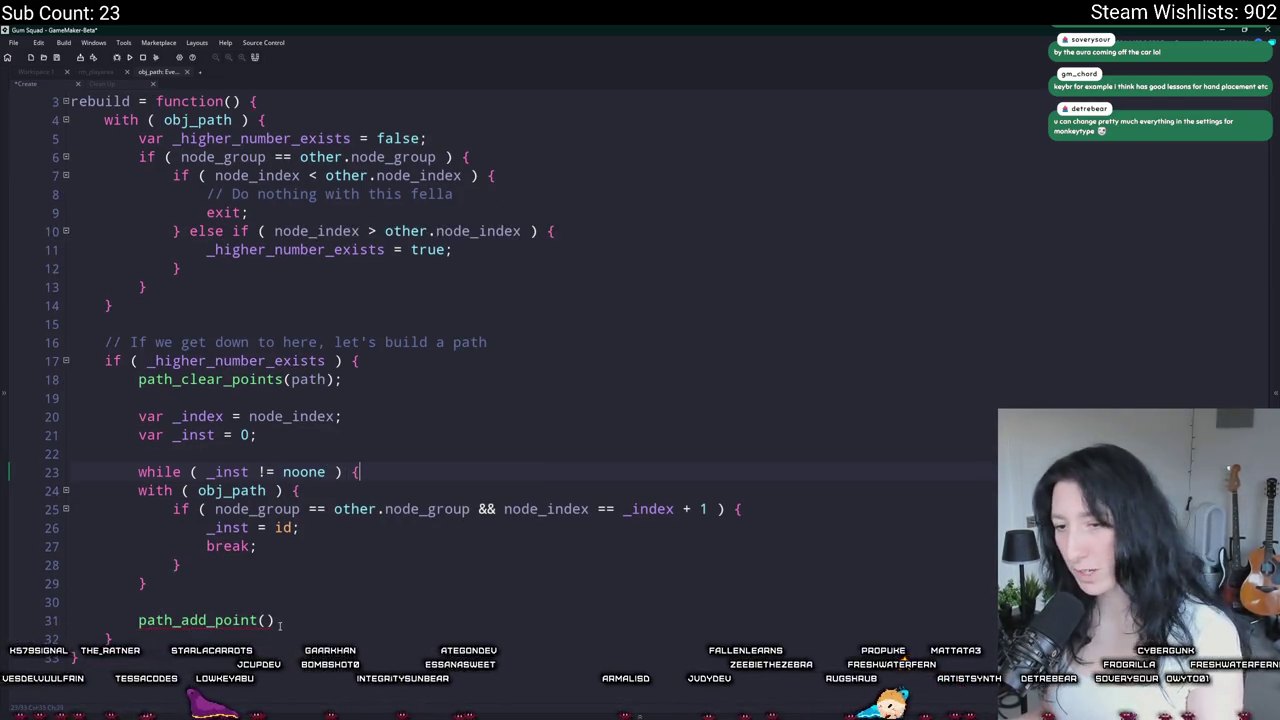
key(shift+Up)
key(shift+Up)
key(shift+Up)
key(Tab)
scroll(394, 515, down, 1)
click(333, 510)
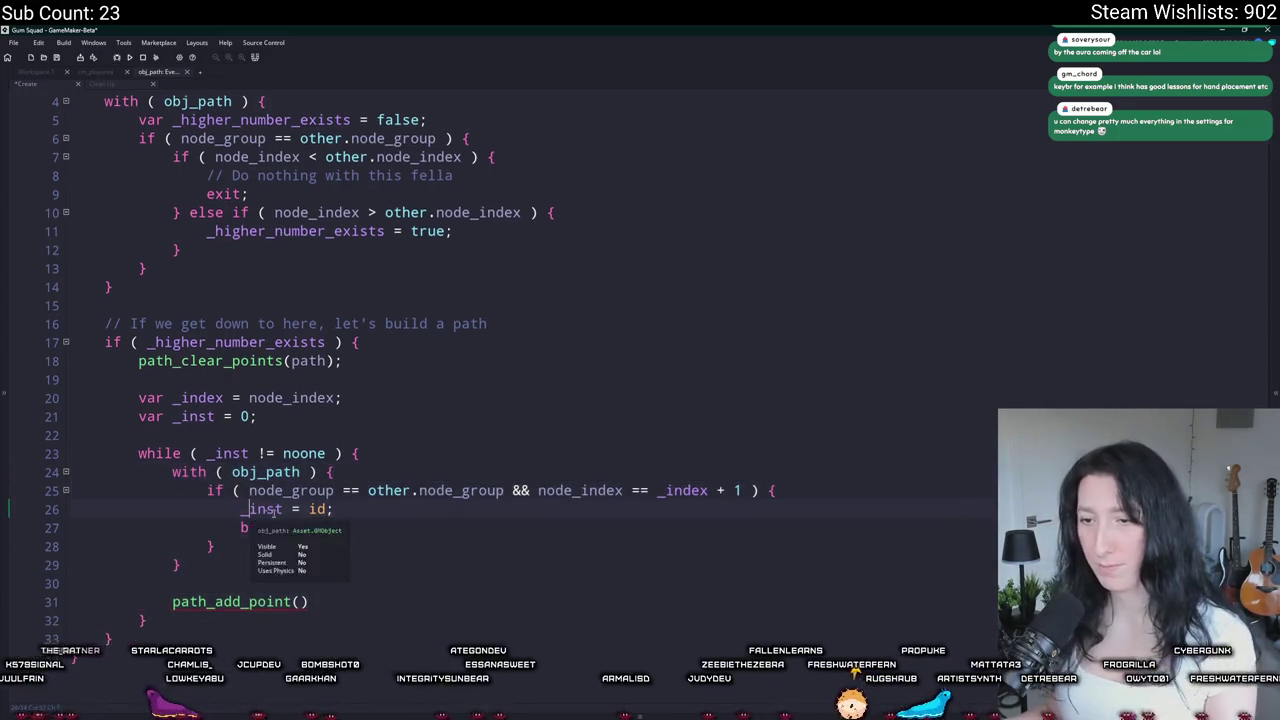
Step: Reset _inst = noone; at the top of the while loop
click(436, 452)
key(Return)
text(_inst)
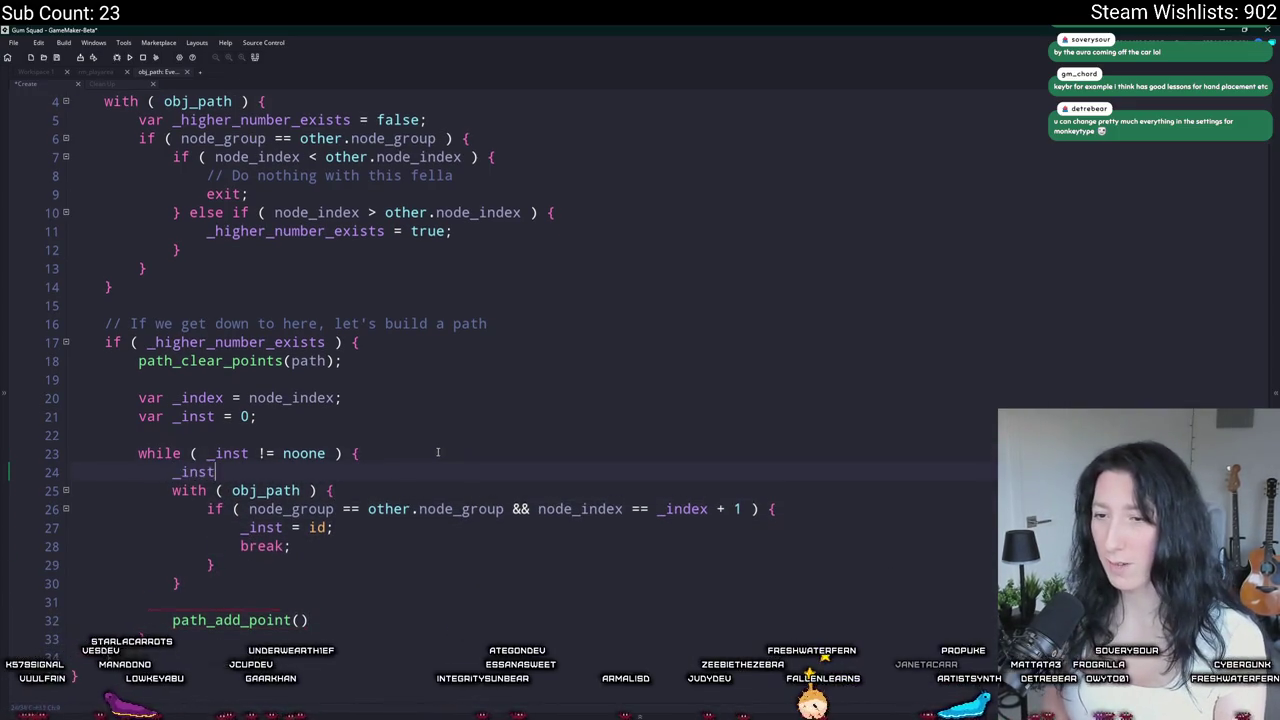
text( = noone;)
key(Return)
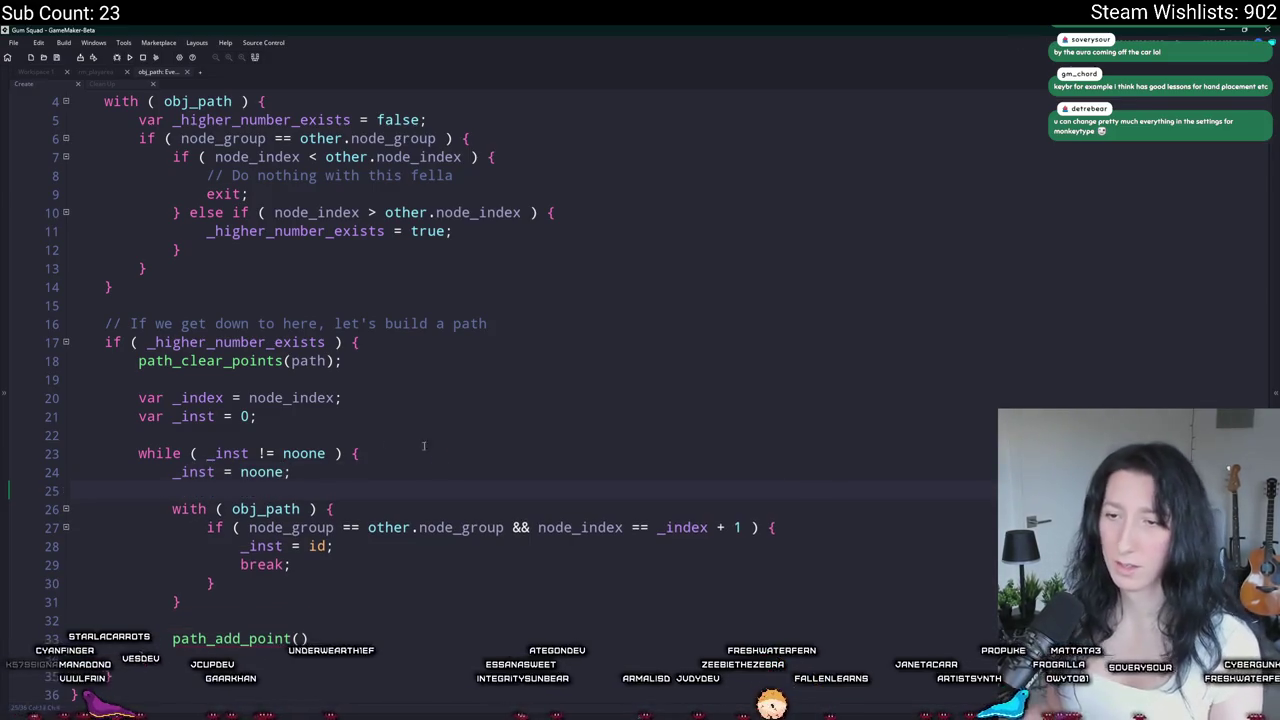
Step: After the with block, add path_add_point(path,_inst.x,_inst.y,0); inside the loop
scroll(245, 416, down, 2)
click(346, 506)
click(225, 573)
key(Return)
key(Return)
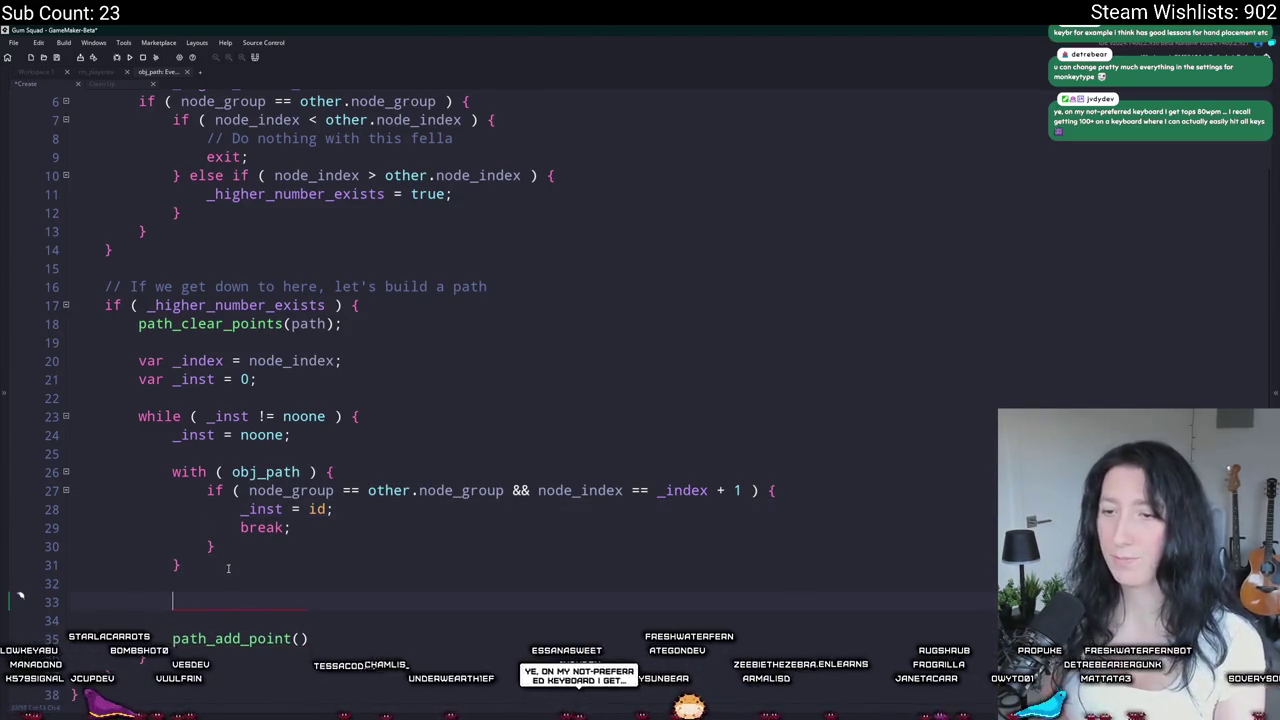
key(Up)
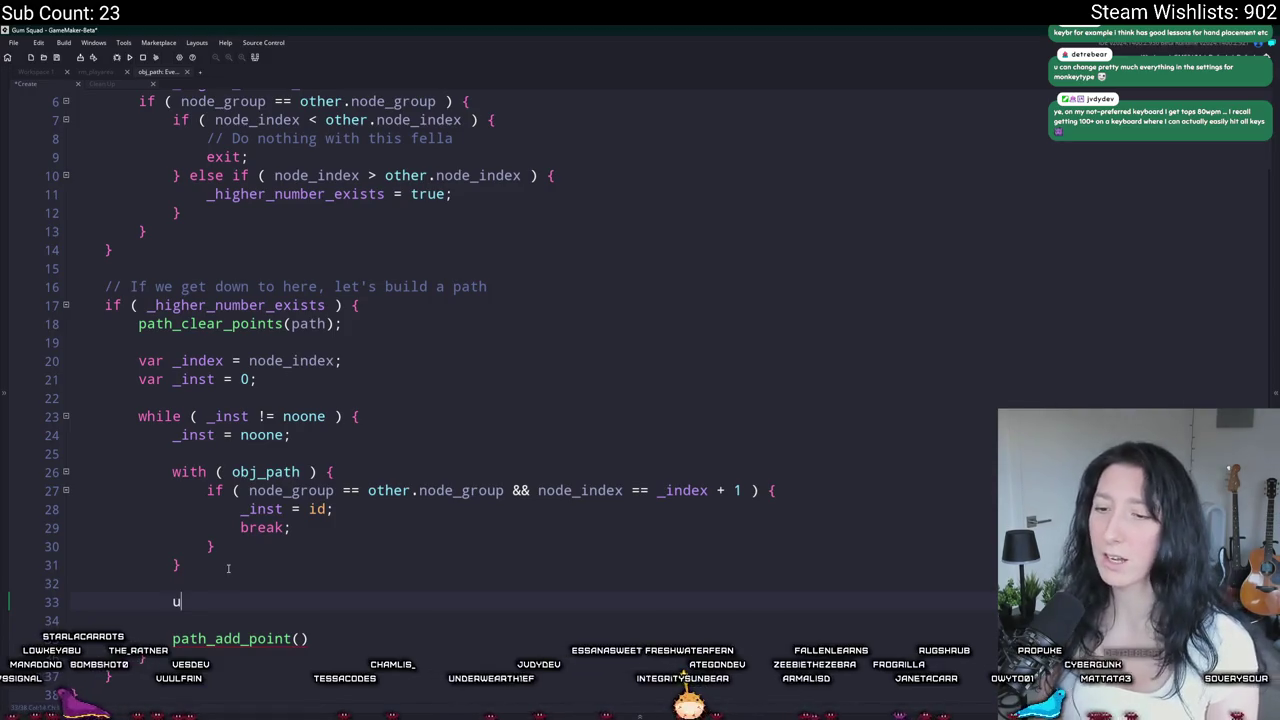
key(BackSpace)
key(ctrl+Delete)
key(End)
key(Left)
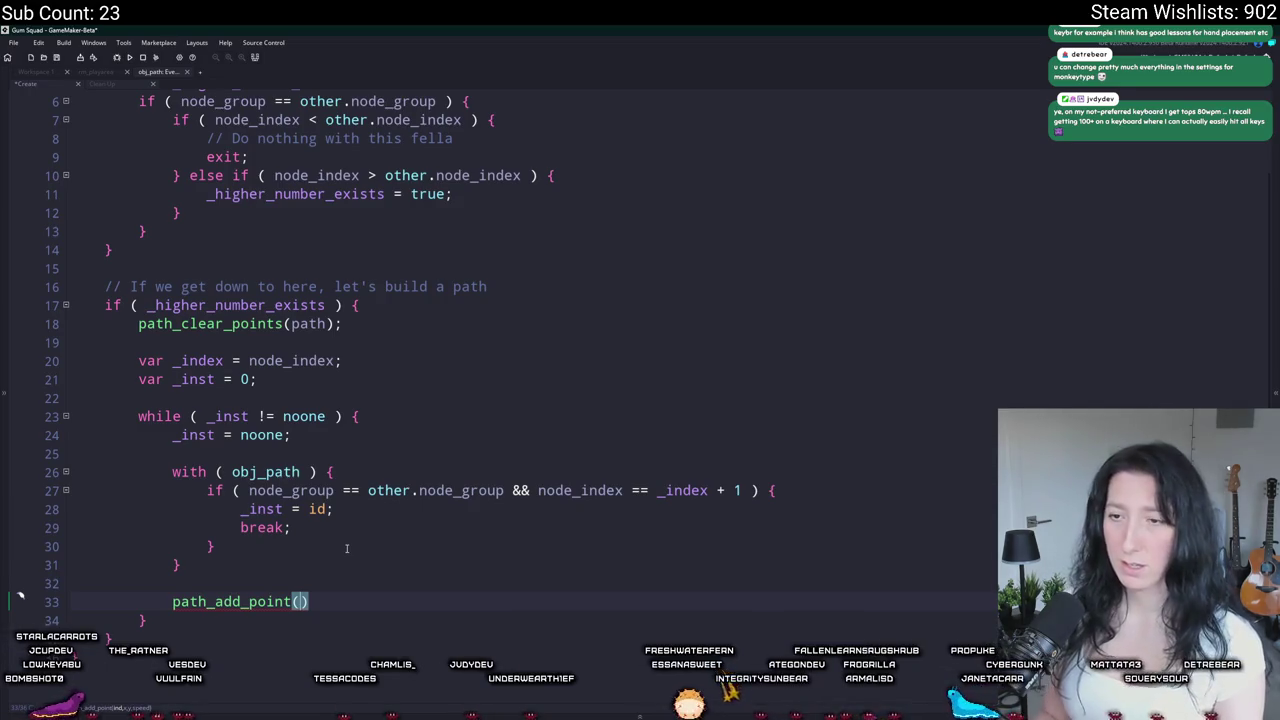
text(path,_inst.x)
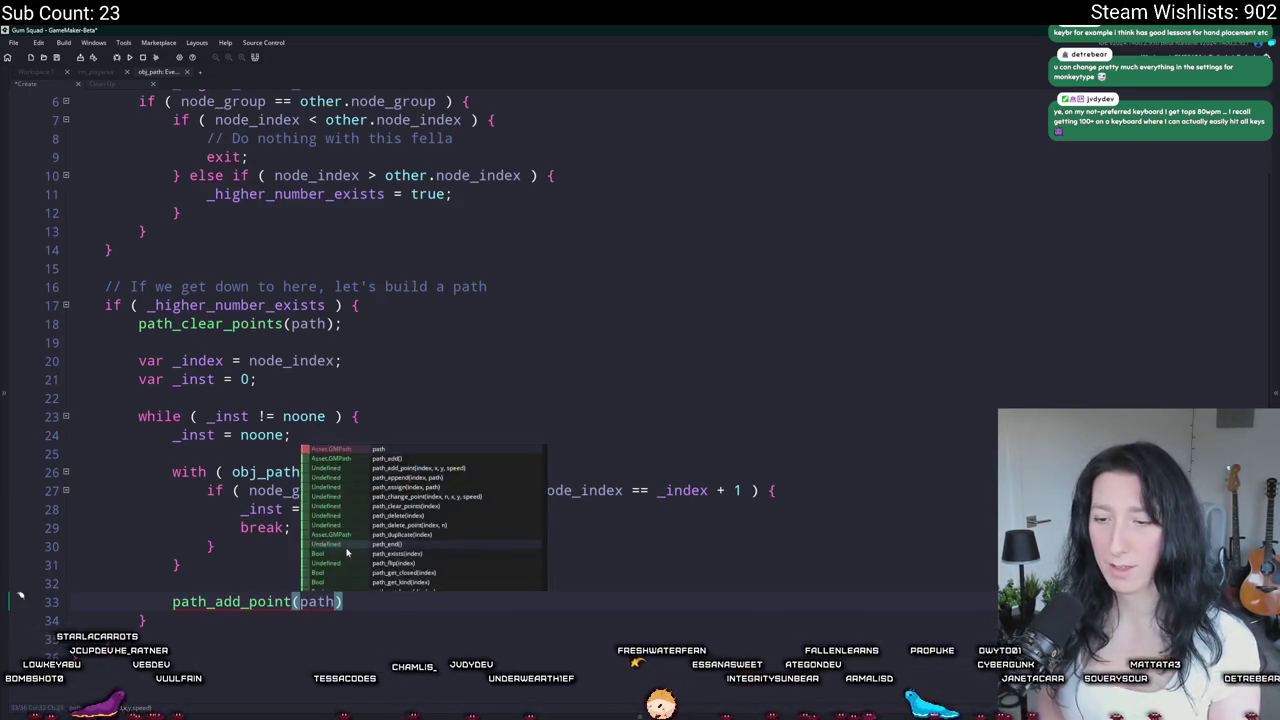
text(,_inst.y,0)
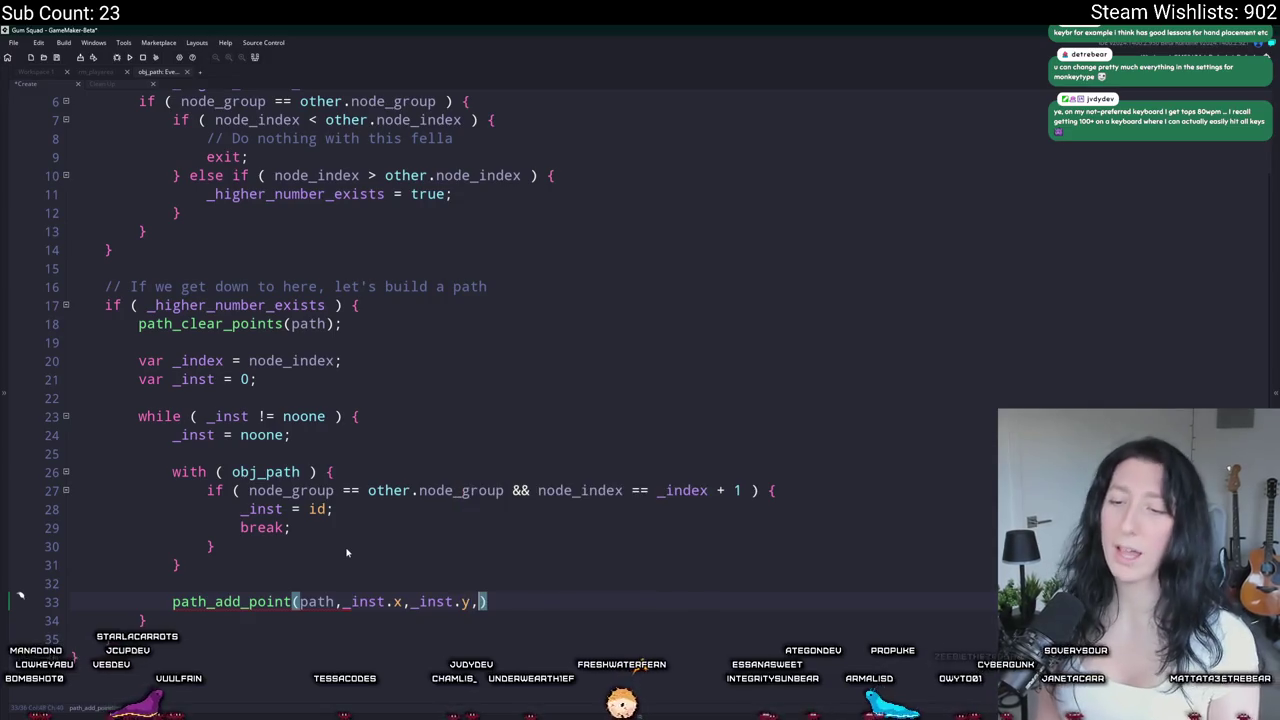
text();)
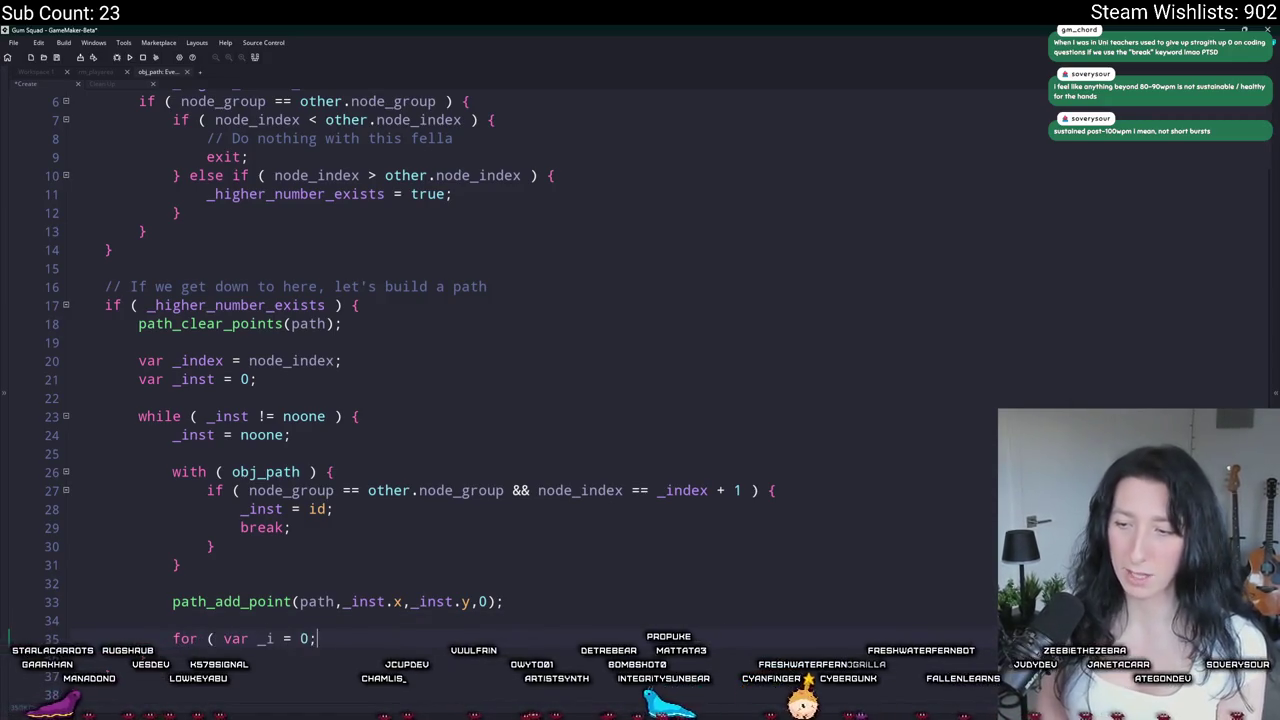
Step: Delete the unfinished for loop line
text(_i < 1`0)
text(; _i ++ ; ) {)
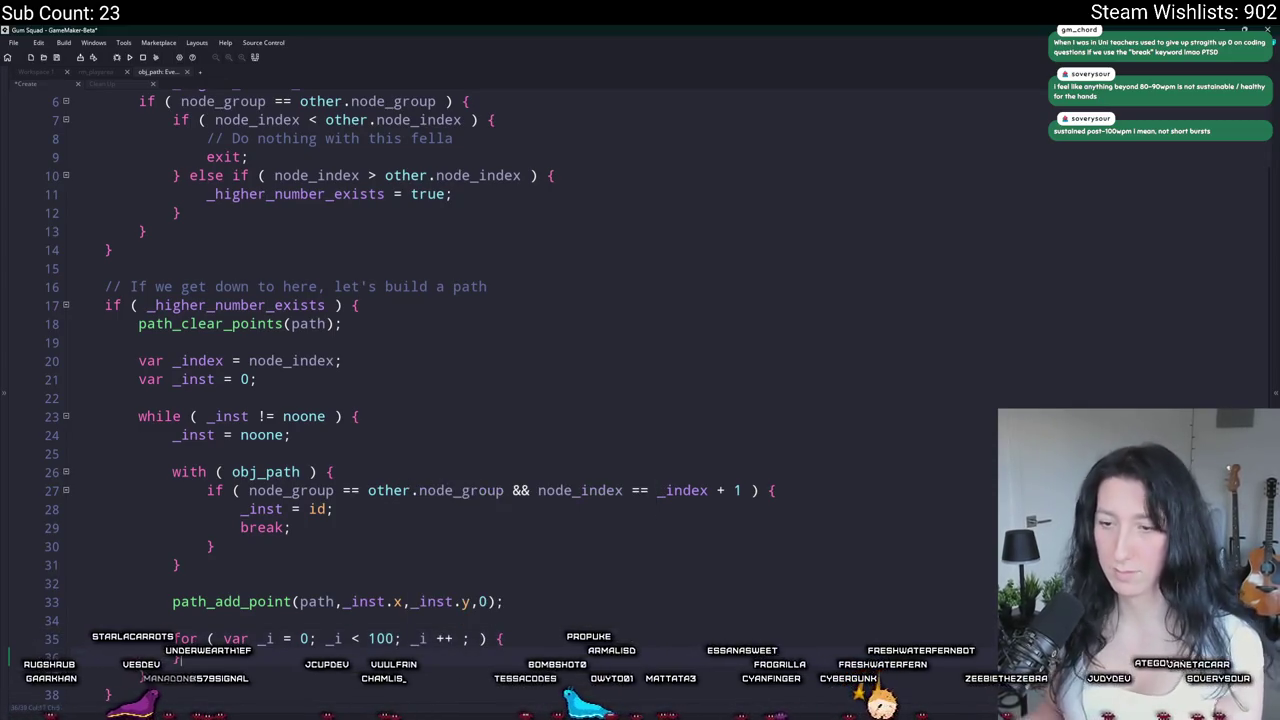
key(shift+Up)
key(shift+Up)
key(shift+Home)
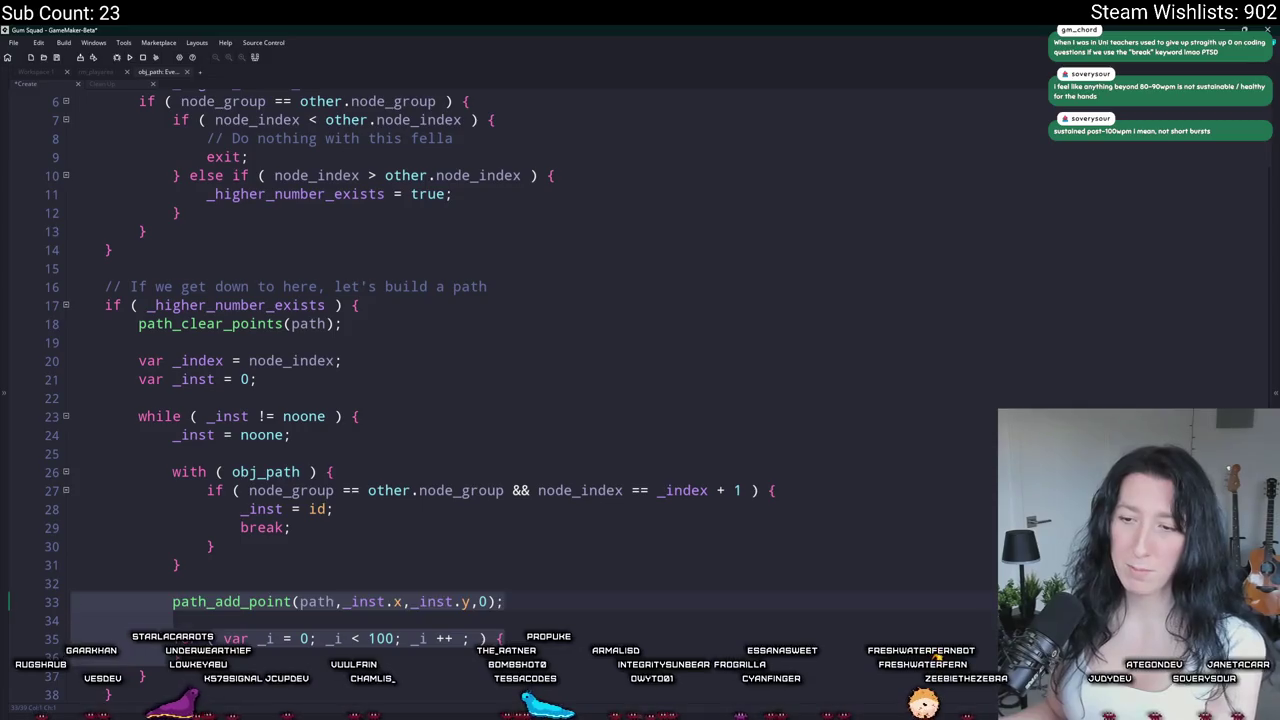
key(ctrl+x)
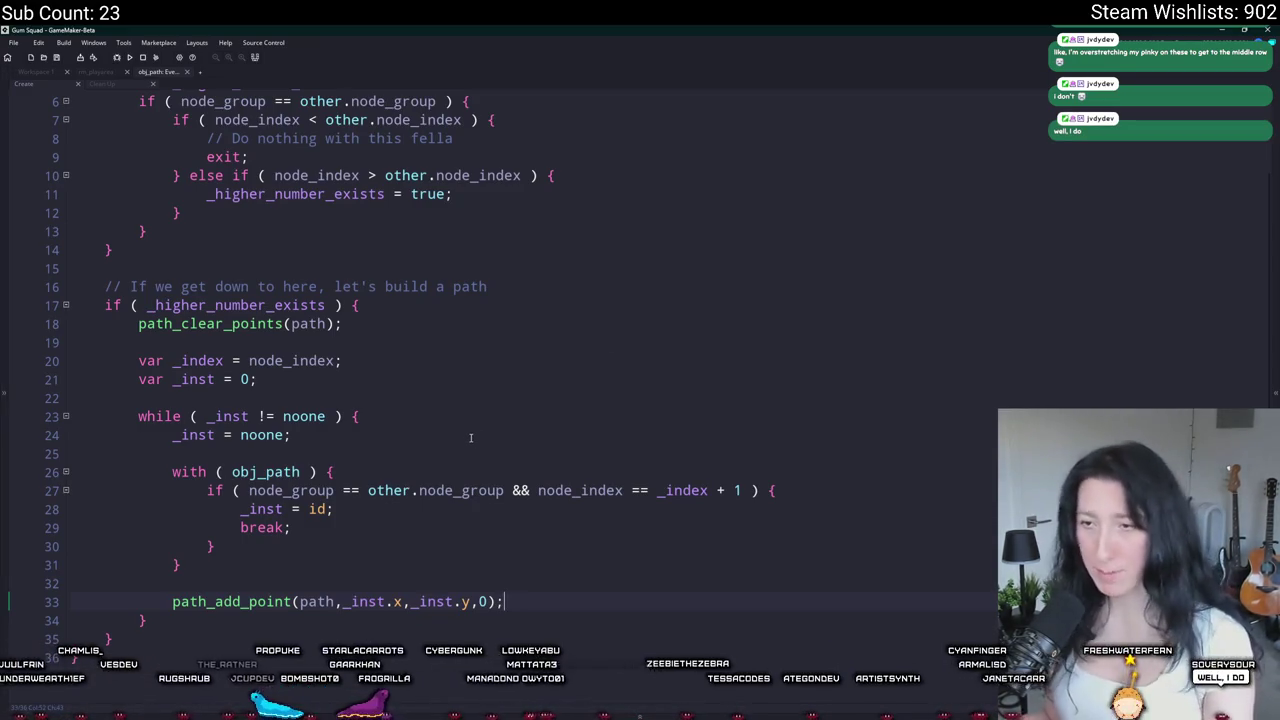
Step: Paste a copy of the path_add_point line below path_clear_points(path);
click(356, 507)
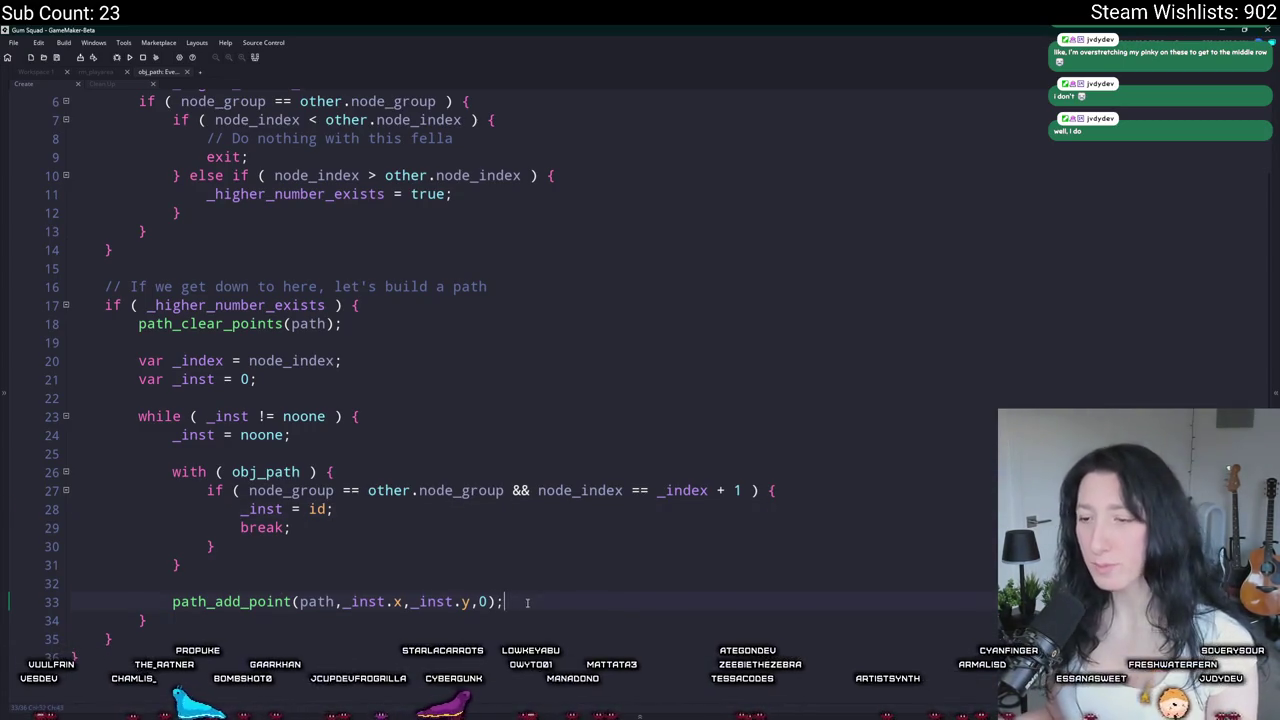
drag(172, 601, 504, 601)
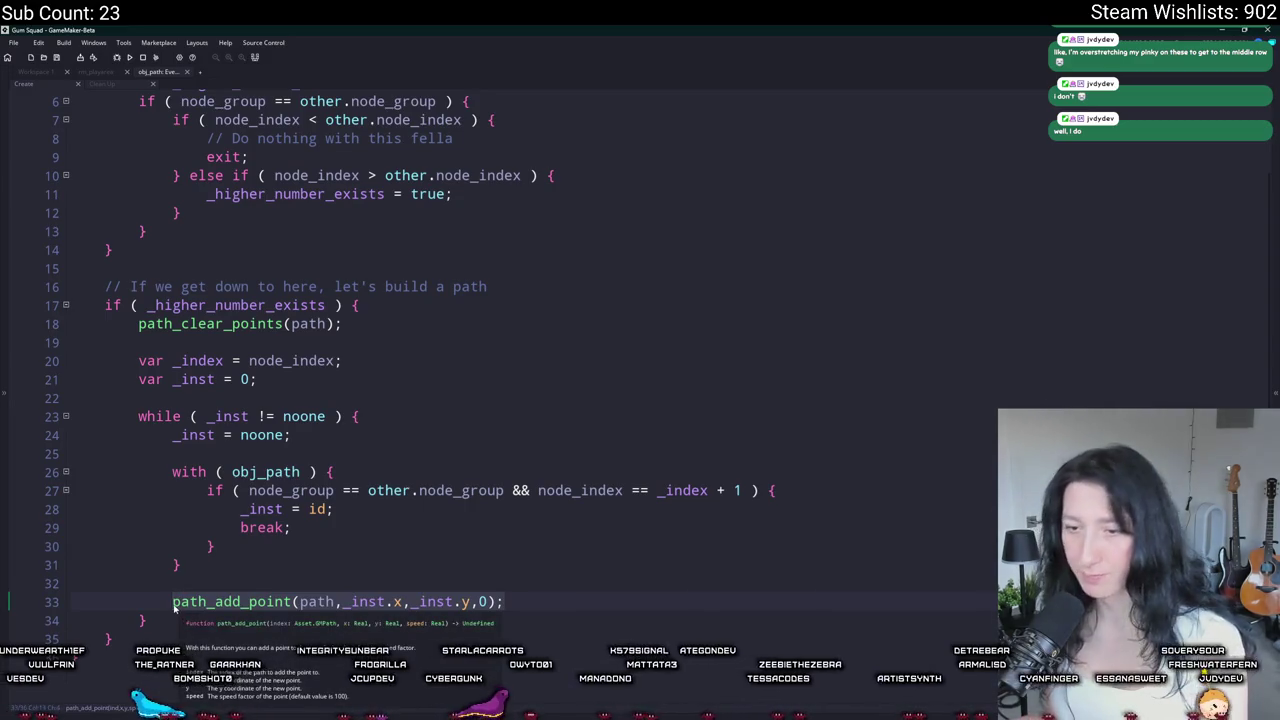
click(372, 324)
key(Return)
key(Return)
key(ctrl+v)
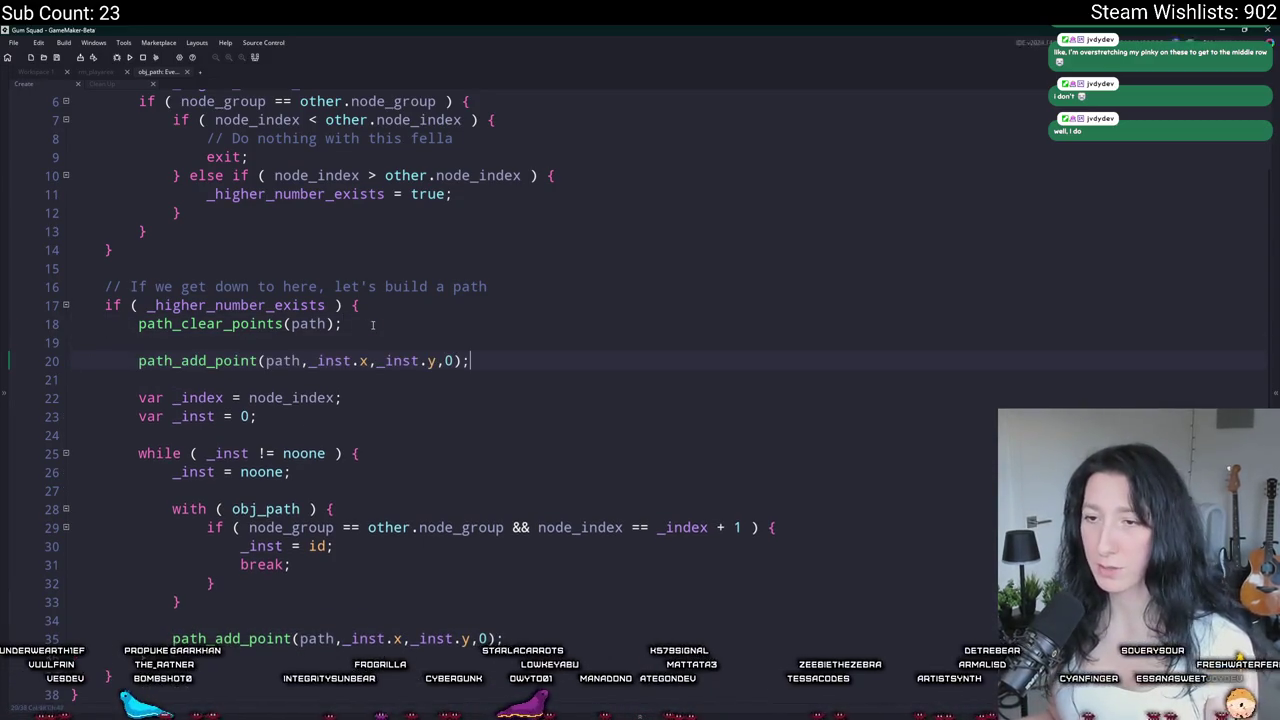
Step: Change the pasted call's arguments to path_add_point(path,x,y,0);
click(357, 360)
key(BackSpace)
key(BackSpace)
key(BackSpace)
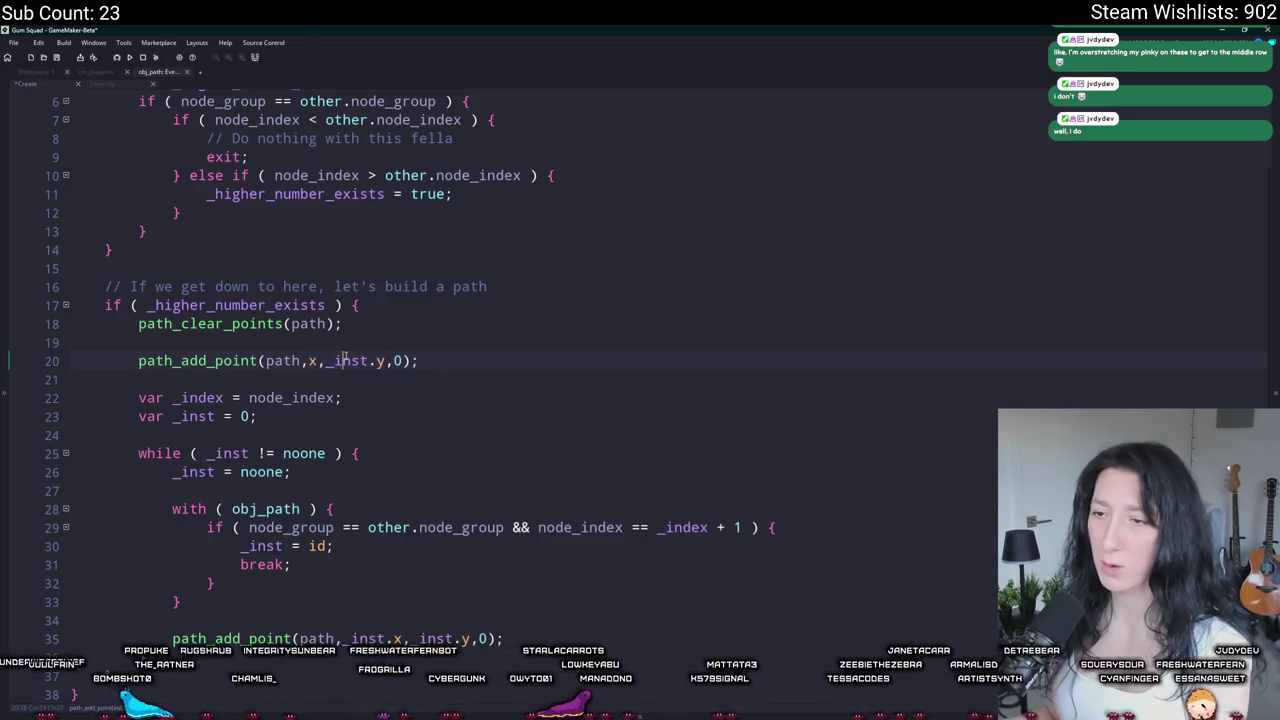
click(350, 360)
key(BackSpace)
key(BackSpace)
key(BackSpace)
key(Delete)
key(Delete)
key(Delete)
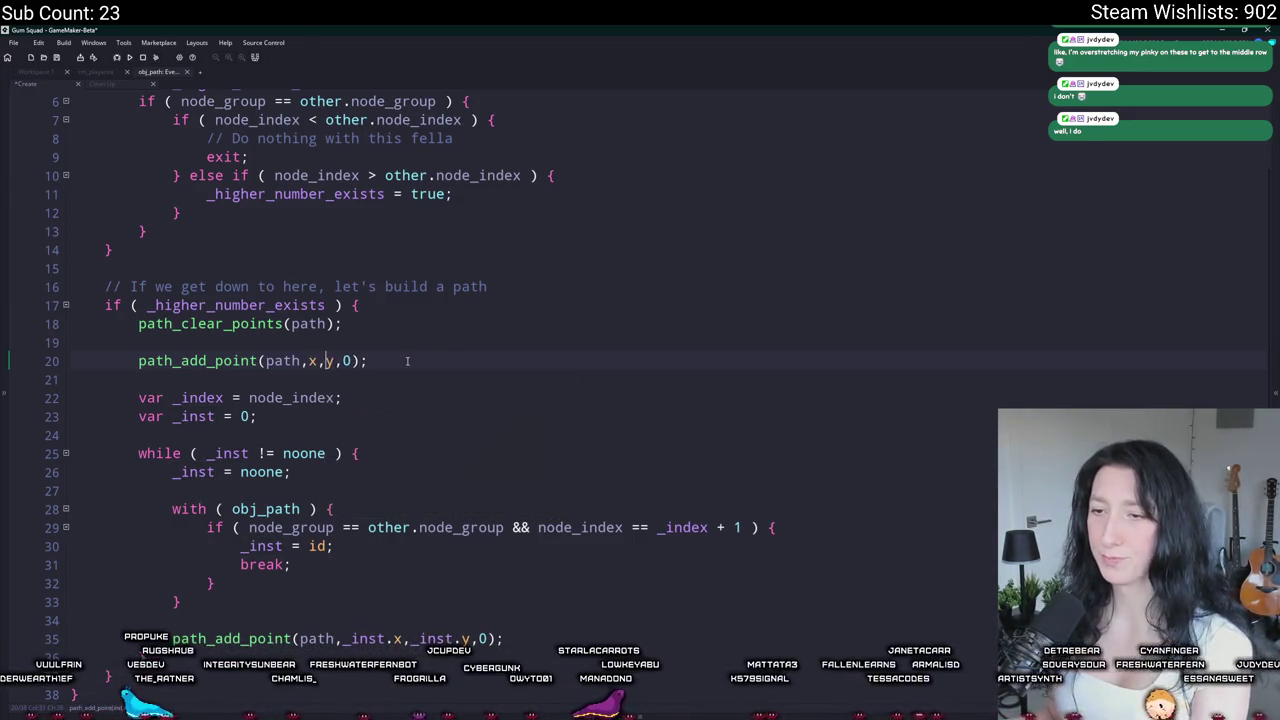
scroll(330, 572, down, 1)
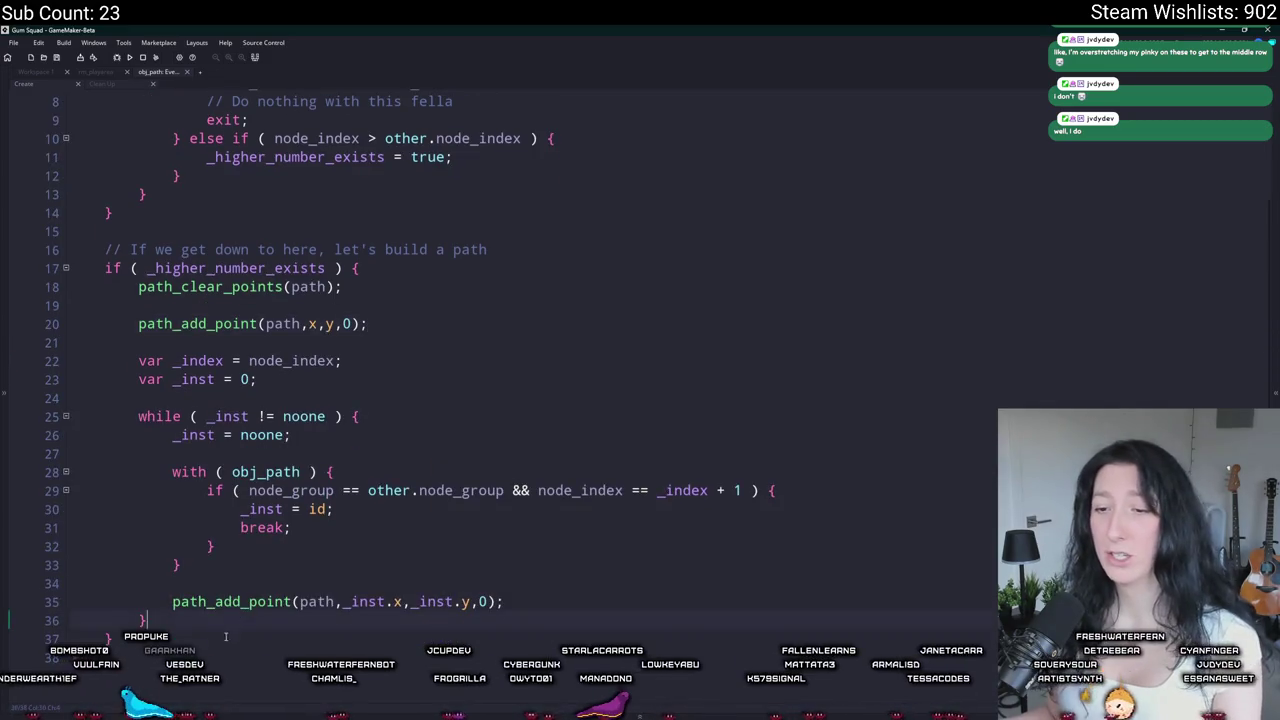
scroll(227, 627, up, 3)
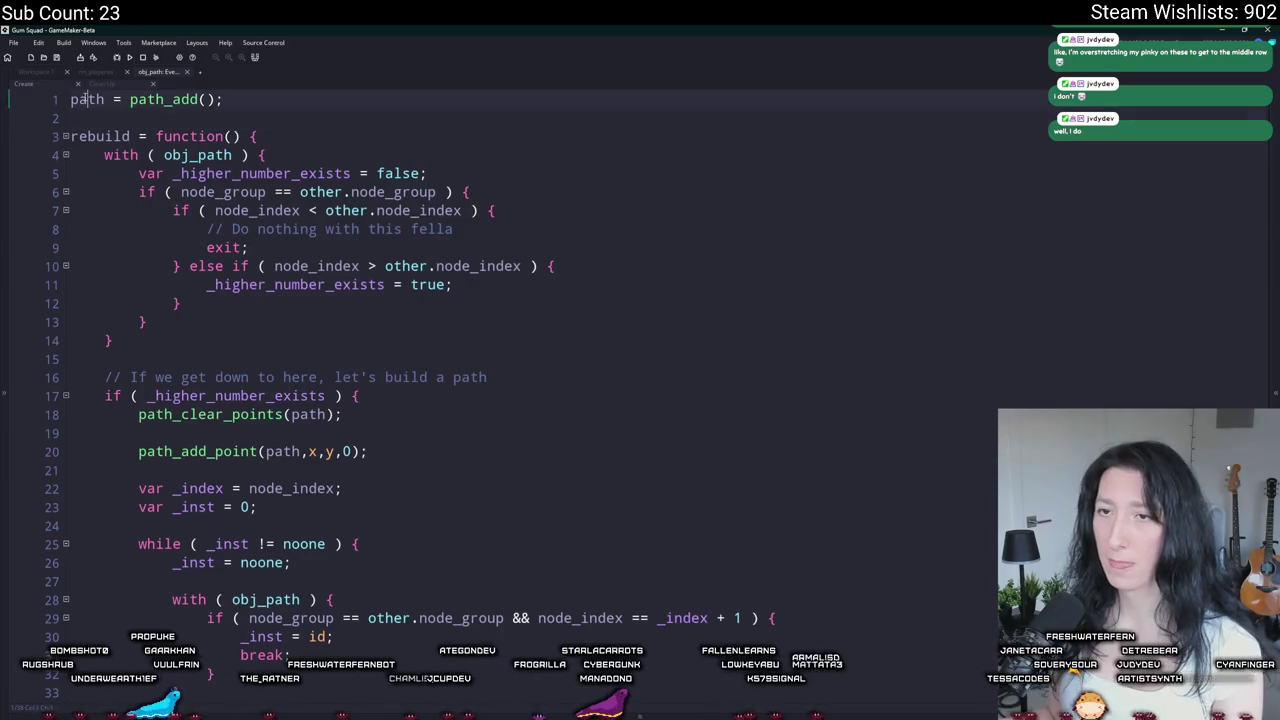
click(48, 74)
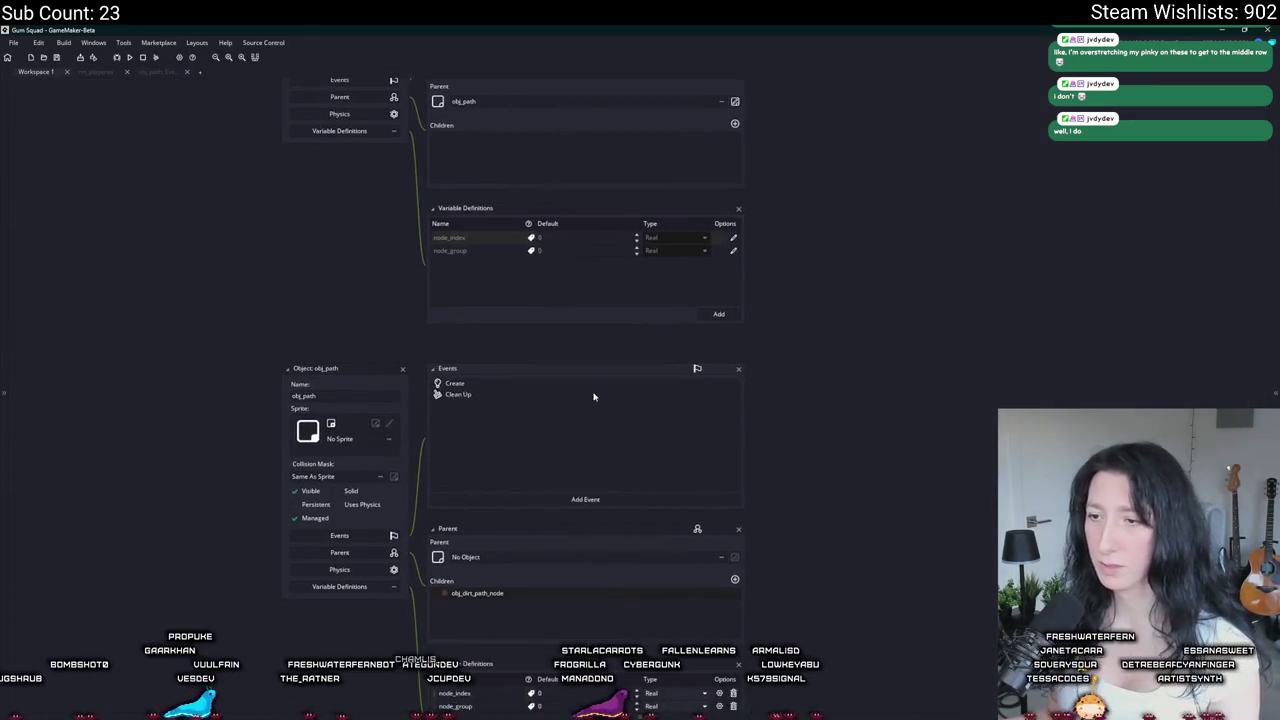
Step: Add a Draw event to obj_dirt_path_node
click(481, 259)
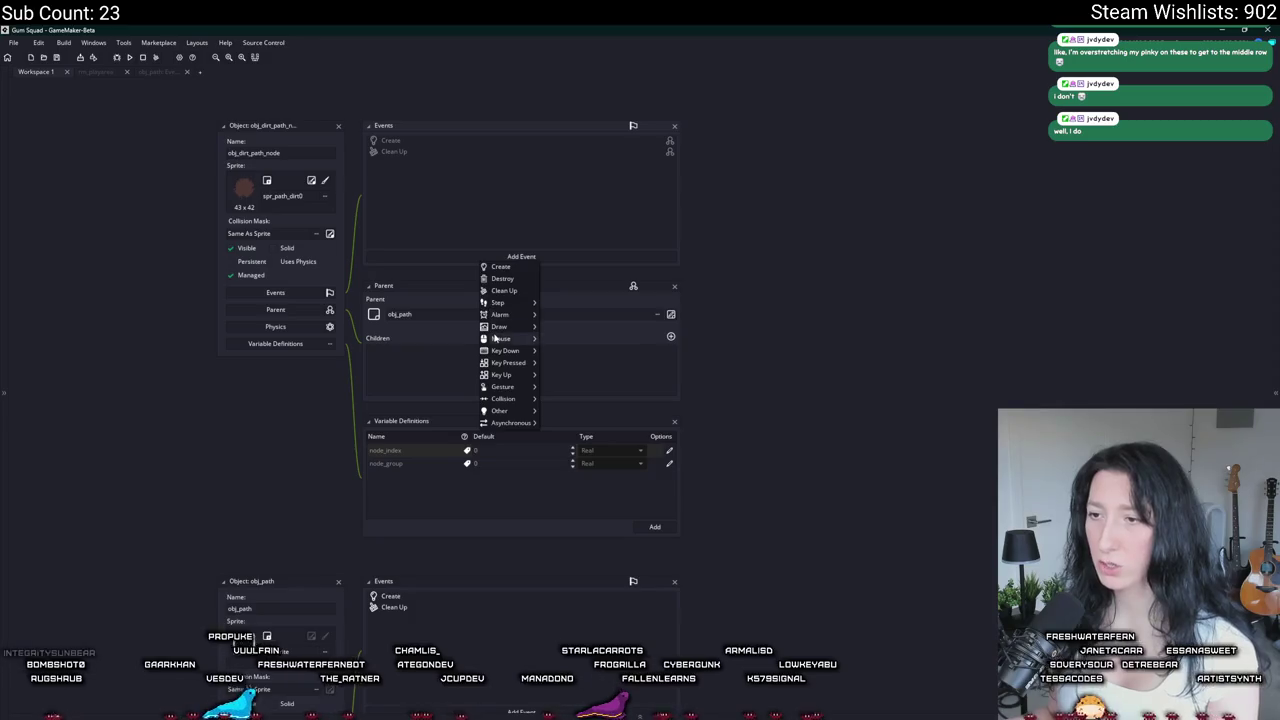
mouse_move(505, 328)
click(547, 327)
Step: Write ai_draw_path(path); in the Draw event, peeking at its scr_ai definition
text(draw_pa)
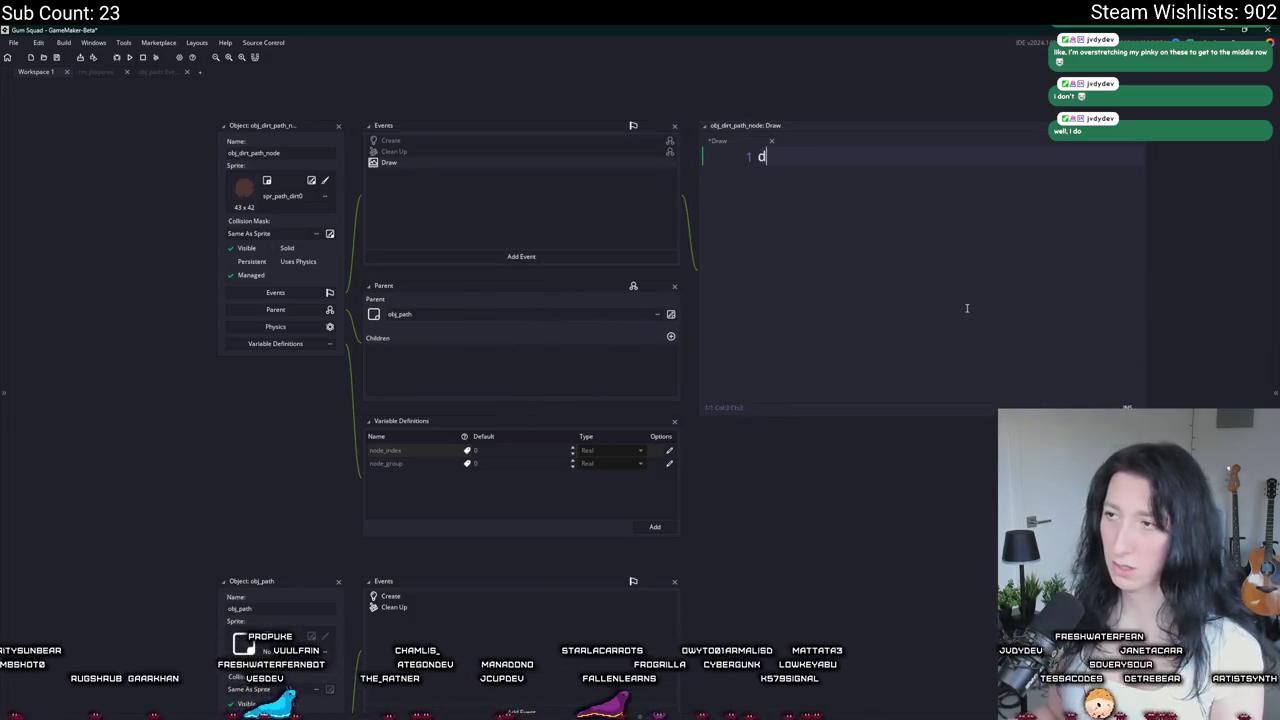
key(Down)
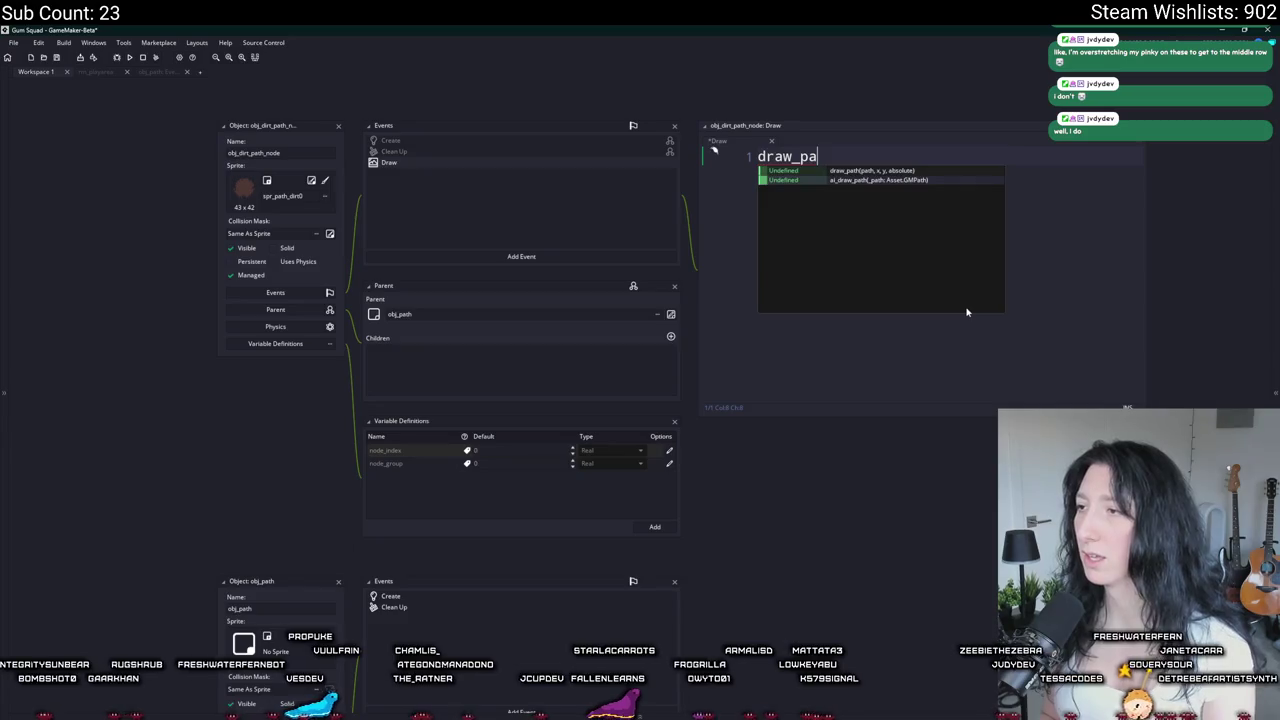
key(Return)
middle_click(823, 157)
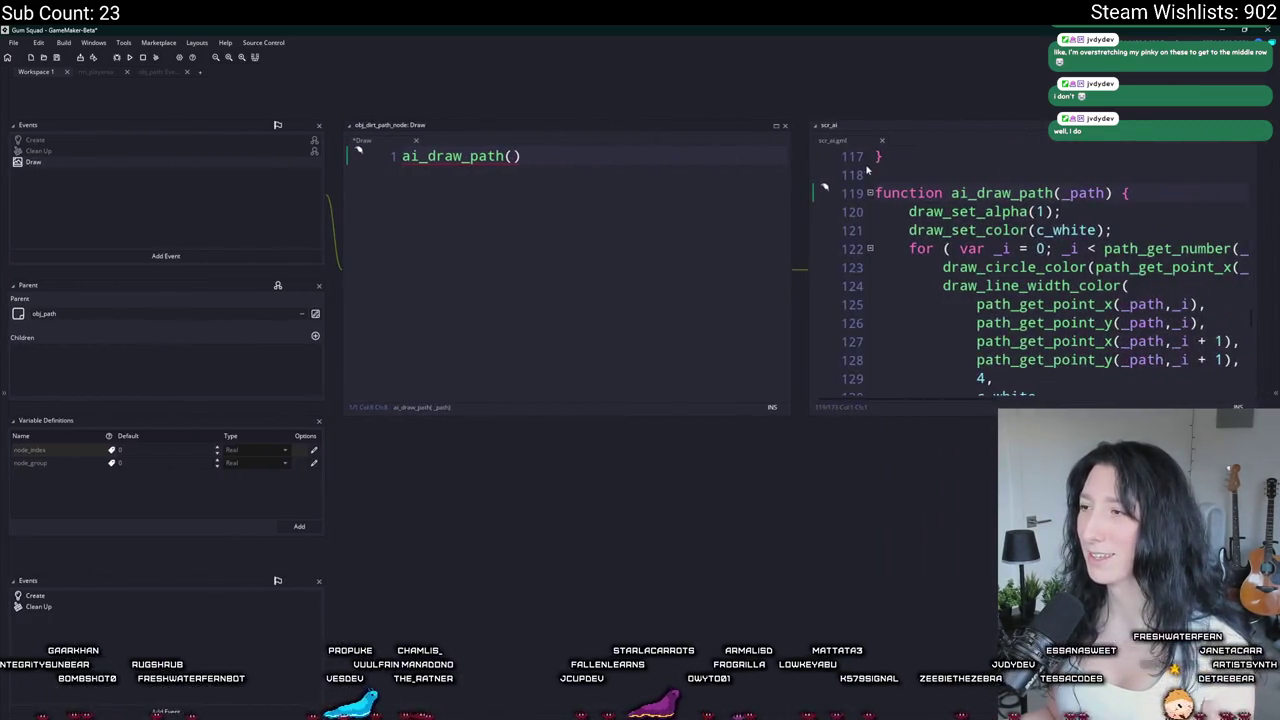
text(path)
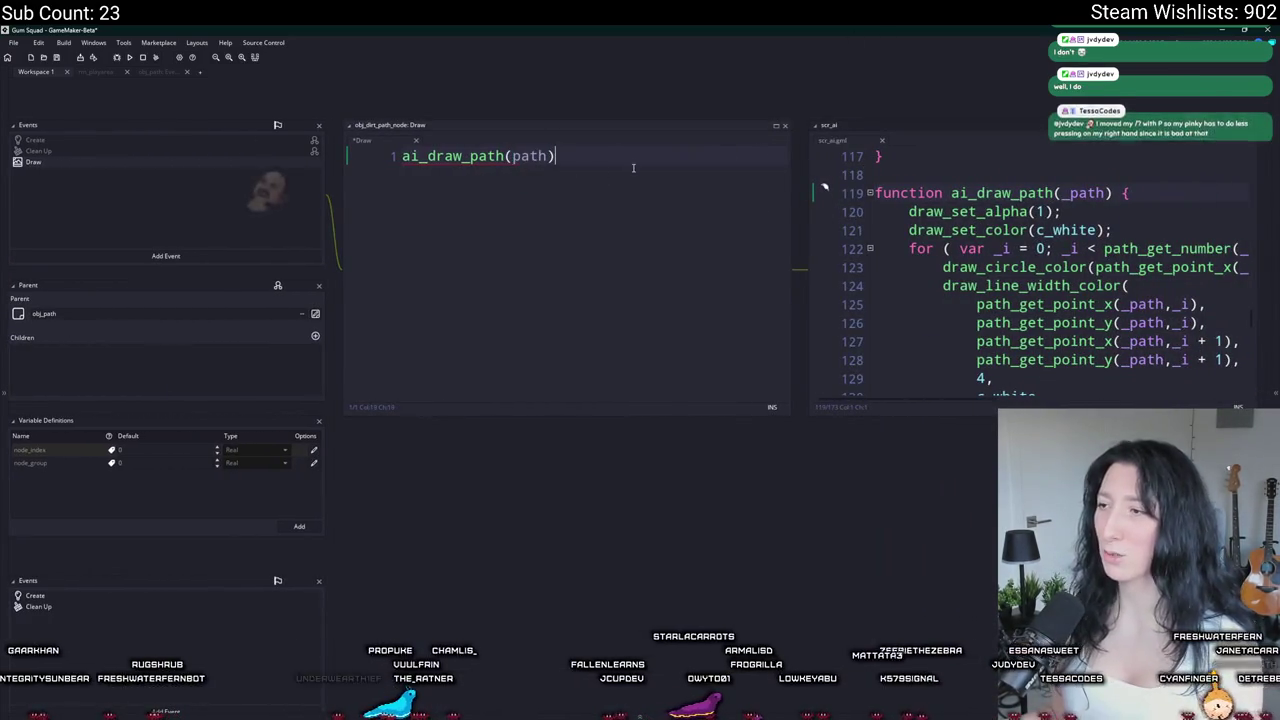
scroll(1064, 314, down, 3)
text(;)
scroll(1064, 314, up, 1)
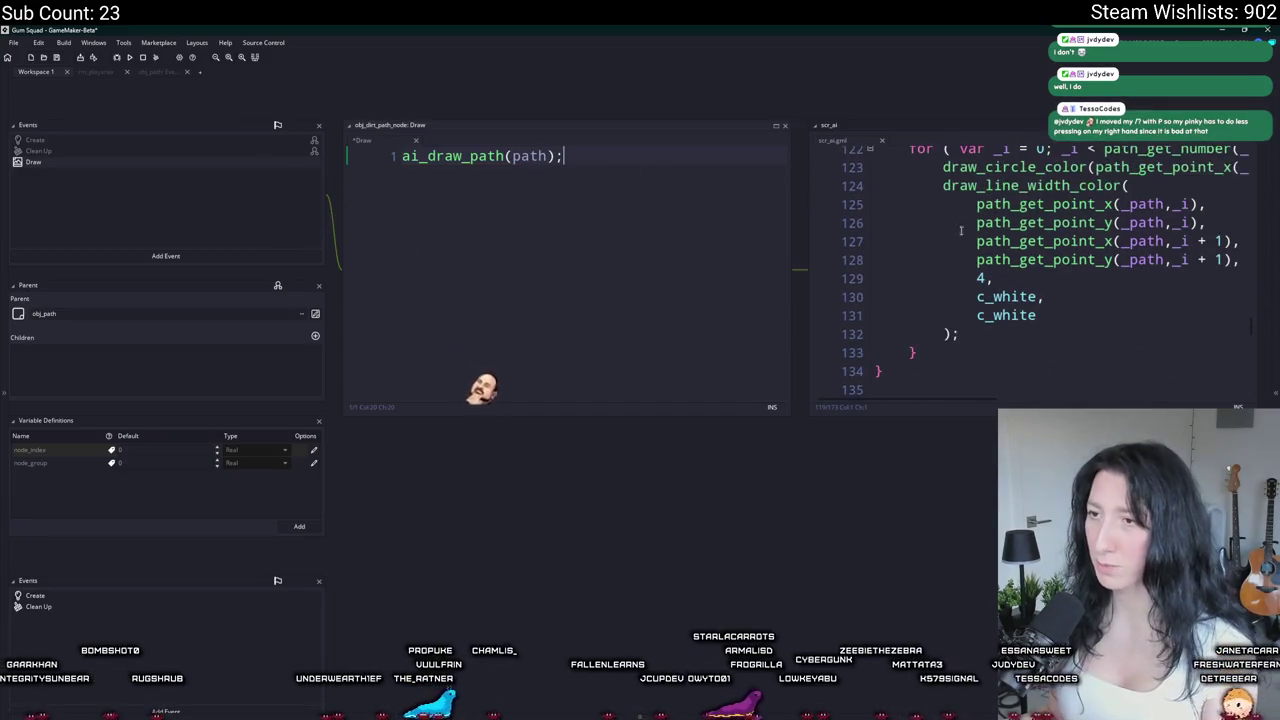
drag(671, 275, 893, 390)
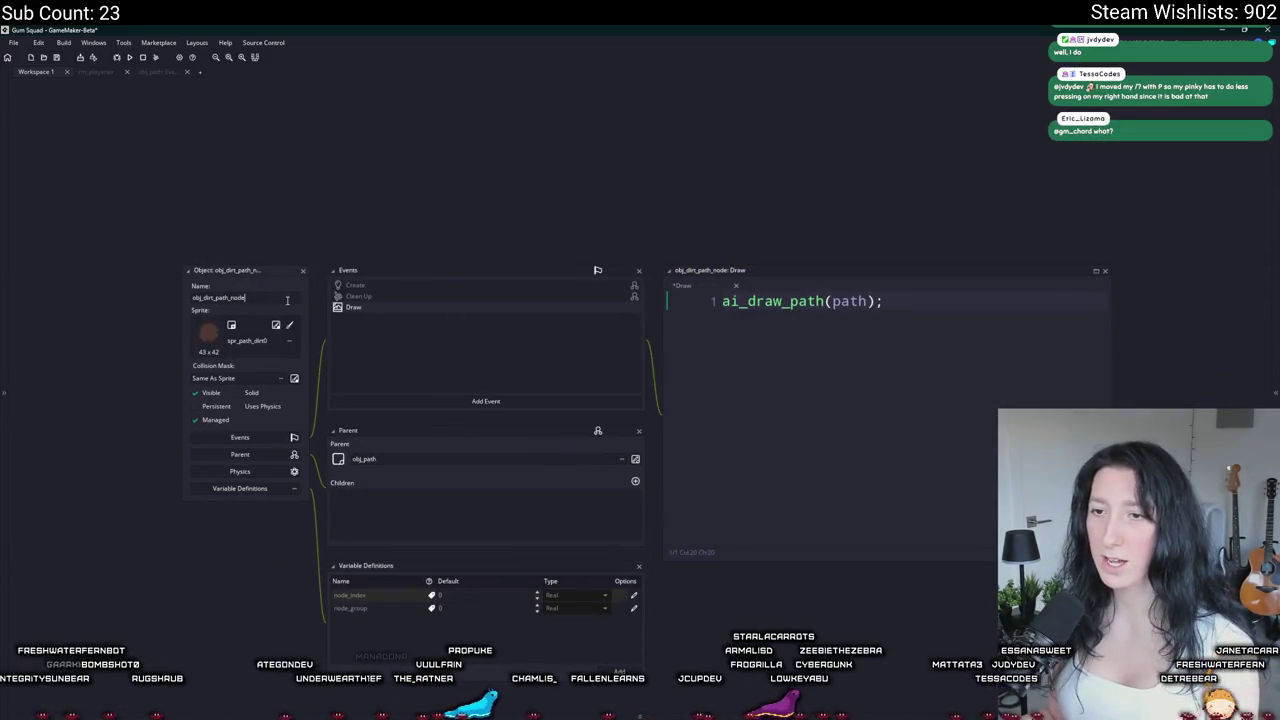
click(106, 73)
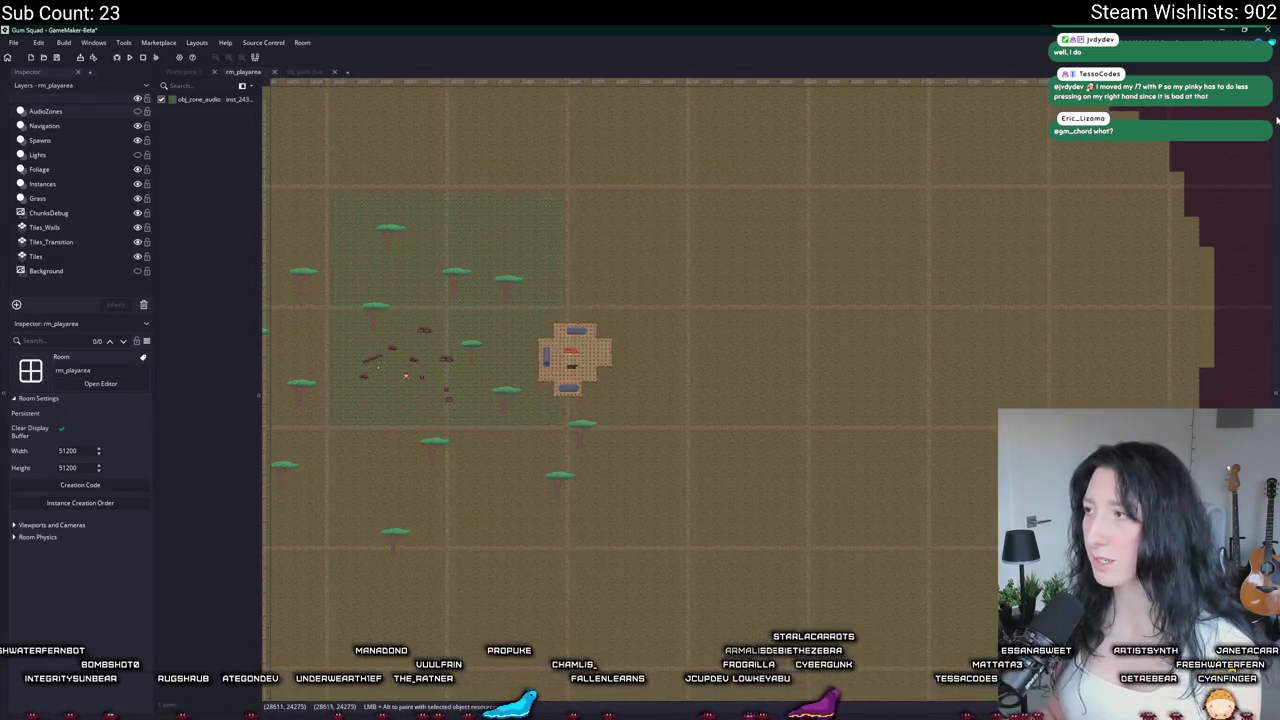
Step: Add a new instance layer named Paths above the Grass layer
click(55, 201)
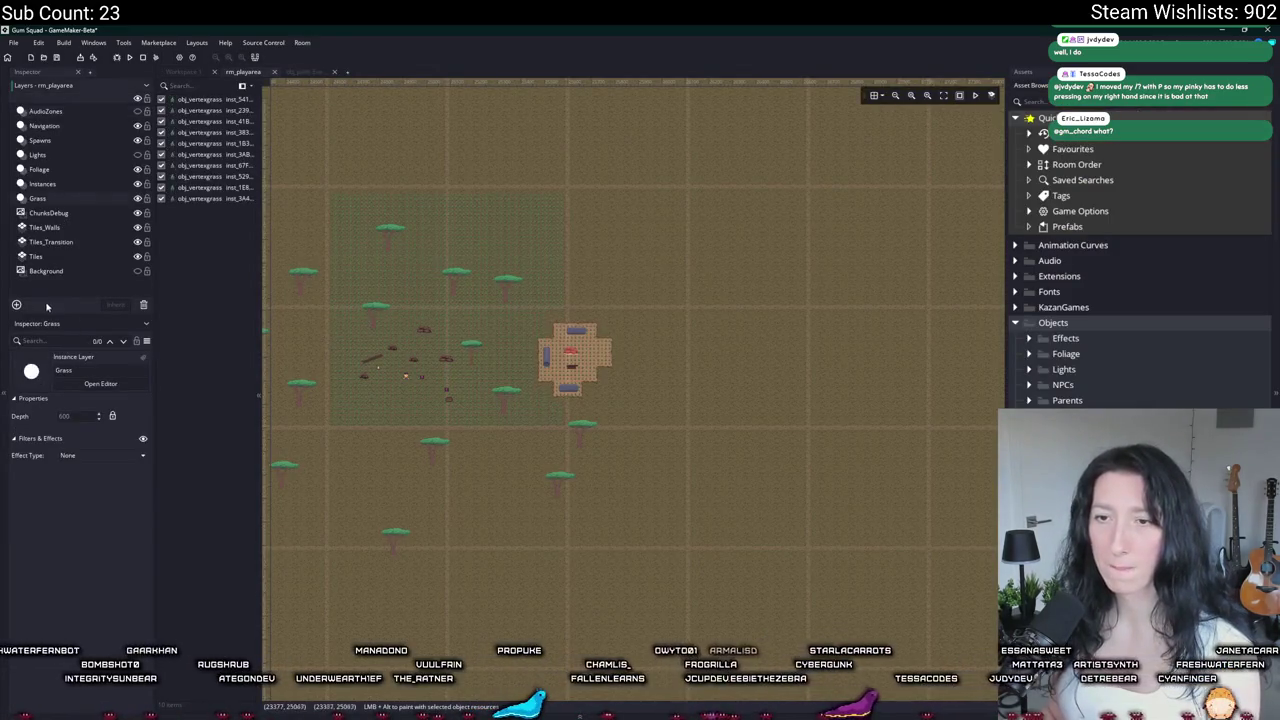
click(17, 304)
click(77, 334)
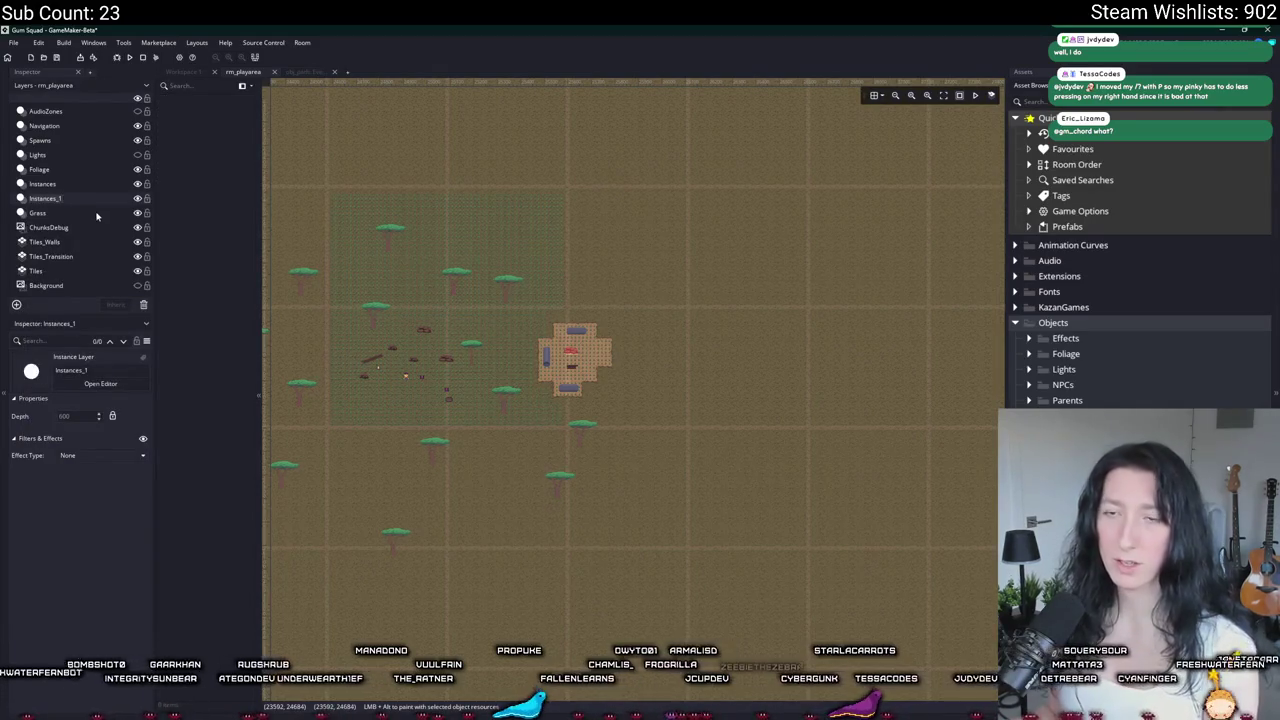
text(Paths)
key(Return)
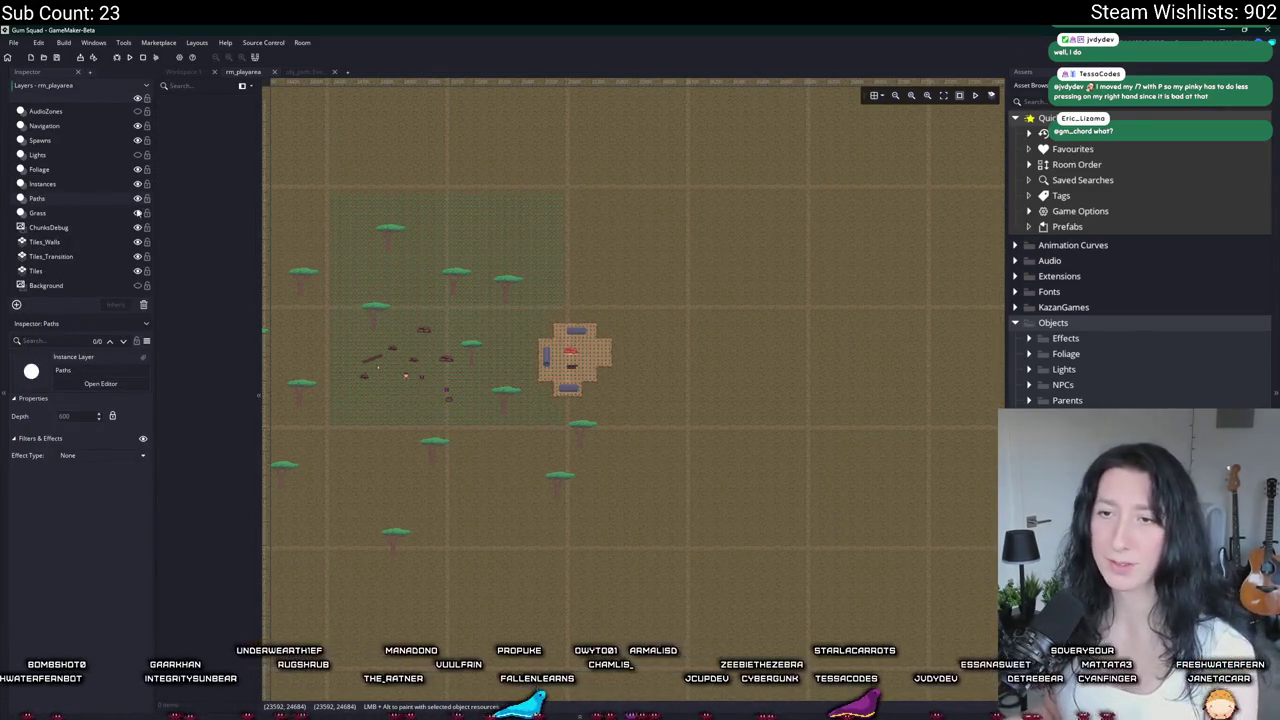
Step: Place two obj_dirt_path_node instances on the grass and view the second's variables
drag(290, 223, 425, 231)
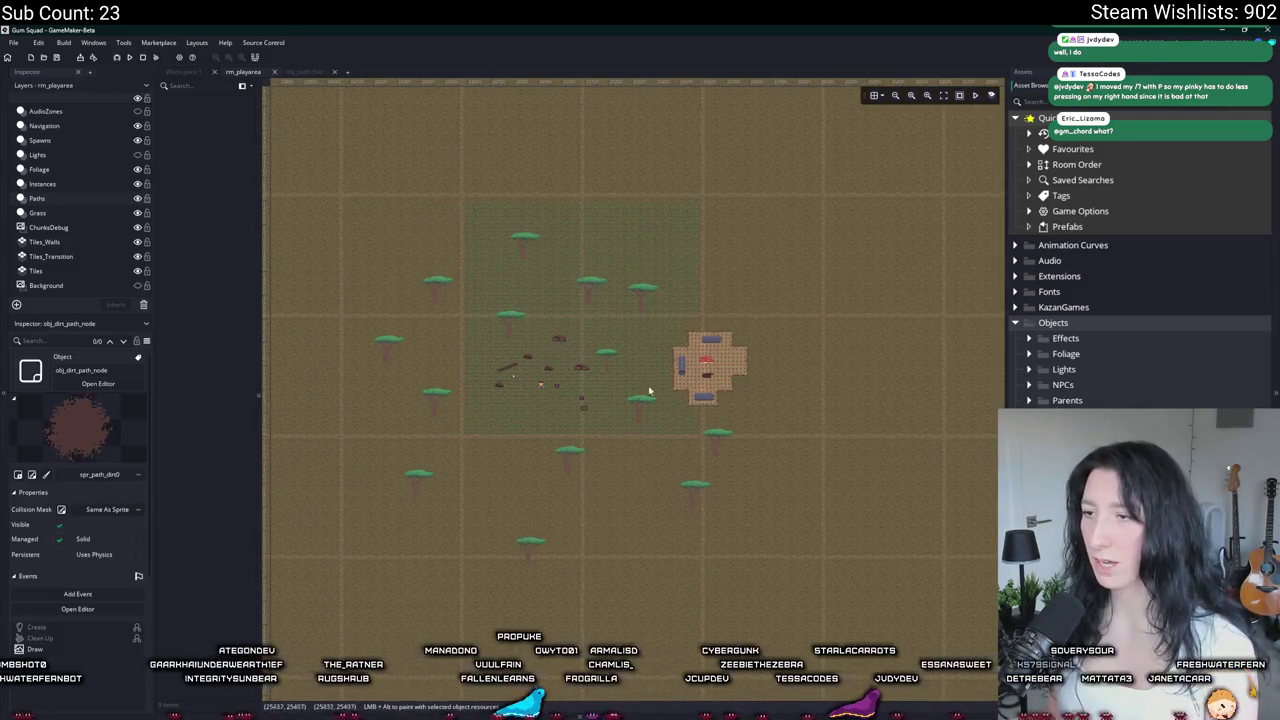
scroll(560, 320, up, 5)
click(508, 207)
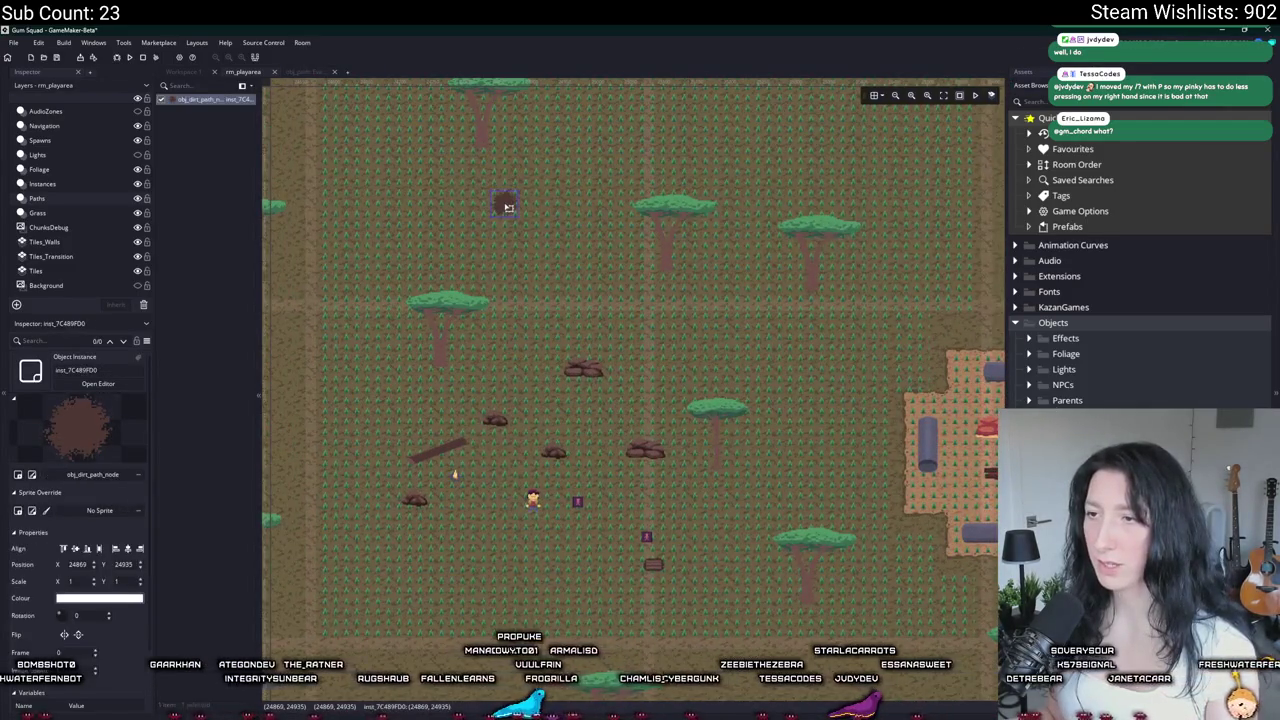
drag(522, 214, 510, 240)
click(684, 363)
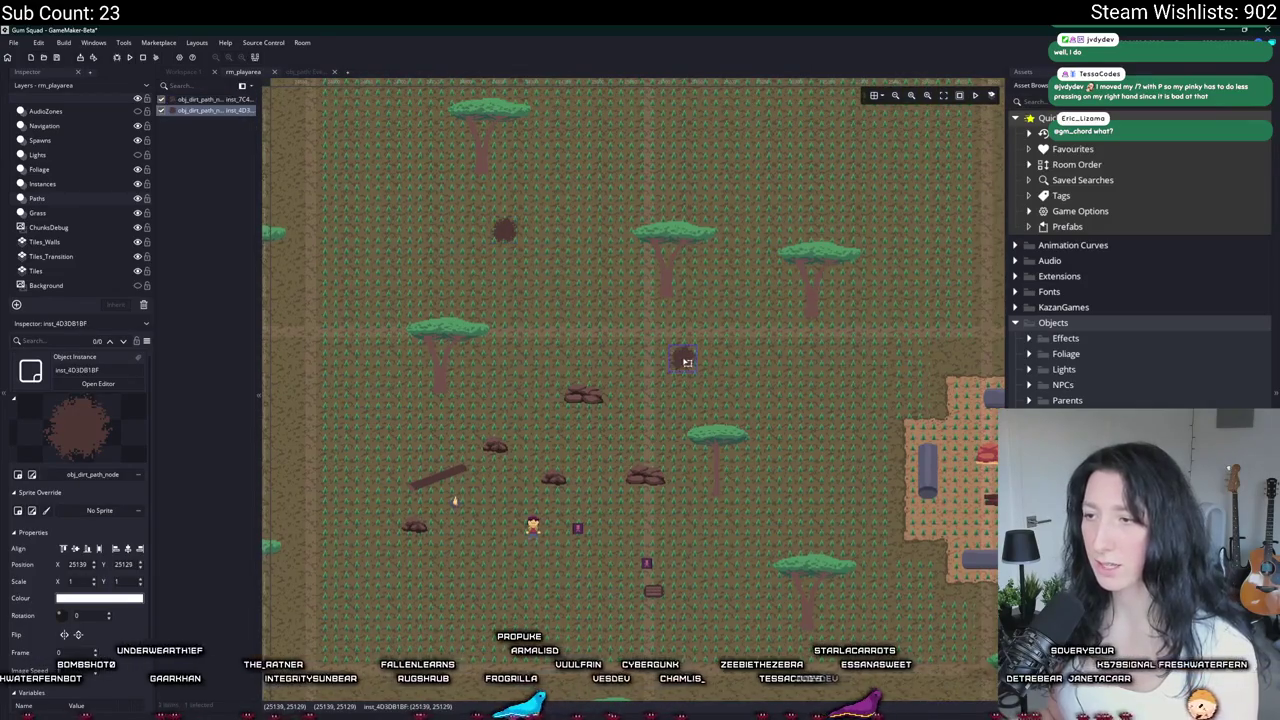
double_click(684, 363)
click(766, 388)
scroll(741, 390, right, 2)
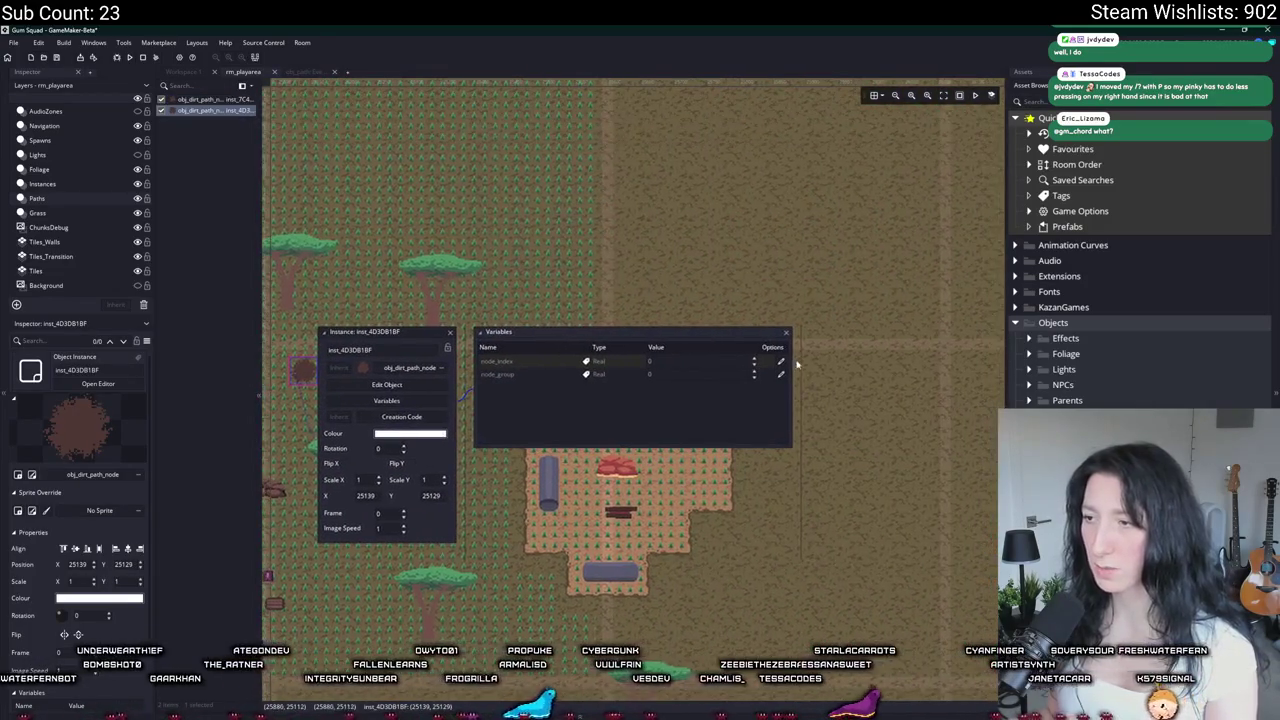
key(Escape)
scroll(651, 223, left, 6)
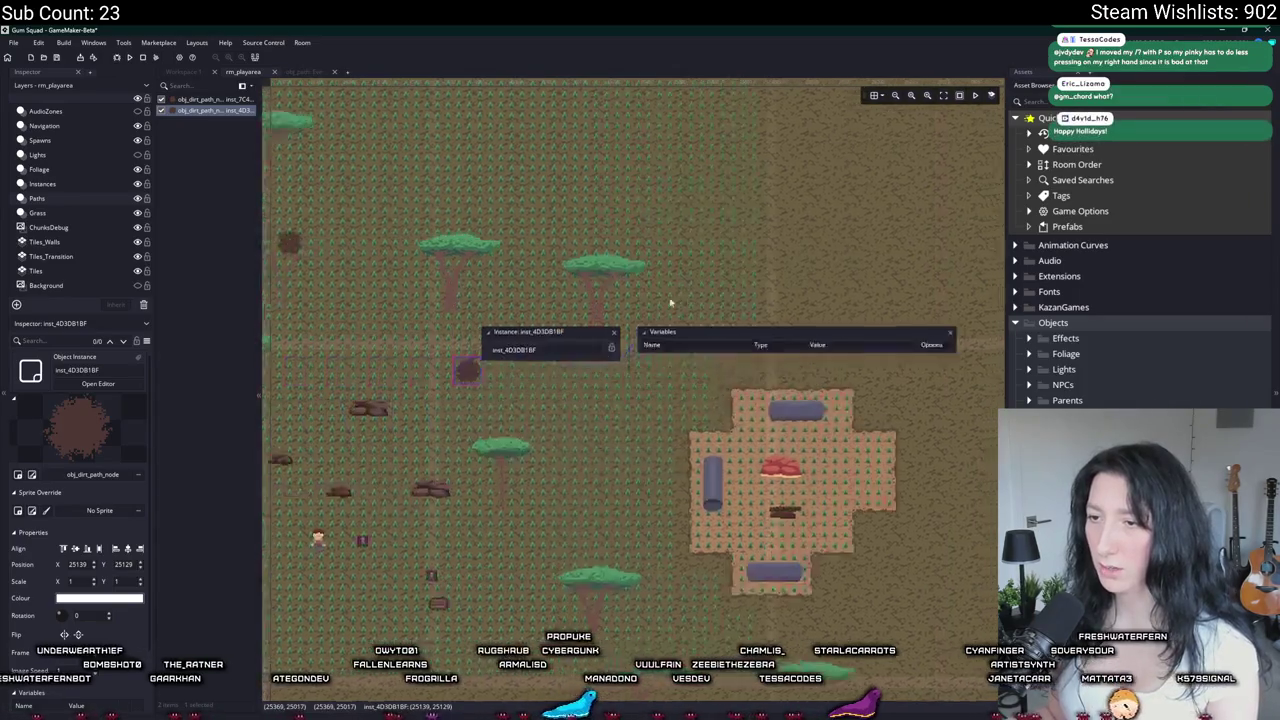
Step: Place a third dirt path node and edit its node_index value
click(726, 398)
double_click(726, 398)
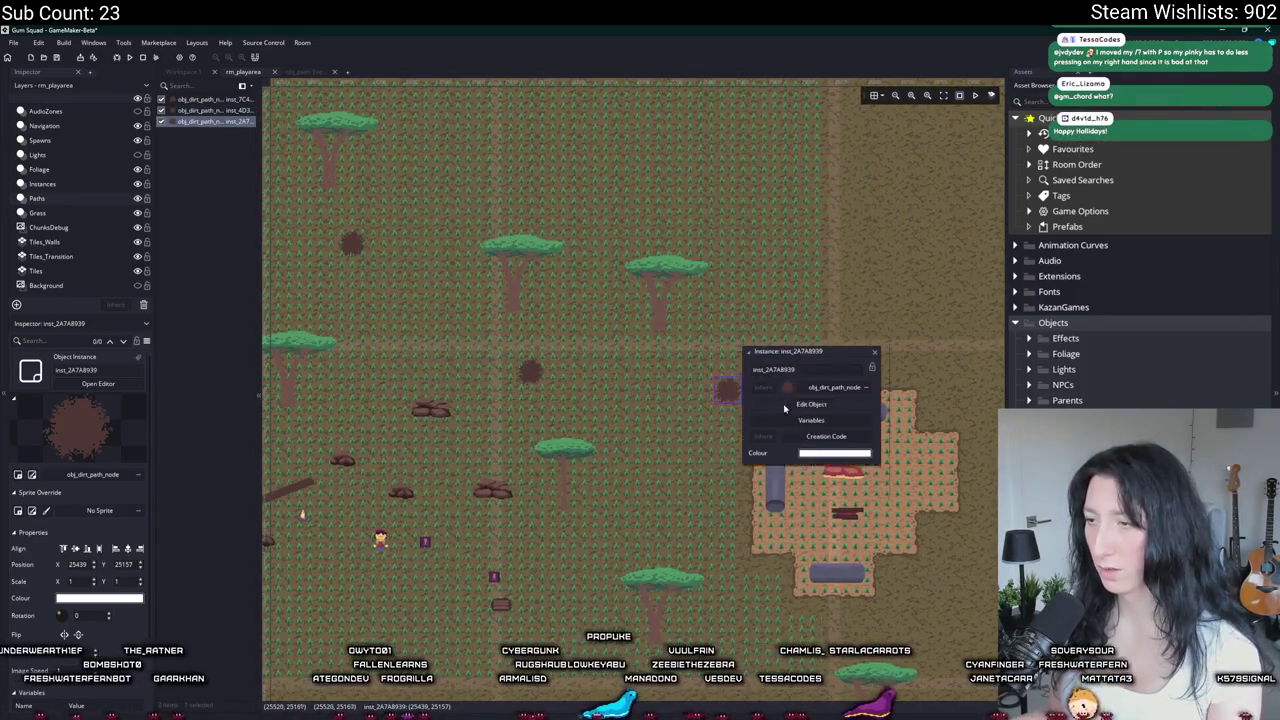
click(816, 424)
scroll(771, 366, right, 10)
click(697, 360)
scroll(574, 167, left, 6)
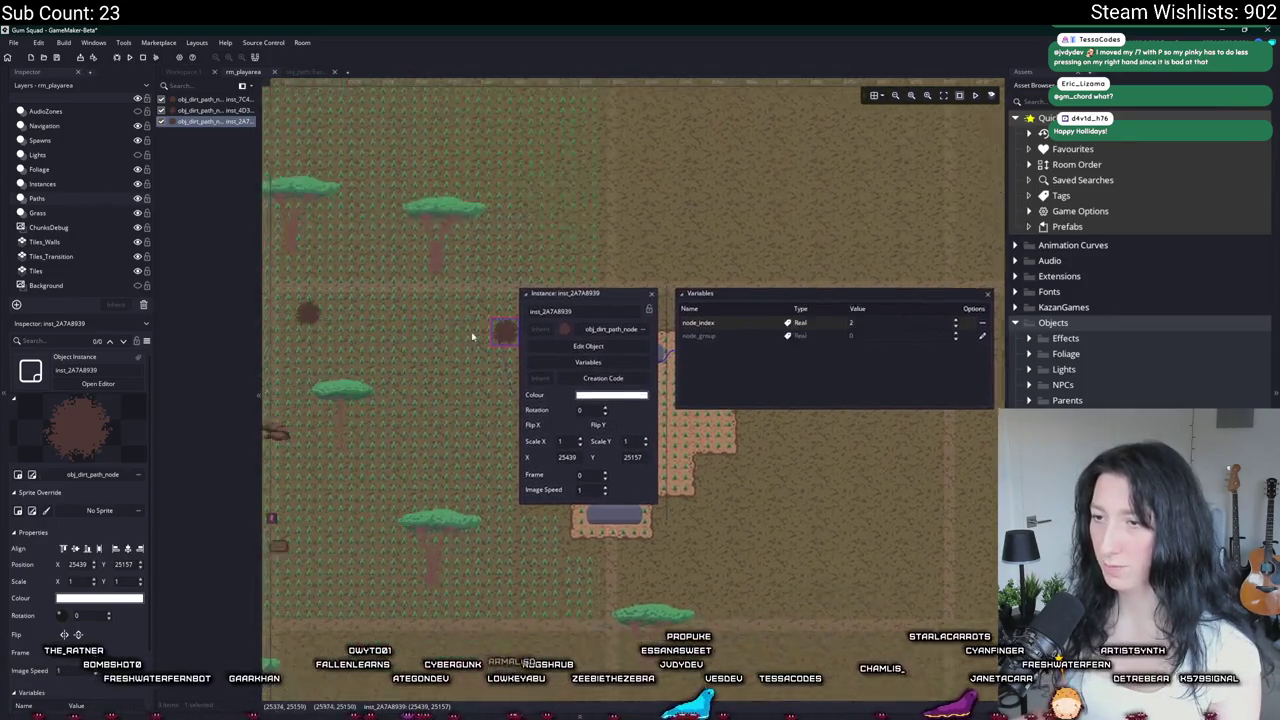
scroll(574, 167, up, 6)
scroll(574, 167, left, 4)
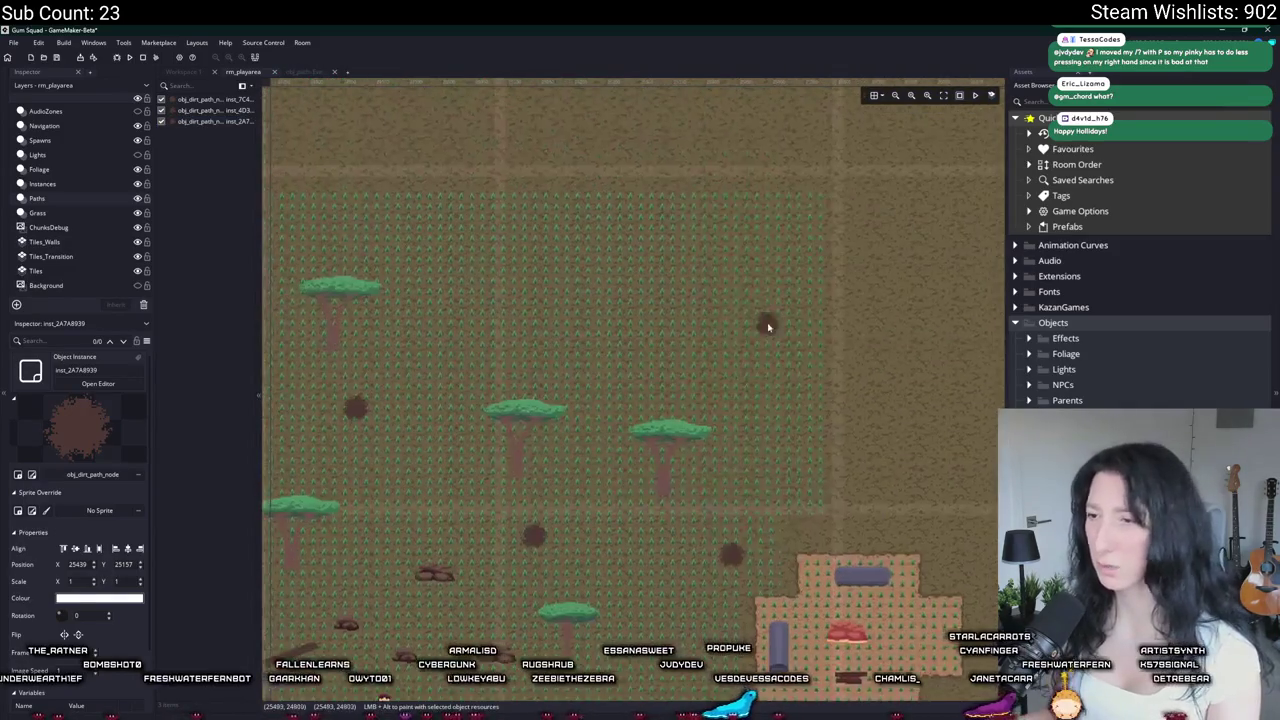
Step: Place a fourth dirt path node with node_index 3, then run the game
click(771, 274)
double_click(771, 274)
click(849, 307)
scroll(806, 320, right, 12)
scroll(806, 320, up, 2)
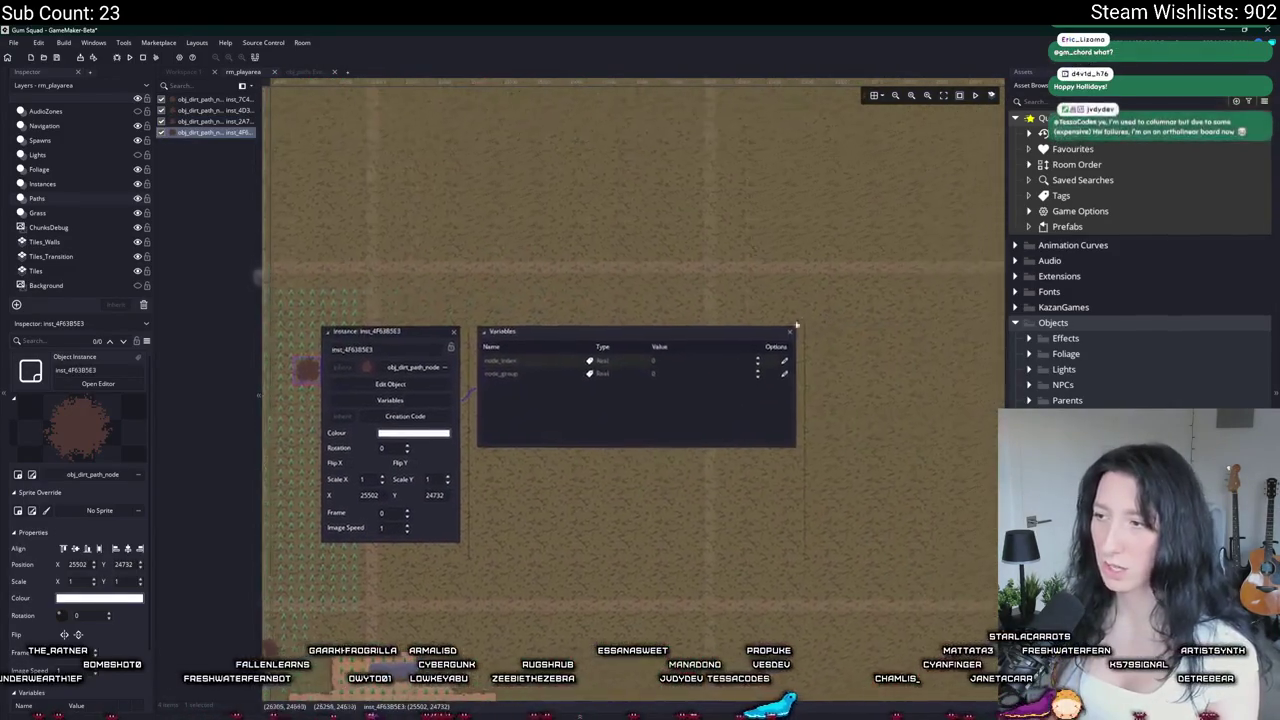
scroll(750, 203, left, 7)
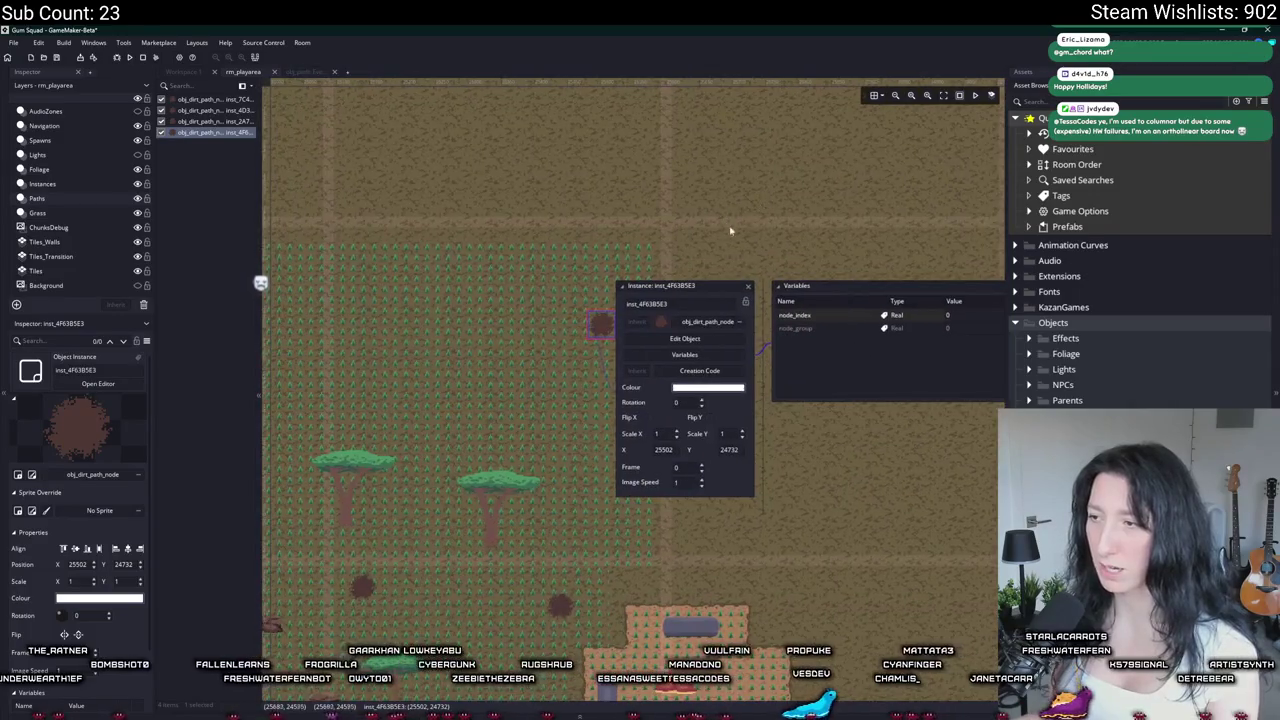
double_click(987, 318)
text(3)
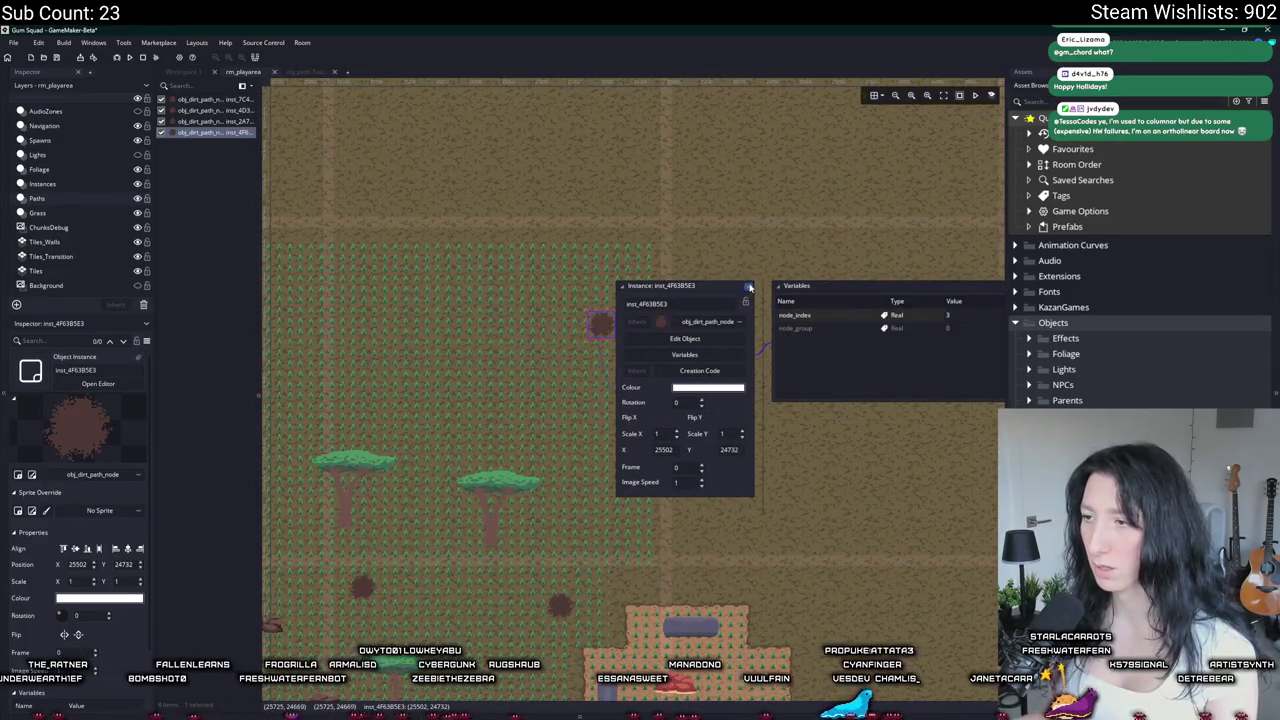
click(748, 287)
scroll(727, 490, down, 2)
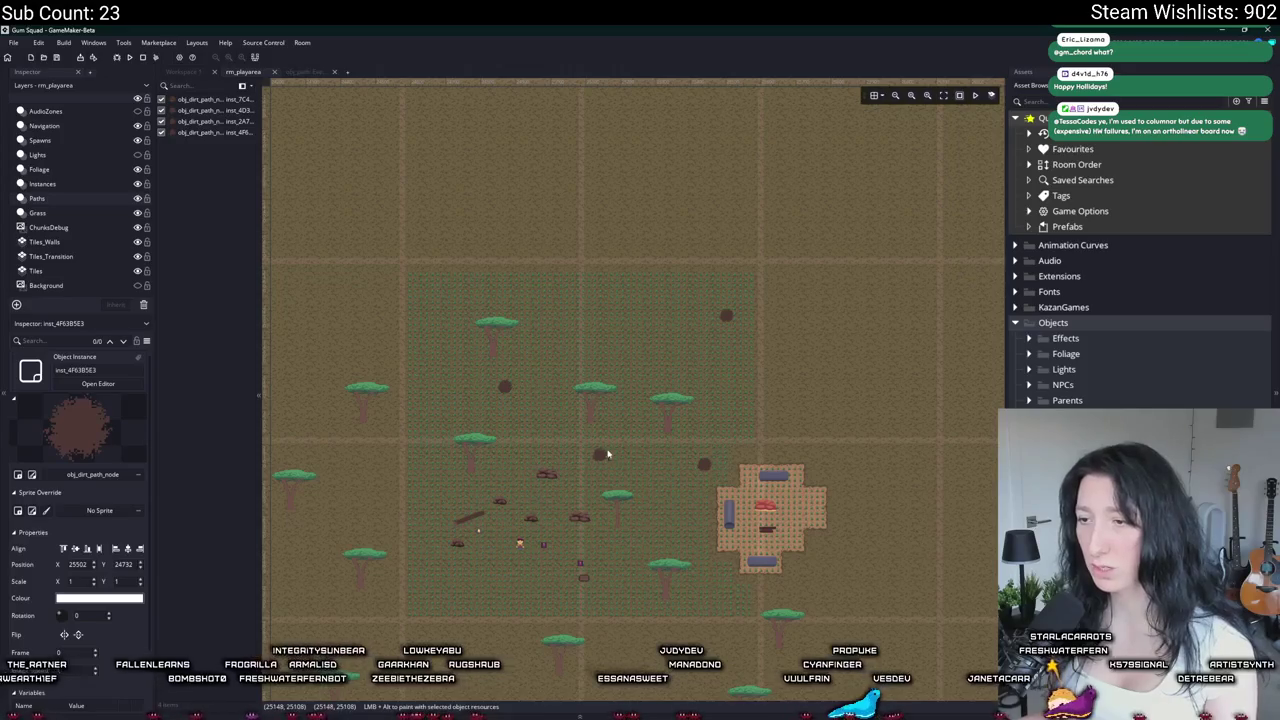
key(F5)
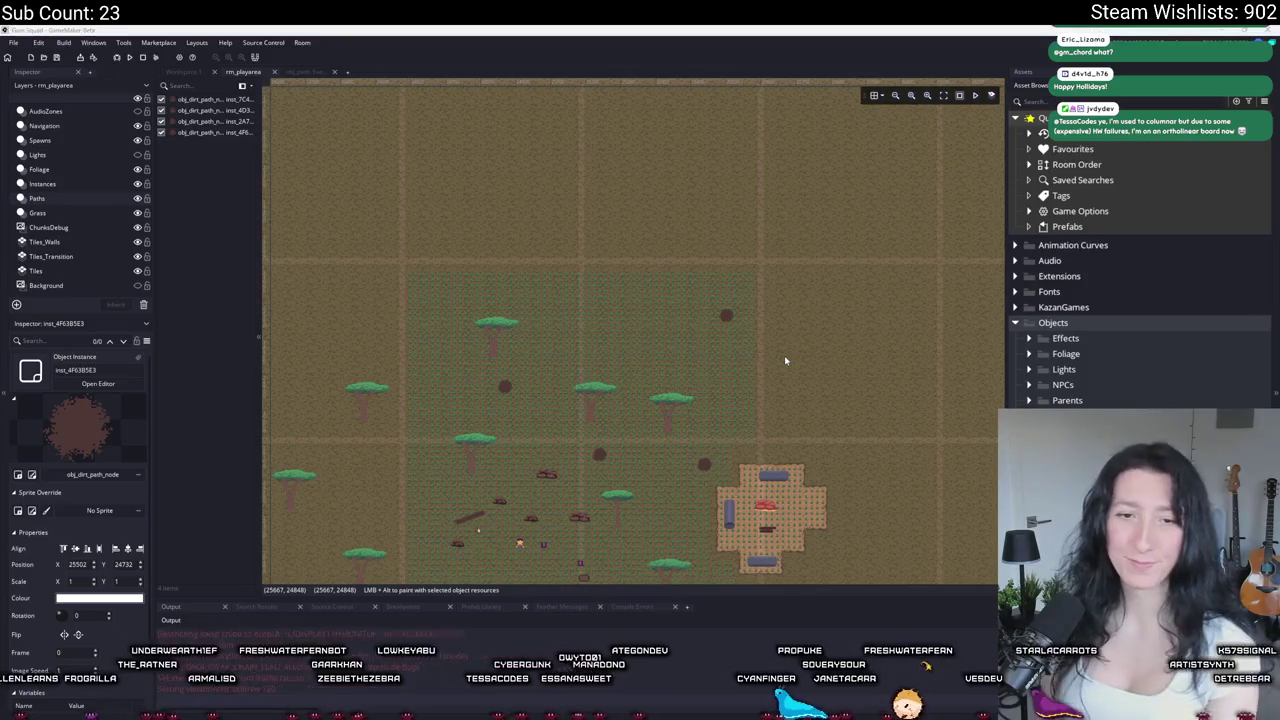
Step: Create a lobby in the running game, look around the map, then close it
click(620, 352)
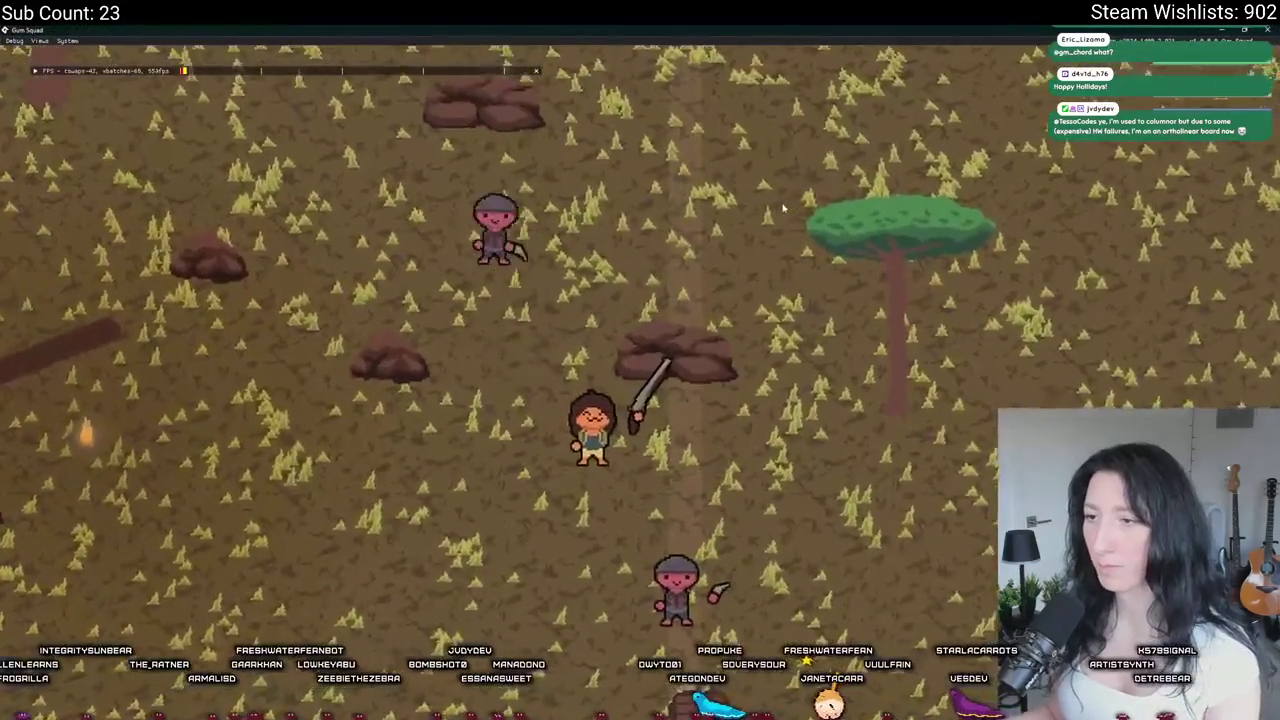
scroll(777, 30, down, 5)
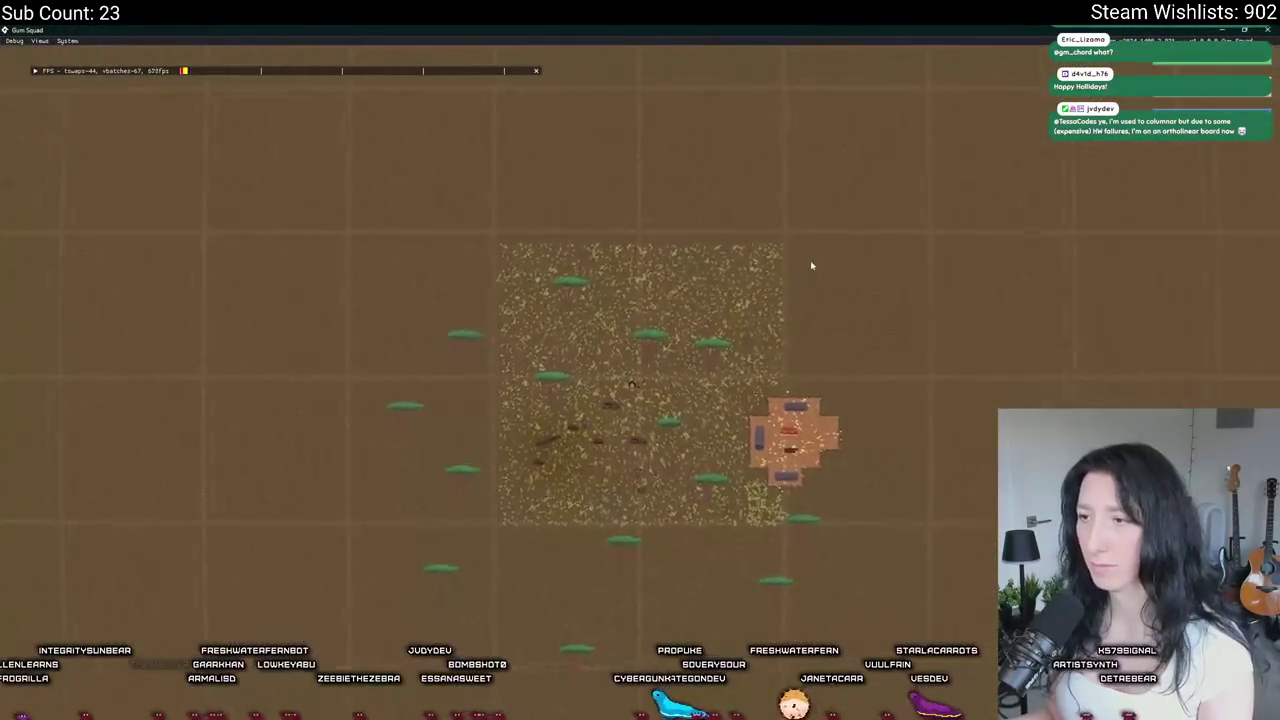
scroll(811, 266, up, 5)
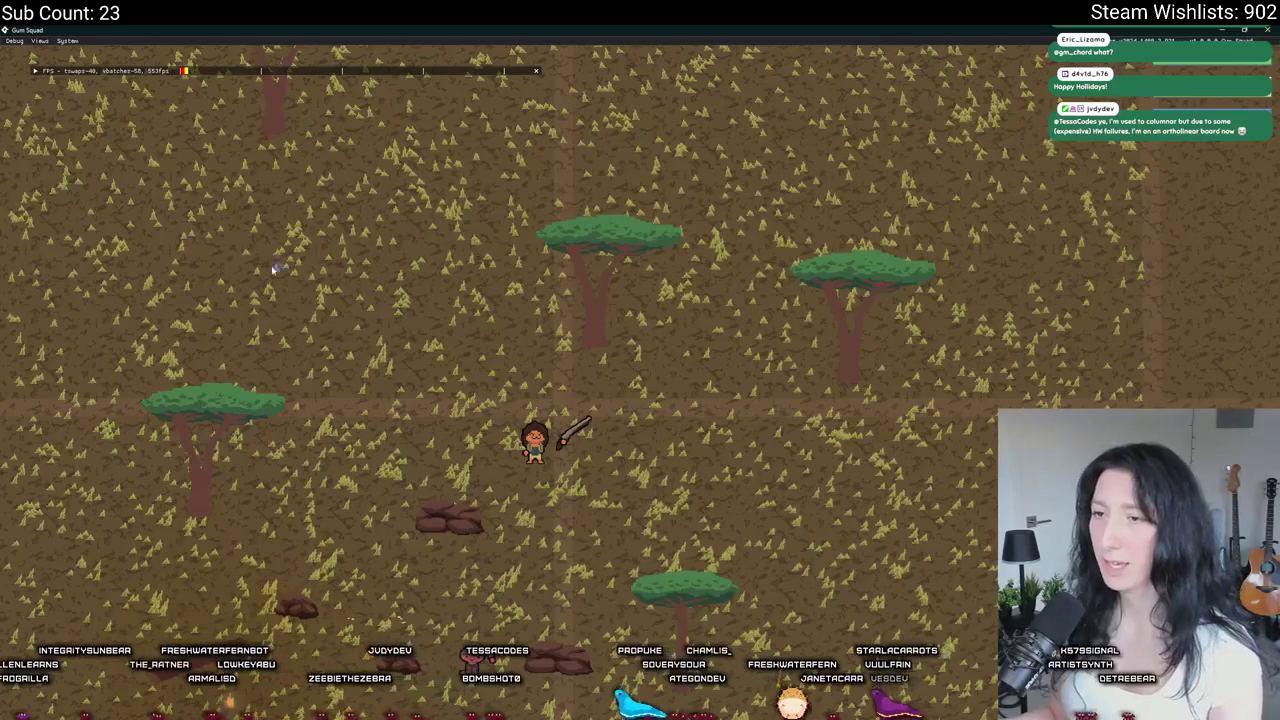
key(Escape)
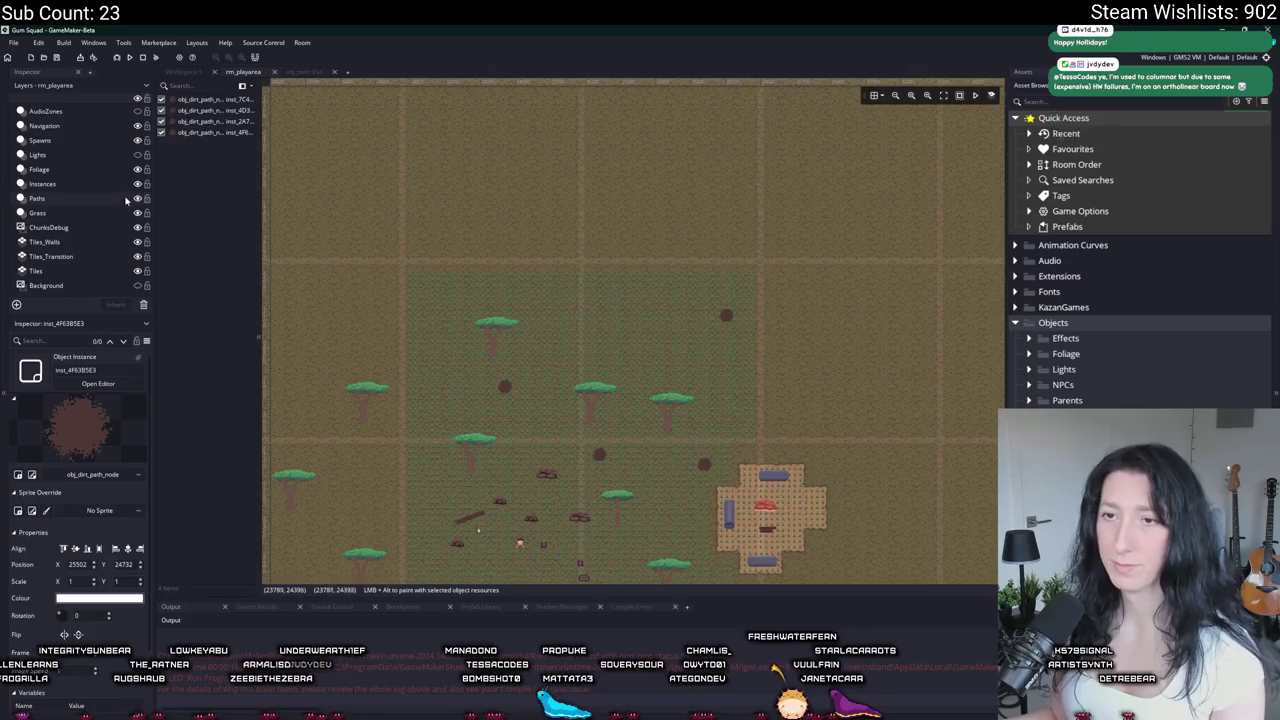
Step: Wrap the node's ai_draw_path(path) call in if ( path_get_number(path) > 0 ) { }
click(811, 130)
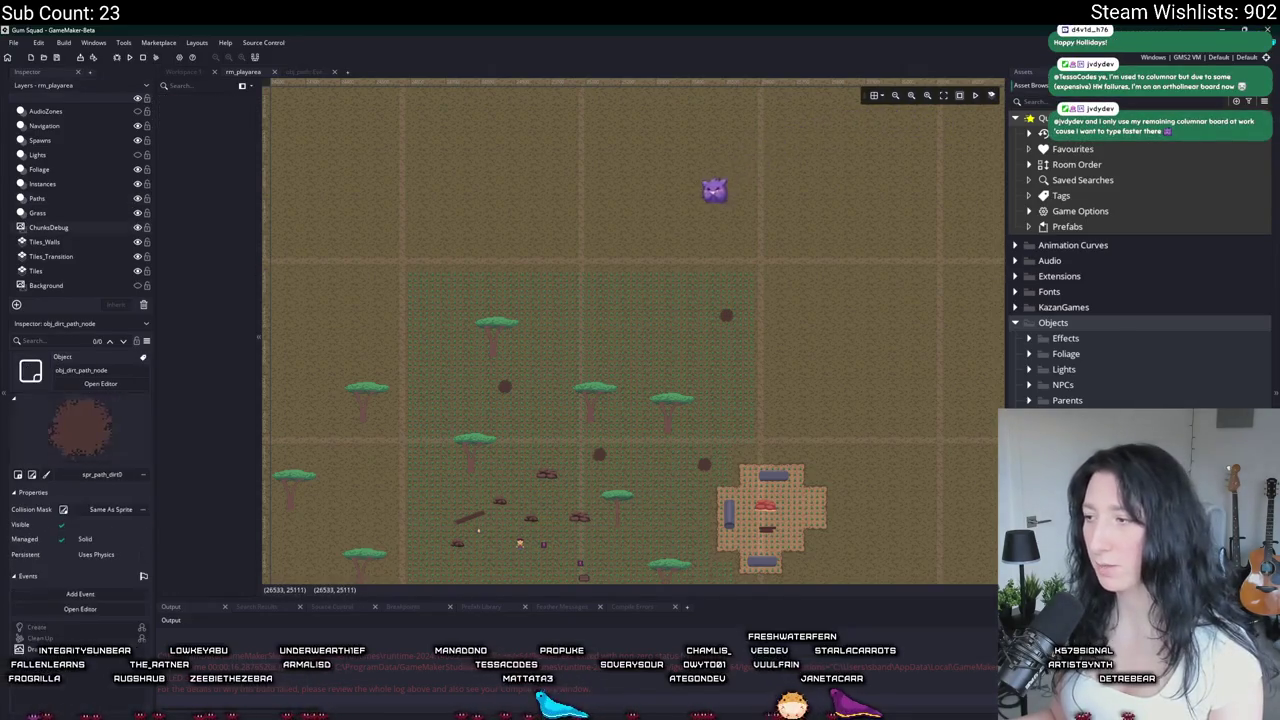
double_click(716, 188)
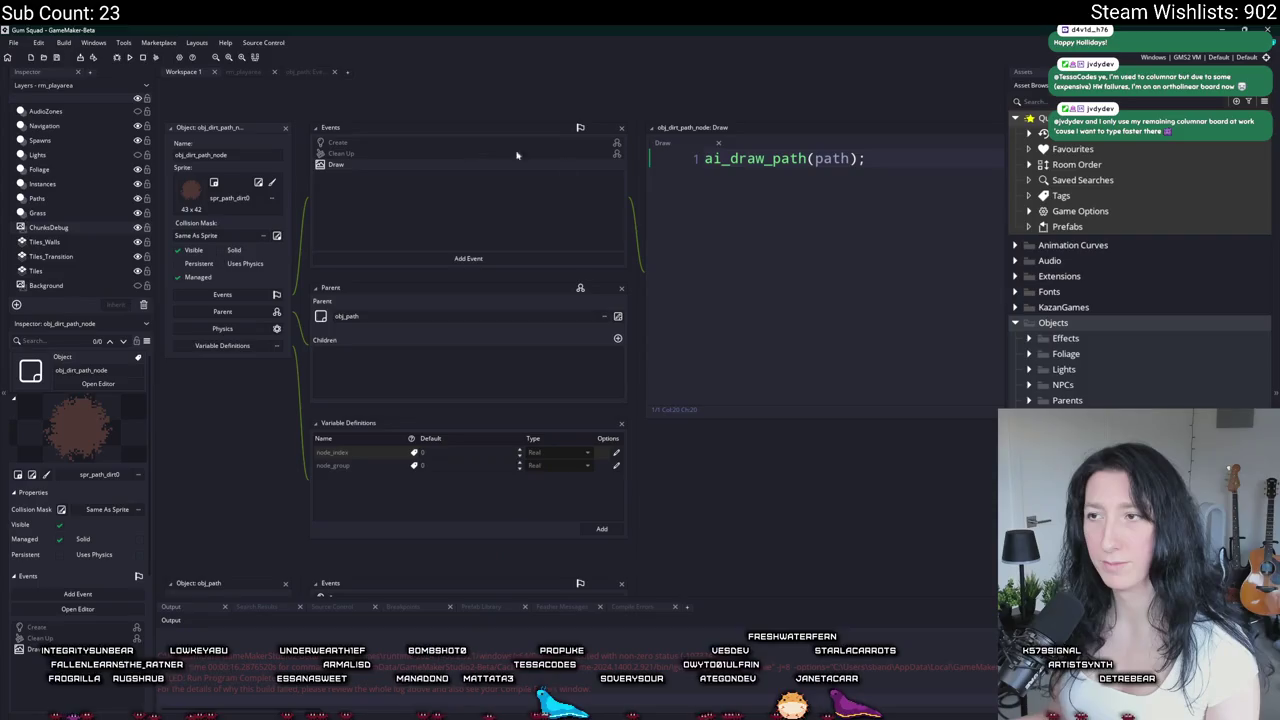
key(Return)
text(if ( path)
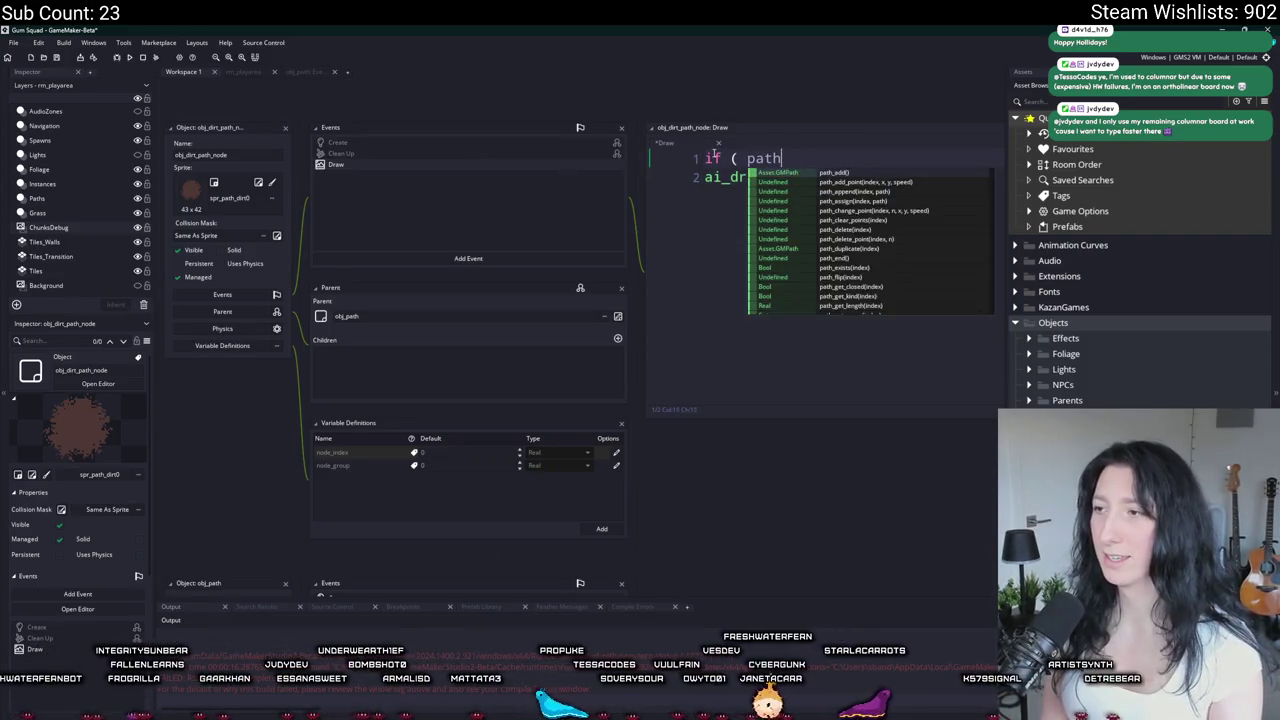
text(_get_nu)
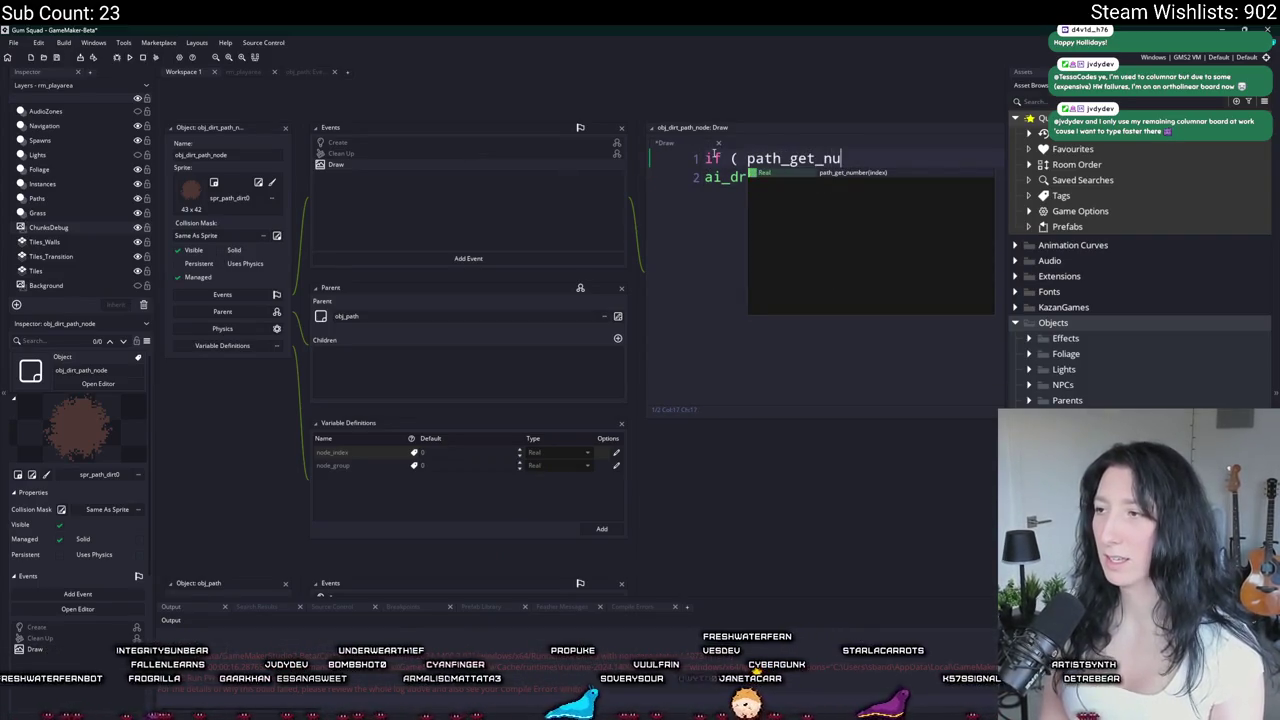
key(Return)
text(path)
key(BackSpace)
key(BackSpace)
key(BackSpace)
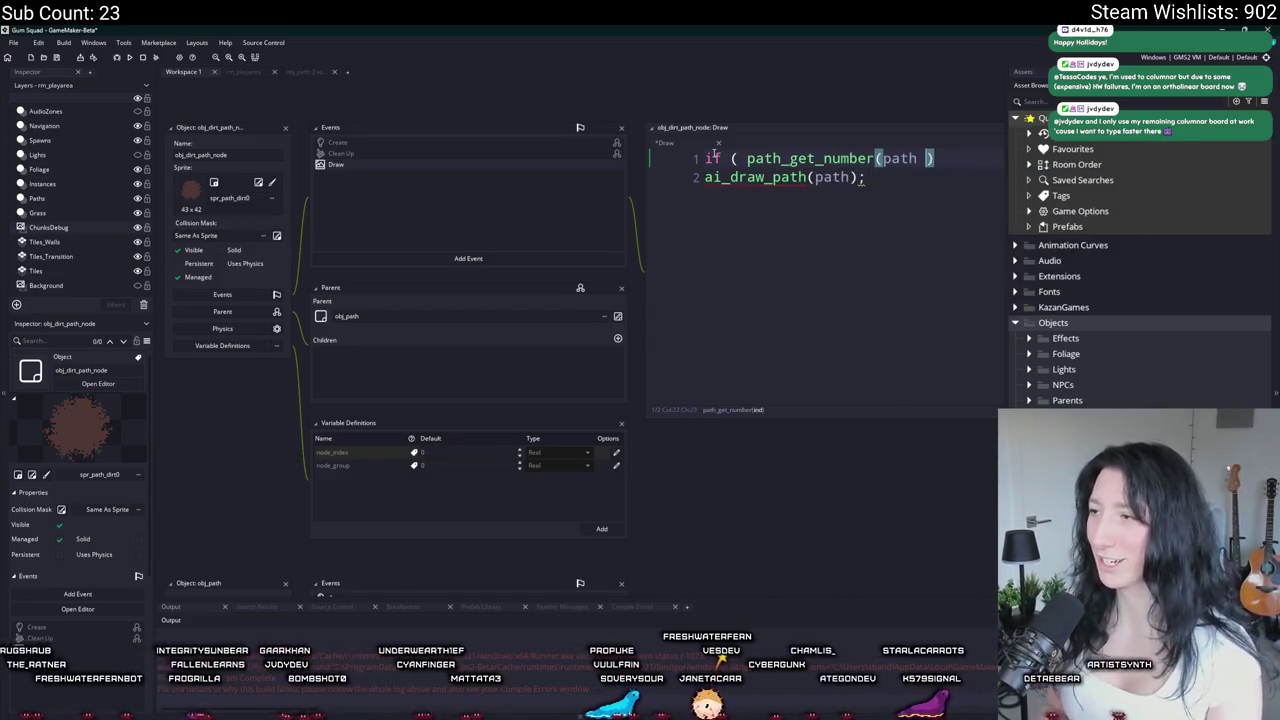
text(path))
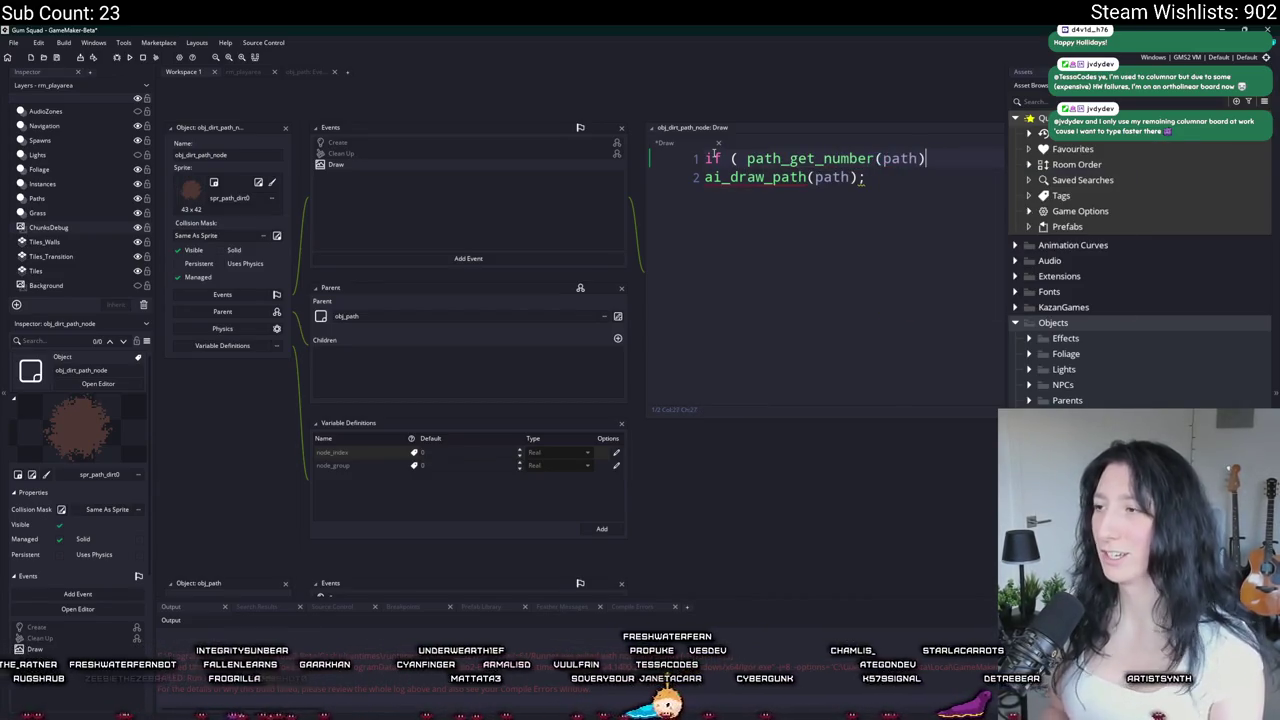
text( > 0 ) {)
key(Return)
text(})
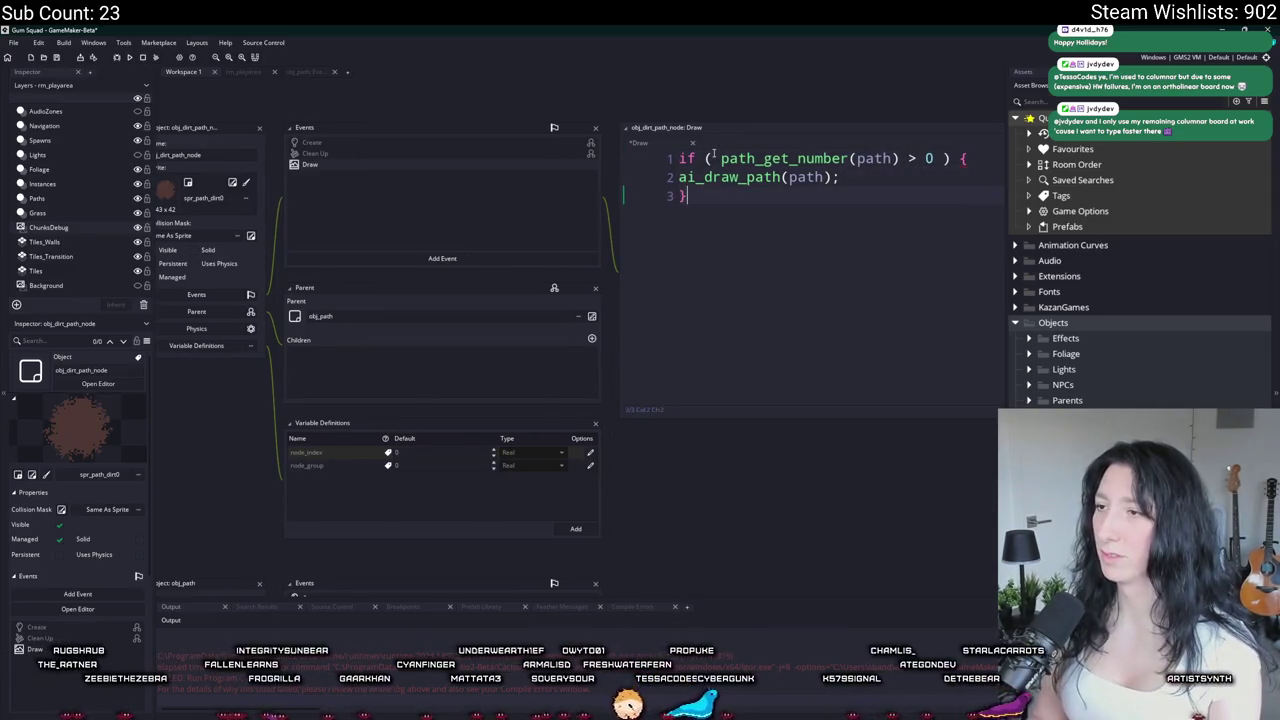
Step: Inspect the ai_draw_path definition in scr_ai, then close the scr_ai window
middle_click(760, 177)
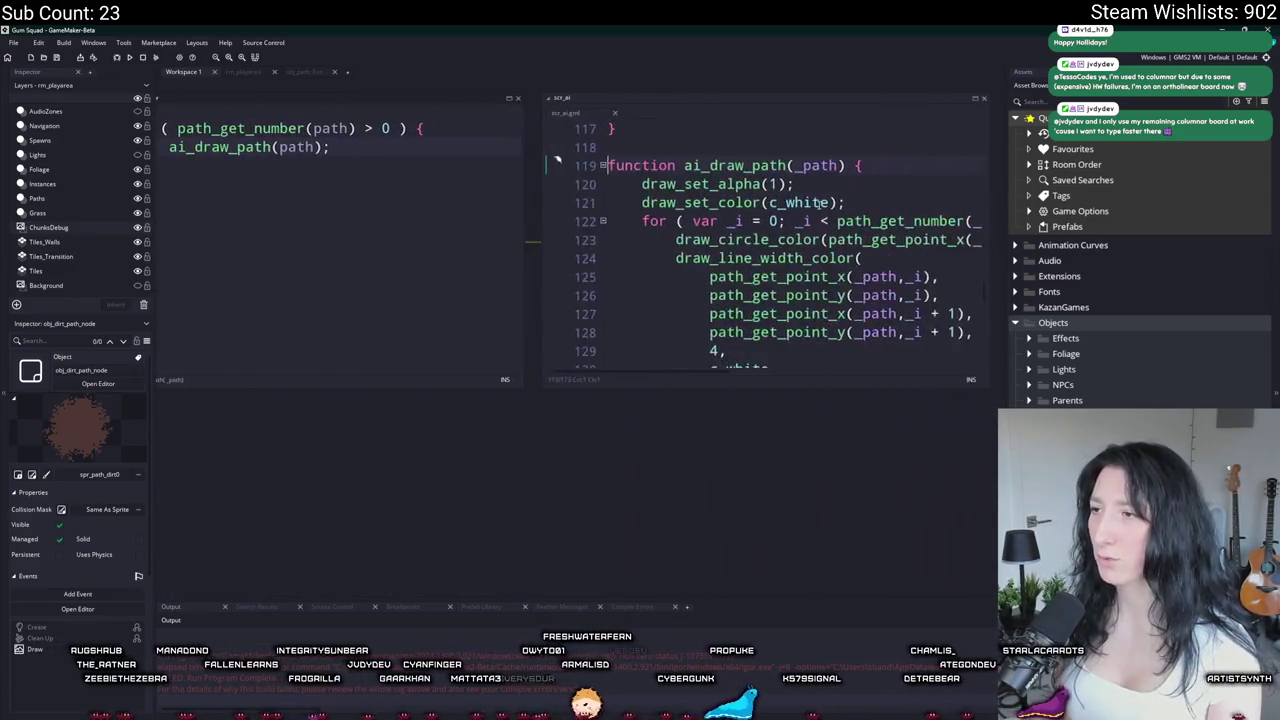
click(537, 178)
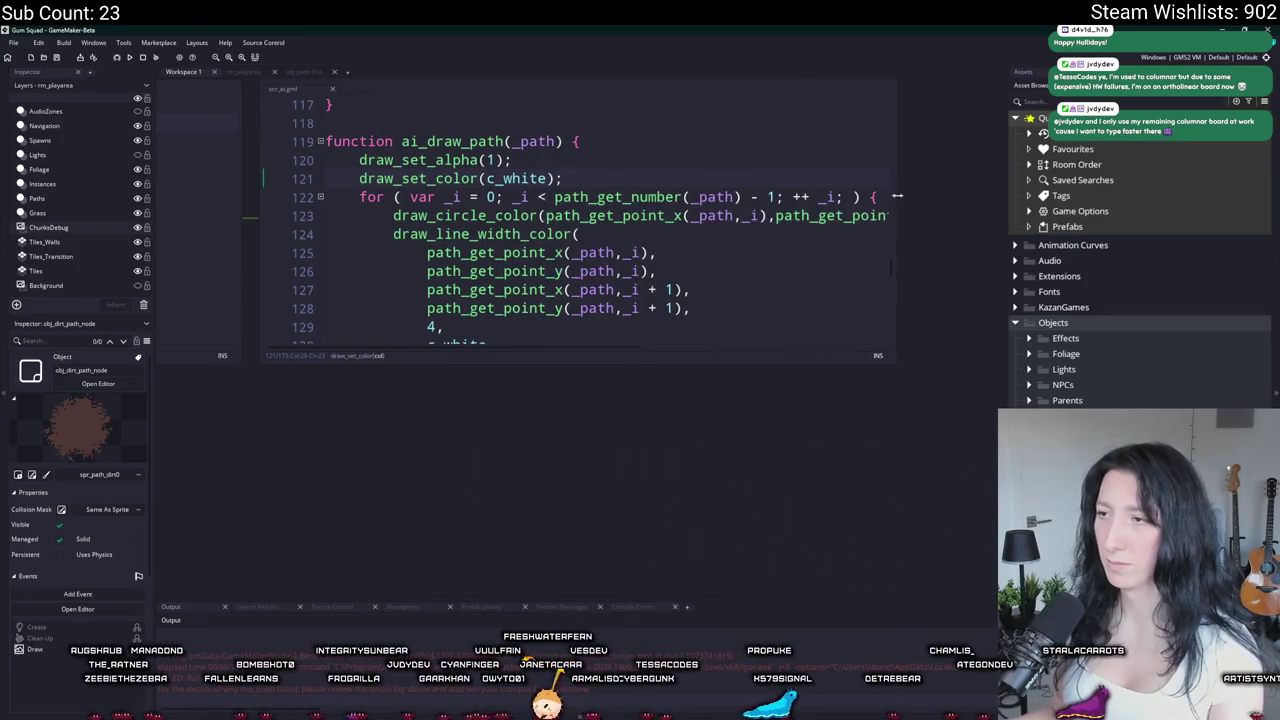
scroll(722, 224, down, 2)
scroll(533, 174, up, 1)
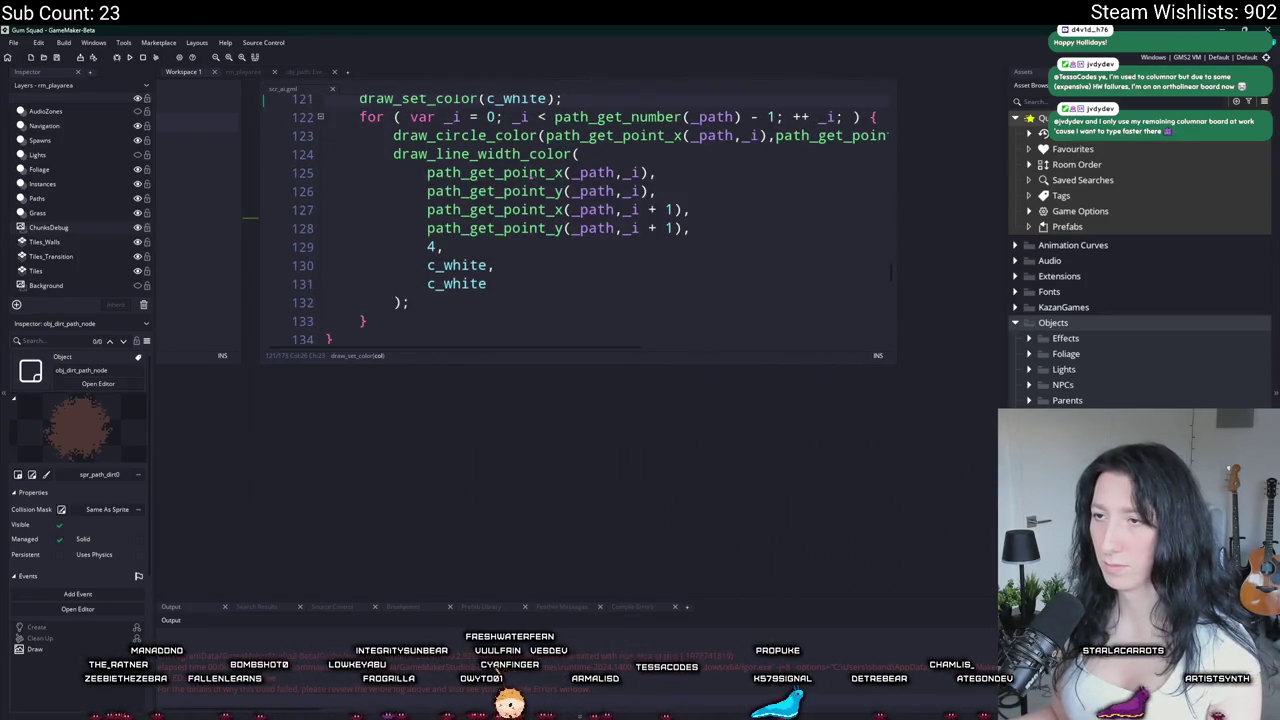
click(592, 128)
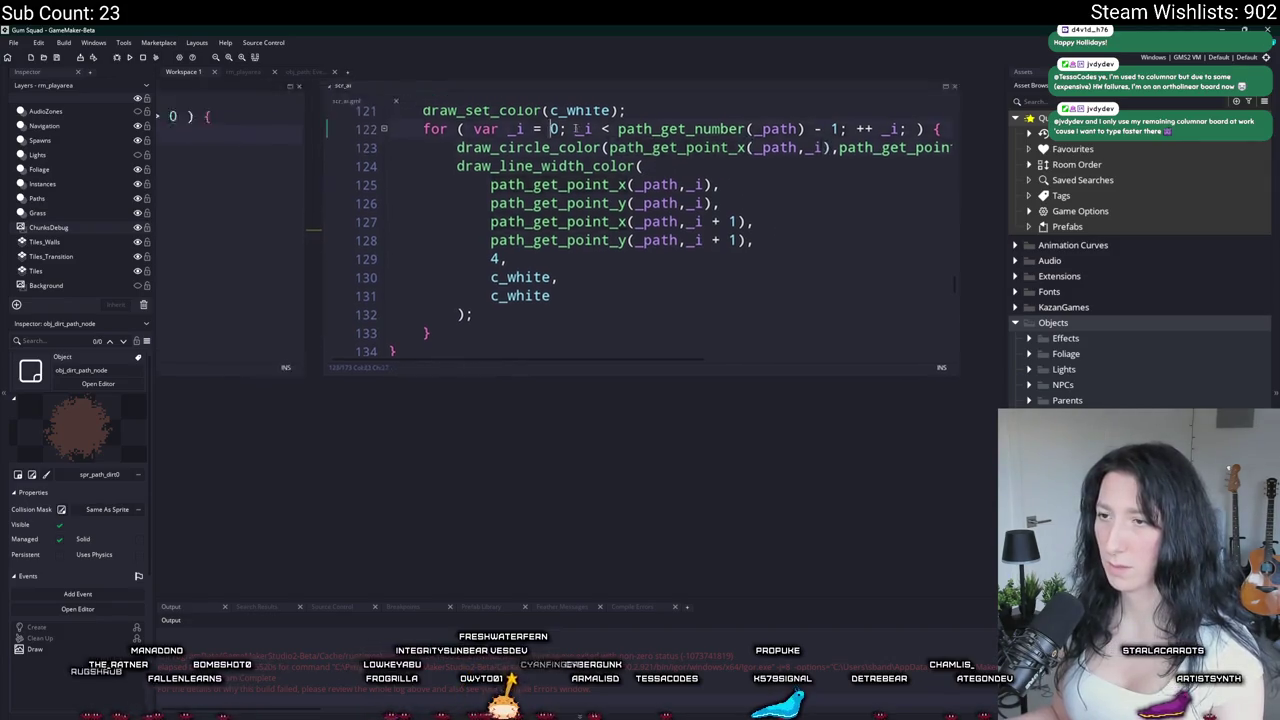
click(660, 176)
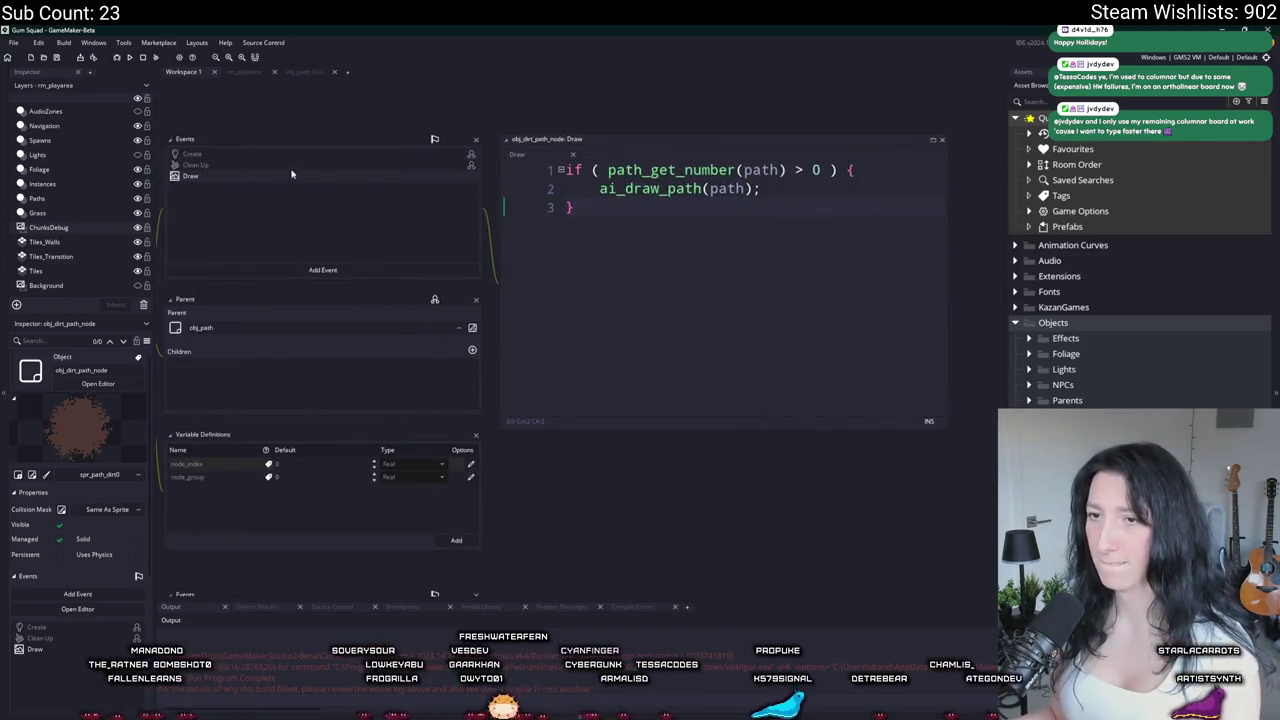
mouse_move(587, 218)
mouse_down()
mouse_move(506, 251)
mouse_move(374, 251)
mouse_up()
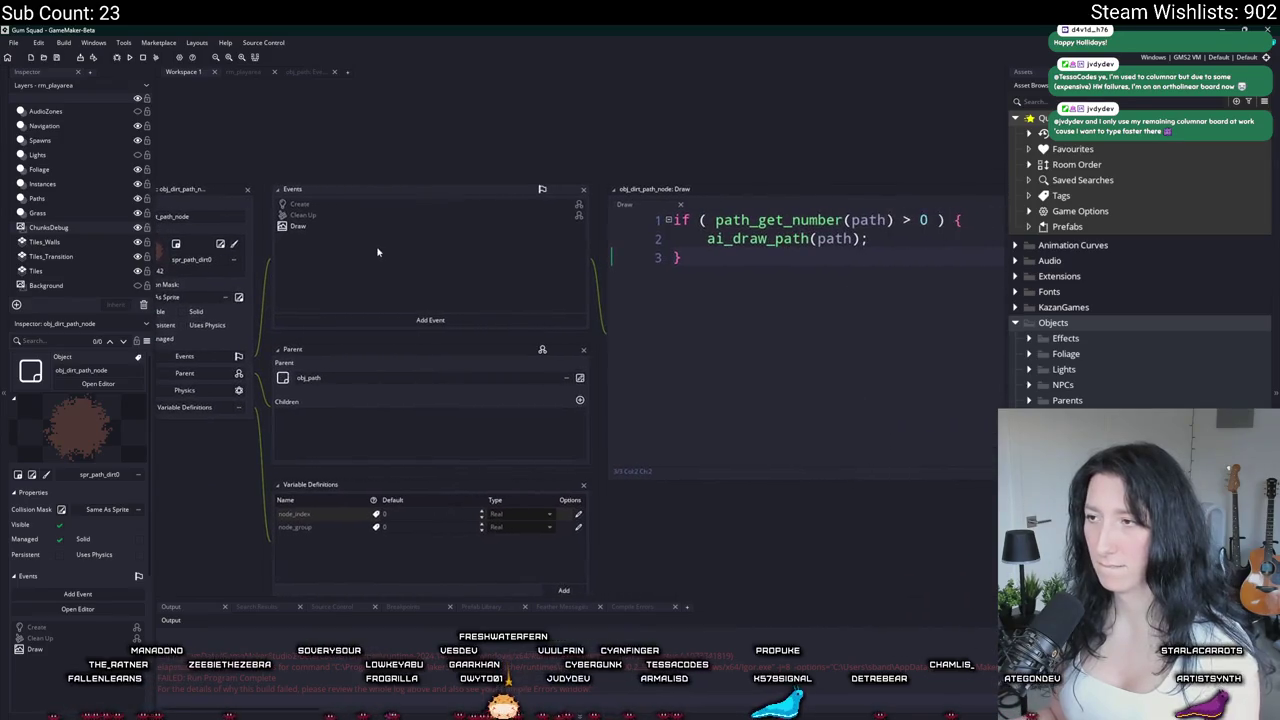
scroll(374, 251, down, 2)
drag(272, 442, 447, 304)
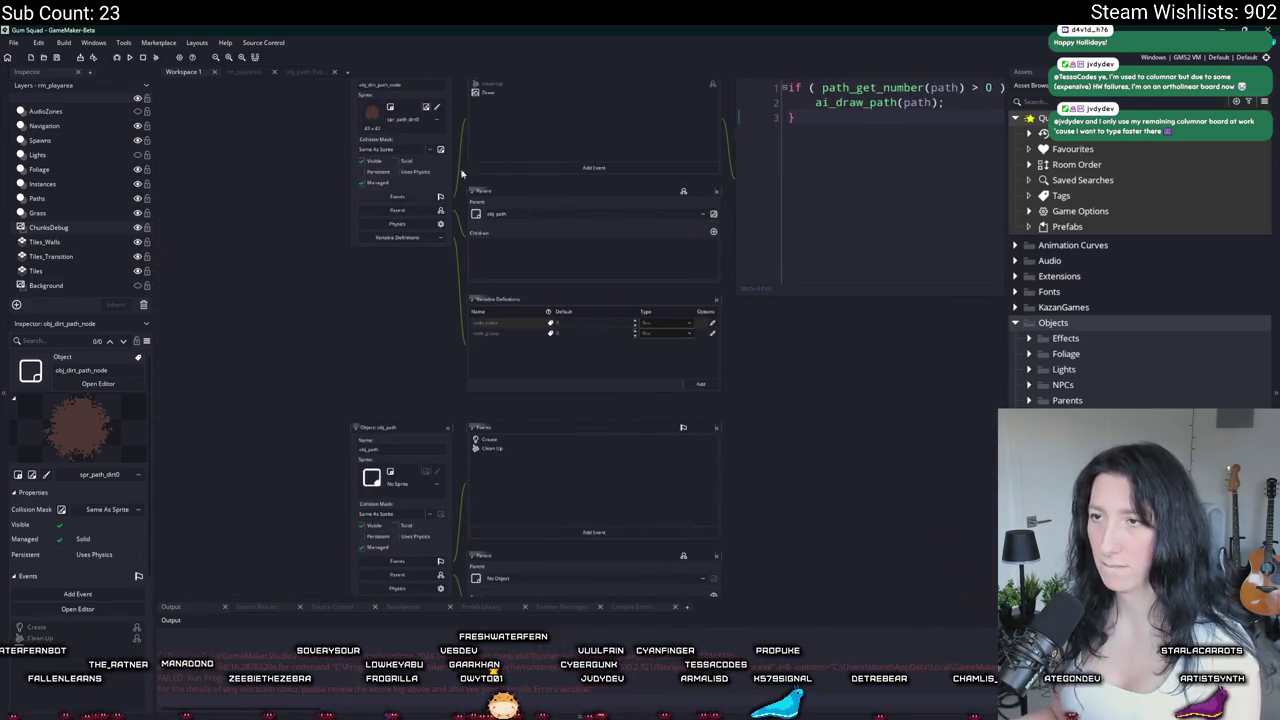
drag(444, 183, 406, 261)
key(ctrl+t)
Step: Find obj_world through asset search and open its Step event code enlarged
text(obj_)
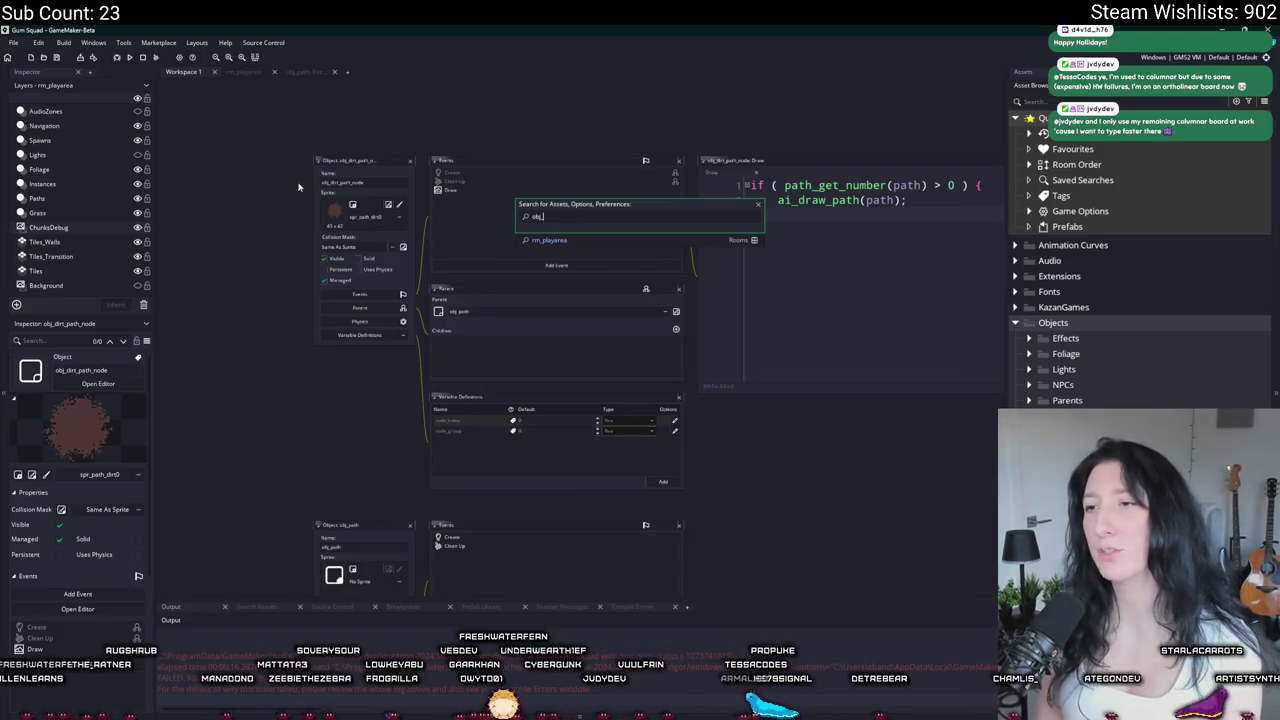
text(wood)
key(Return)
key(ctrl+t)
text(wood)
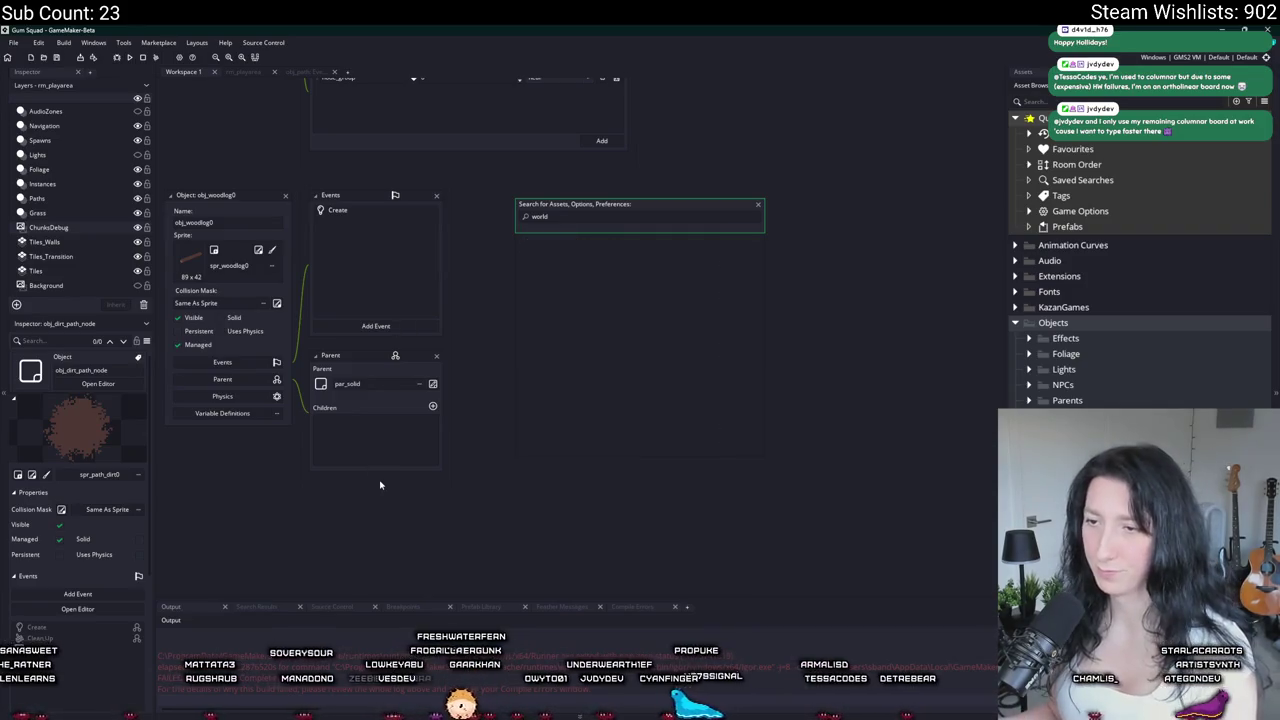
key(Return)
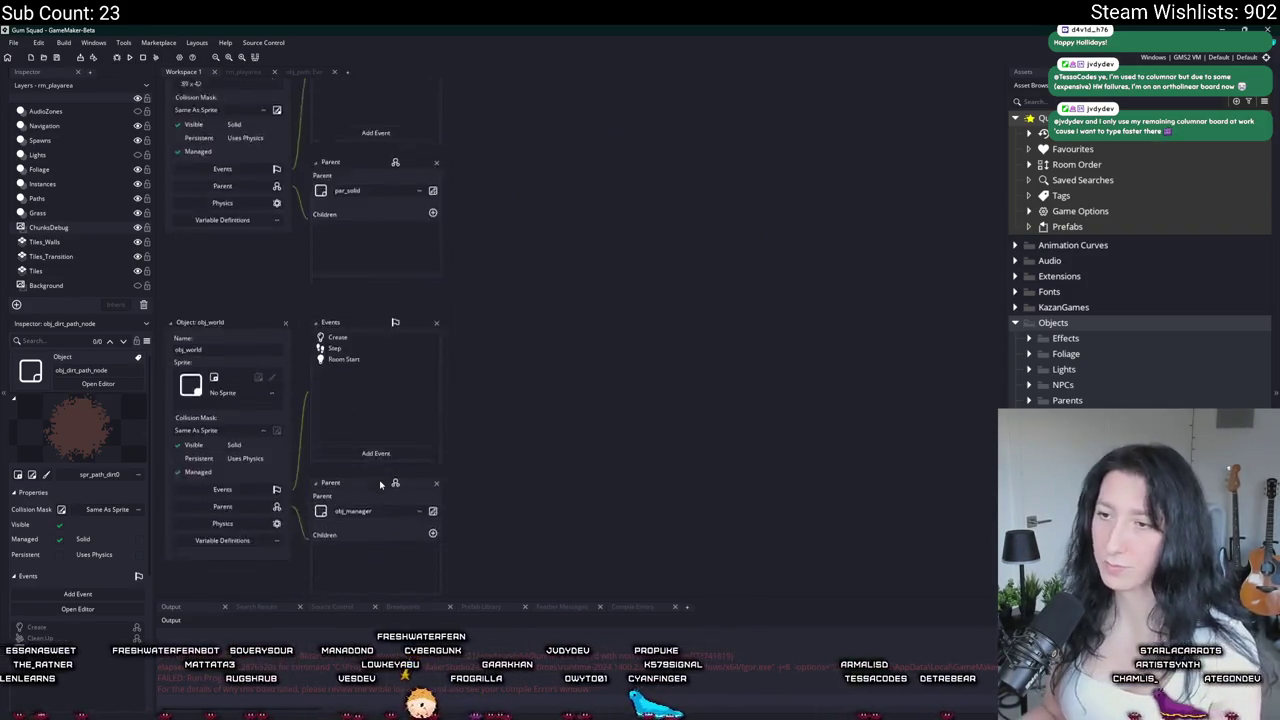
double_click(335, 221)
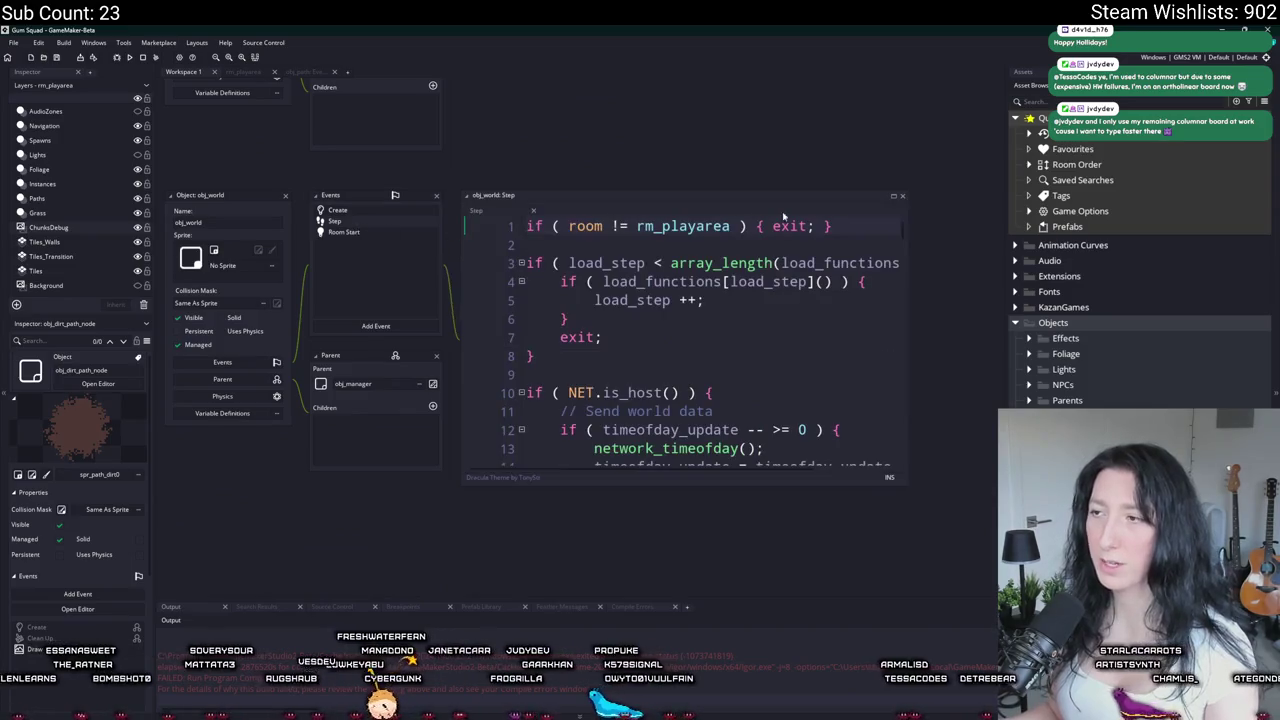
click(893, 197)
Step: Add with ( obj_path ) { rebuild(); } after the obj_vertexgrass block and run the game
scroll(517, 331, down, 20)
scroll(517, 331, up, 3)
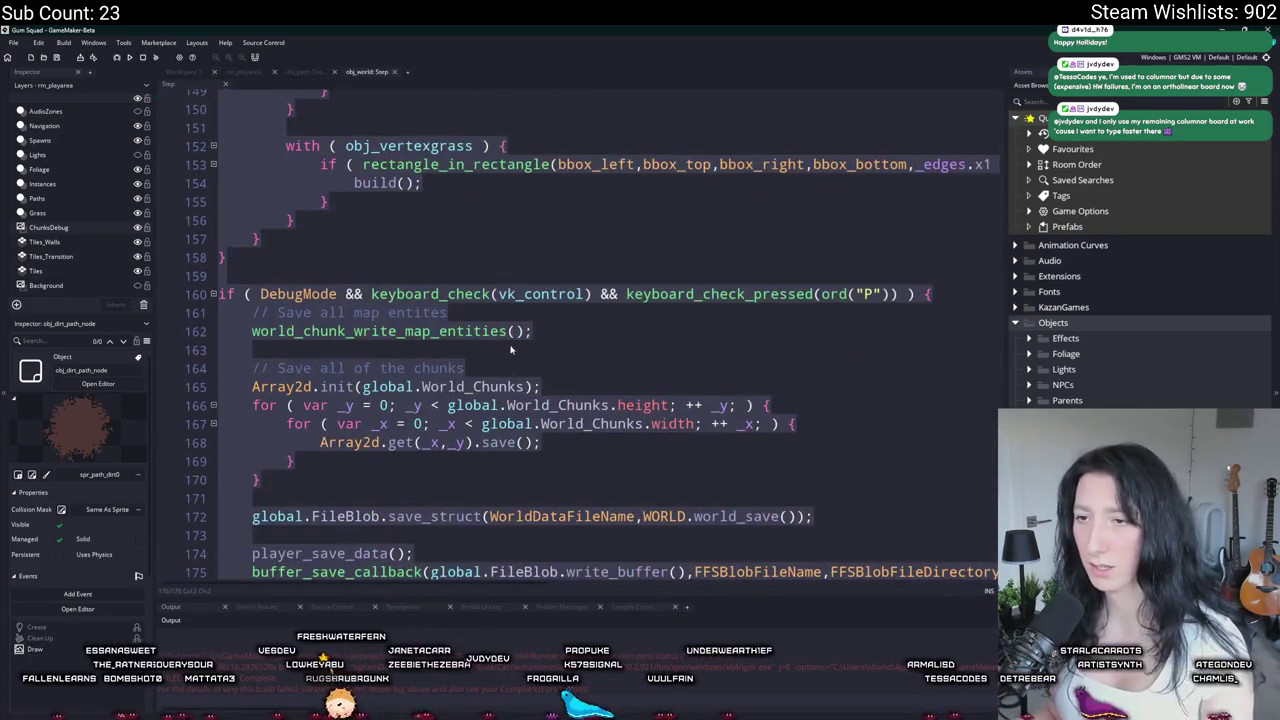
scroll(517, 331, up, 3)
click(453, 482)
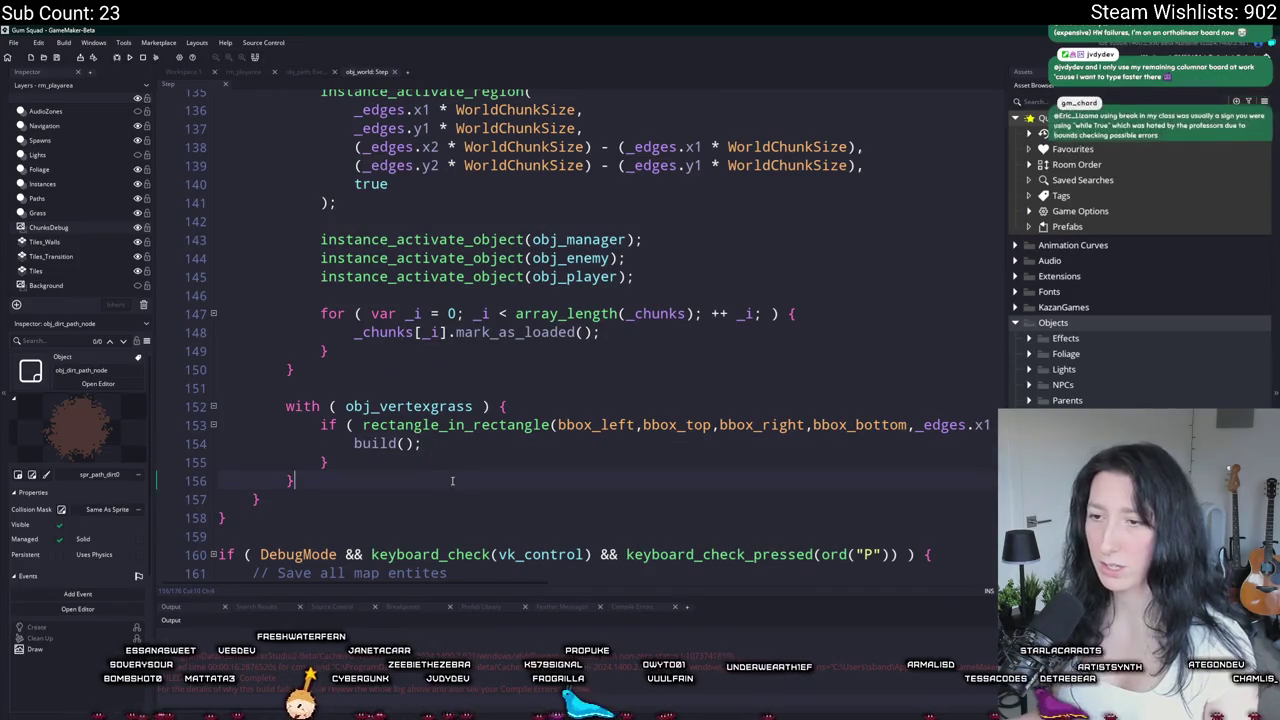
key(Return)
key(Return)
text(witgh)
key(BackSpace)
key(BackSpace)
key(BackSpace)
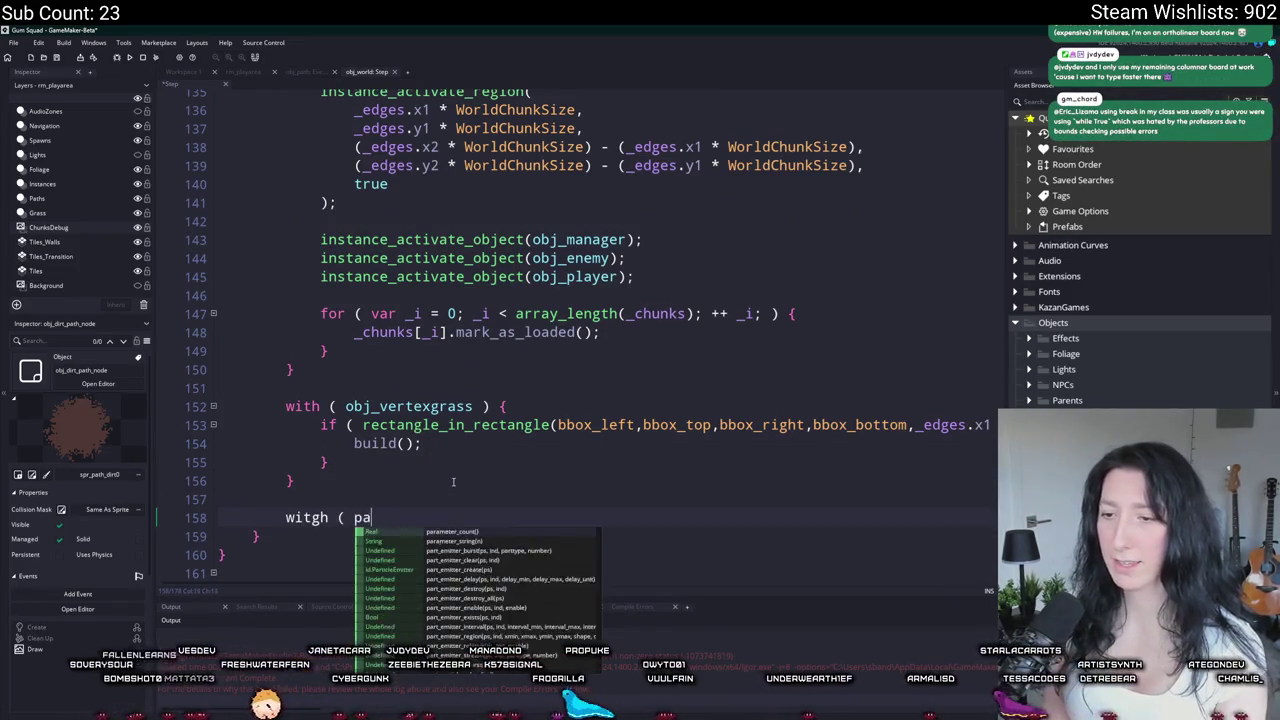
text(h ( obj)
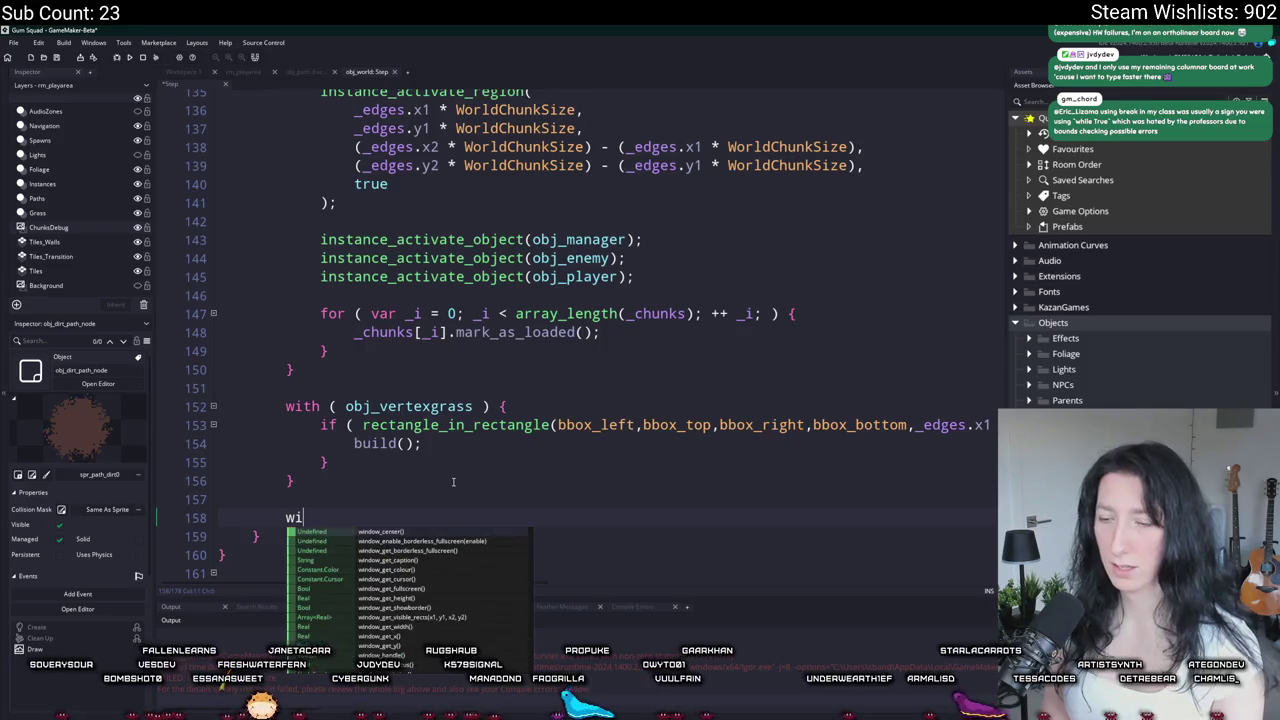
text(_path ) {)
key(Return)
text(rebuild();)
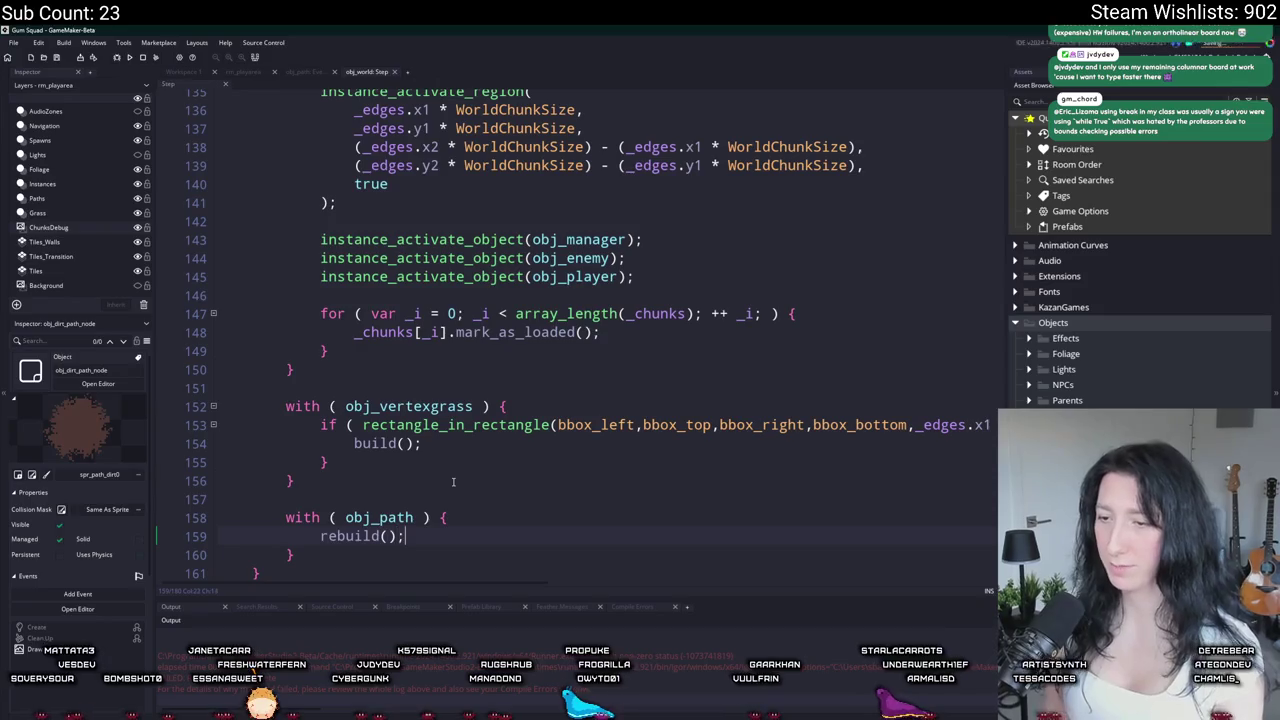
key(F5)
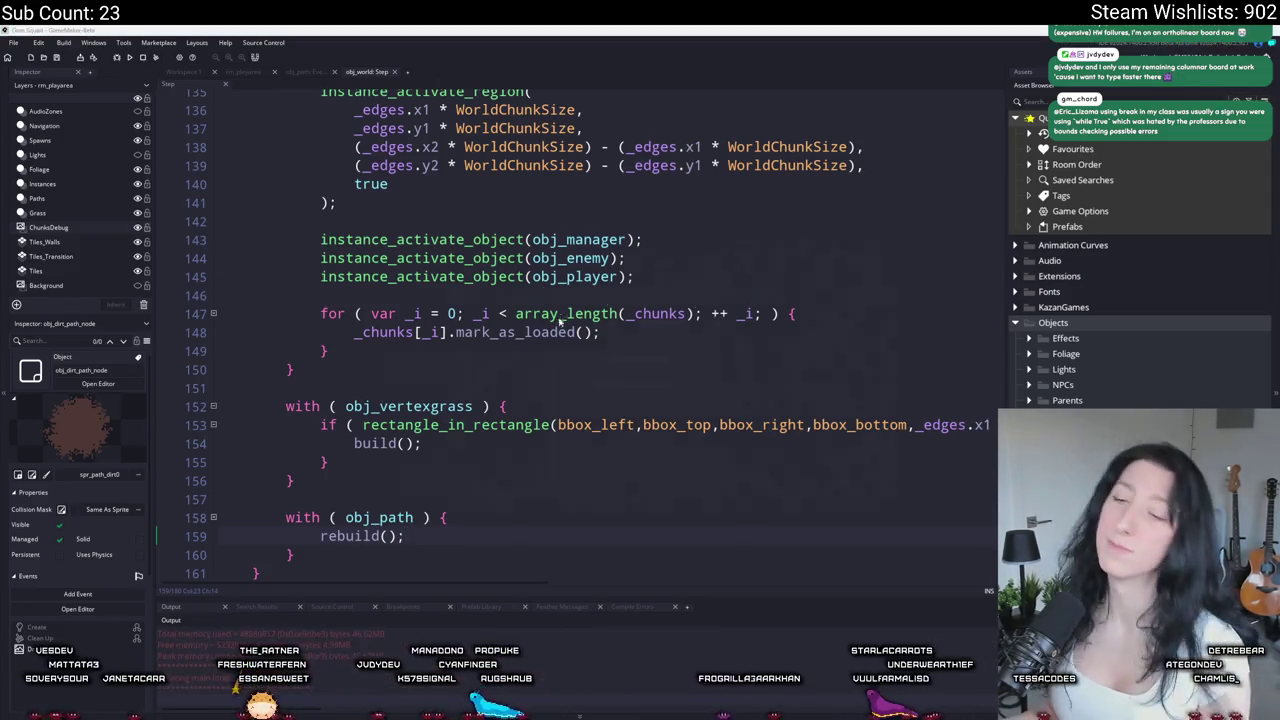
Step: Add show_message("HUH"); after rebuild() in obj_world's Step event and relaunch the game with F5
key(a)
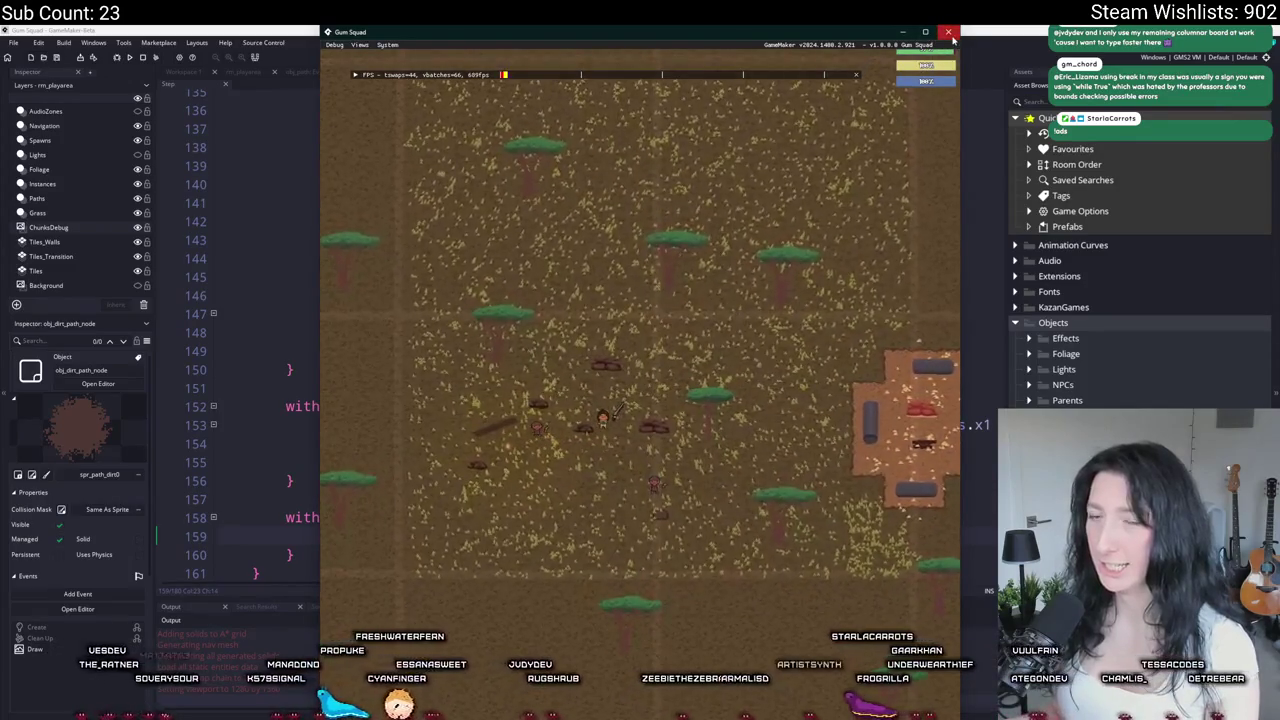
click(297, 554)
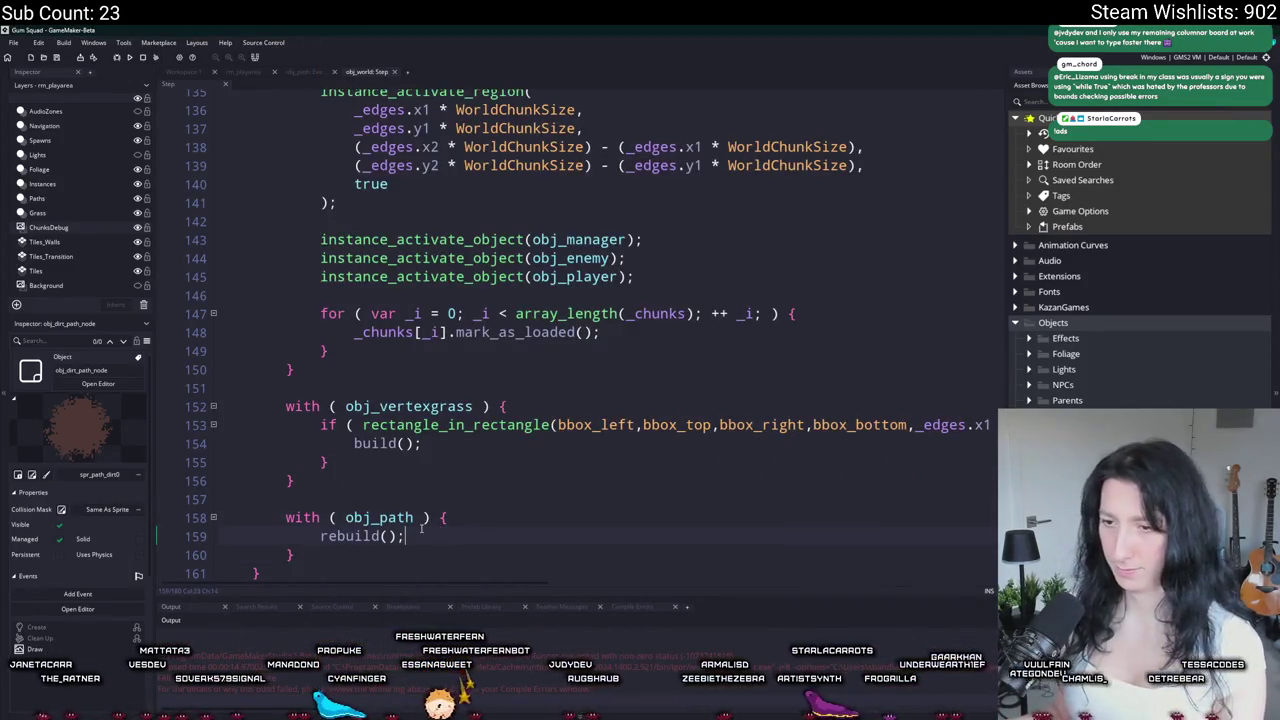
text(show_mesag)
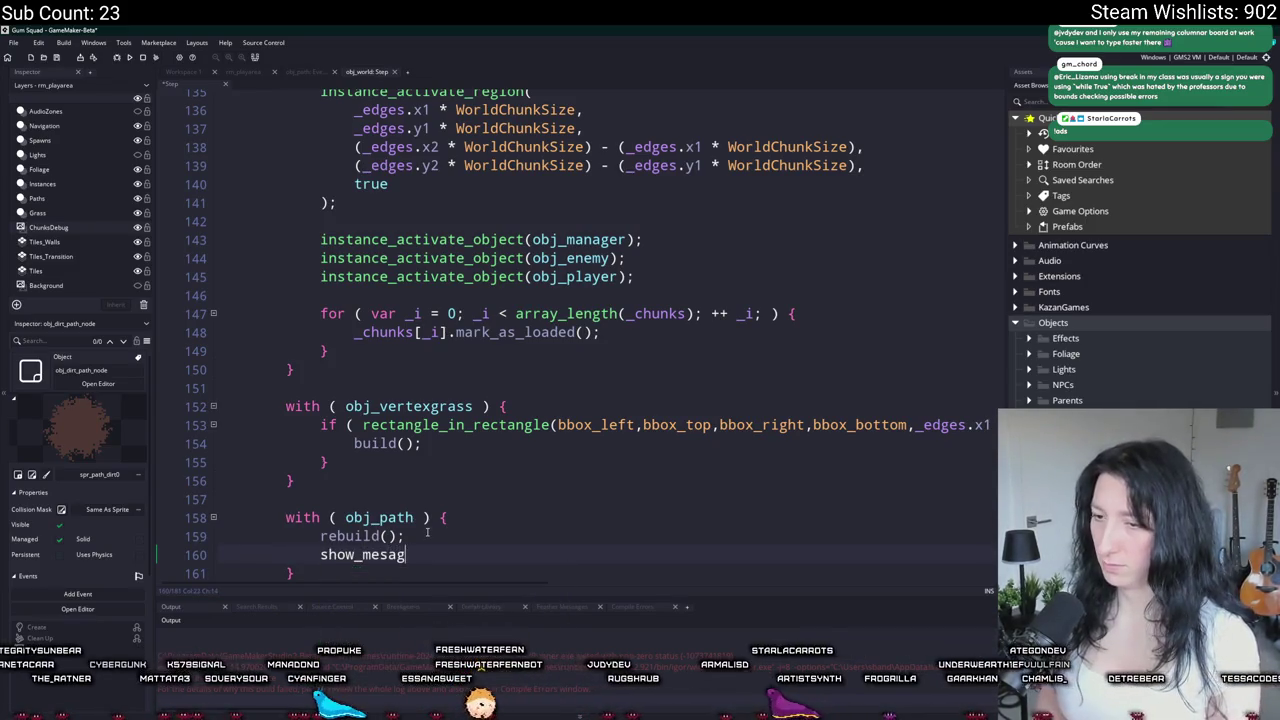
key(BackSpace)
key(BackSpace)
text(sage("HUH");)
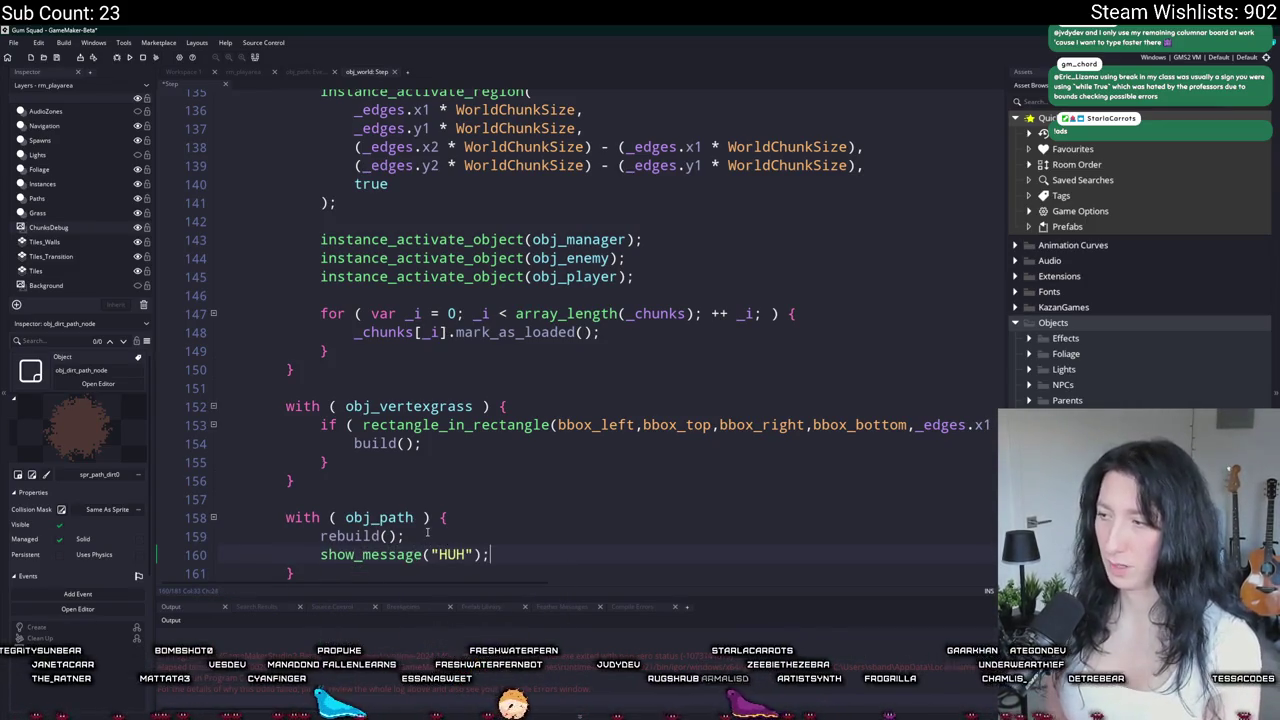
key(F5)
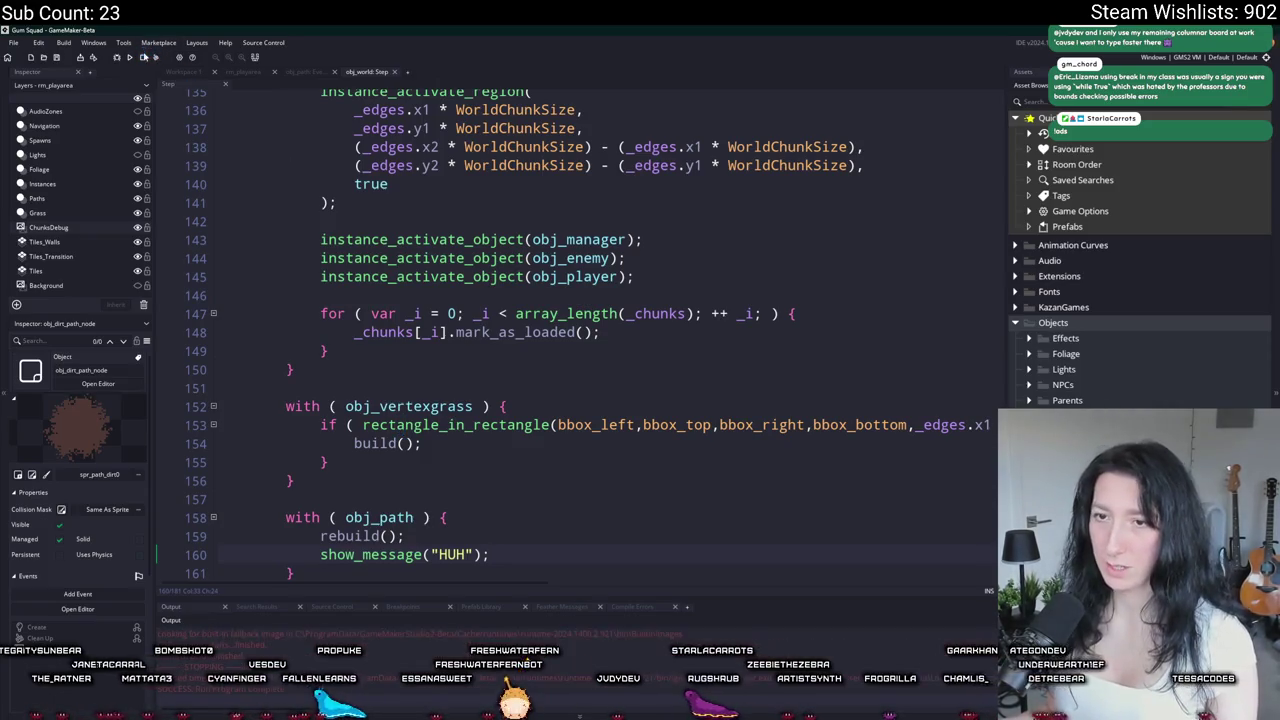
click(139, 228)
Step: Test the run by creating a lobby, dismissing the HUH message, and closing the game
drag(437, 425, 461, 290)
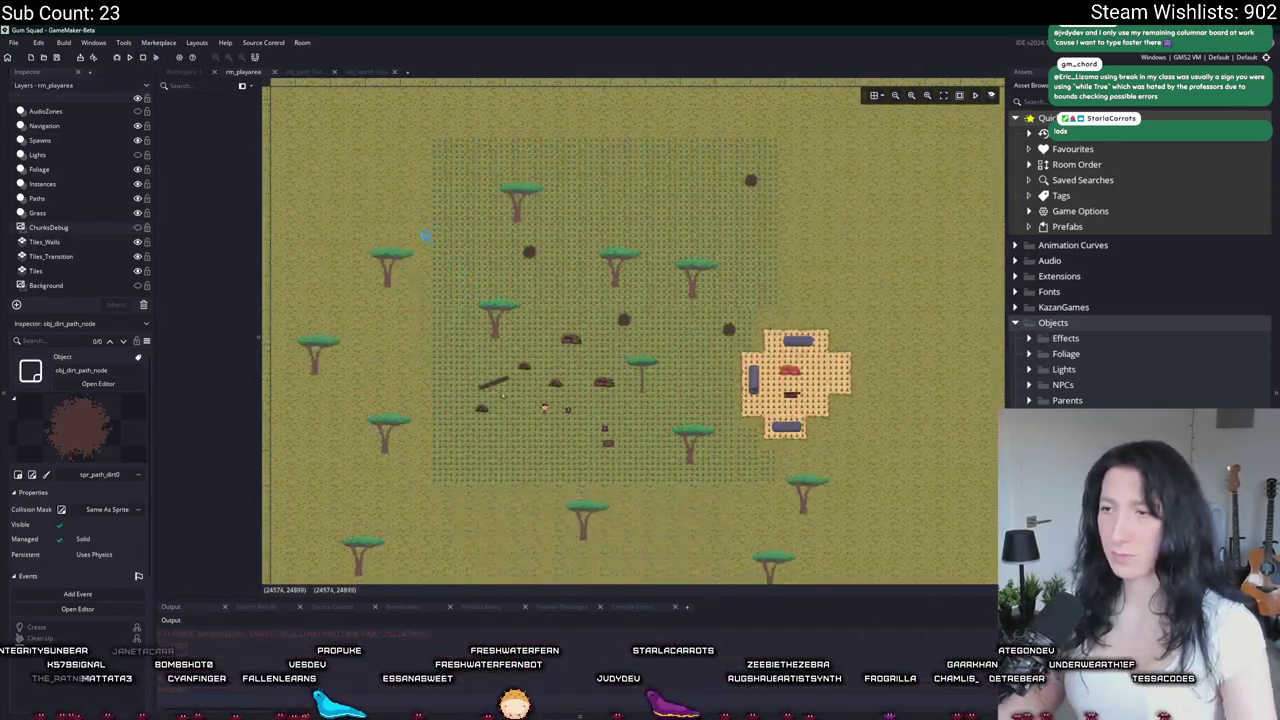
click(80, 198)
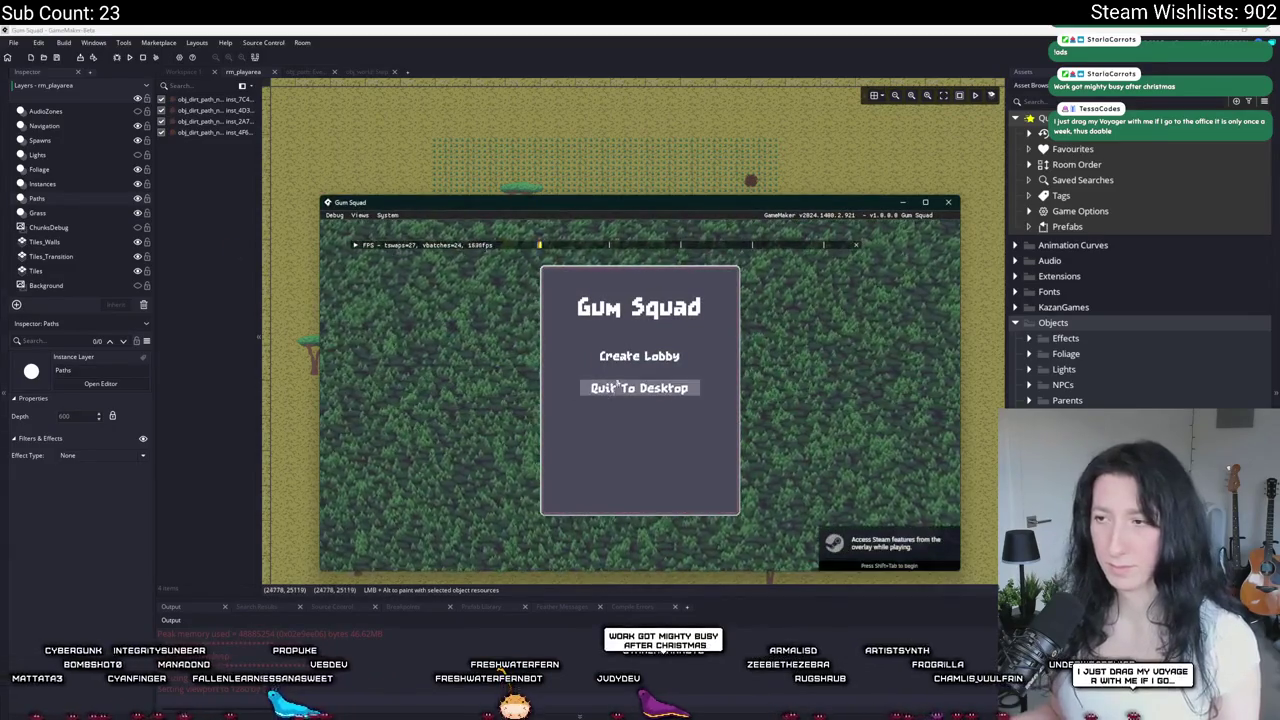
click(646, 352)
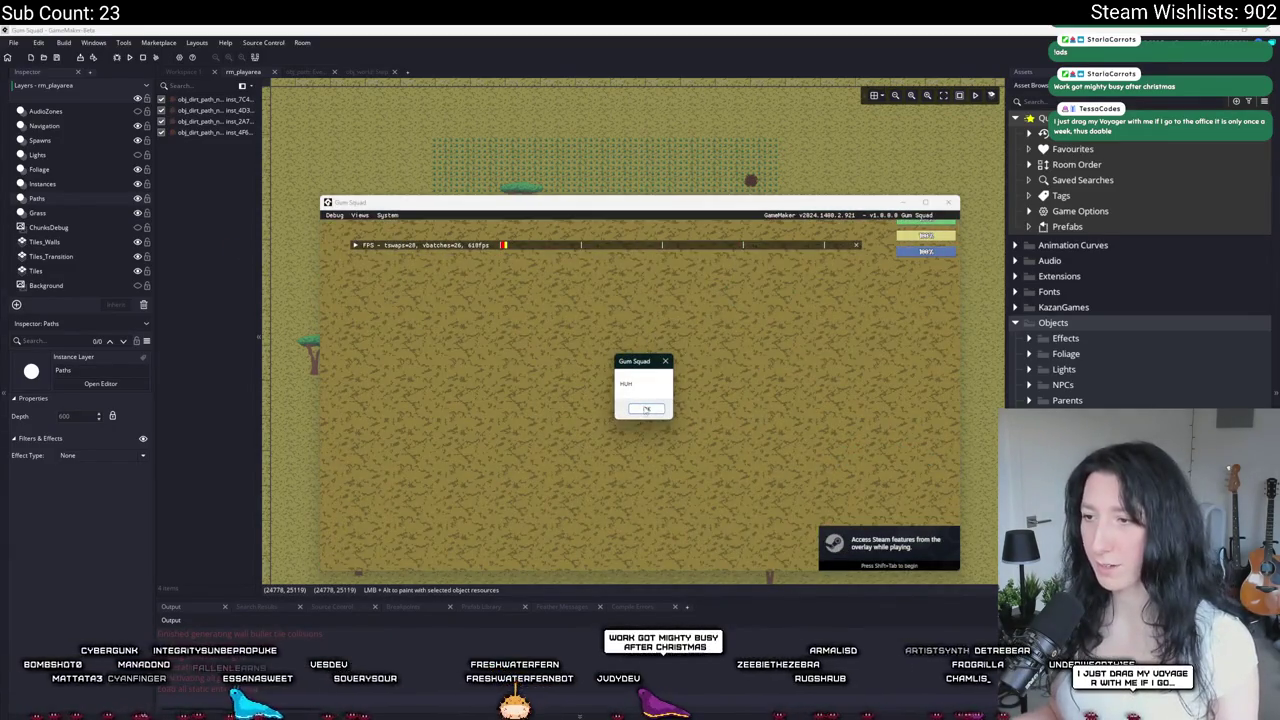
click(645, 410)
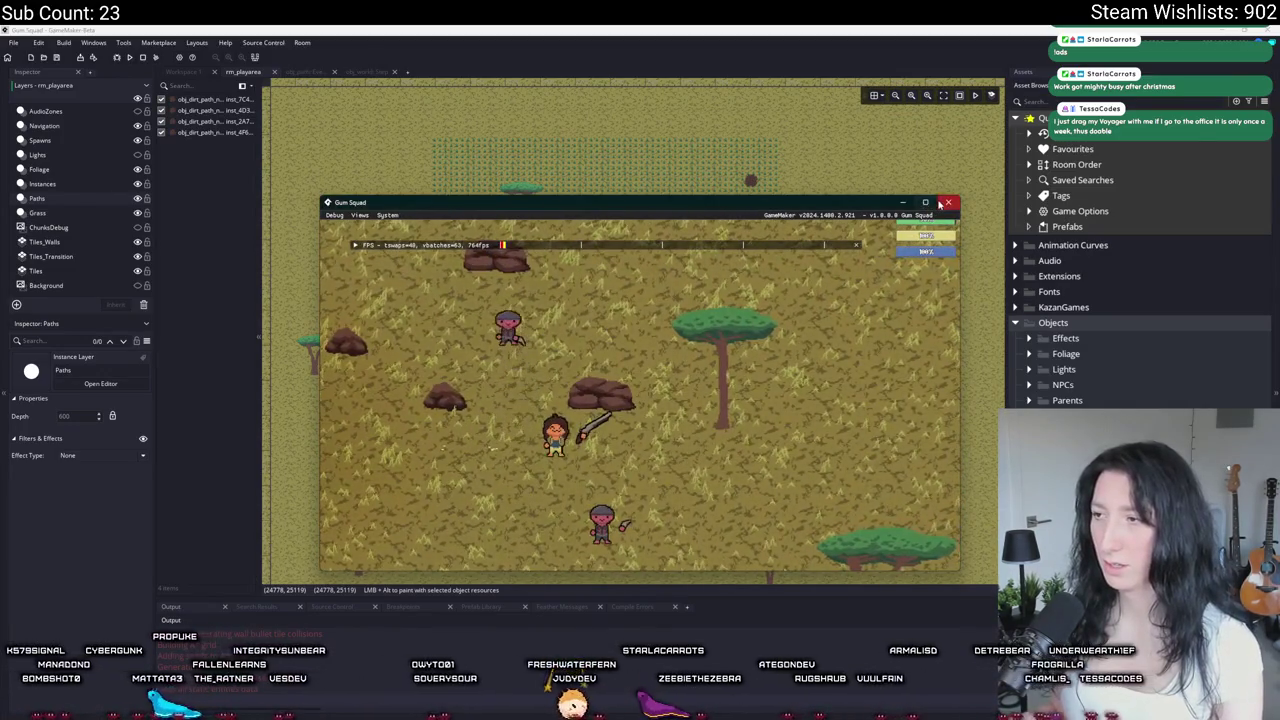
click(950, 202)
Step: Delete the show_message("HUH") debug line from obj_world's Step event
click(316, 72)
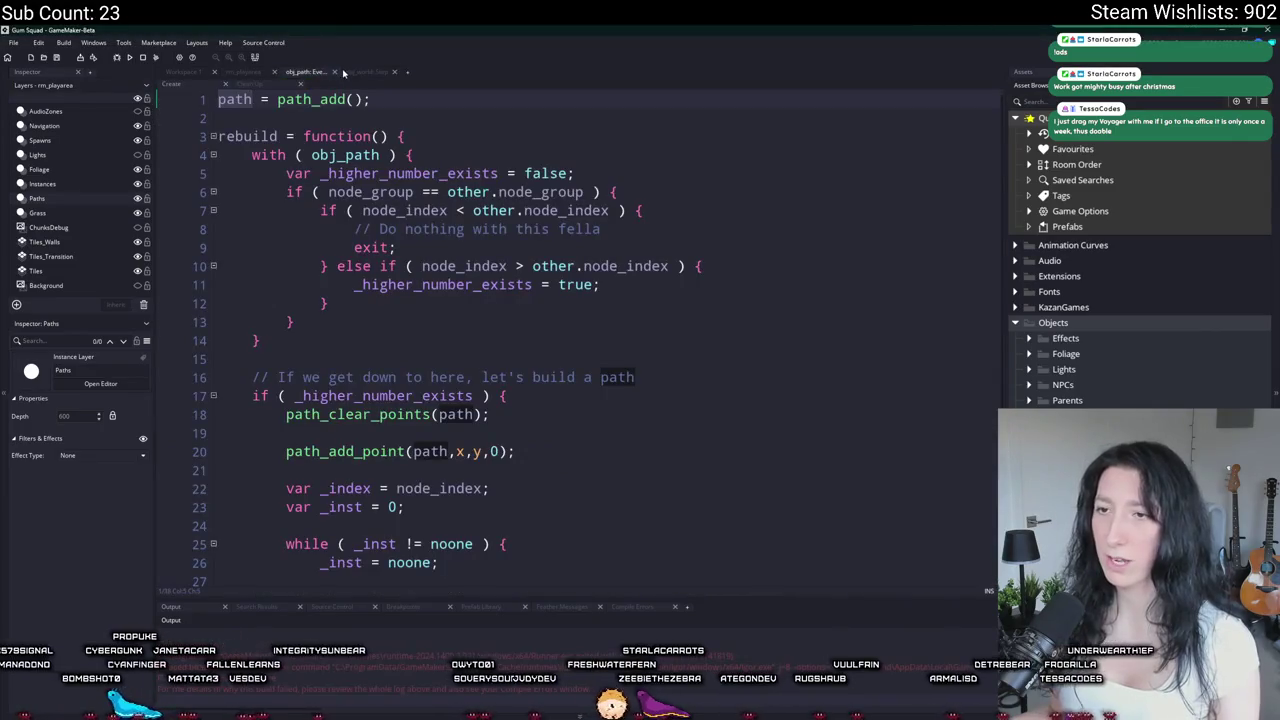
click(355, 73)
key(shift+Down)
key(Delete)
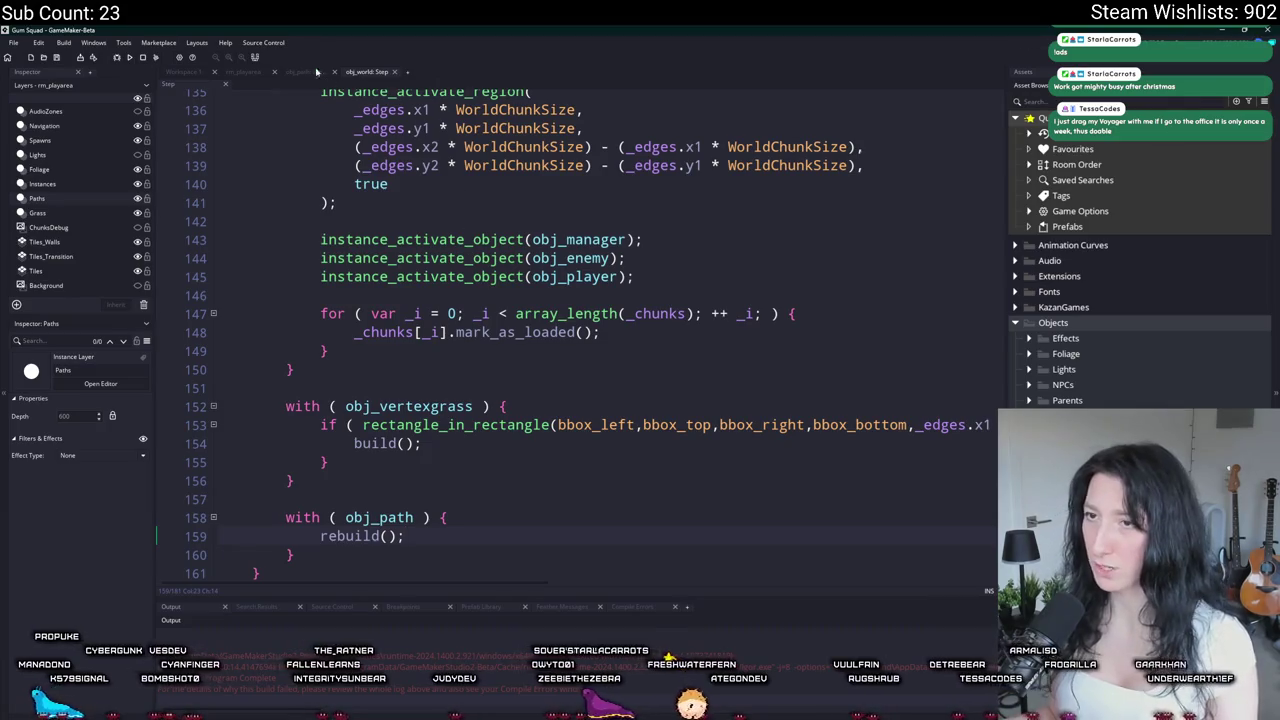
Step: Open a blank line after the path-building while loop in obj_path's rebuild function
click(310, 70)
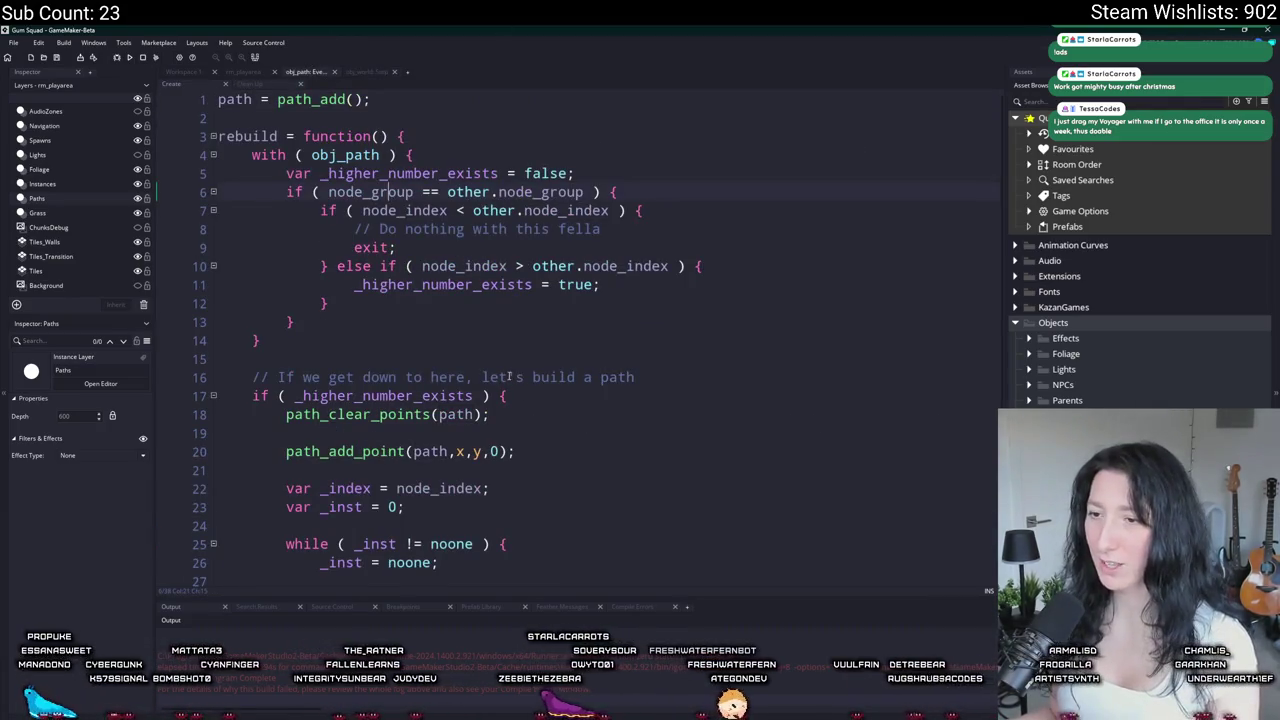
scroll(509, 376, down, 5)
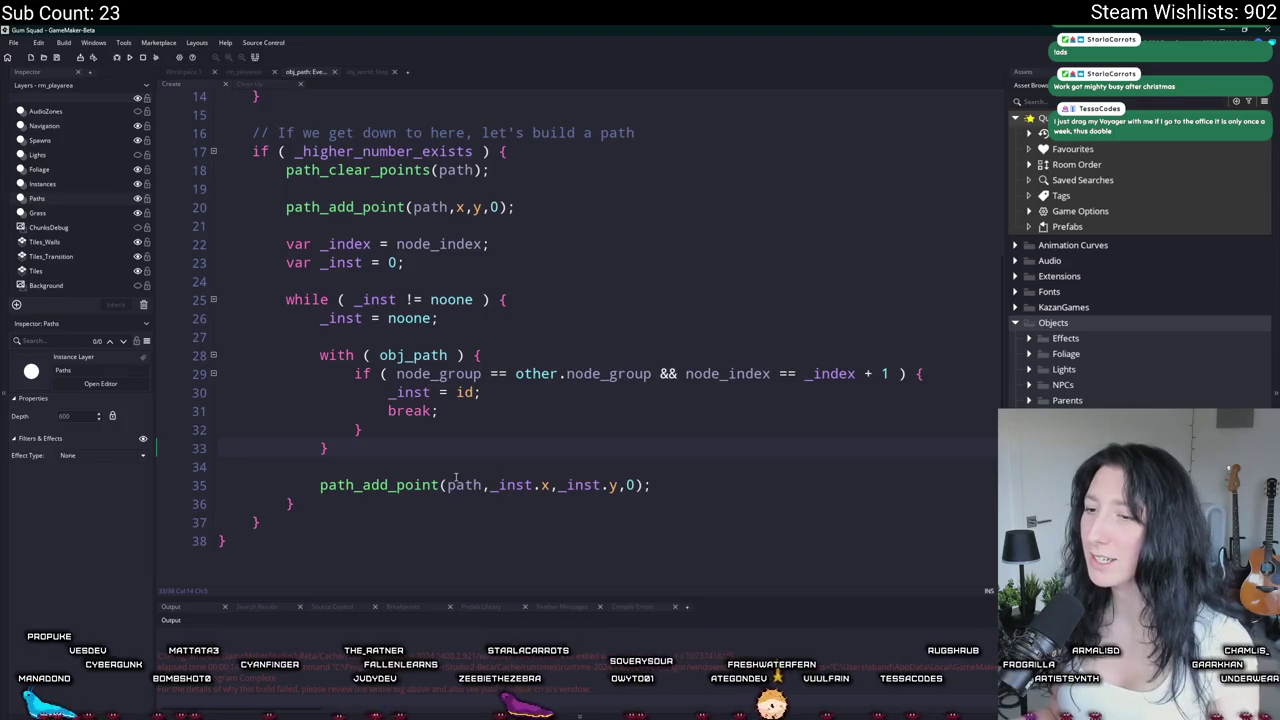
click(334, 505)
key(Return)
key(Return)
Step: Type show_message(path_get_number(path)); on the new line after the loop
text(show))
key(BackSpace)
key(BackSpace)
key(BackSpace)
text(_messag)
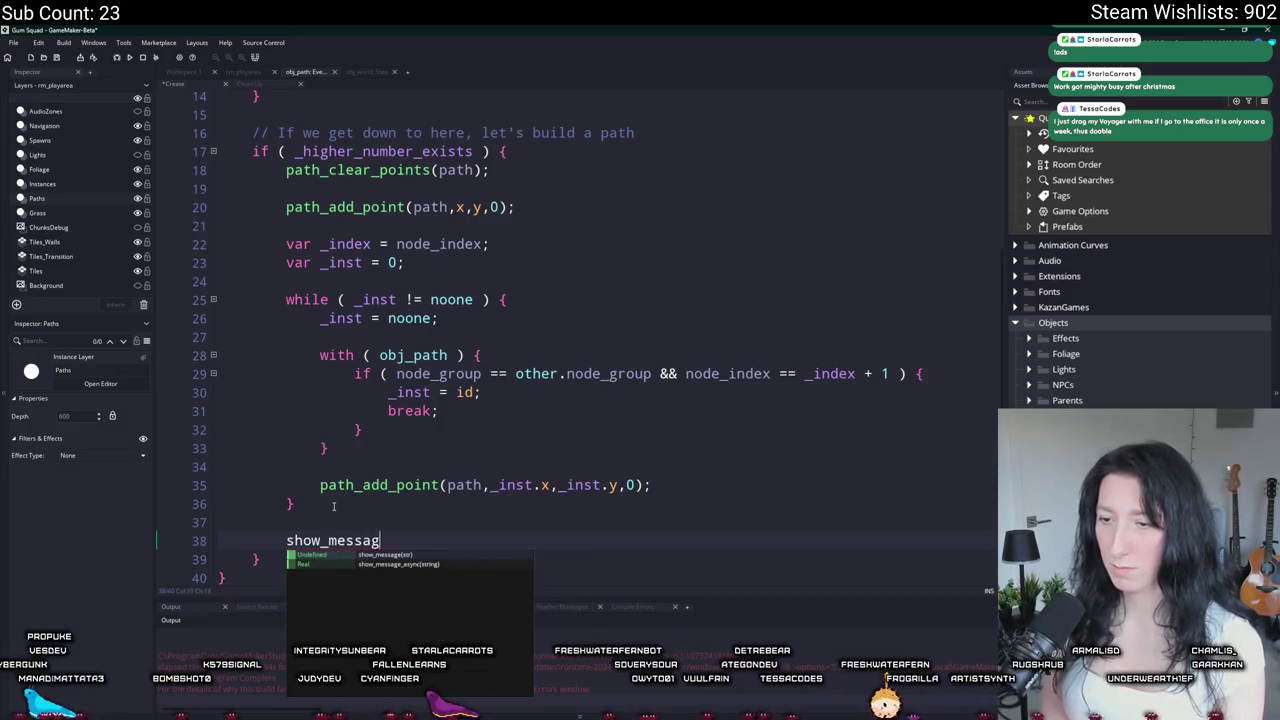
text(e(poin)
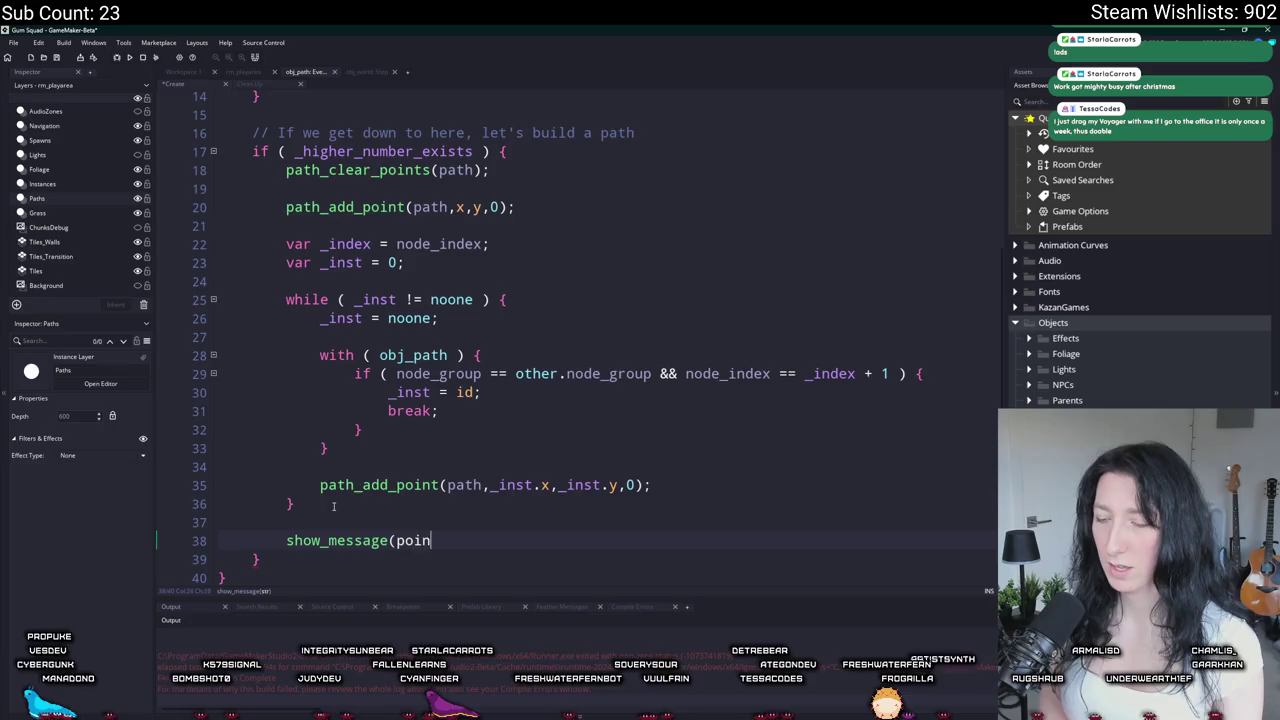
text(t_)
key(BackSpace)
text(ath_get_n)
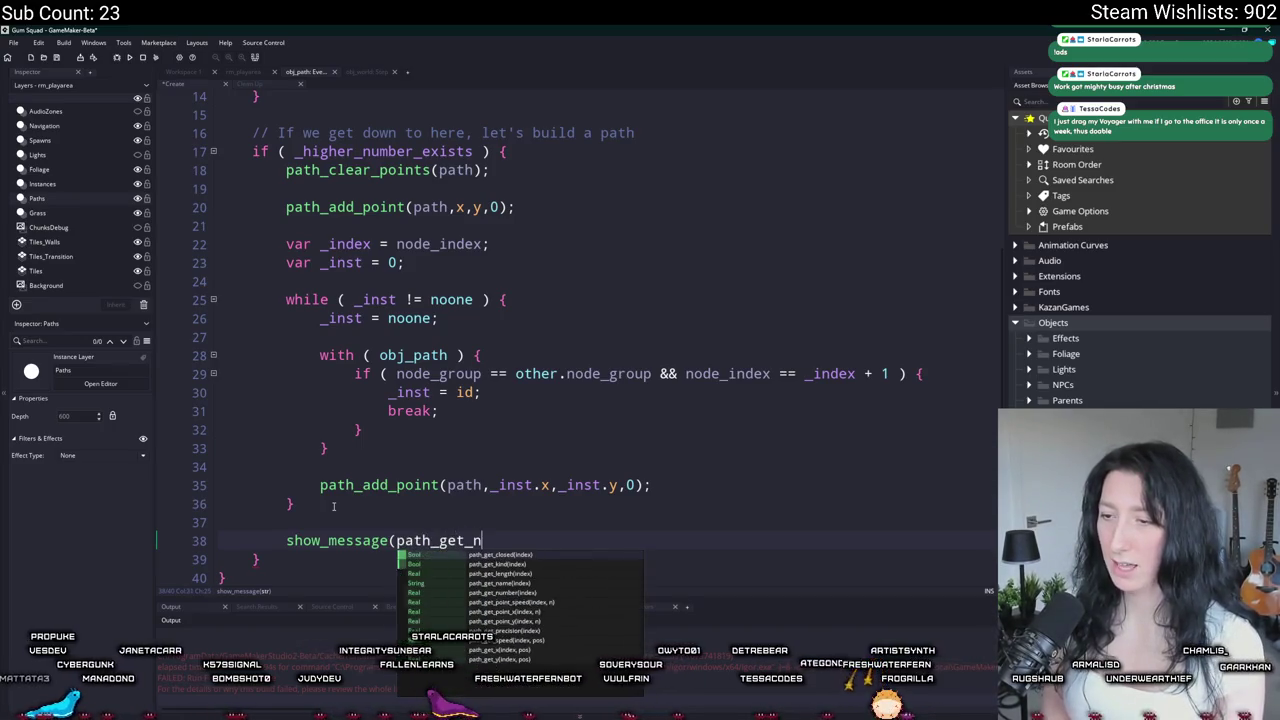
text(umber(path));)
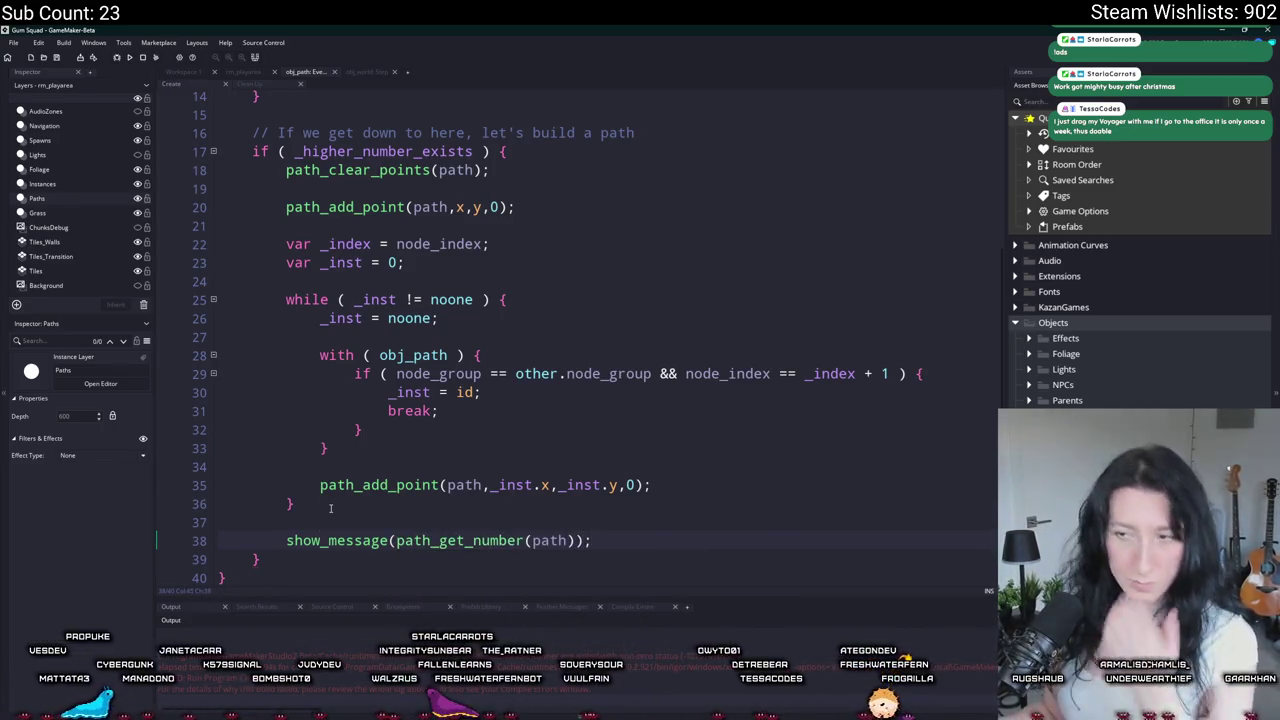
Step: Place the path count message inside the while loop right after path_add_point
click(288, 540)
click(603, 540)
click(652, 485)
key(Return)
text(show_message(path_get_number(path));)
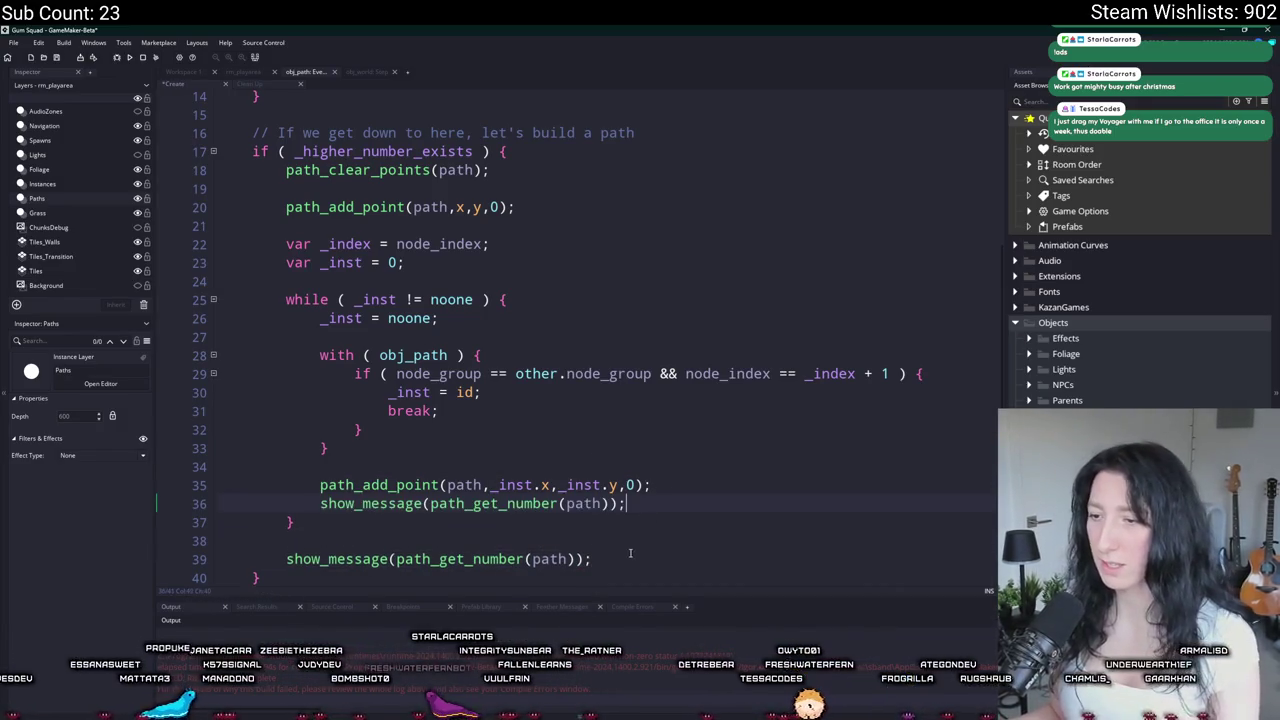
click(632, 558)
key(shift+Home)
key(BackSpace)
key(BackSpace)
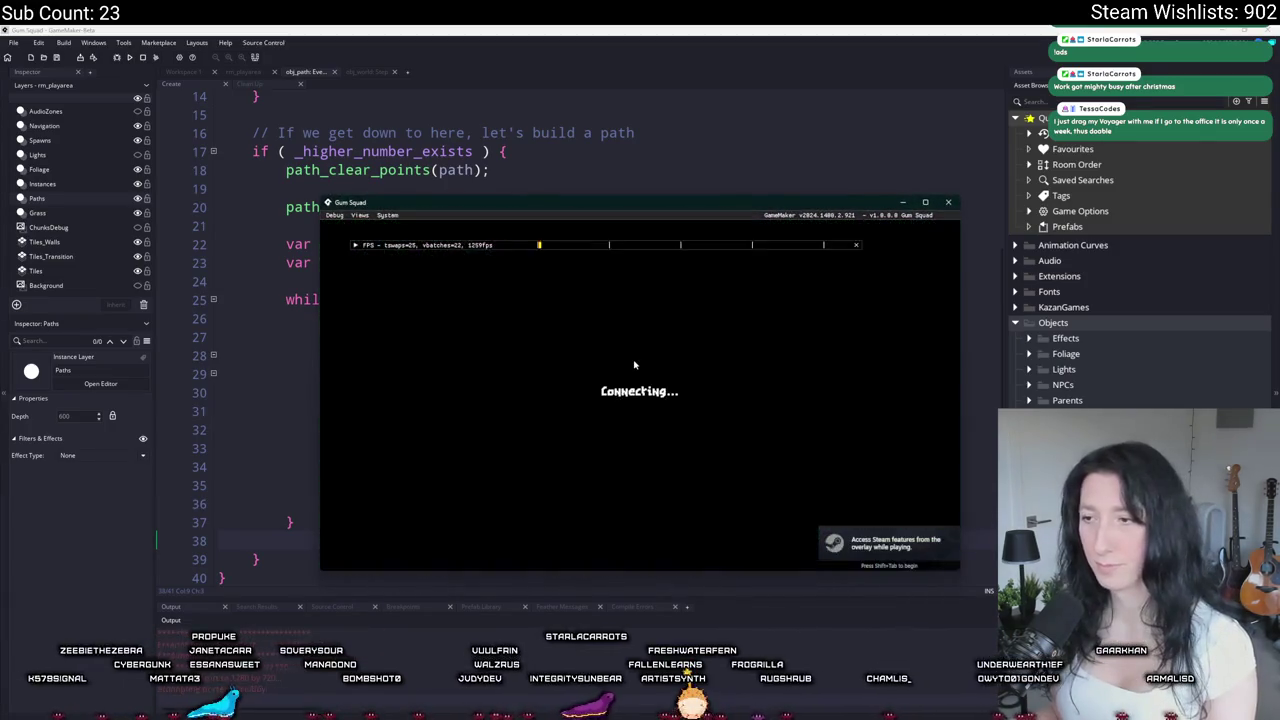
Step: Close the running game and delete the path count message line
click(948, 203)
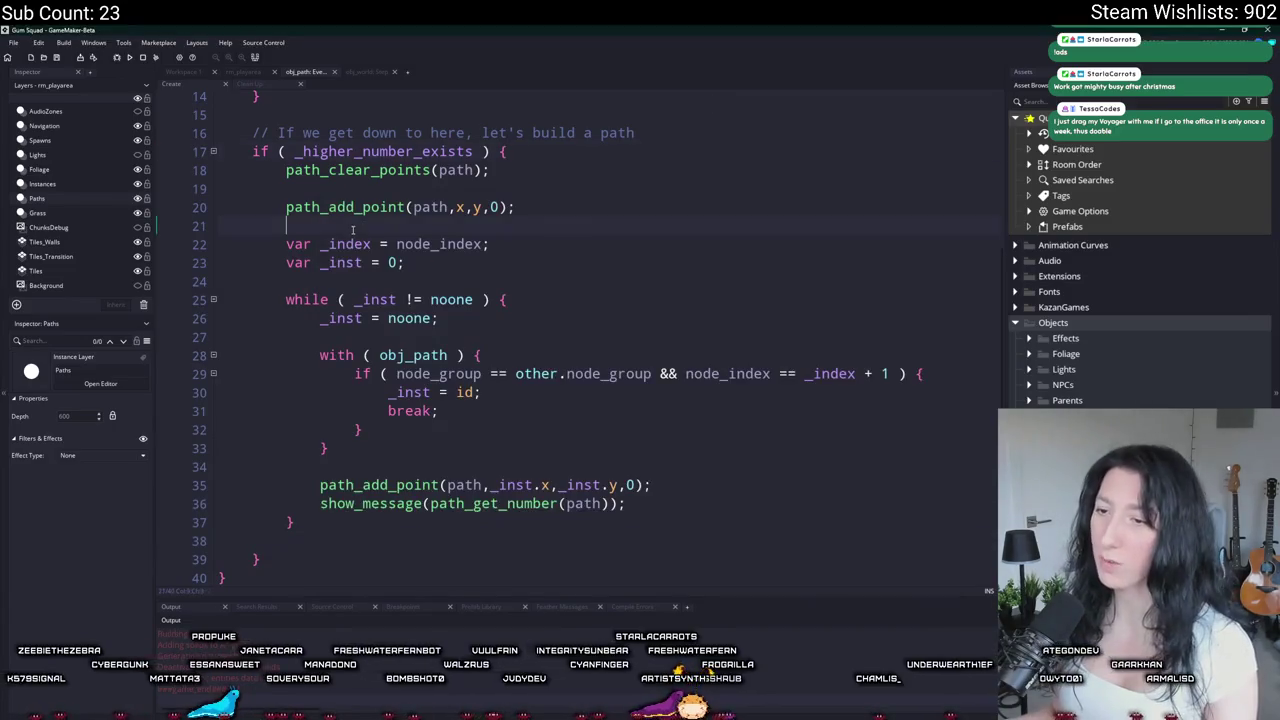
click(702, 485)
key(shift+Down)
key(BackSpace)
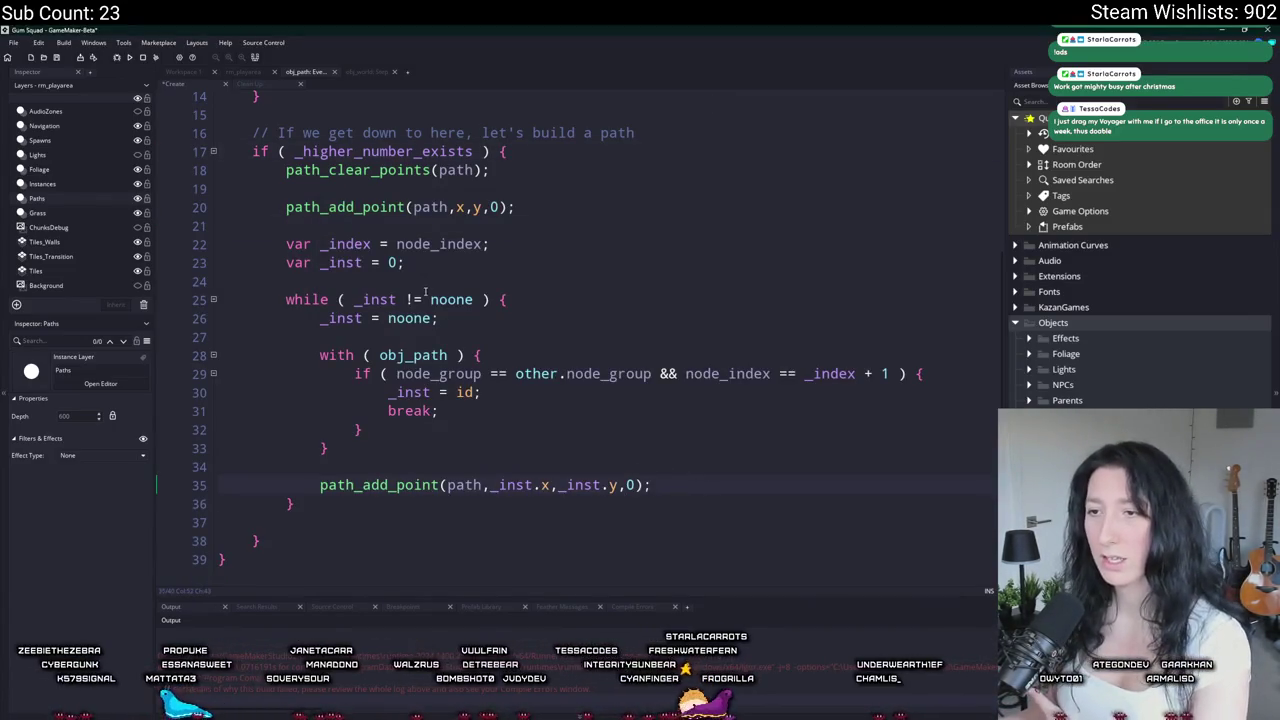
Step: Inspect where _inst is declared and its starting value in rebuild
double_click(384, 300)
click(420, 299)
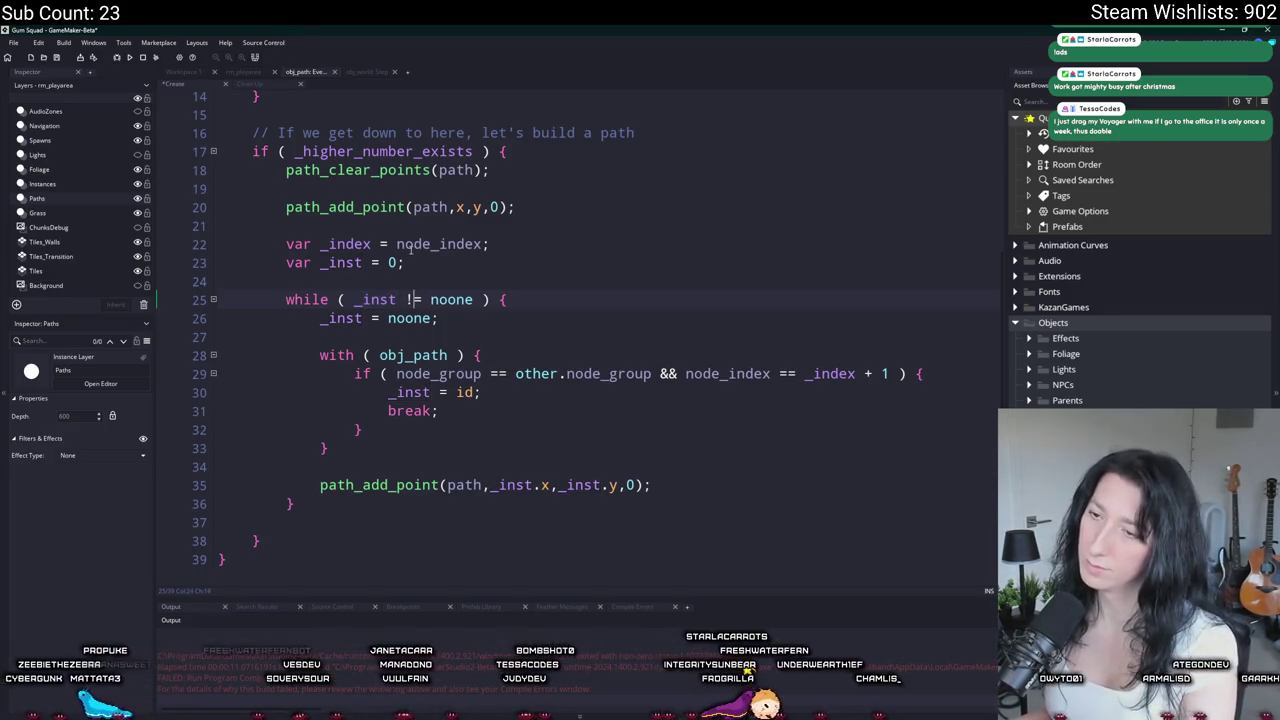
click(358, 262)
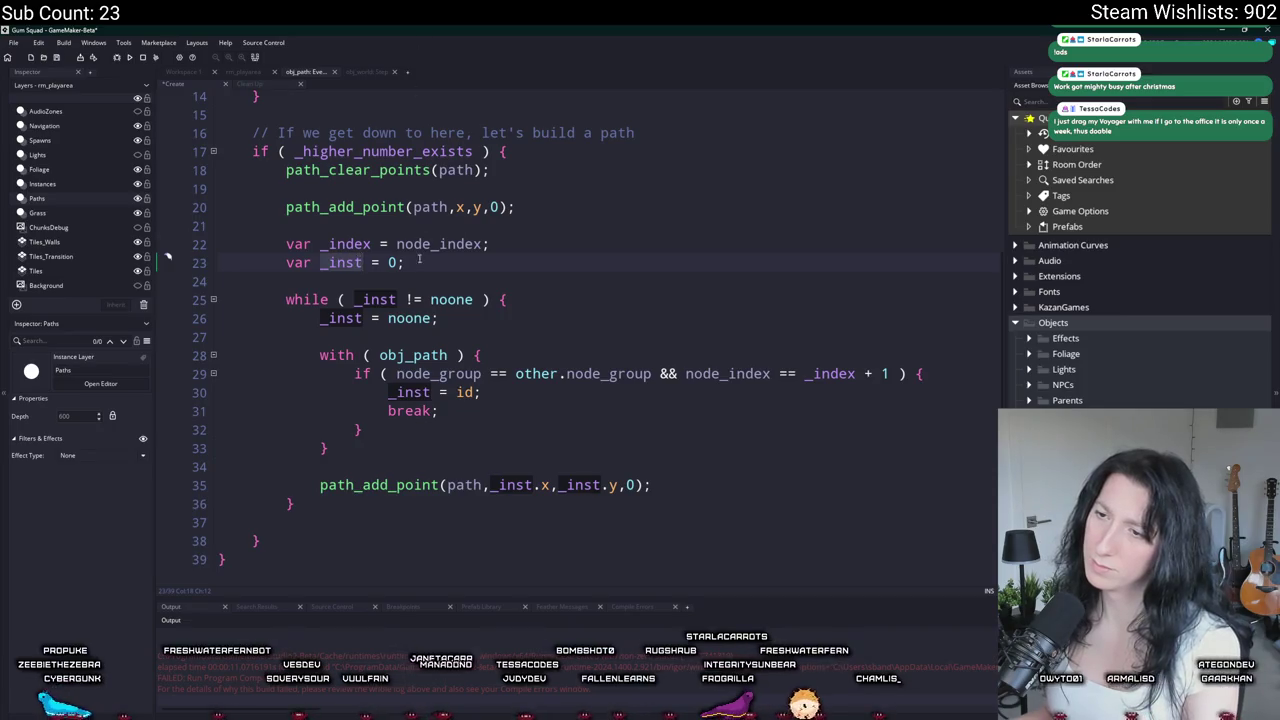
click(396, 262)
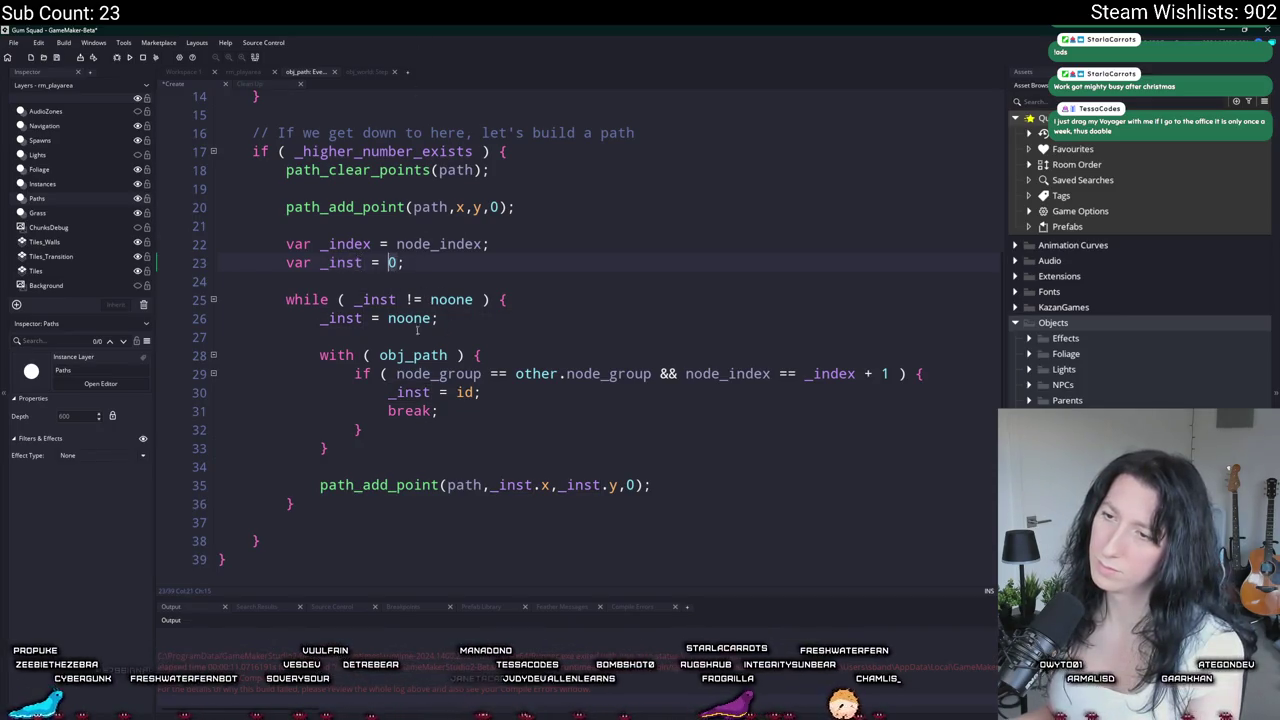
key(ctrl+z)
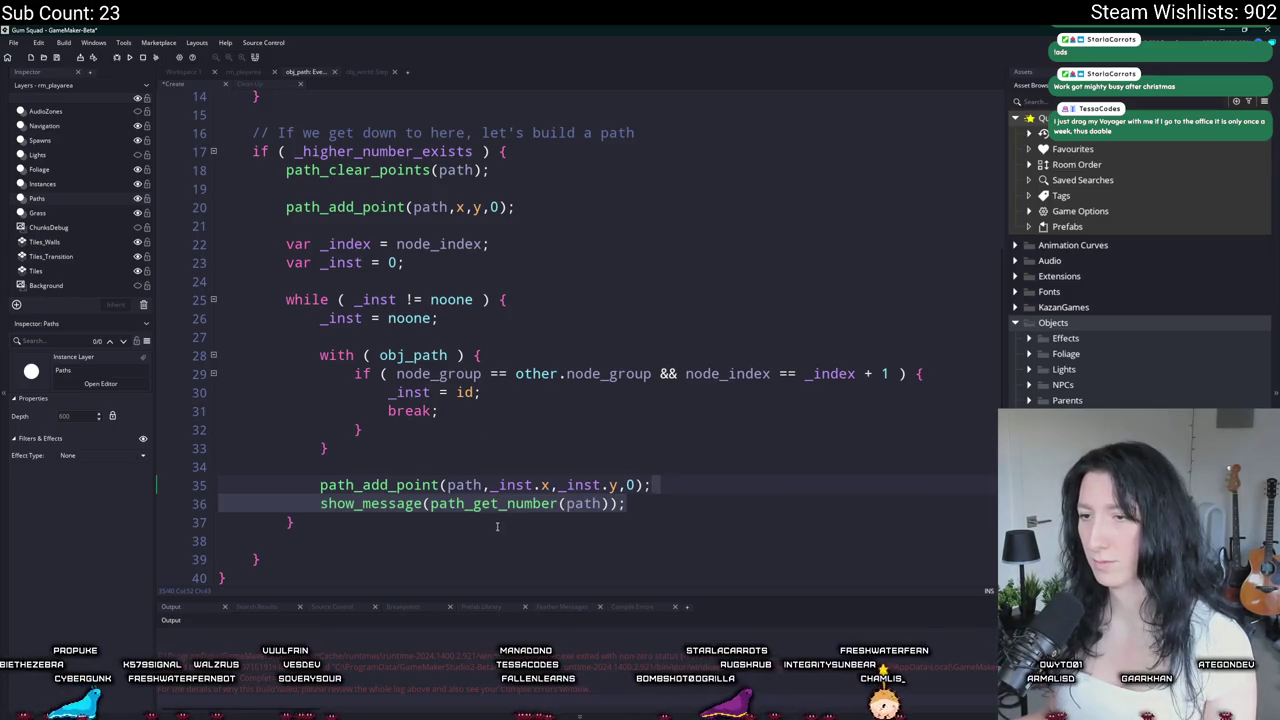
key(ctrl+y)
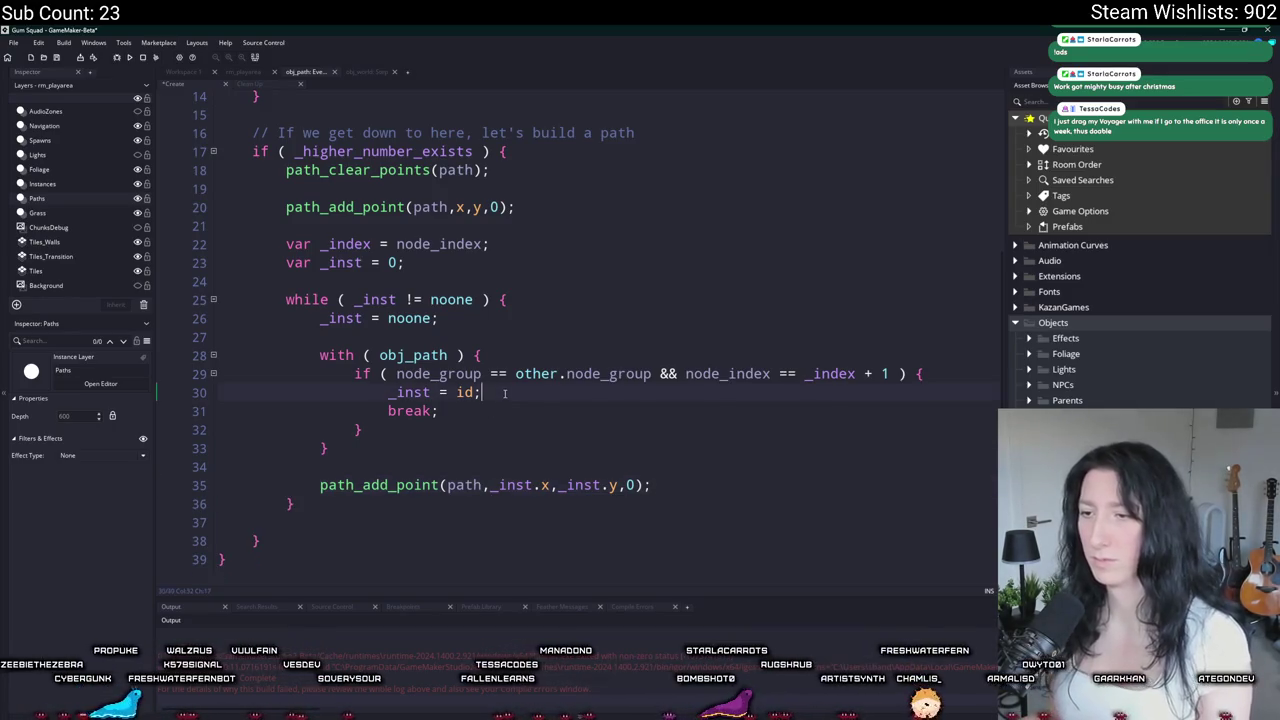
Step: Add show_message("HERE?") after _inst = id and test it by creating a lobby
key(Return)
text(show_message)
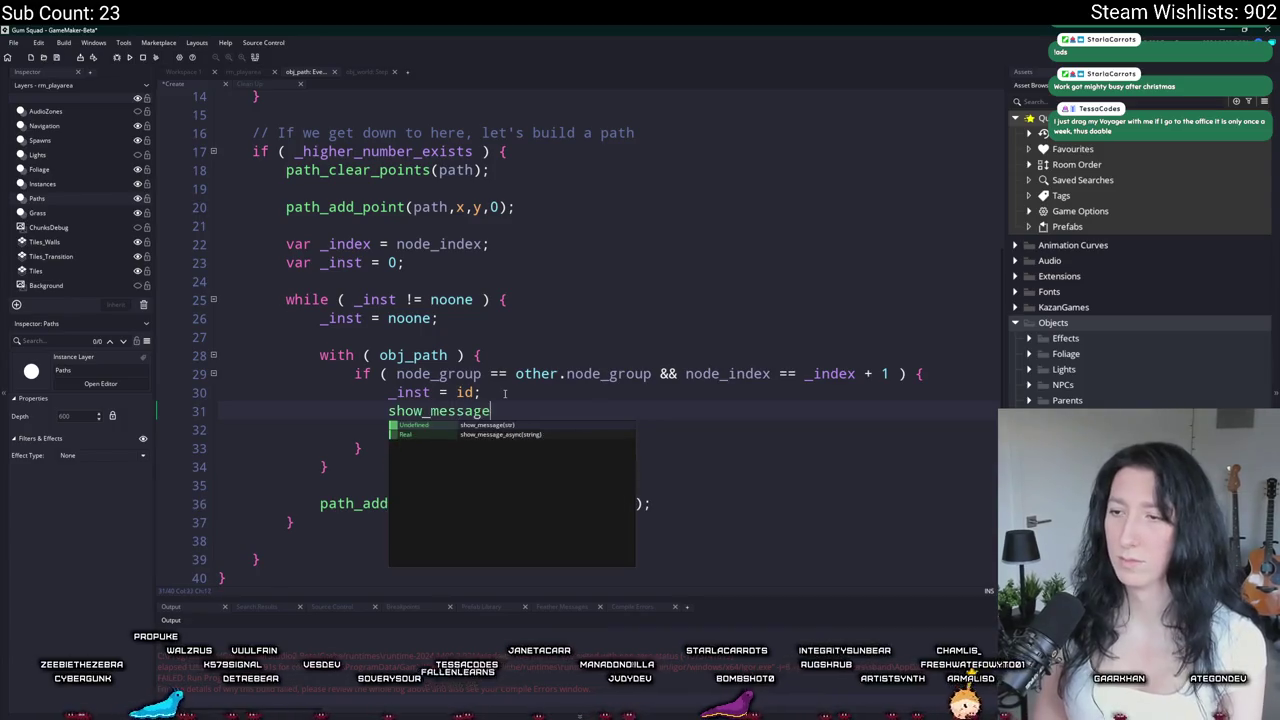
text(("HERE?");)
scroll(503, 393, up, 3)
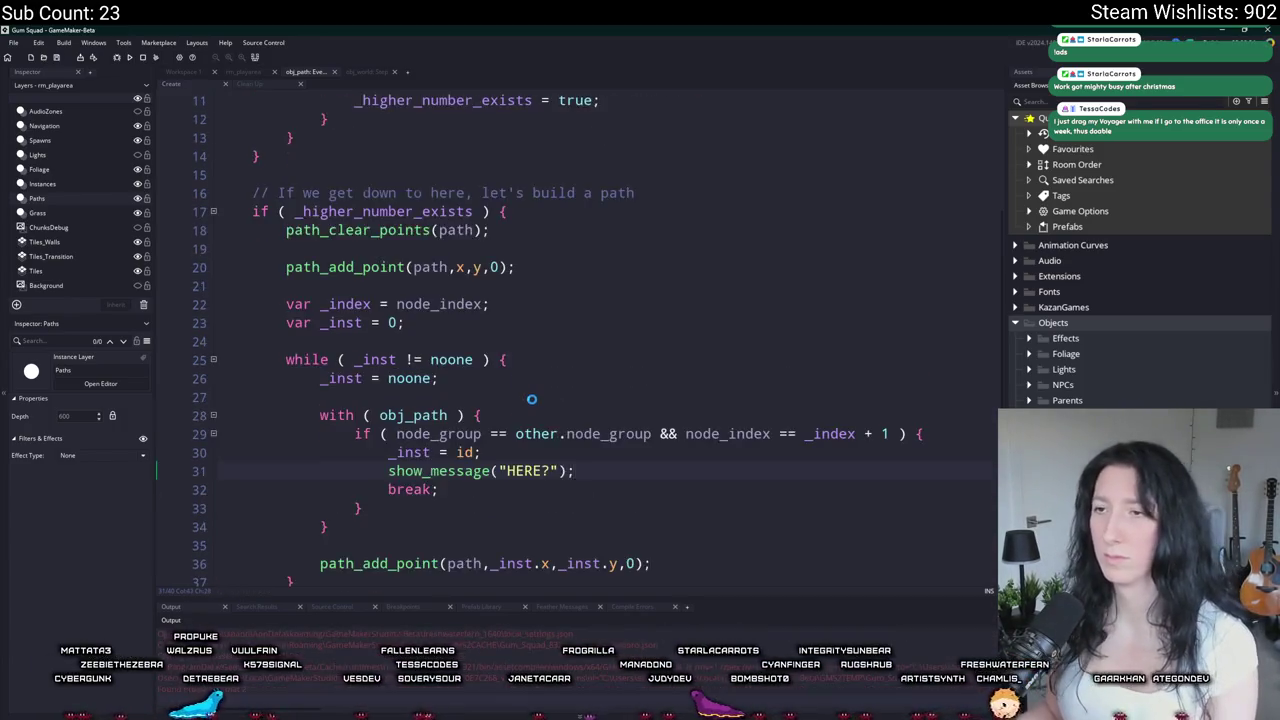
scroll(513, 185, up, 1)
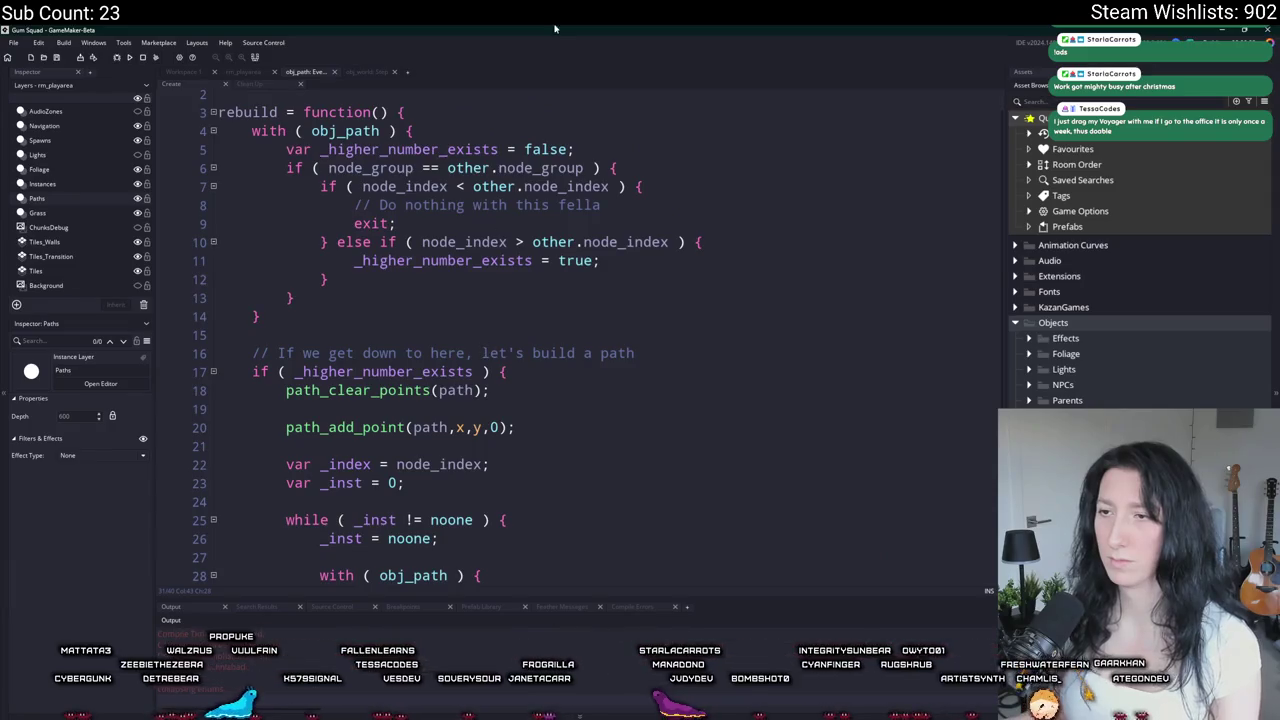
scroll(535, 284, up, 1)
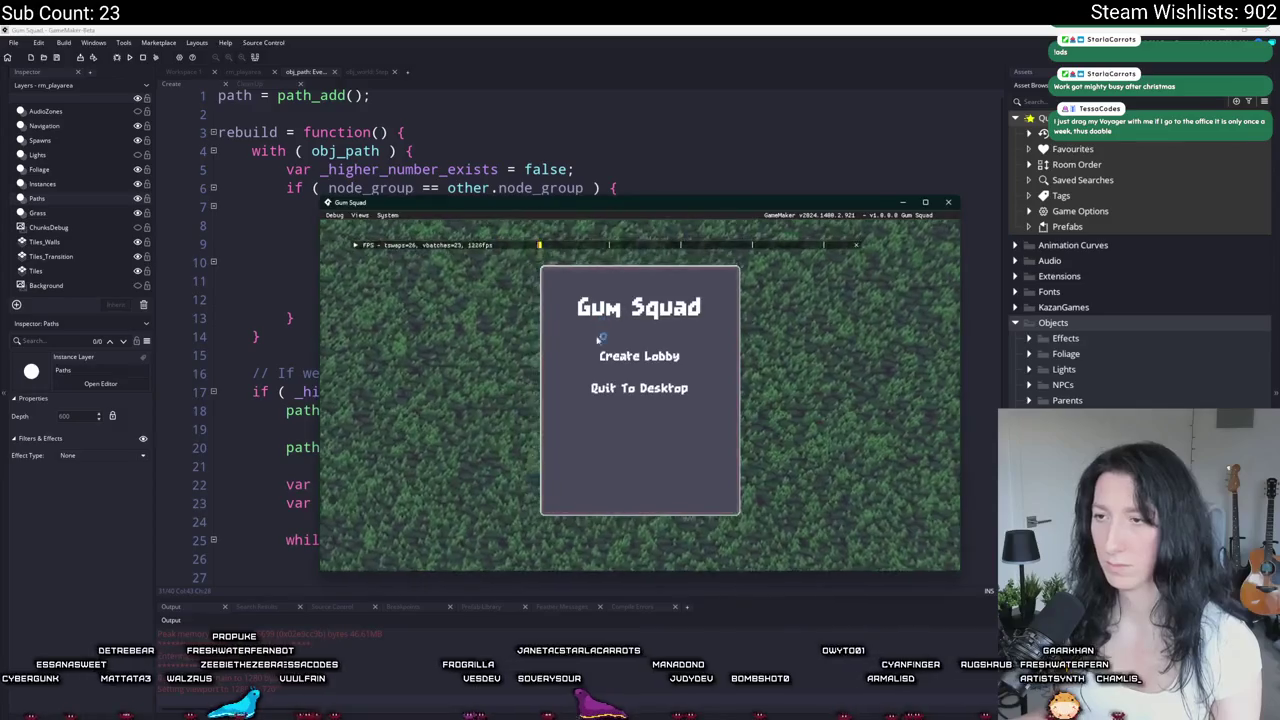
mouse_move(597, 214)
mouse_down()
mouse_move(632, 338)
mouse_move(632, 427)
mouse_move(587, 384)
mouse_move(609, 342)
mouse_up()
click(630, 484)
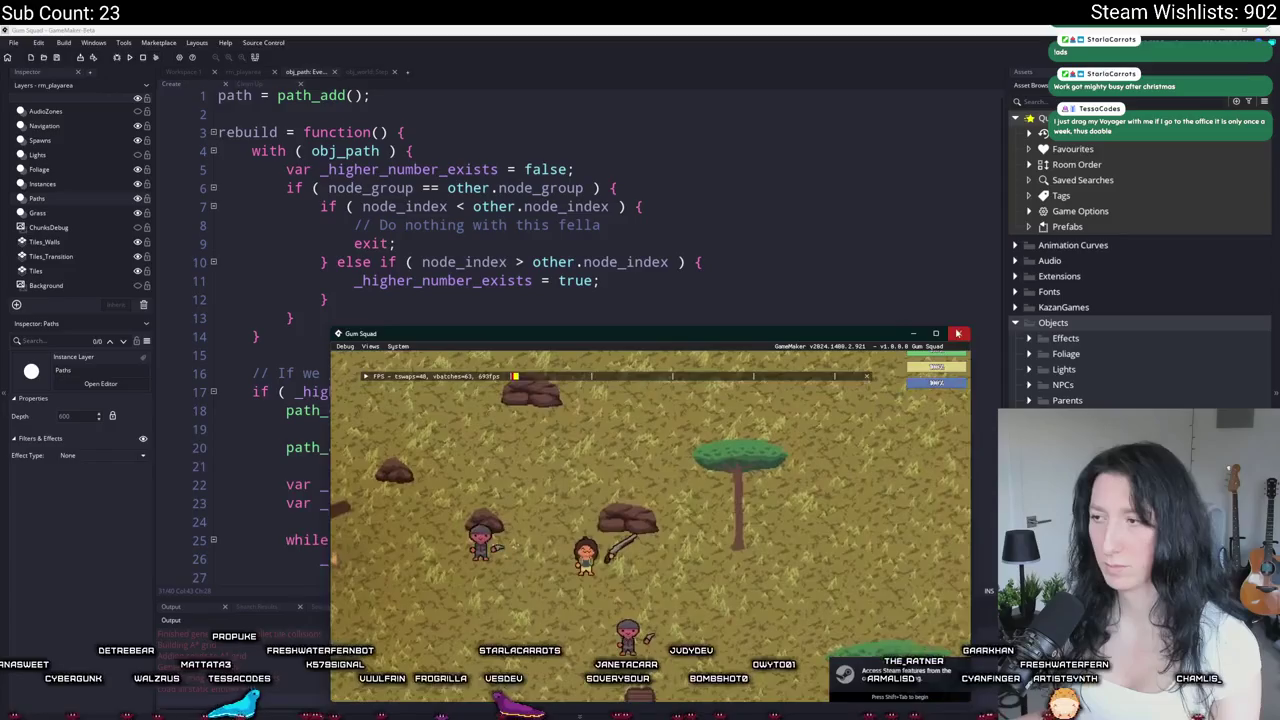
Step: Delete the HERE? debug message and set a breakpoint on line 8
scroll(515, 490, down, 3)
scroll(515, 490, down, 1)
click(632, 416)
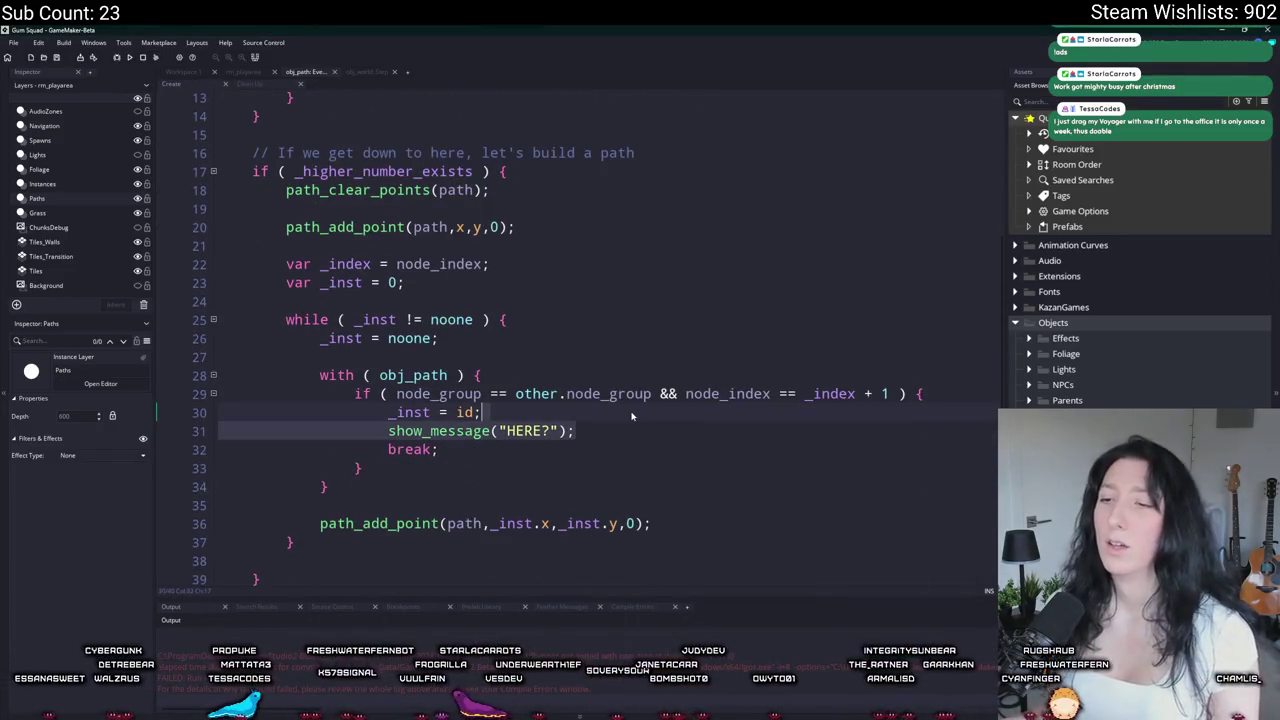
key(BackSpace)
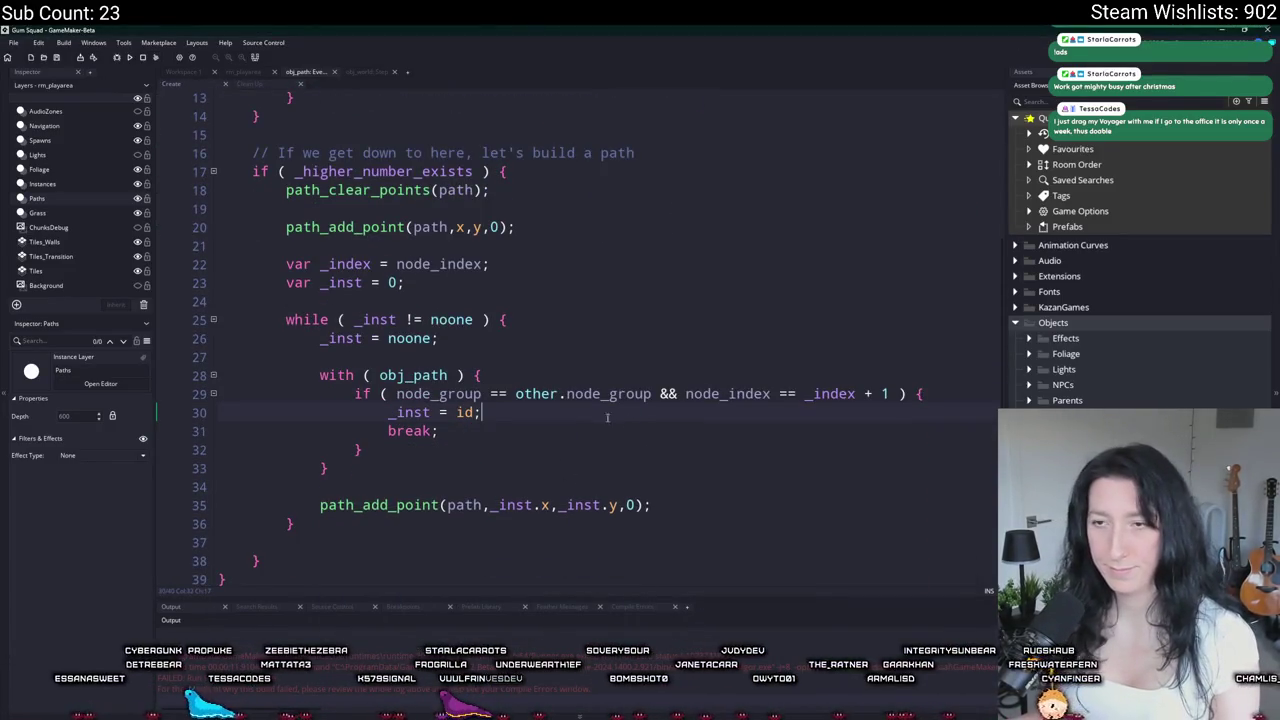
scroll(614, 416, up, 4)
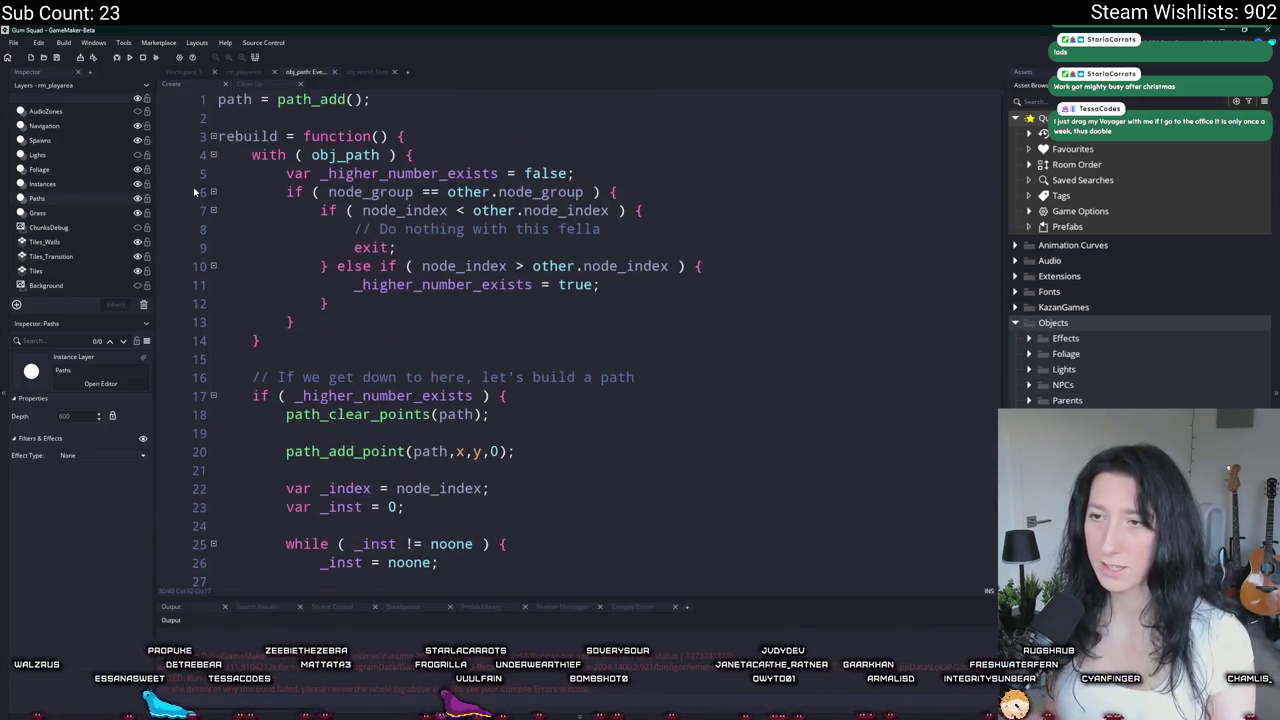
click(197, 231)
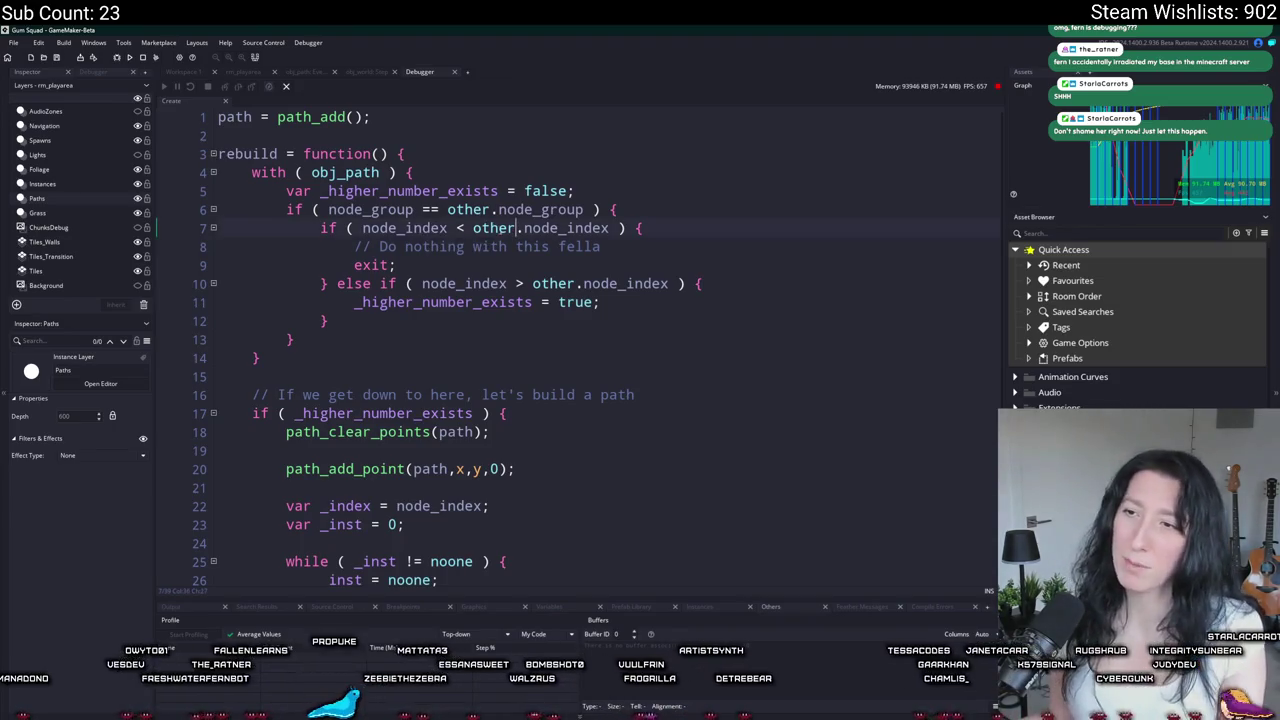
Step: Insert show_message([node_index,other.node_index]); under the do-nothing comment before exit, then run the game
mouse_move(392, 228)
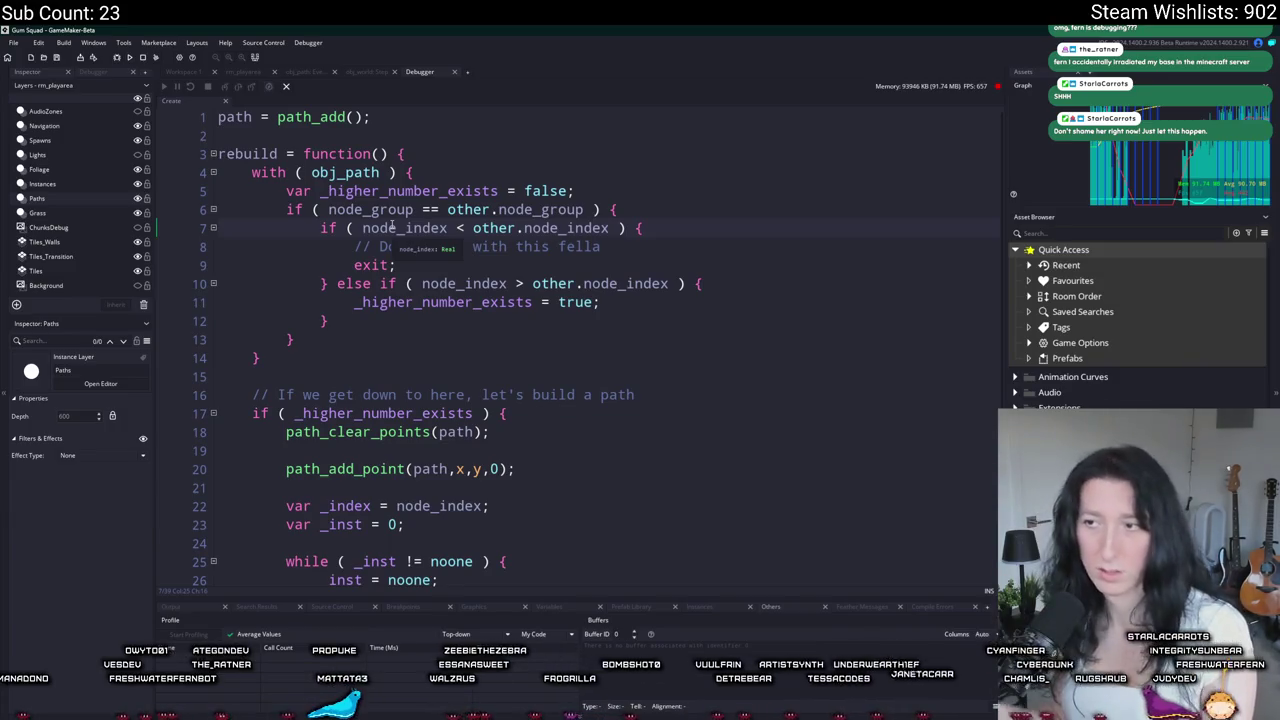
click(475, 152)
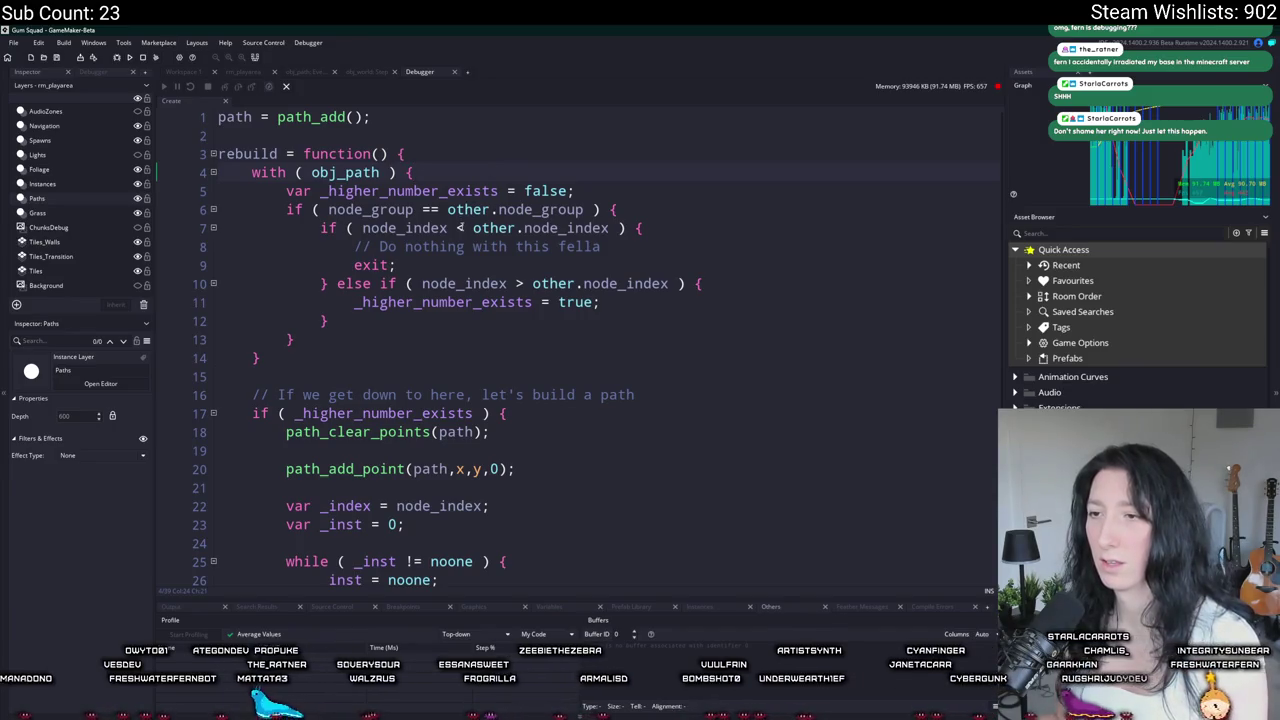
click(641, 242)
key(Return)
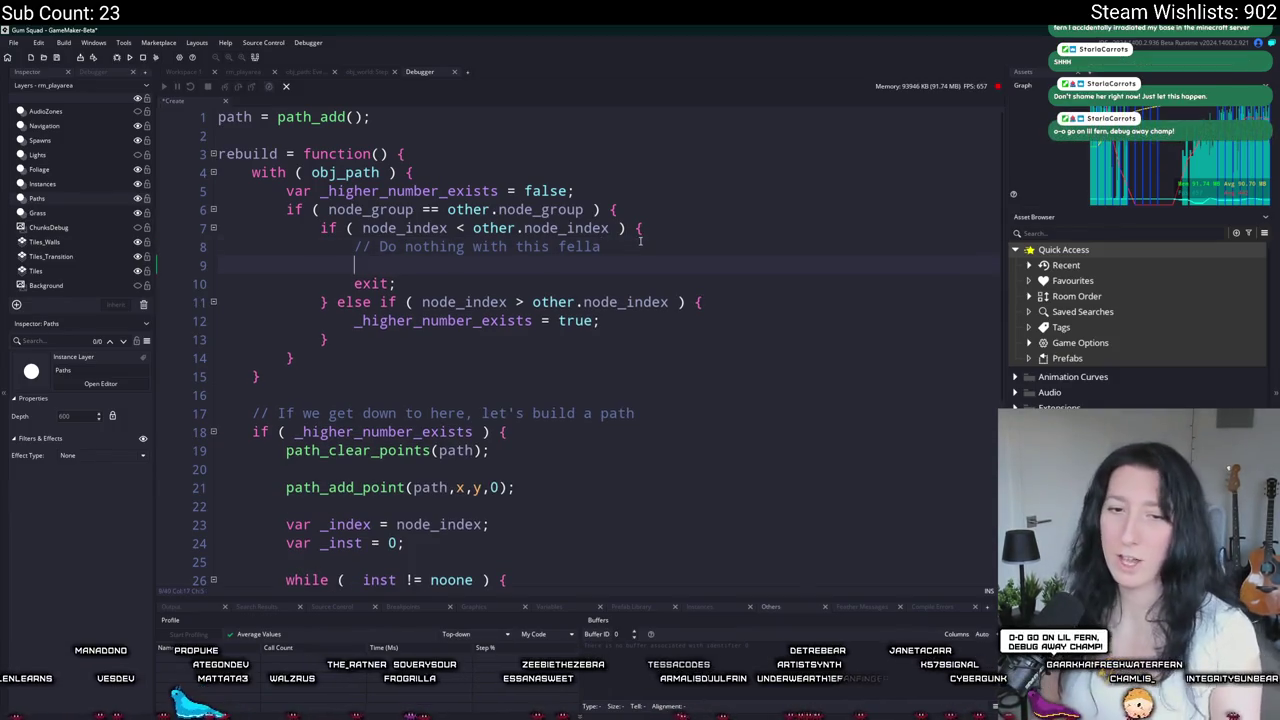
text(show_message()
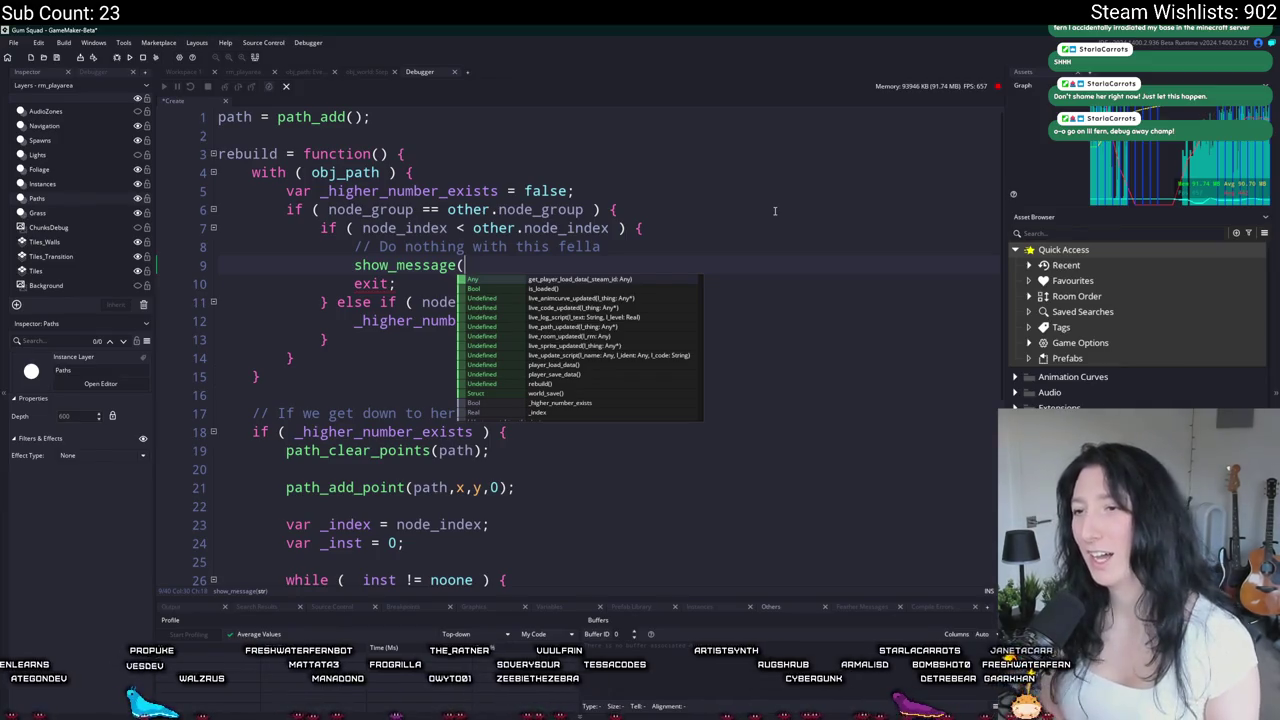
text([n)
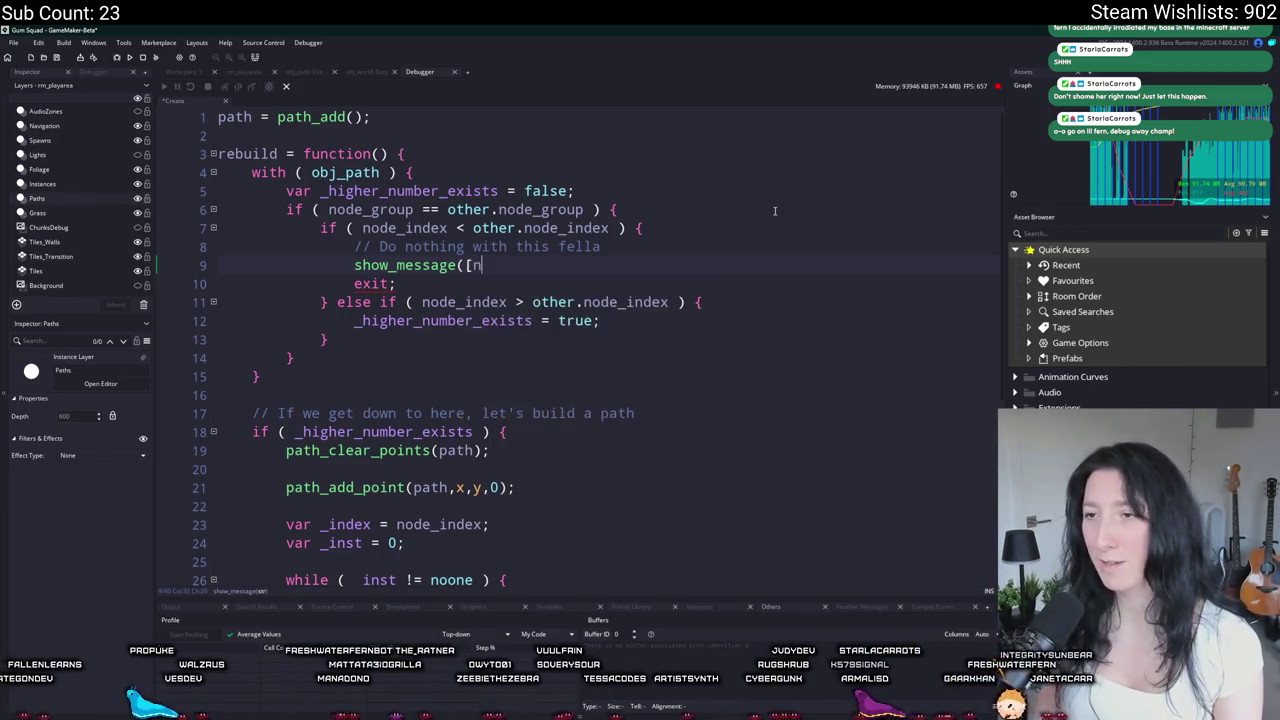
text(ode_index,other.node_index]);)
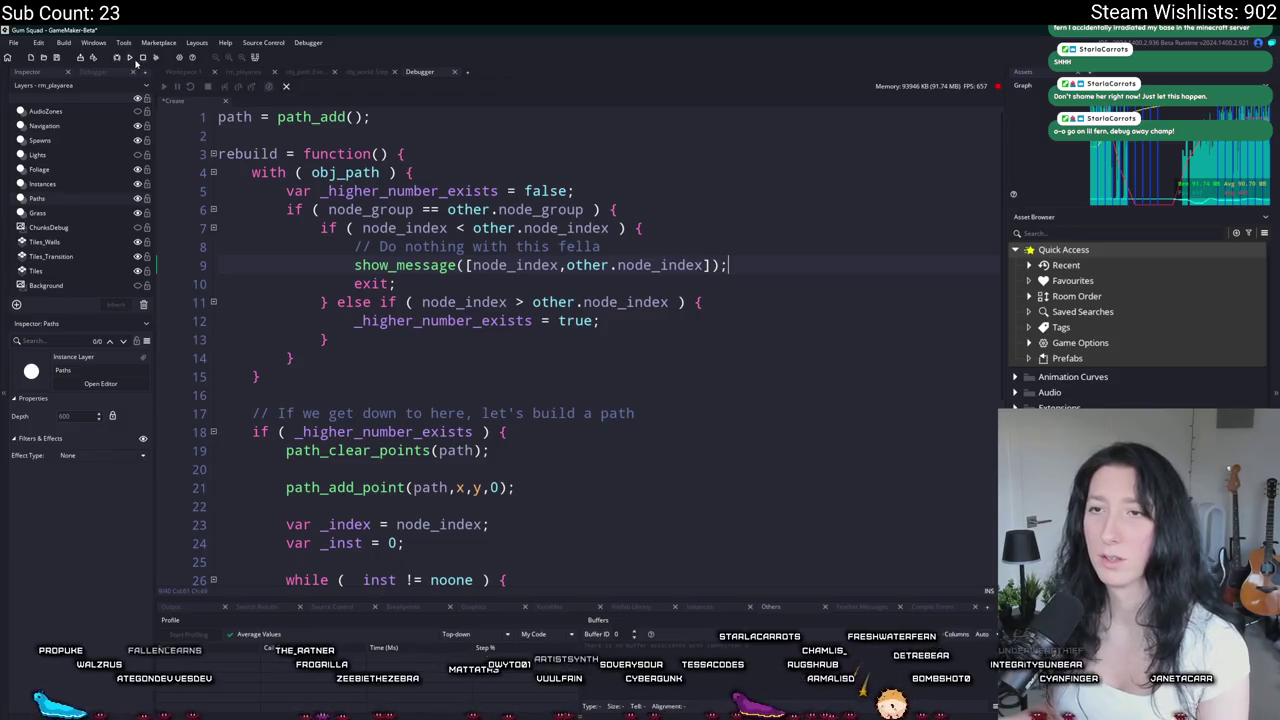
click(141, 58)
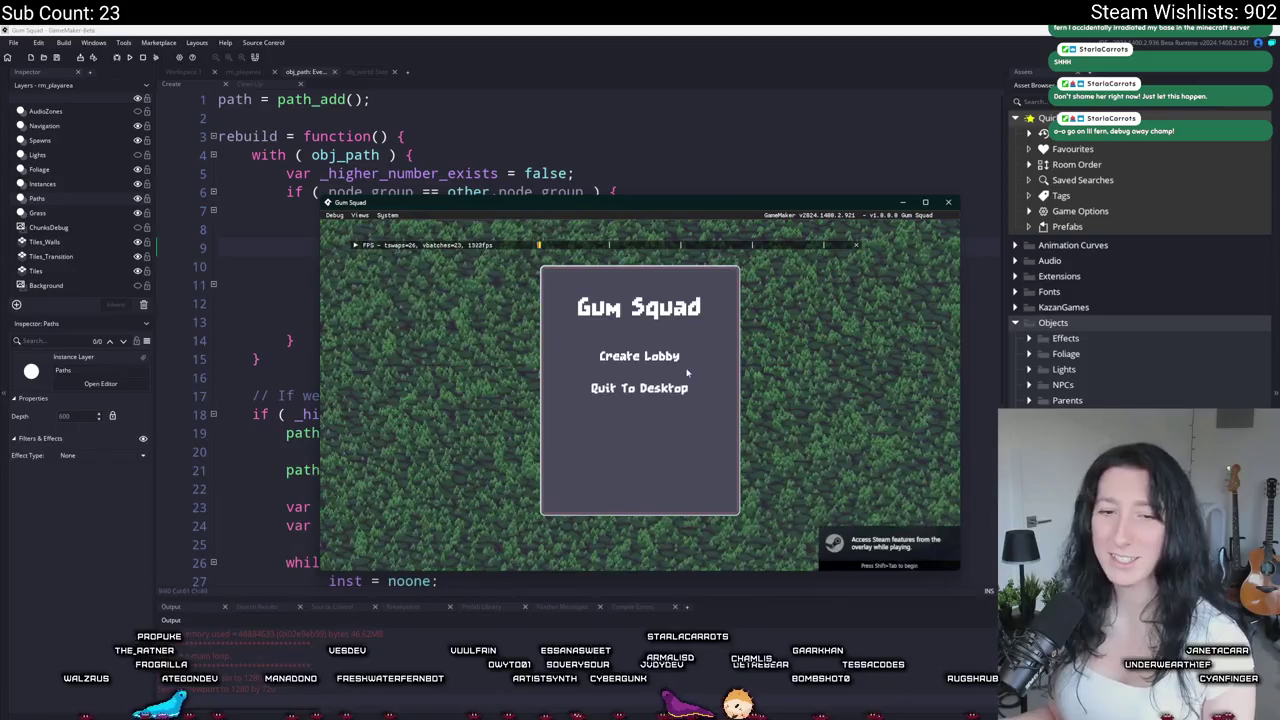
Step: Create a lobby, dismiss the three node-index message boxes, and return to the code editor
click(639, 356)
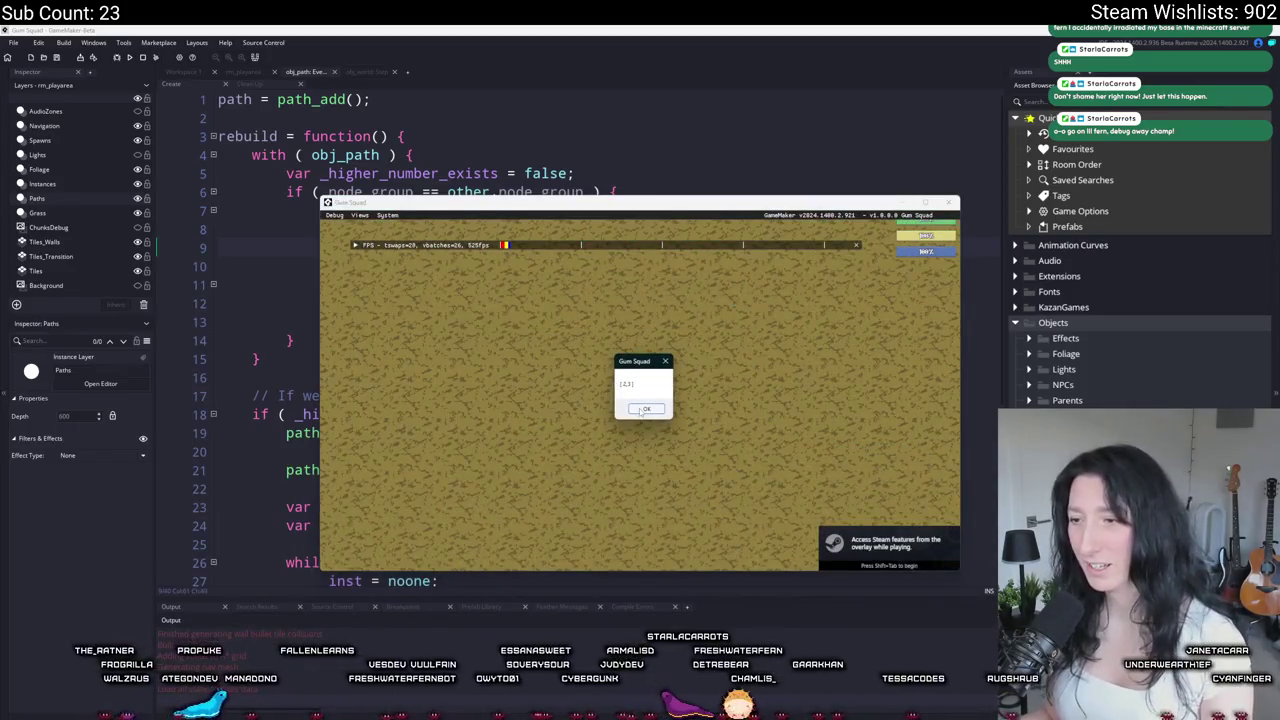
key(Return)
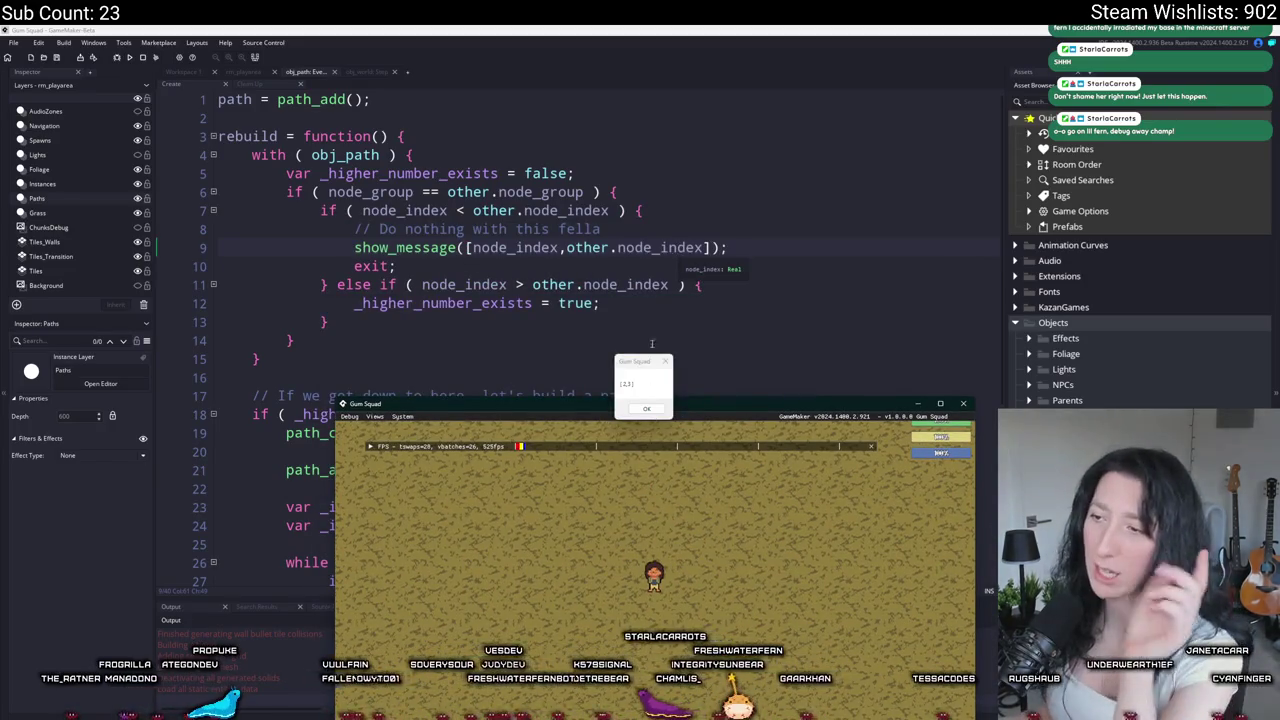
click(660, 408)
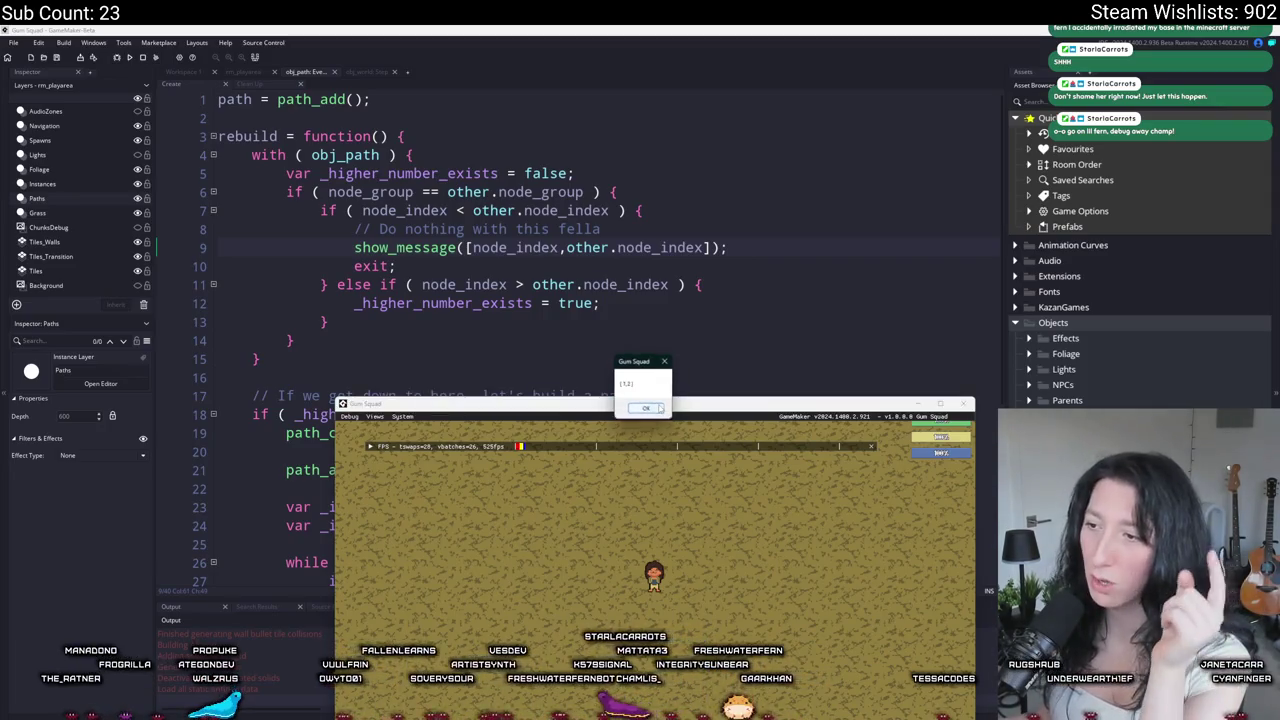
click(660, 408)
click(660, 408)
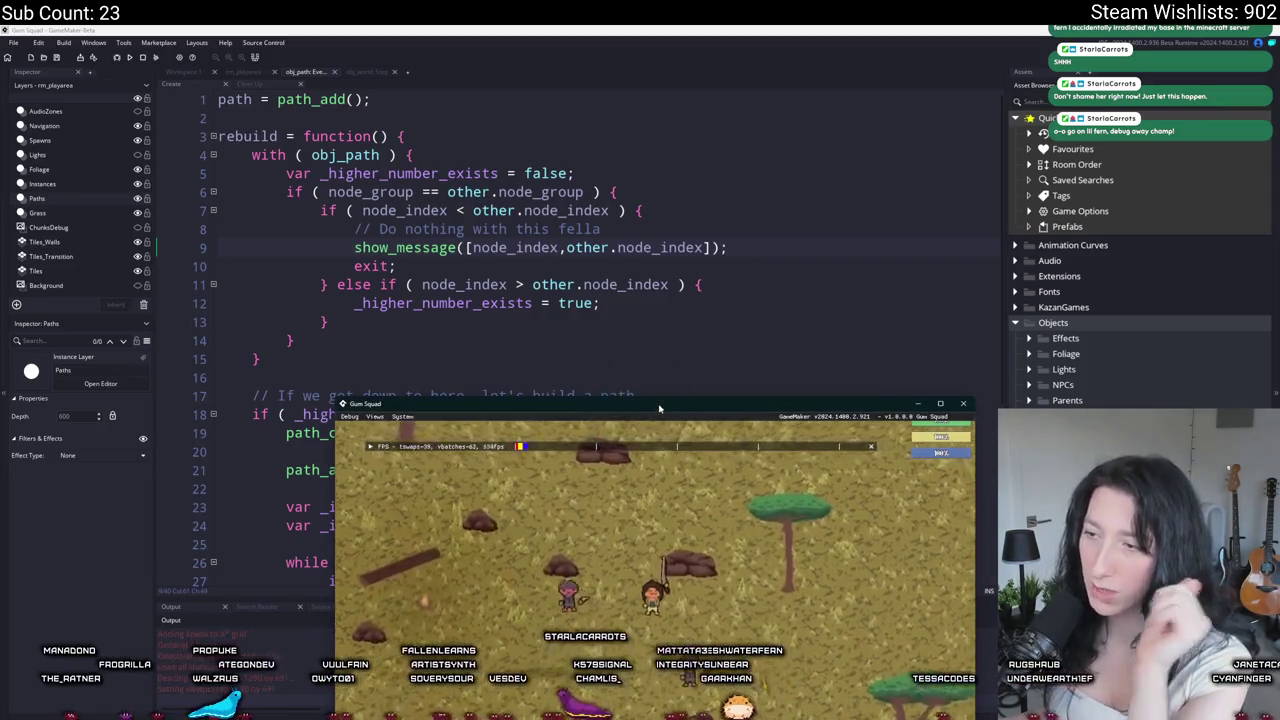
click(660, 248)
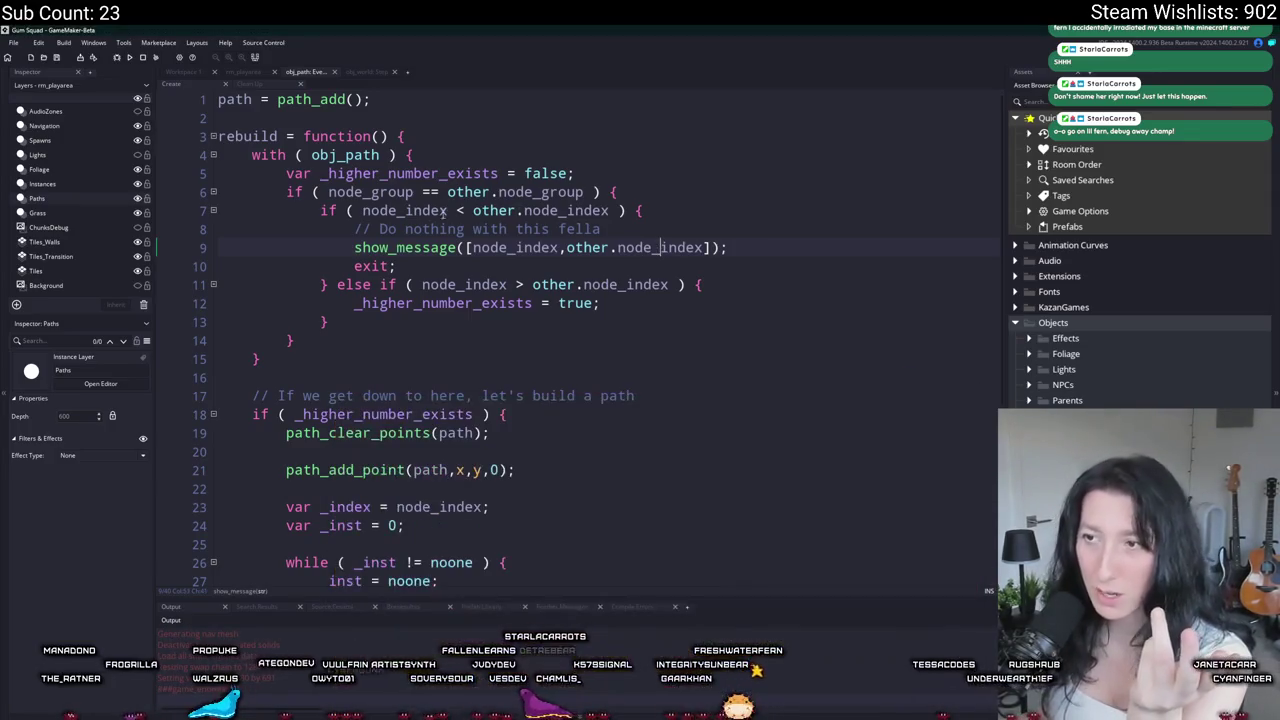
Step: Delete the show_message debug line from the lower-index branch on line 9
double_click(566, 211)
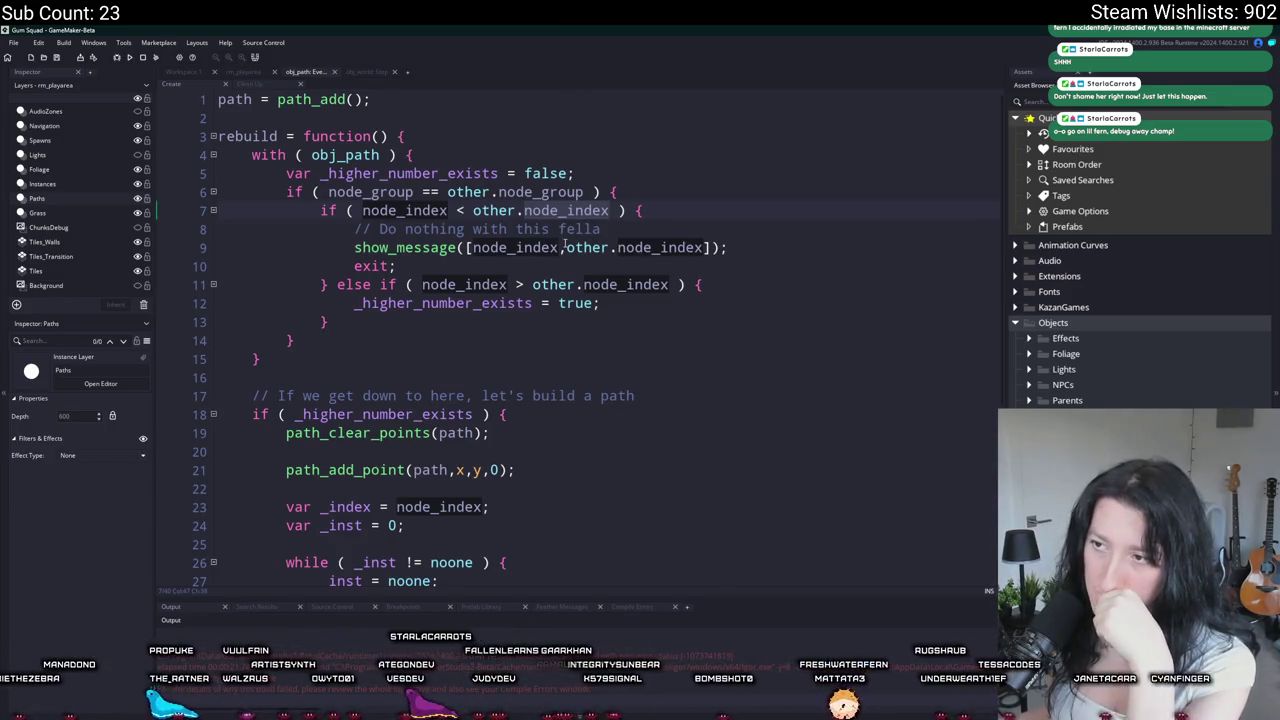
click(765, 270)
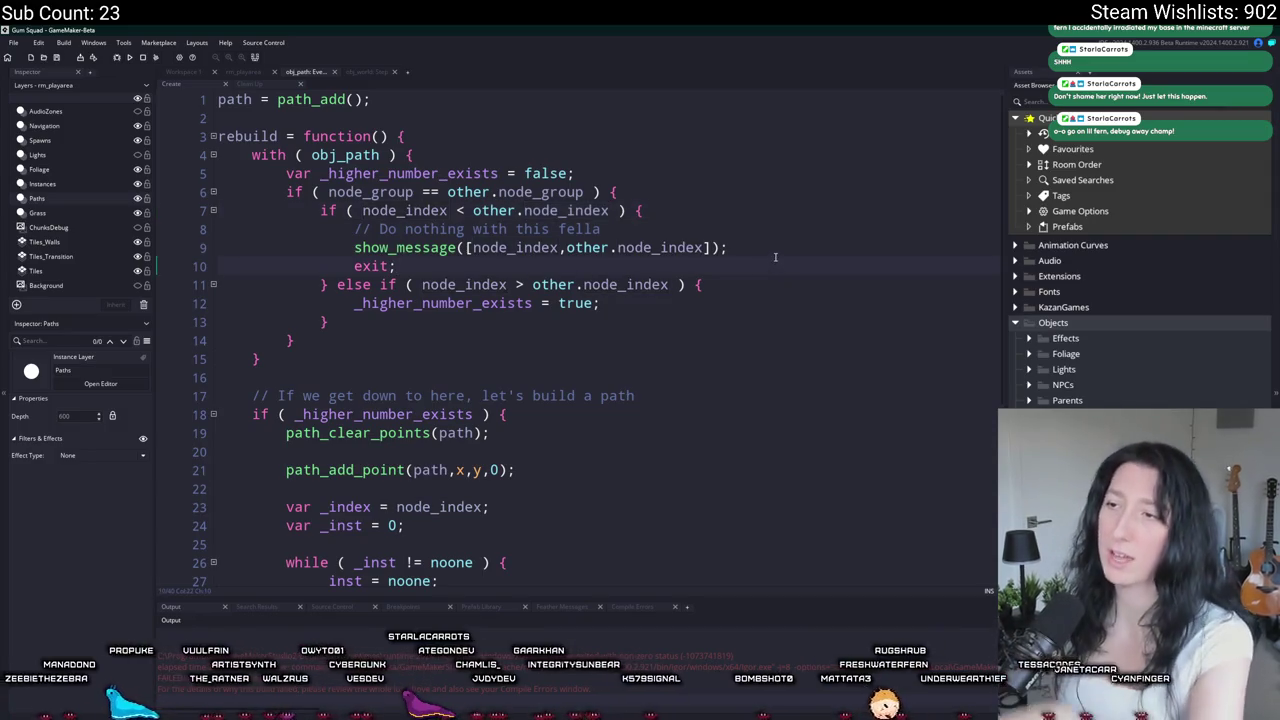
drag(784, 248, 780, 225)
key(BackSpace)
Step: Add show_message(_higher_number_exists) after the true assignment and run the game to print it
click(503, 284)
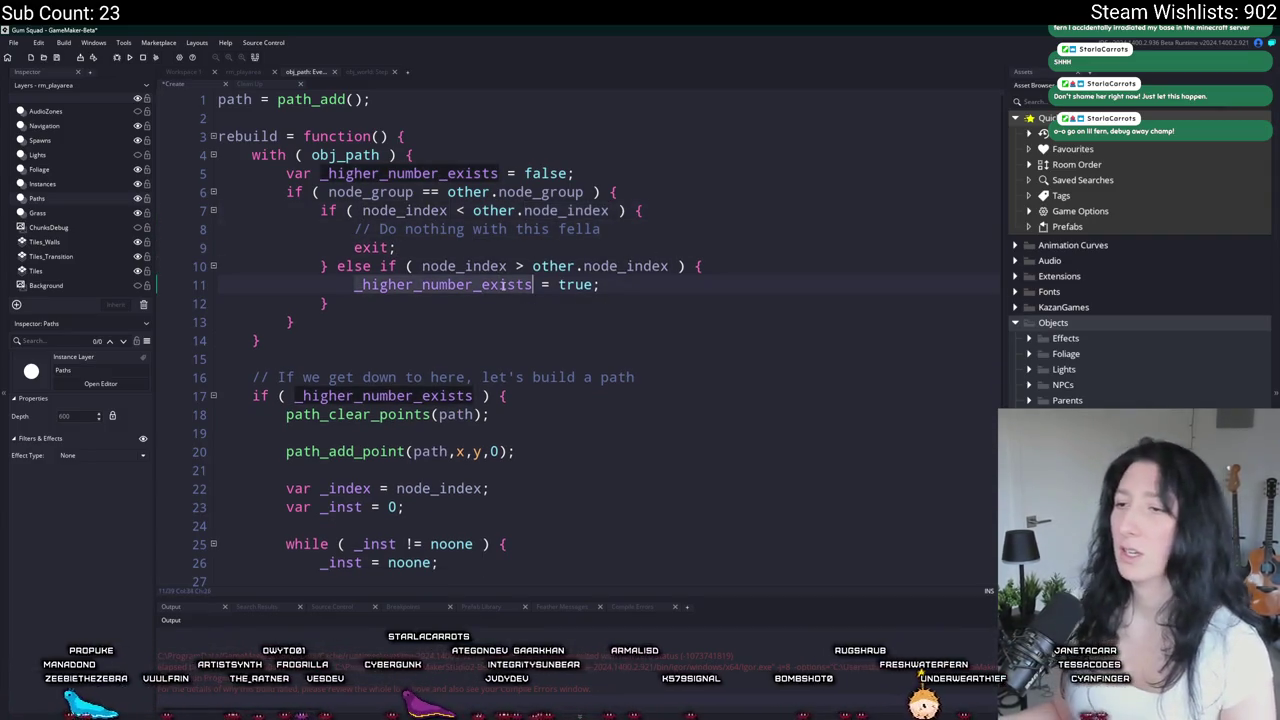
double_click(490, 268)
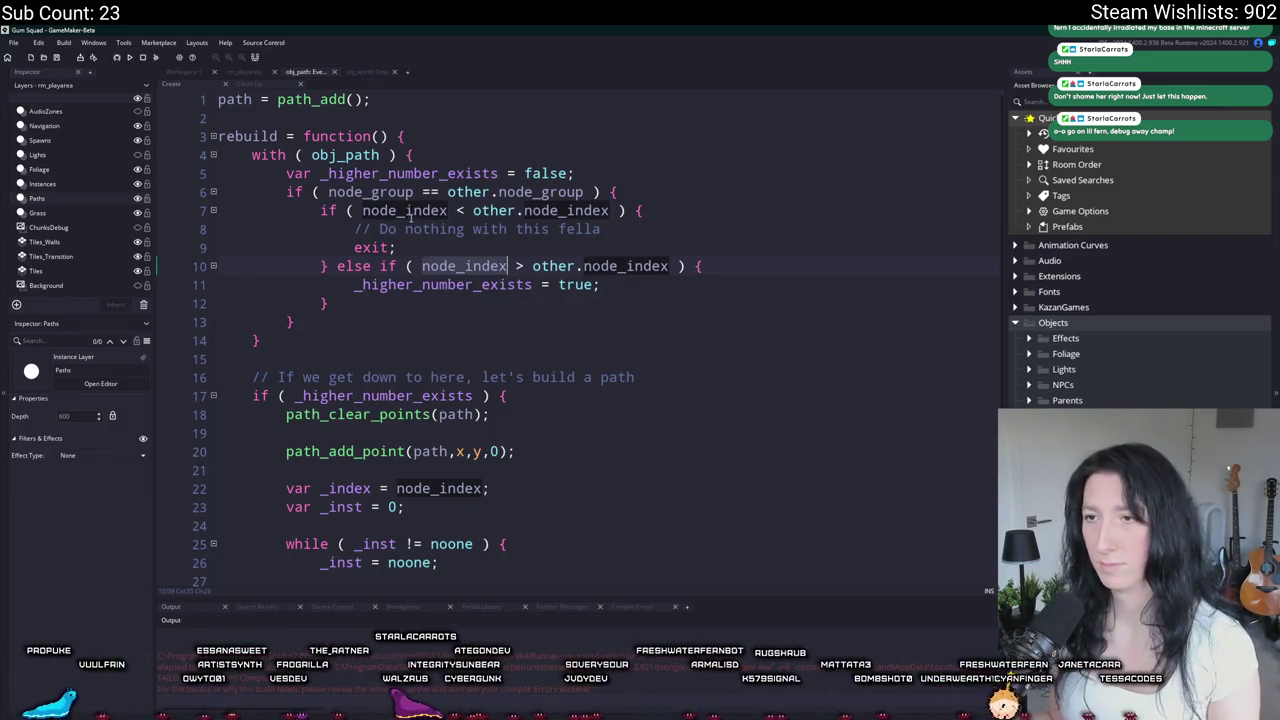
click(617, 206)
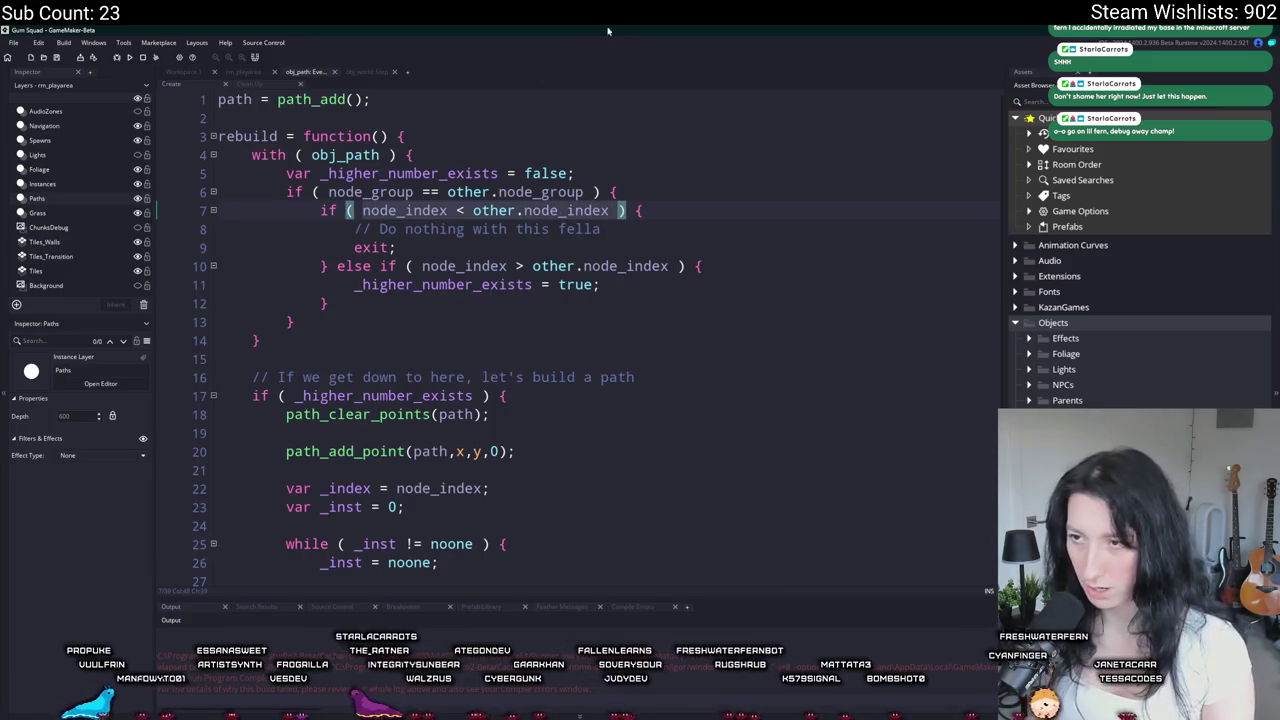
click(405, 297)
key(Return)
text(s)
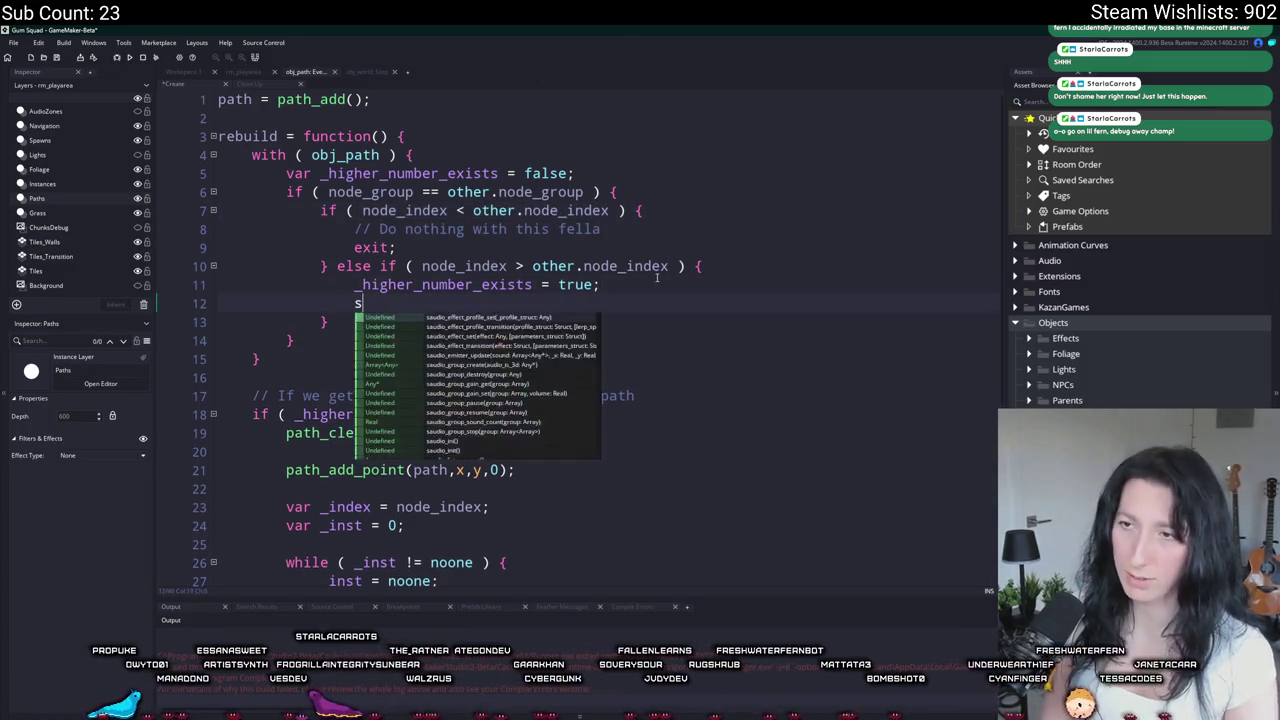
text(how_message)
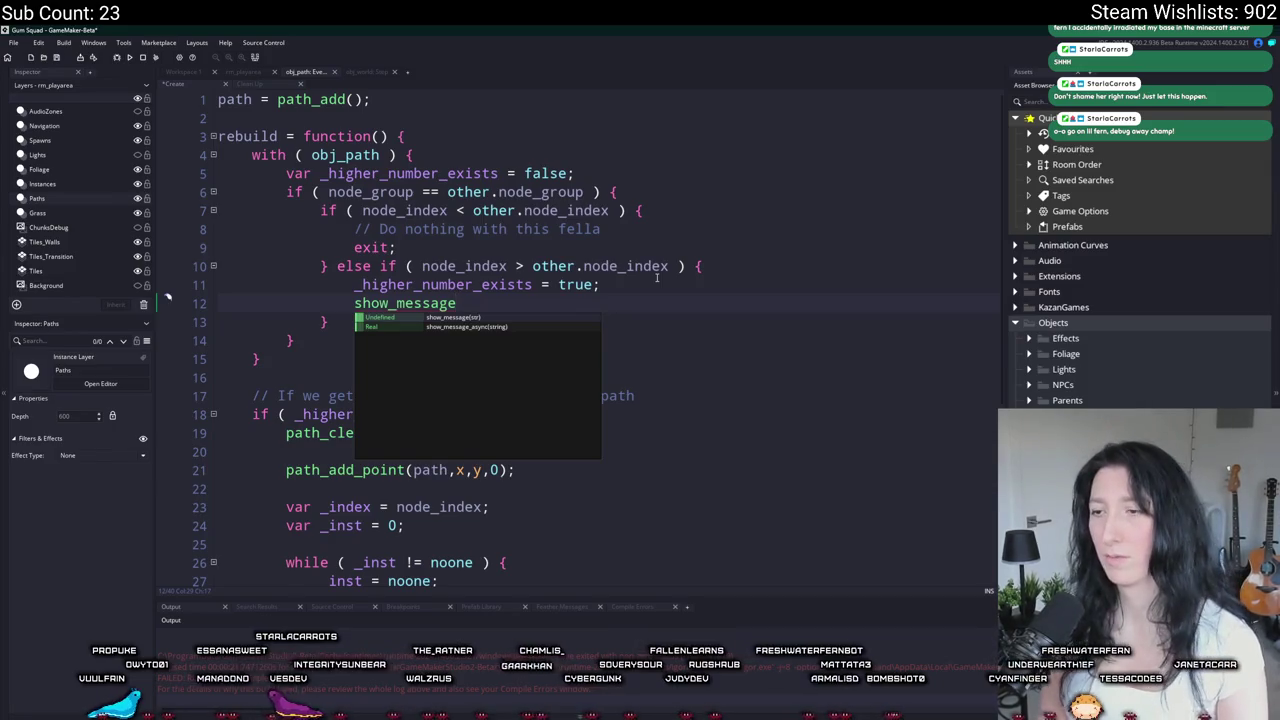
text(("TEST");)
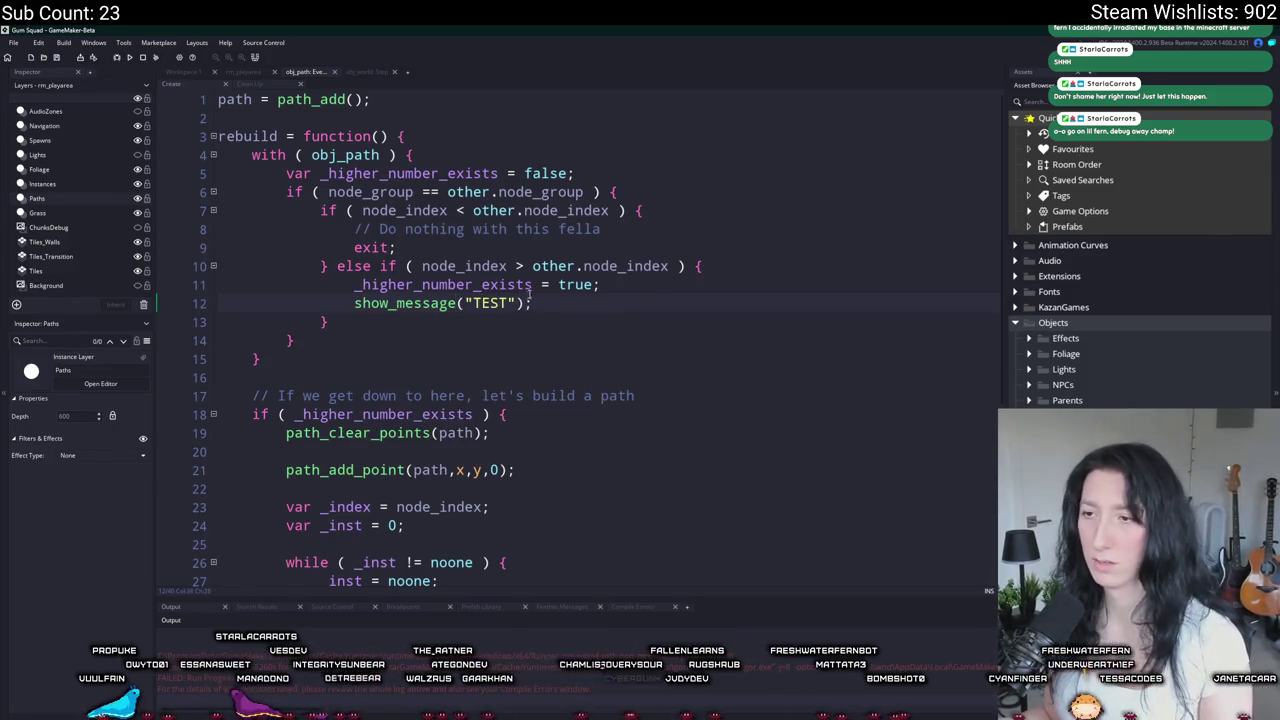
key(BackSpace)
key(BackSpace)
key(BackSpace)
text(_higher_number_exists)
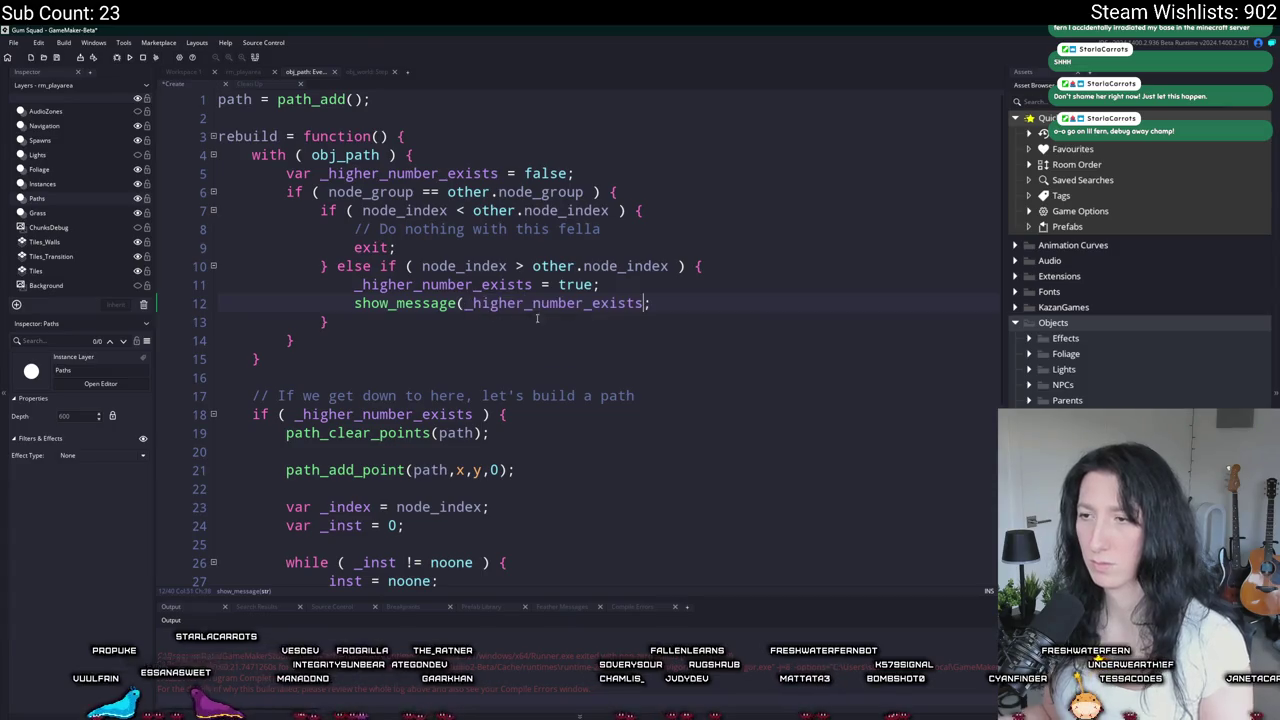
text())
key(F5)
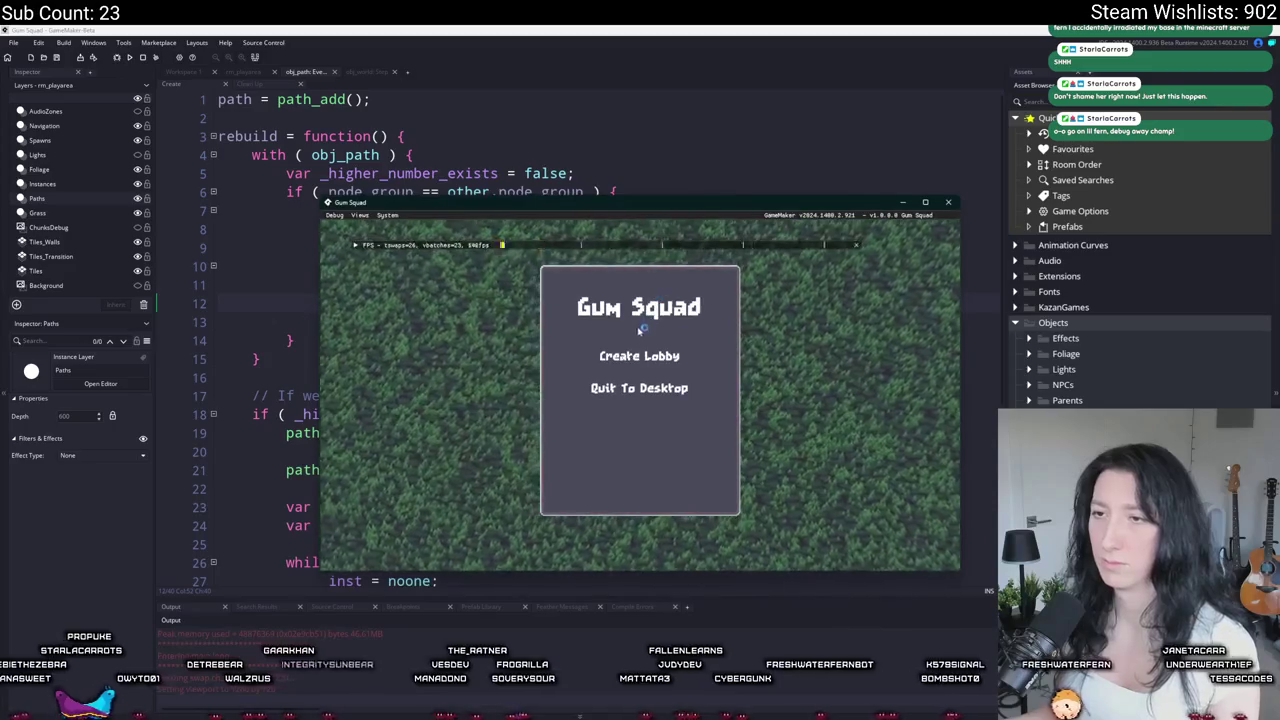
Step: Move the _higher_number_exists declaration above the with (obj_path) block and restart the game
click(289, 173)
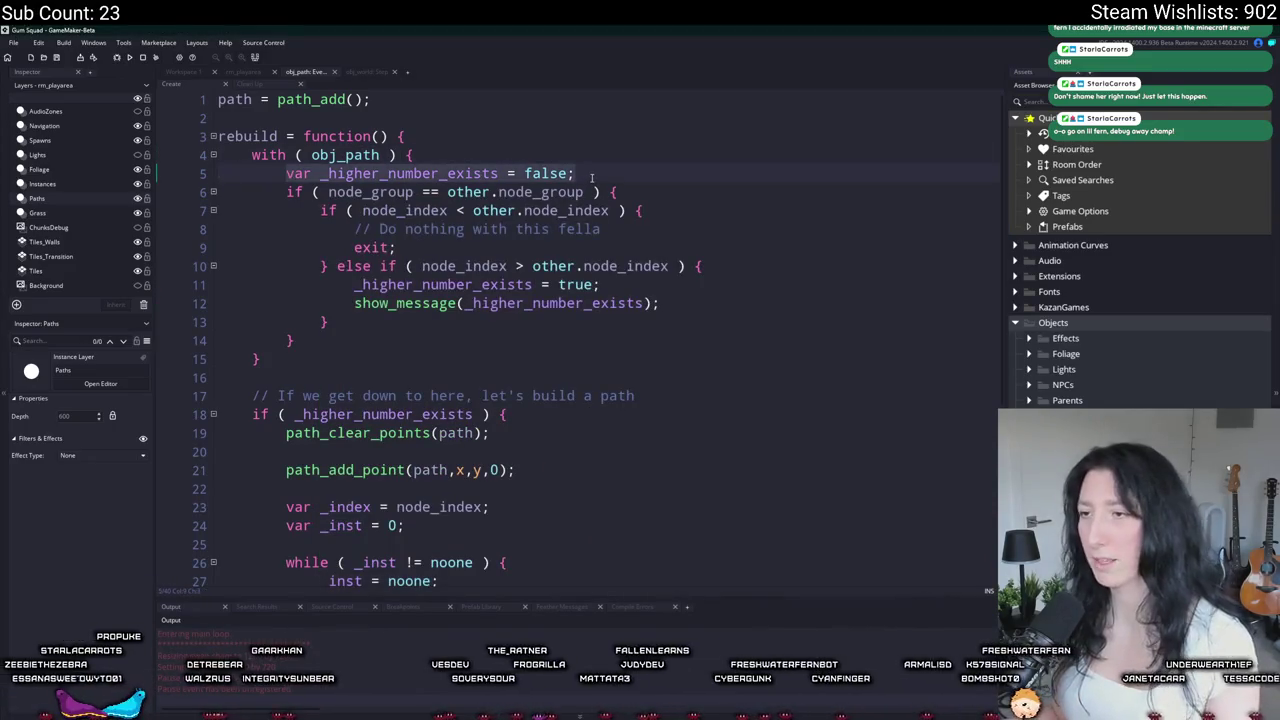
key(BackSpace)
key(BackSpace)
key(BackSpace)
key(ctrl+z)
key(ctrl+z)
key(ctrl+z)
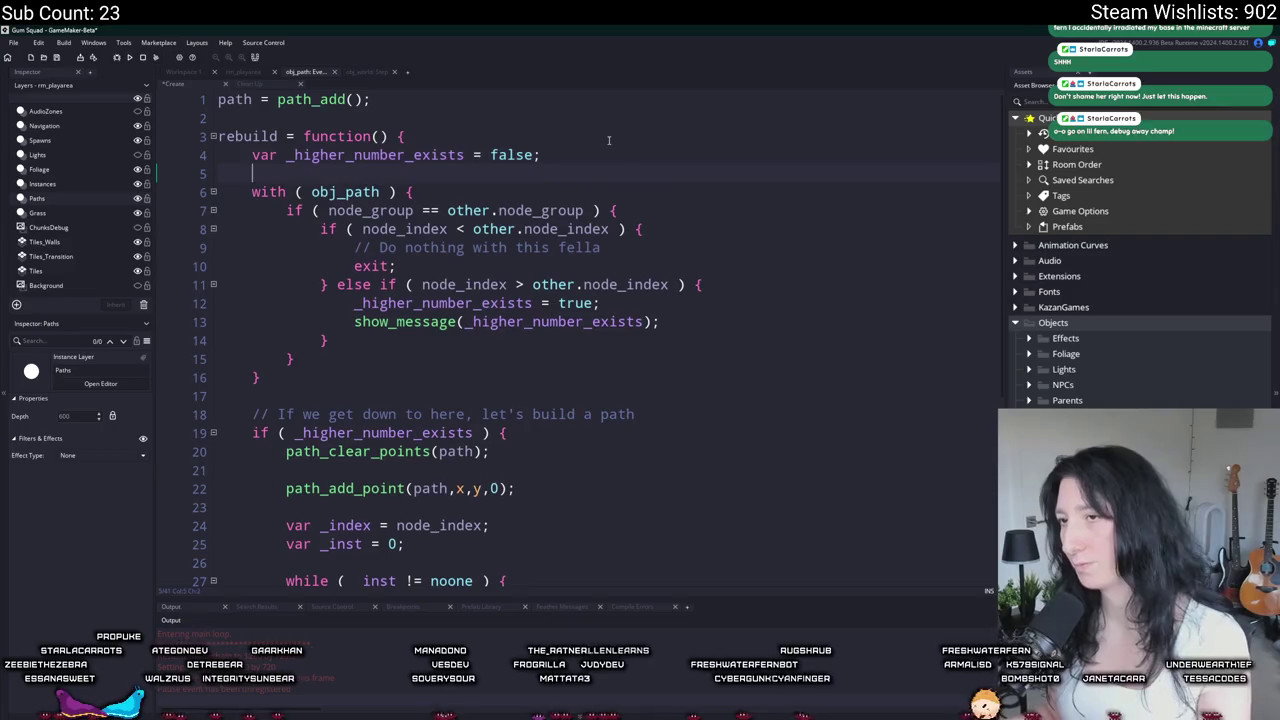
key(F5)
click(664, 396)
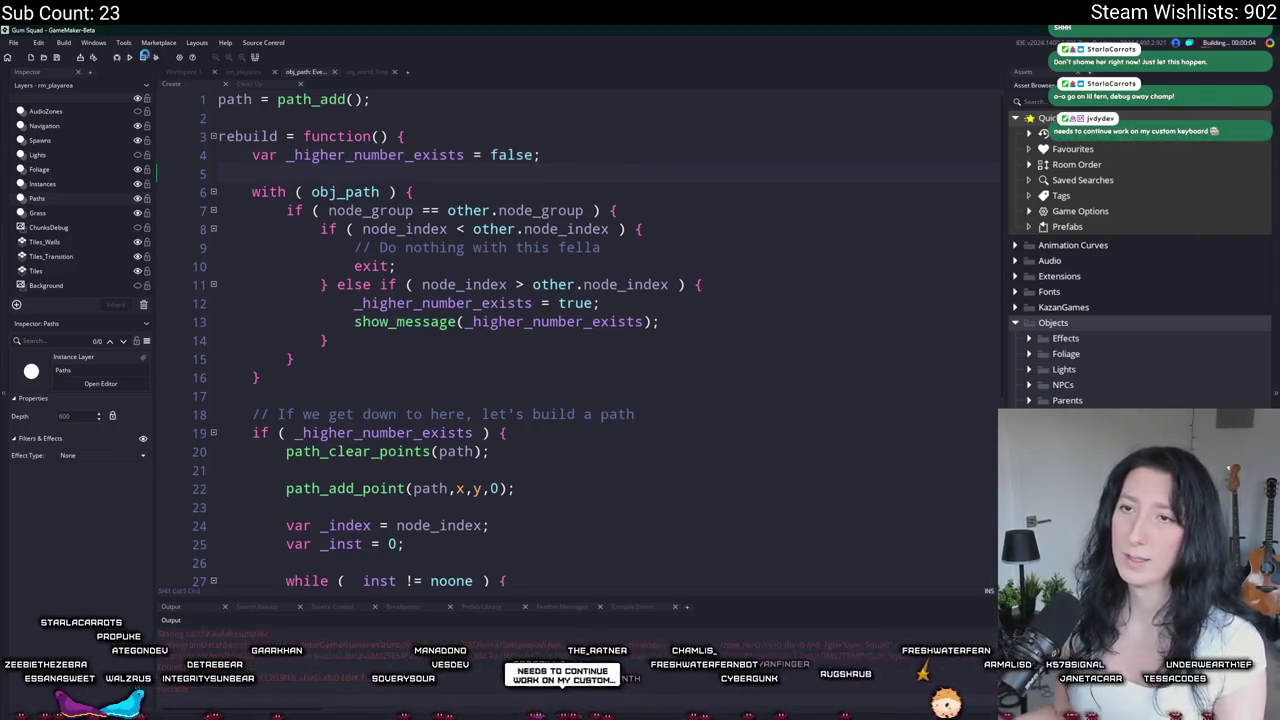
Step: Delete the remaining show_message debug line, test in a lobby, and stop the game
key(shift+Up)
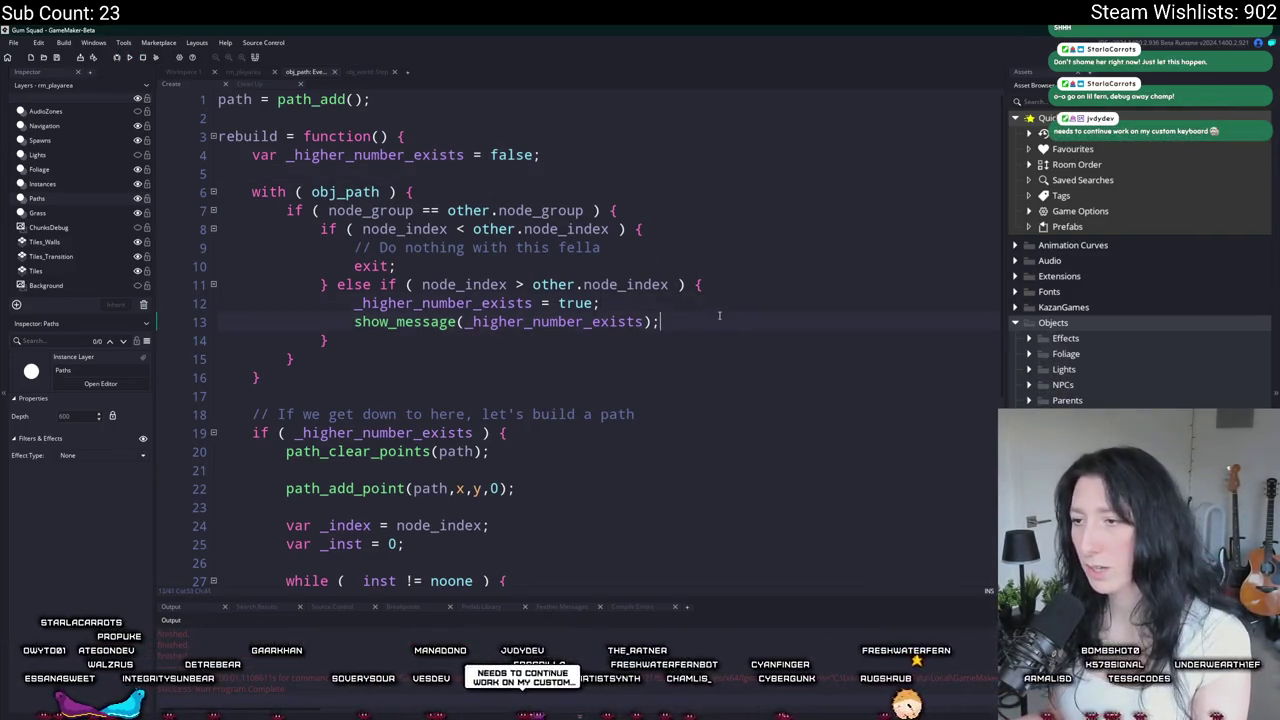
key(BackSpace)
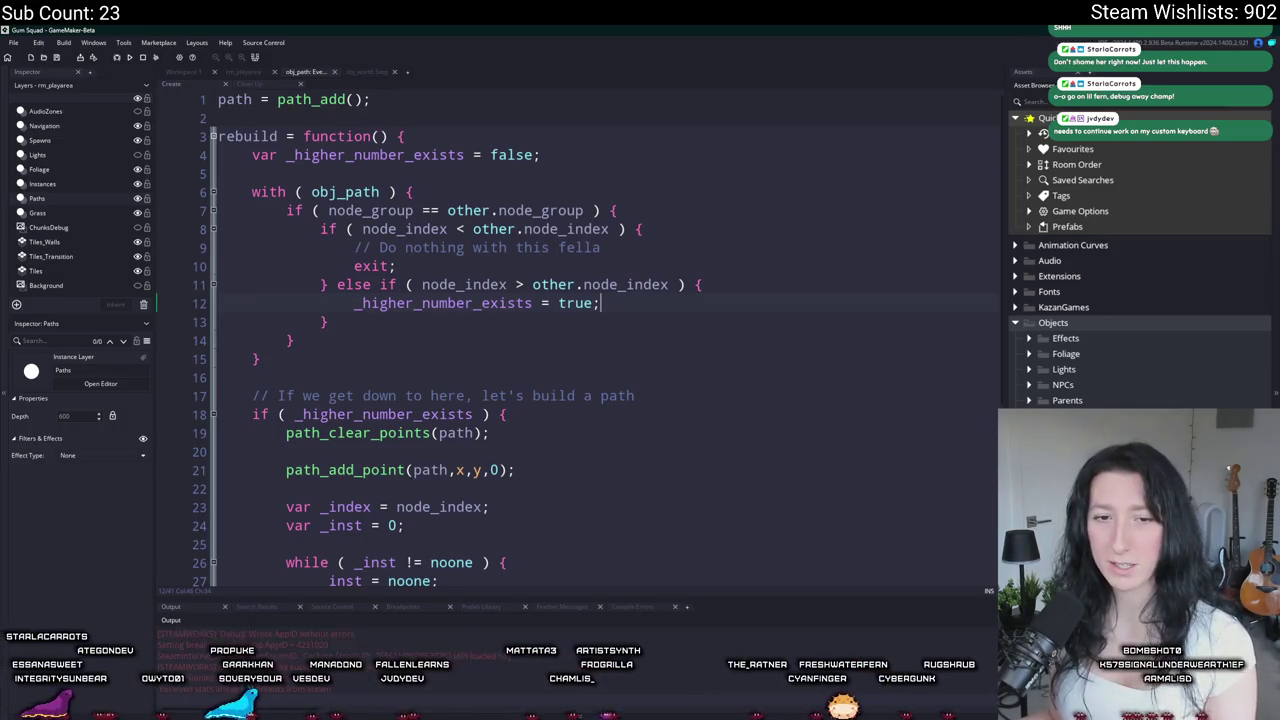
click(605, 353)
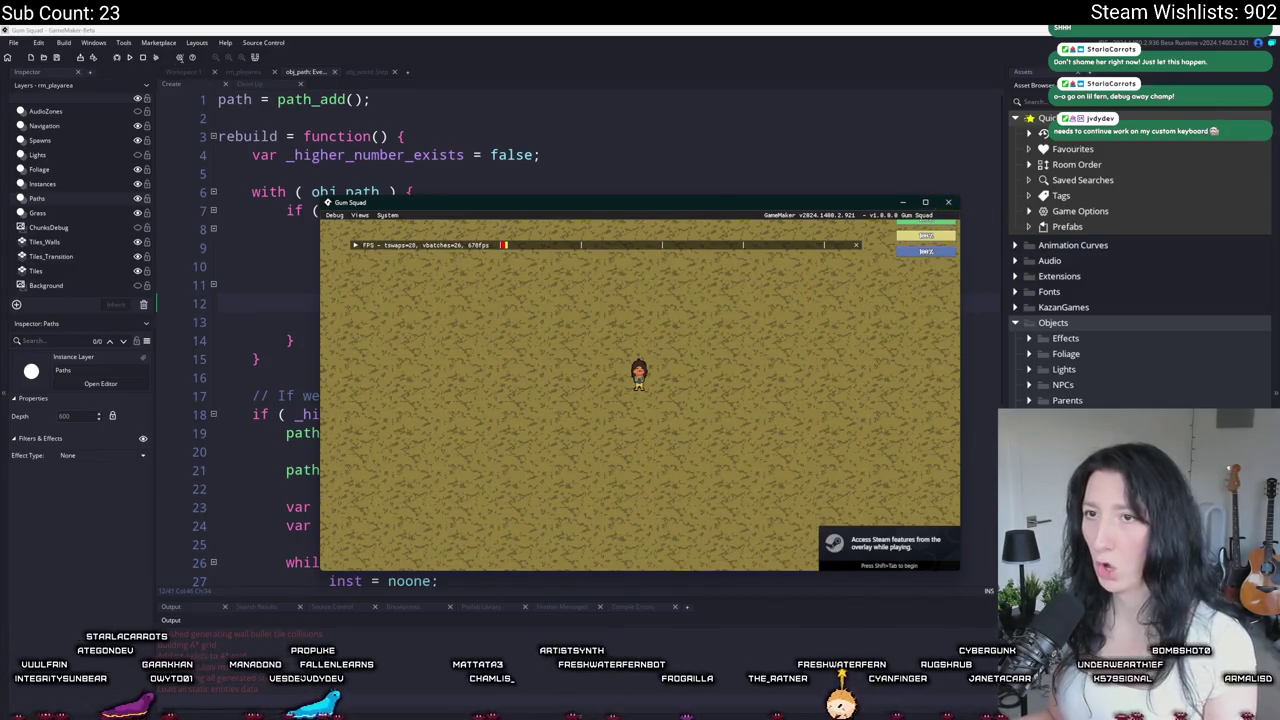
click(143, 57)
Step: Insert _index ++; after the next-node if's opening brace on line 30, then run and create a lobby
scroll(593, 287, down, 4)
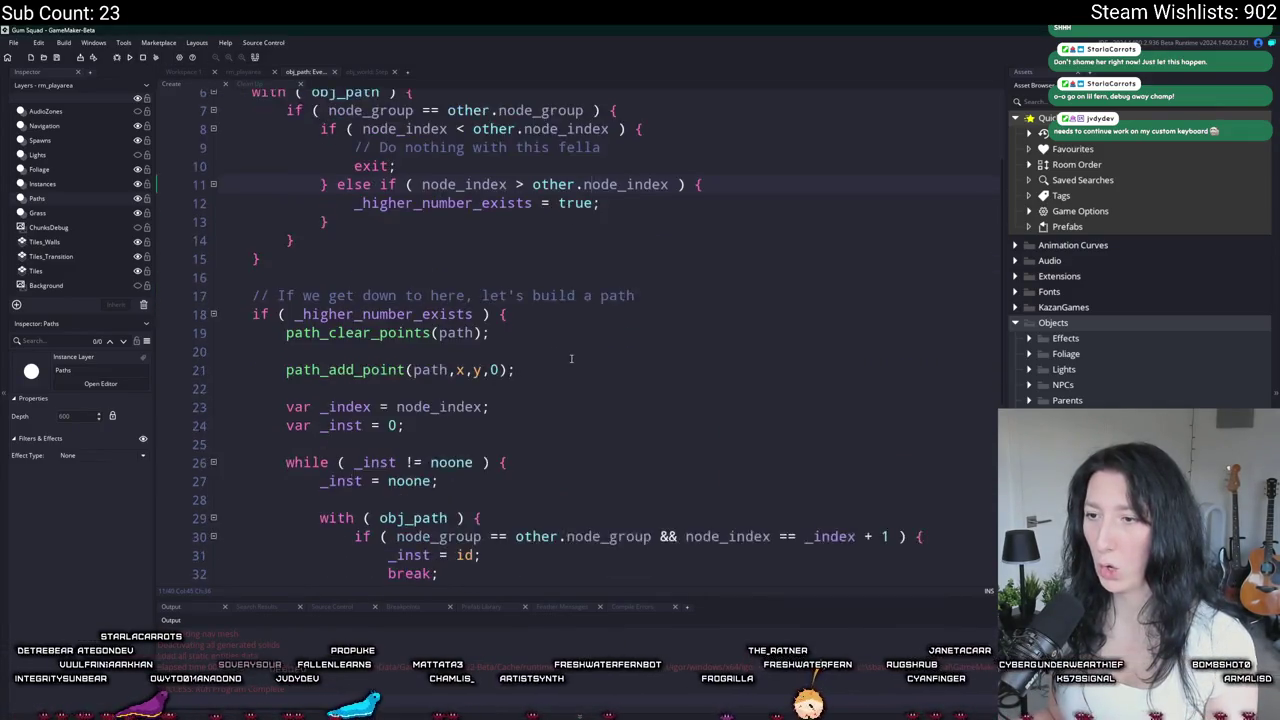
click(348, 362)
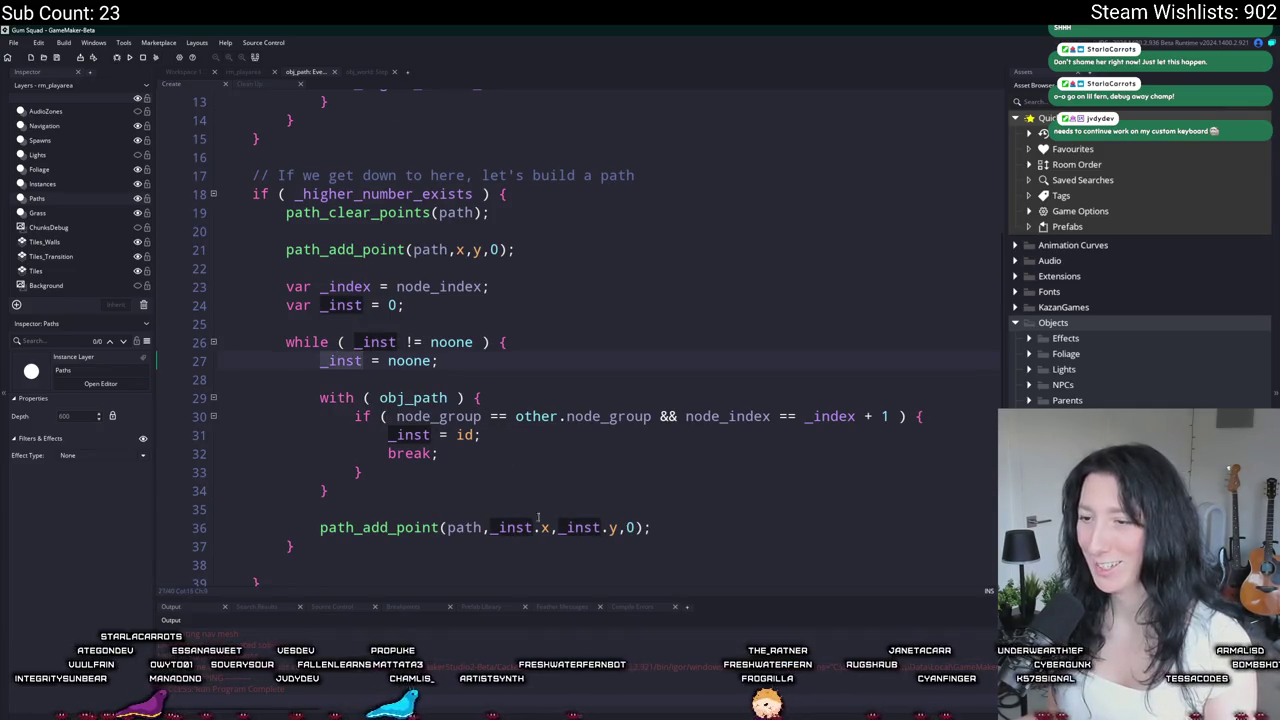
click(340, 305)
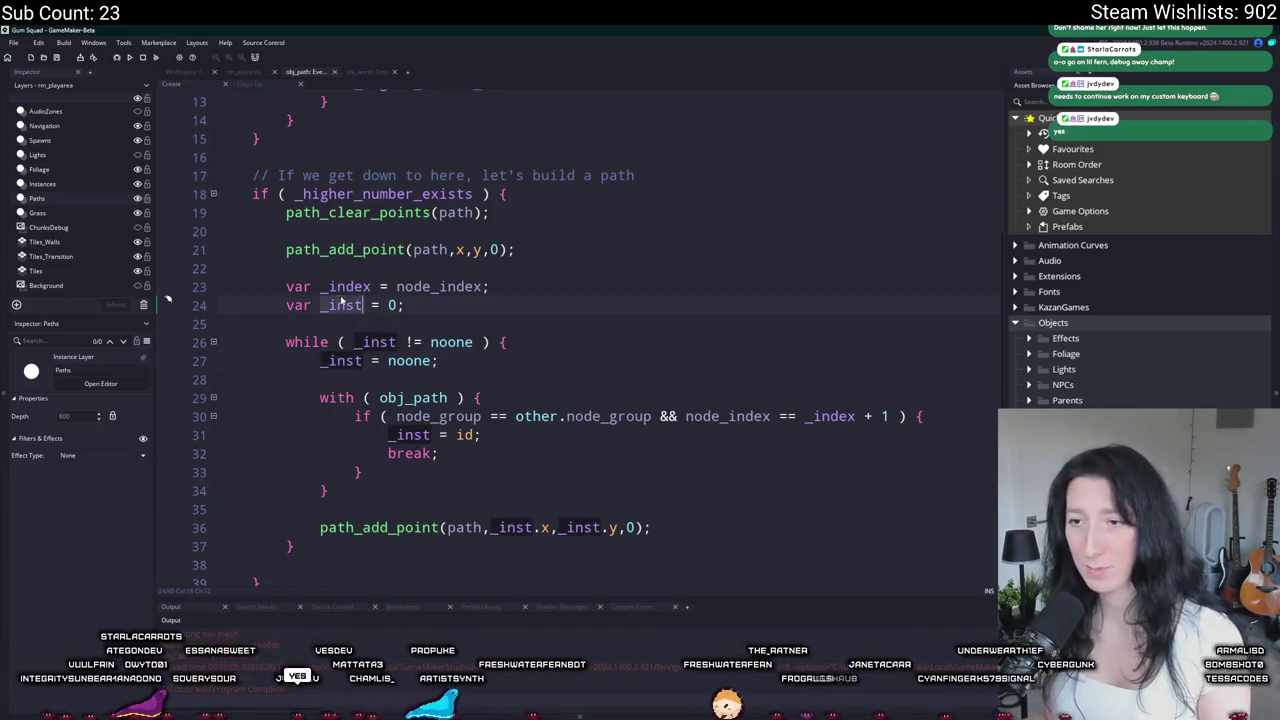
click(346, 287)
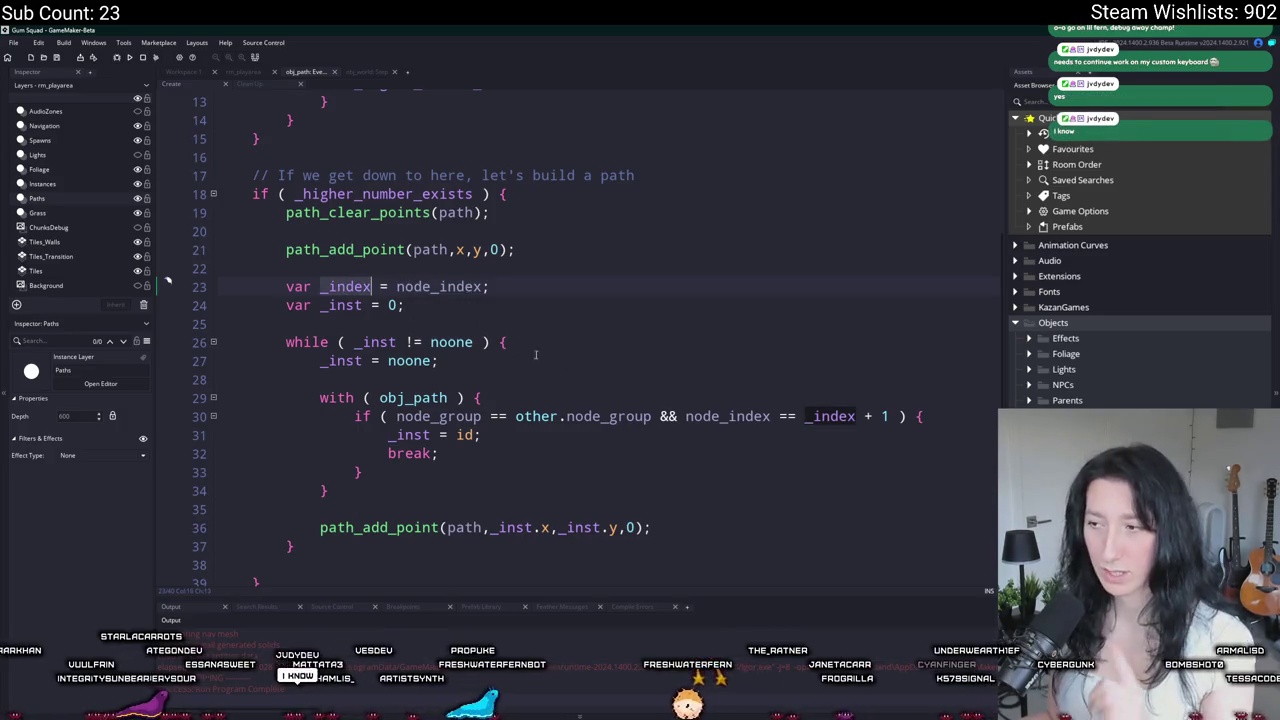
scroll(562, 422, down, 2)
click(940, 372)
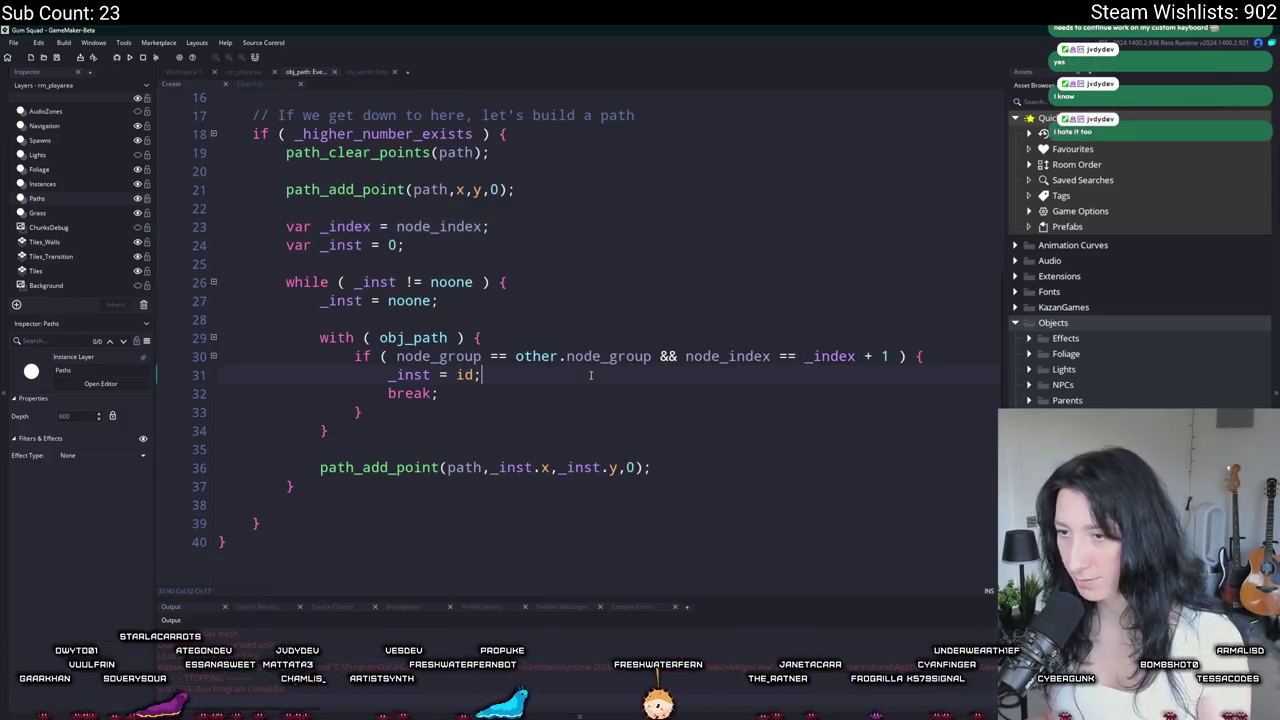
click(930, 356)
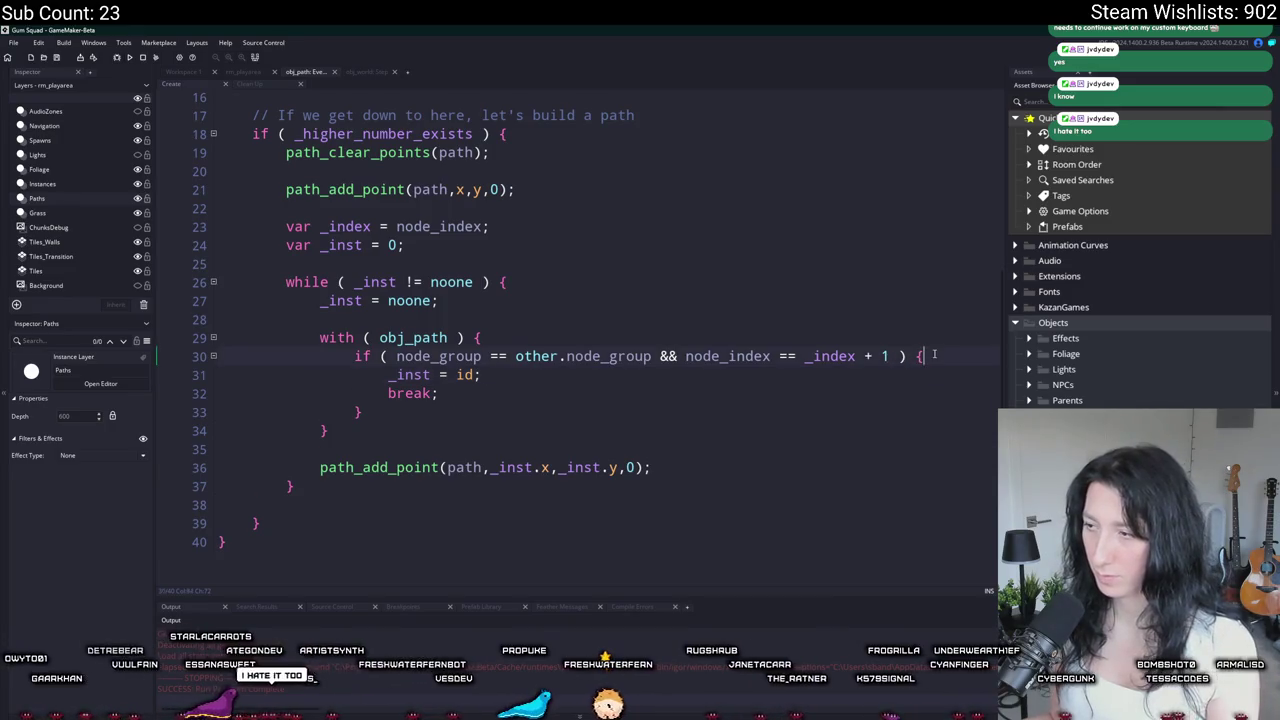
key(Return)
text(_index ++;)
key(F5)
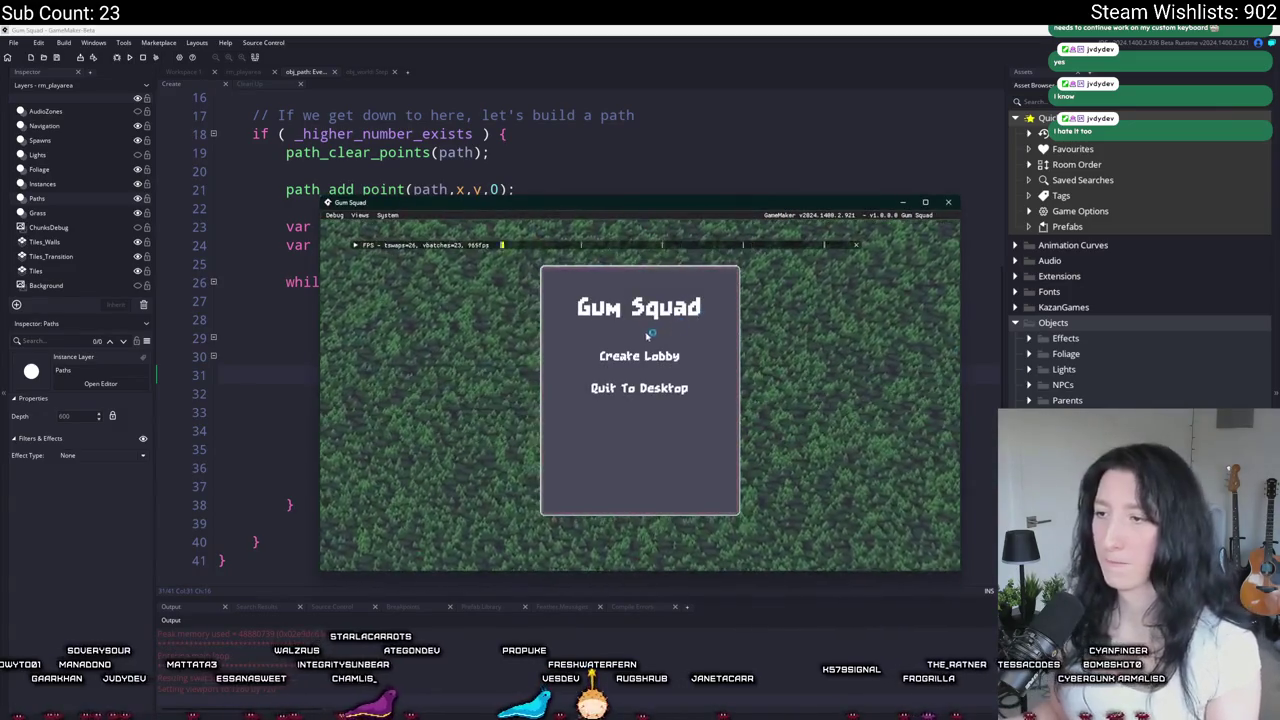
click(630, 352)
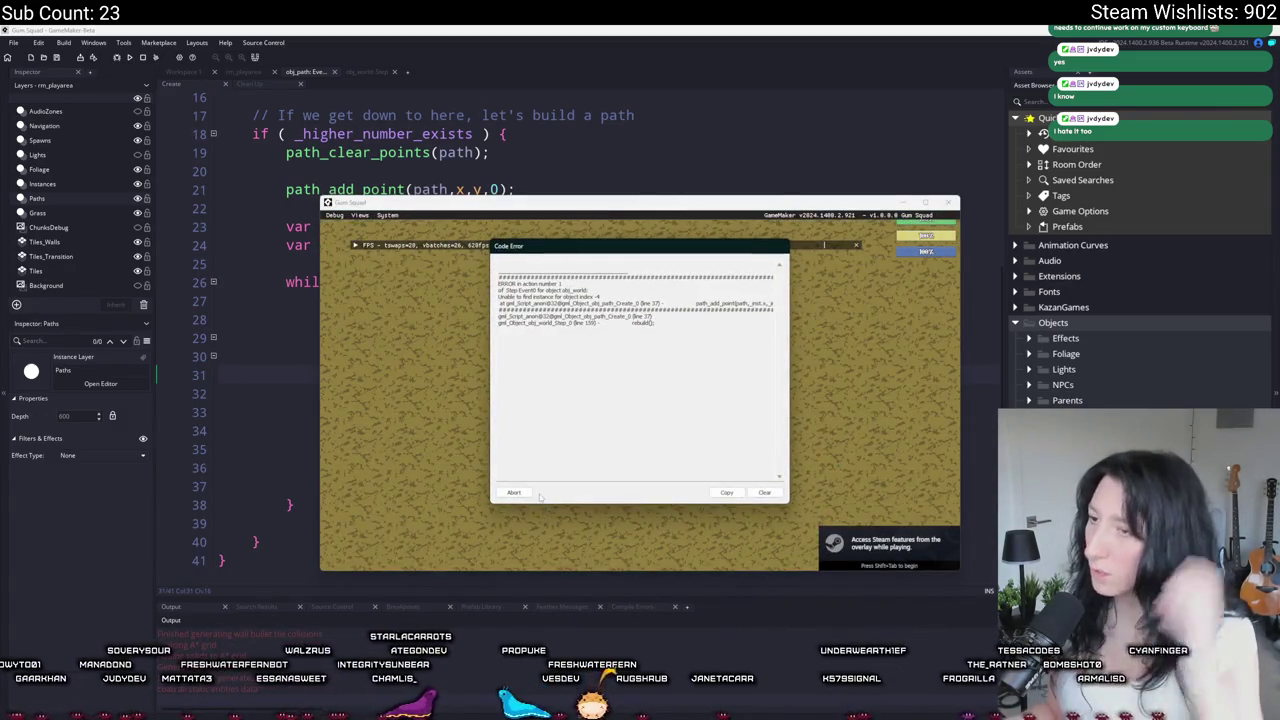
Step: Dismiss the code error report, close the game, and check where _index and _inst are used
click(527, 490)
click(553, 118)
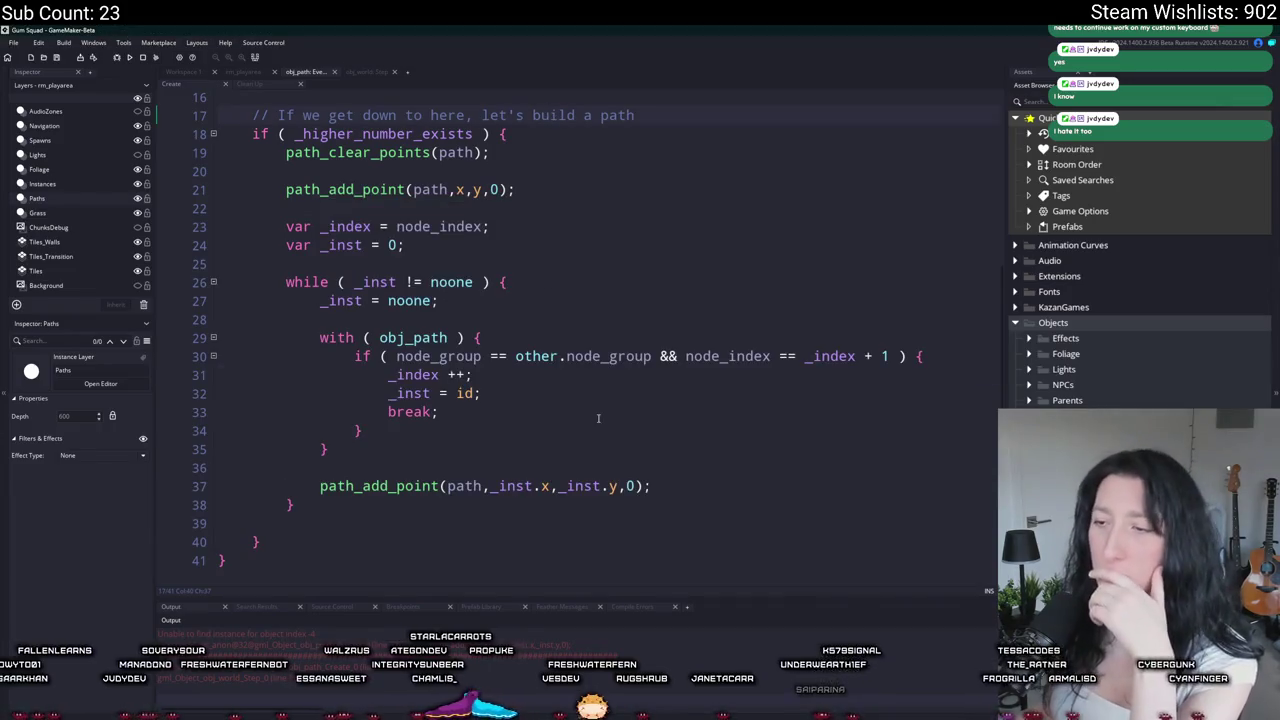
double_click(427, 374)
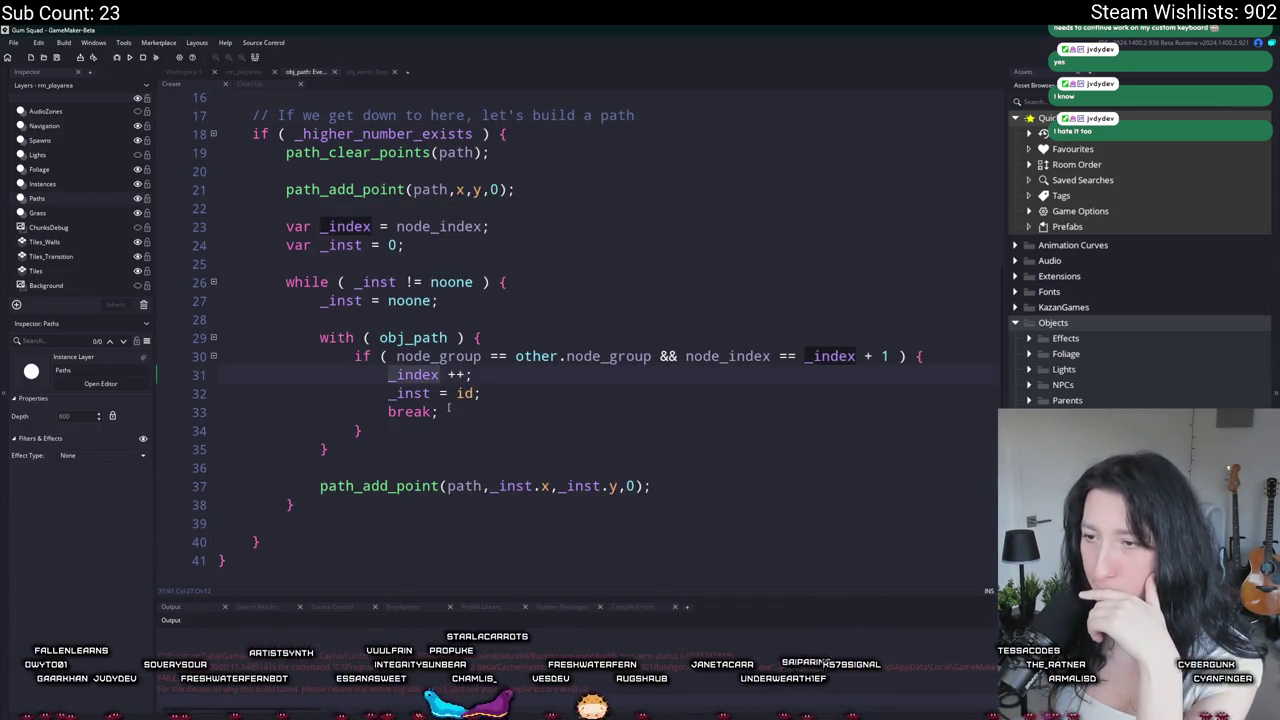
double_click(410, 393)
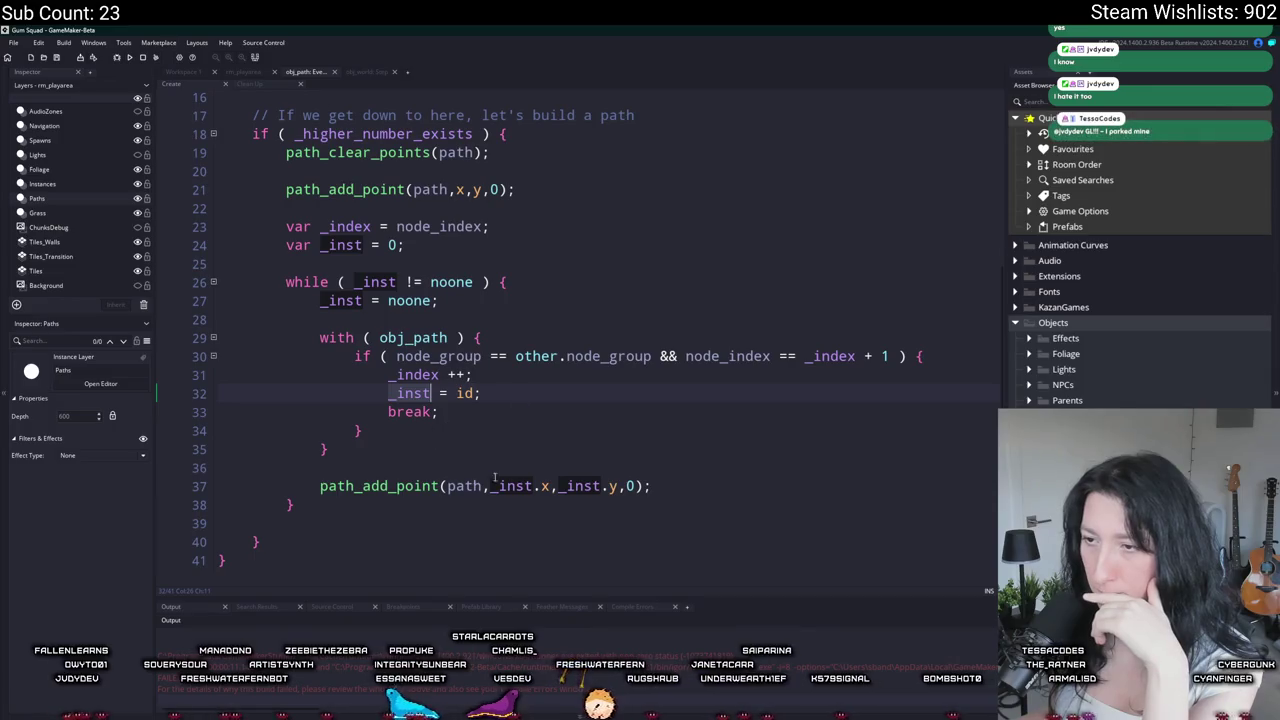
Step: Move path_add_point to the start of the while loop, removing the unfinished if line
click(375, 464)
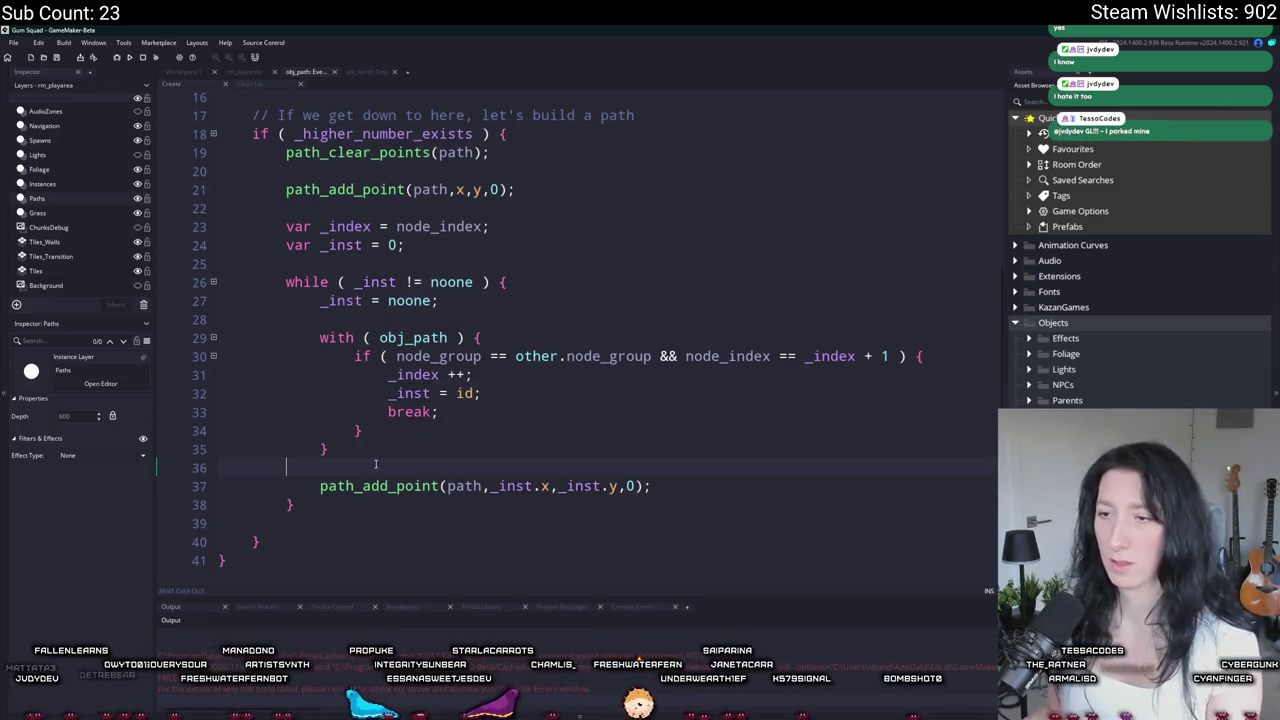
key(Return)
text(if ()
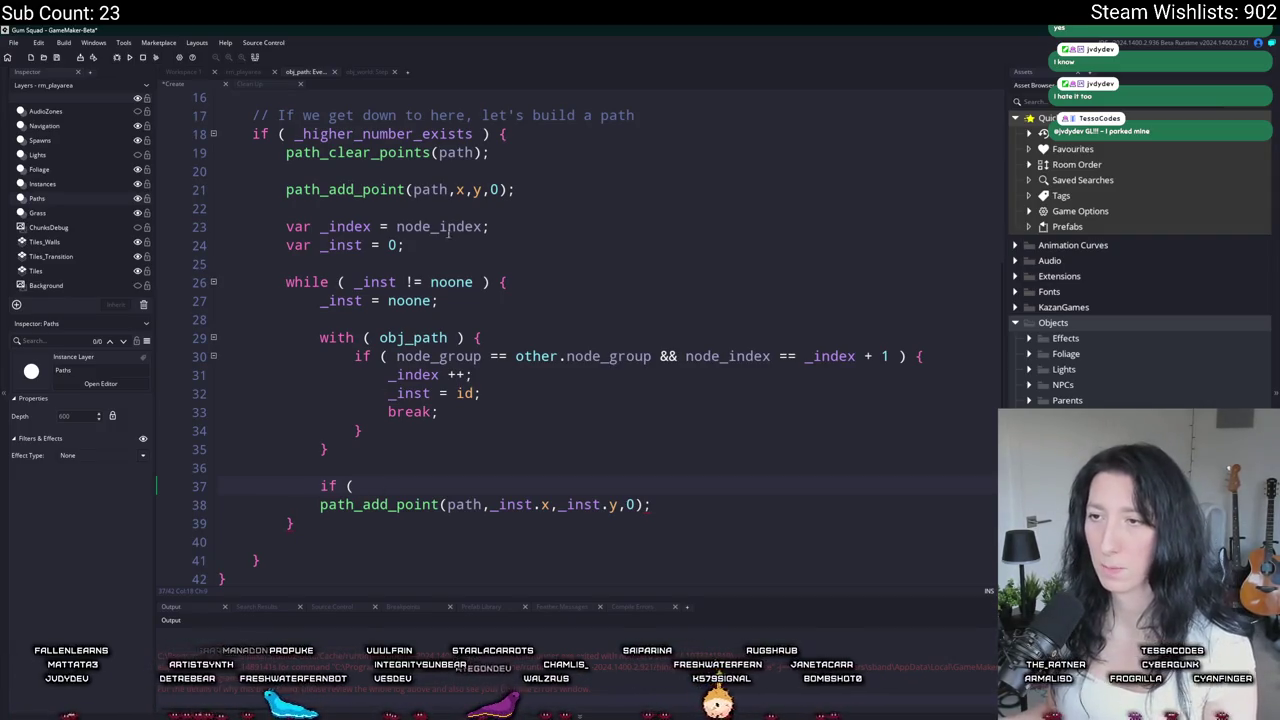
mouse_move(652, 504)
mouse_down()
mouse_move(330, 500)
mouse_move(690, 449)
mouse_up()
key(BackSpace)
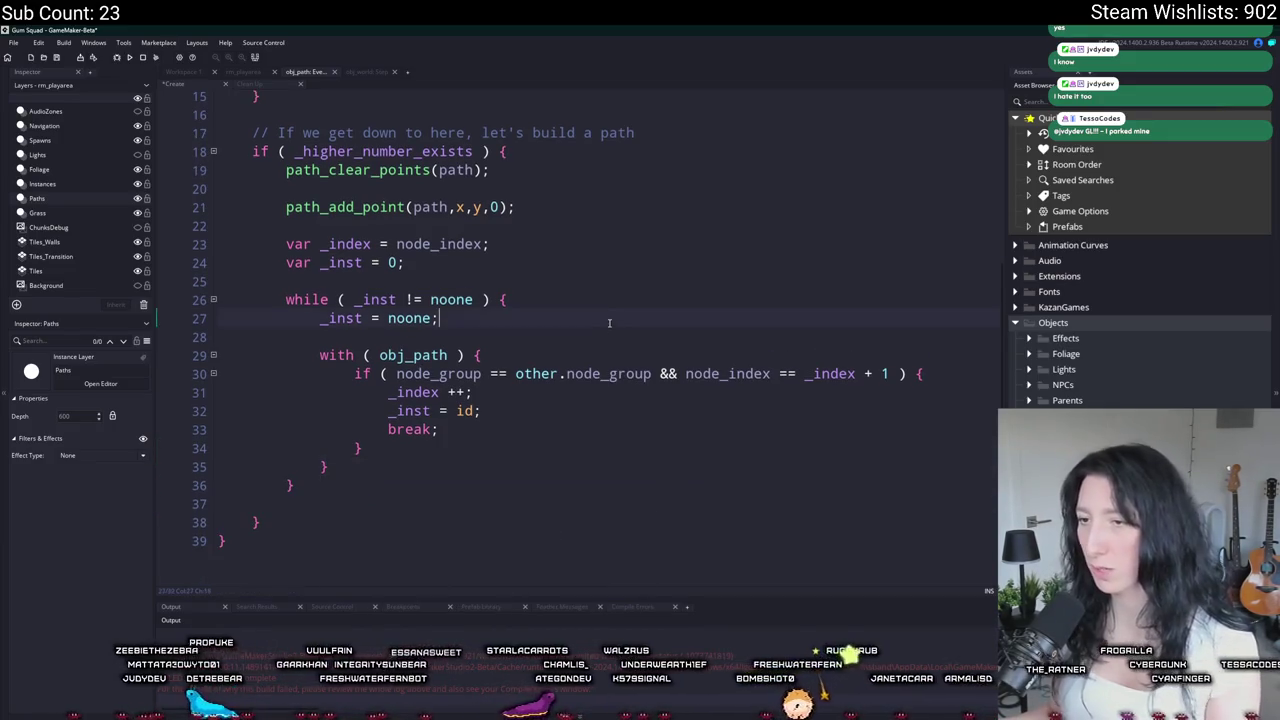
key(Home)
key(Return)
key(Up)
text(path_add_point(path,_inst.x,_inst.y,0);)
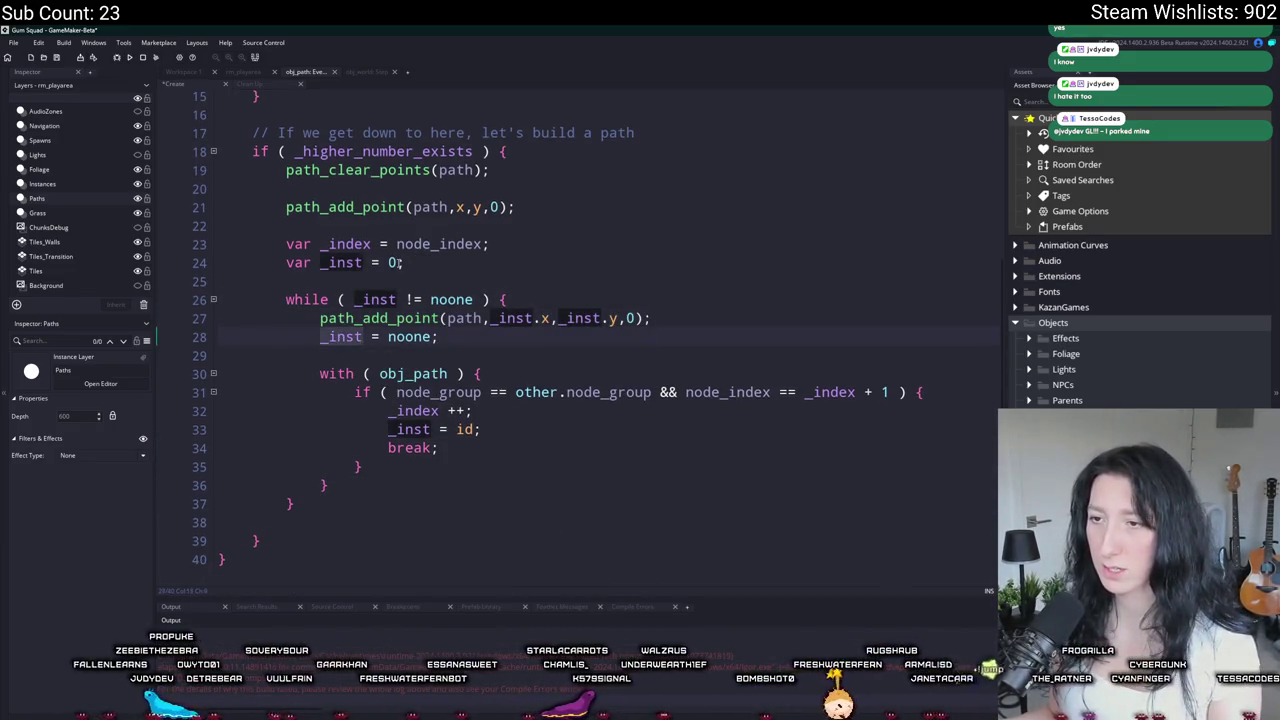
Step: Change _inst's starting value from 0 to id, keeping the _inst = noone line
click(398, 262)
key(BackSpace)
text(id)
key(Escape)
key(Up)
key(Home)
click(463, 337)
drag(463, 337, 218, 337)
key(BackSpace)
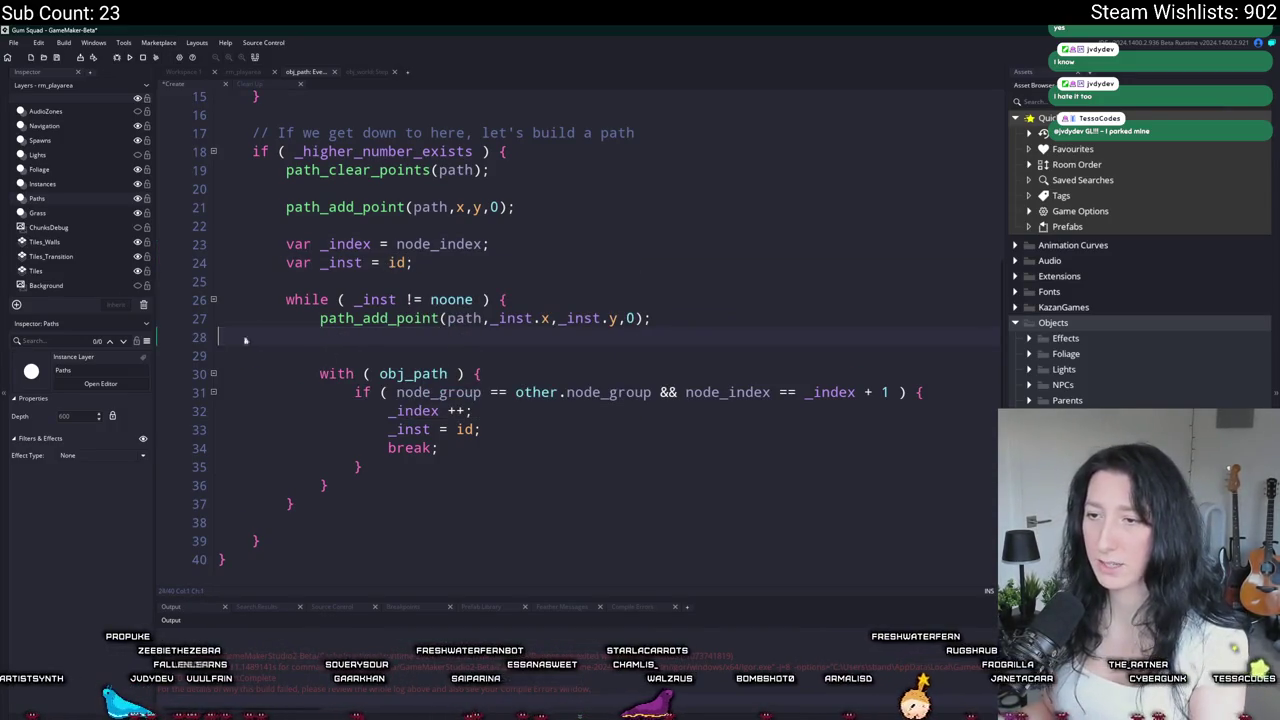
key(BackSpace)
key(ctrl+z)
key(ctrl+z)
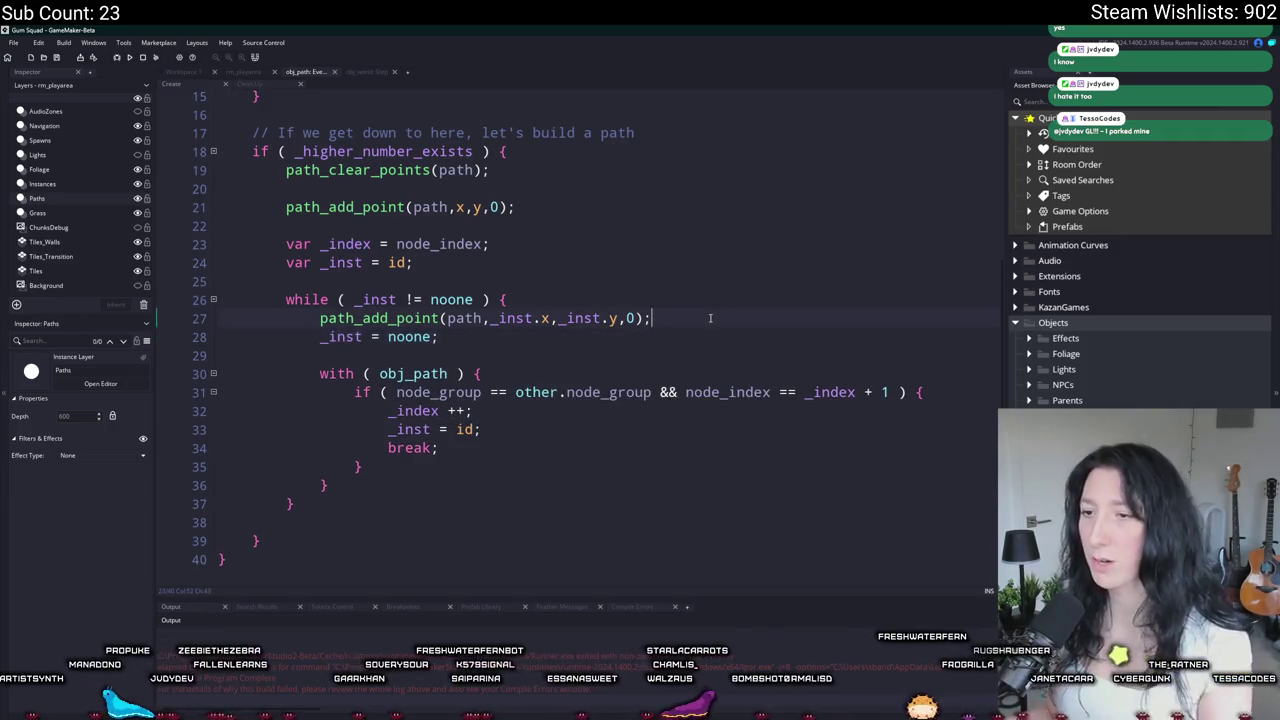
Step: Stop the build and delete the path_add_point(path,x,y,0) line after path_clear_points
key(F5)
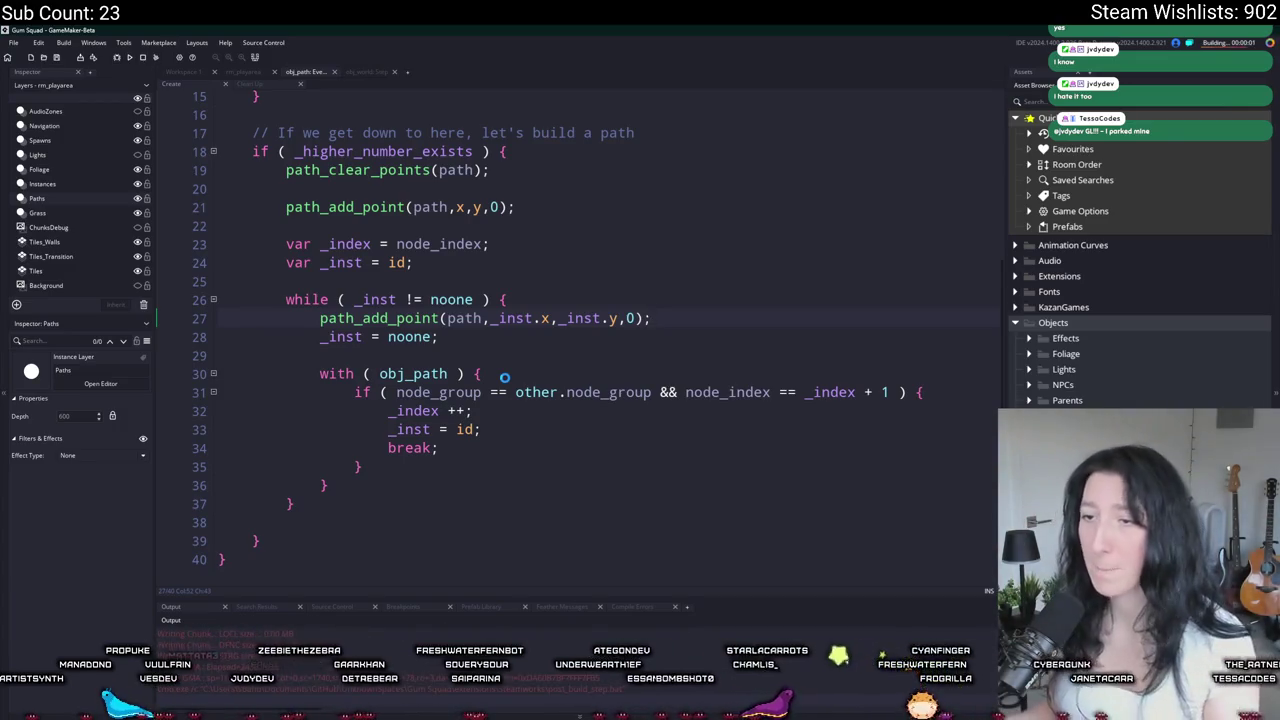
click(155, 58)
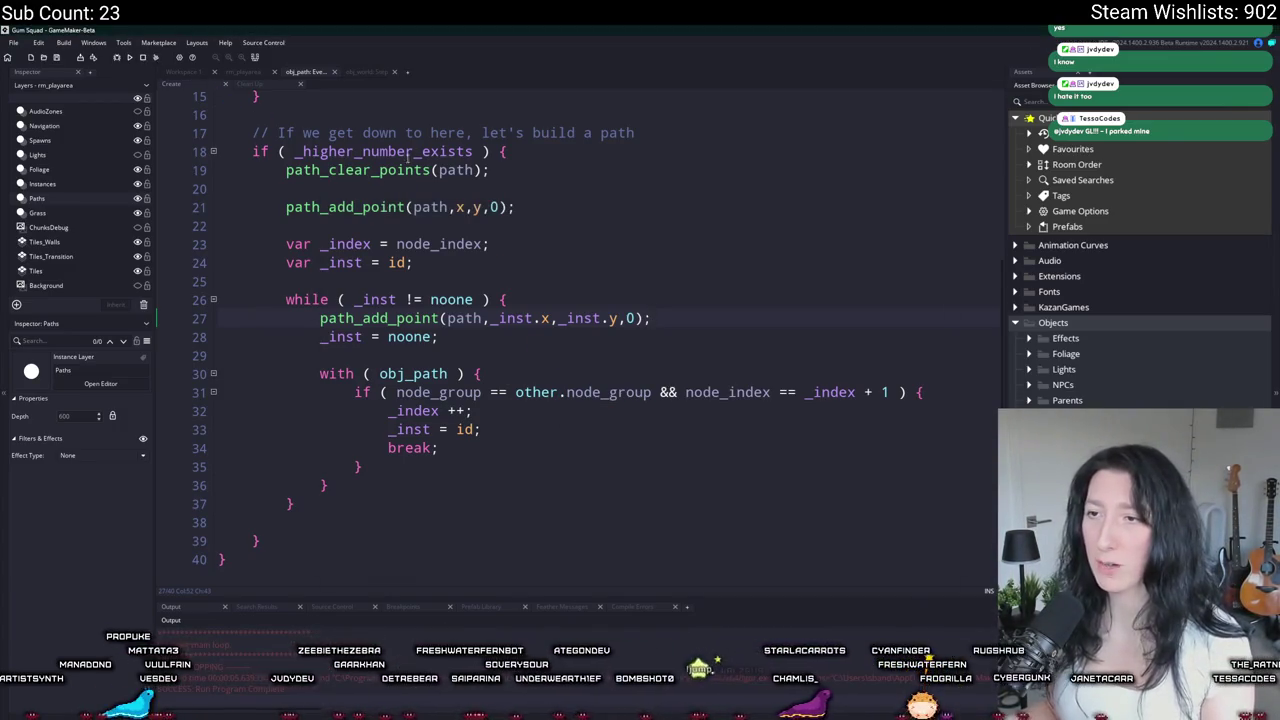
drag(516, 207, 186, 198)
key(BackSpace)
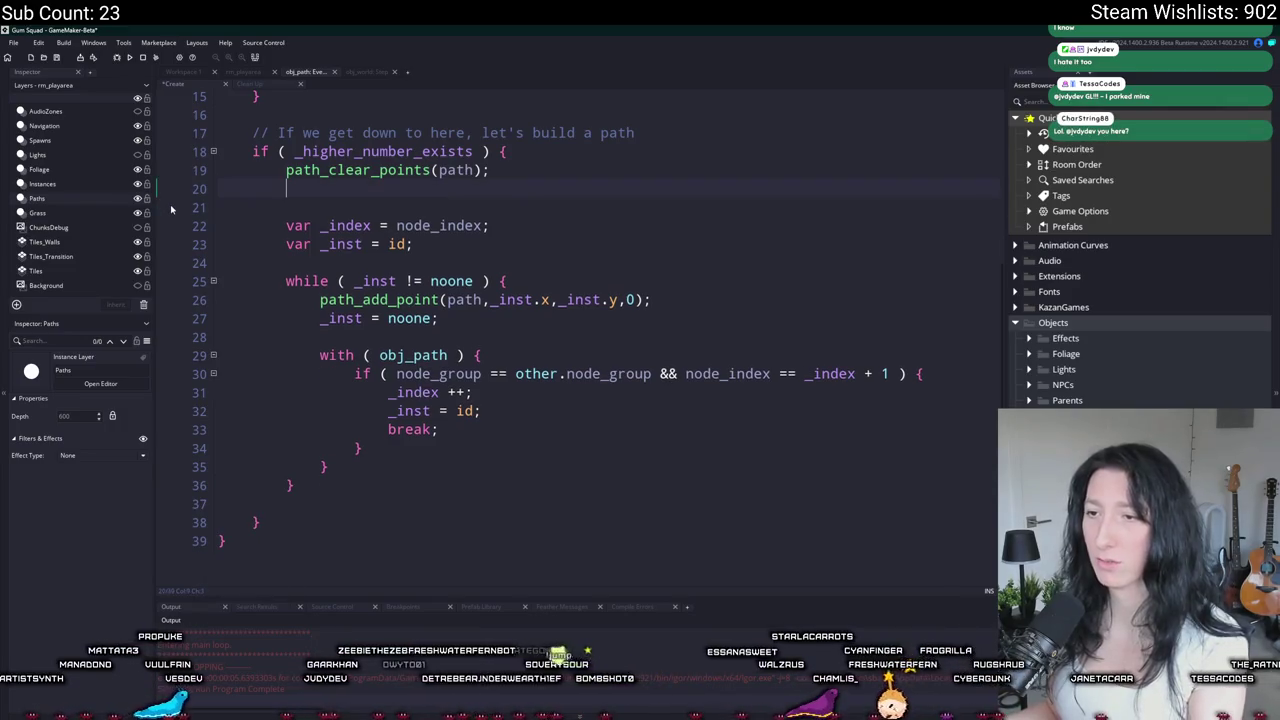
key(BackSpace)
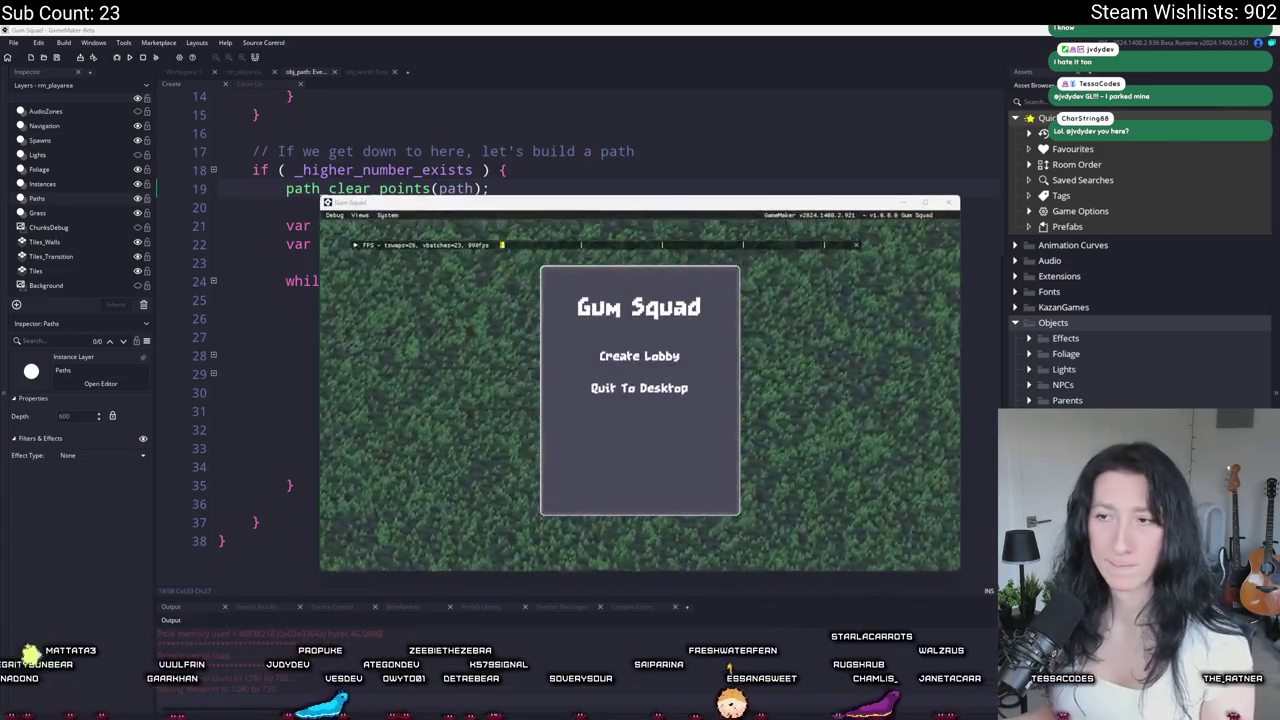
Step: Create a lobby to enter the game and move the game window to the top of the screen
click(640, 434)
scroll(655, 310, down, 5)
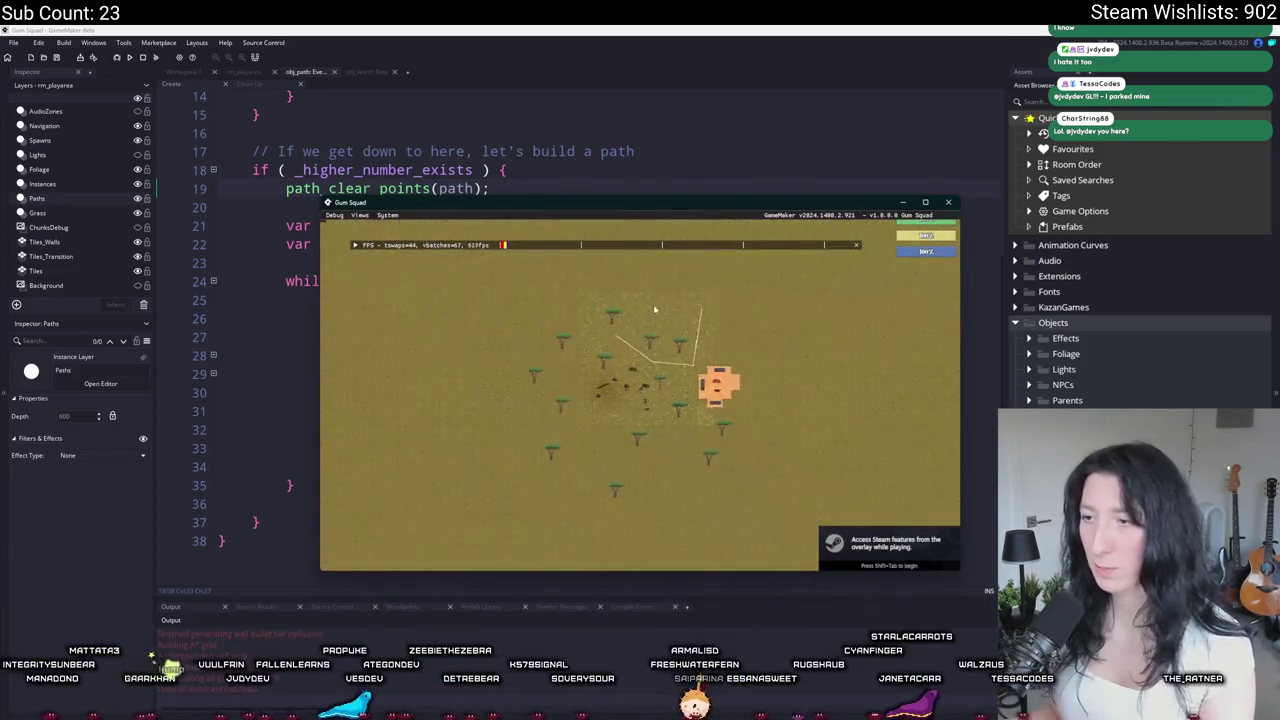
drag(648, 204, 648, 30)
scroll(644, 156, up, 5)
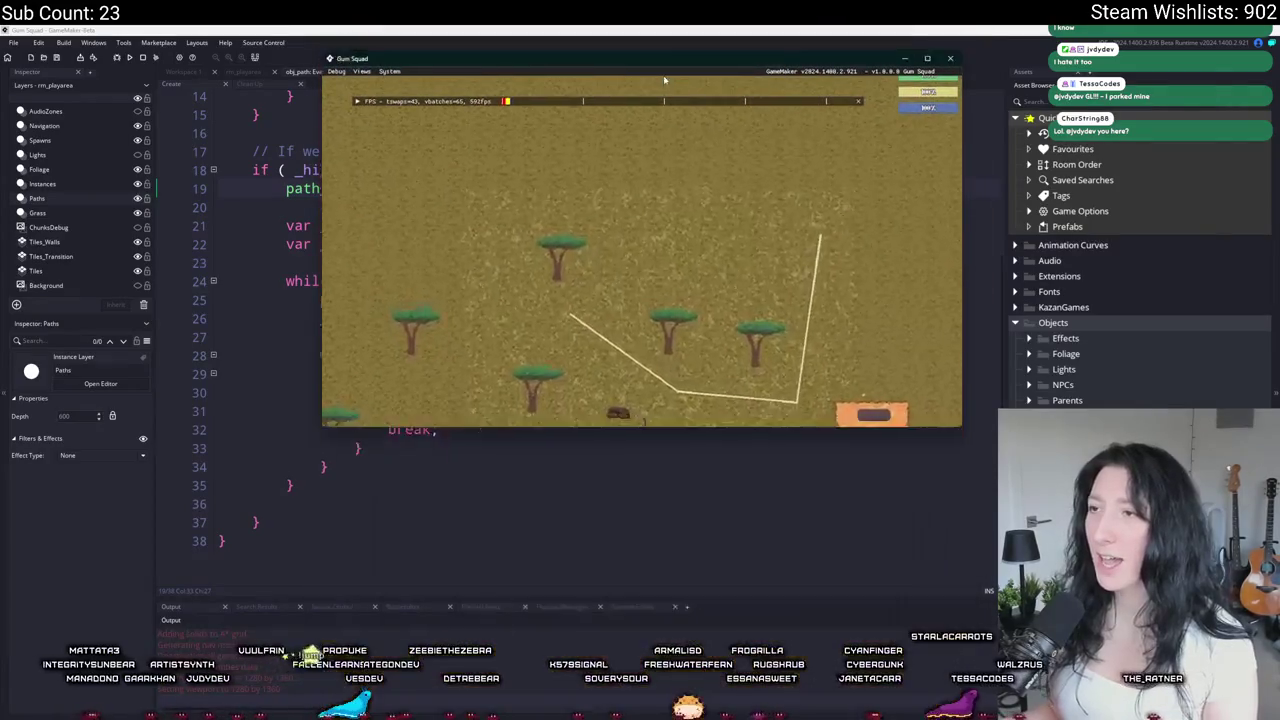
Step: Walk the character along the straight path lines, then quit the game and return to the code
key(w+a)
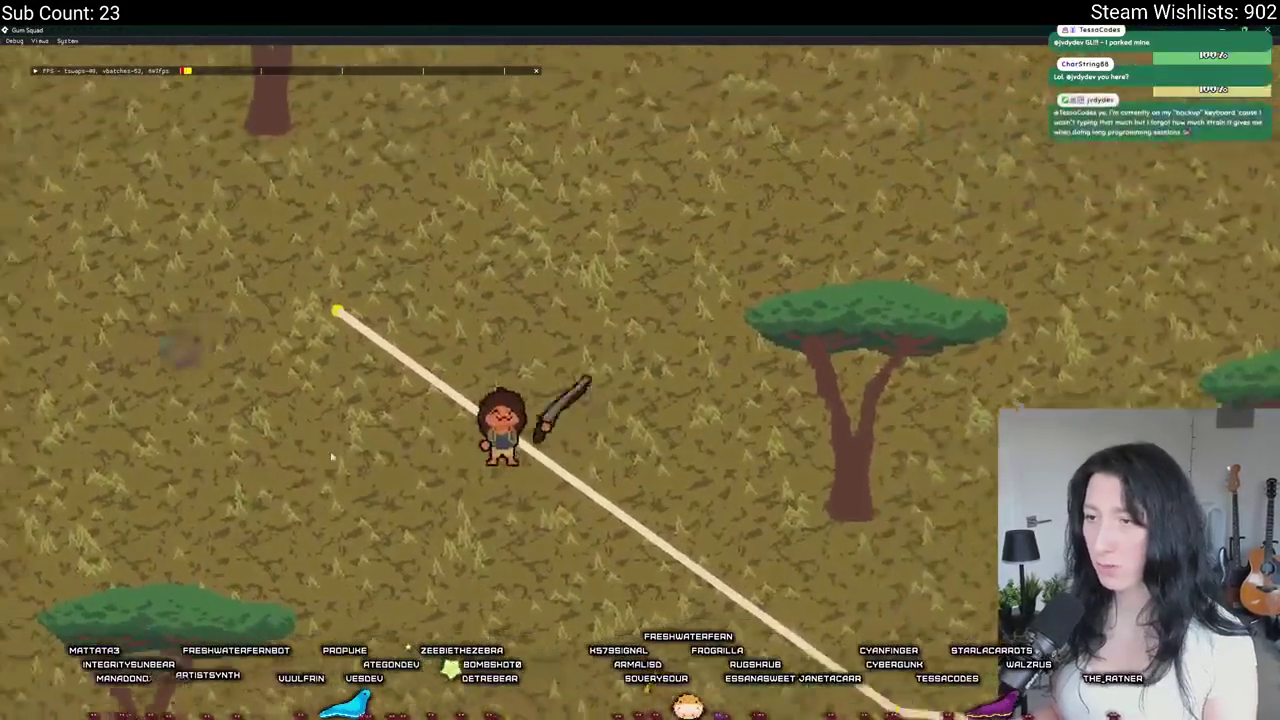
key(w+a)
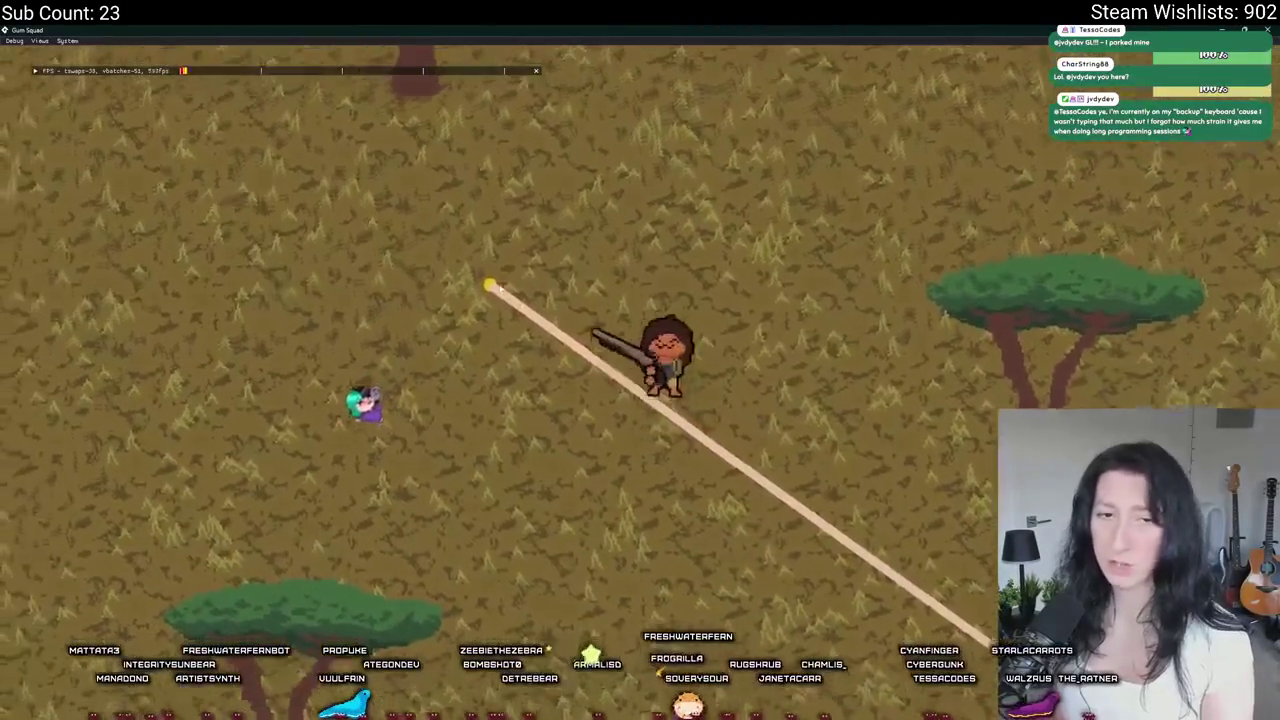
key(w+a)
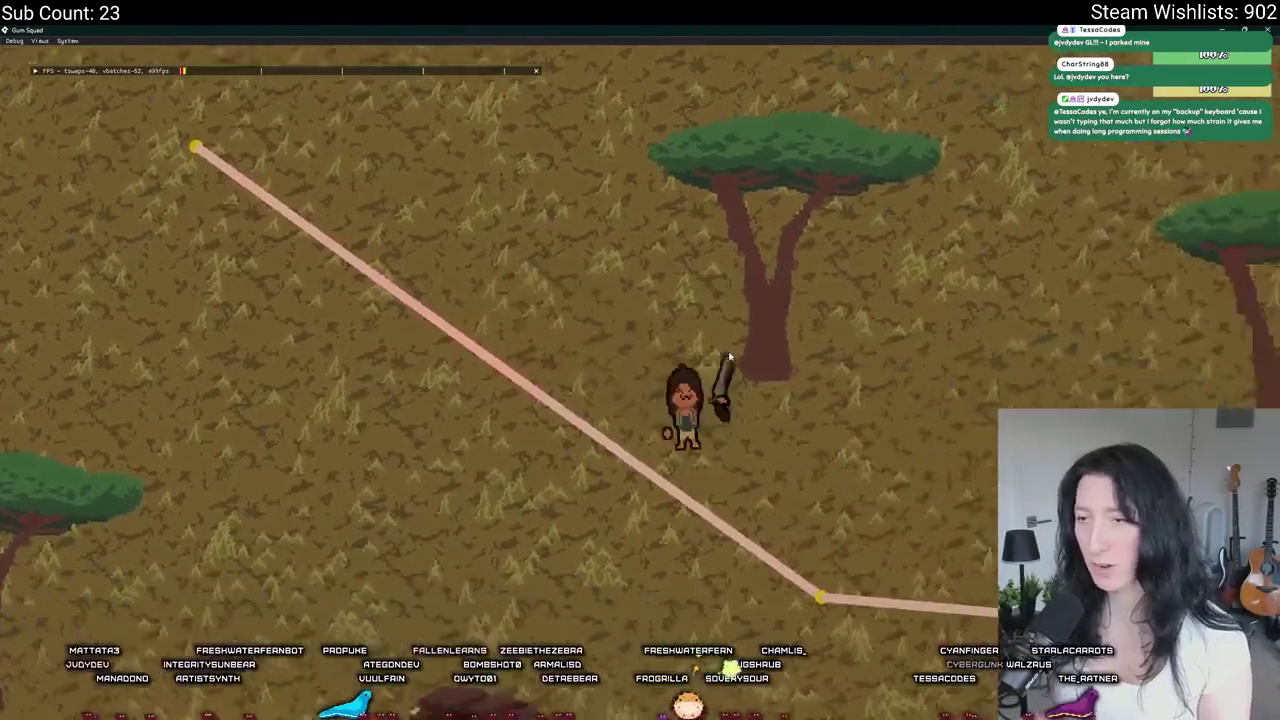
key(d)
key(w)
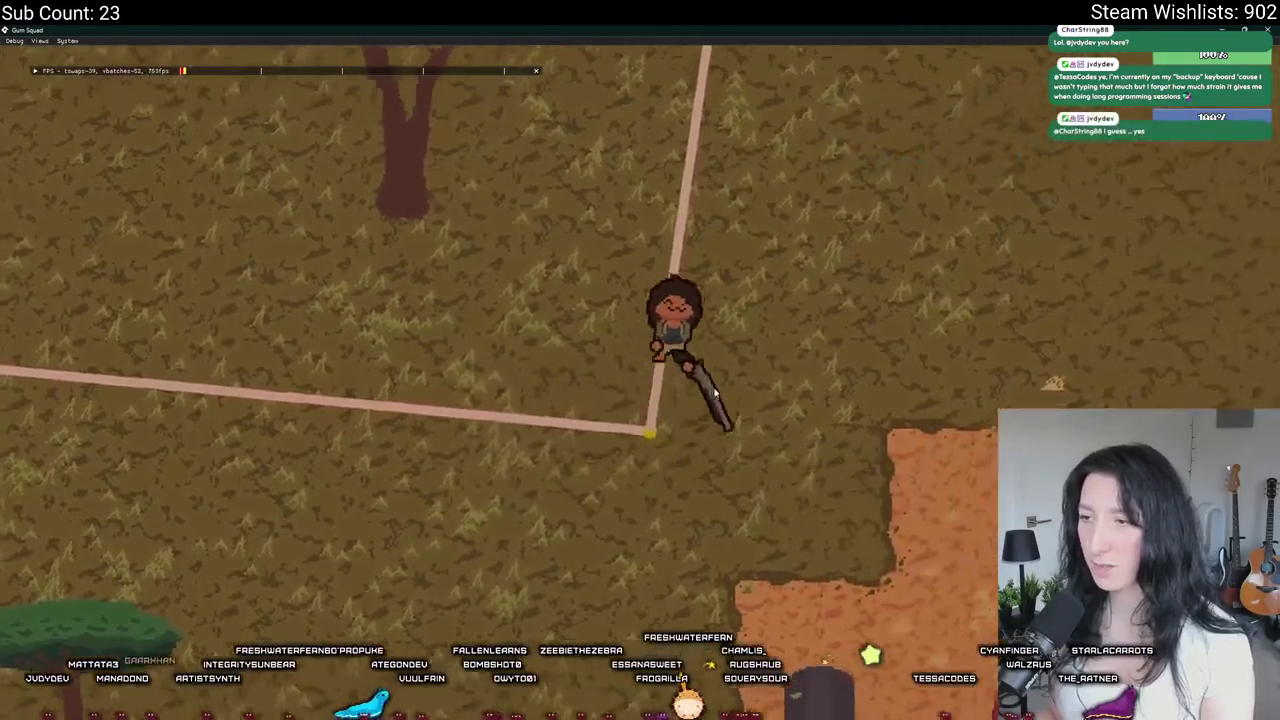
scroll(693, 287, down, 5)
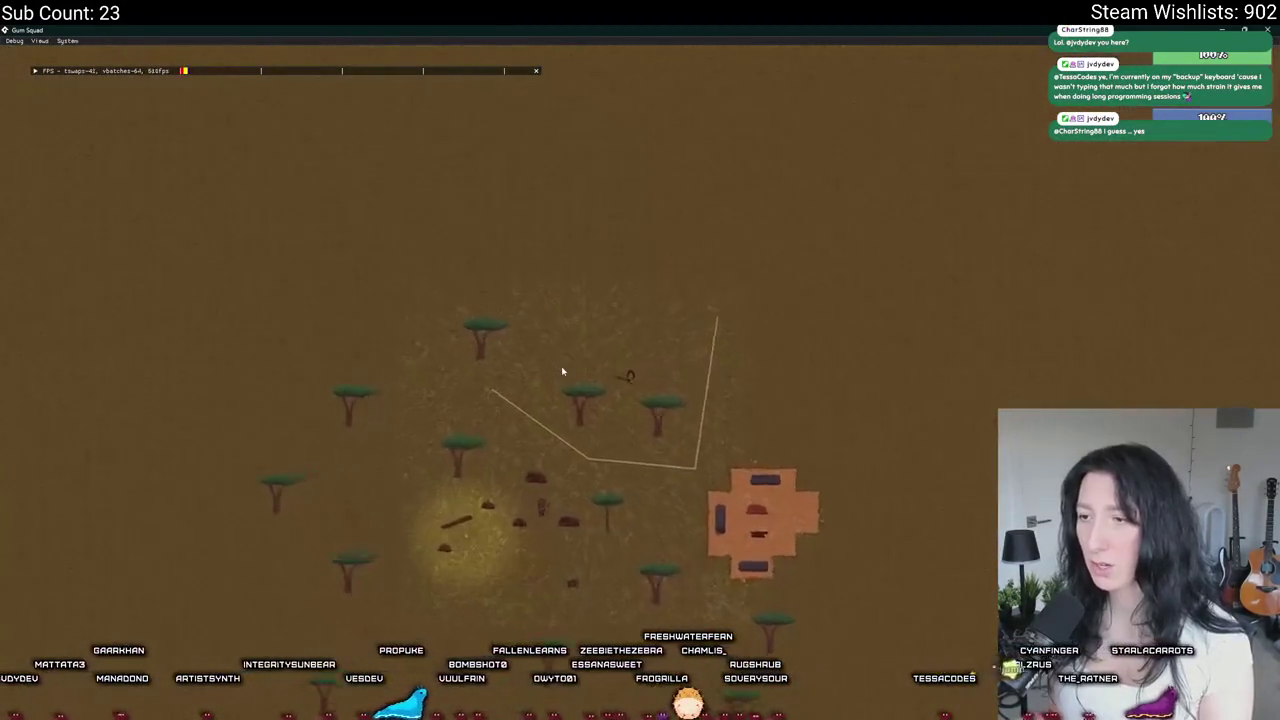
scroll(562, 372, up, 5)
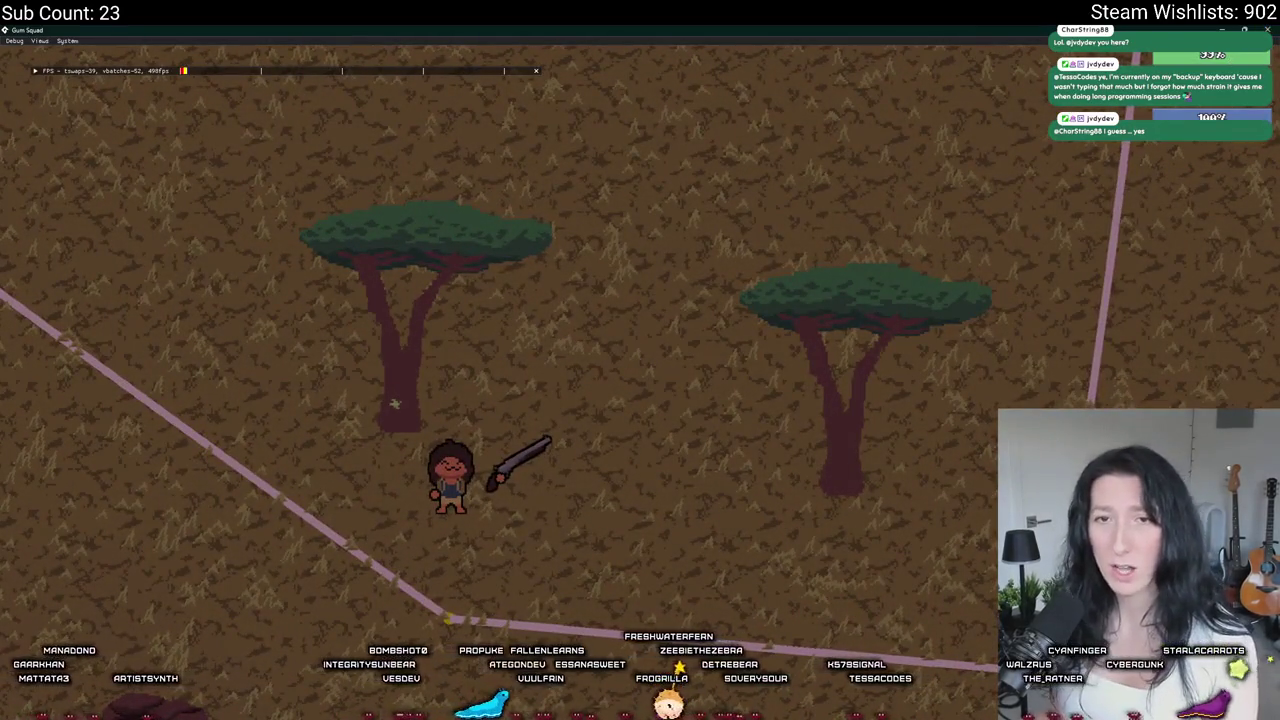
key(alt+F4)
click(366, 467)
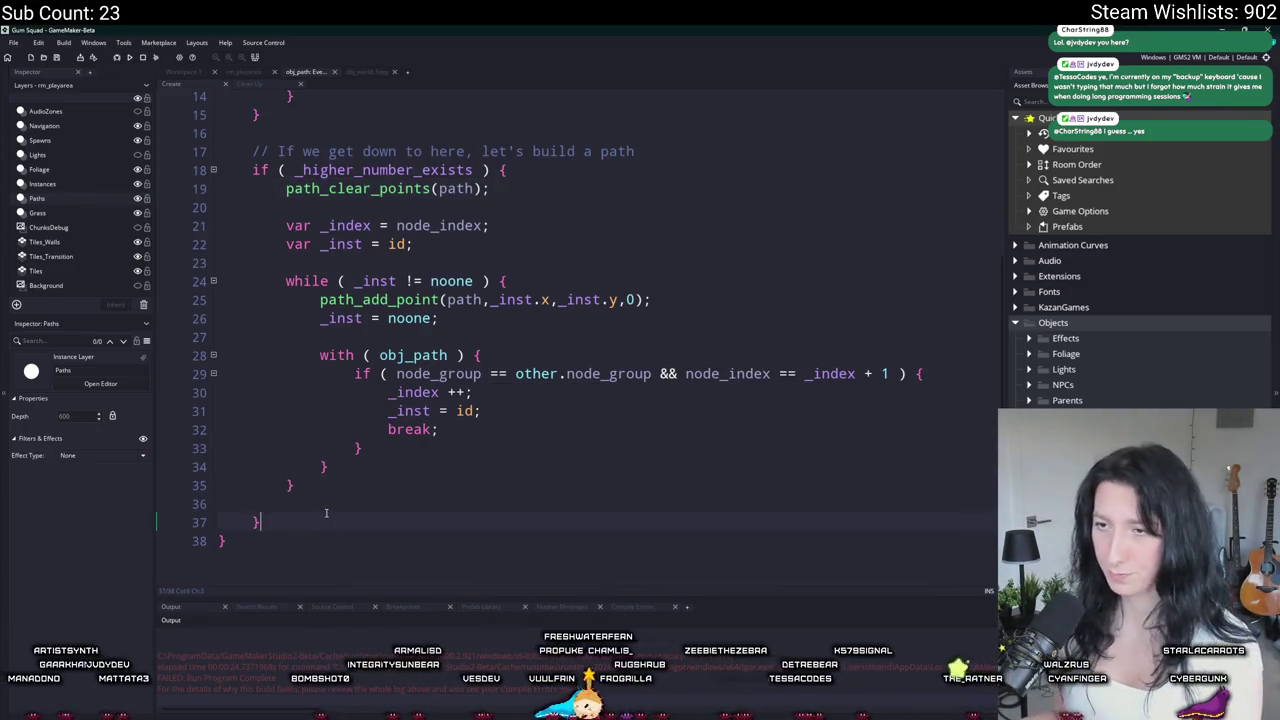
Step: Insert a path_set_kind call from autocomplete on a new line after the while loop
key(Return)
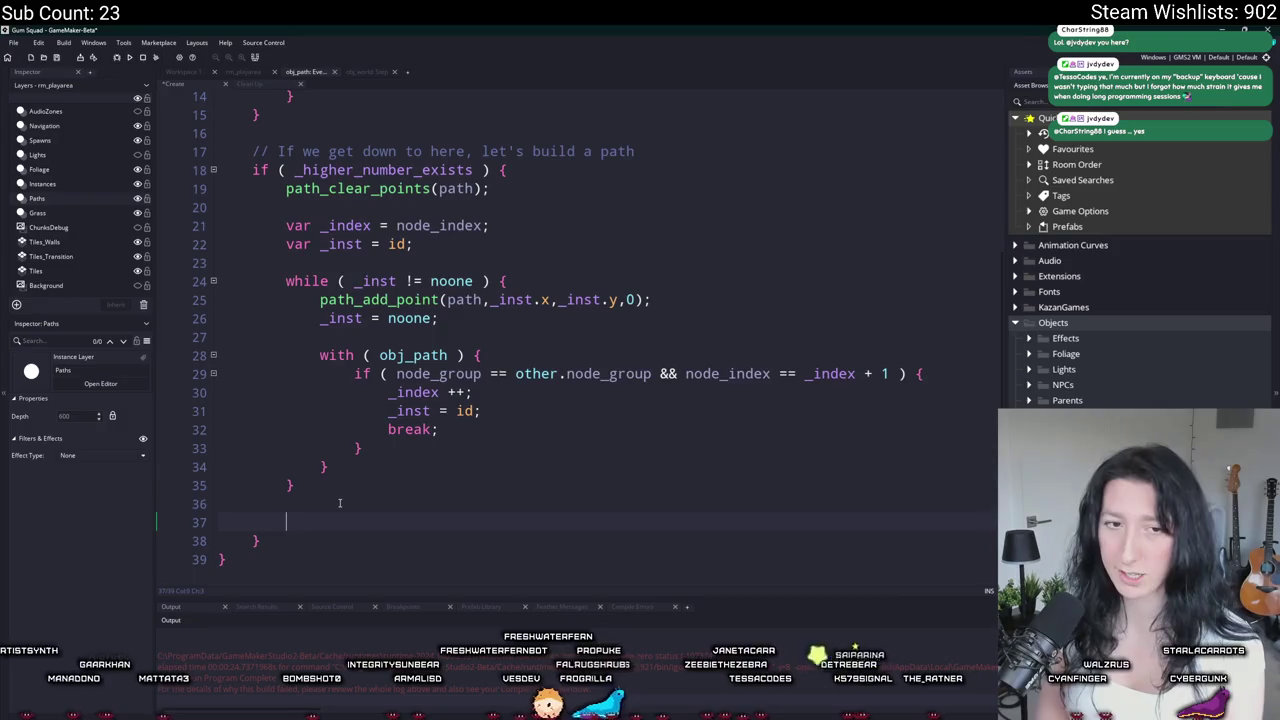
text(path_set)
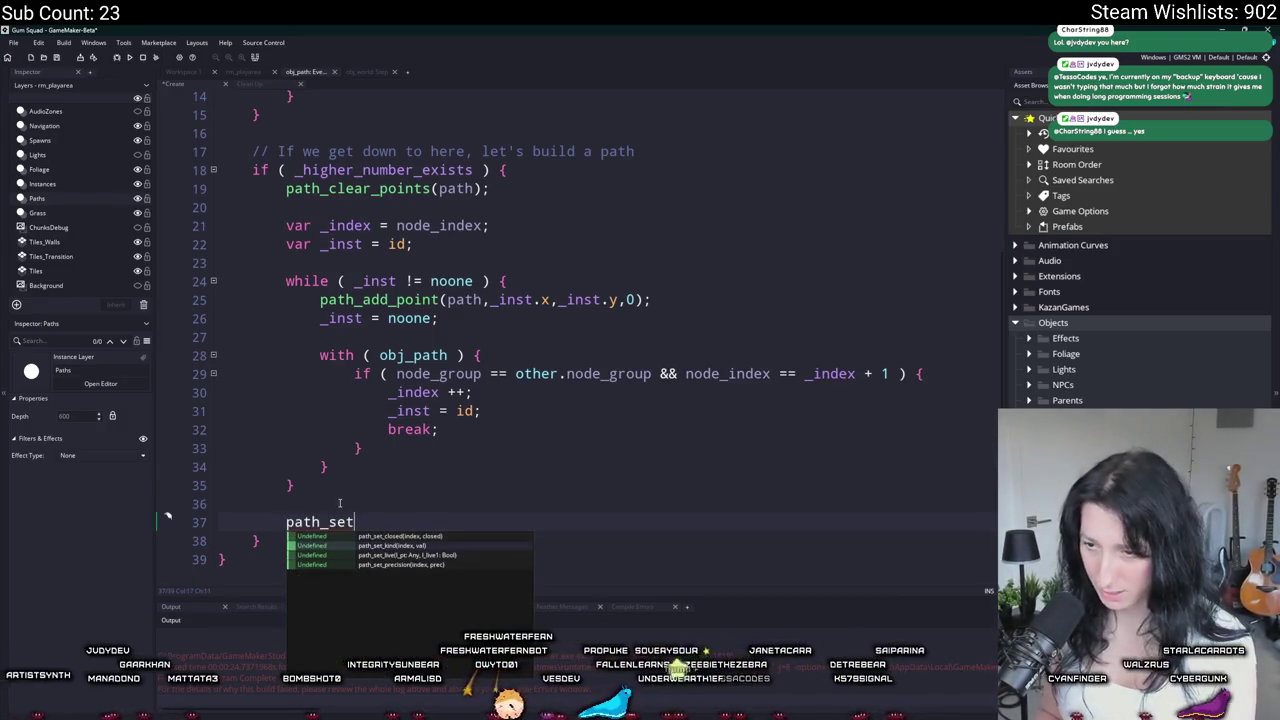
key(Down)
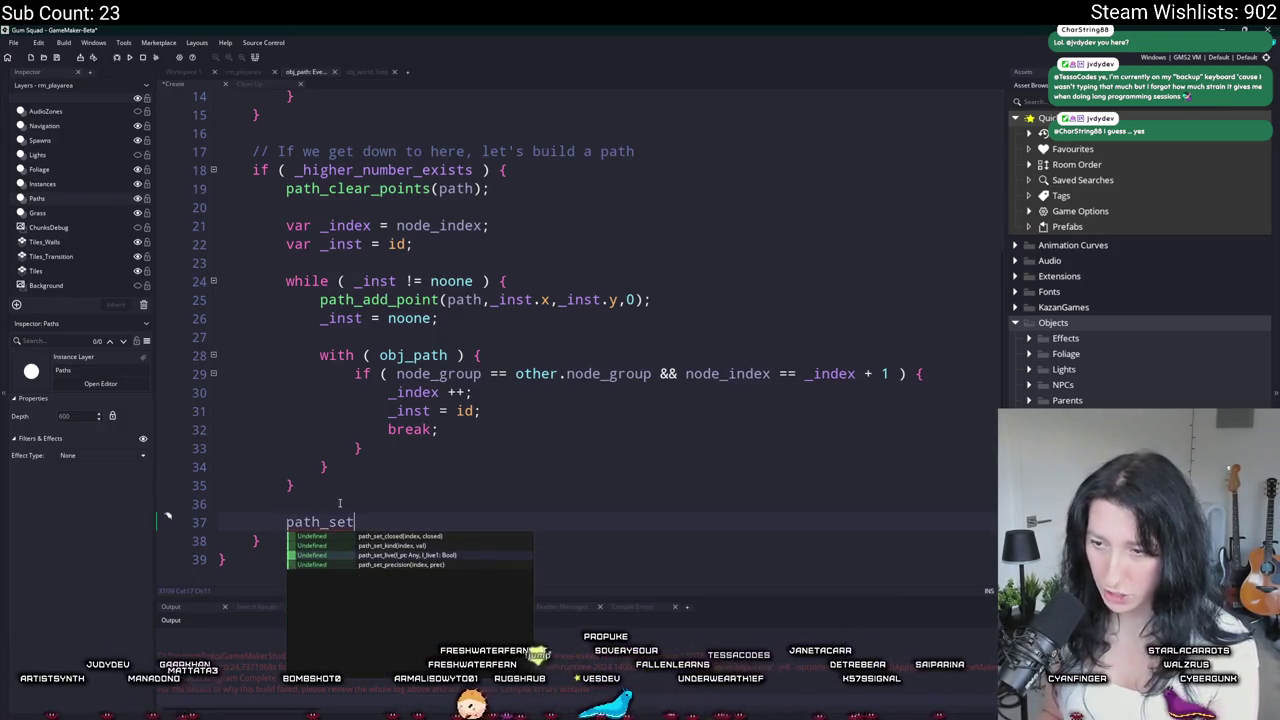
key(Up)
key(Return)
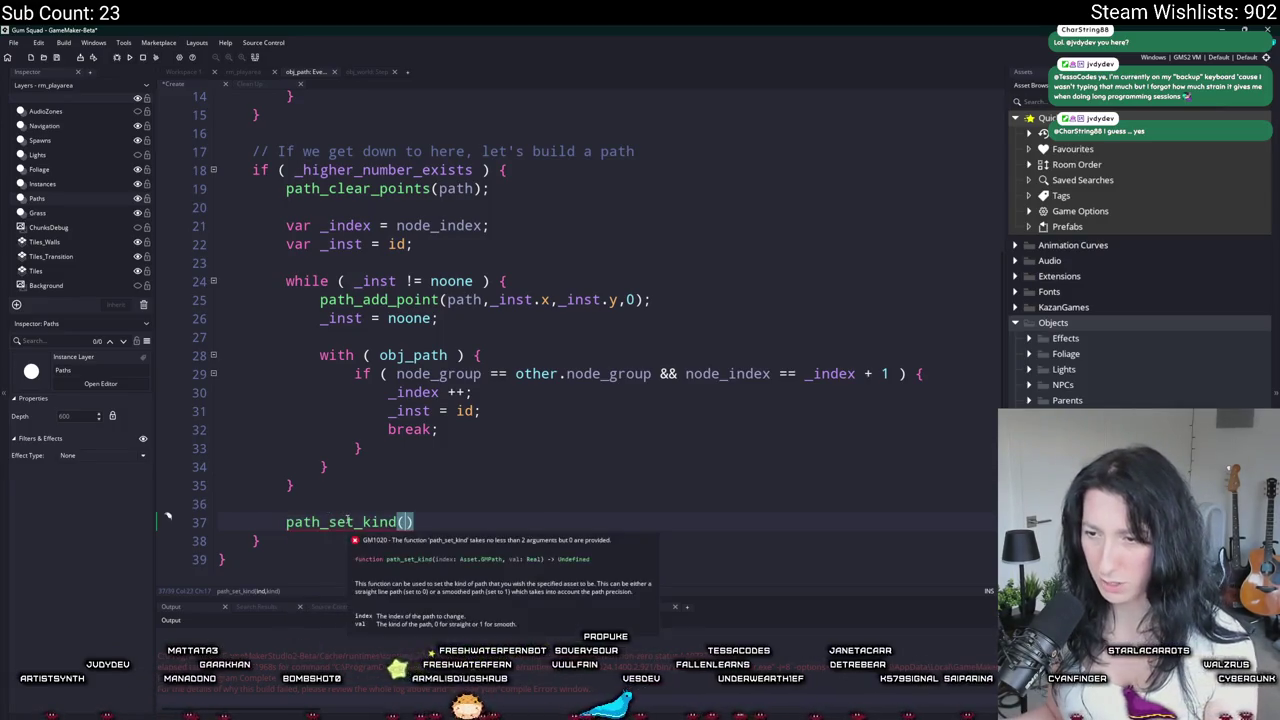
Step: Read the manual page for path_set_kind, then return to the code
key(F1)
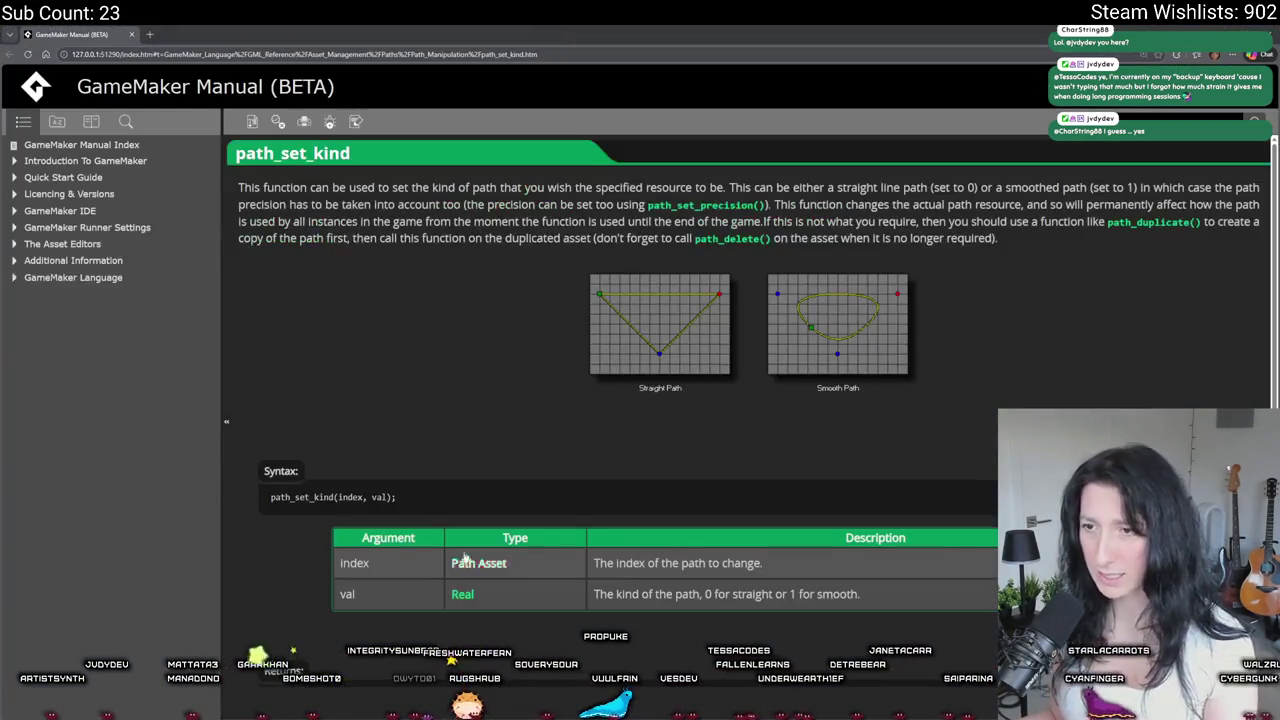
scroll(414, 546, down, 3)
scroll(414, 546, up, 2)
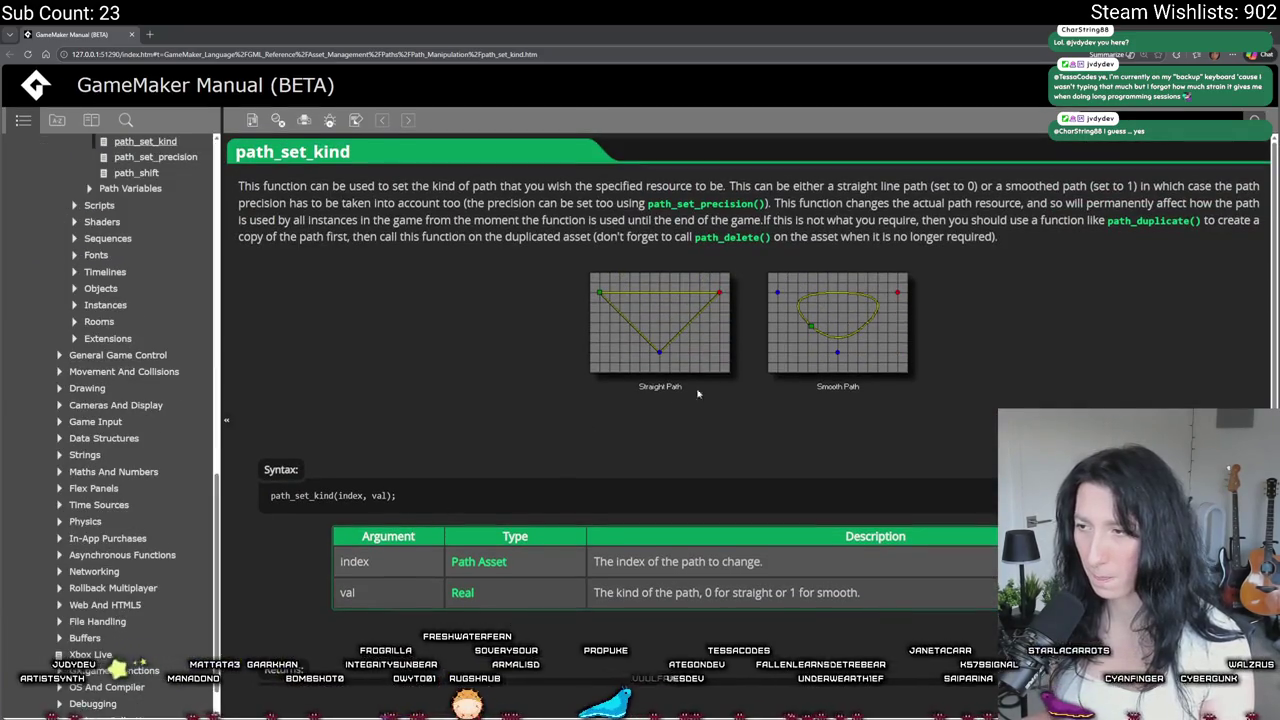
scroll(646, 418, down, 4)
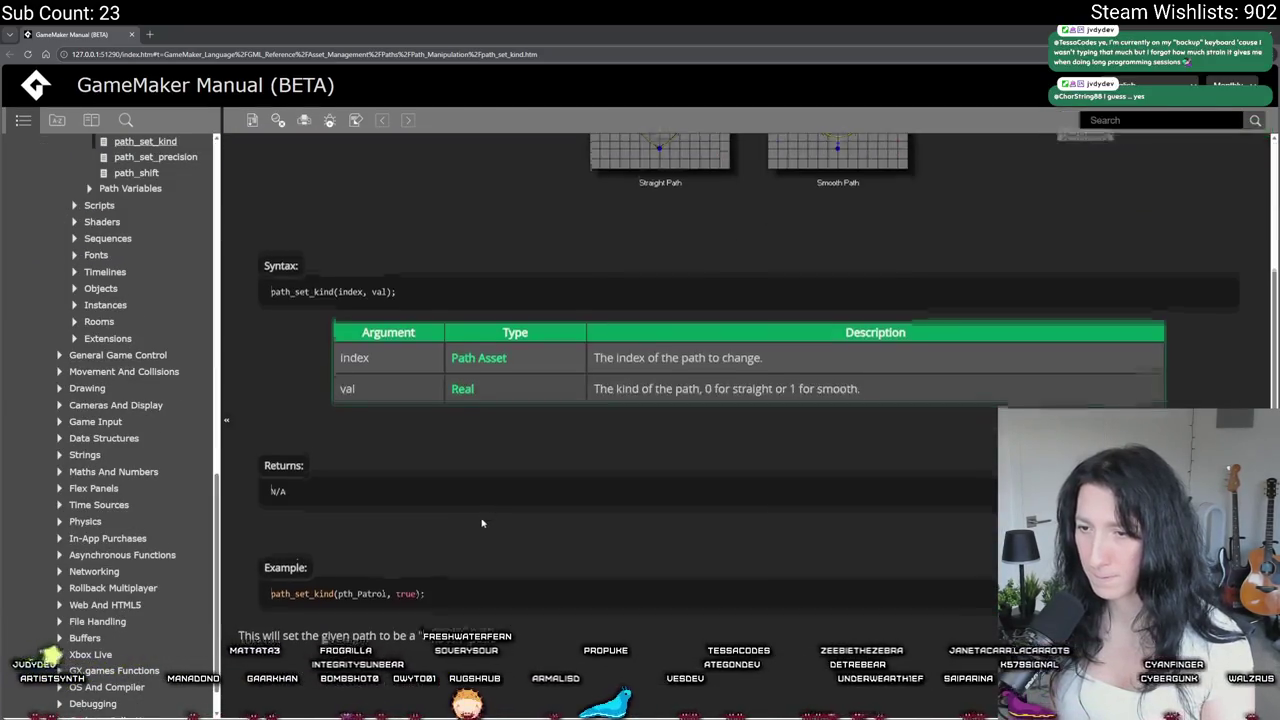
key(alt+Tab)
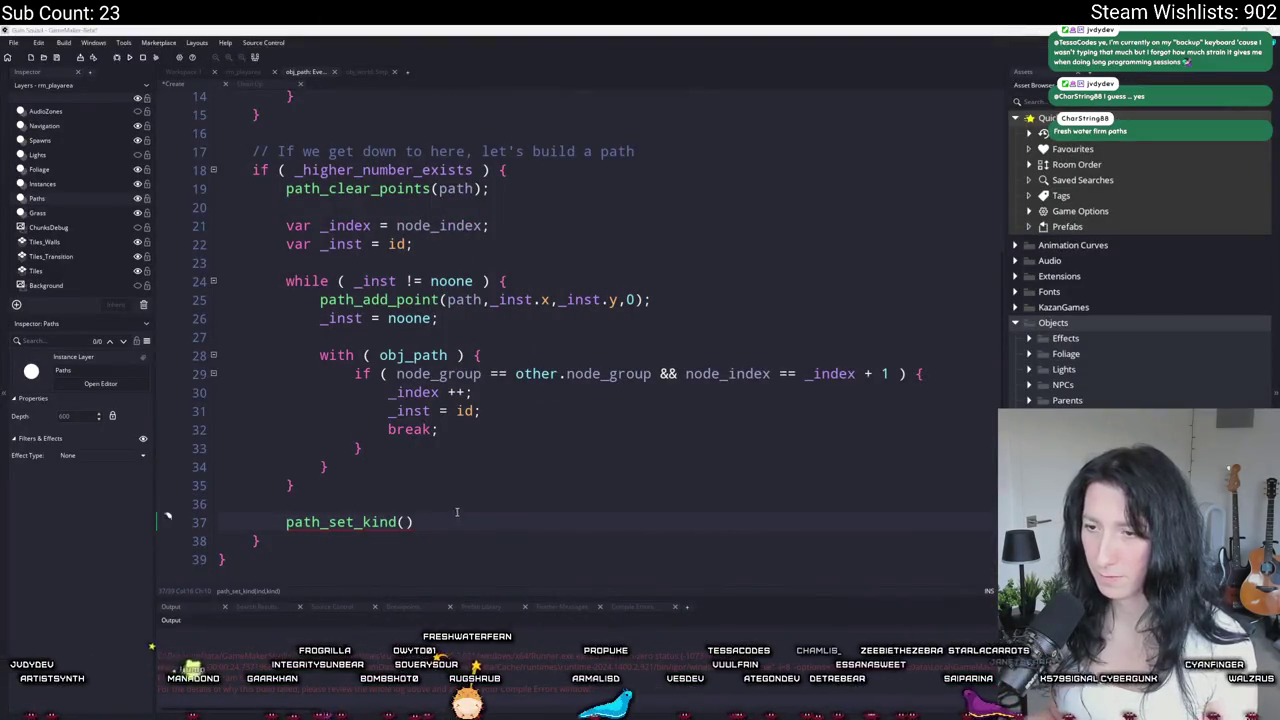
Step: Fill path_set_kind with path,0.75 and build and run the game
click(360, 521)
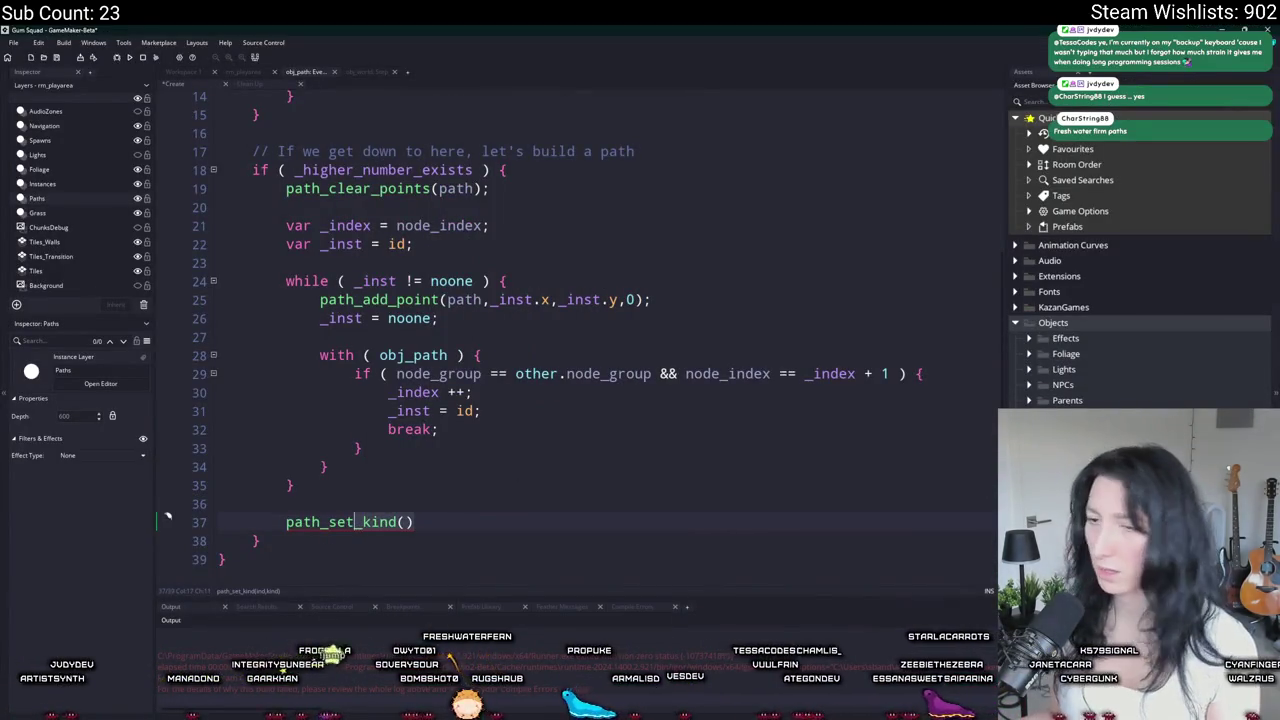
click(401, 521)
text(path,)
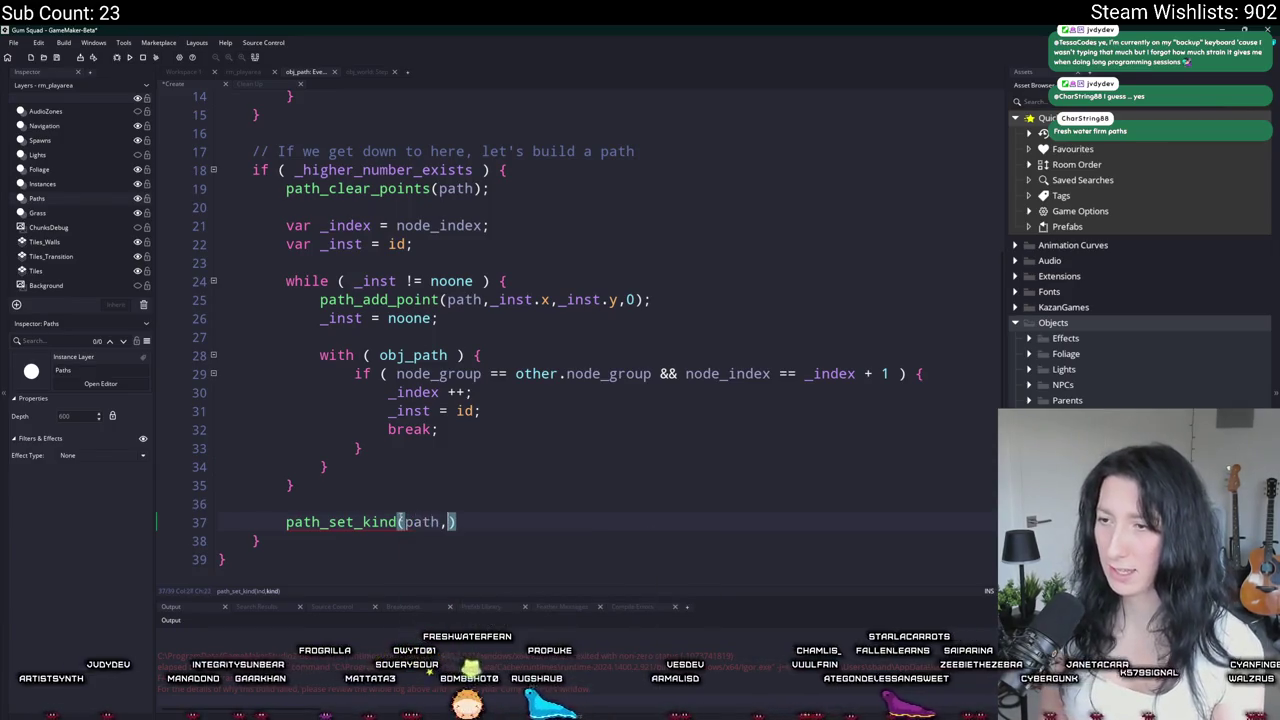
text(0.75)
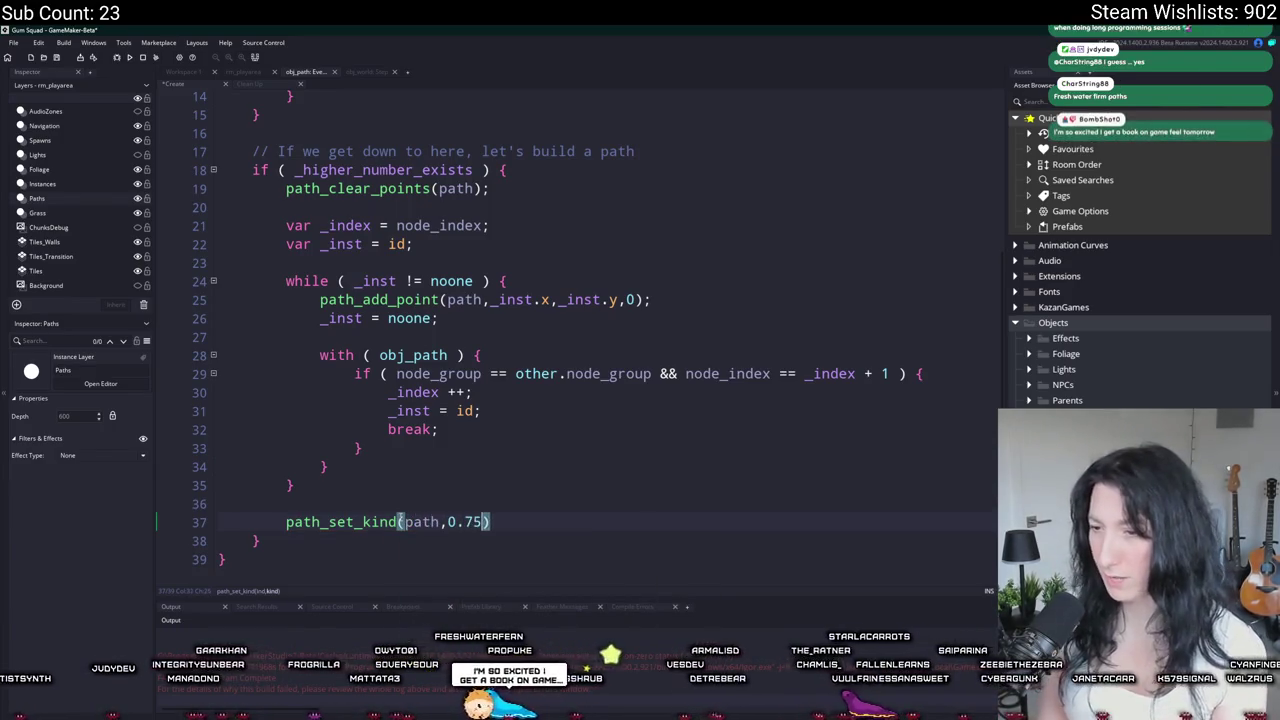
key(F5)
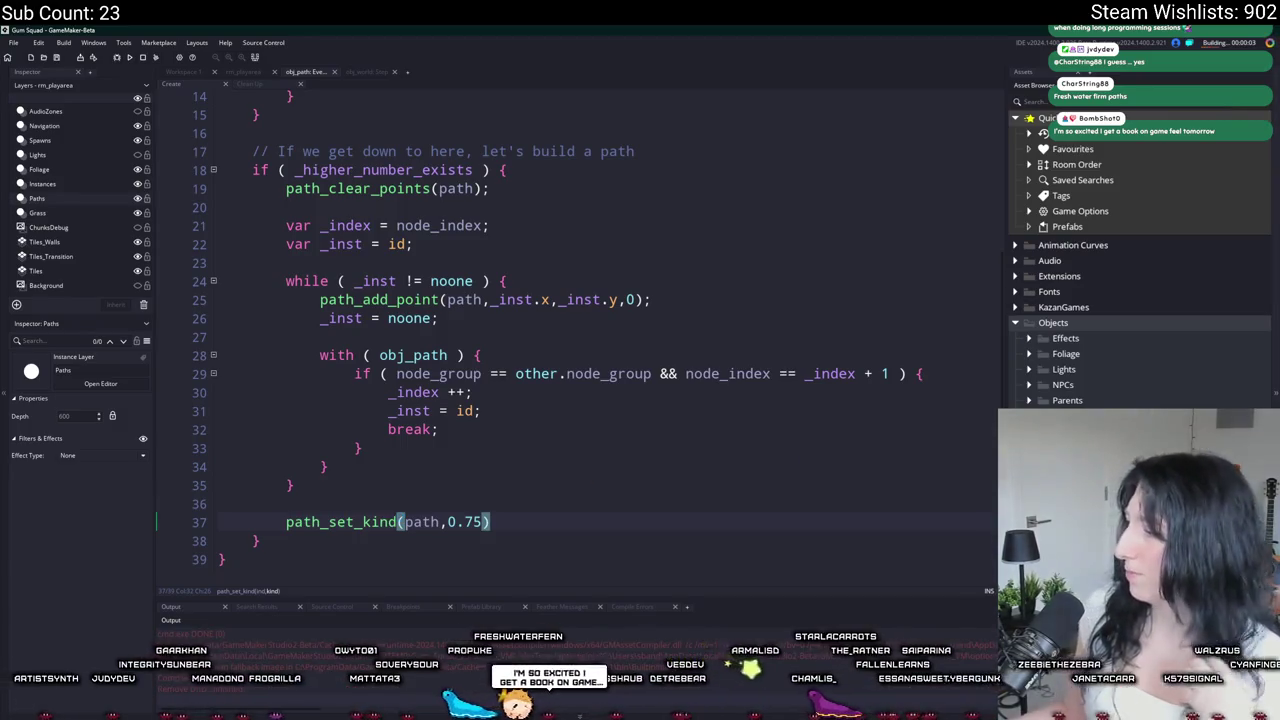
Step: Read the path_set_precision manual page, play the game to view the path, then duplicate the path_set_kind line
key(F1)
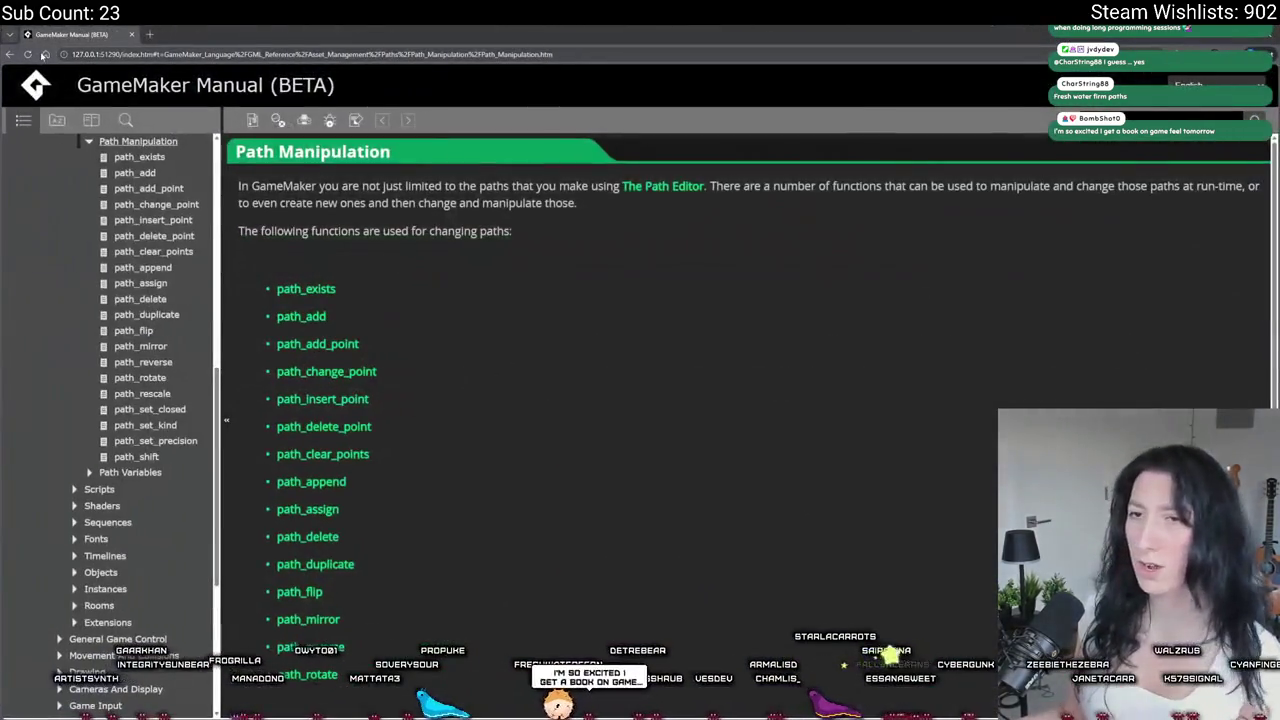
click(155, 441)
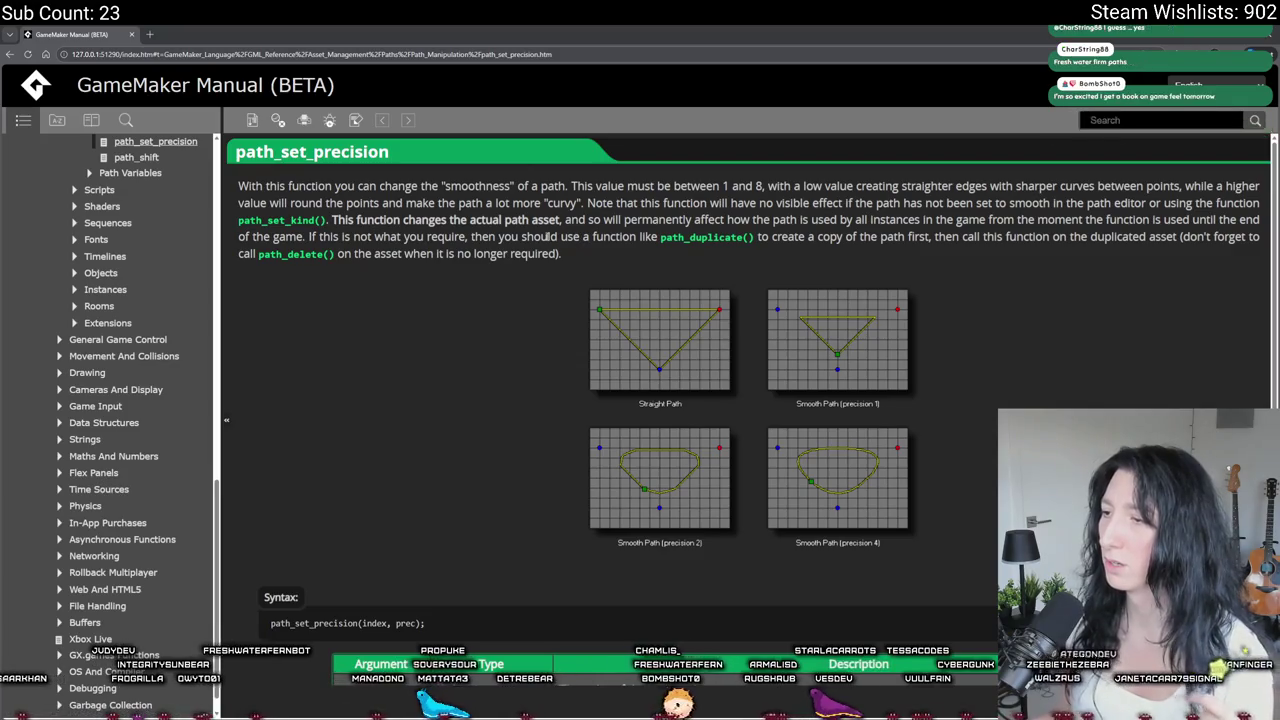
scroll(612, 322, down, 1)
scroll(612, 326, up, 1)
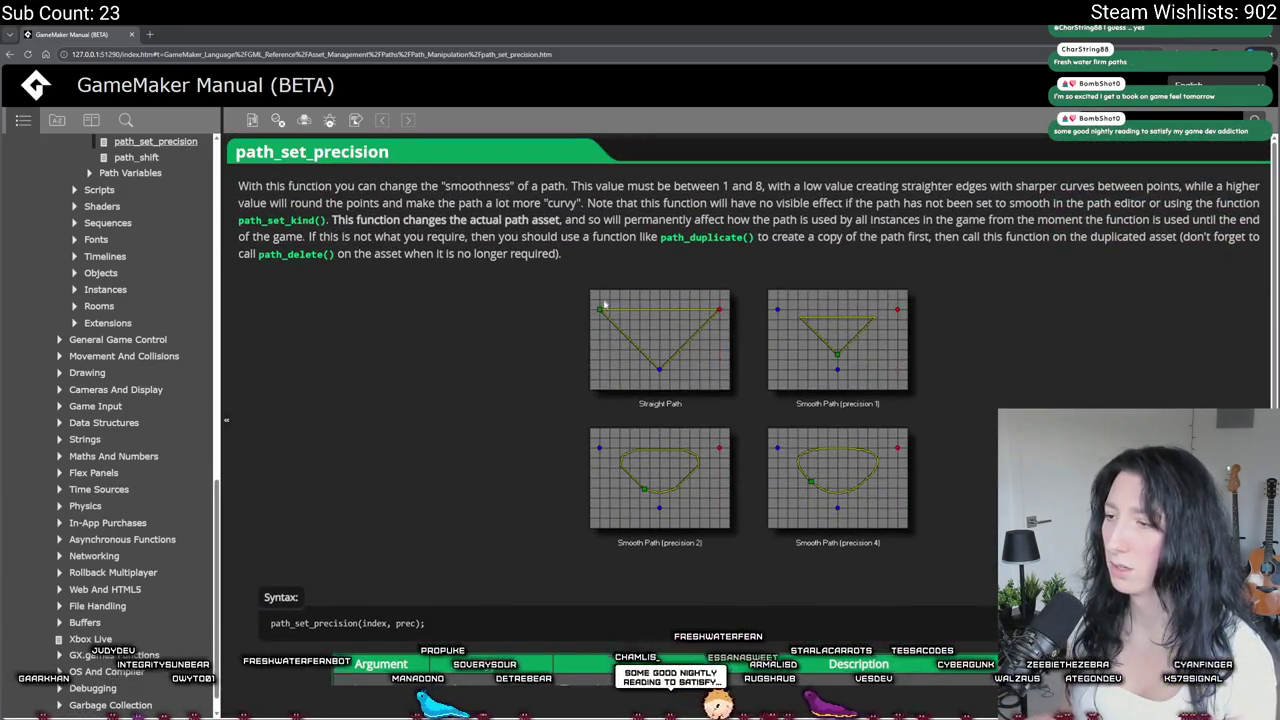
key(alt+Tab)
click(663, 350)
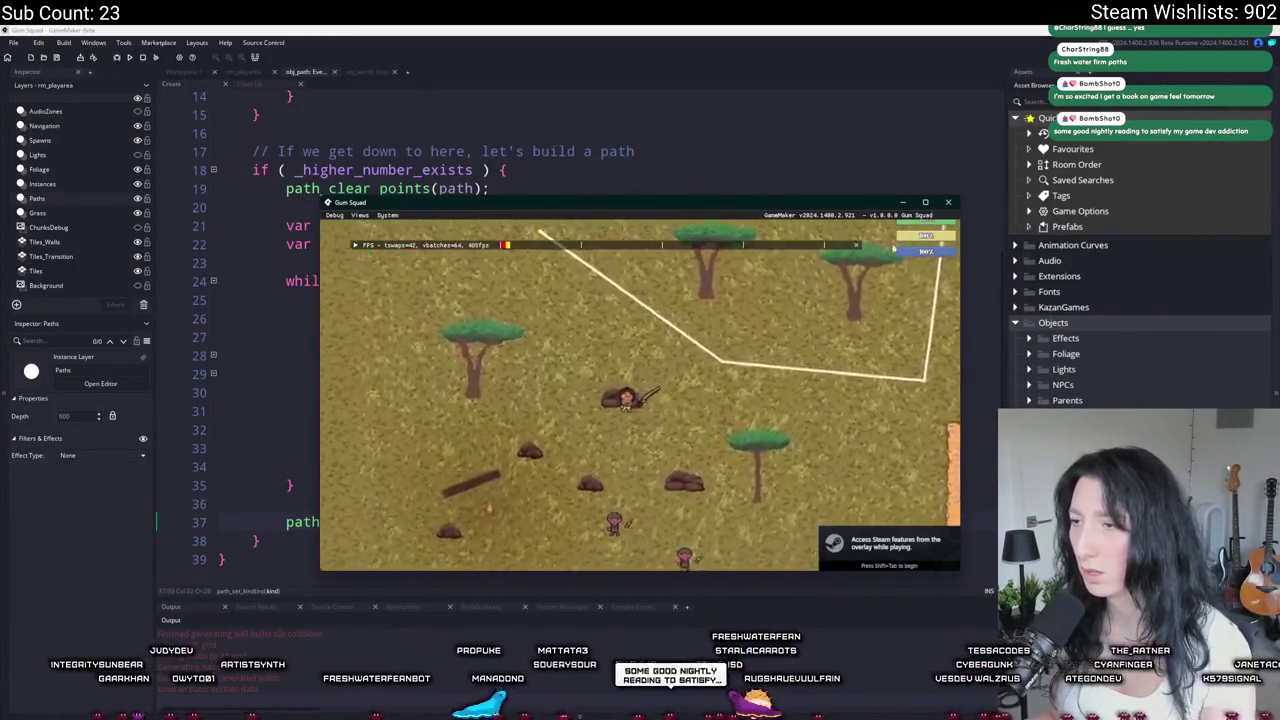
key(Escape)
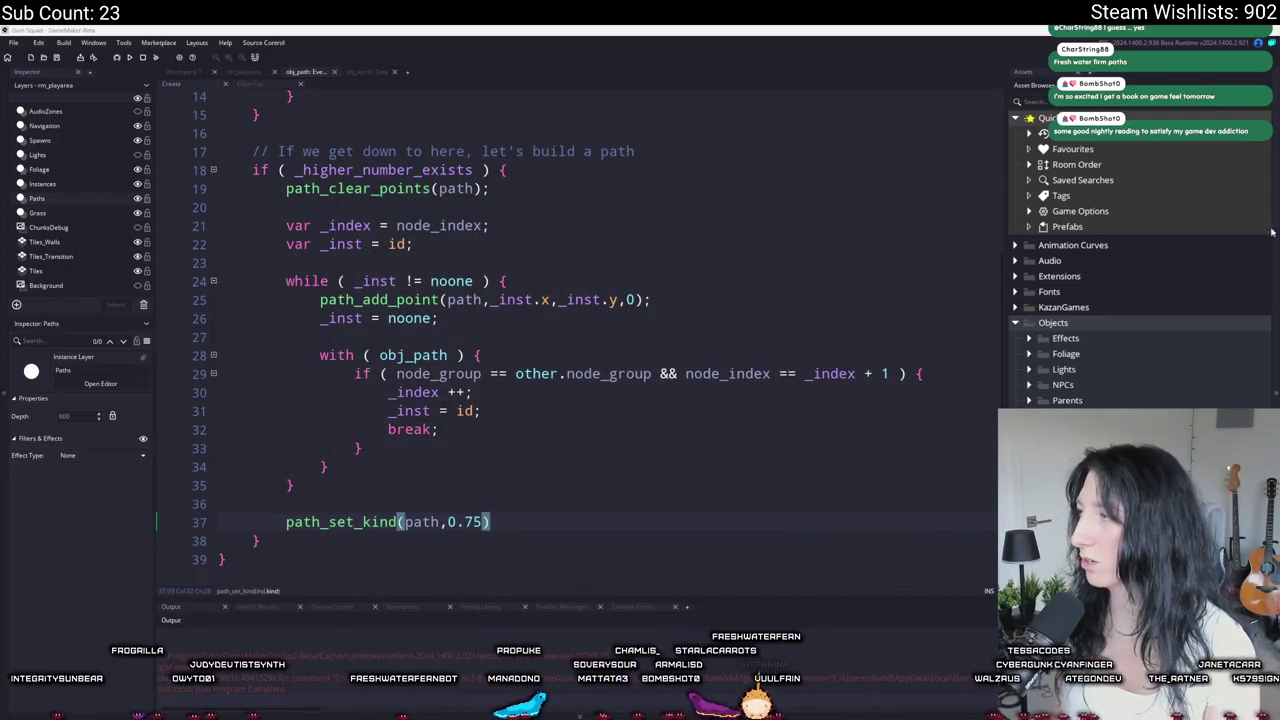
key(ctrl+d)
Step: Change the duplicated line to path_set_precision(path,16) and enter gameplay
double_click(380, 521)
text(precision(path,)
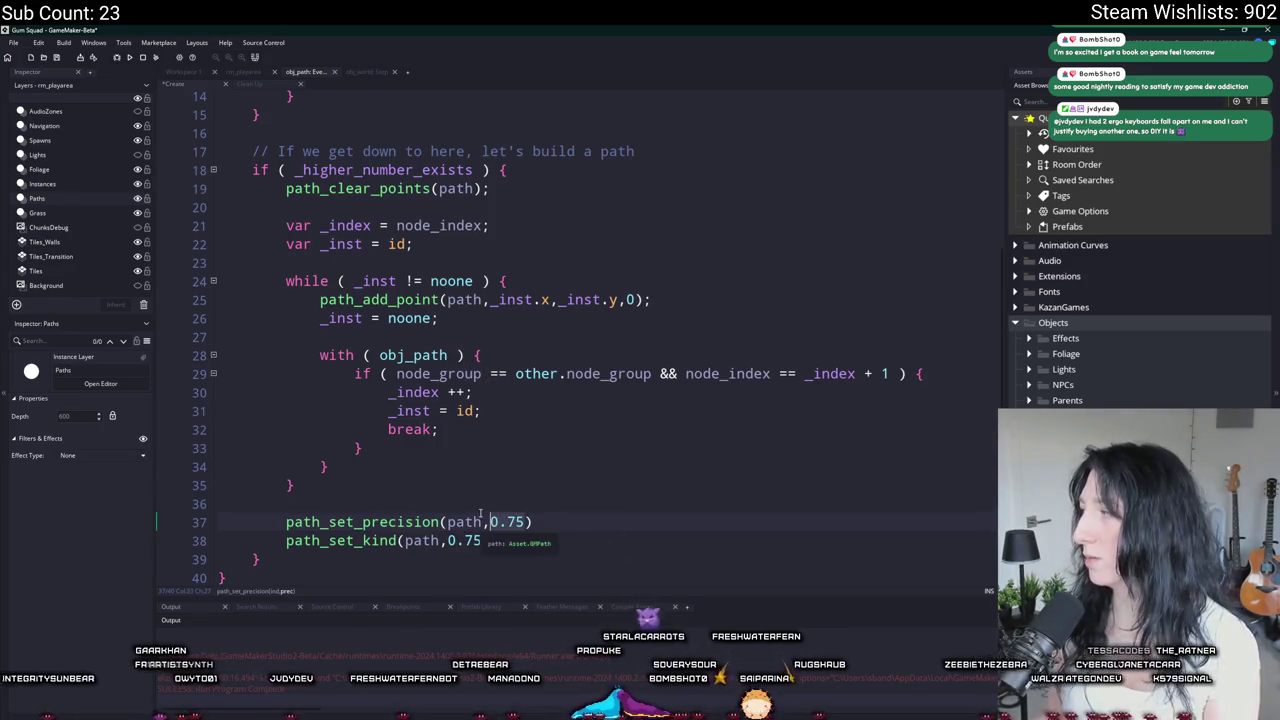
text(16)
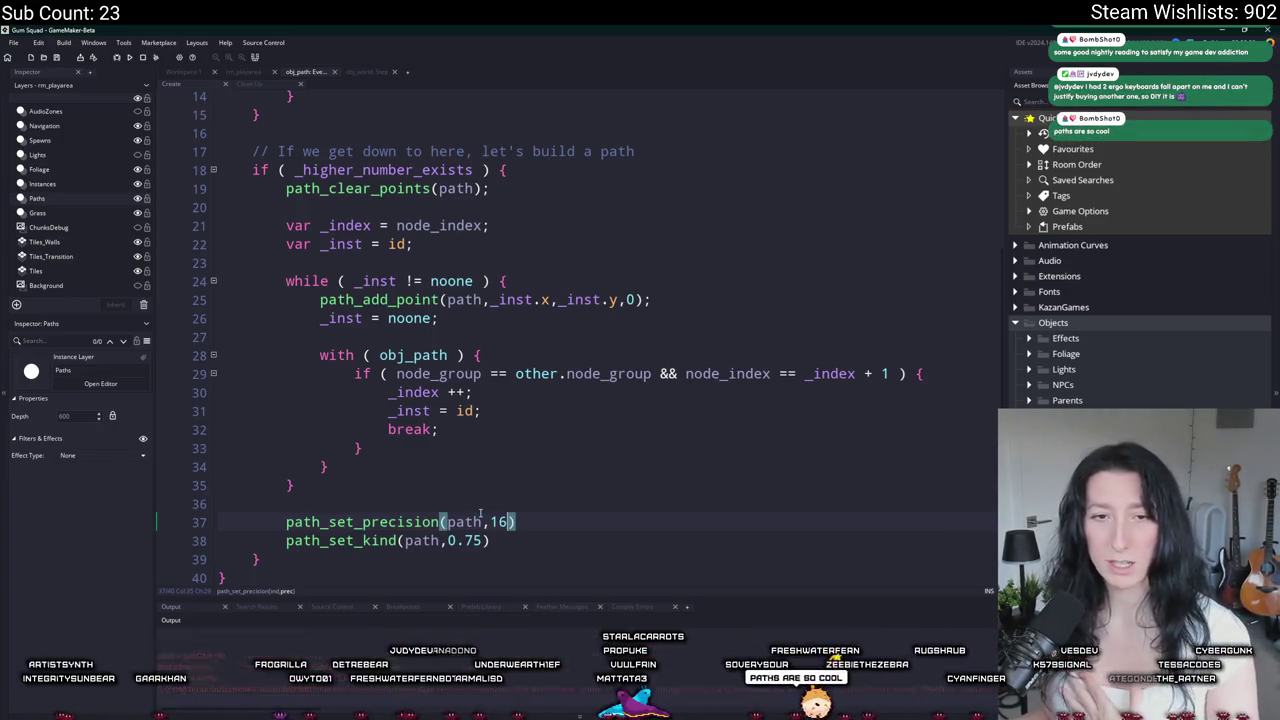
click(612, 356)
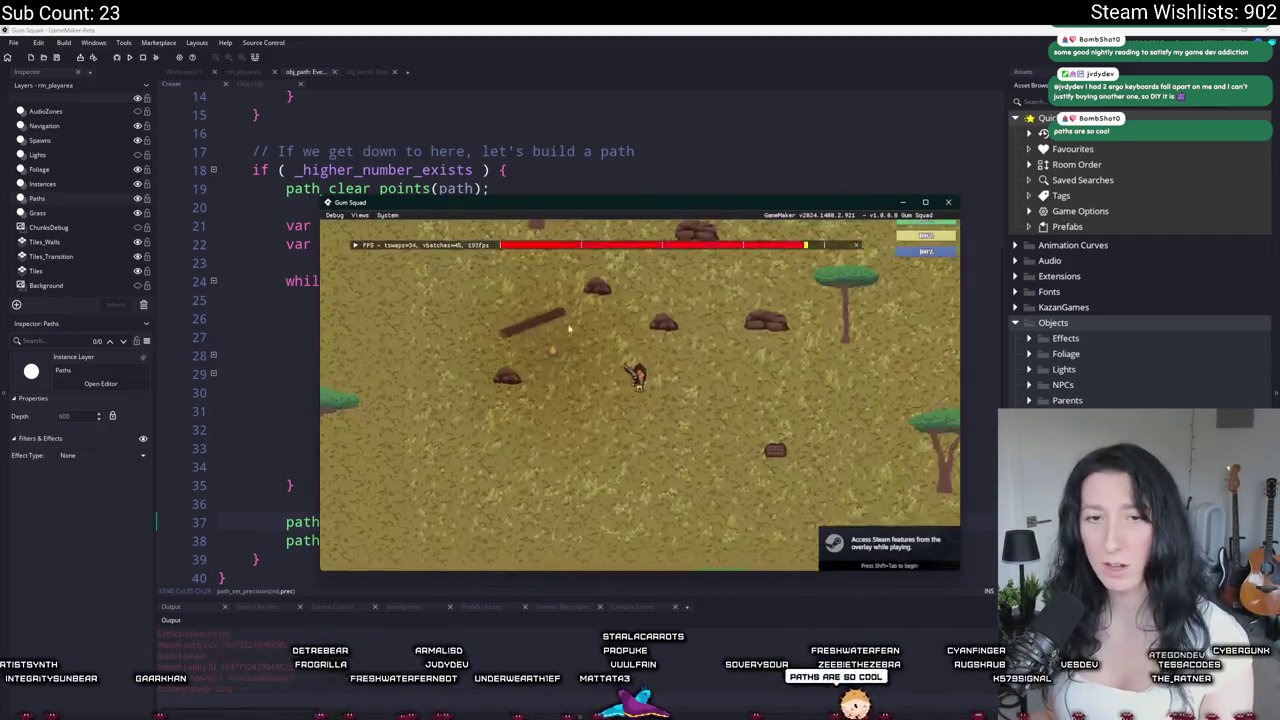
Step: Walk the player to the path in the enlarged game, then close it and reread path_set_precision's manual page
double_click(603, 203)
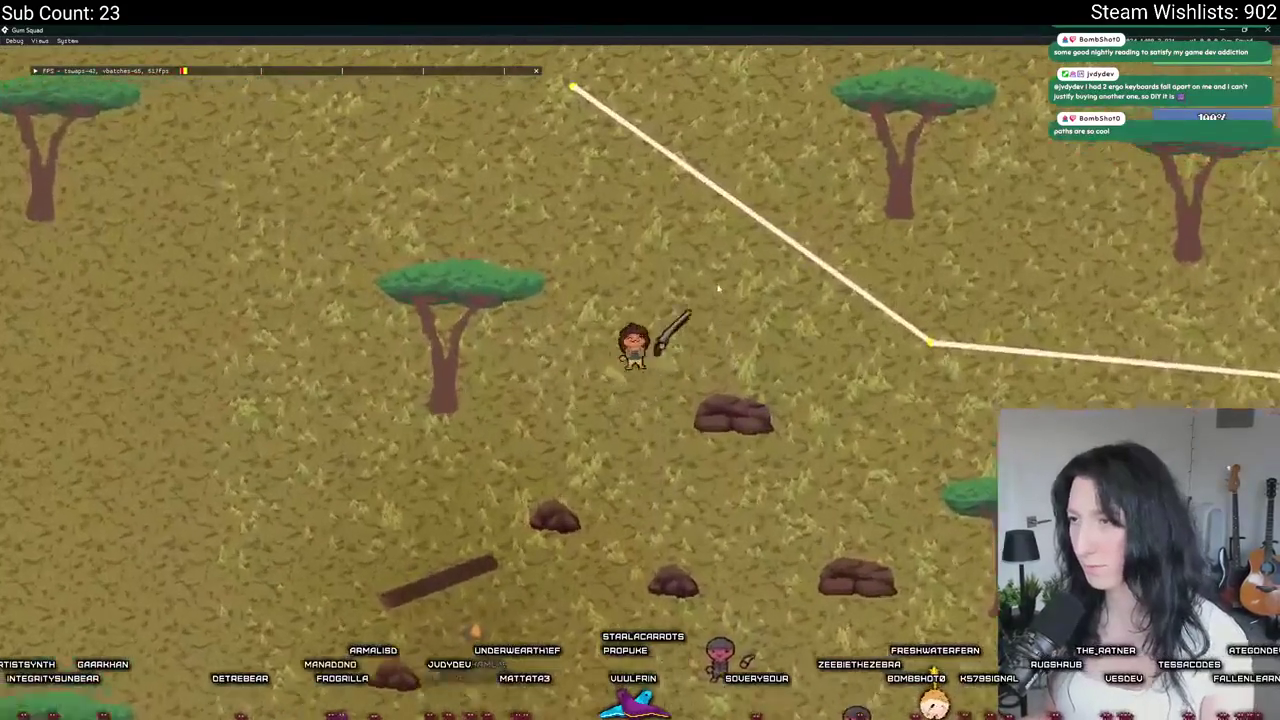
key(d)
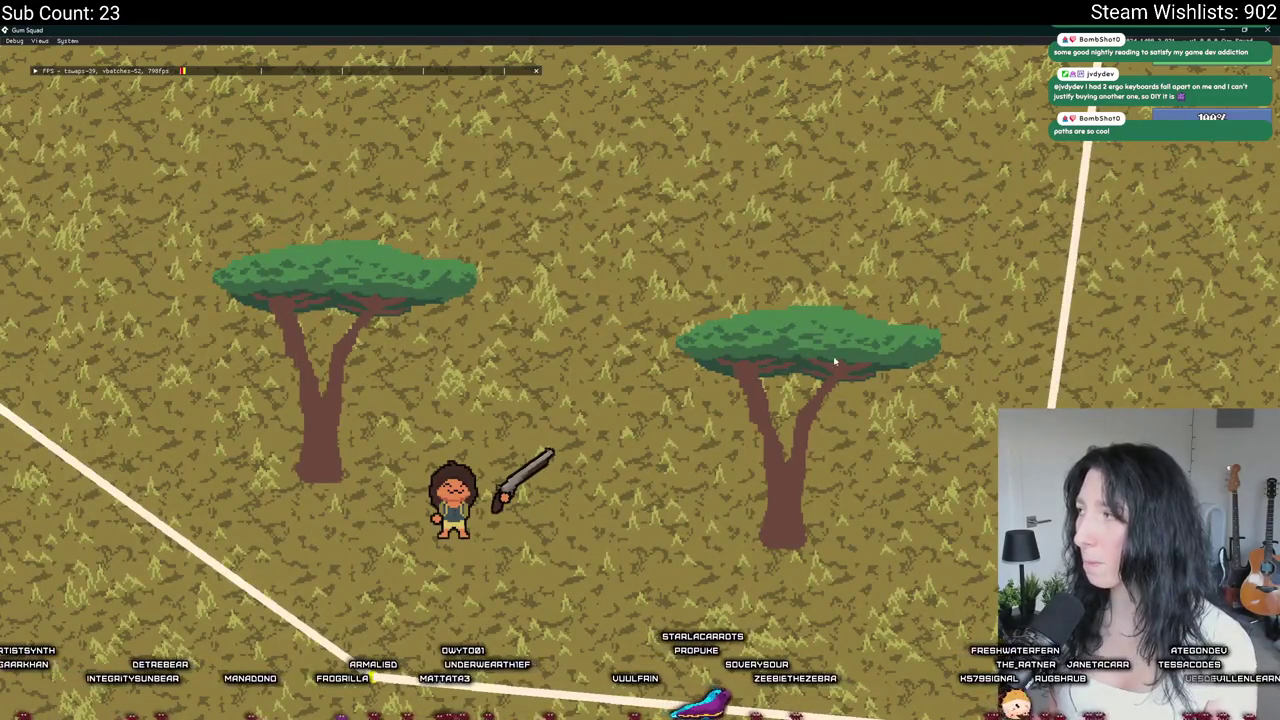
key(Escape)
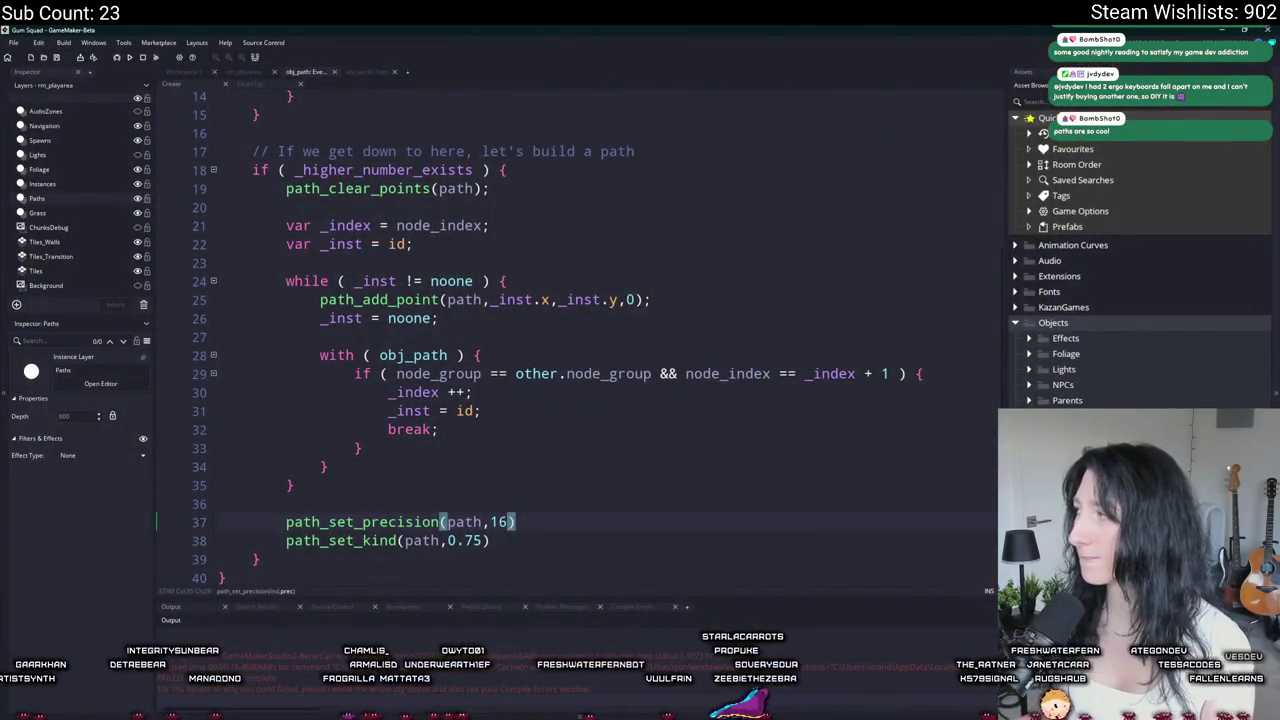
key(F1)
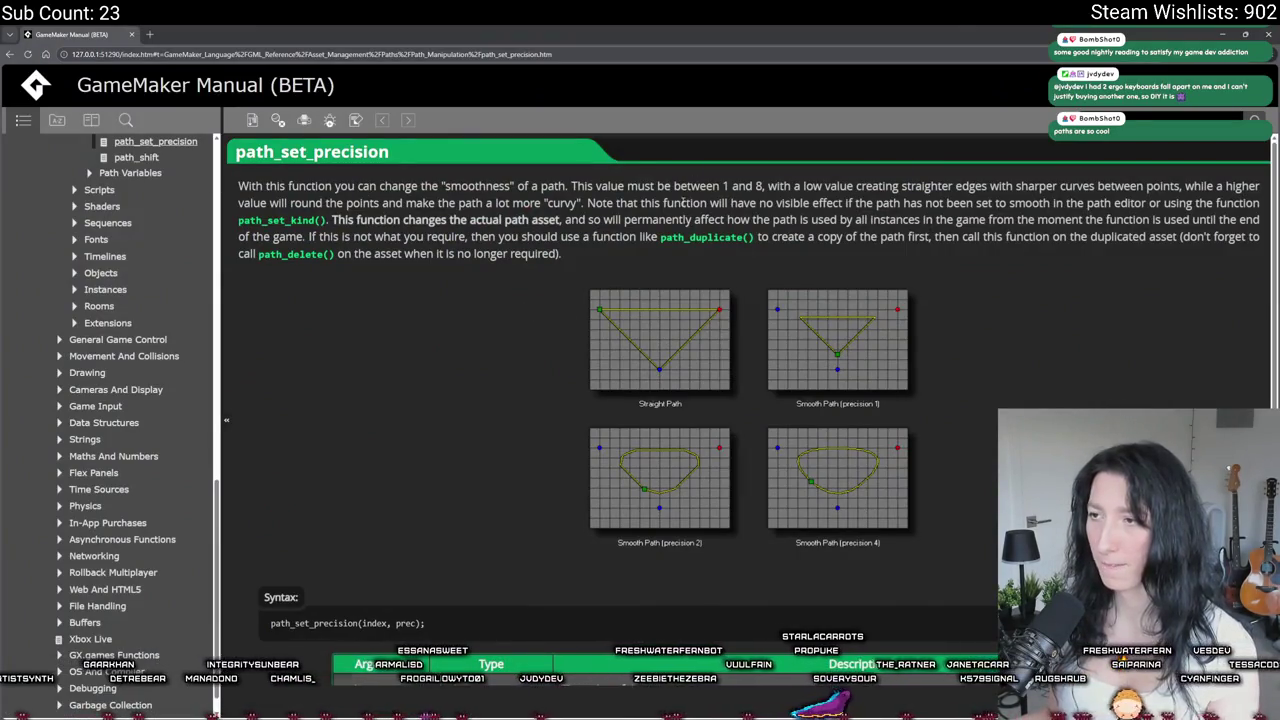
key(alt+Tab)
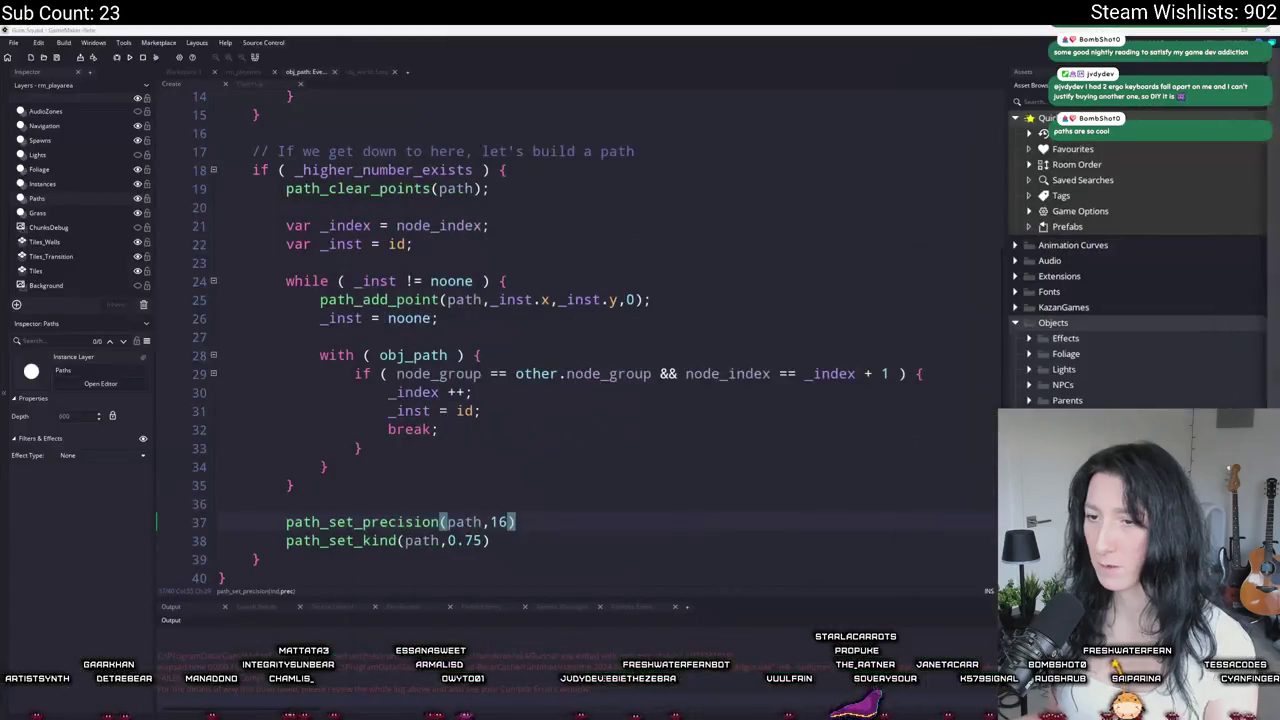
Step: Change the precision value from 16 to 8
text(8)
click(531, 523)
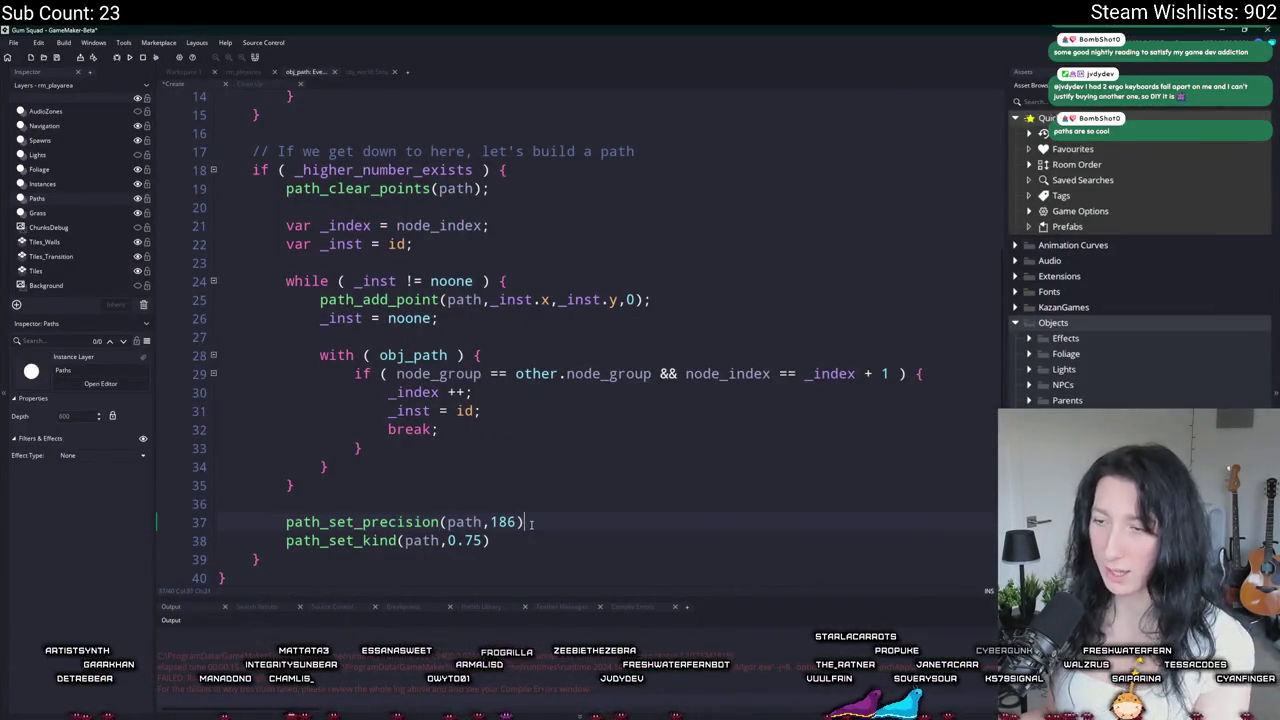
click(518, 521)
key(BackSpace)
key(BackSpace)
text(8)
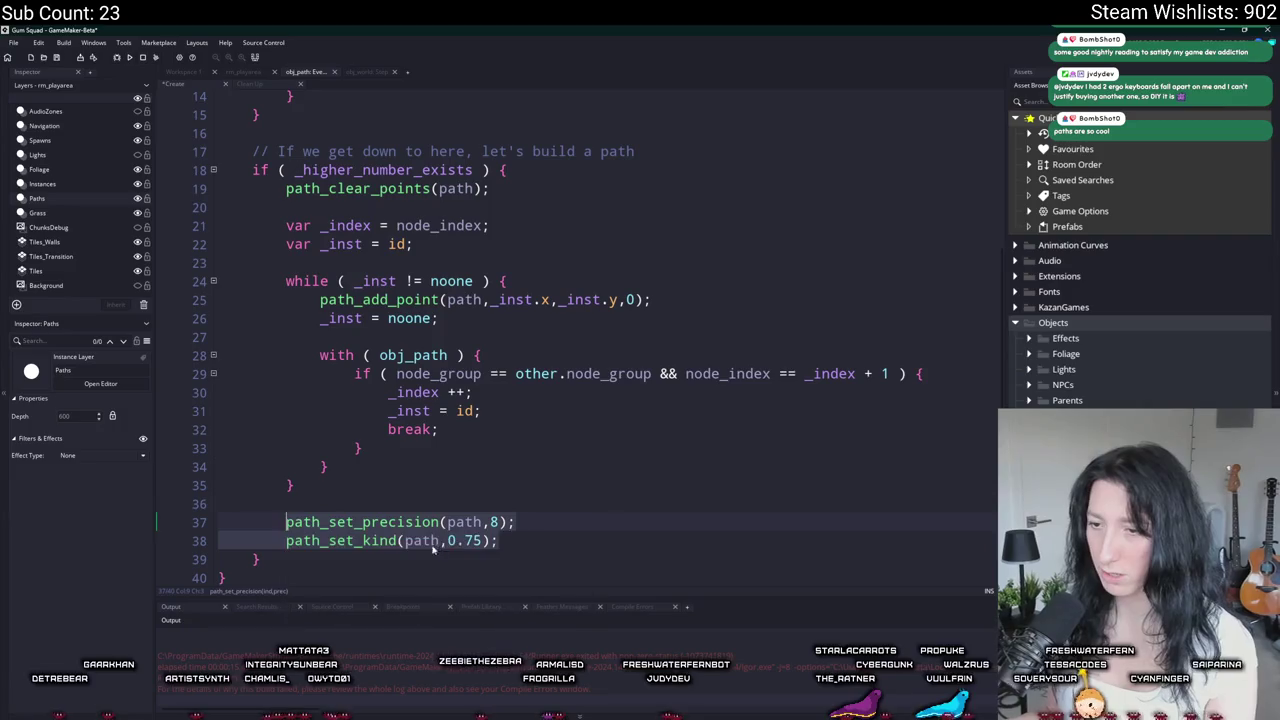
Step: Move the precision and kind lines right below path_add() and change the kind to 0.5
drag(497, 540, 509, 485)
key(BackSpace)
scroll(507, 479, up, 4)
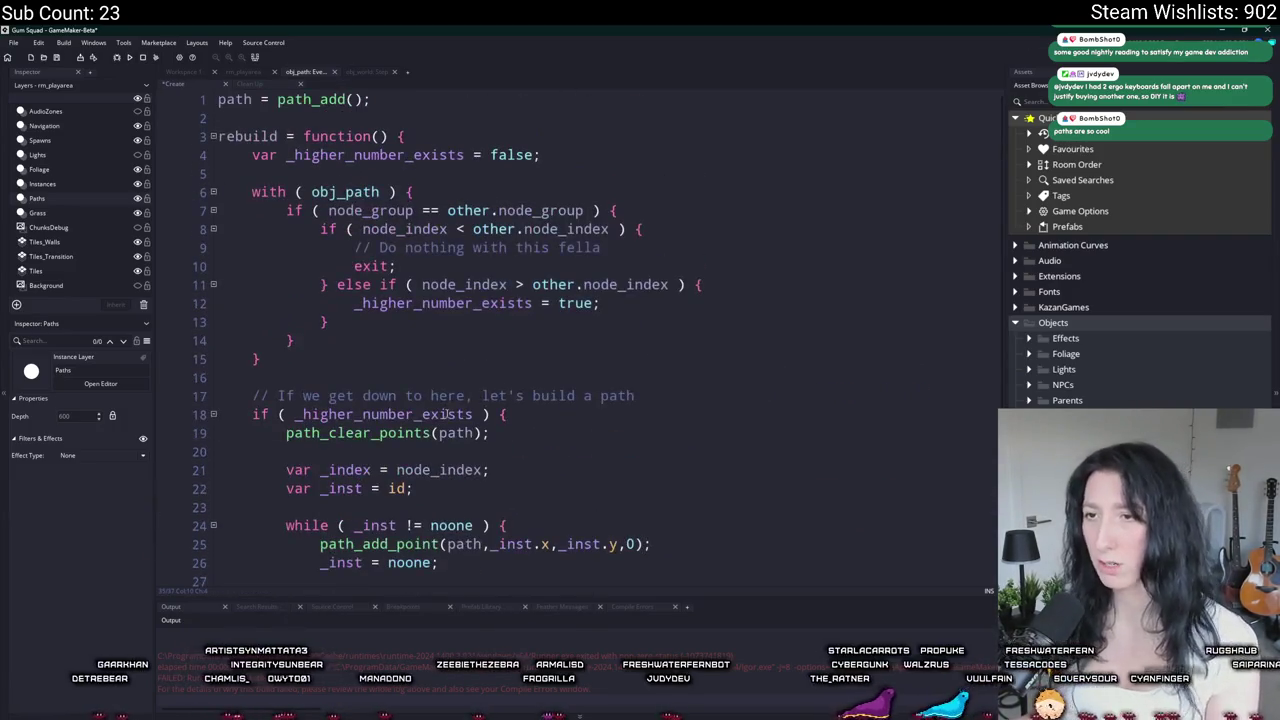
key(ctrl+v)
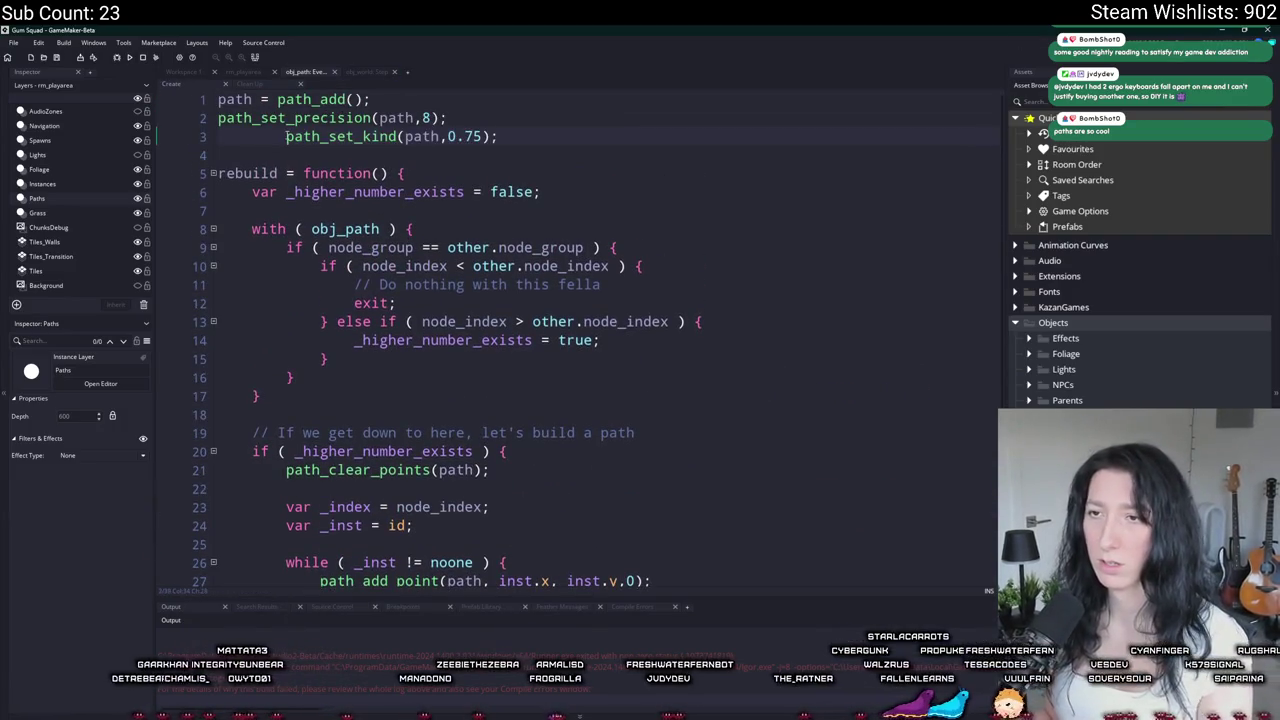
key(BackSpace)
key(BackSpace)
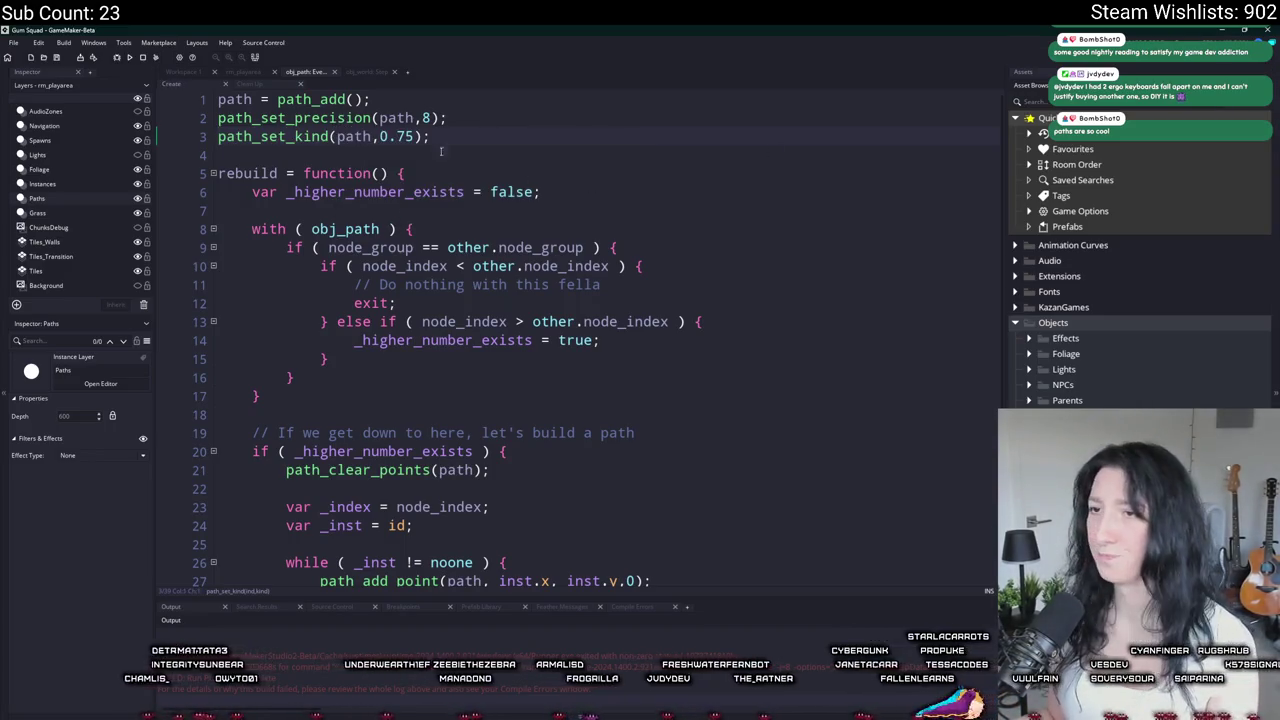
click(413, 136)
key(BackSpace)
key(BackSpace)
text(5)
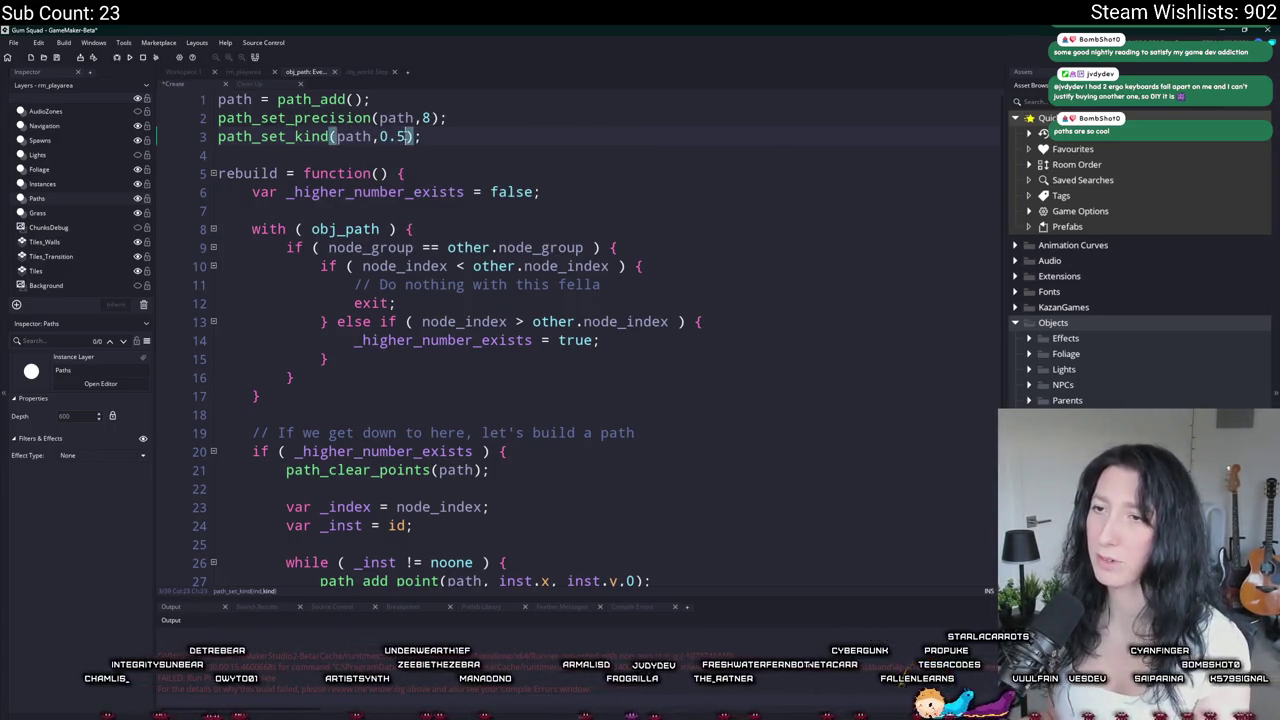
Step: Run the game to check the smoothed path, then return to the code
scroll(321, 410, down, 5)
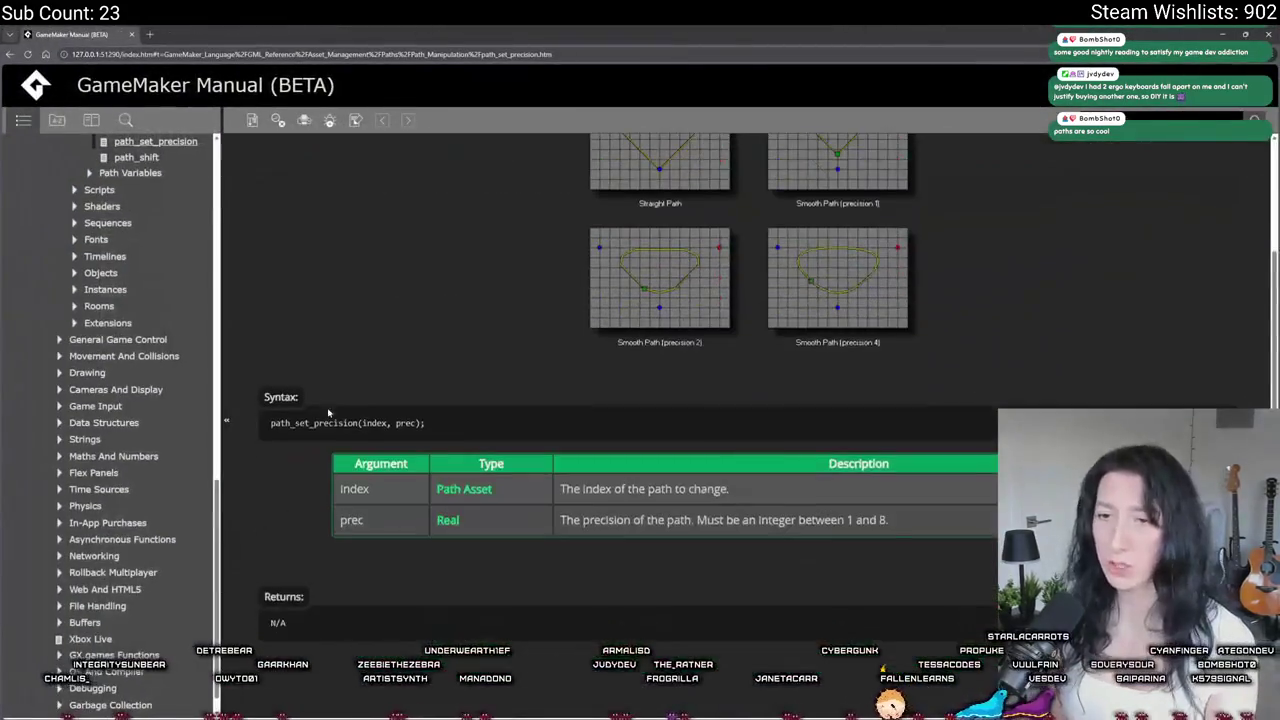
scroll(165, 365, up, 5)
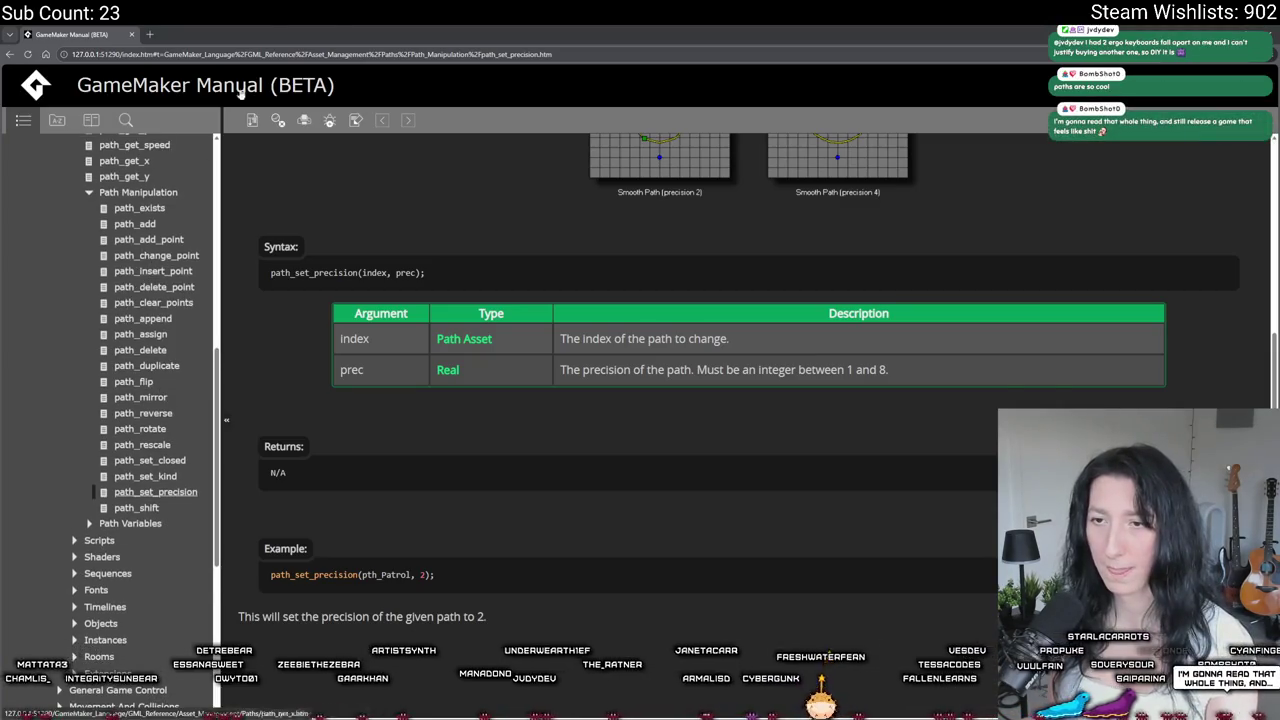
key(super+Down)
click(612, 358)
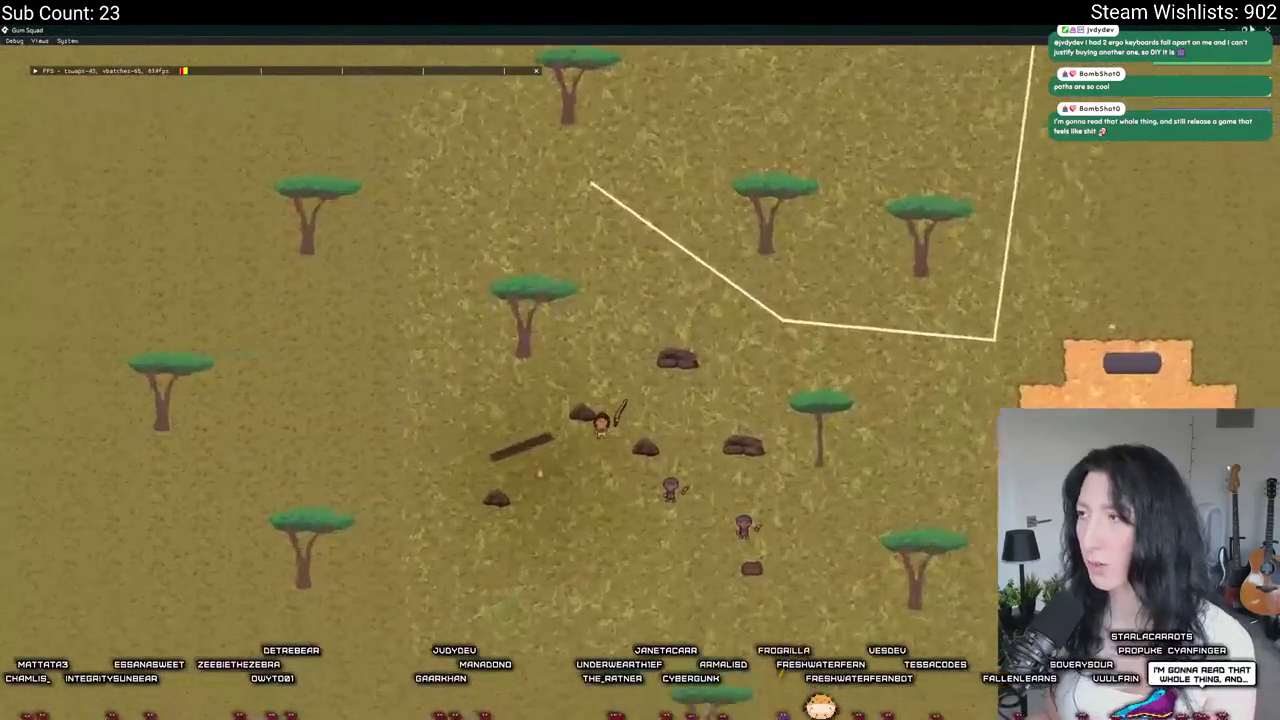
key(alt+Tab)
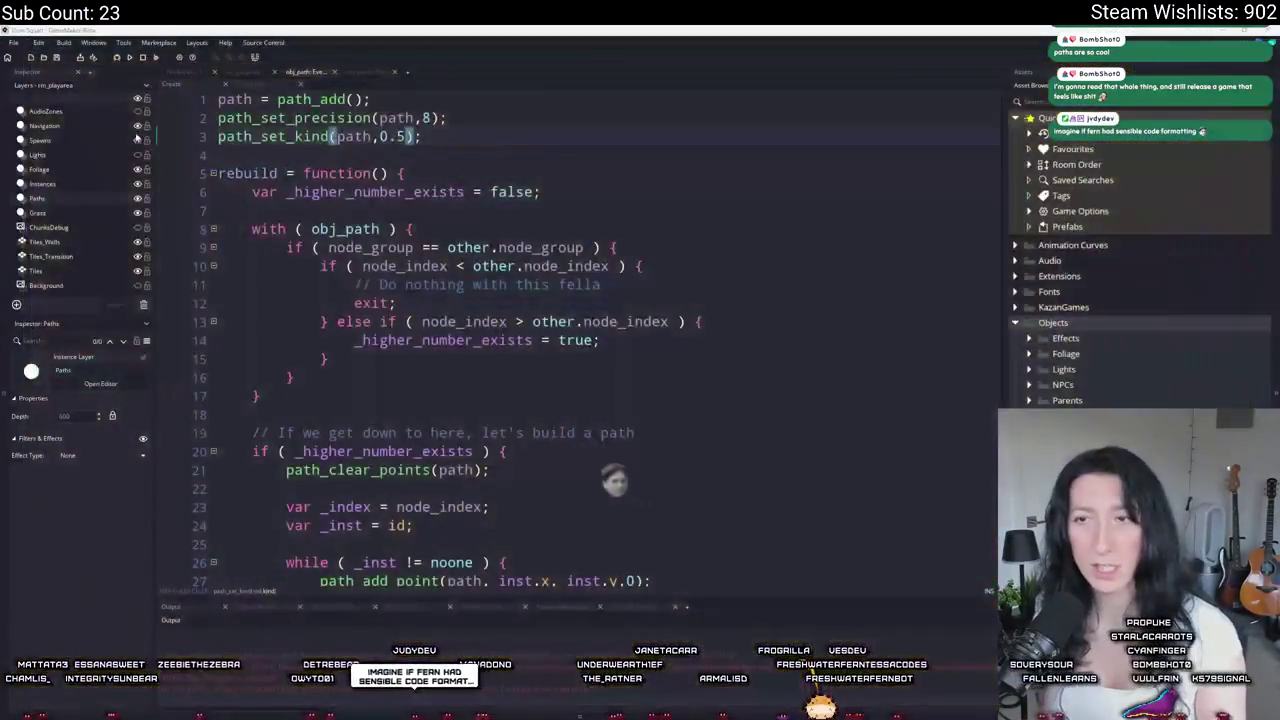
Step: Replace the Draw event's ai_draw_path call with draw_path(path,x,y,true)
click(186, 74)
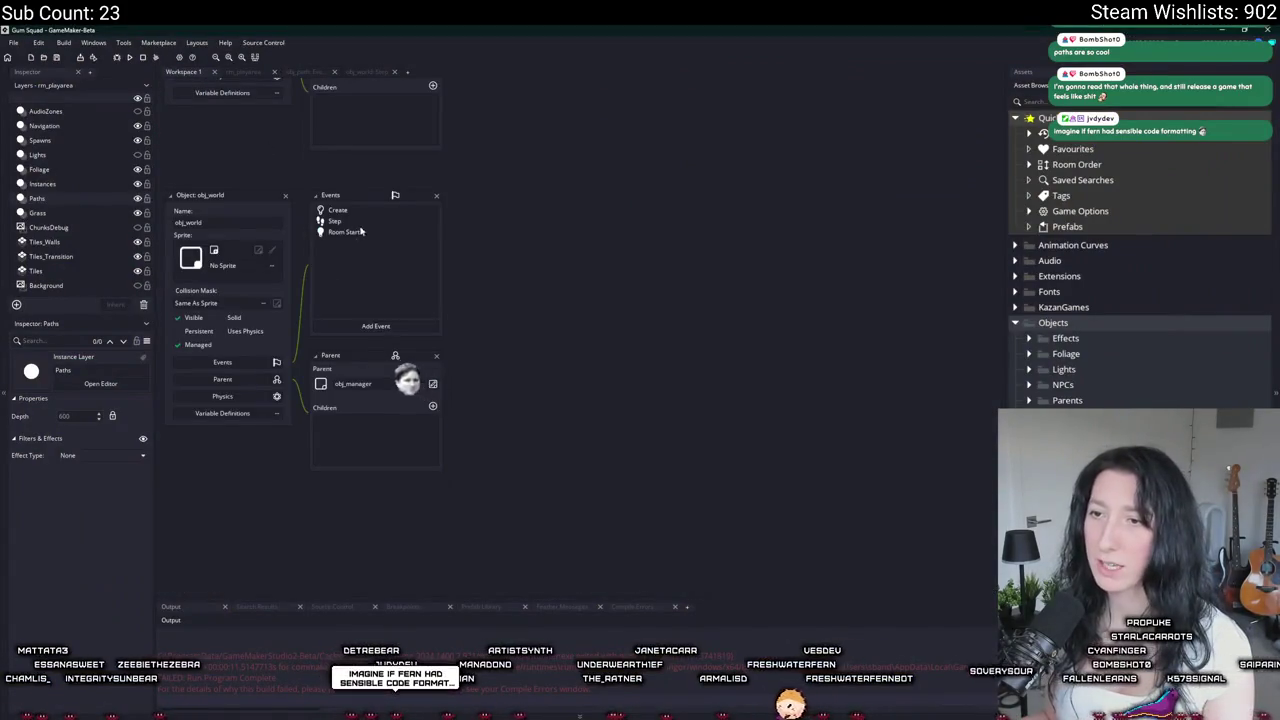
scroll(430, 280, up, 10)
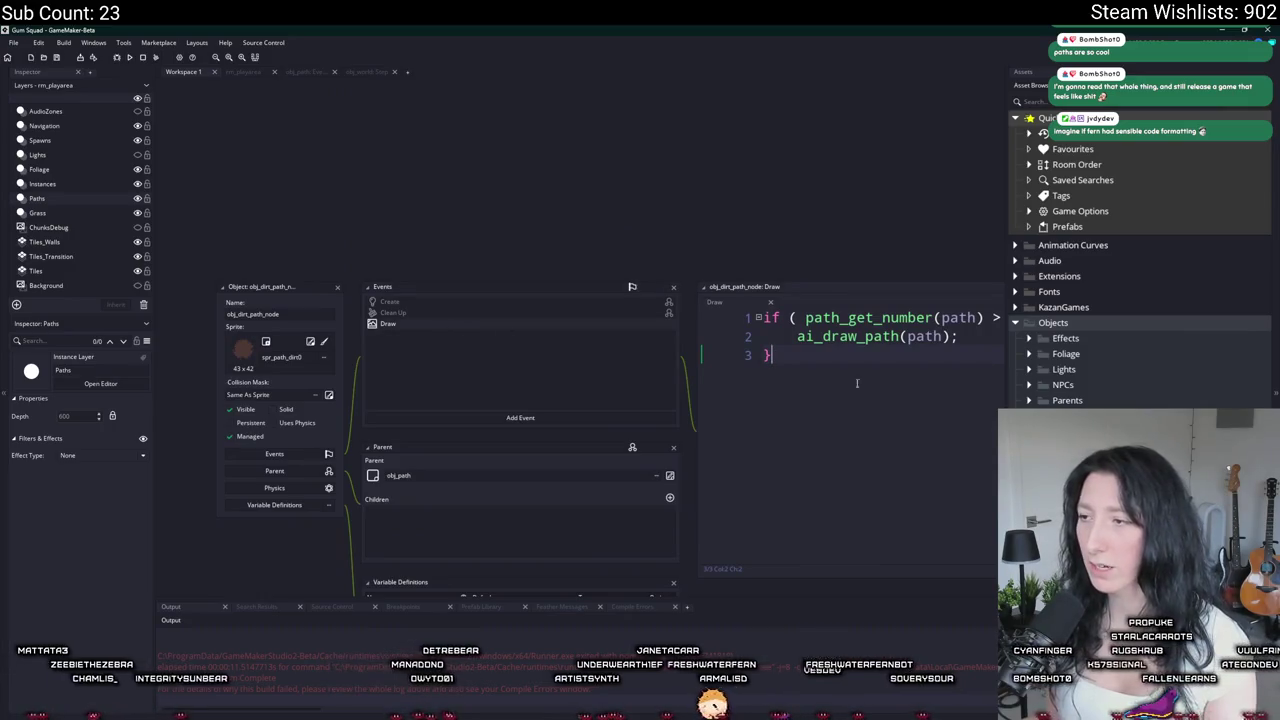
scroll(798, 375, up, 3)
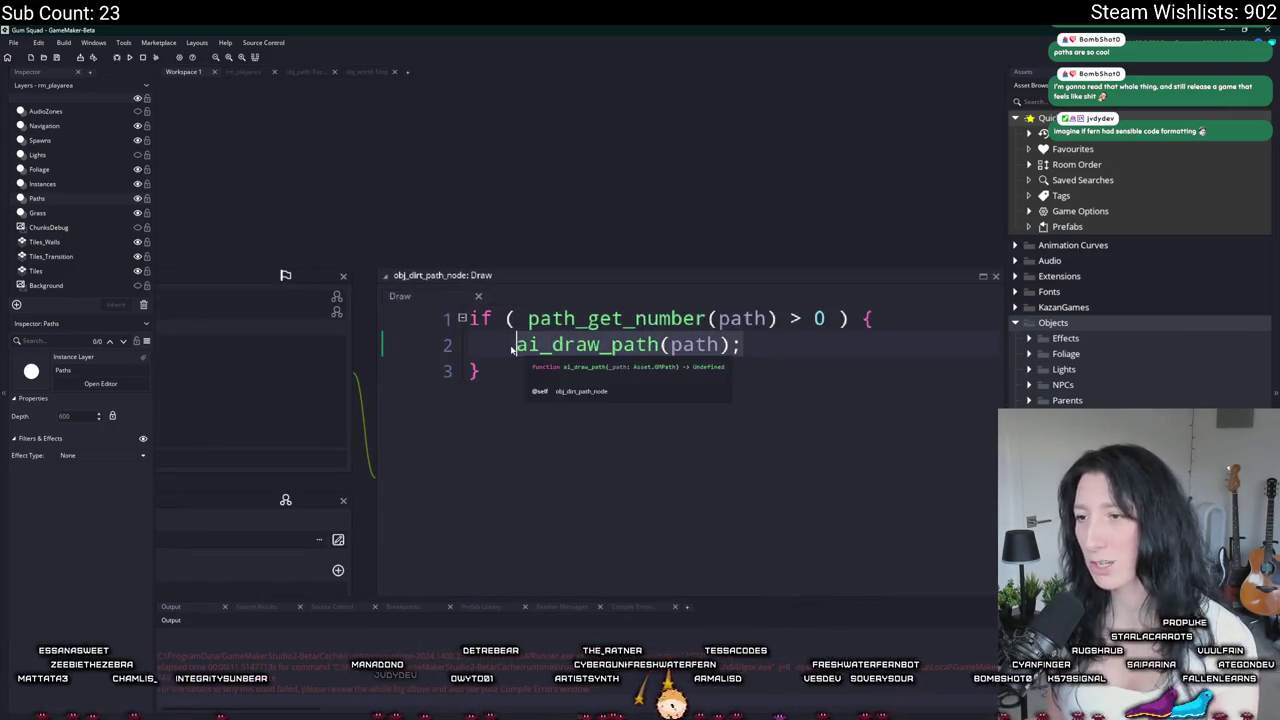
click(861, 333)
key(ctrl+shift+Left)
key(ctrl+shift+Left)
key(ctrl+shift+Left)
text(draw_path(path,x,y)
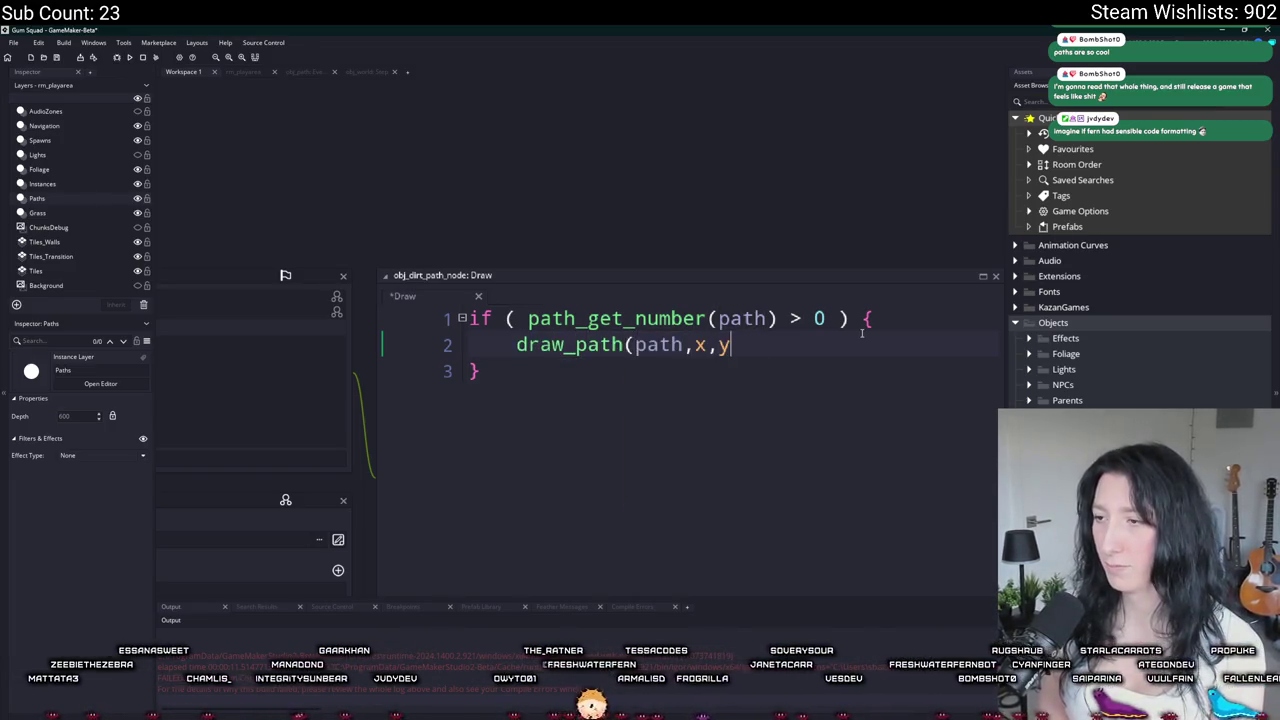
text(,true);)
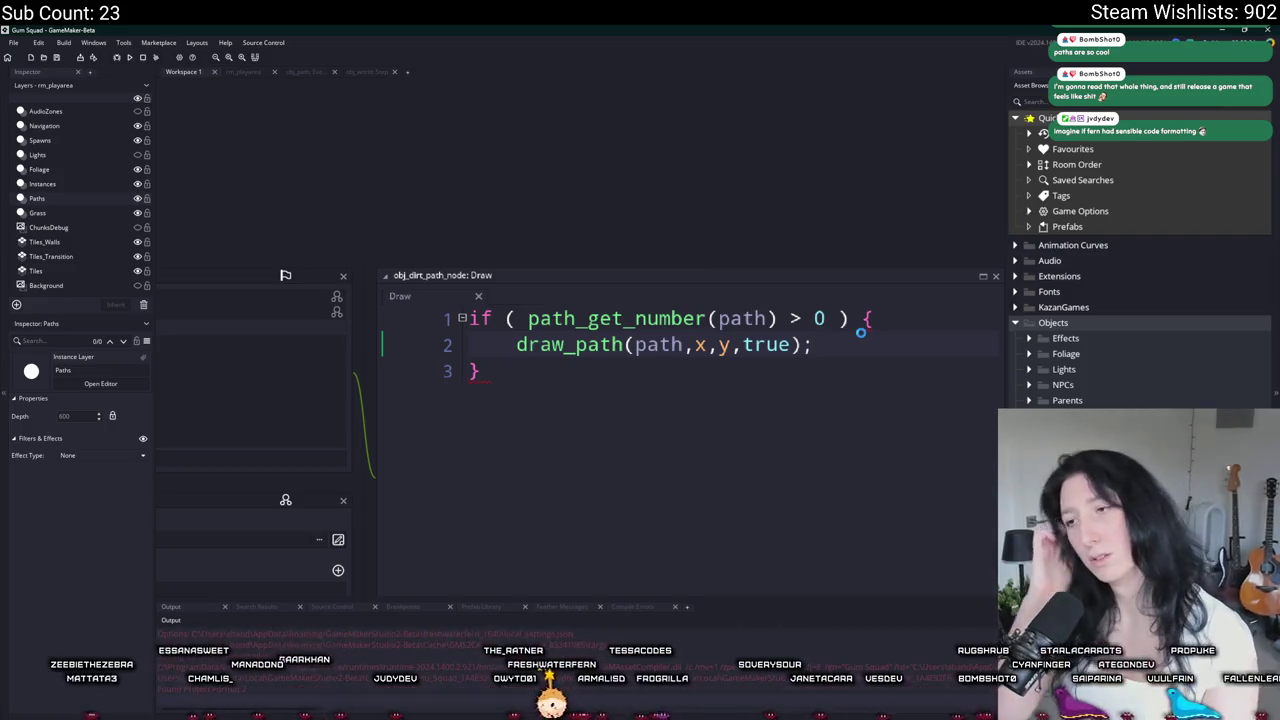
Step: Check the drawn path in the maximized game window, then close the game
mouse_move(546, 341)
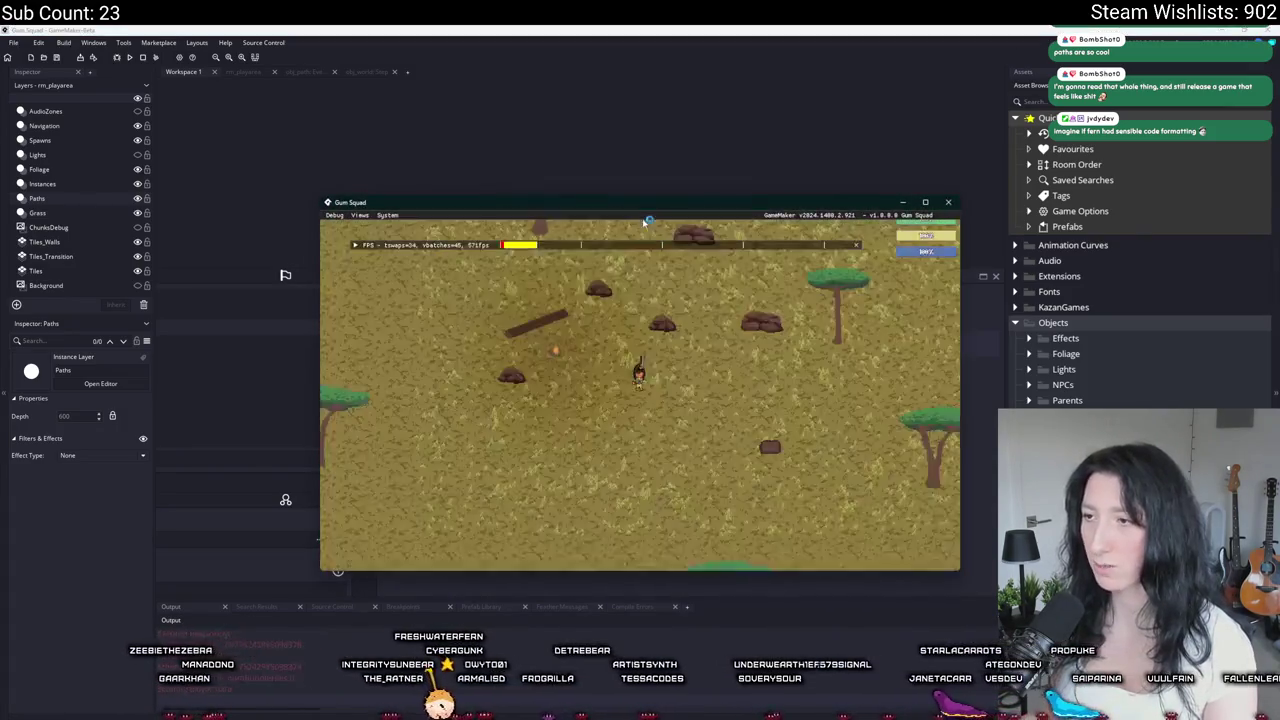
double_click(663, 205)
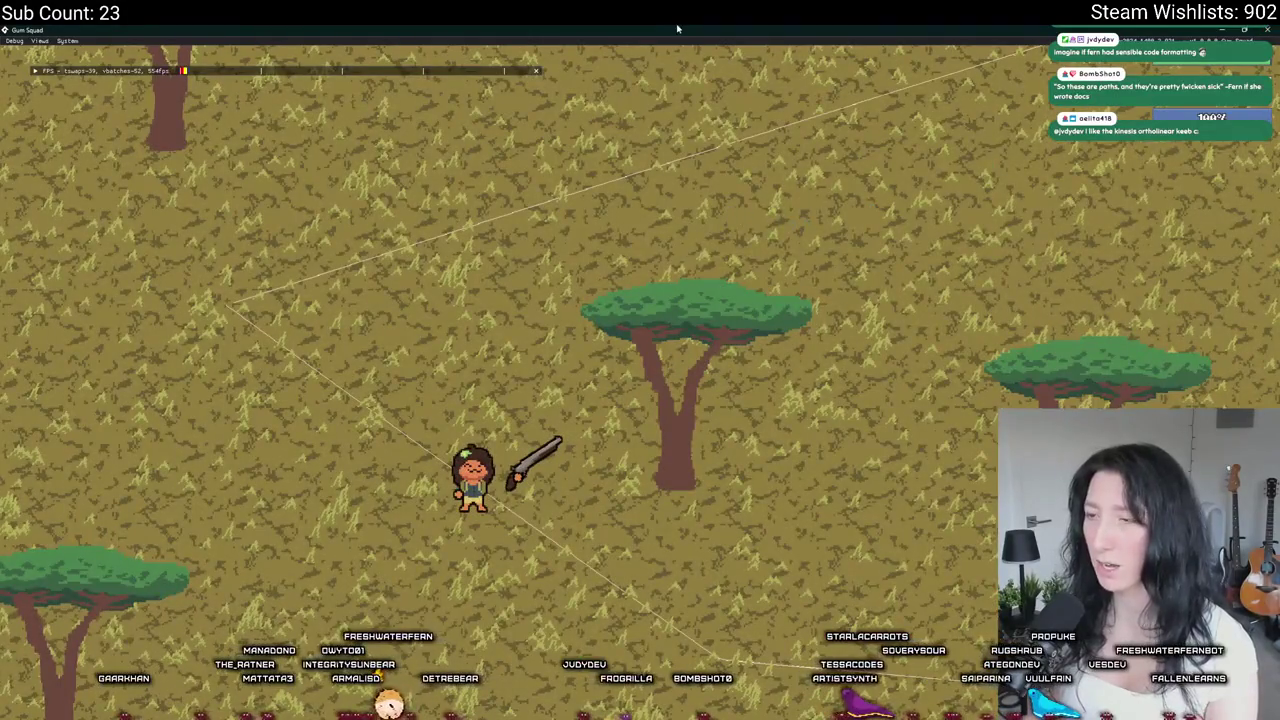
key(Escape)
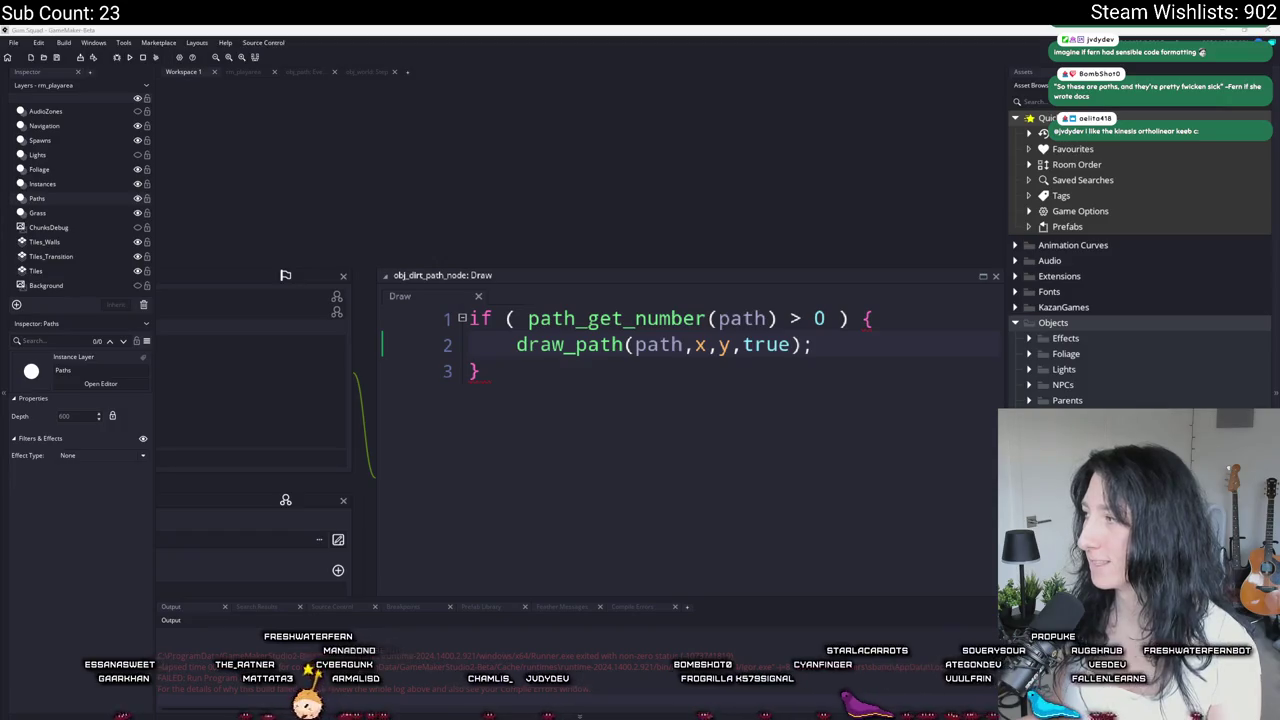
Step: Open obj_path's Create event code and place the cursor after the path_add line
scroll(408, 345, down, 3)
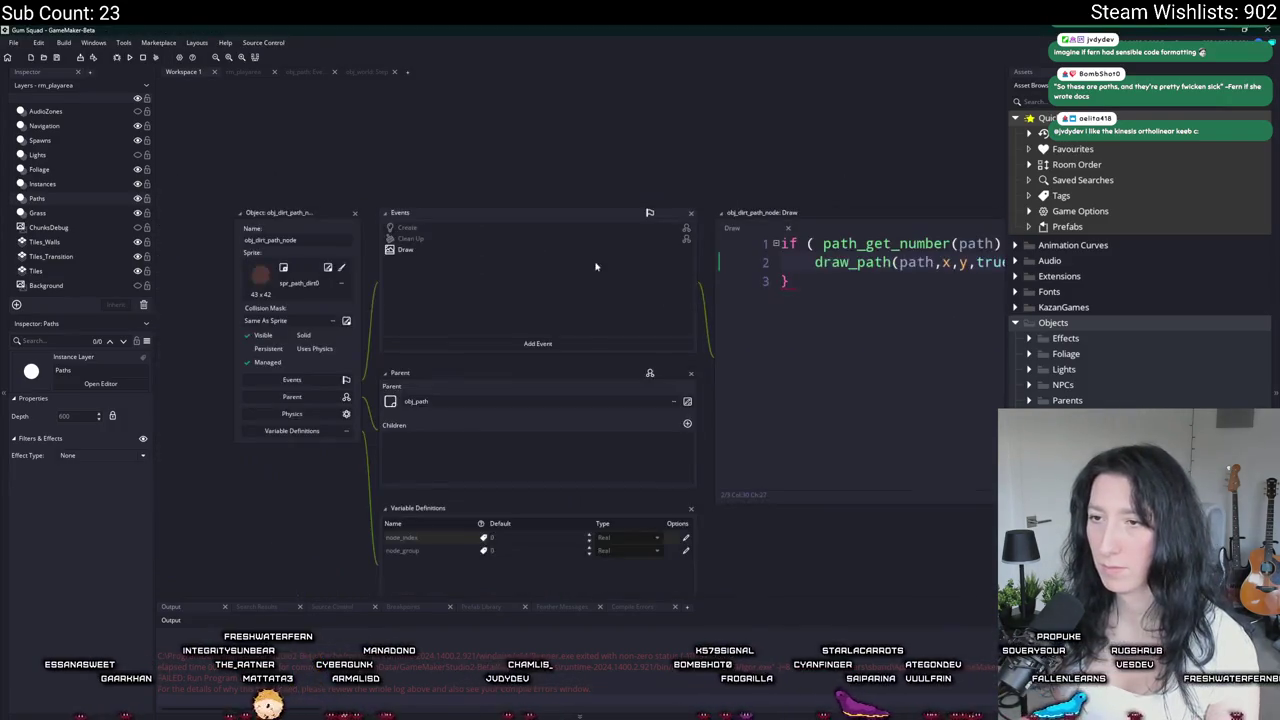
scroll(449, 217, down, 2)
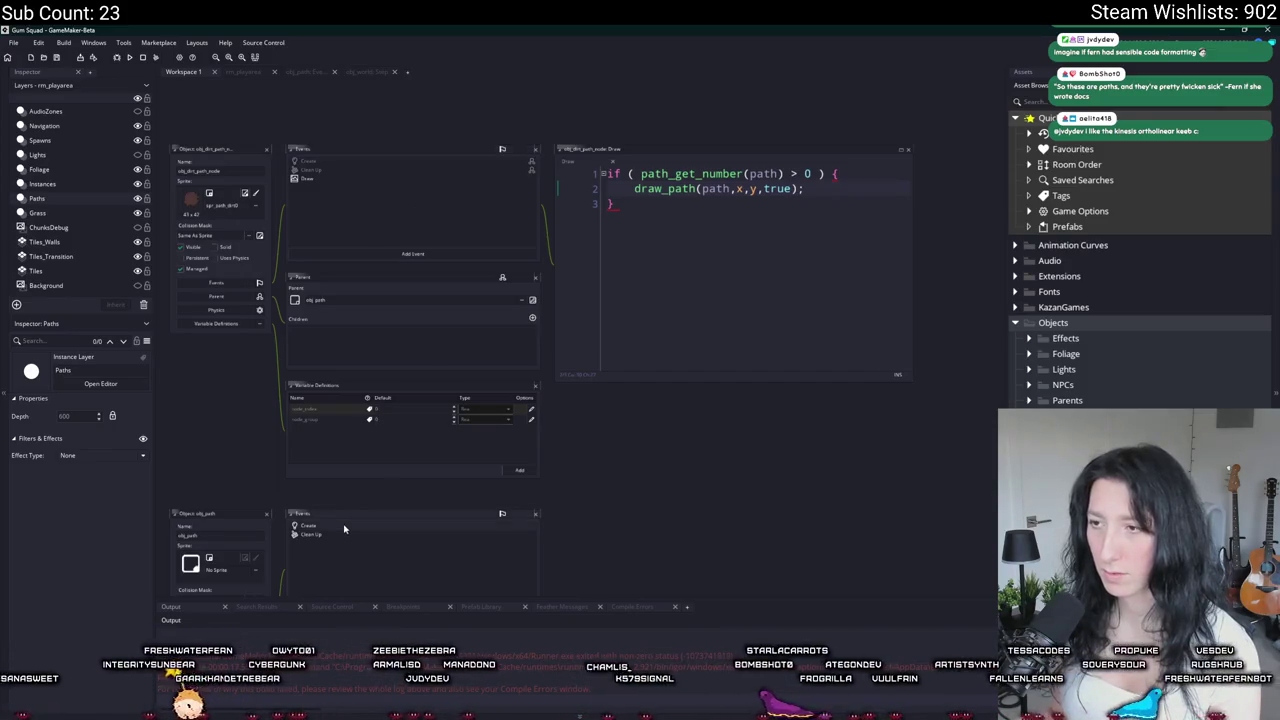
double_click(307, 525)
click(459, 117)
key(Return)
key(BackSpace)
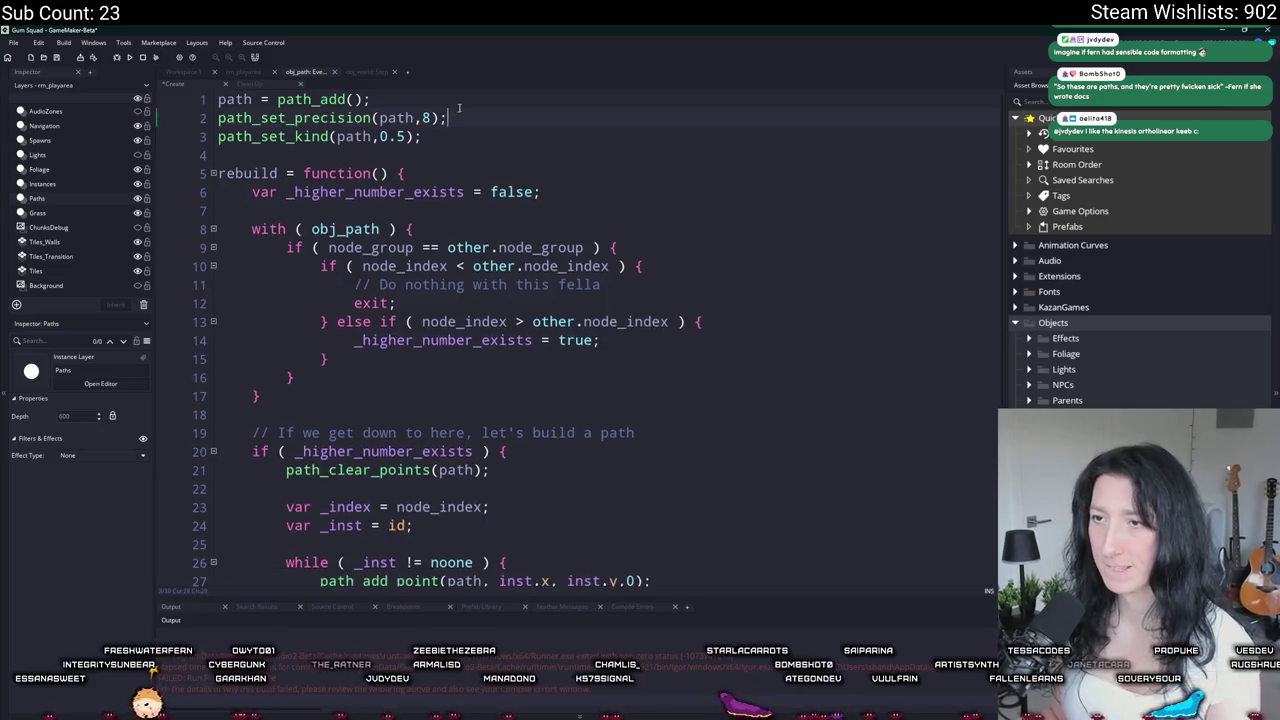
Step: Add path_set_closed(false); below path_add, set the kind value to 2, and run the game
click(459, 108)
key(Return)
text(path_set_closed(false);)
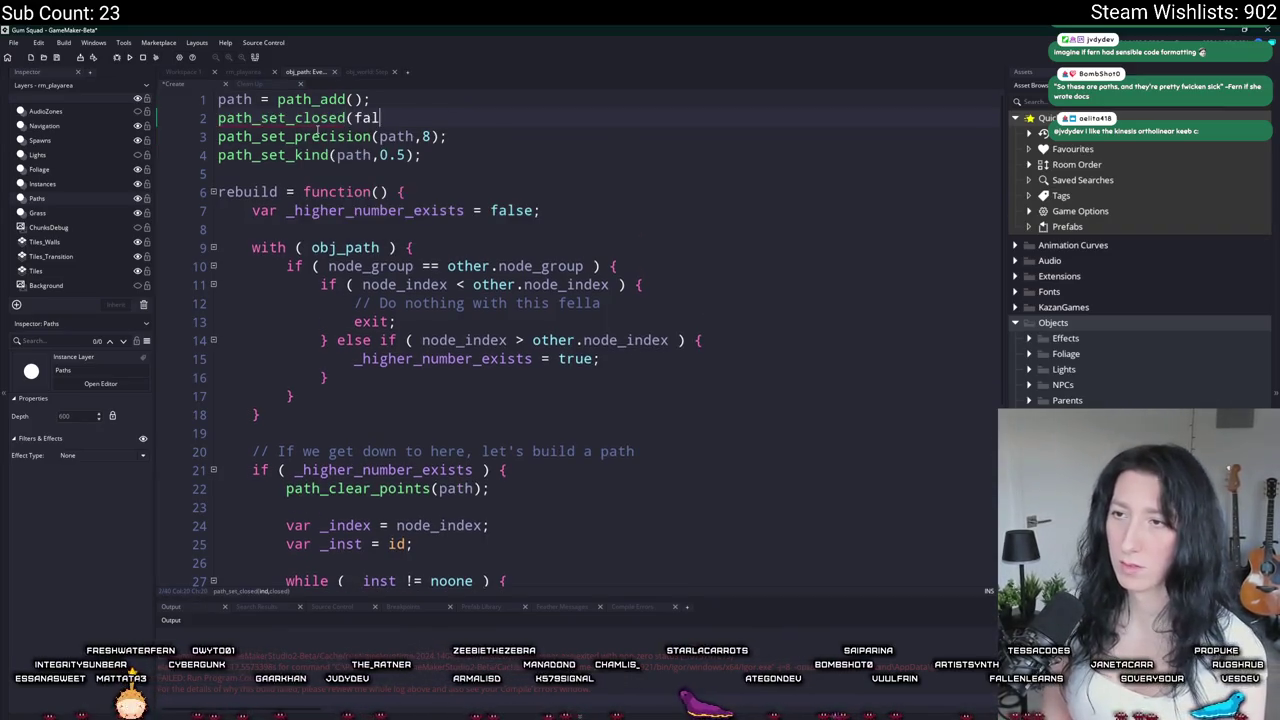
click(408, 136)
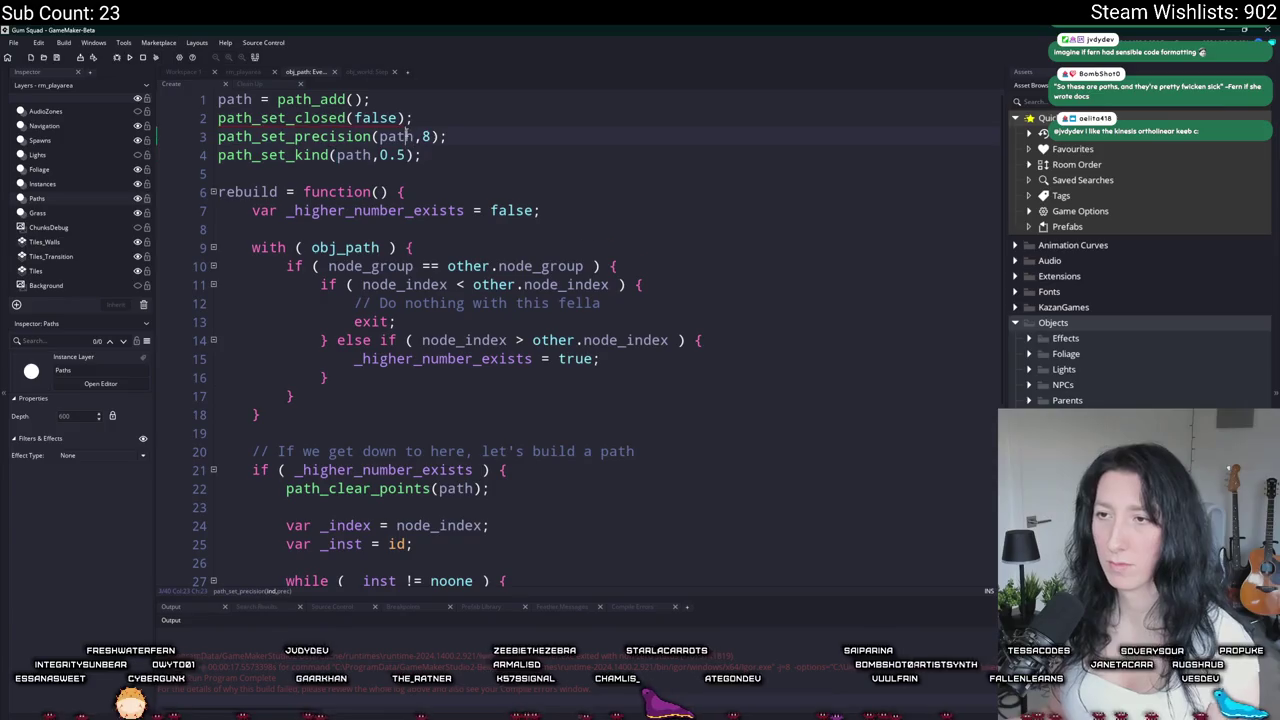
drag(404, 155, 388, 155)
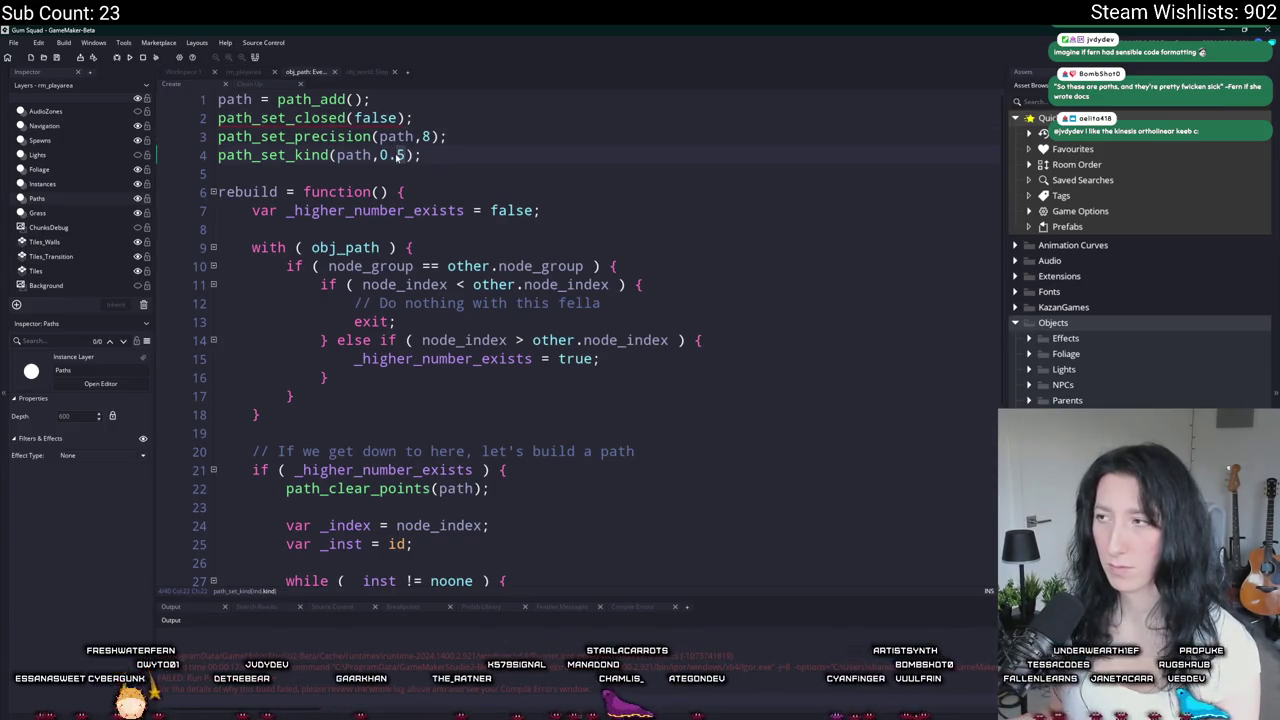
text(2)
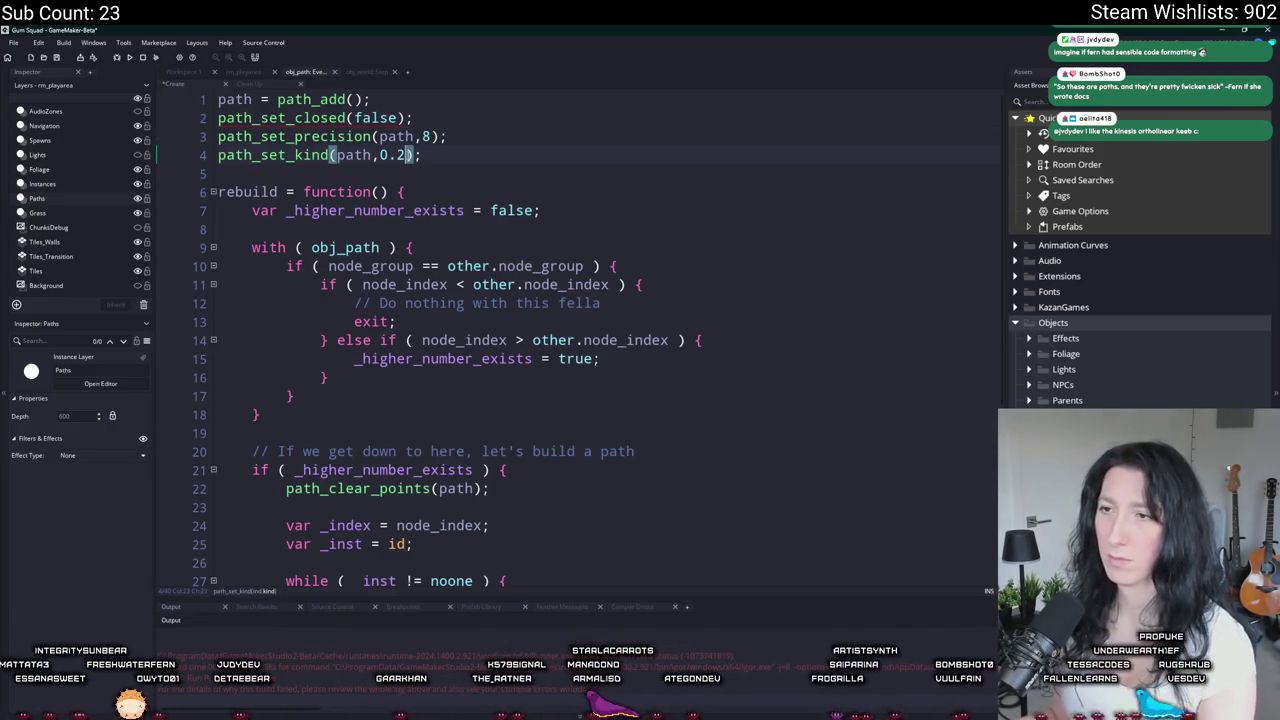
key(F5)
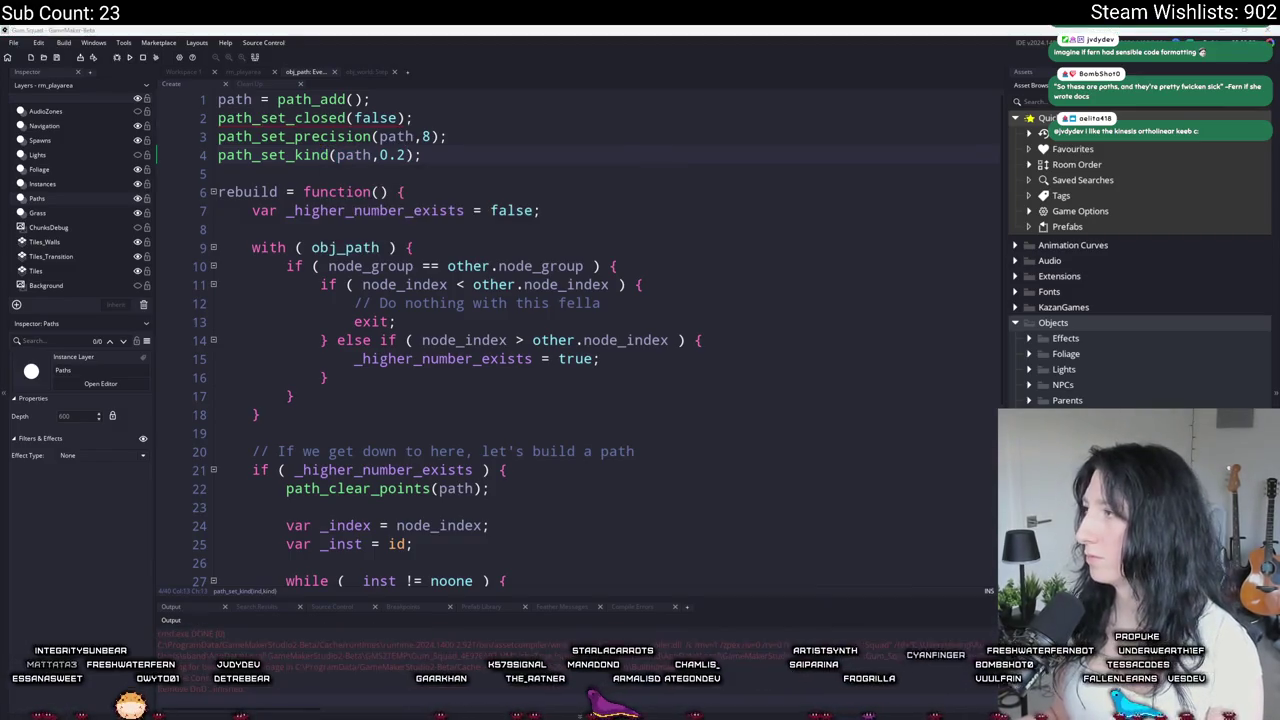
Step: Check path_set_kind in the manual, change kind to 1, and add the missing path argument to path_set_closed
key(F1)
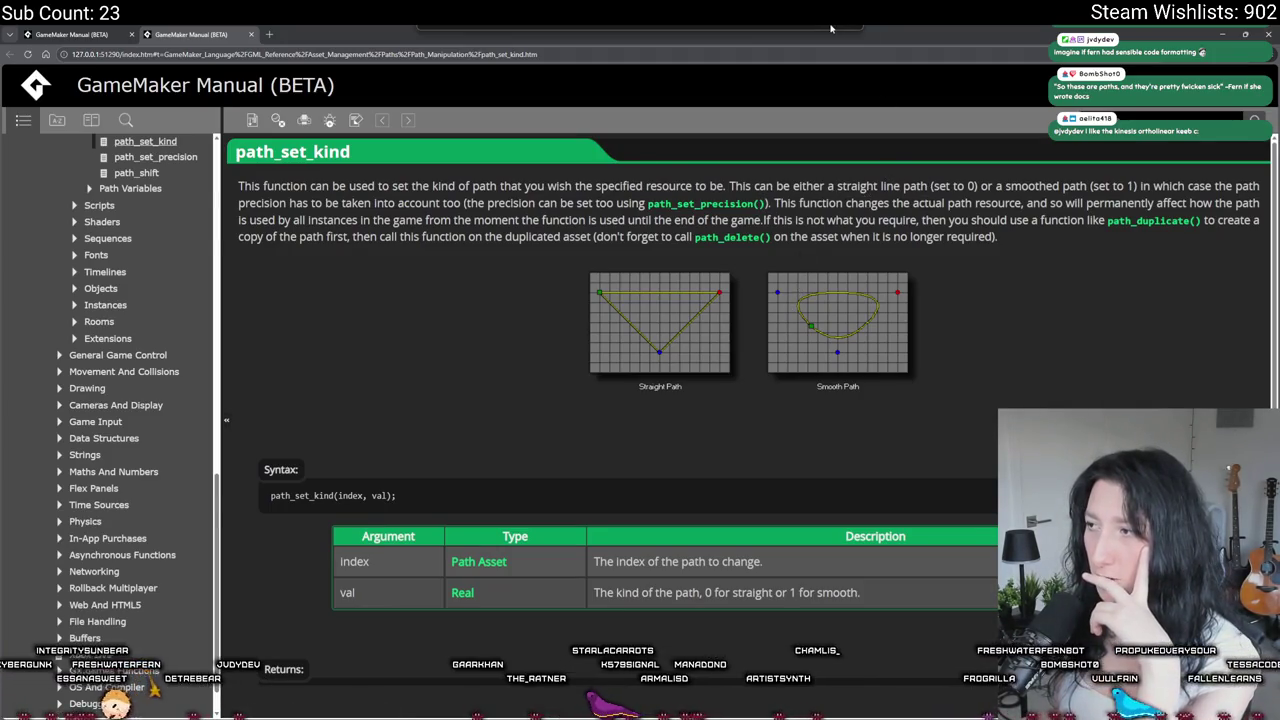
key(alt+Tab)
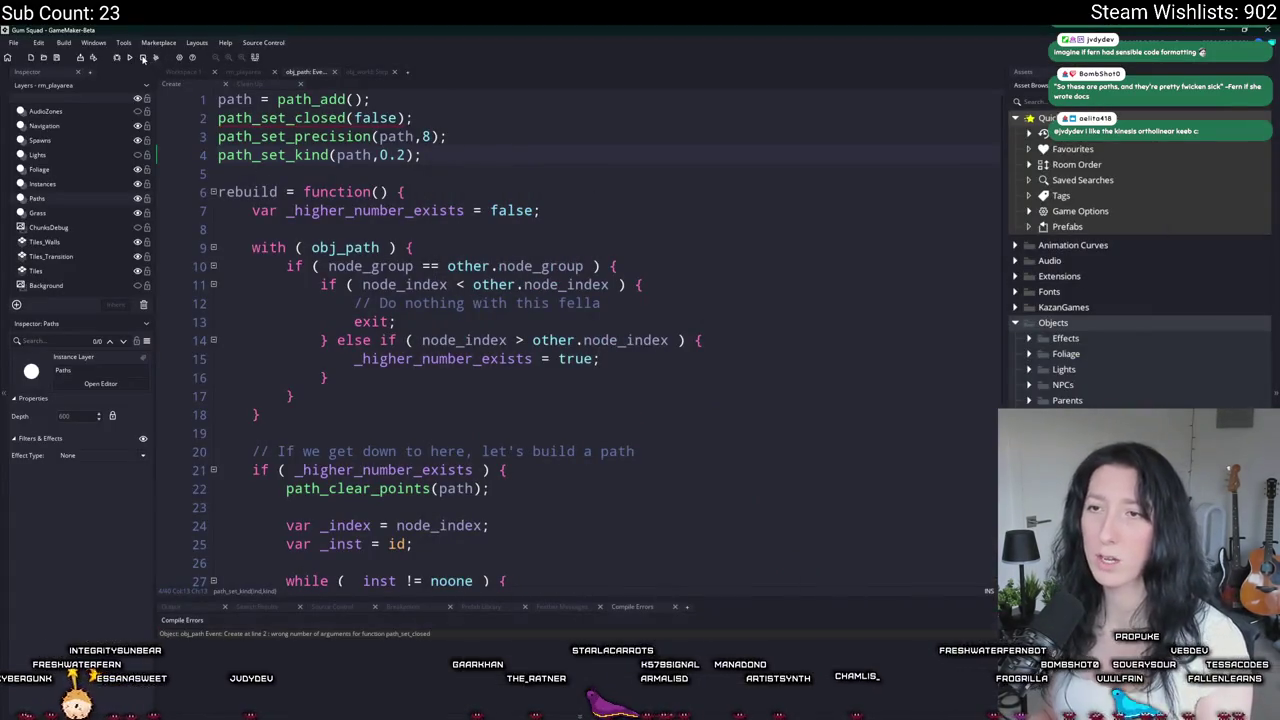
text(1)
key(F5)
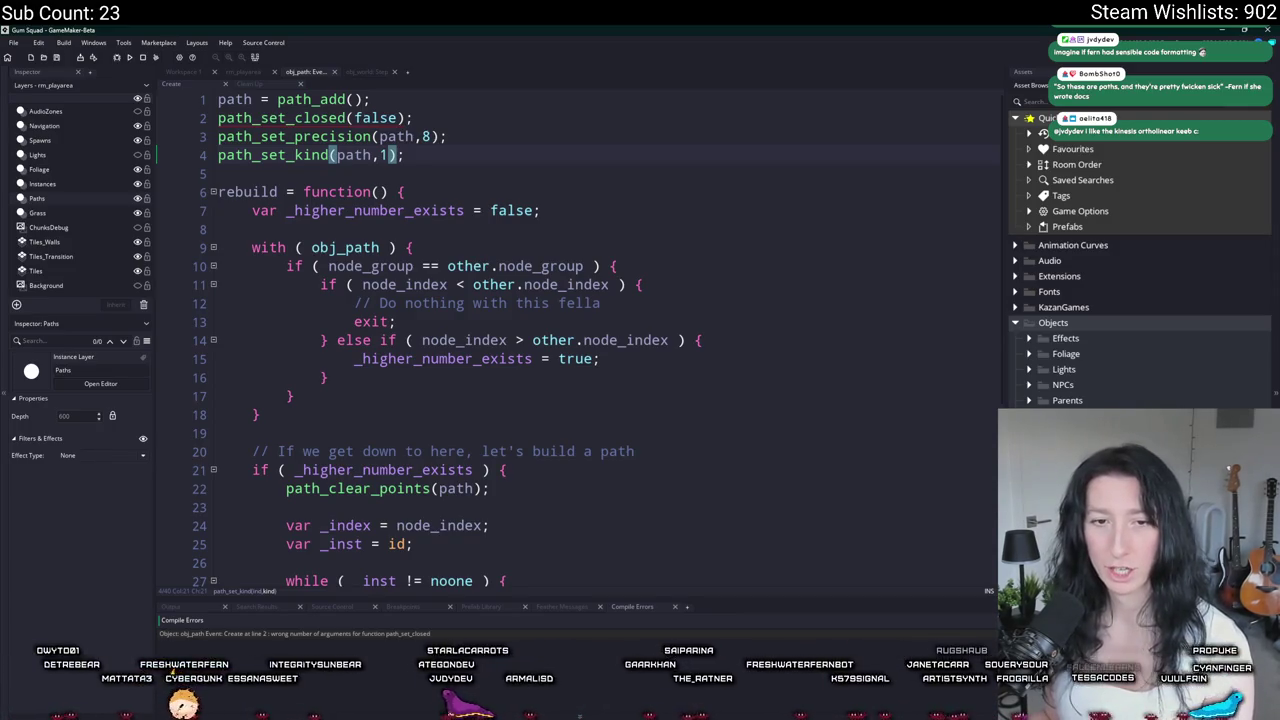
click(464, 414)
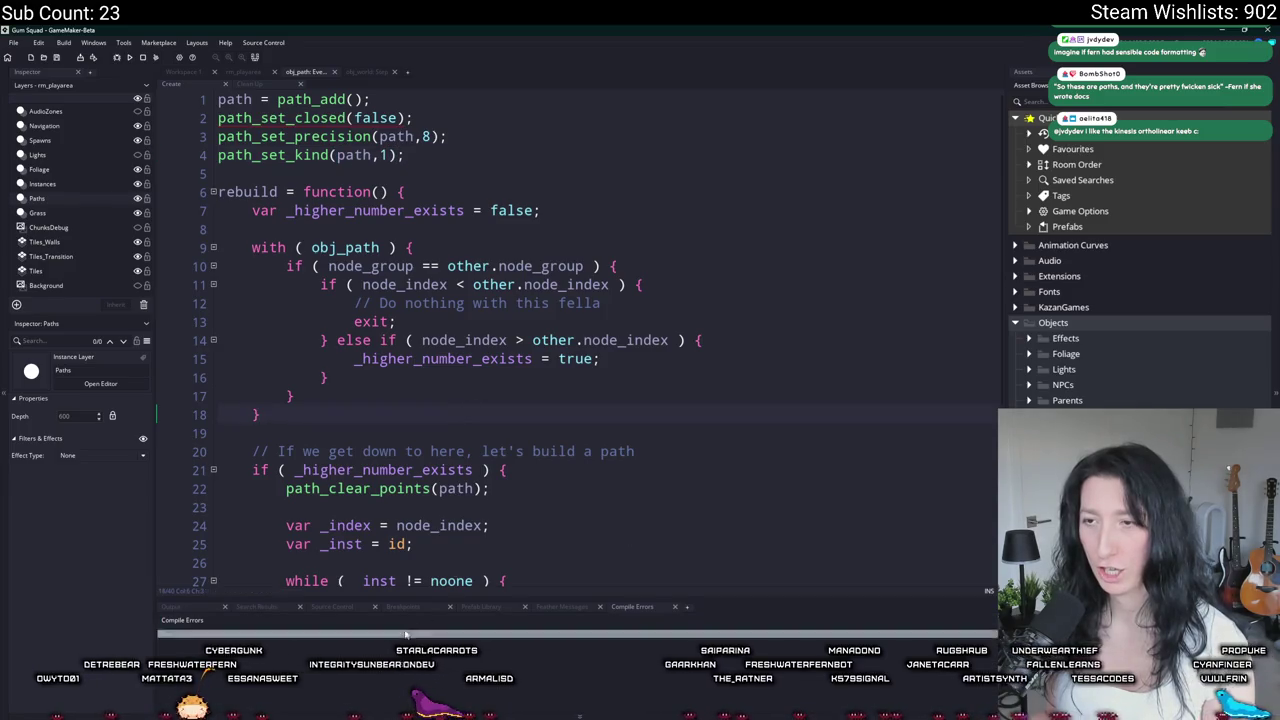
click(349, 118)
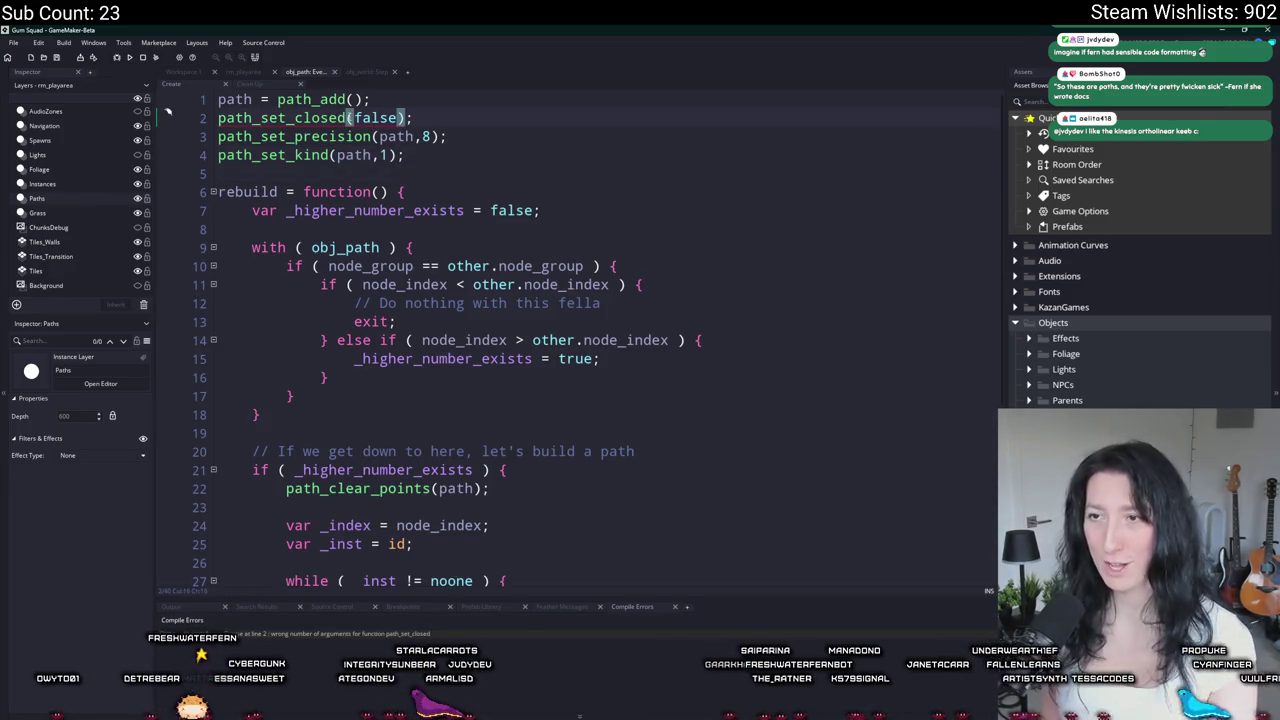
text(path,)
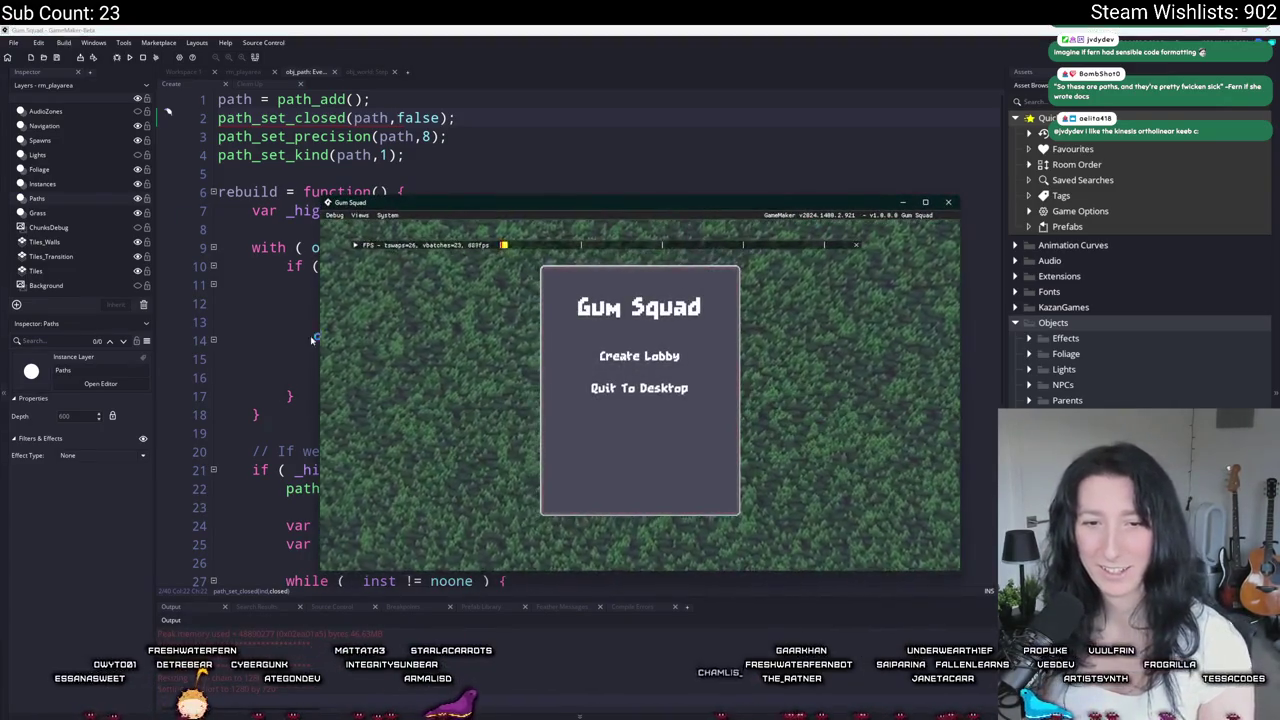
Step: Create a lobby, maximize the game window, walk right and up along the curved path, then close it
click(582, 360)
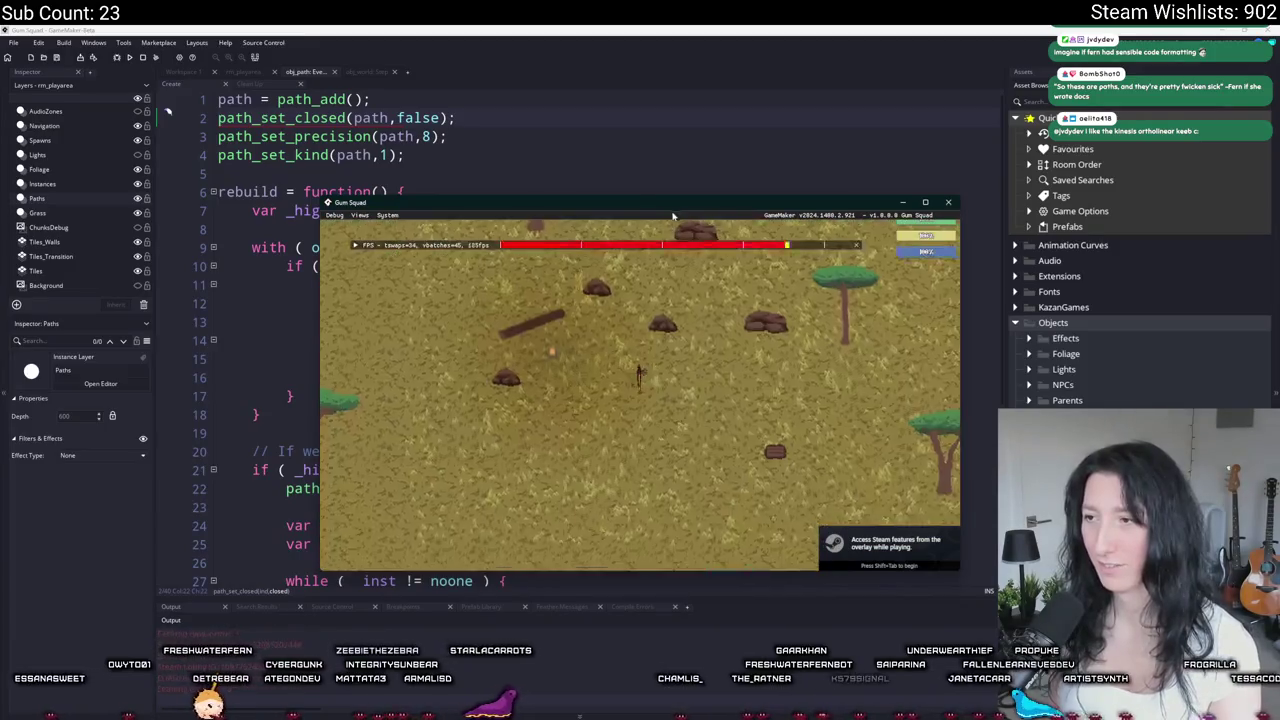
drag(660, 203, 542, 28)
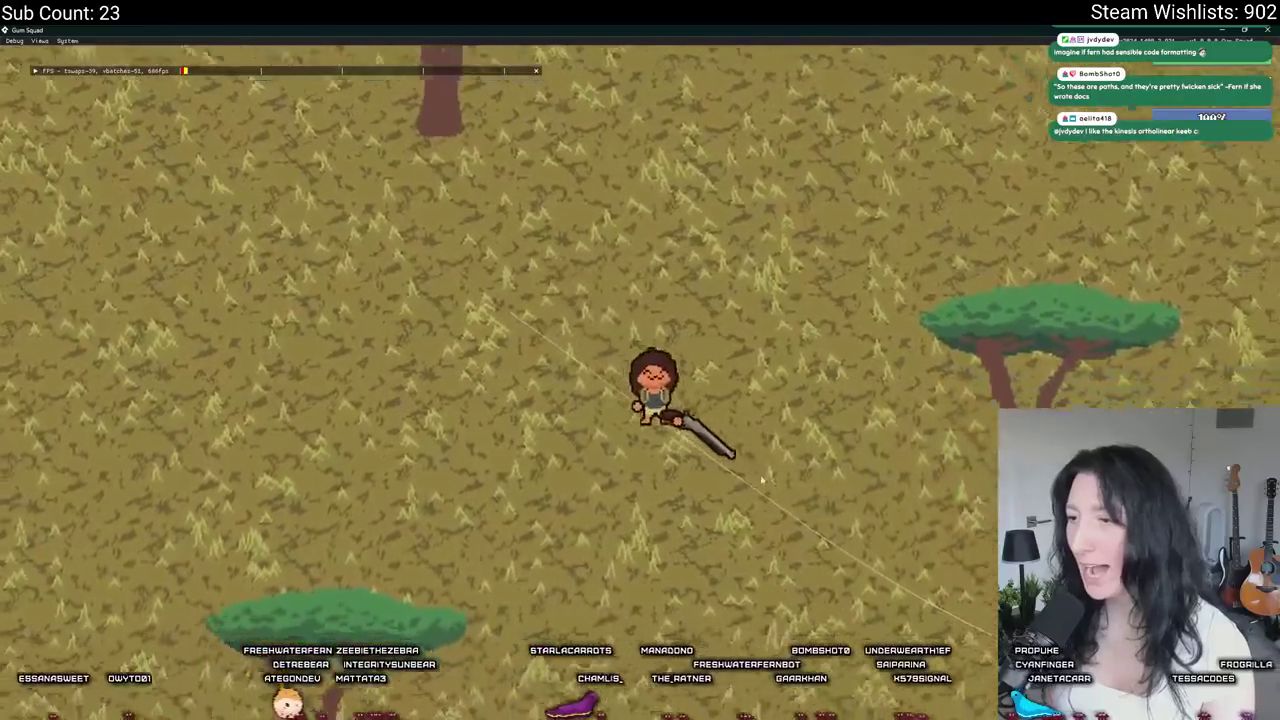
key(d)
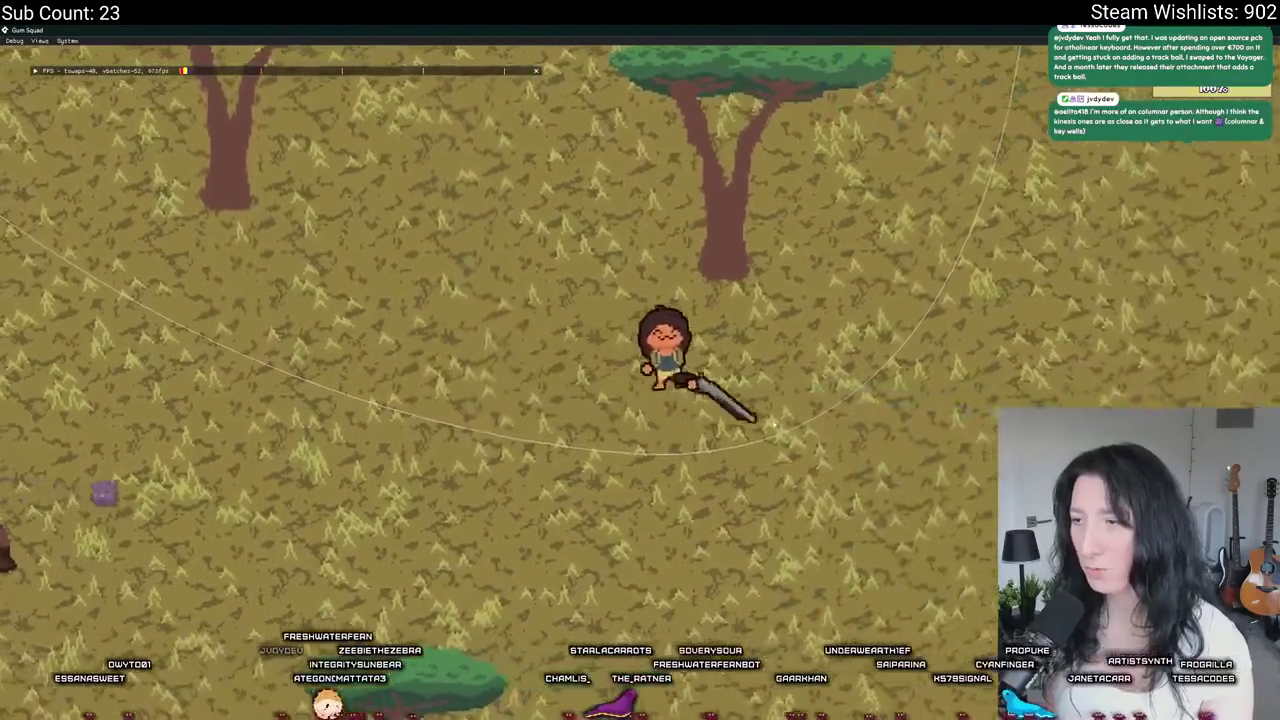
key(w)
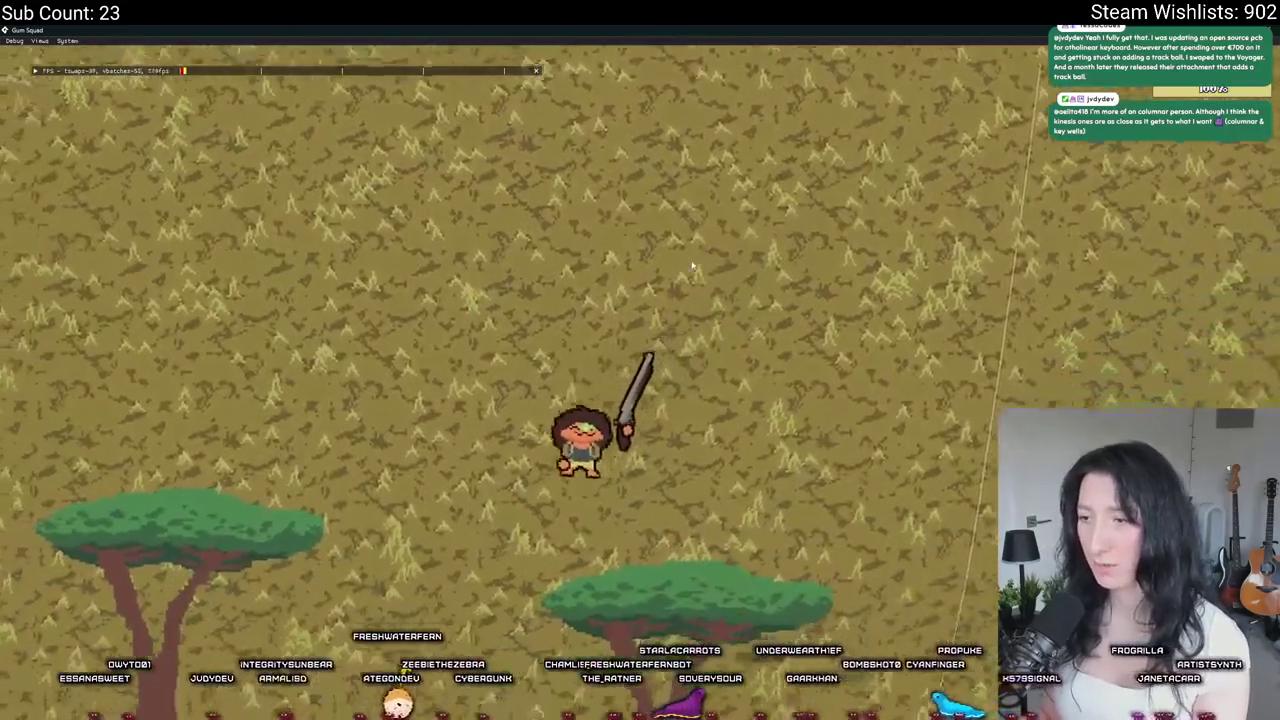
scroll(692, 265, down, 5)
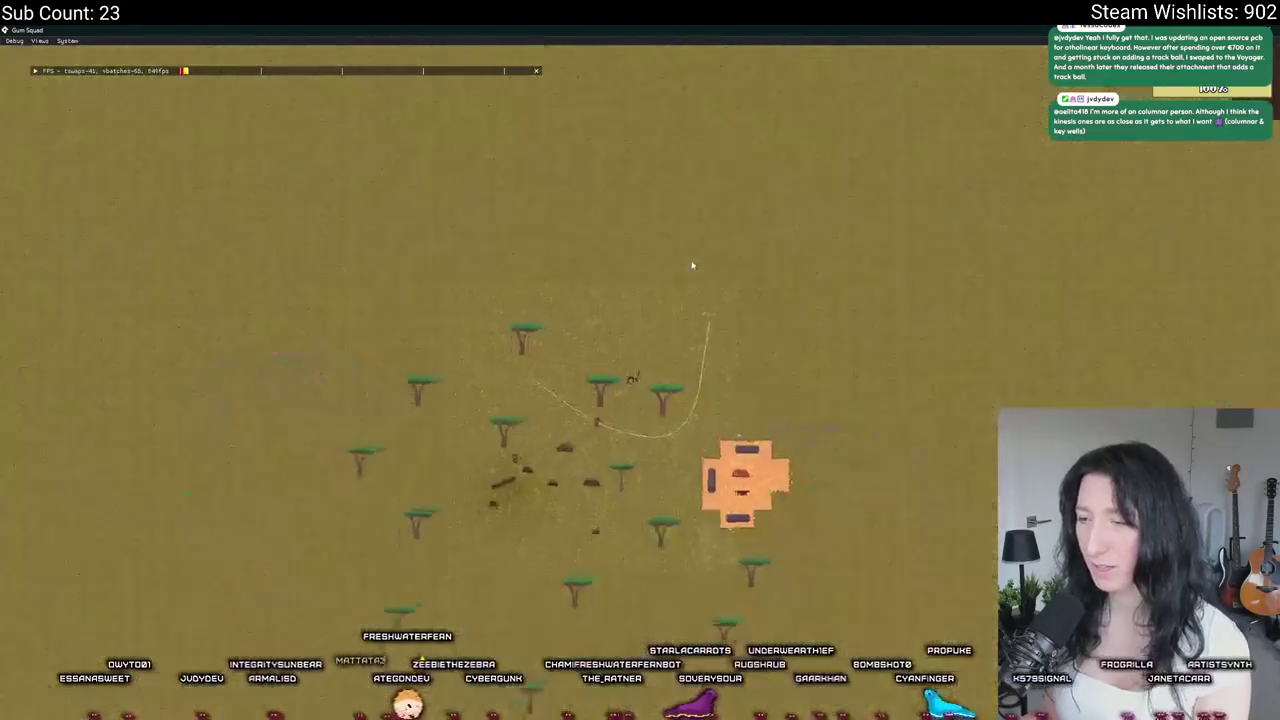
scroll(985, 110, up, 3)
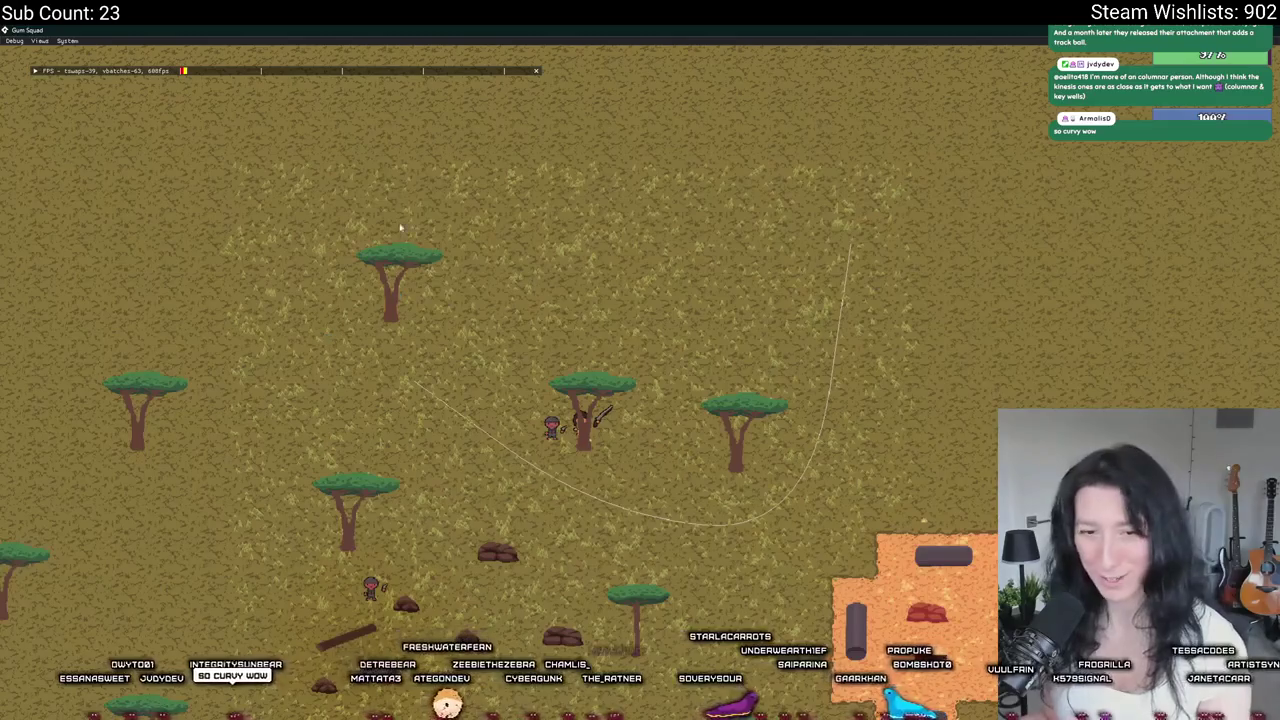
key(Escape)
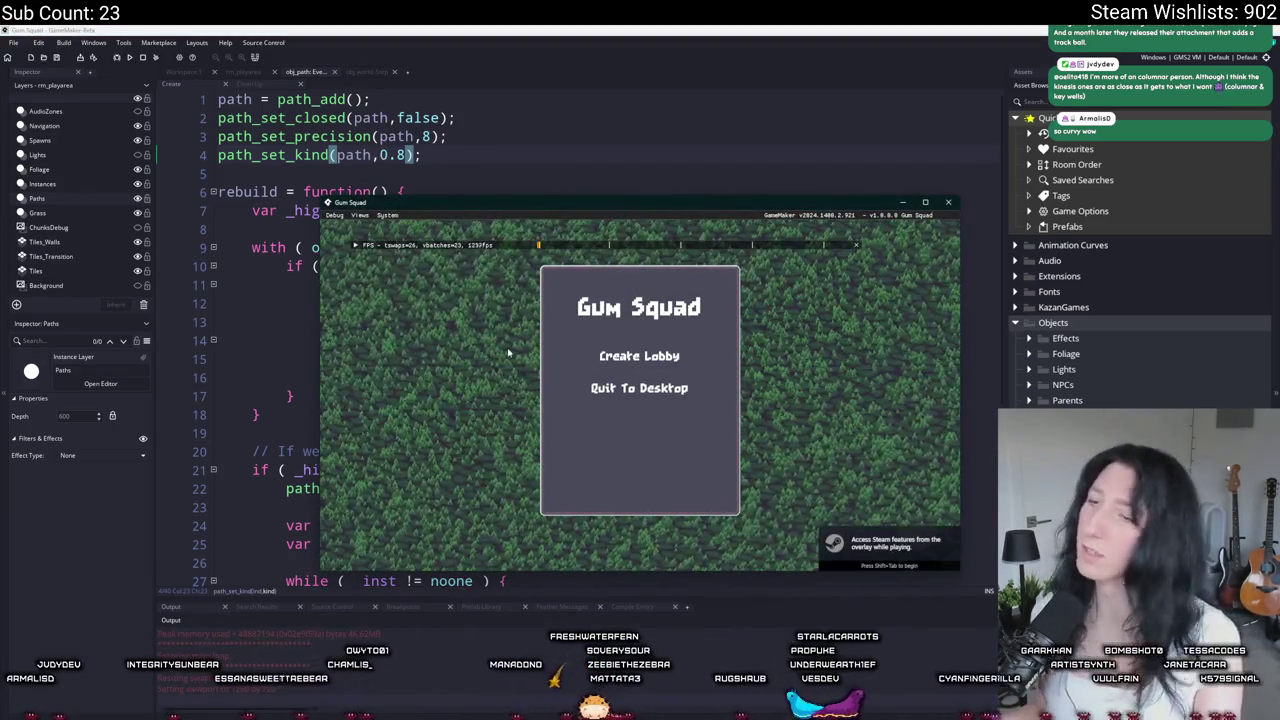
Step: Walk the player up-left then down-right along the kind 0.95 path in a maximized run, then close the game
click(639, 355)
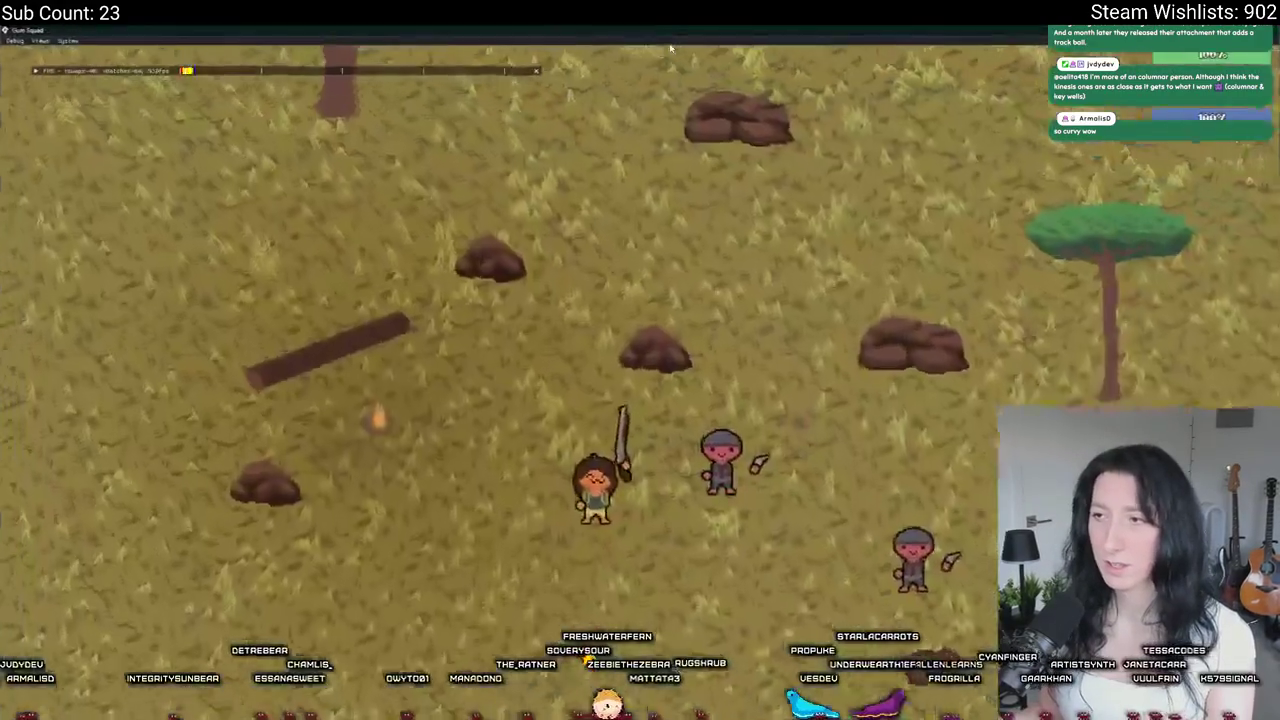
key(w)
key(a)
key(s)
key(d)
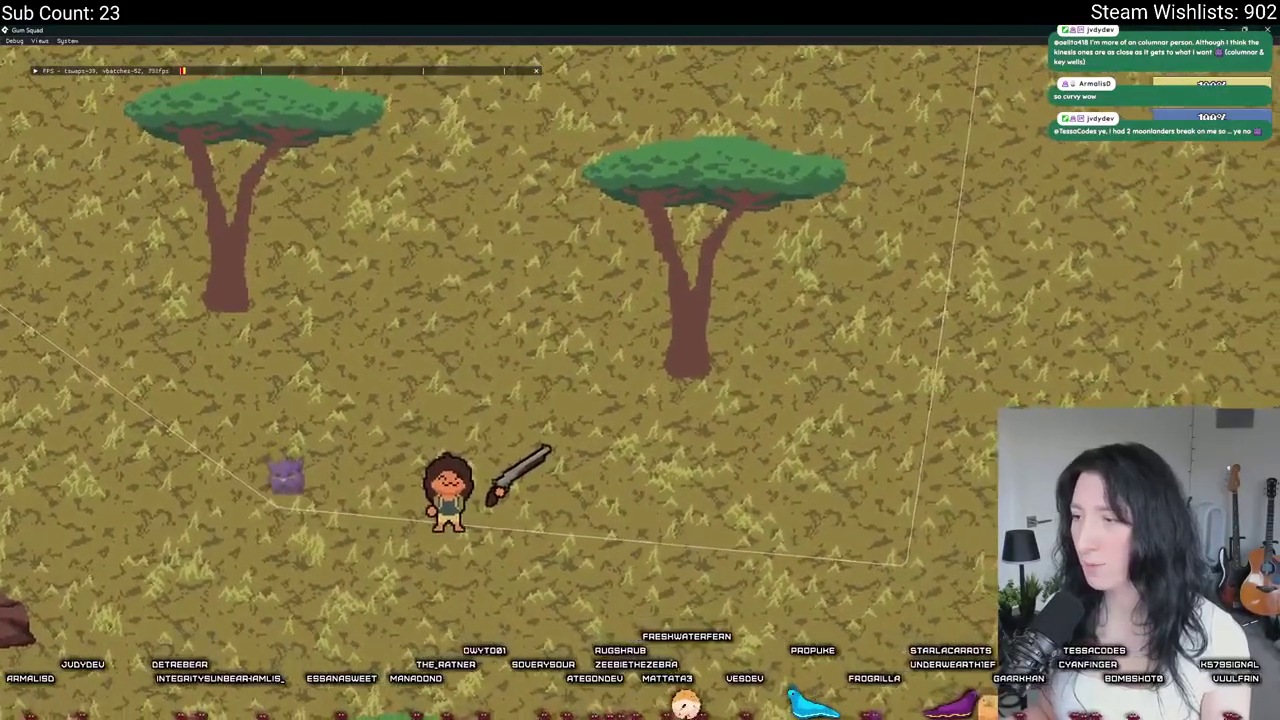
key(s)
key(d)
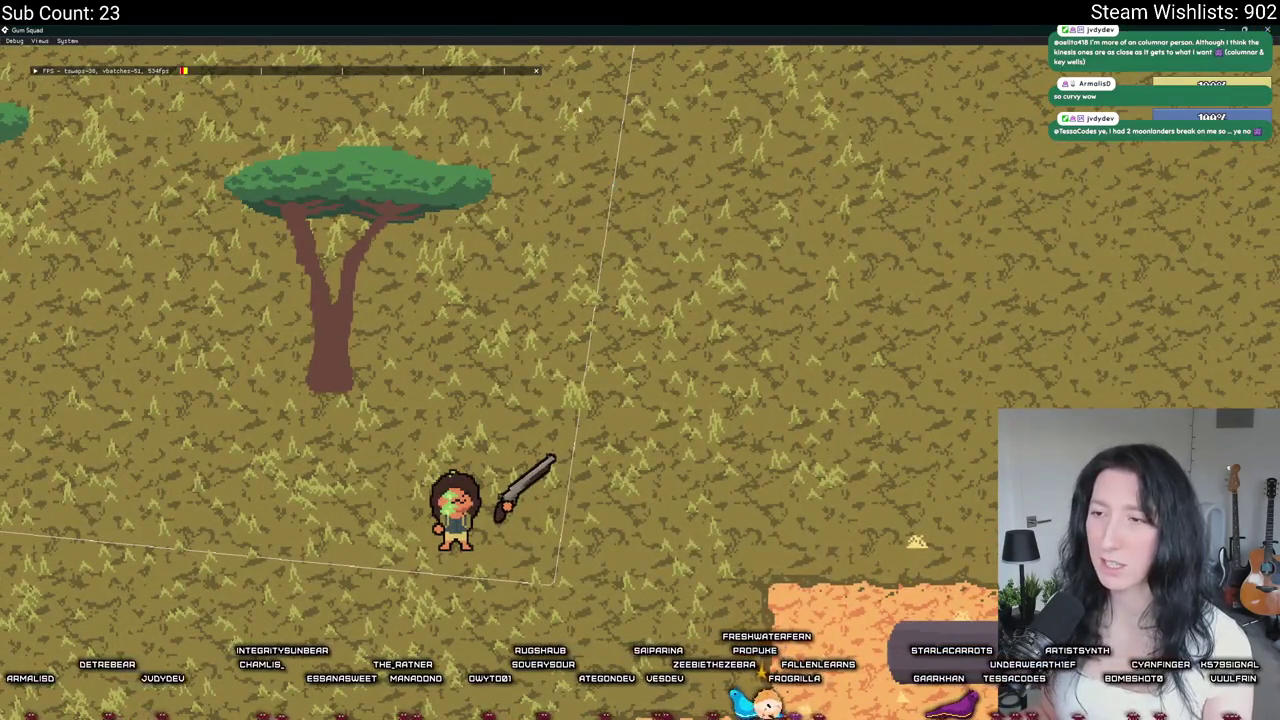
key(alt+Tab)
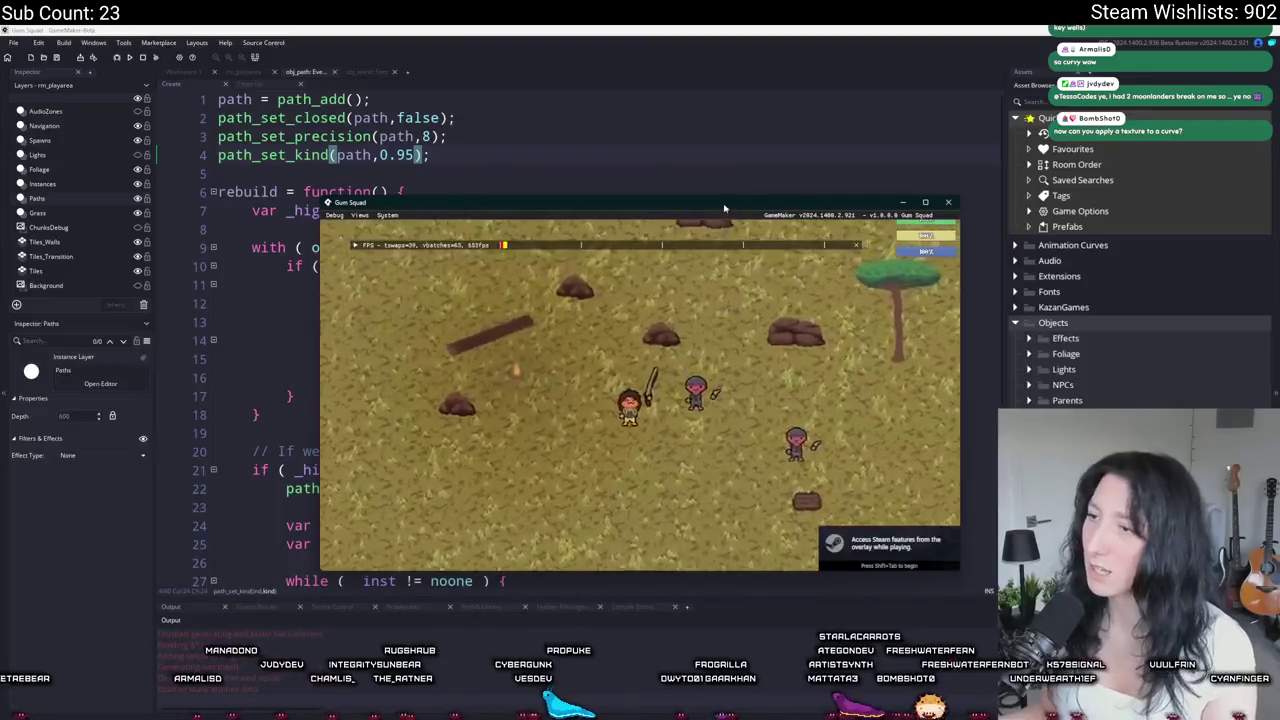
drag(725, 208, 651, 28)
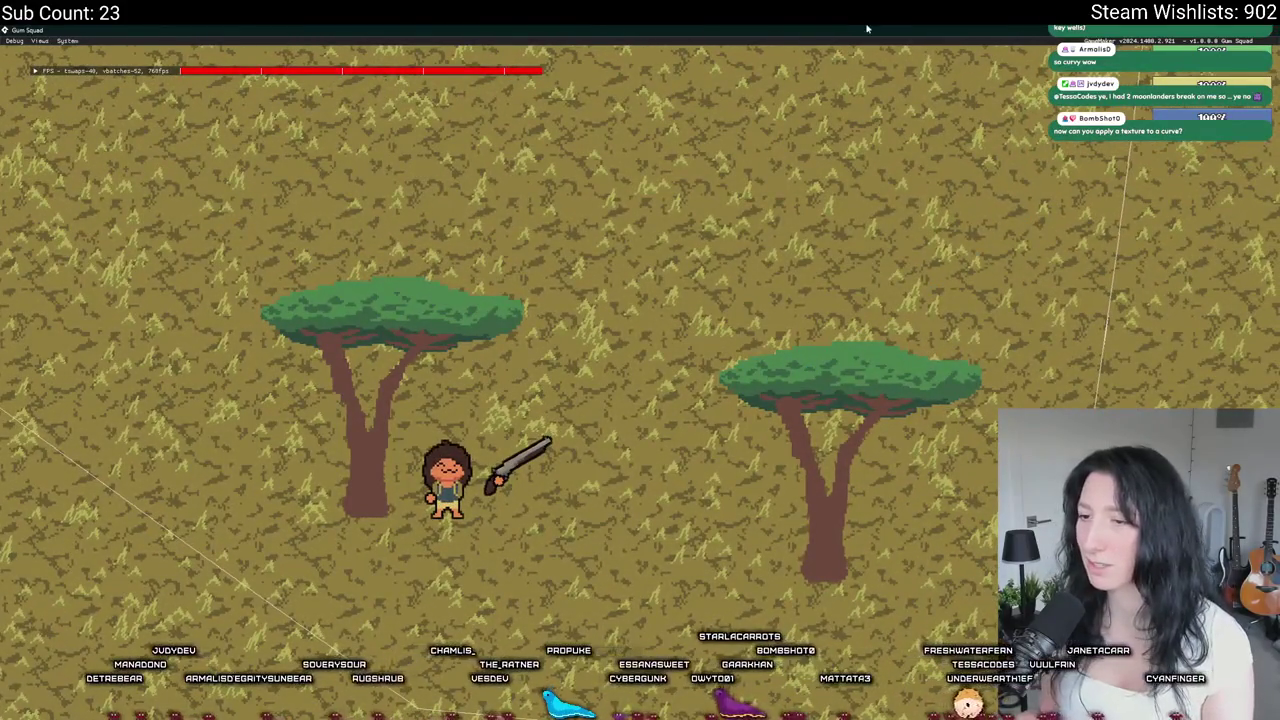
key(alt+Tab)
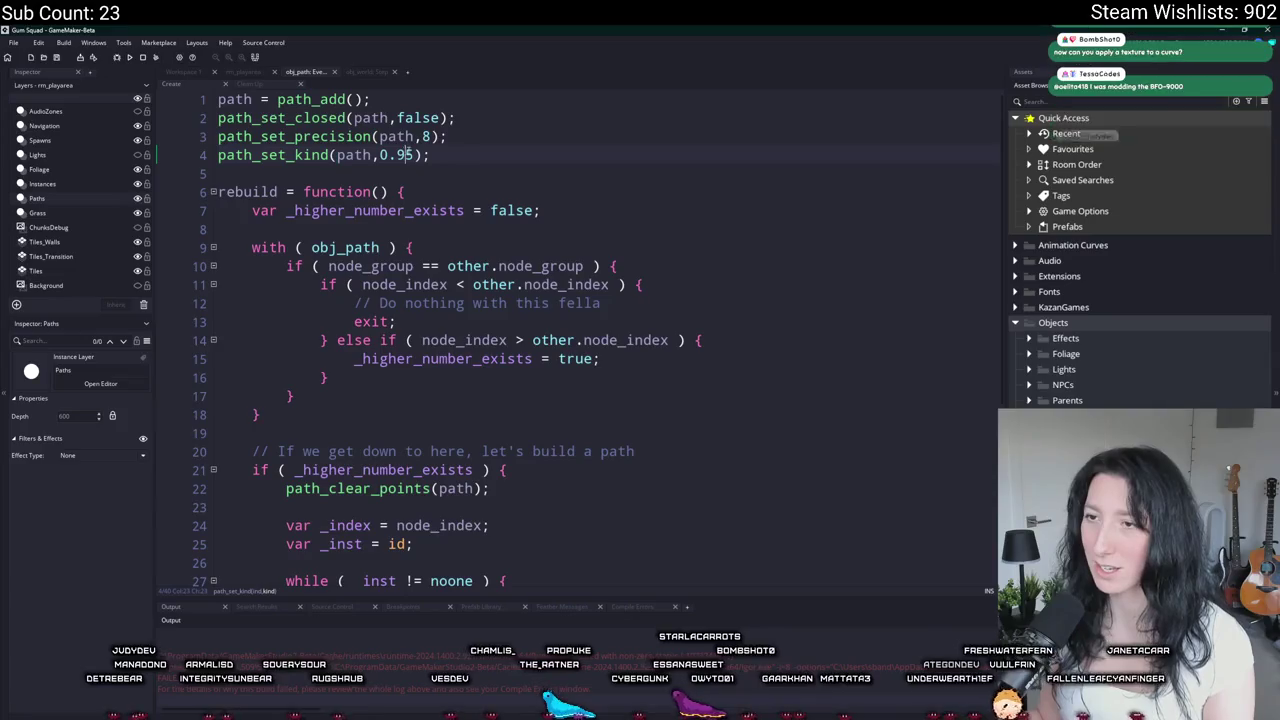
Step: Change the path kind value to 0.99 and check the path_set_kind manual page
click(398, 155)
text(9)
key(F1)
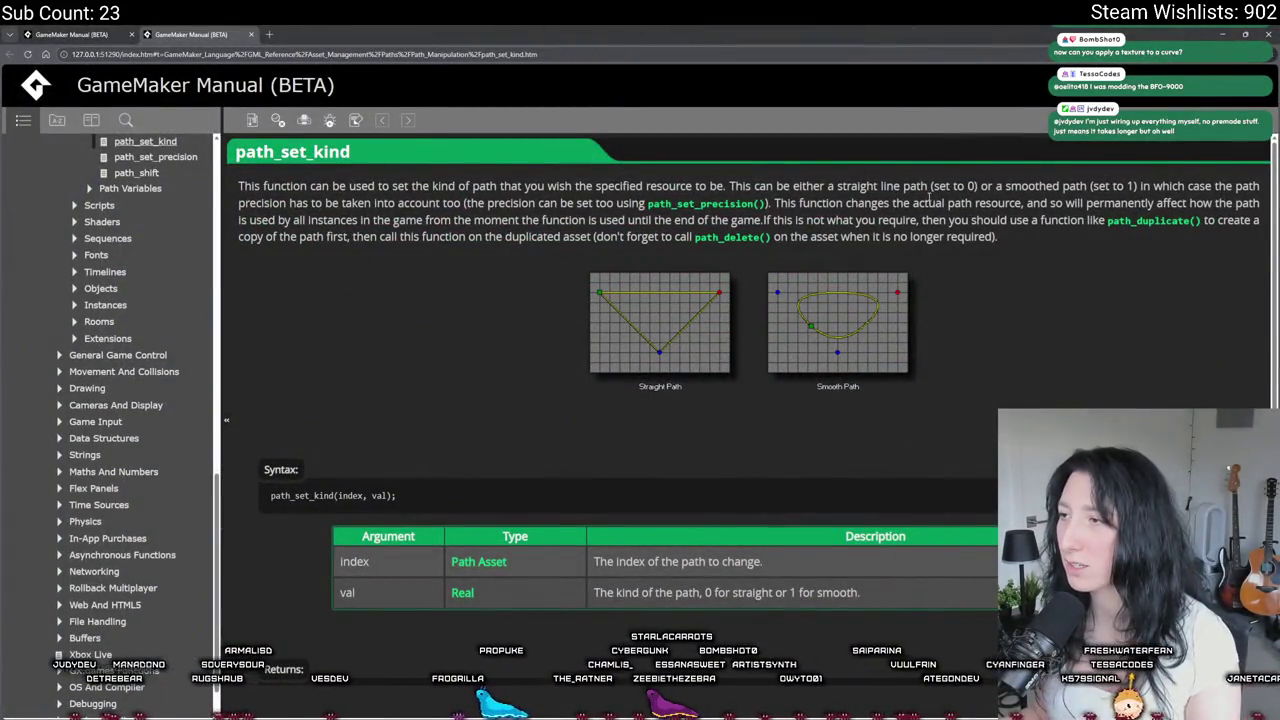
key(alt+Tab)
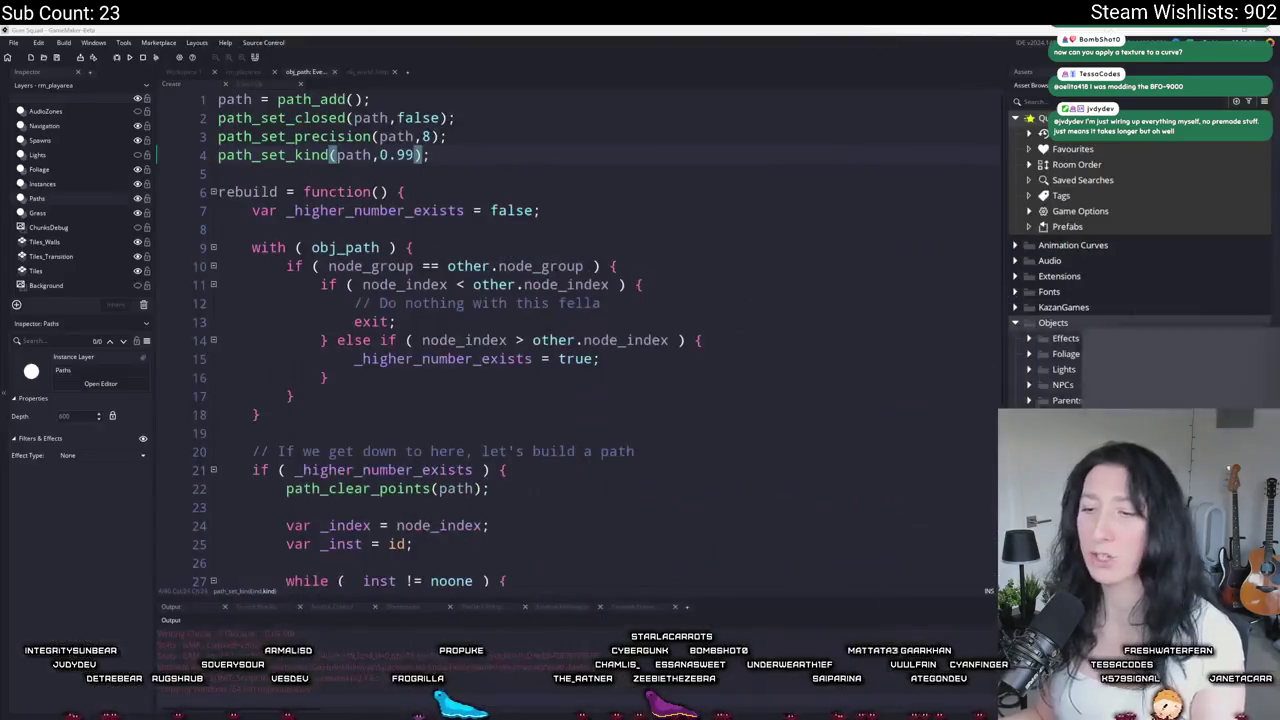
Step: Delete the 0.99 kind value and read the path_set_precision page via the Path Manipulation overview
click(150, 57)
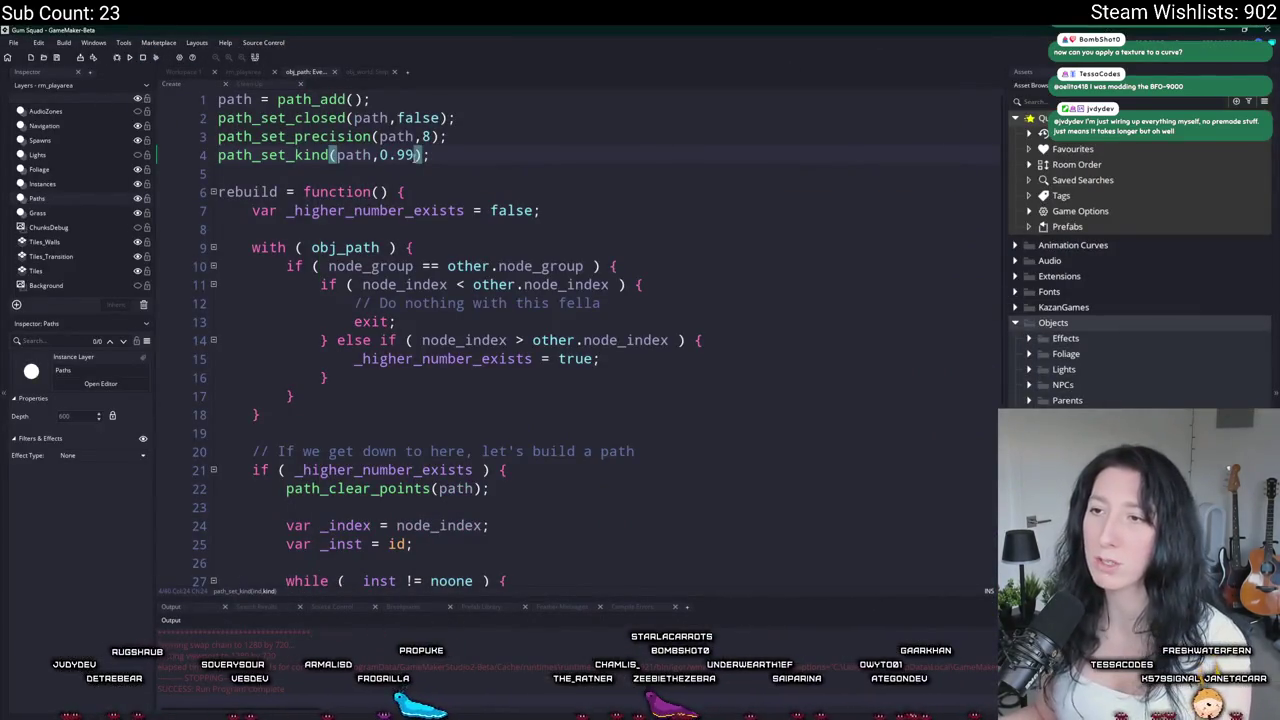
key(Delete)
key(Delete)
key(Delete)
key(F1)
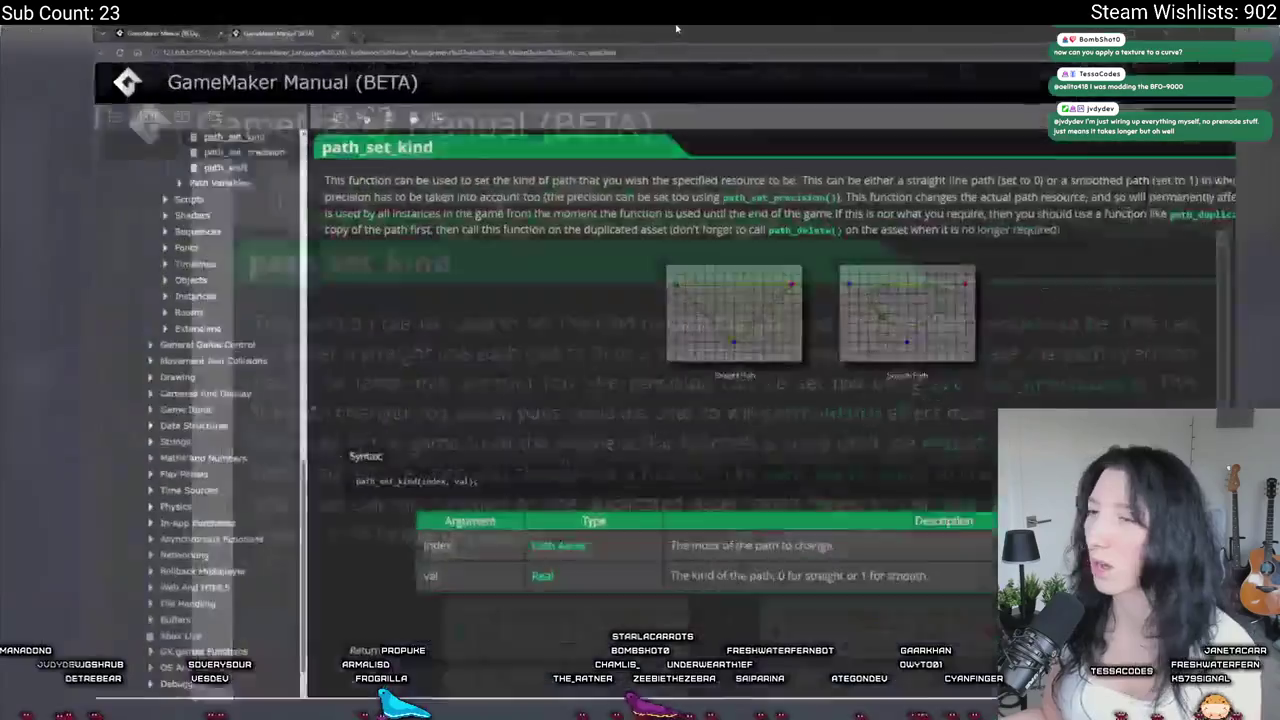
scroll(603, 583, down, 5)
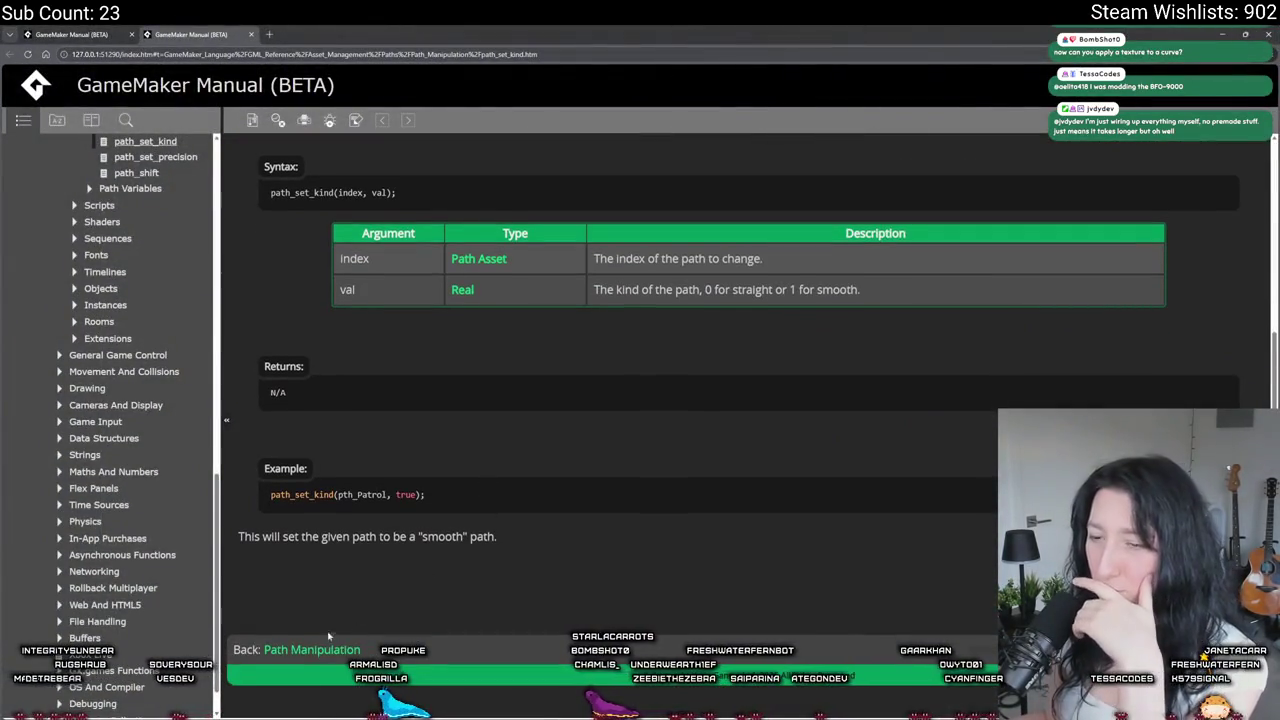
click(300, 656)
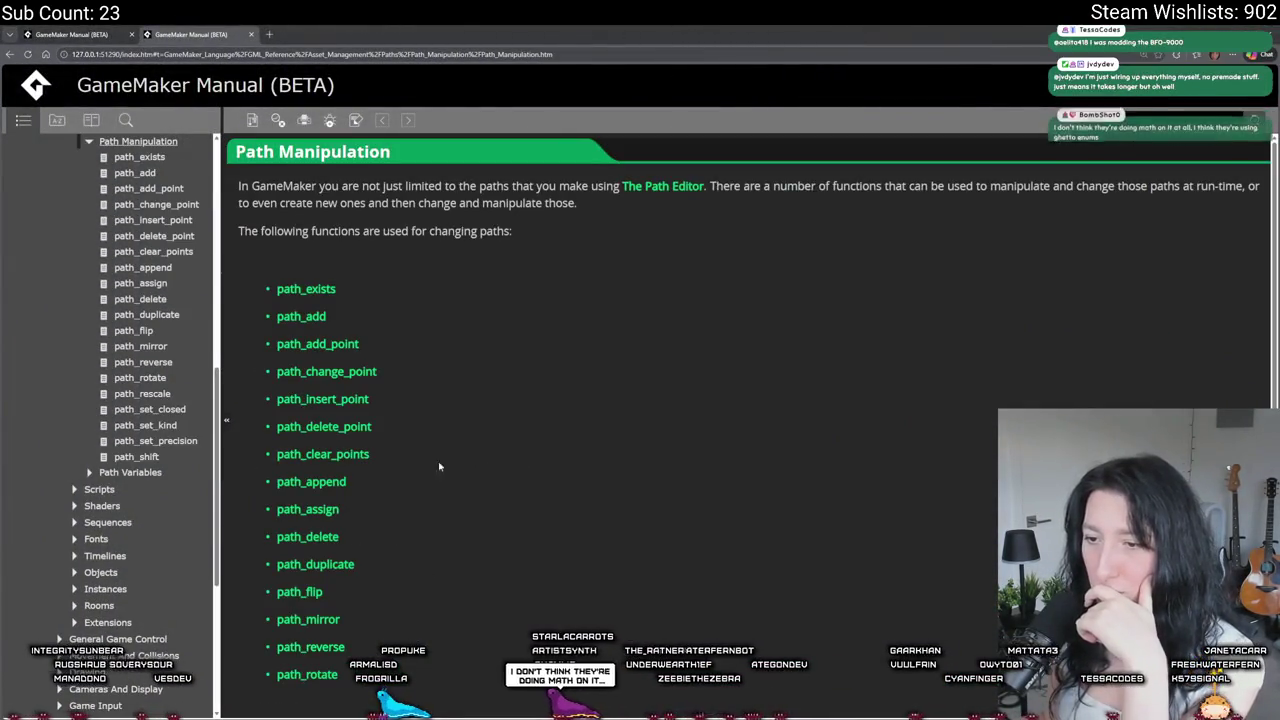
scroll(430, 485, down, 2)
click(292, 585)
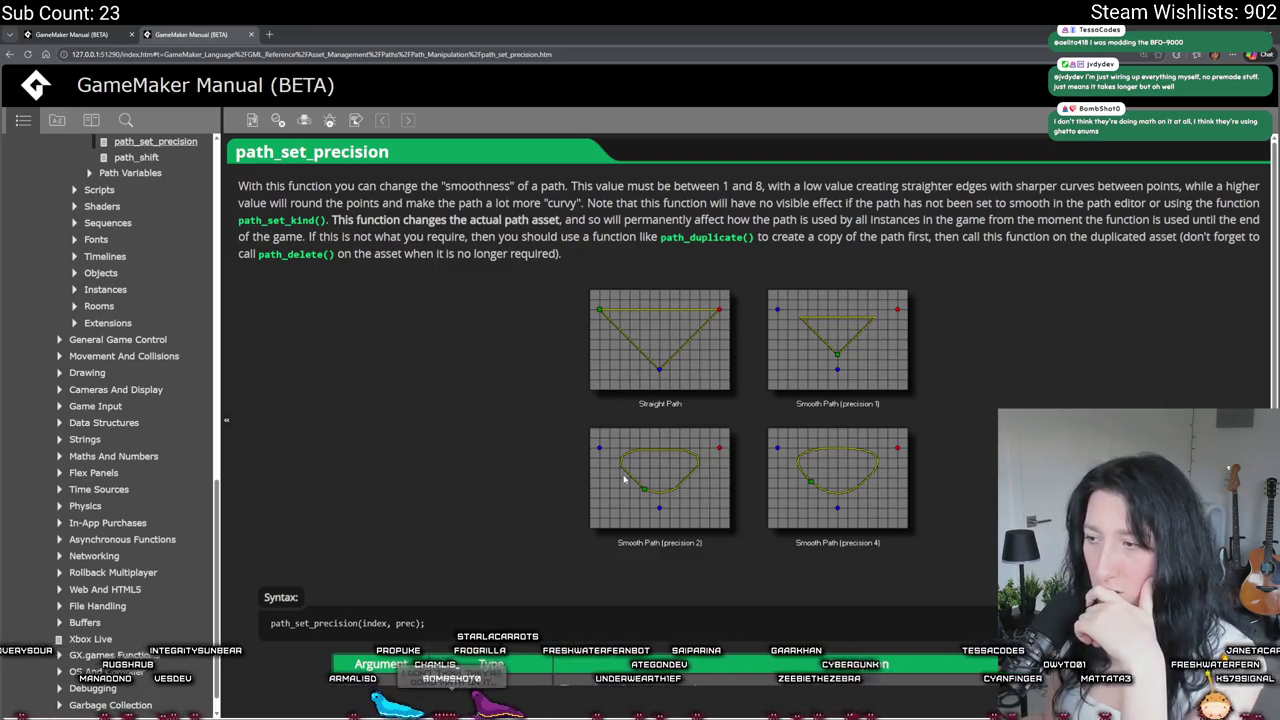
scroll(755, 514, down, 2)
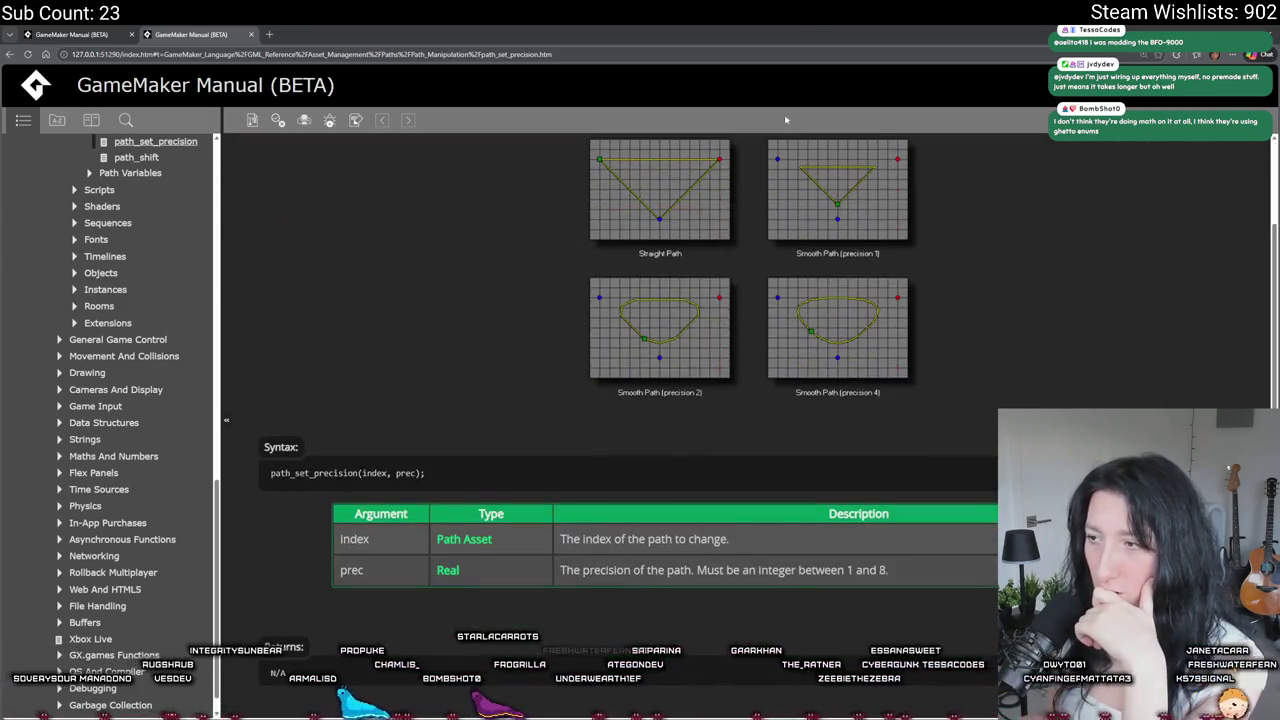
key(alt+Tab)
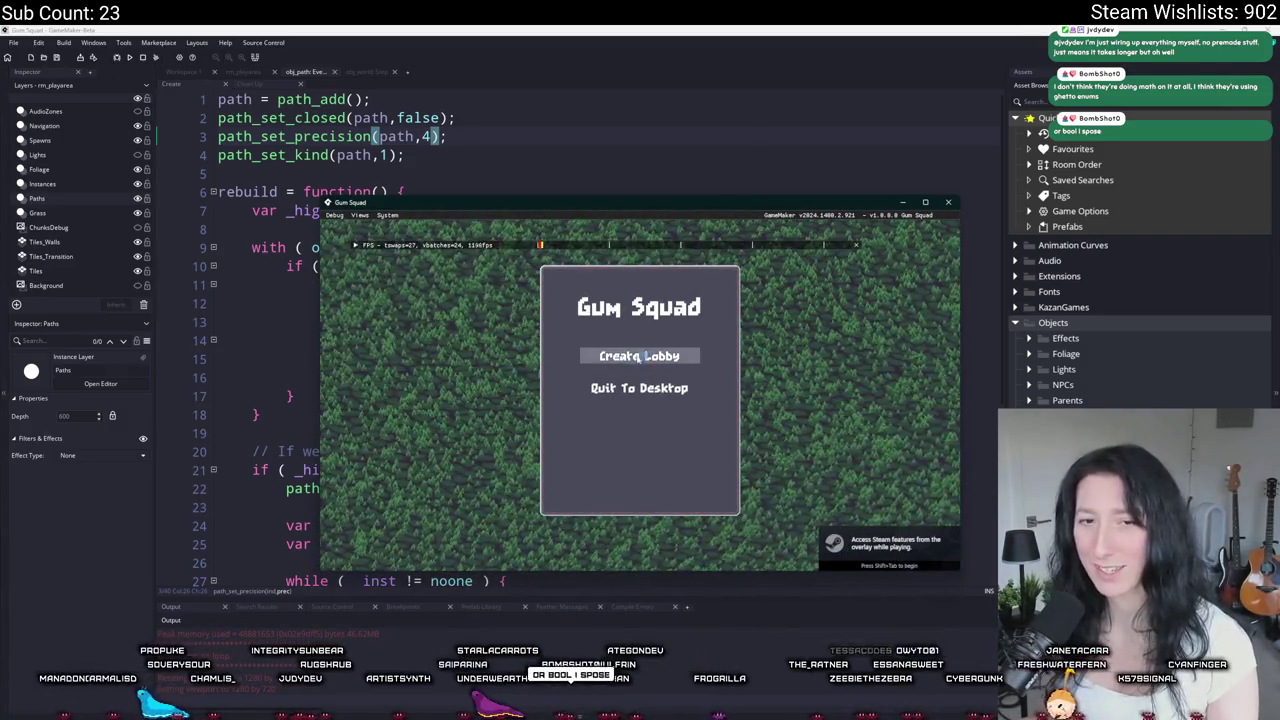
Step: Create a lobby in the running game and walk the character along the curved path with D, W and A
click(639, 356)
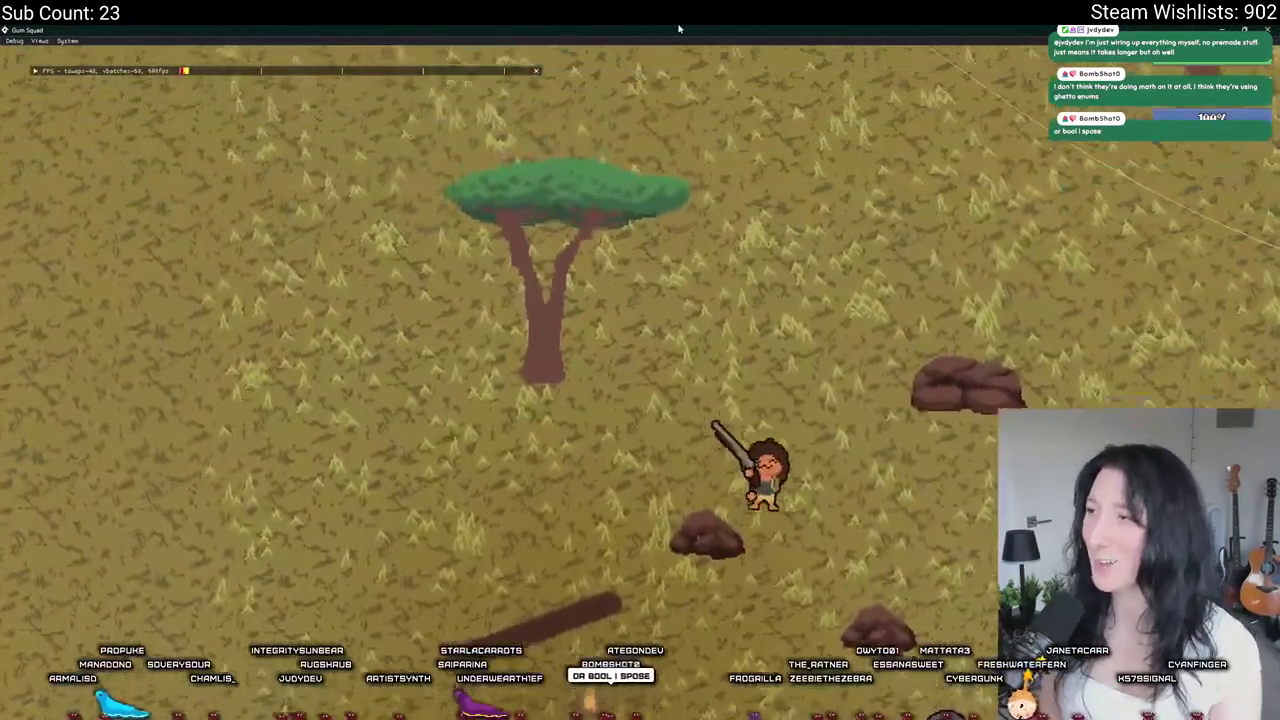
key(d)
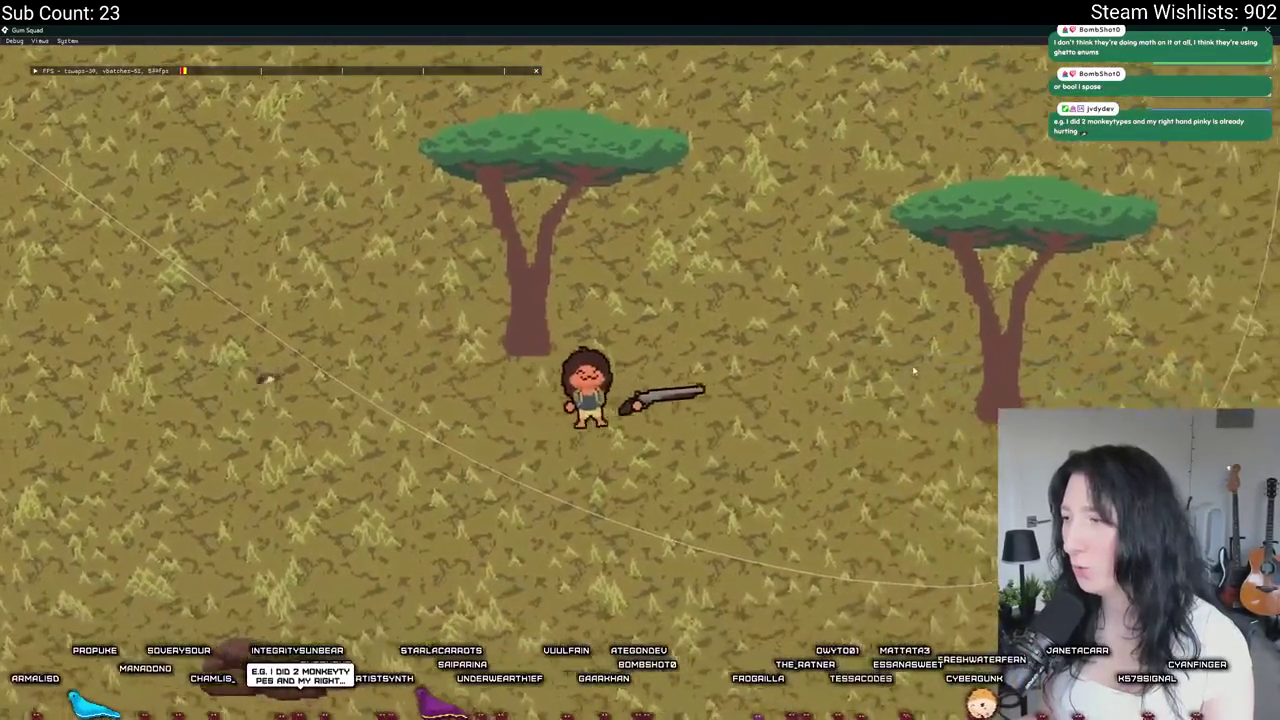
key(w)
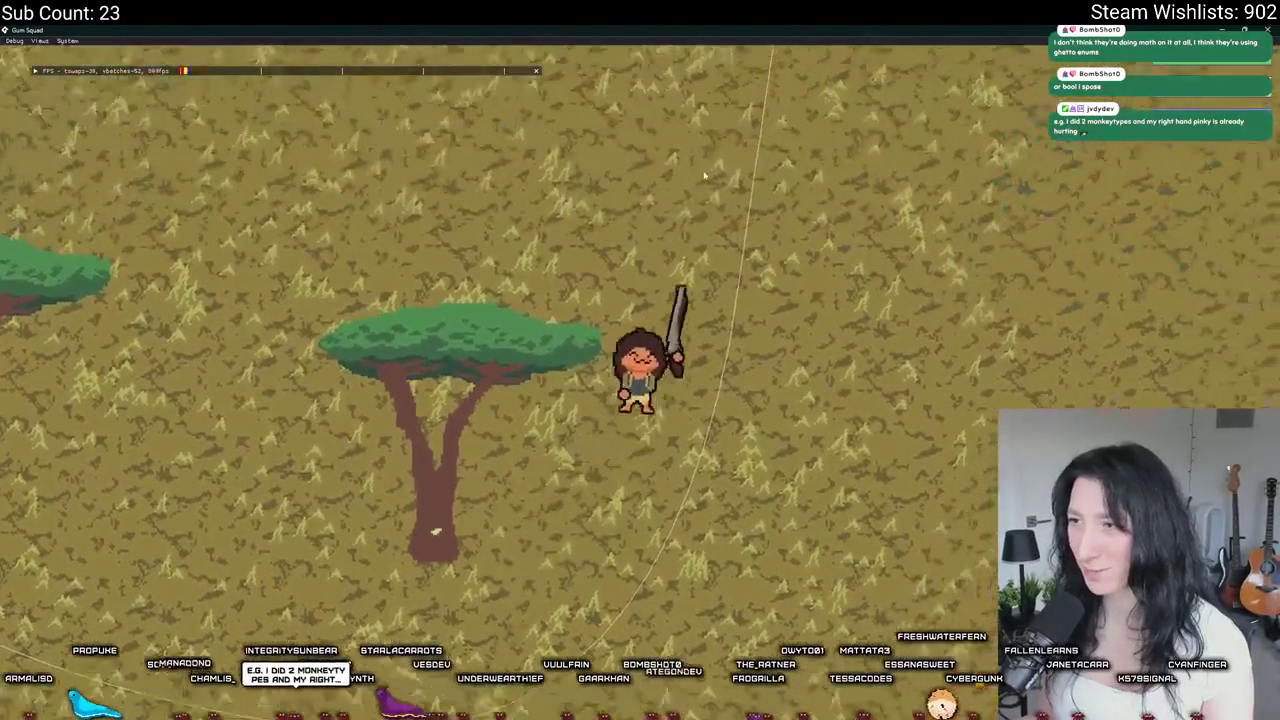
key(a)
Step: Zoom the camera out and back in on the smoothed path, then quit the game with Escape
scroll(446, 453, down, 5)
scroll(600, 420, up, 2)
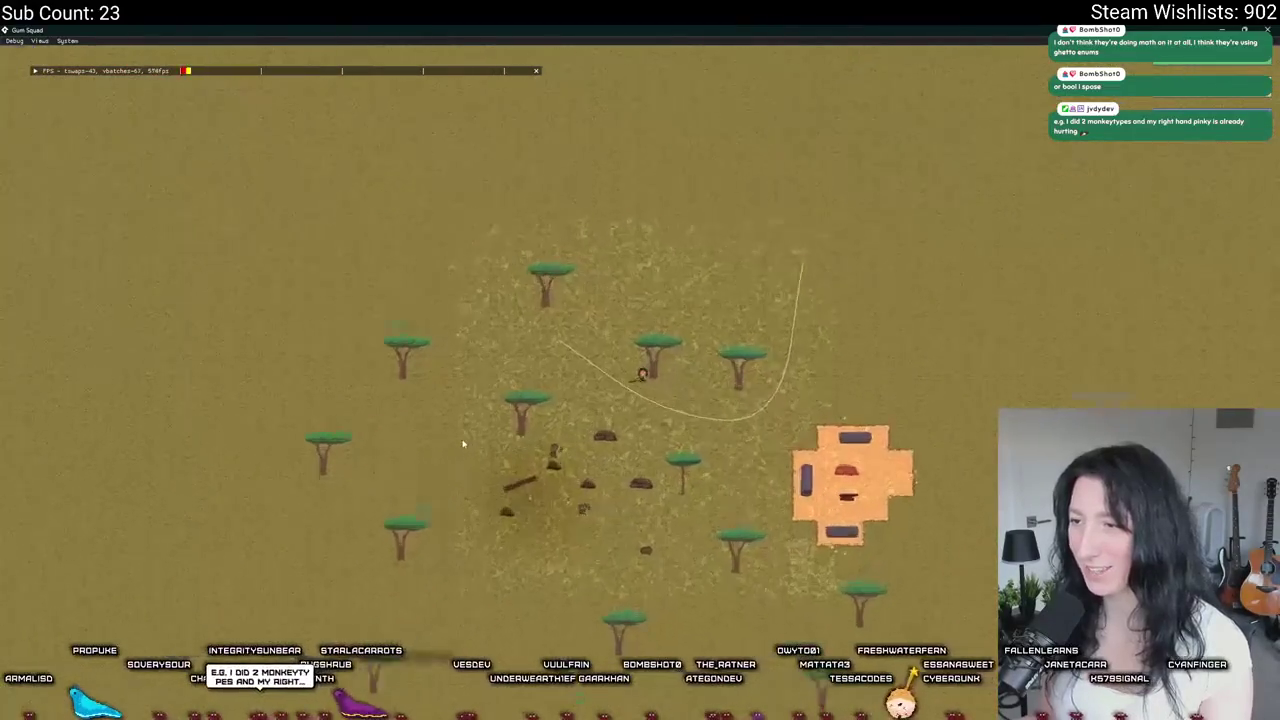
scroll(764, 346, up, 3)
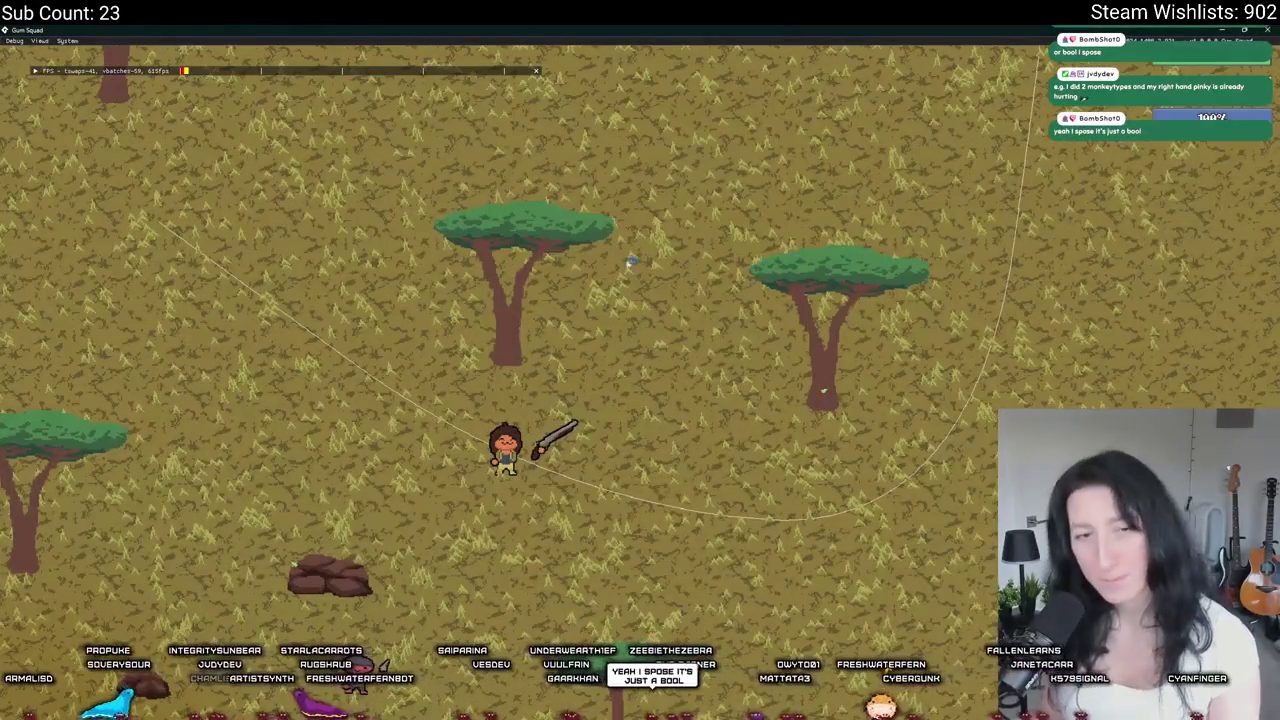
key(Escape)
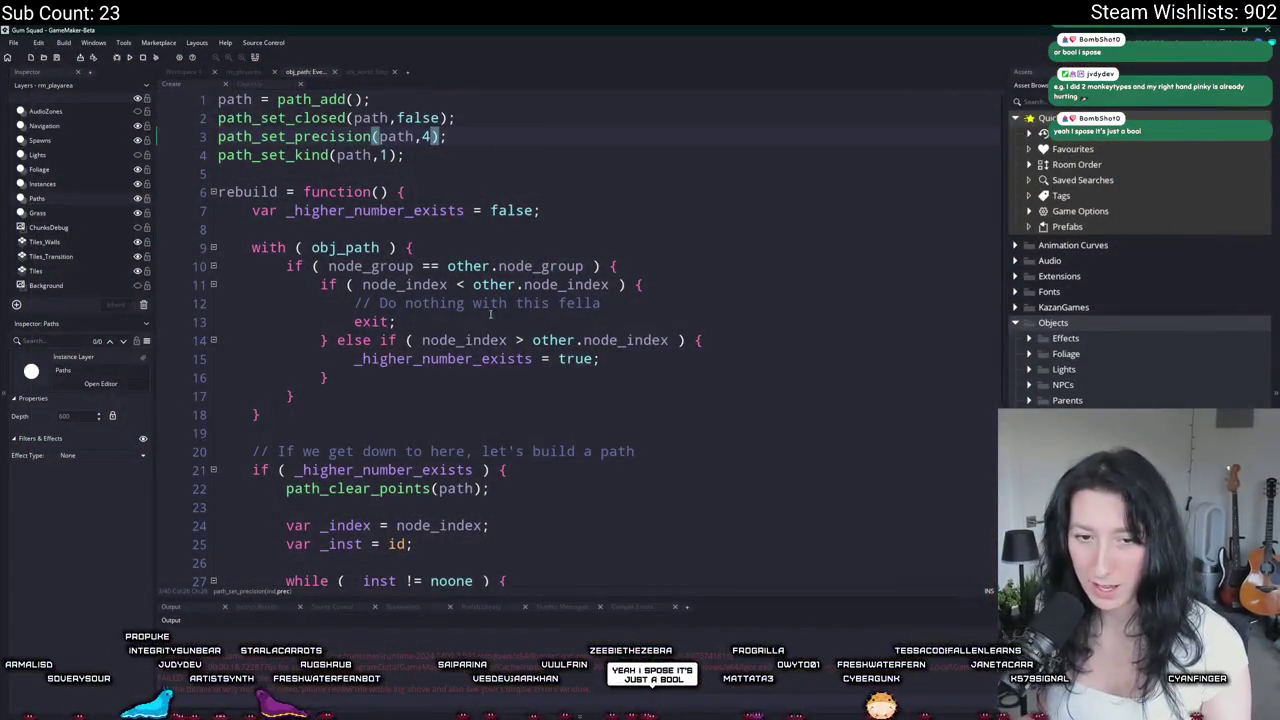
Step: Look up the manual's Path Variables page under Path Manipulation (path_index, path_position, path_speed, path_endaction), then return
click(463, 340)
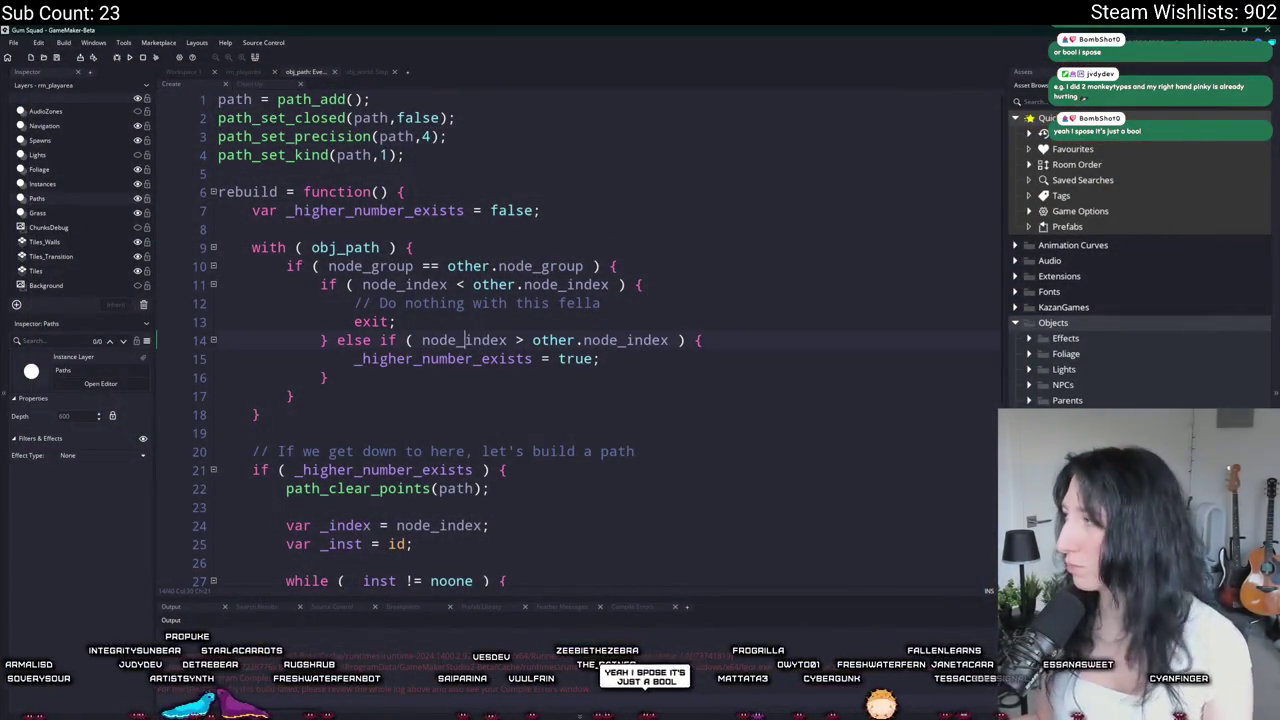
key(alt+Tab)
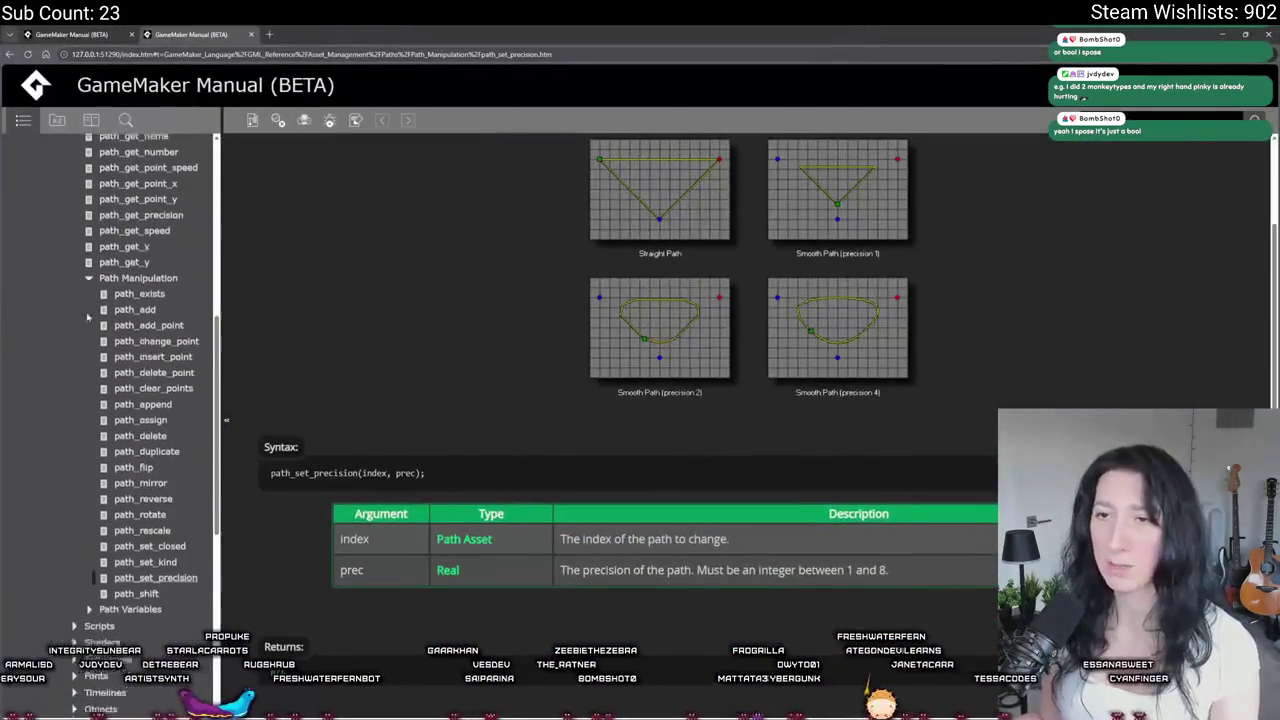
click(140, 293)
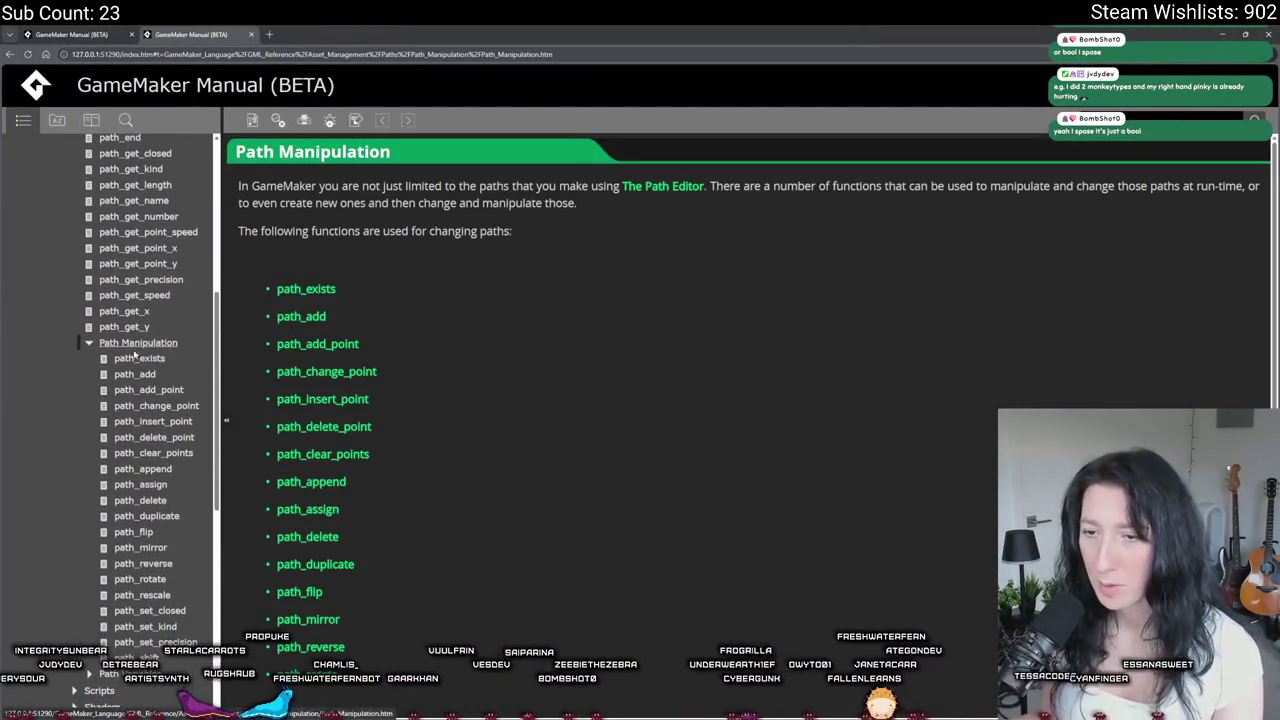
scroll(150, 600, down, 3)
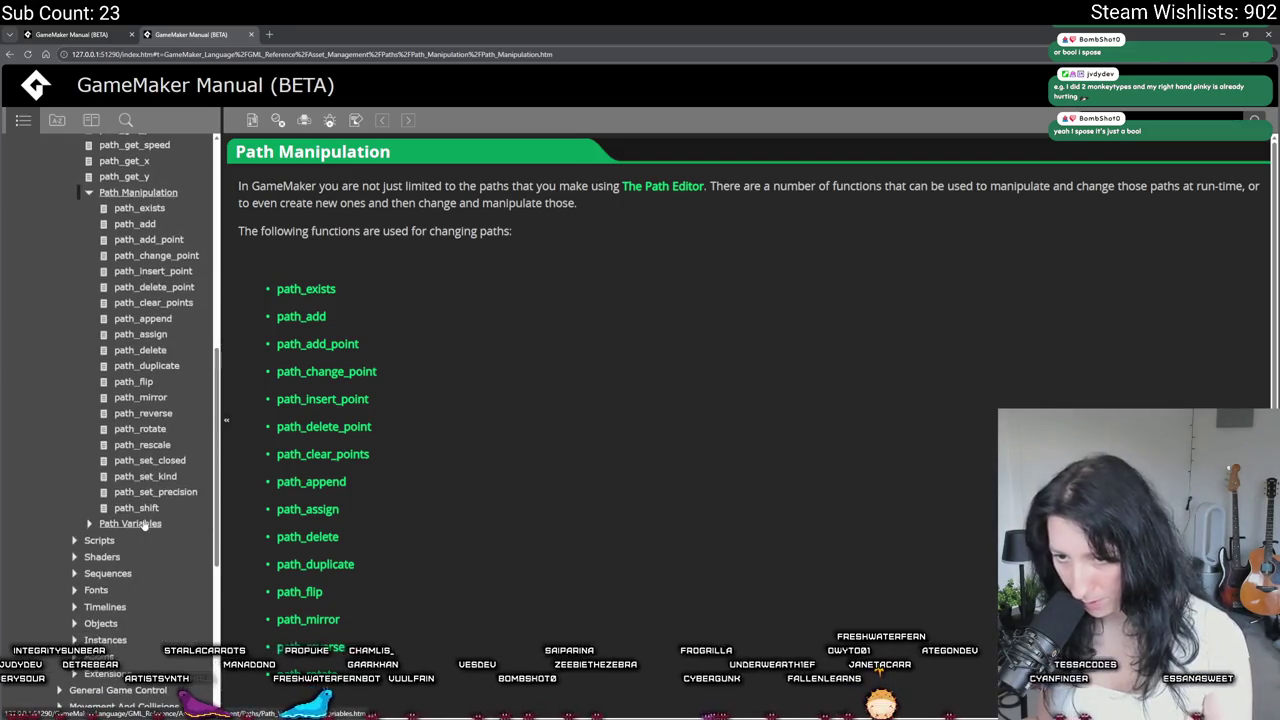
click(130, 523)
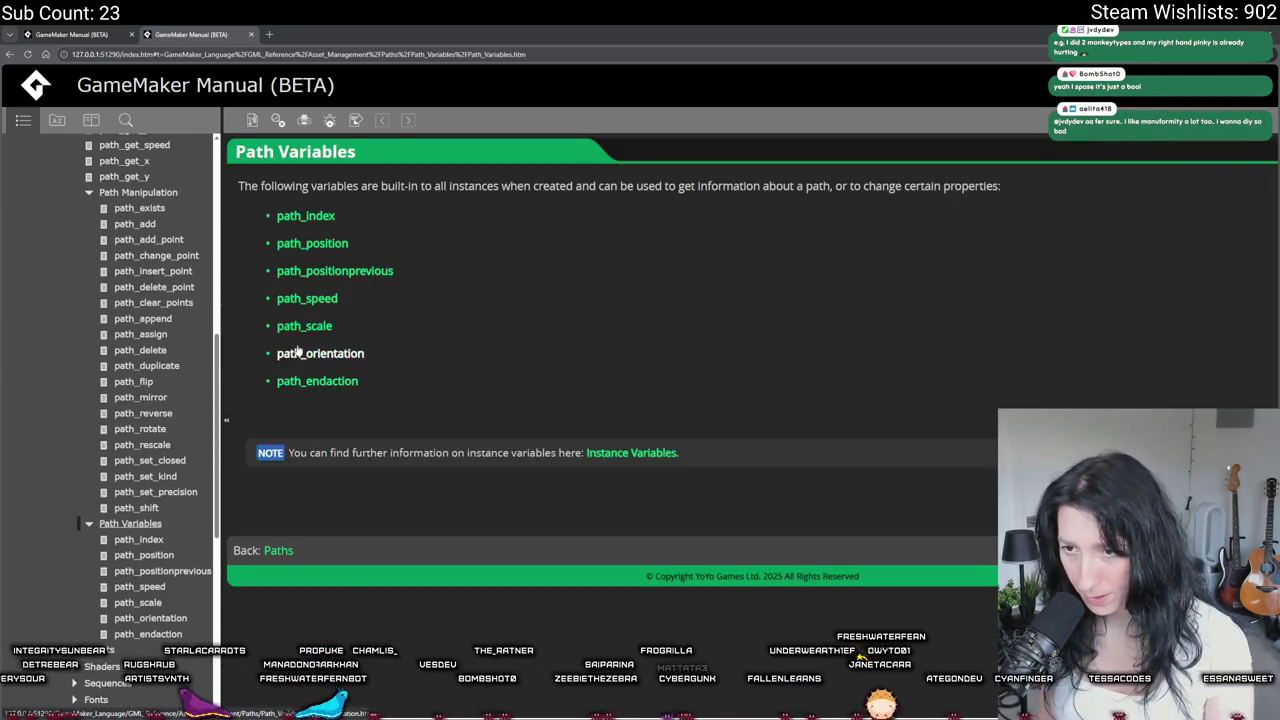
scroll(120, 470, up, 3)
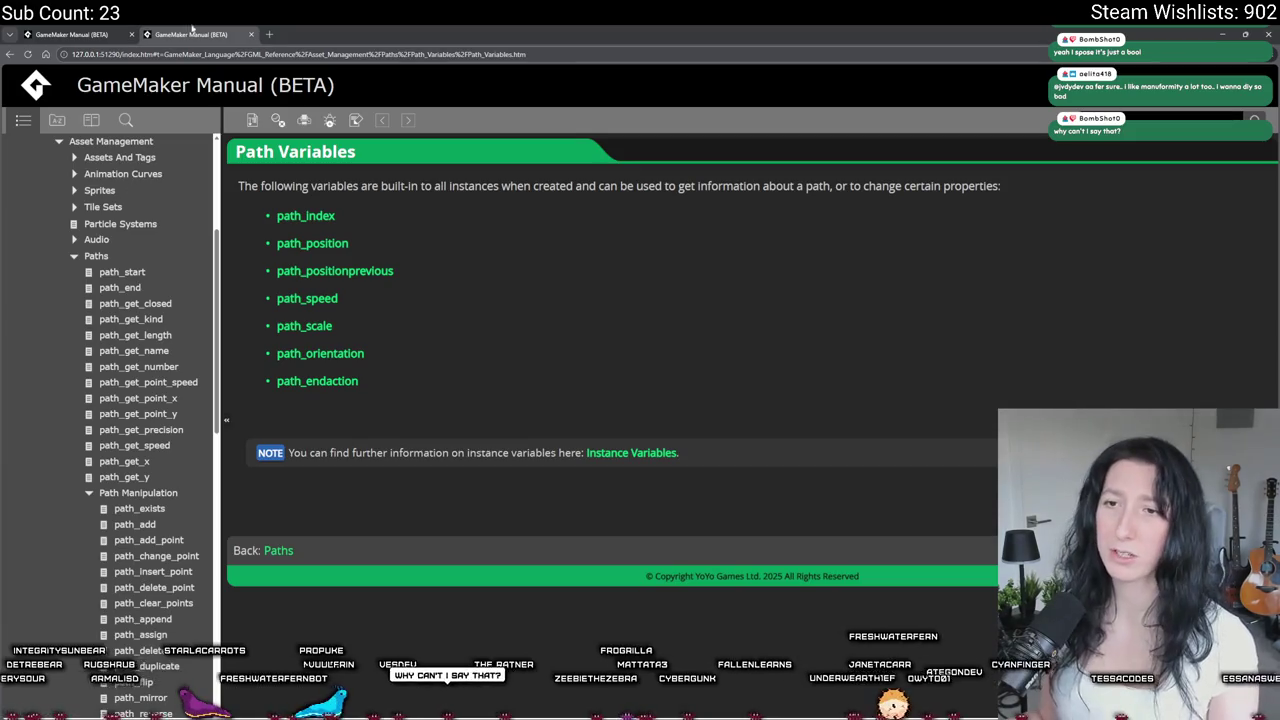
key(alt+Tab)
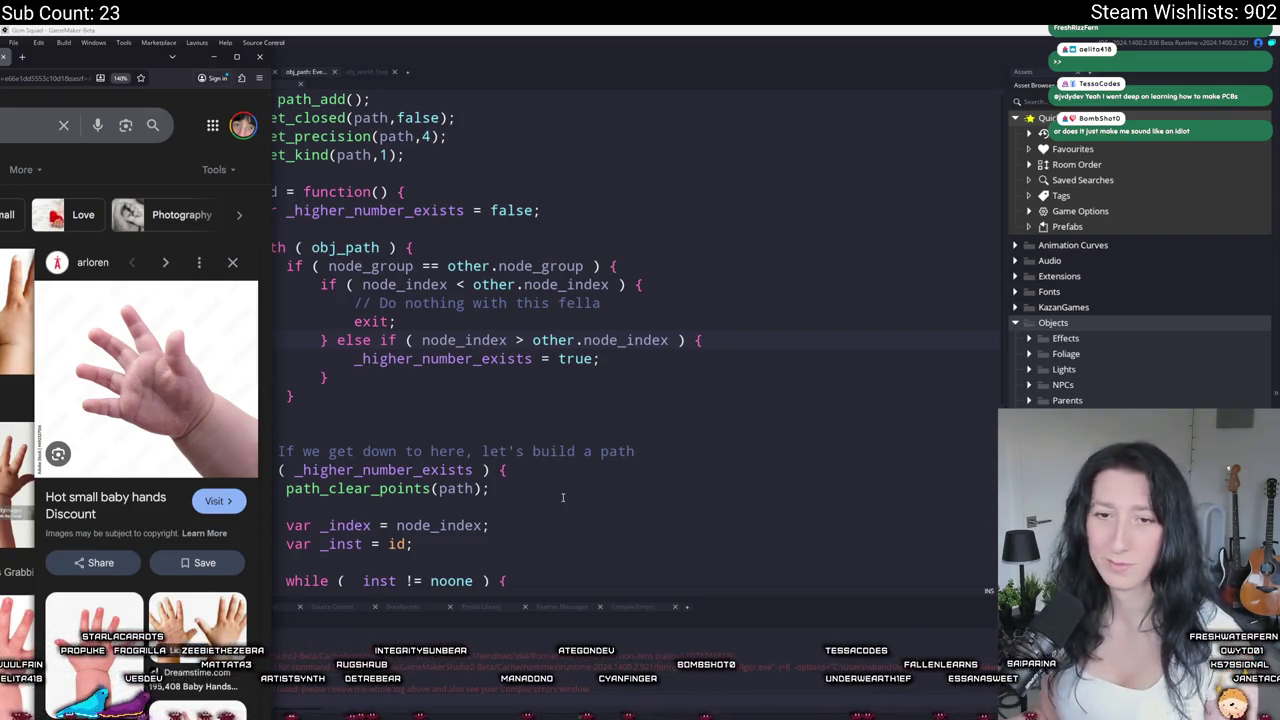
Step: View the next baby-hand image in Google Images, then go back to GameMaker's obj_path code
key(Right)
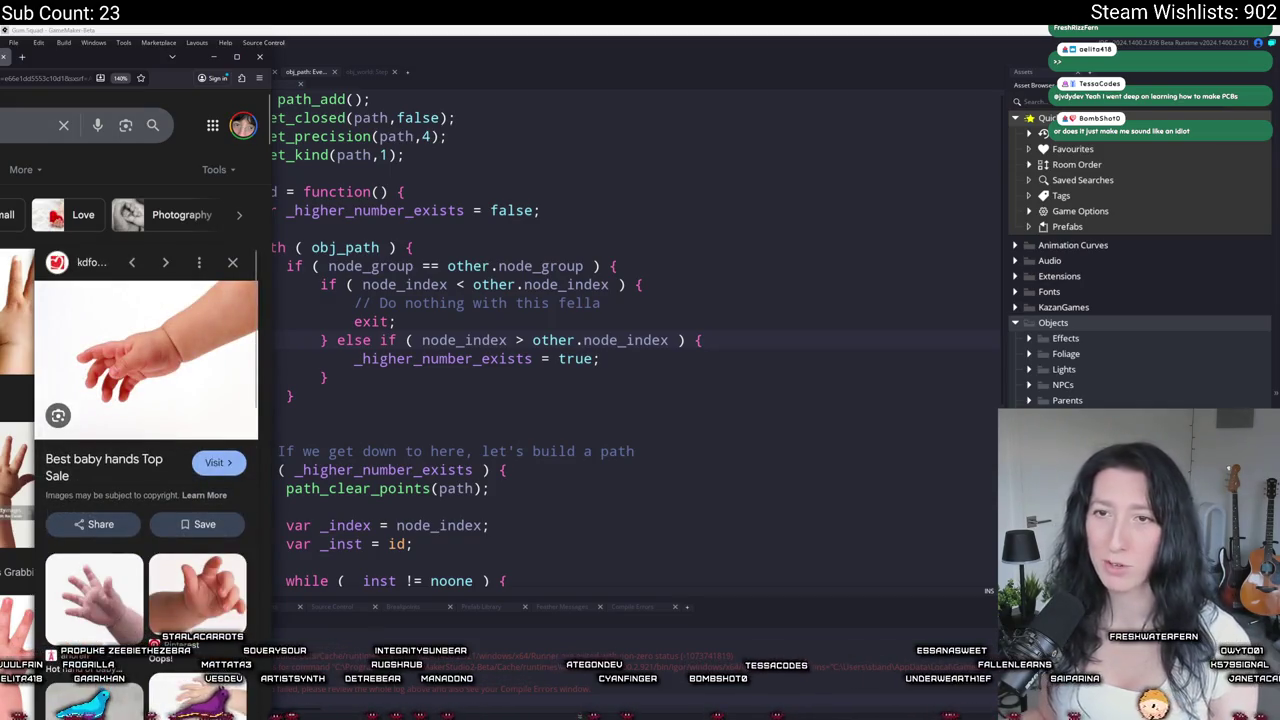
key(alt+Tab)
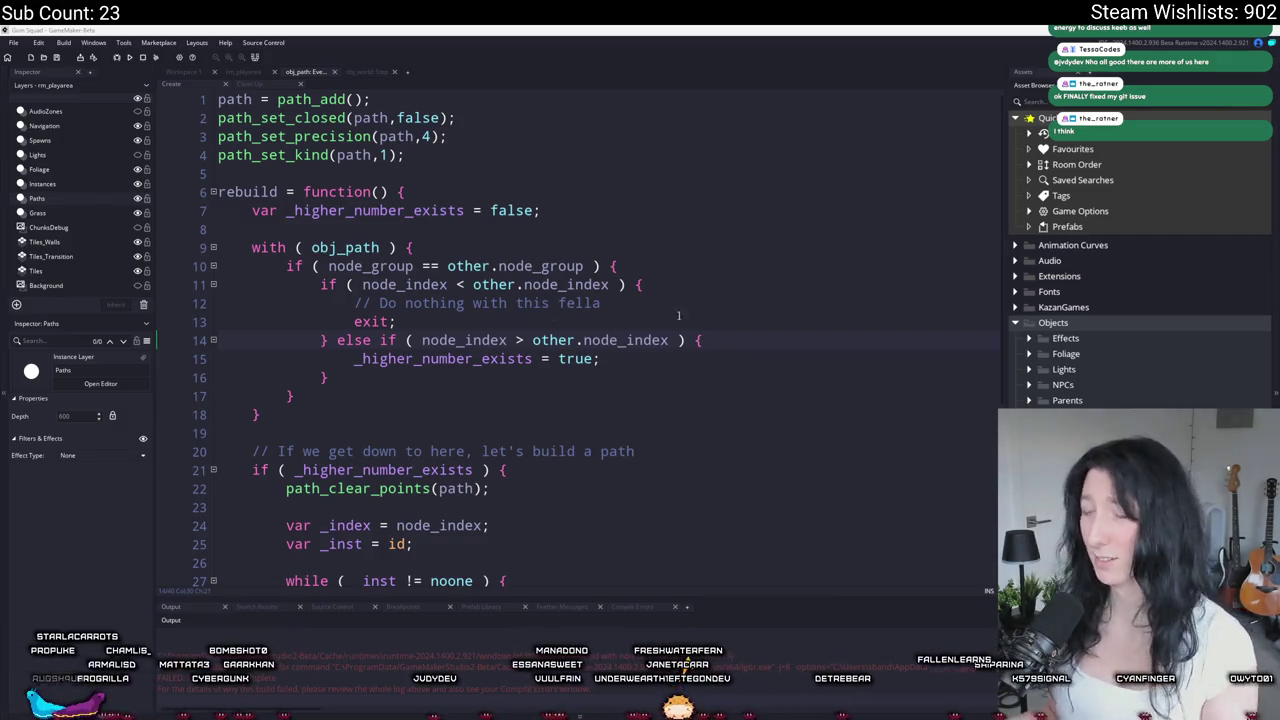
Step: Scroll the obj_path Create code and switch to Workspace 1 to see the path object's Draw event
scroll(734, 331, down, 5)
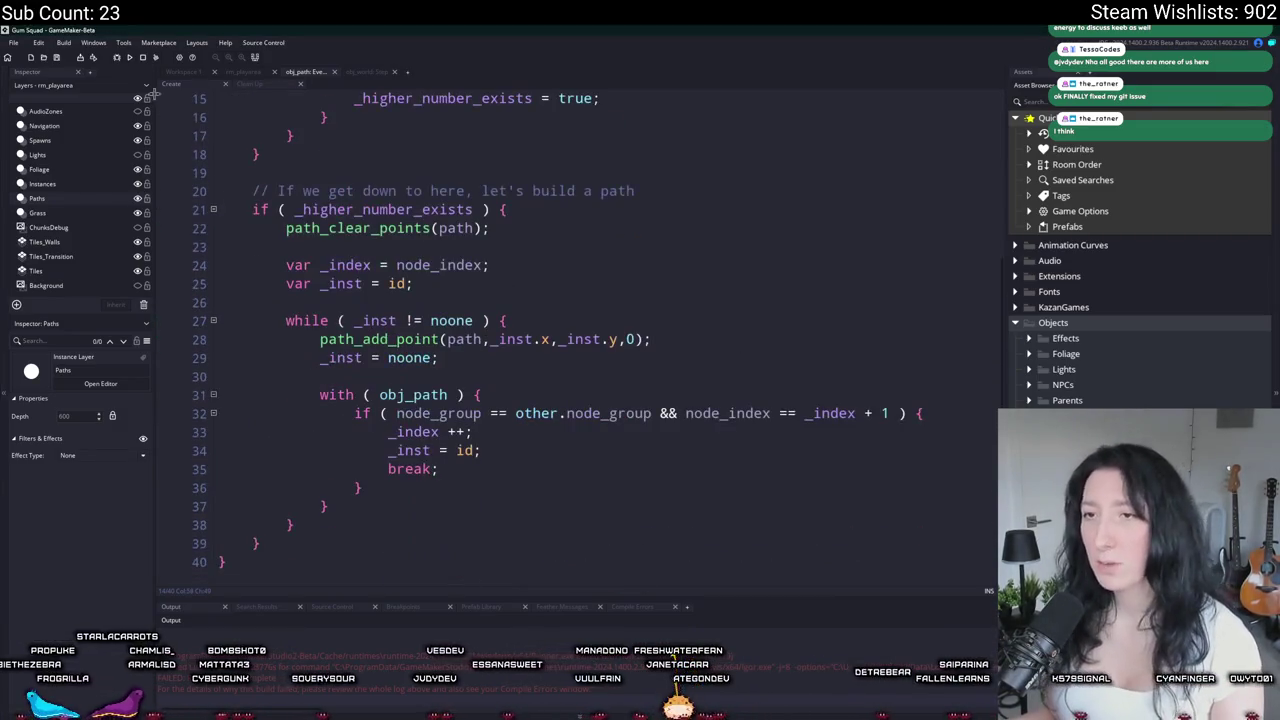
click(183, 71)
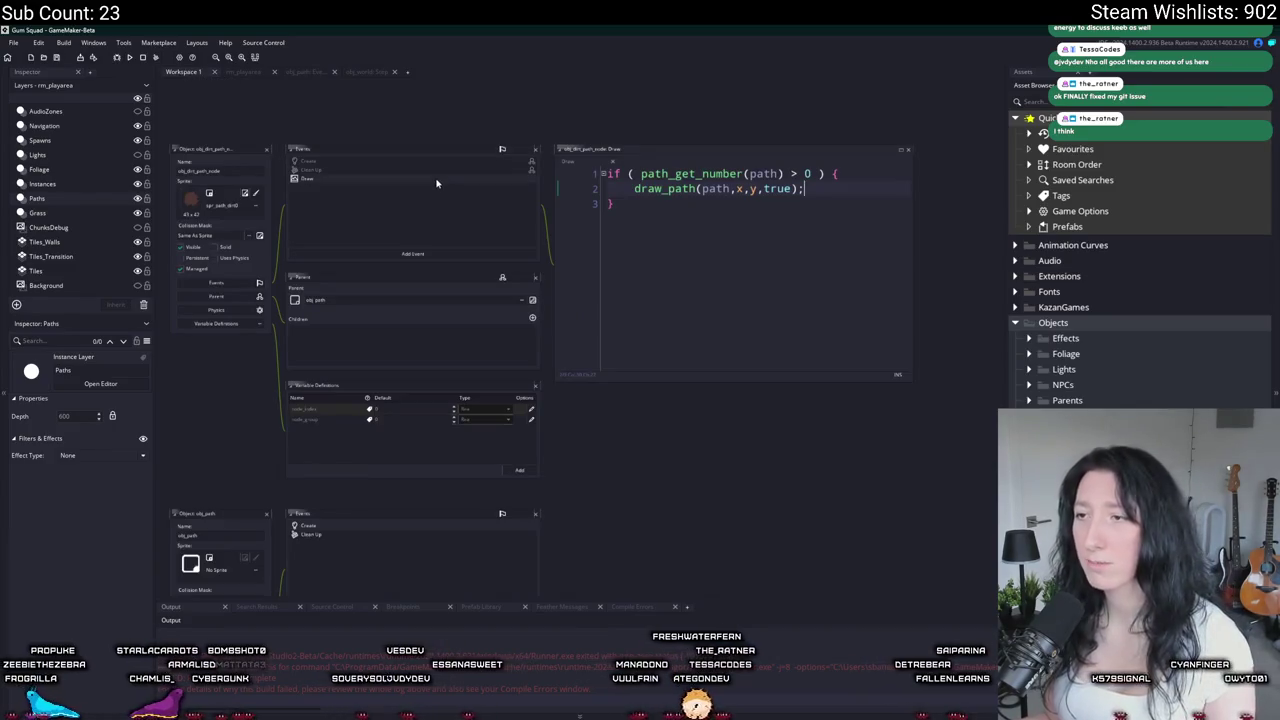
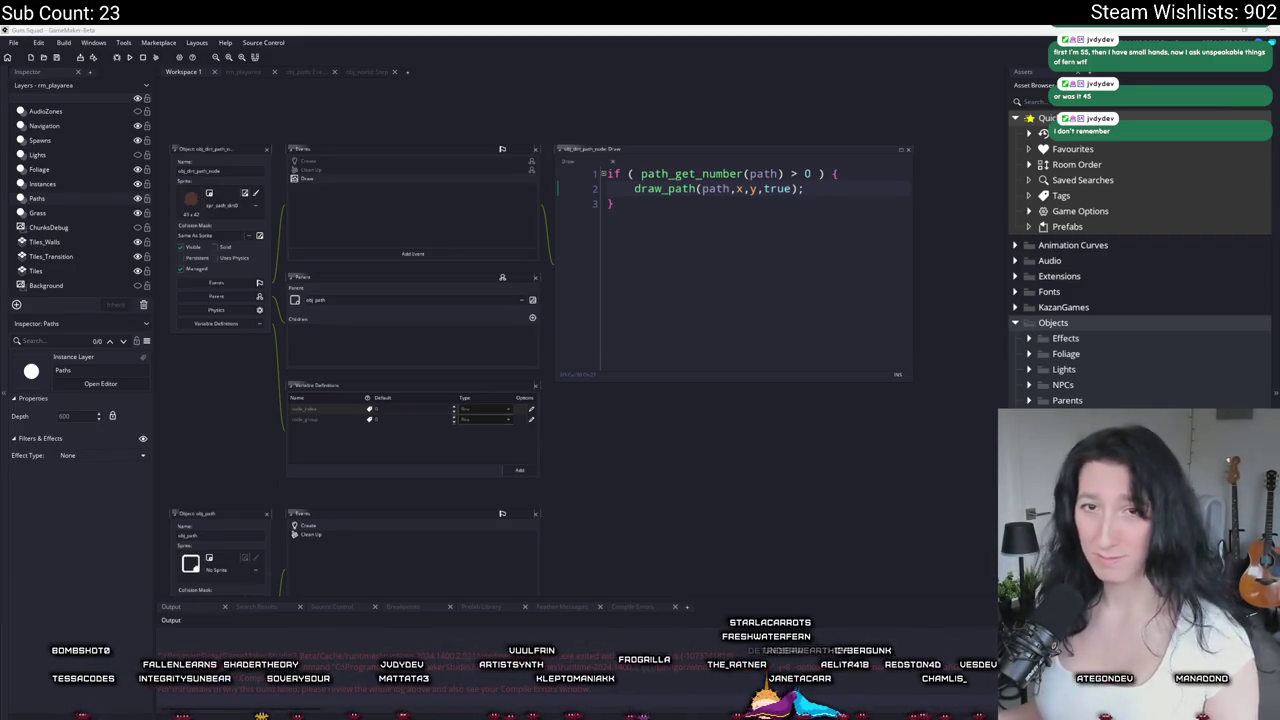
Step: Delete obj_dirt_path_node's Draw event
scroll(430, 220, up, 2)
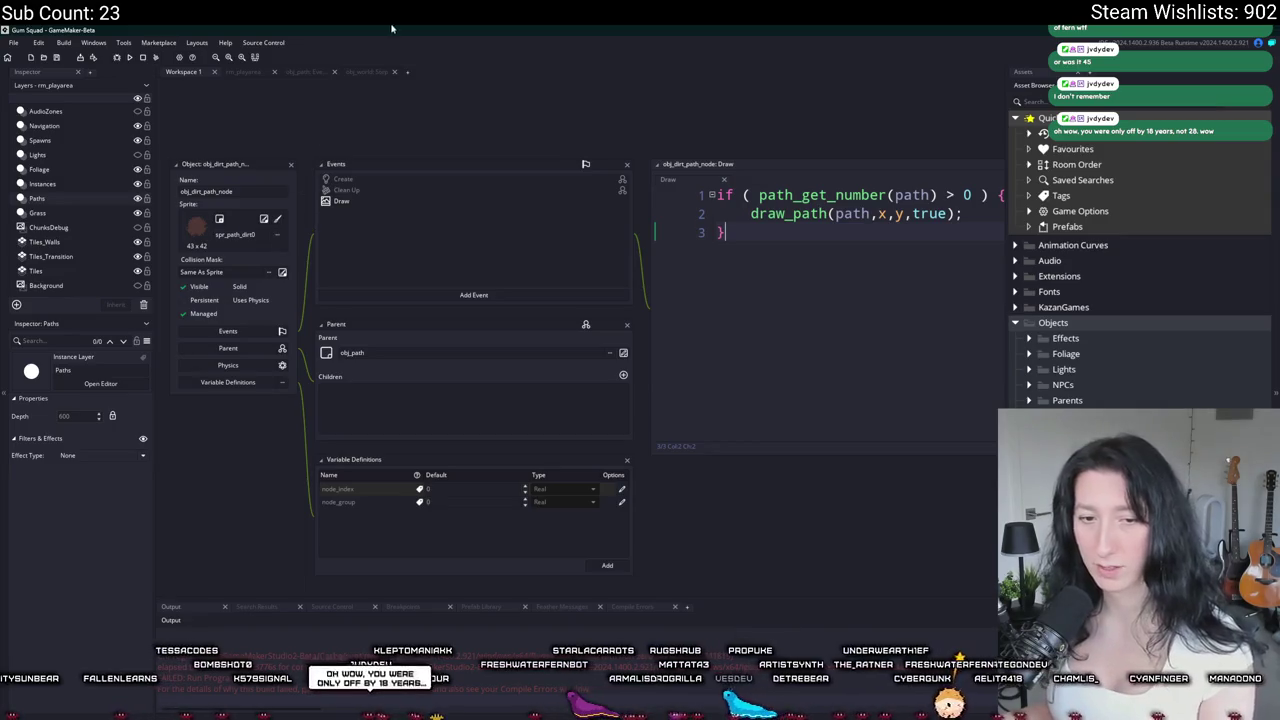
right_click(350, 202)
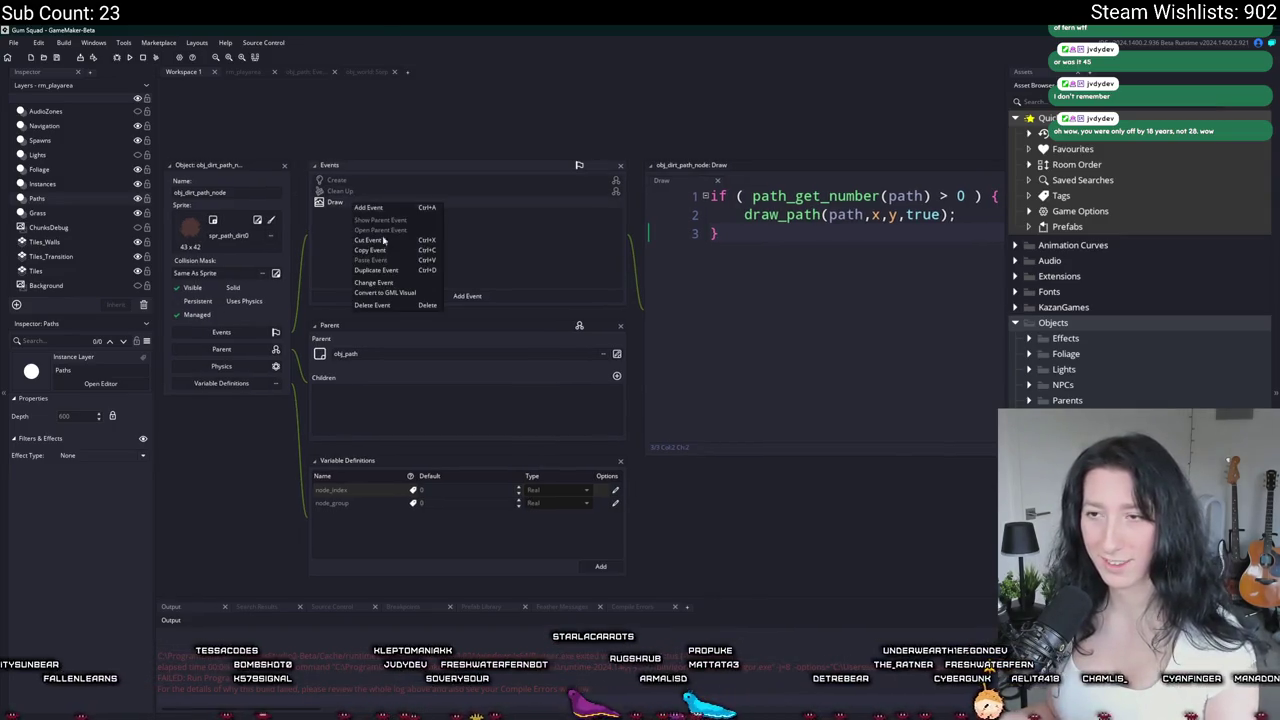
click(372, 305)
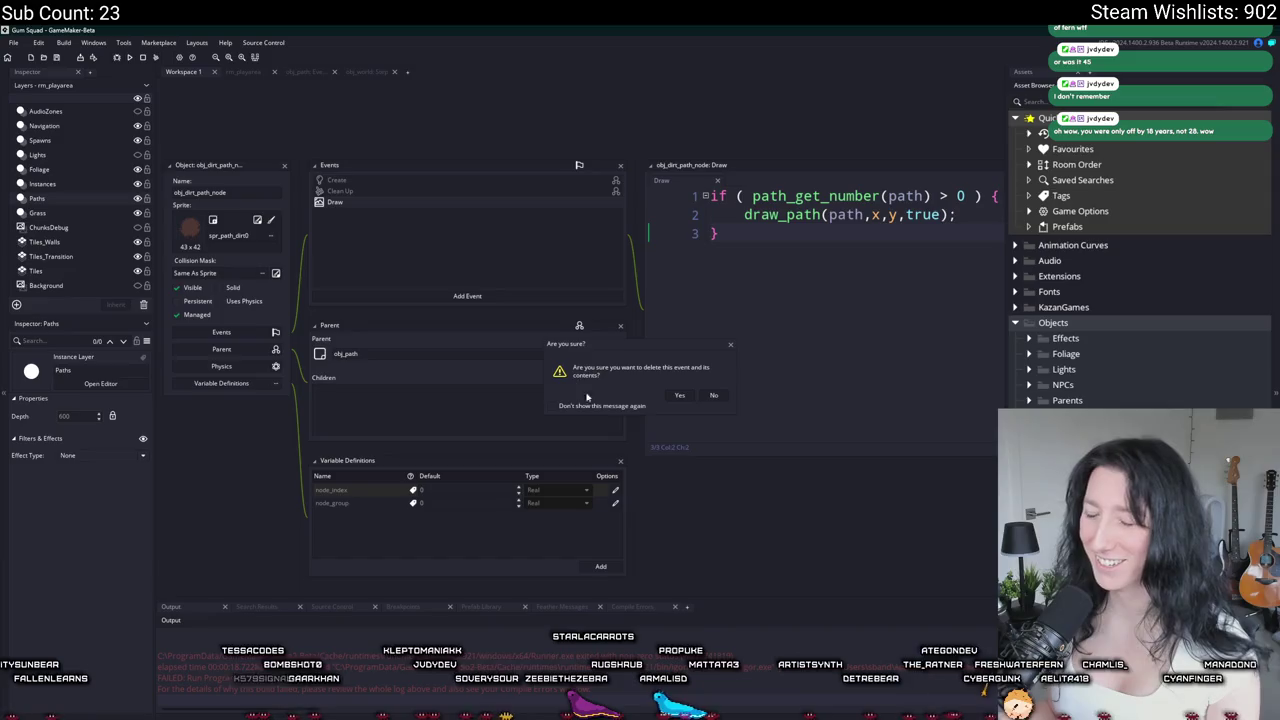
click(679, 396)
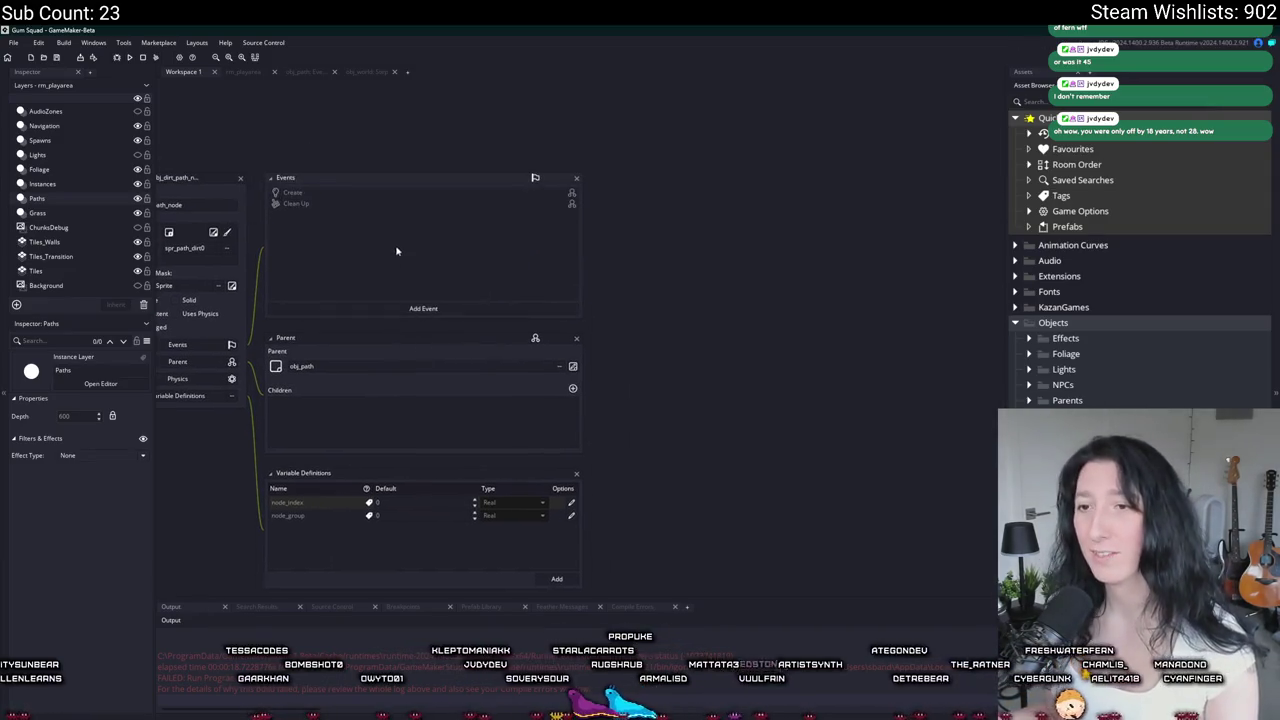
Step: Open obj_path's Create event code showing its rebuild function
drag(398, 254, 449, 251)
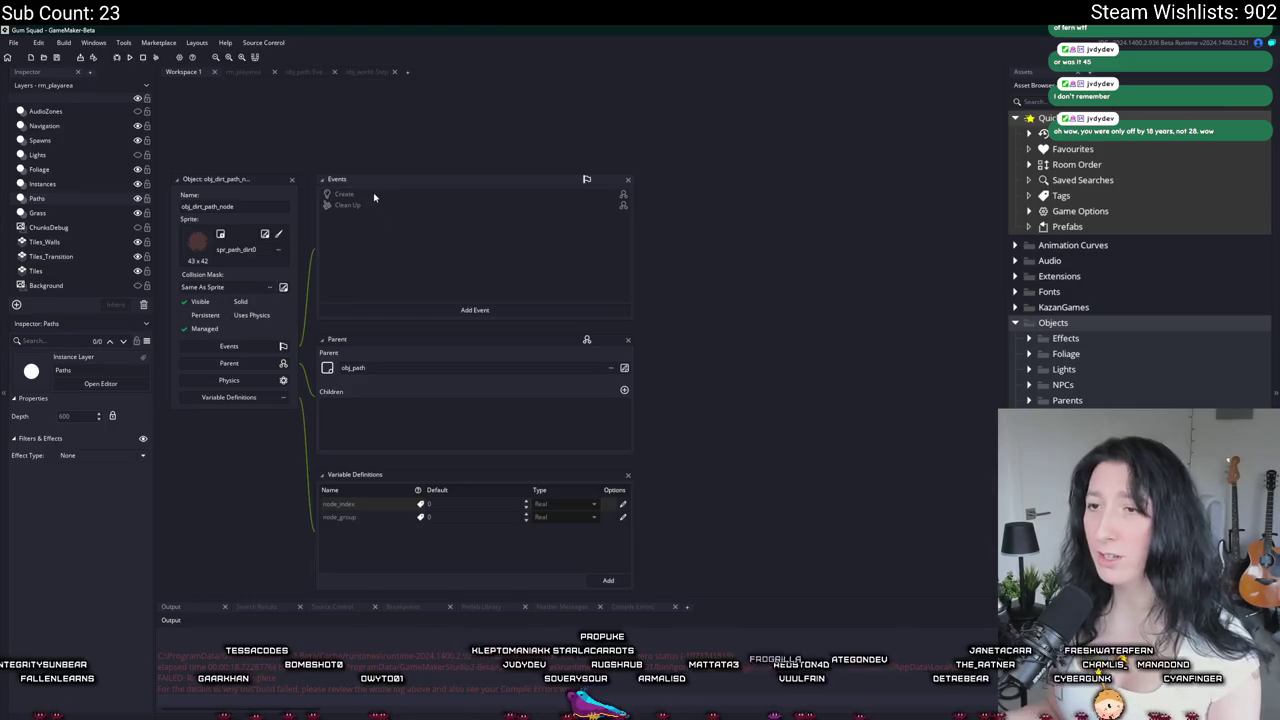
double_click(344, 194)
key(ctrl+w)
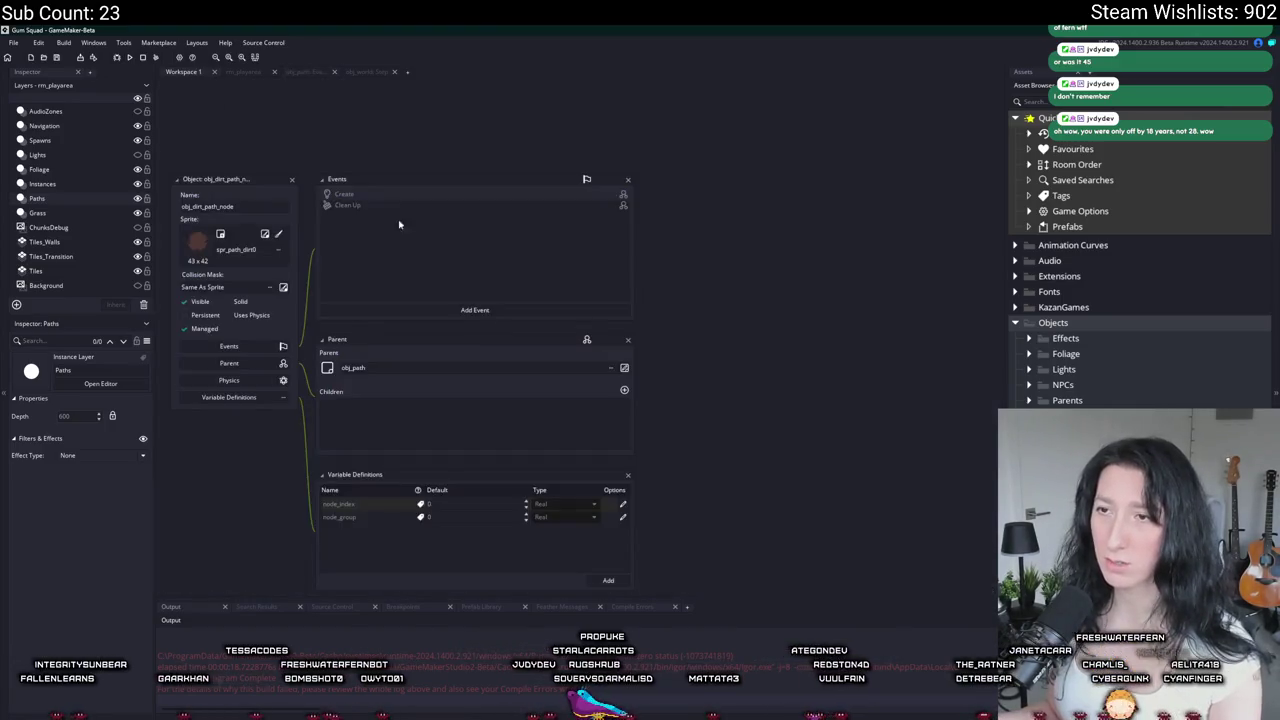
scroll(350, 190, up, 3)
double_click(350, 430)
scroll(534, 392, up, 5)
click(499, 119)
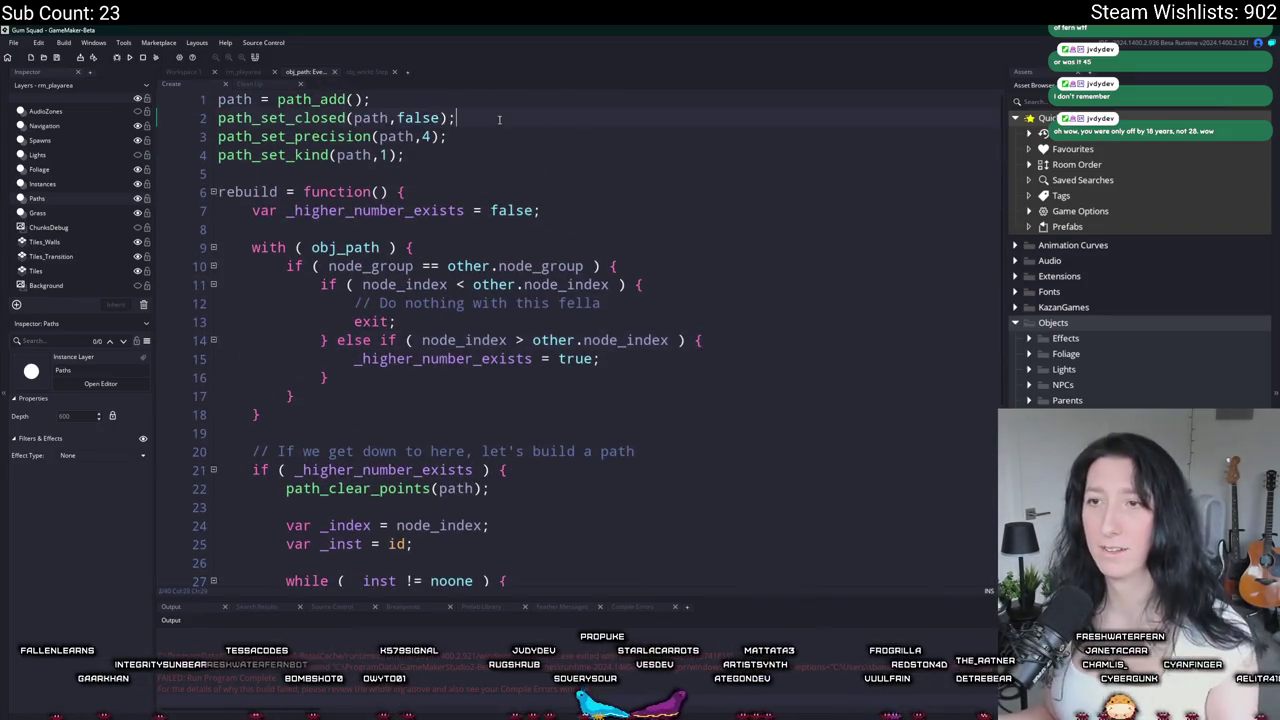
scroll(400, 250, down, 1)
scroll(300, 150, up, 1)
key(Down)
key(Down)
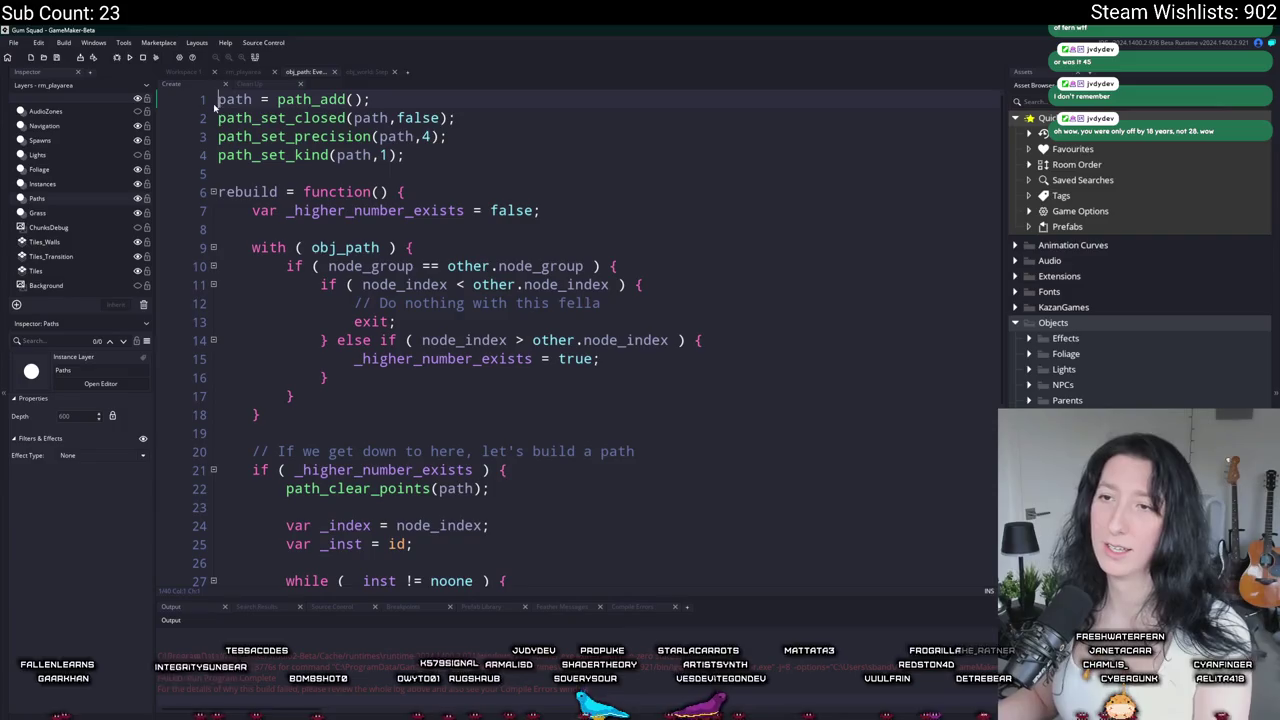
key(Return)
key(BackSpace)
key(BackSpace)
key(BackSpace)
key(Return)
text(vb )
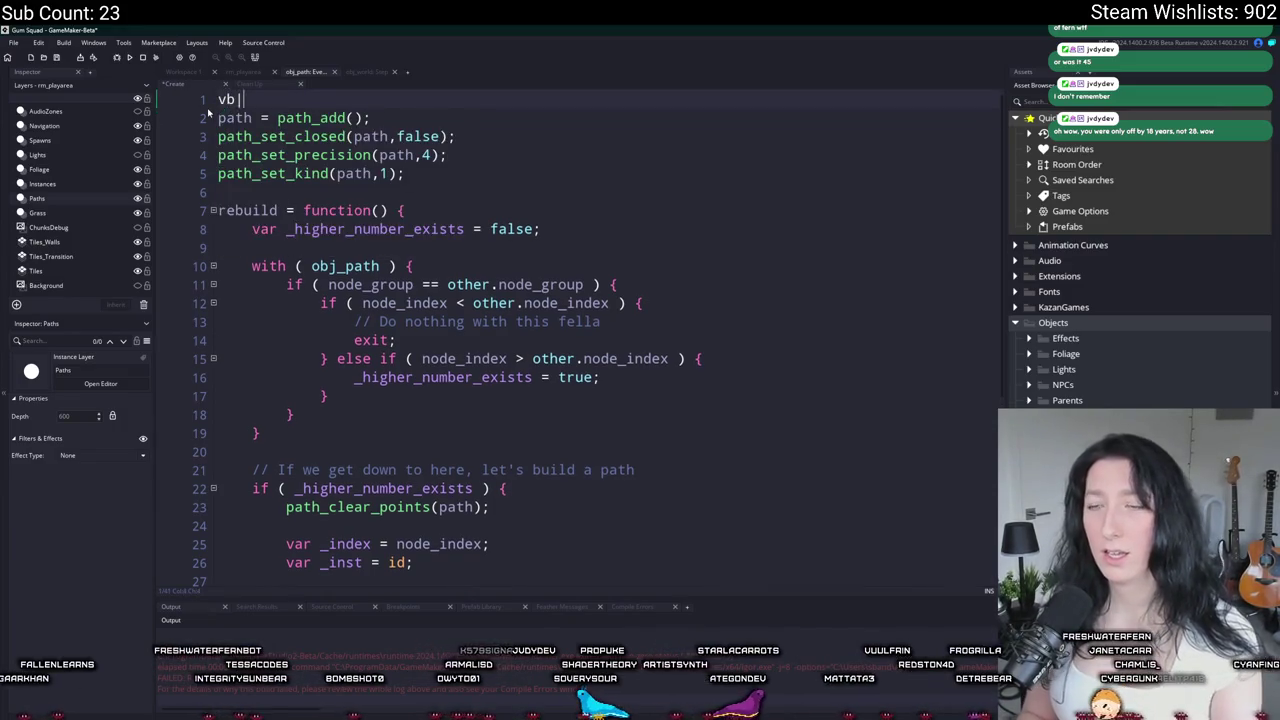
text(=)
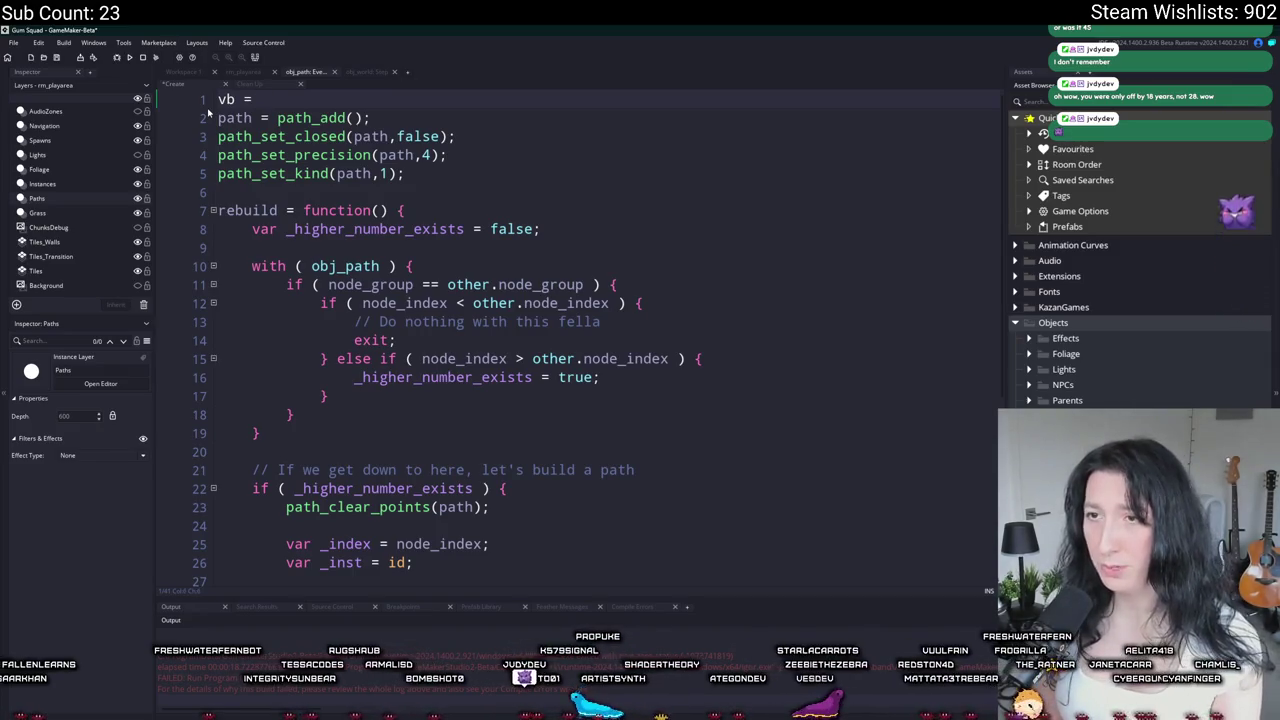
scroll(208, 113, down, 5)
scroll(208, 113, up, 5)
key(ctrl+d)
key(ctrl+z)
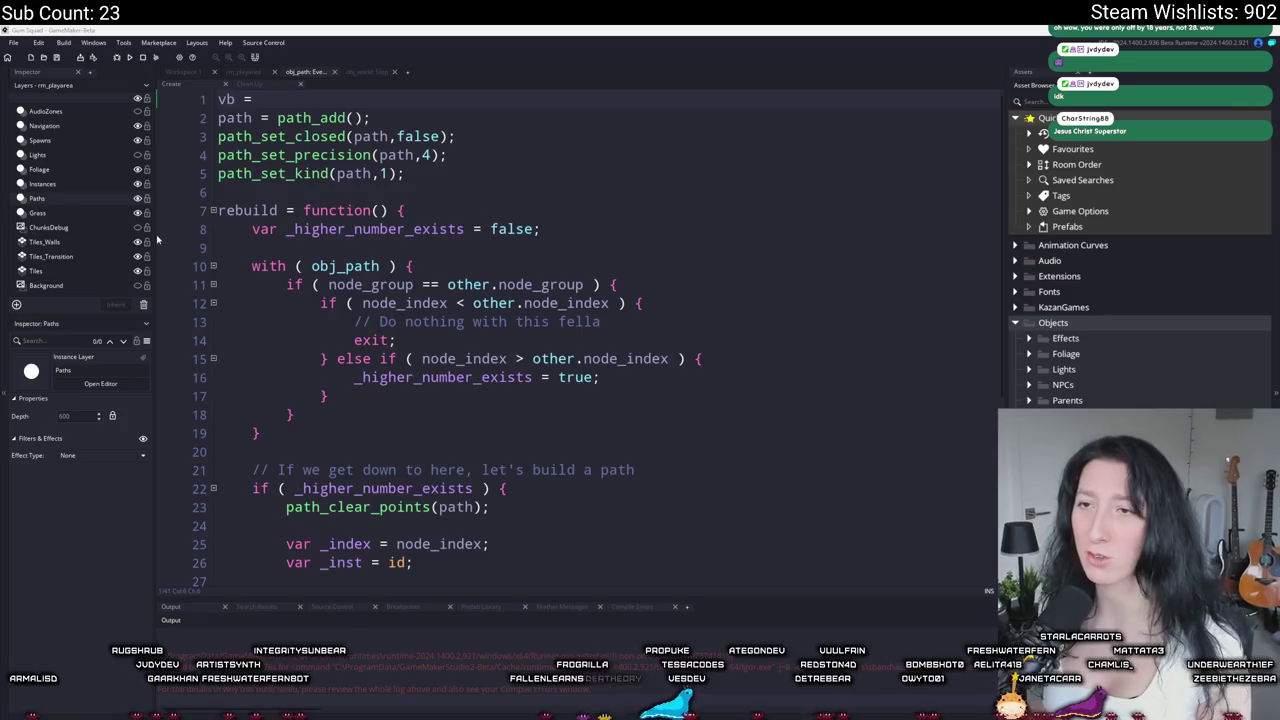
drag(256, 99, 177, 96)
key(BackSpace)
key(Delete)
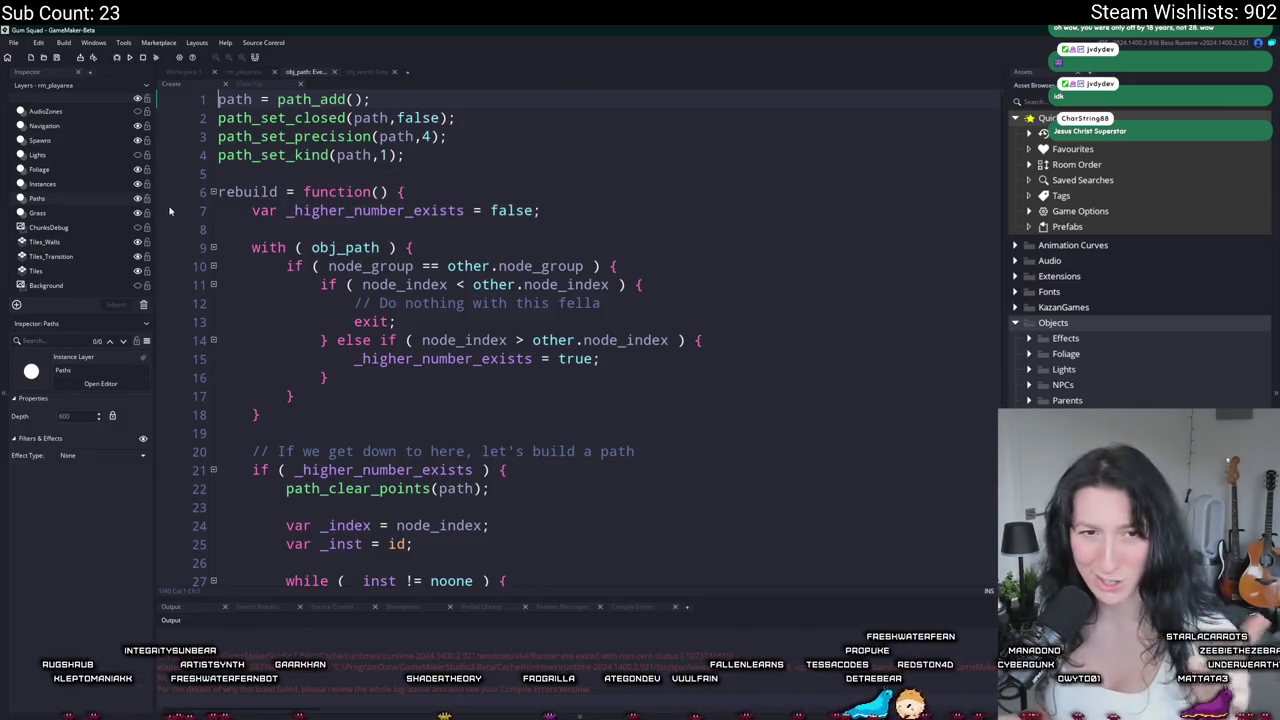
Step: Start a new line after the path setup and browse asset and sprite function suggestions
click(447, 161)
key(Return)
key(Return)
text(asset)
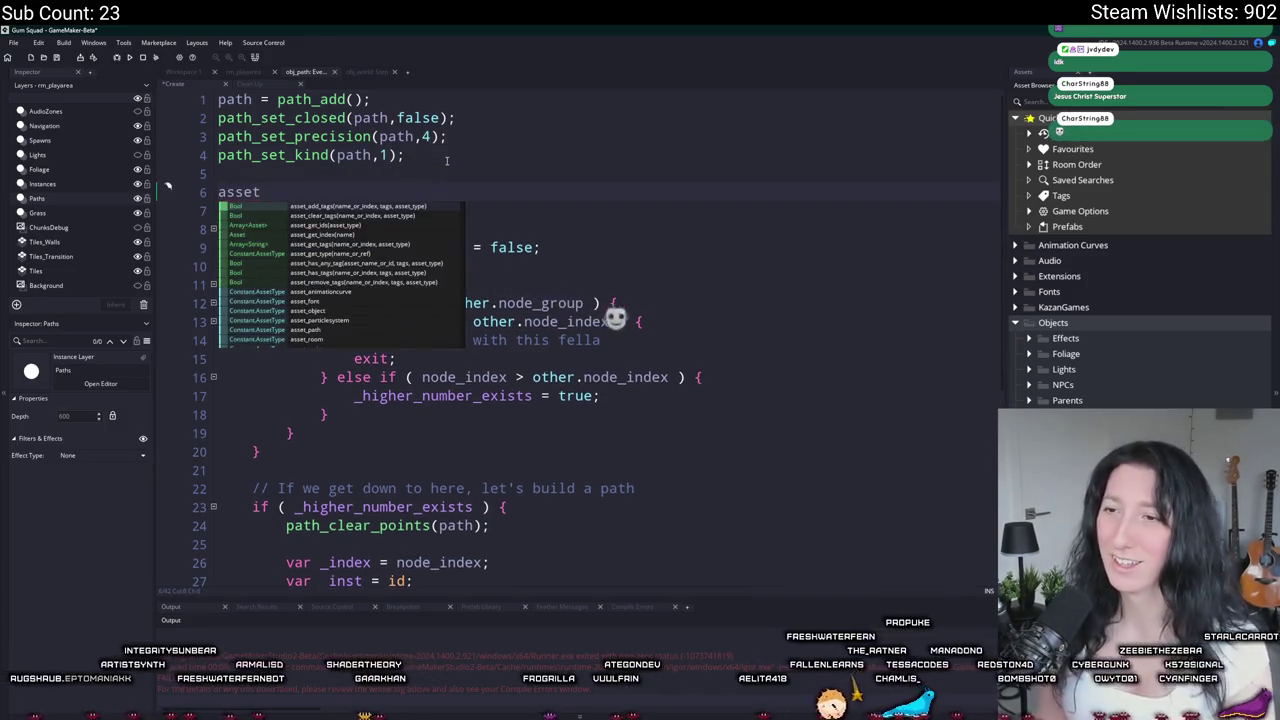
key(BackSpace)
key(BackSpace)
key(BackSpace)
key(BackSpace)
key(BackSpace)
text(sprite)
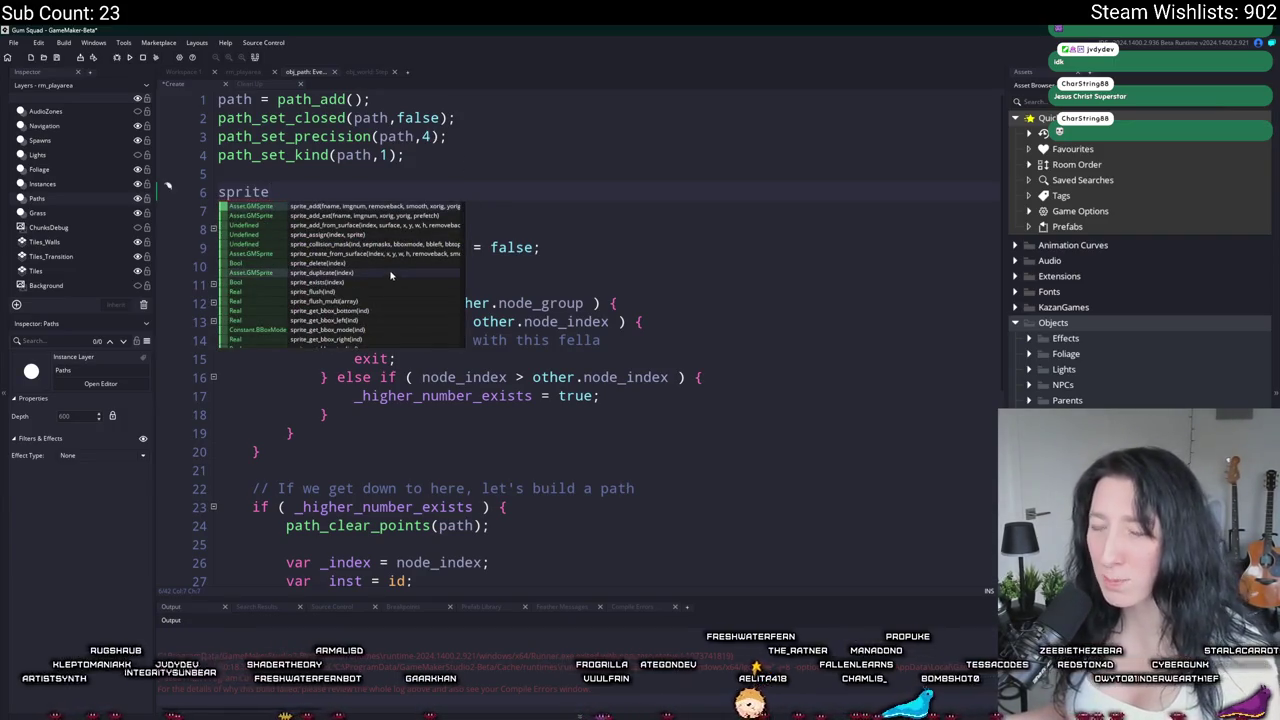
scroll(409, 258, down, 4)
scroll(409, 258, down, 4)
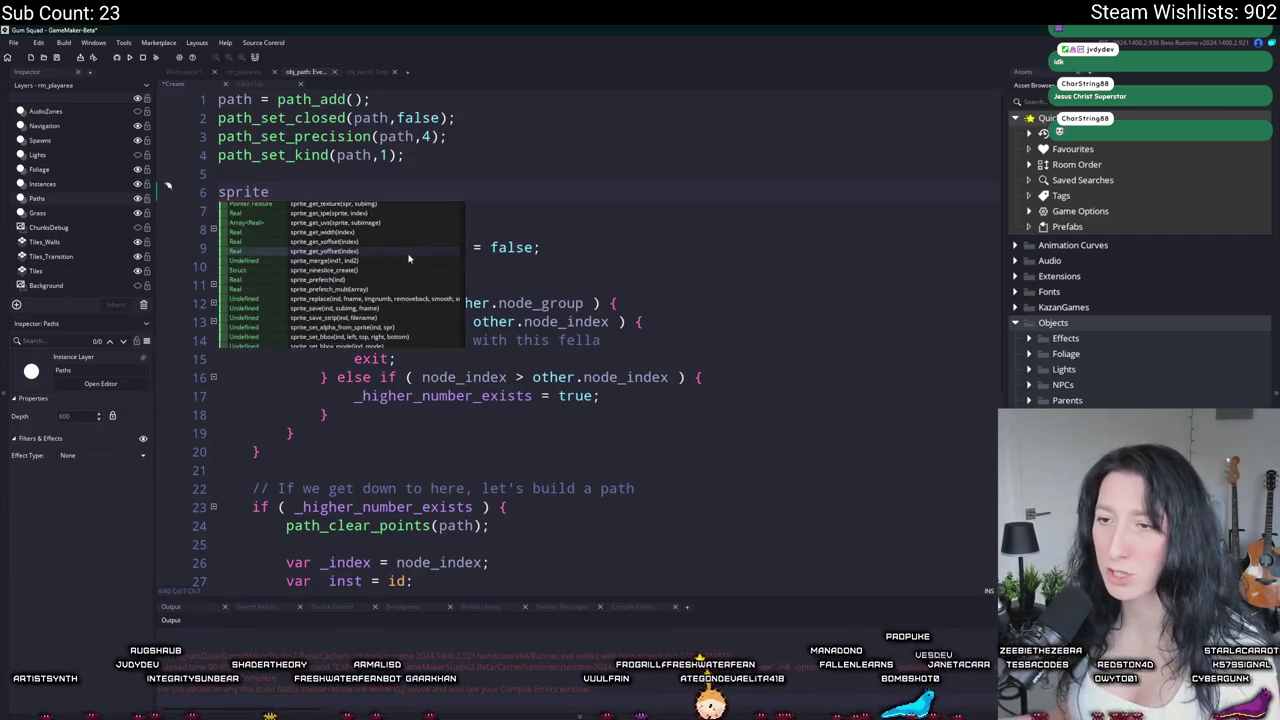
scroll(409, 258, down, 6)
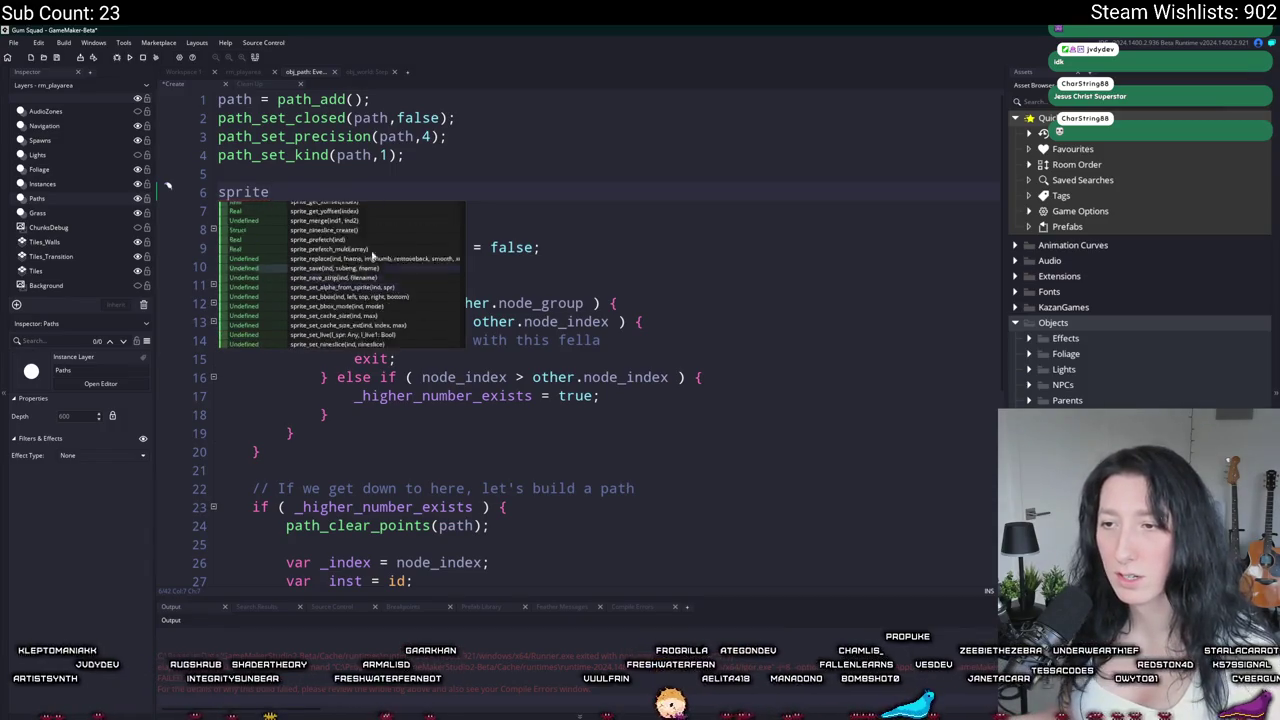
Step: Look through the layer_ function suggestions, then delete the unfinished layer_ line
click(243, 191)
double_click(243, 191)
text(layer_)
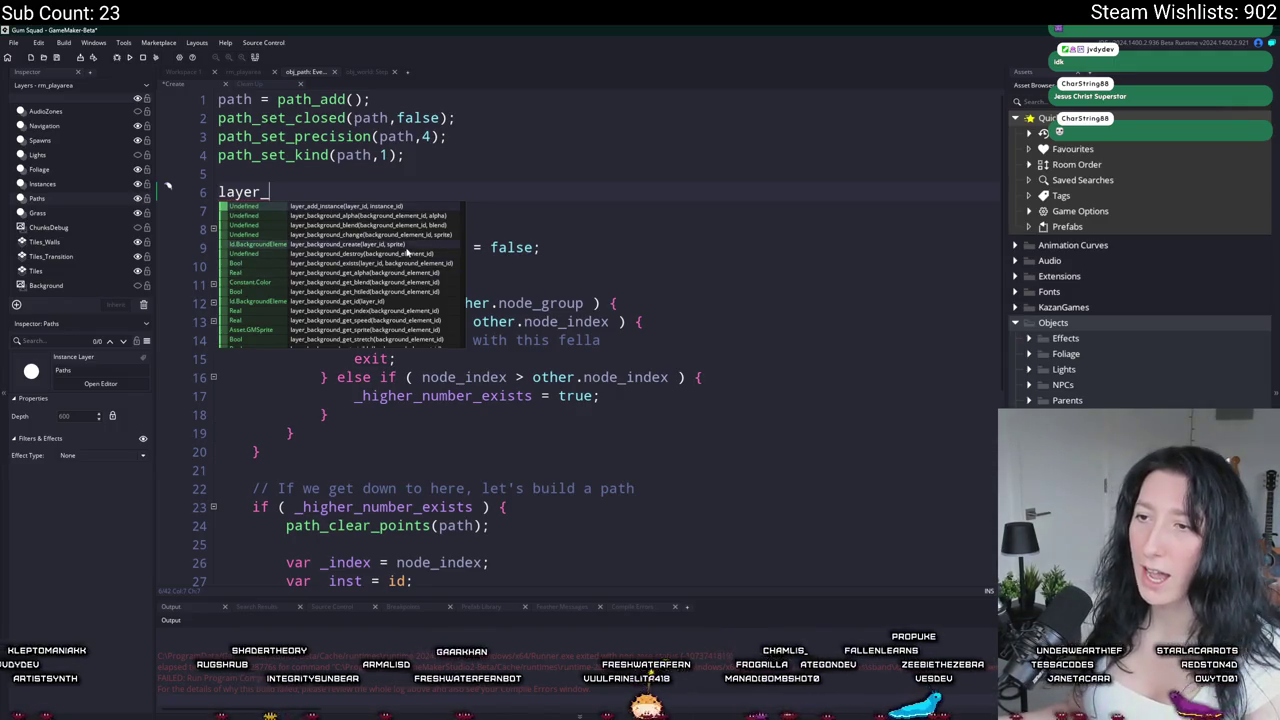
scroll(407, 253, down, 8)
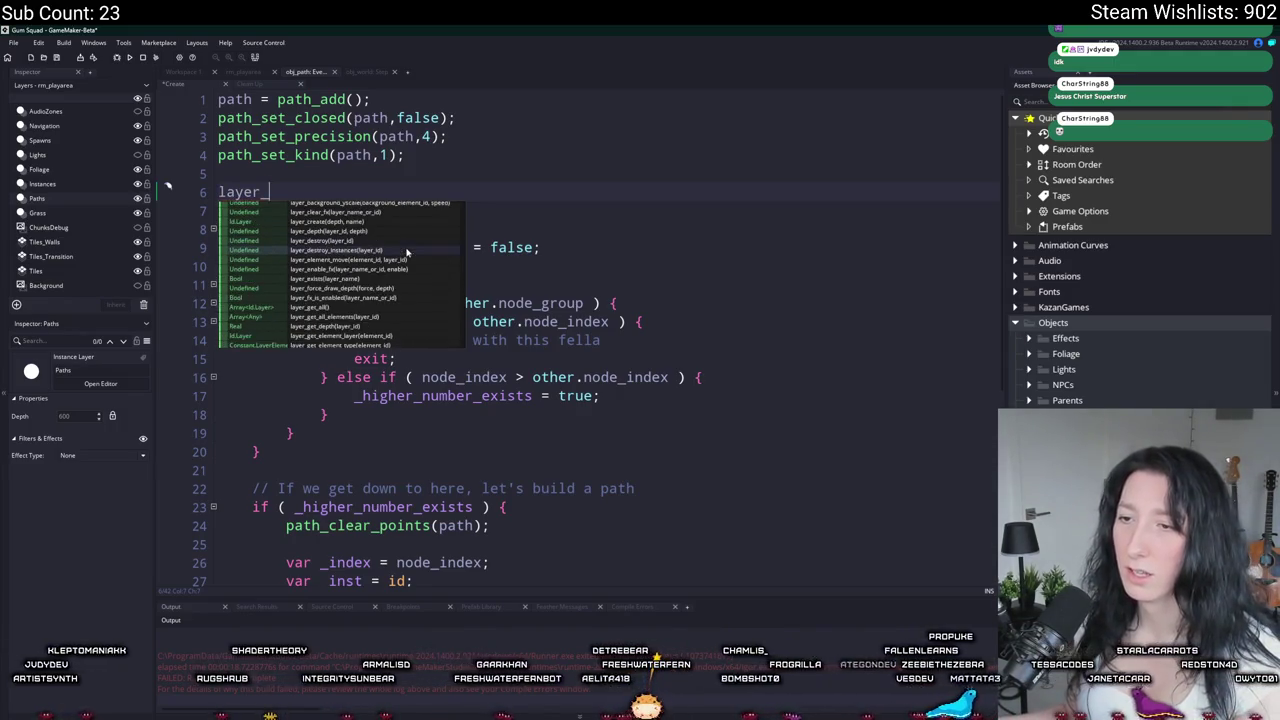
scroll(414, 289, down, 5)
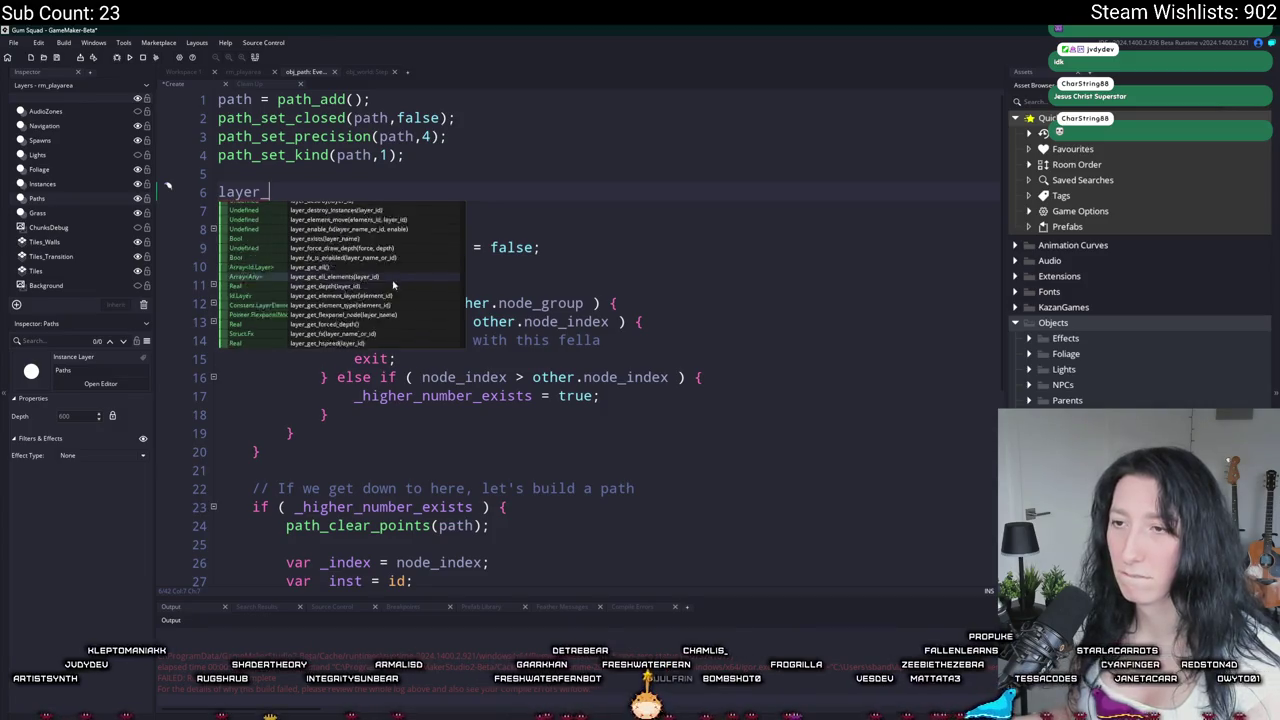
scroll(393, 286, down, 8)
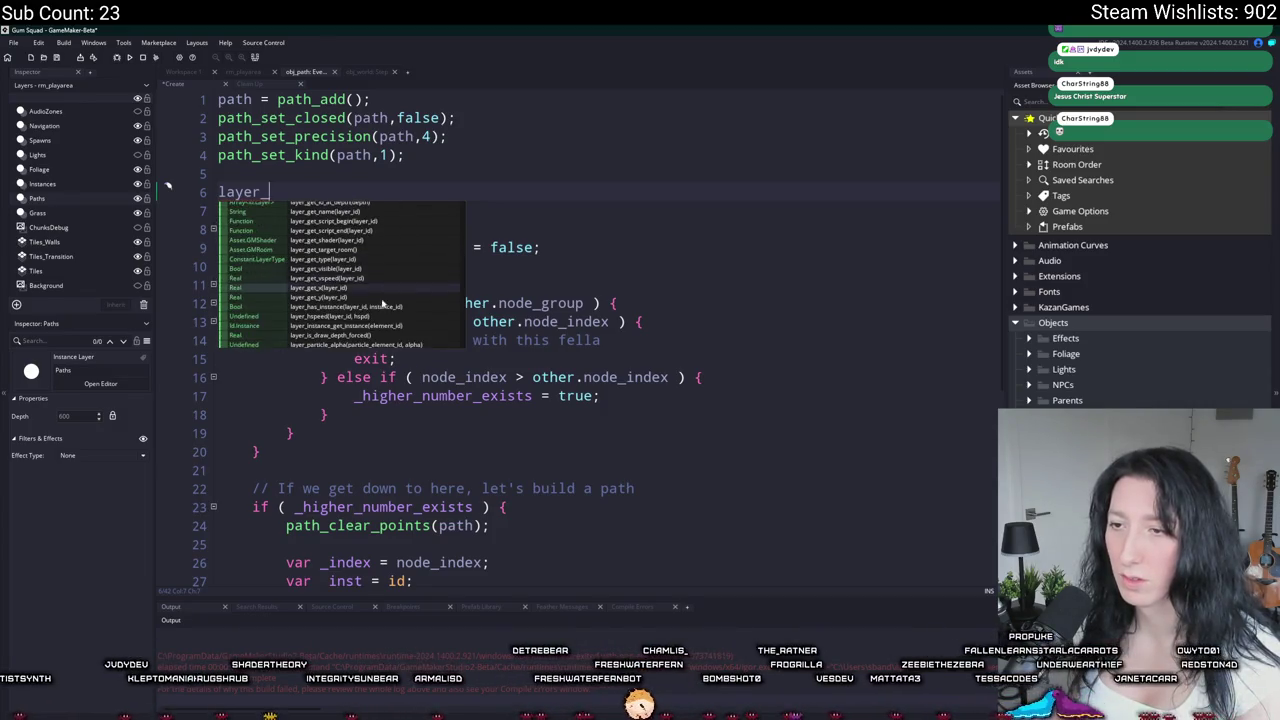
scroll(370, 310, up, 10)
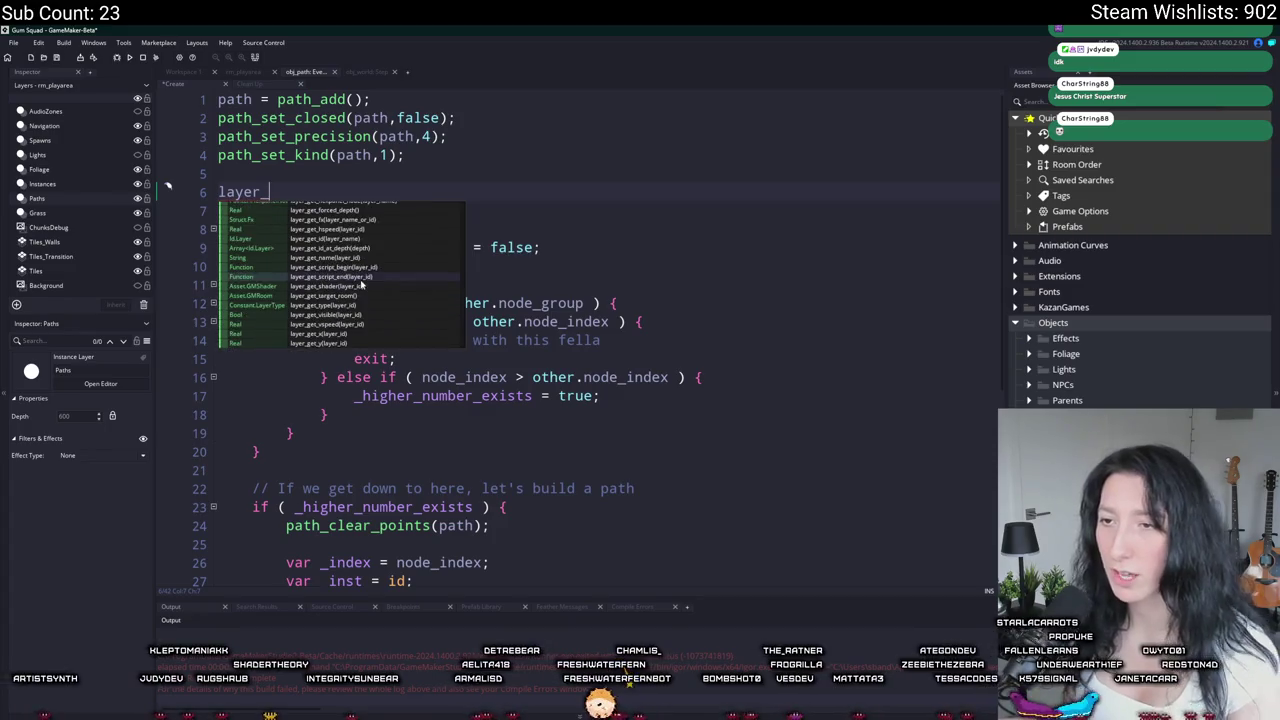
scroll(372, 274, up, 8)
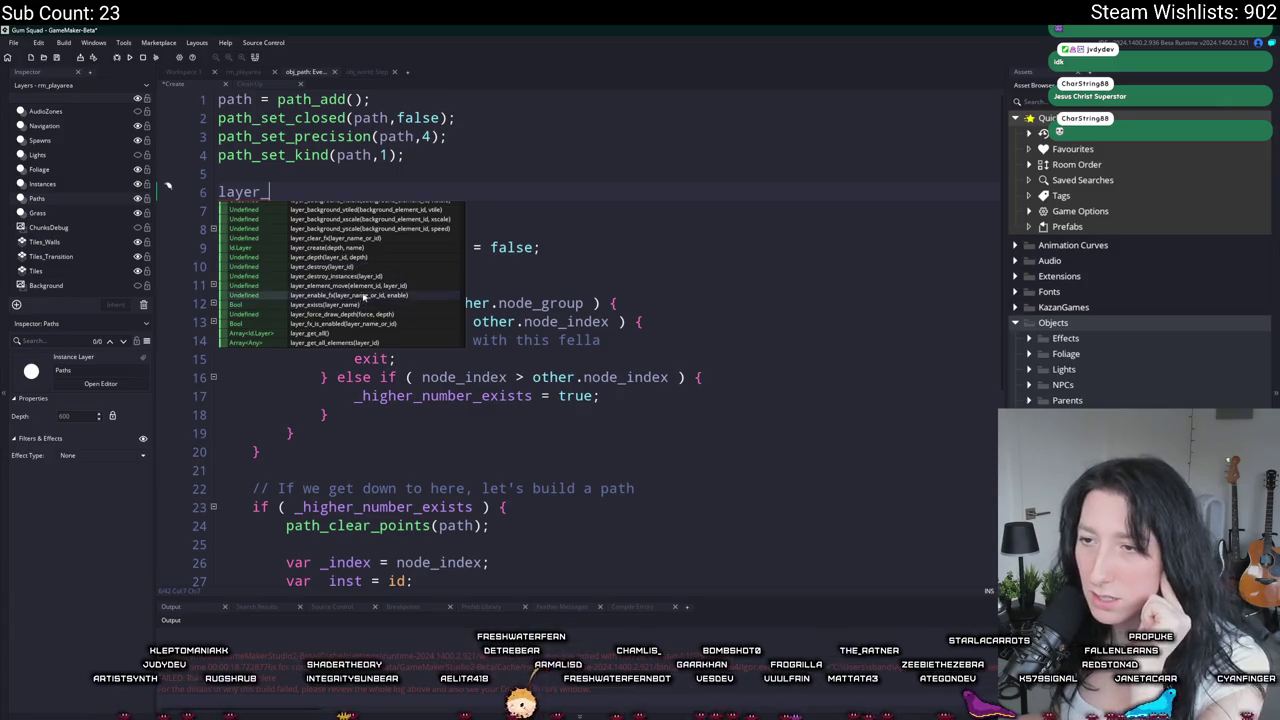
scroll(370, 290, up, 3)
scroll(373, 293, up, 6)
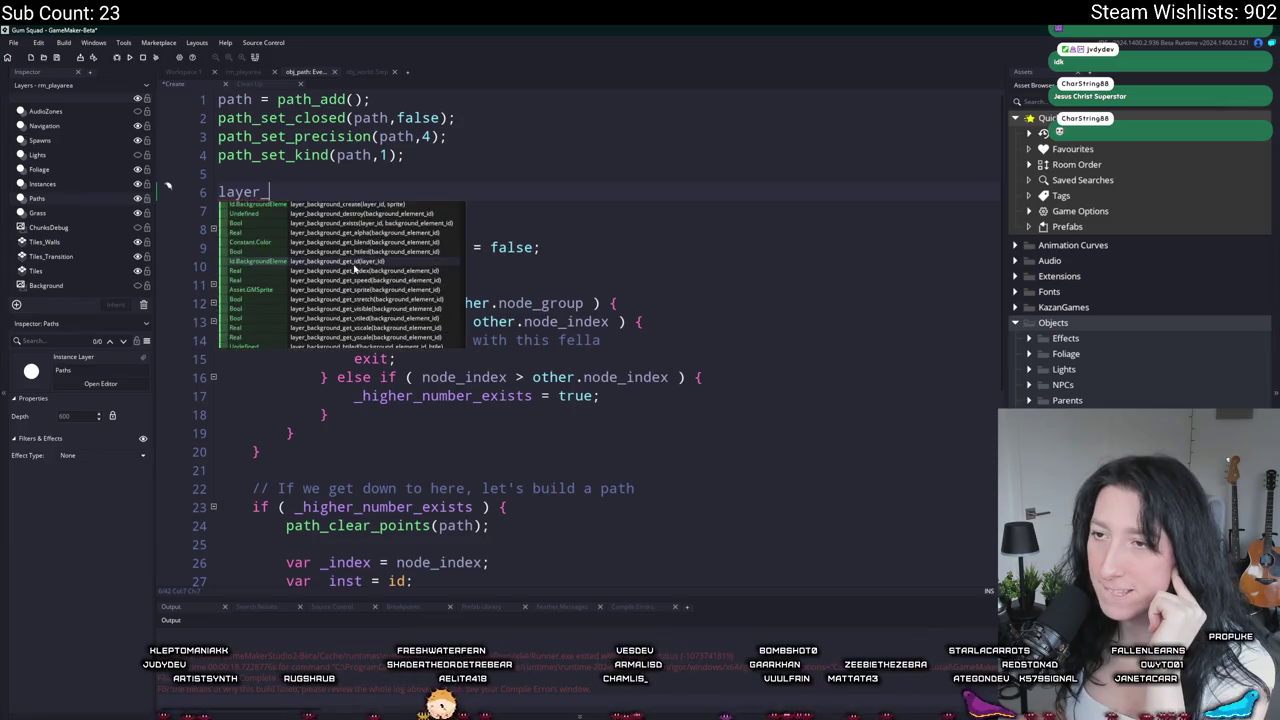
mouse_move(232, 173)
mouse_down()
mouse_move(38, 153)
mouse_move(100, 188)
mouse_up()
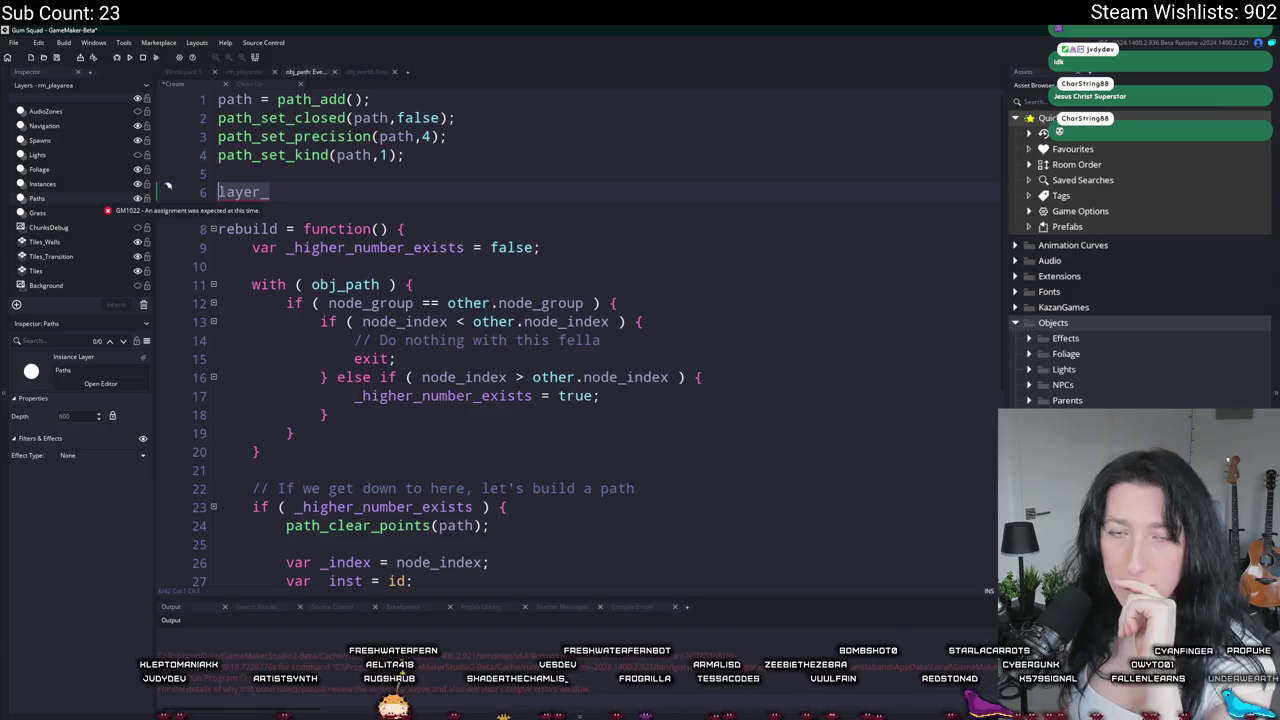
key(BackSpace)
key(BackSpace)
key(BackSpace)
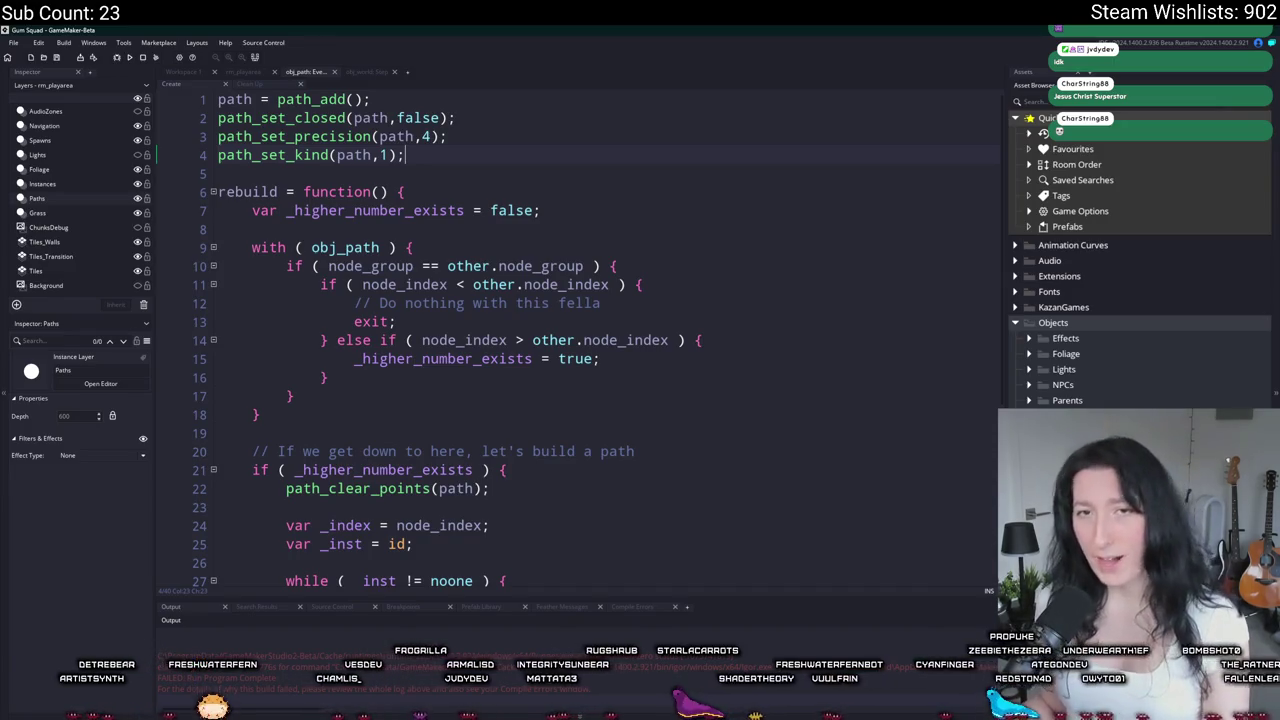
Step: Add the line vb = undefined; after the path setup
key(Return)
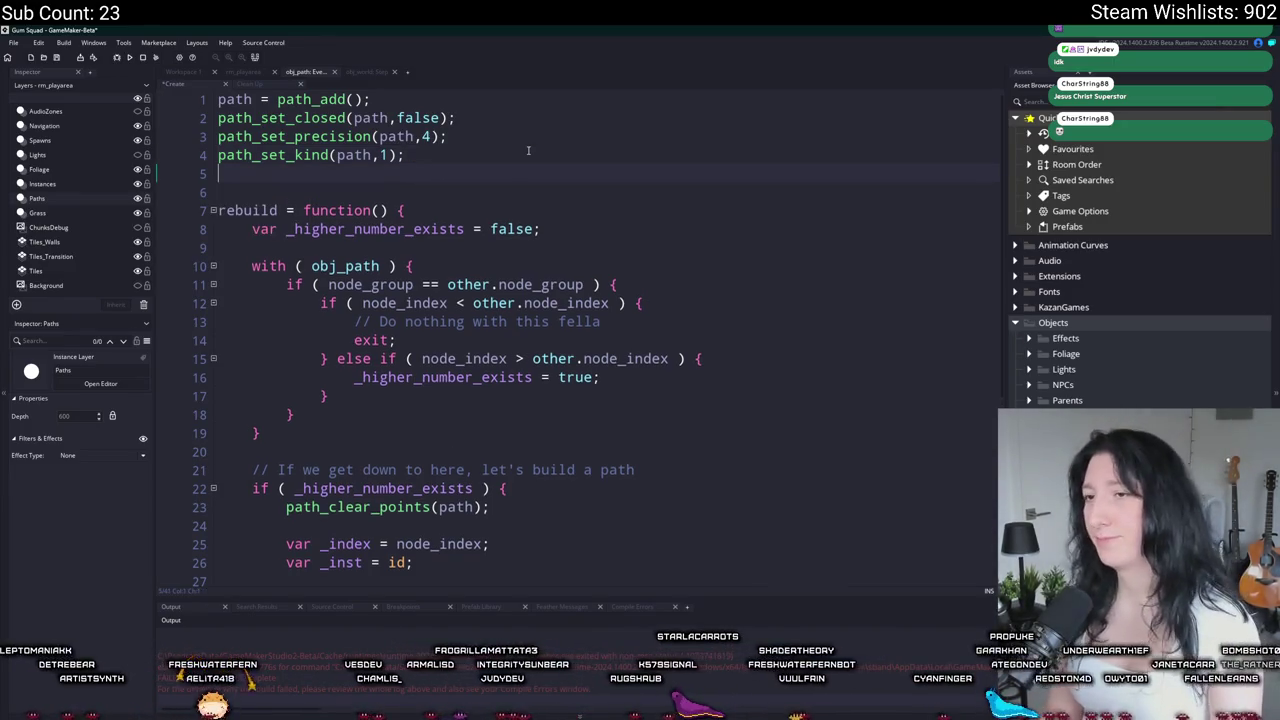
key(Return)
text(vb = undefined)
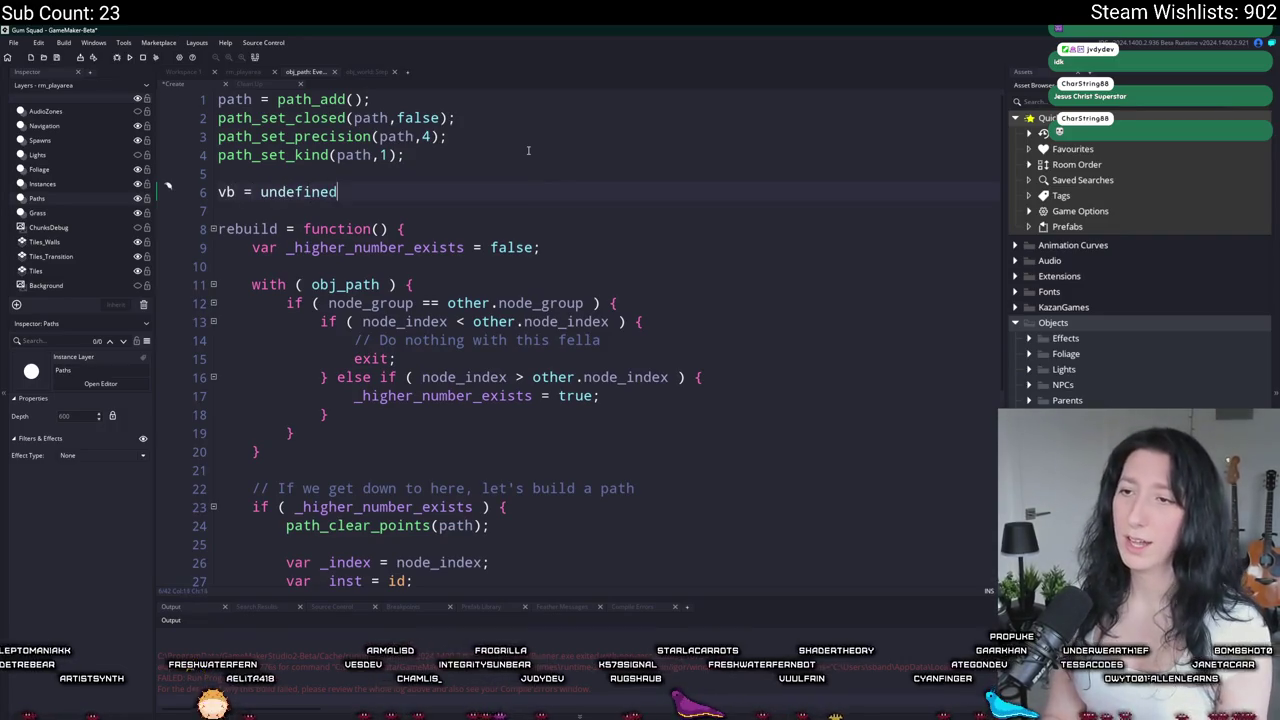
text(;)
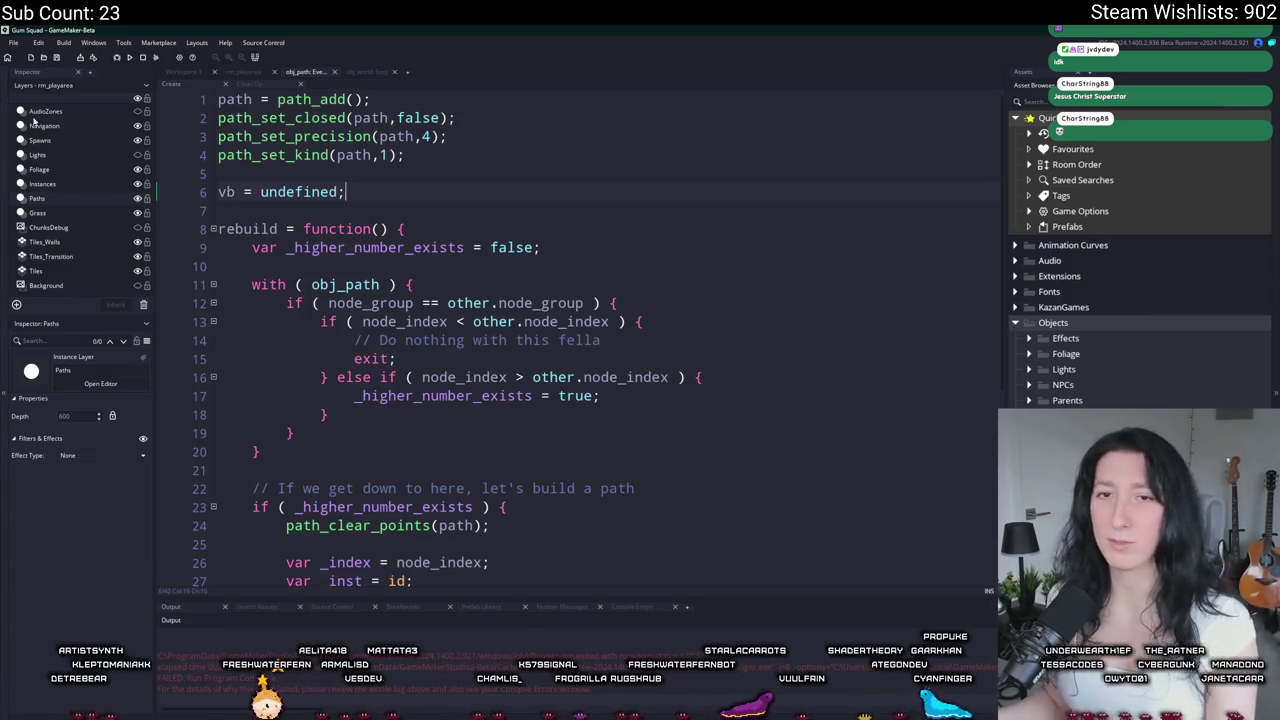
Step: Search the assets for grass and open obj_vertexgrass
key(ctrl+t)
text(grass)
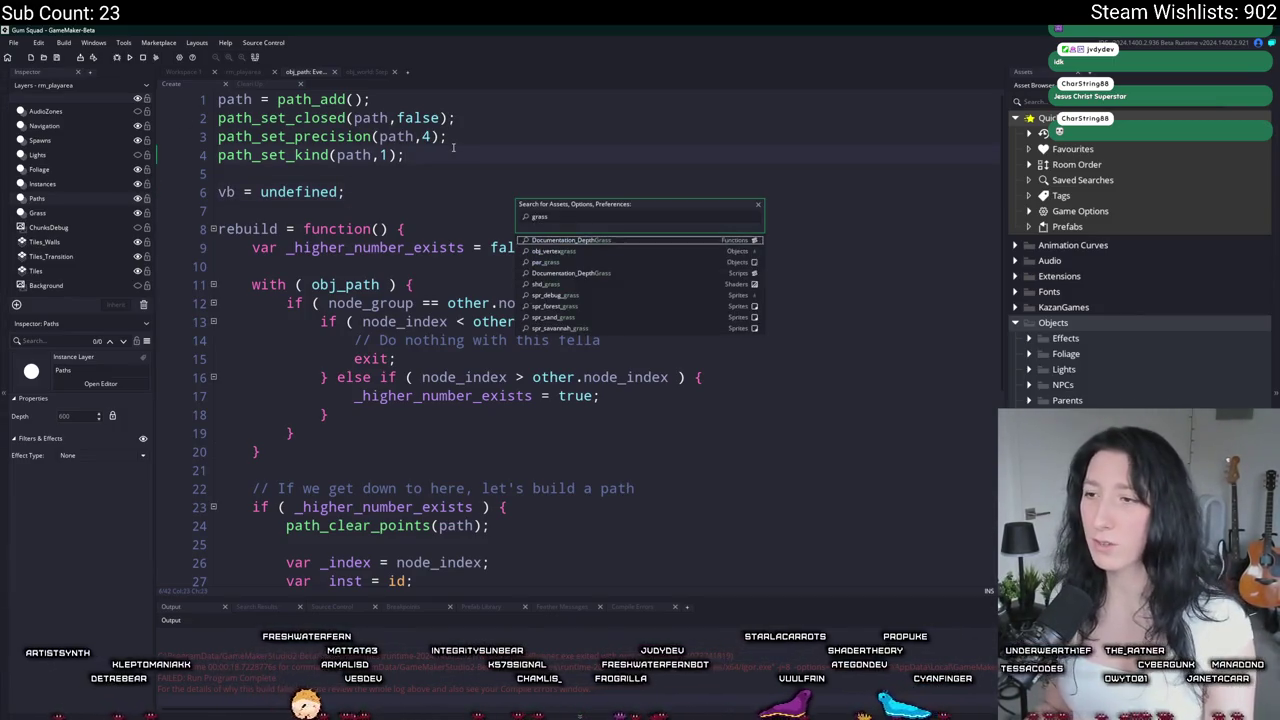
key(Return)
click(384, 208)
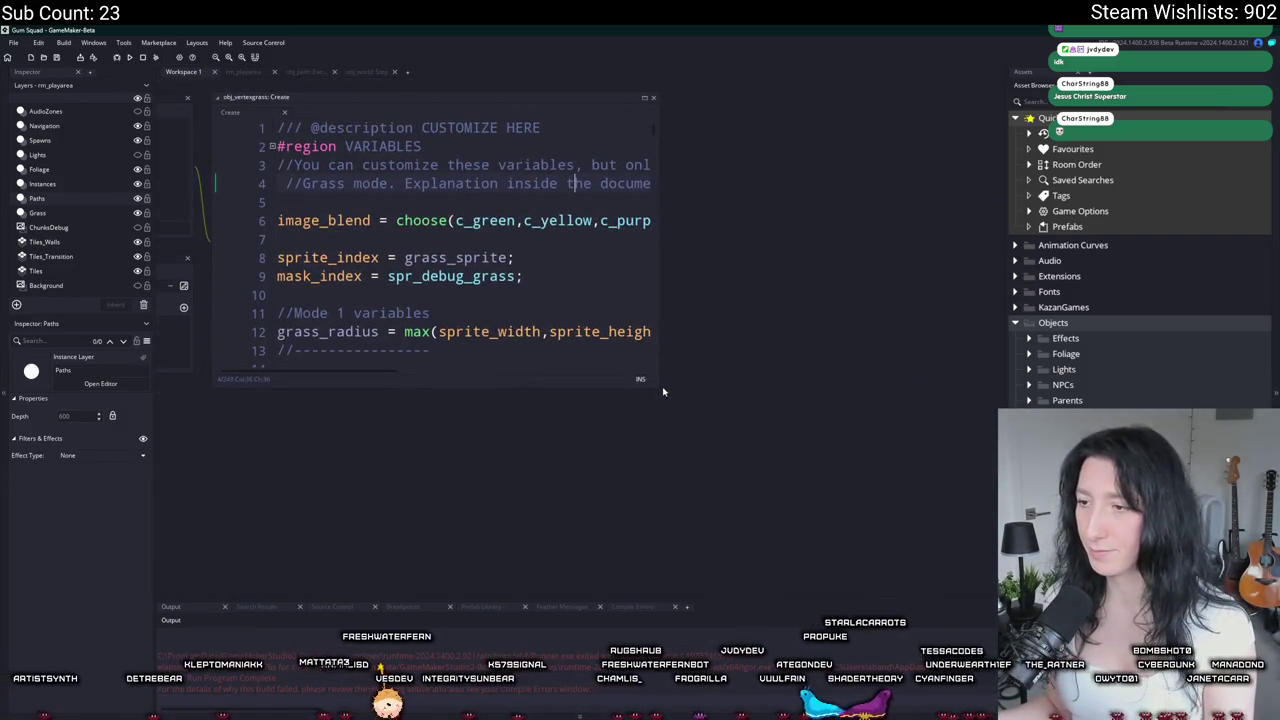
scroll(797, 389, down, 8)
scroll(797, 389, down, 15)
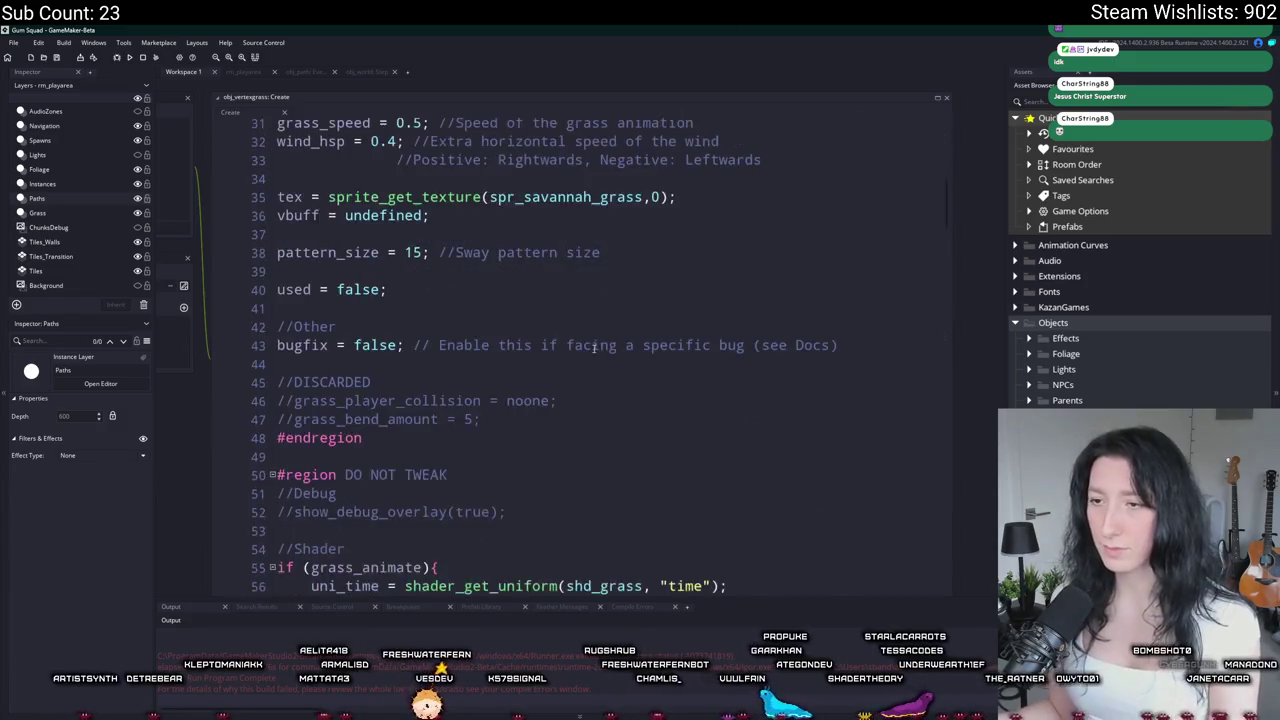
scroll(484, 429, down, 20)
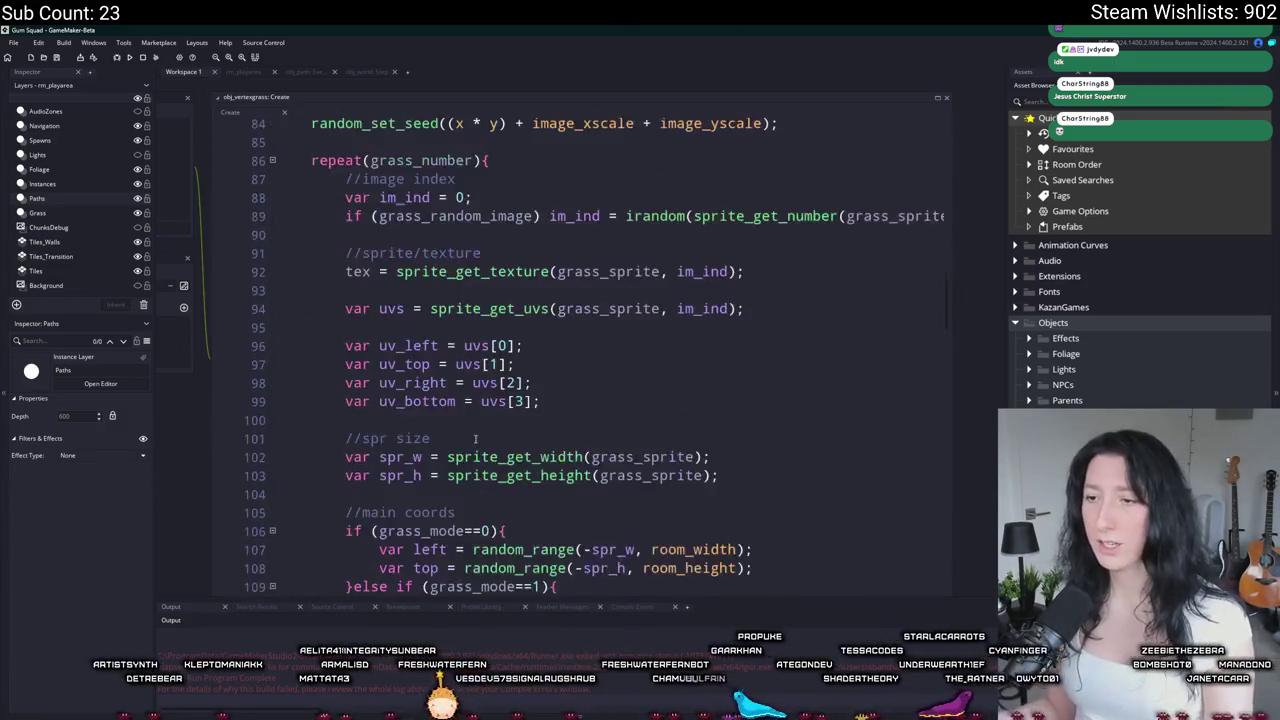
scroll(570, 402, up, 2)
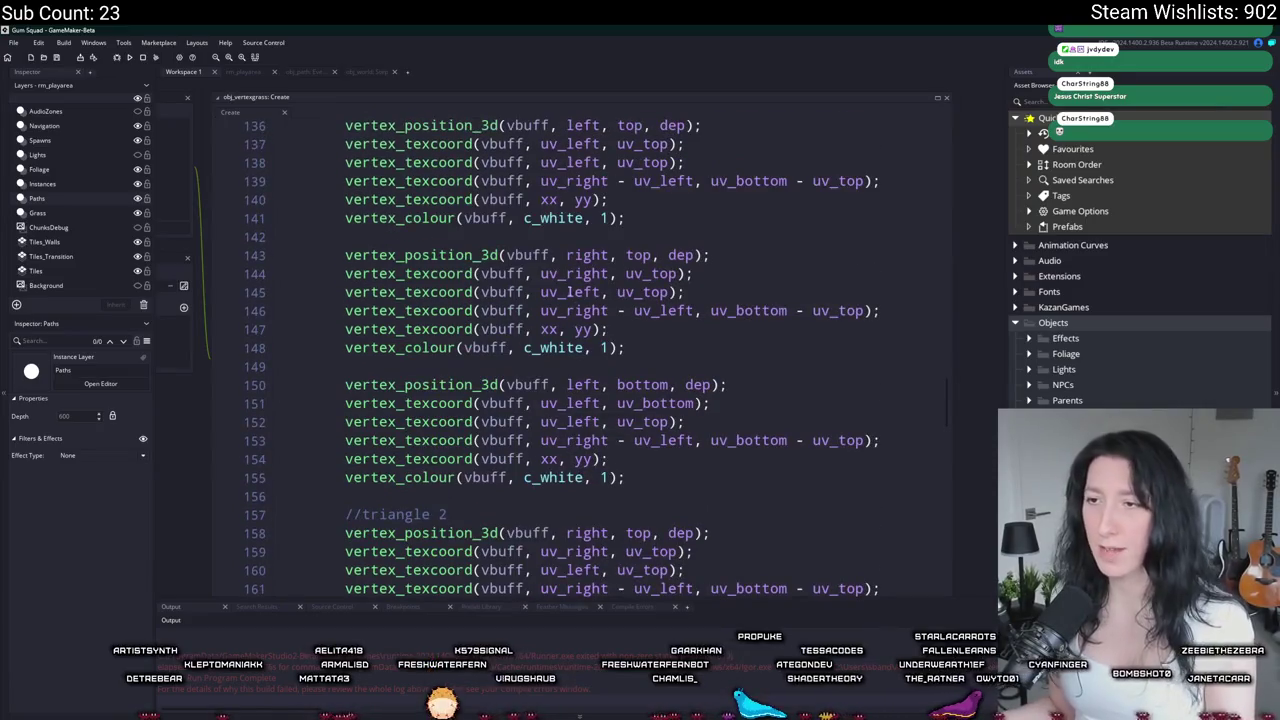
click(481, 256)
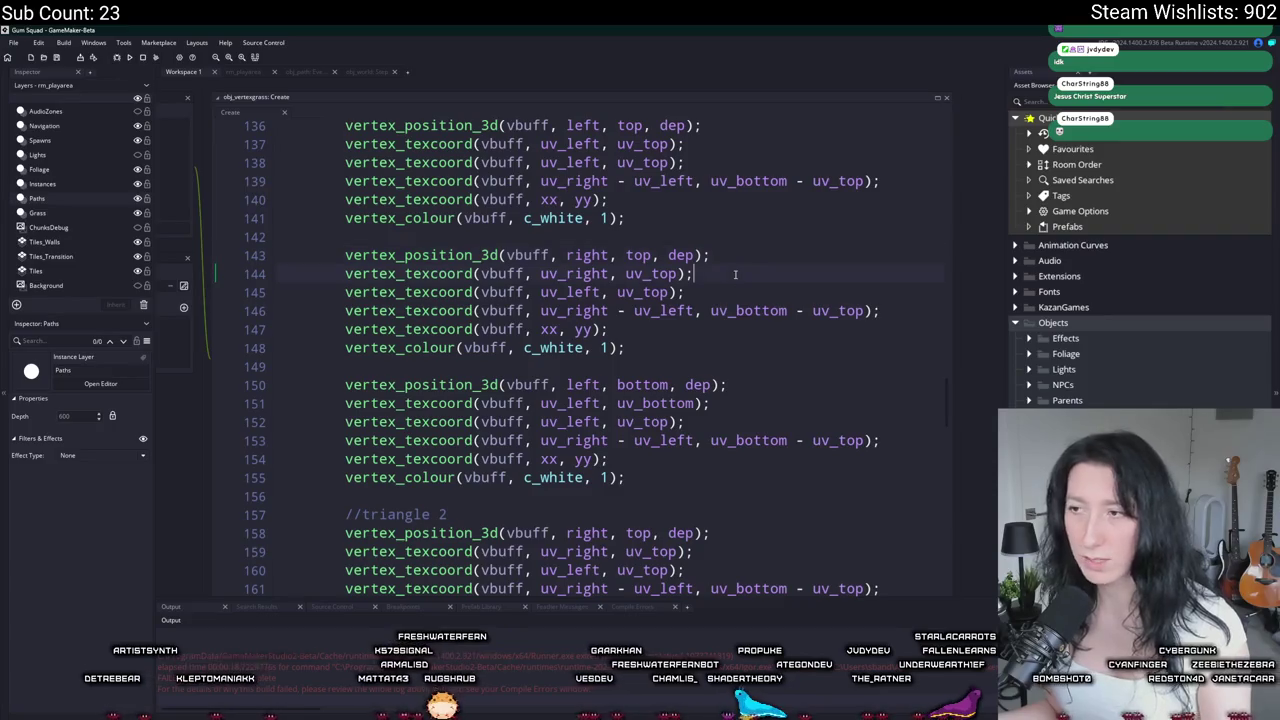
click(748, 266)
click(712, 255)
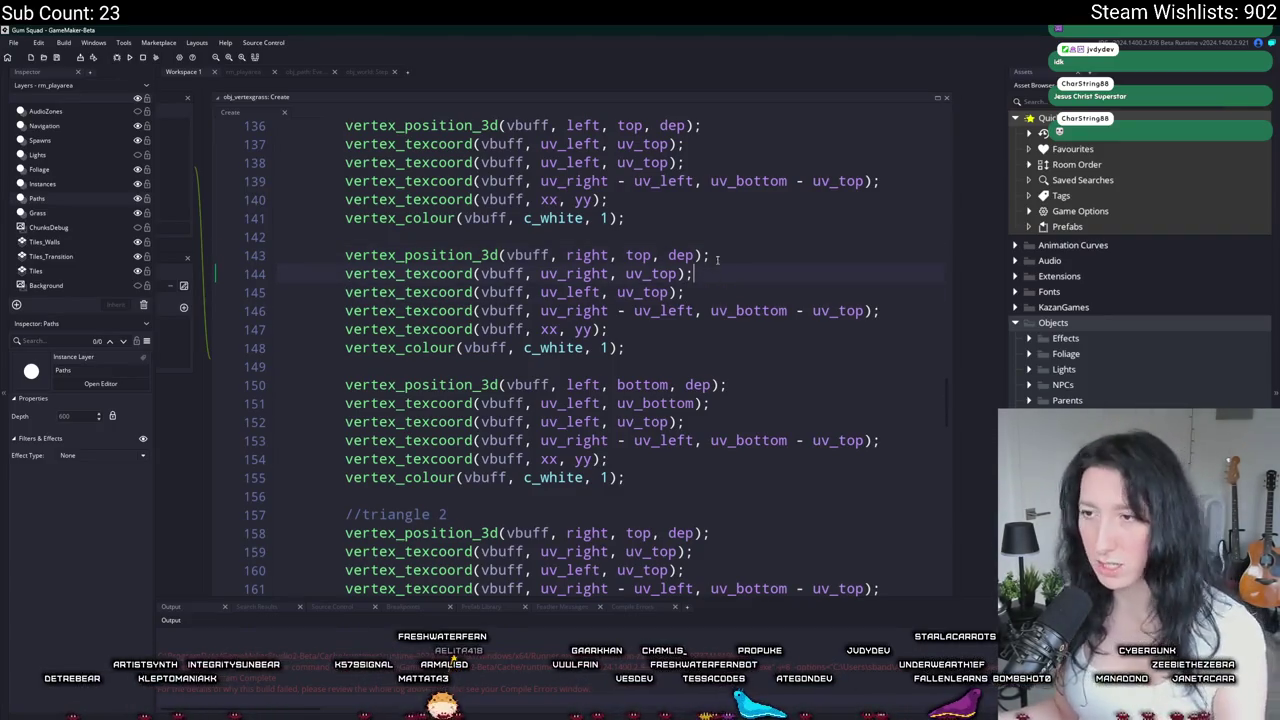
scroll(706, 369, down, 1)
scroll(706, 369, down, 14)
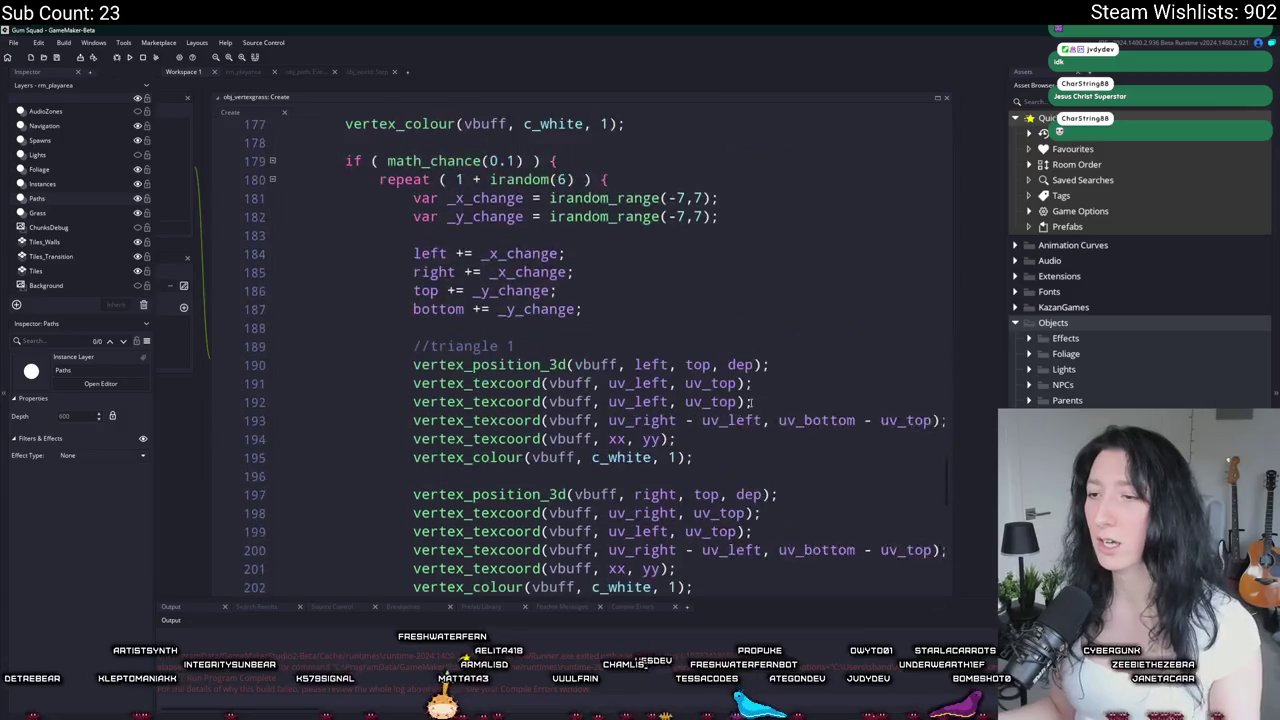
scroll(748, 364, down, 3)
scroll(748, 364, right, 3)
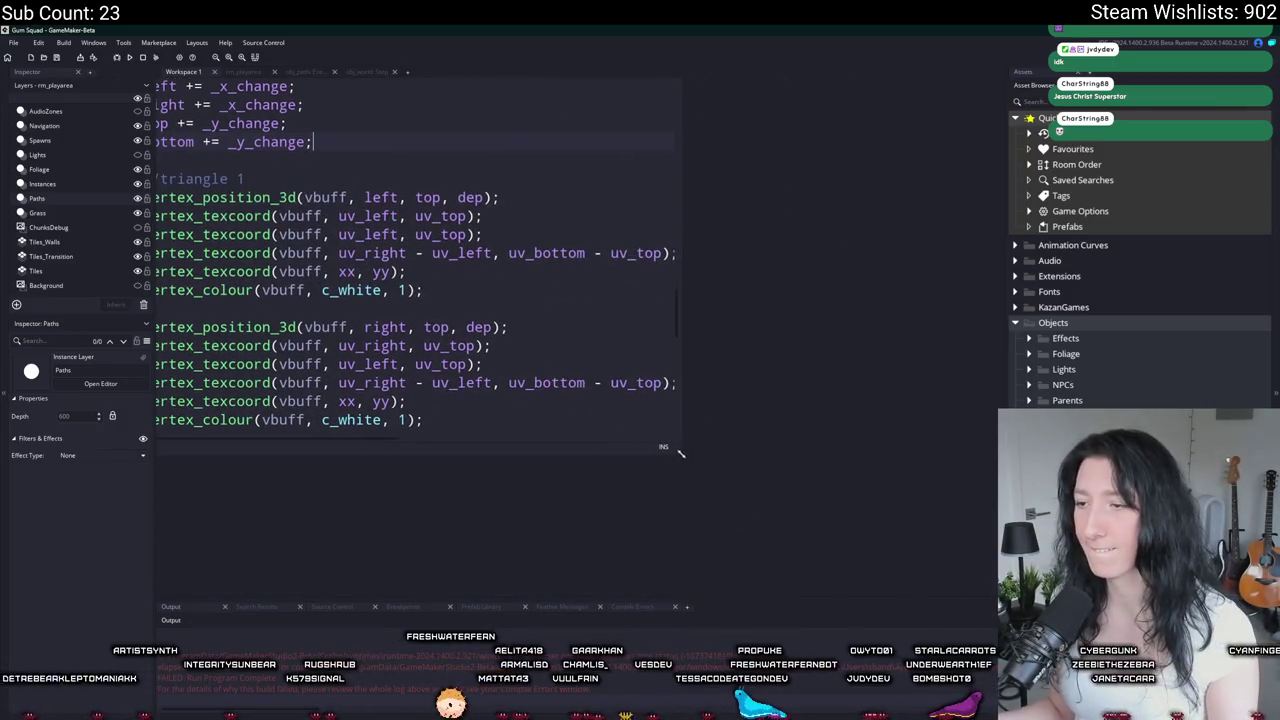
drag(680, 435, 852, 553)
scroll(344, 208, left, 3)
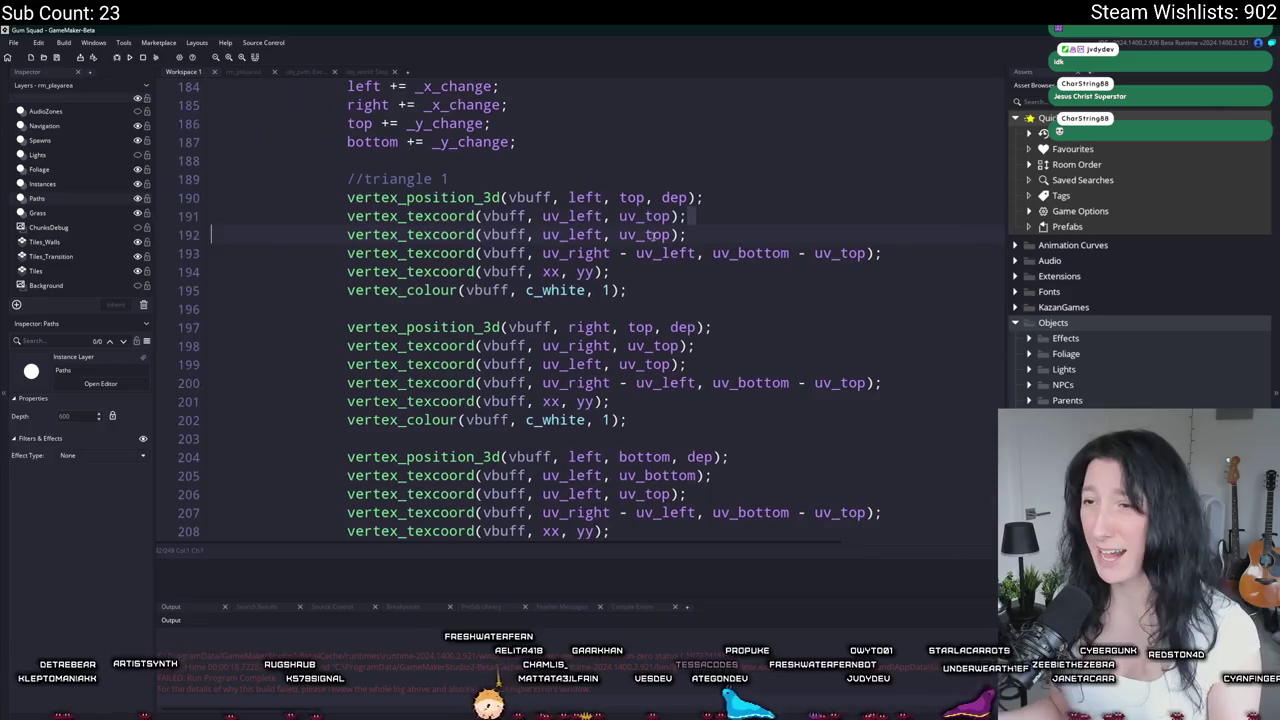
key(Up)
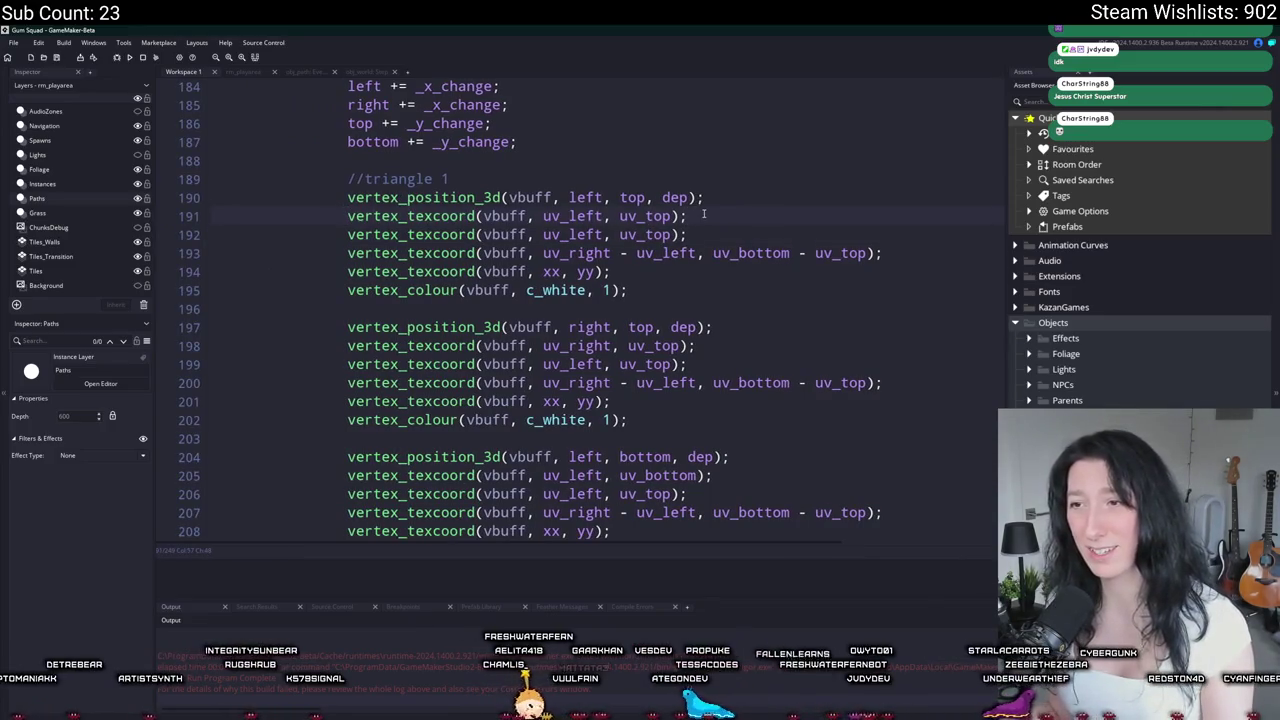
scroll(677, 367, down, 11)
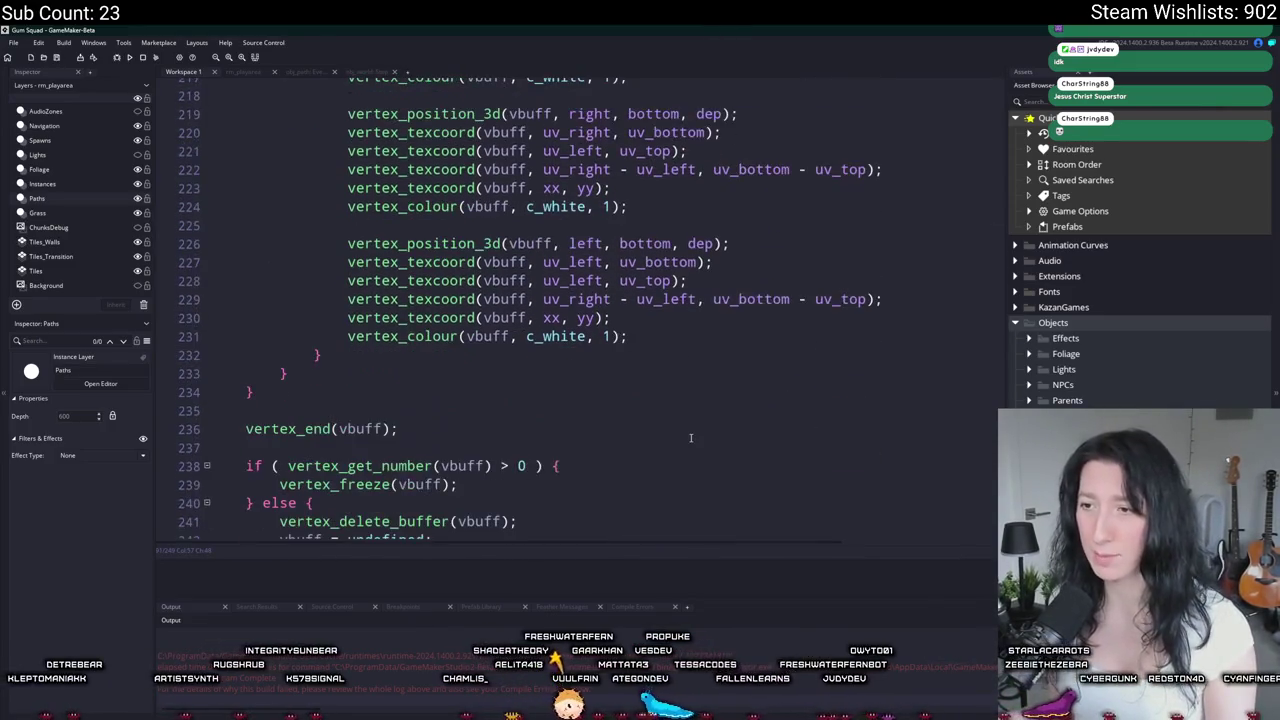
click(316, 354)
scroll(316, 354, up, 2)
Step: Select and copy the grass object's triangle vertex code, lines 135–232
mouse_move(316, 471)
mouse_down()
mouse_move(400, 271)
mouse_move(433, 385)
mouse_up()
scroll(455, 312, up, 3)
mouse_move(455, 312)
mouse_down()
mouse_move(330, 330)
mouse_move(290, 214)
mouse_move(350, 370)
mouse_move(420, 300)
mouse_move(418, 284)
mouse_move(283, 318)
mouse_up()
scroll(350, 370, up, 5)
scroll(418, 284, up, 6)
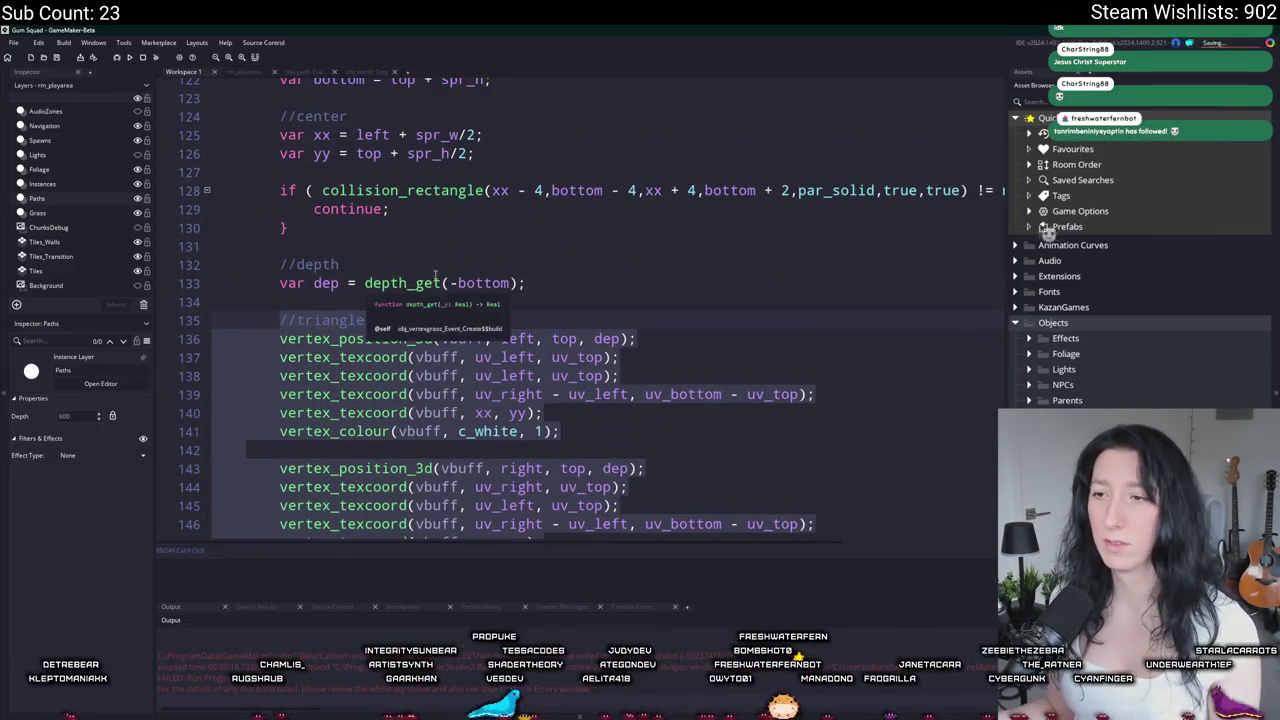
scroll(410, 300, up, 1)
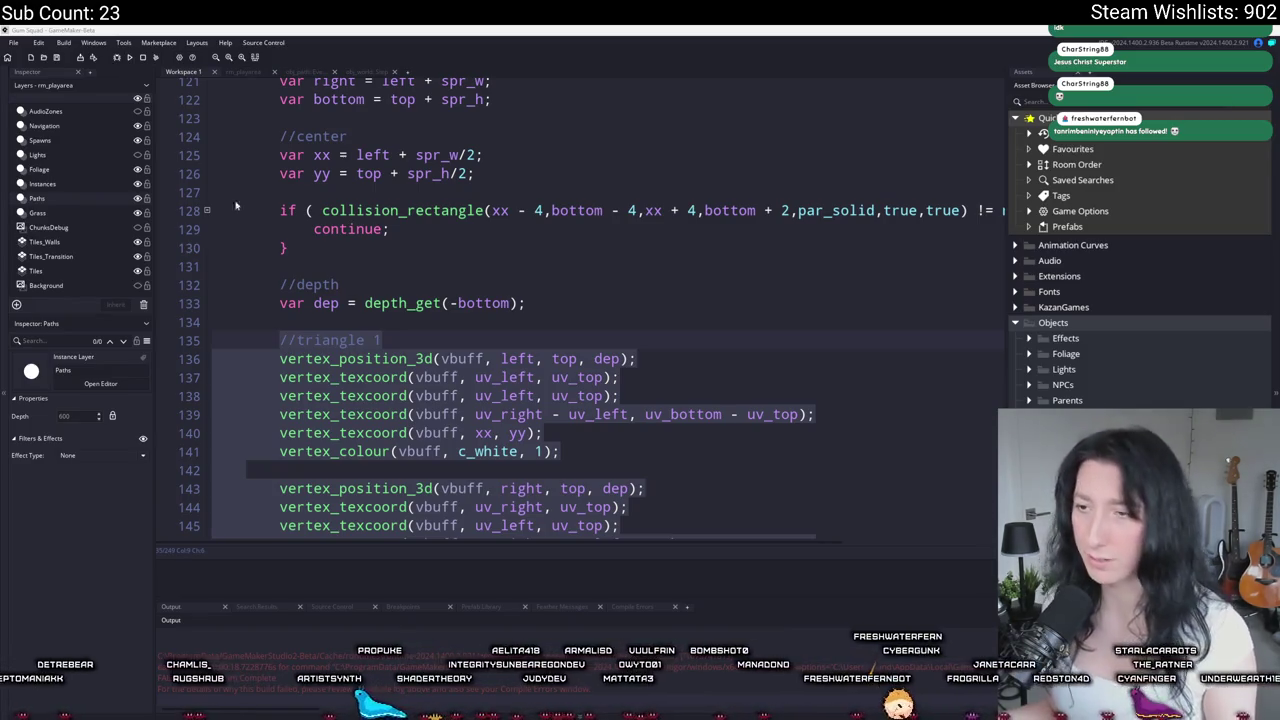
scroll(351, 415, up, 3)
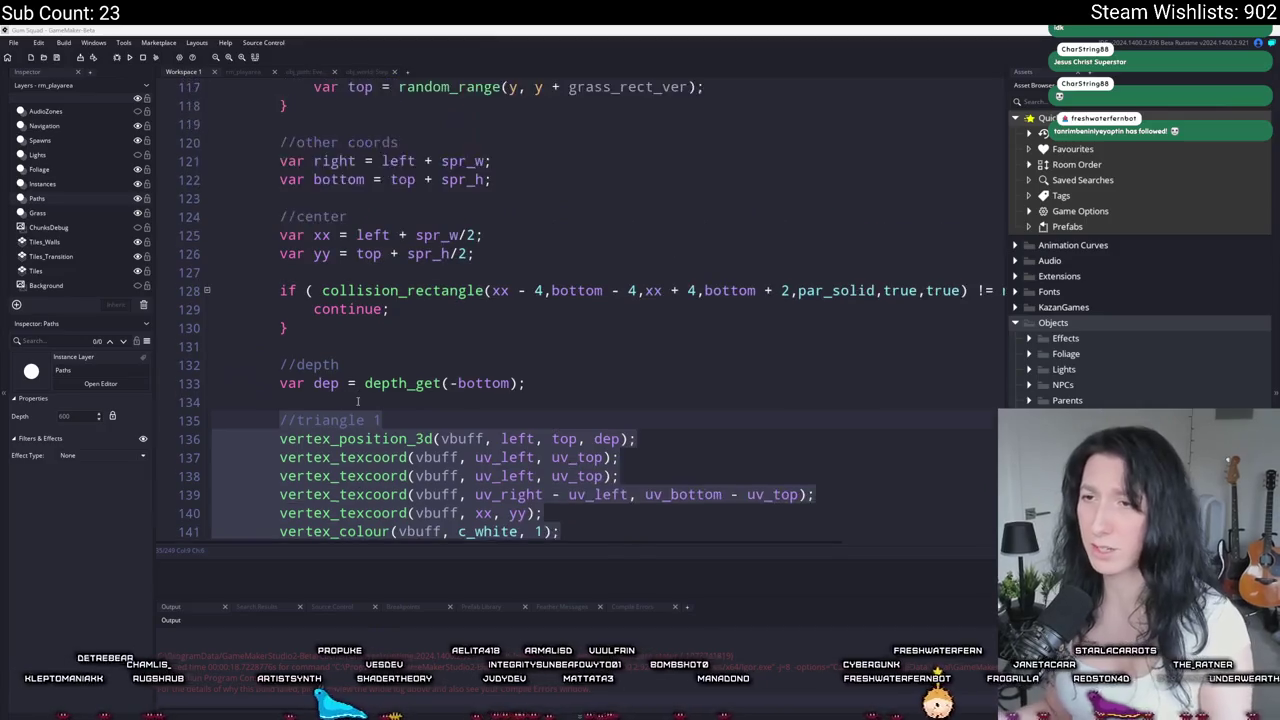
scroll(351, 415, down, 1)
right_click(336, 464)
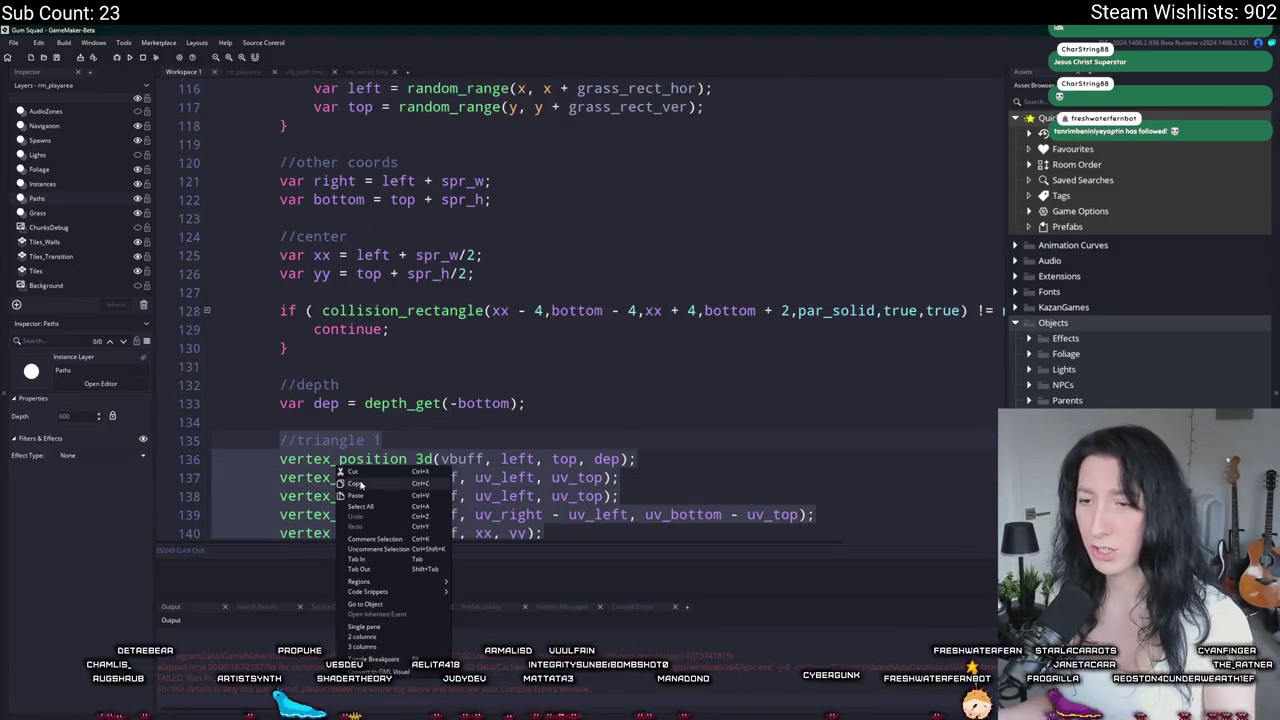
click(445, 430)
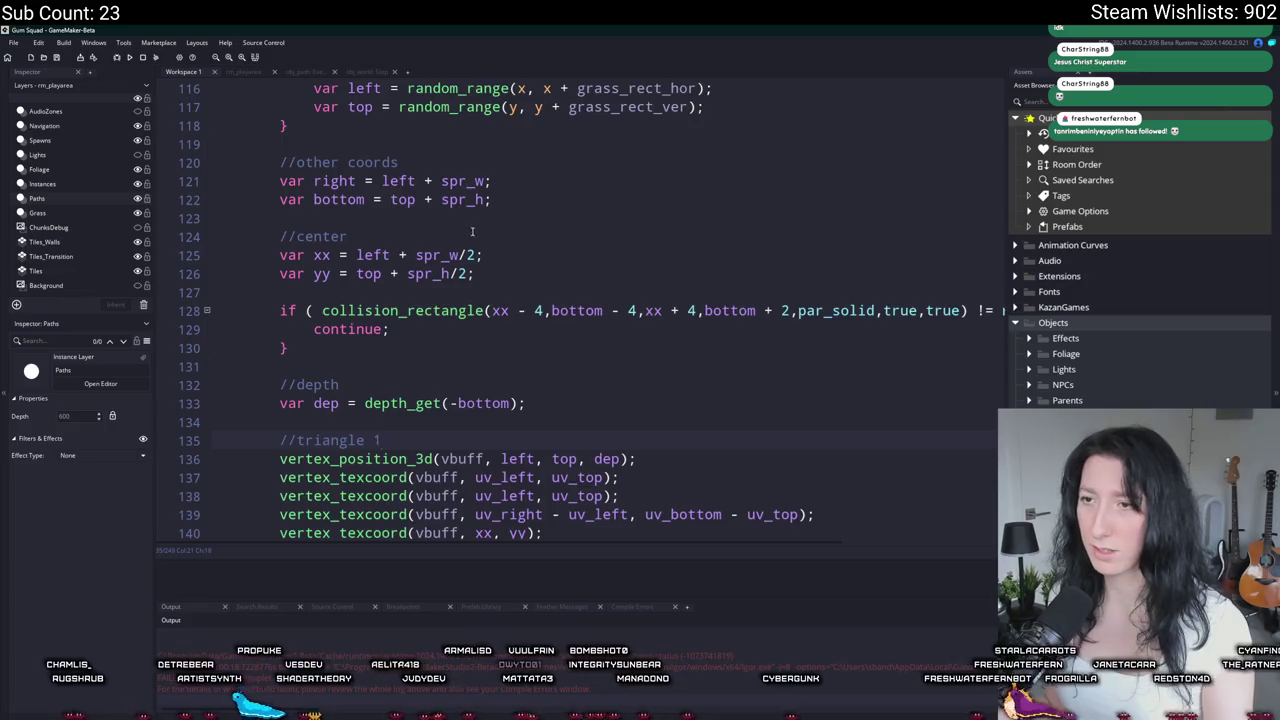
Step: Return to obj_path's path-building event code
scroll(445, 430, up, 4)
scroll(466, 258, up, 7)
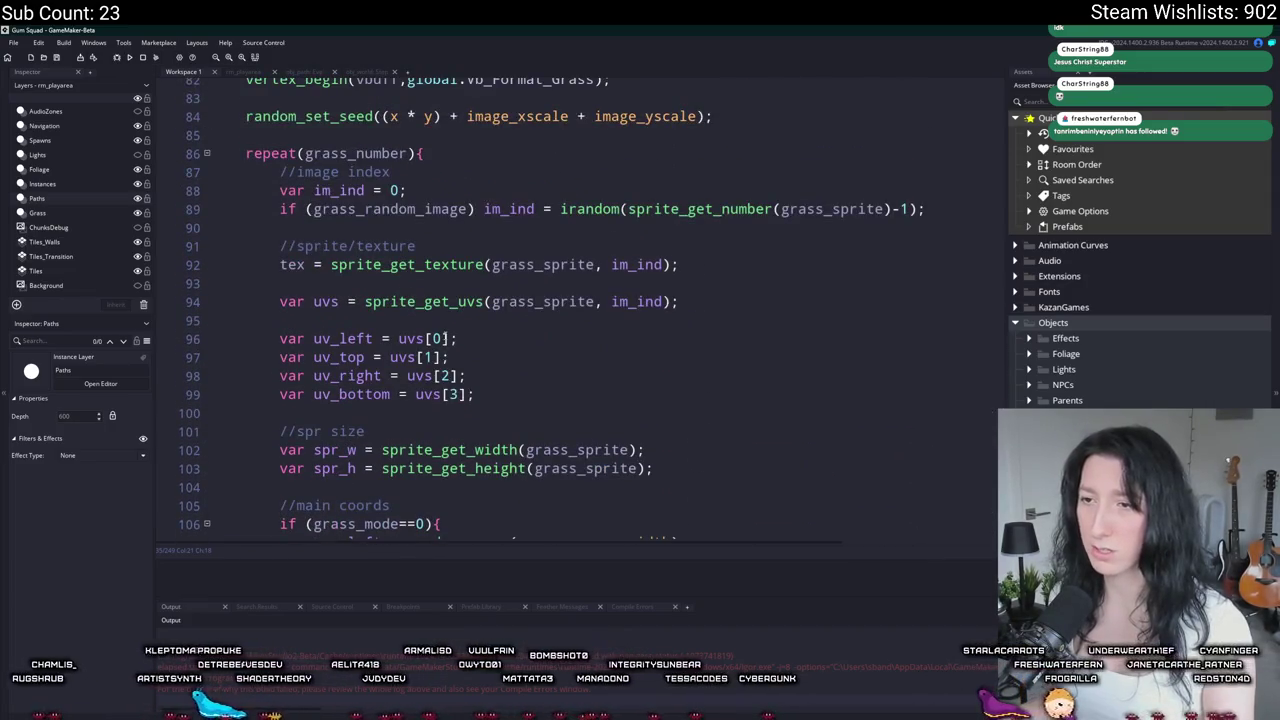
scroll(500, 300, down, 2)
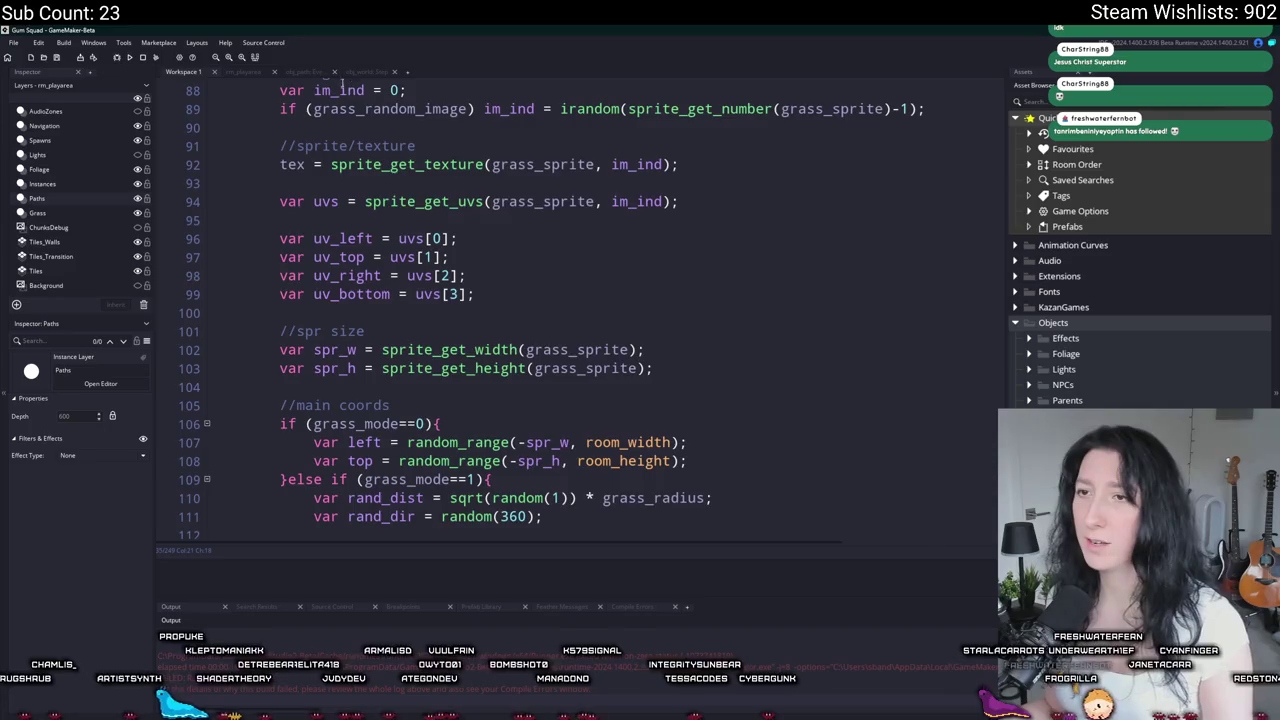
click(305, 72)
scroll(432, 264, down, 5)
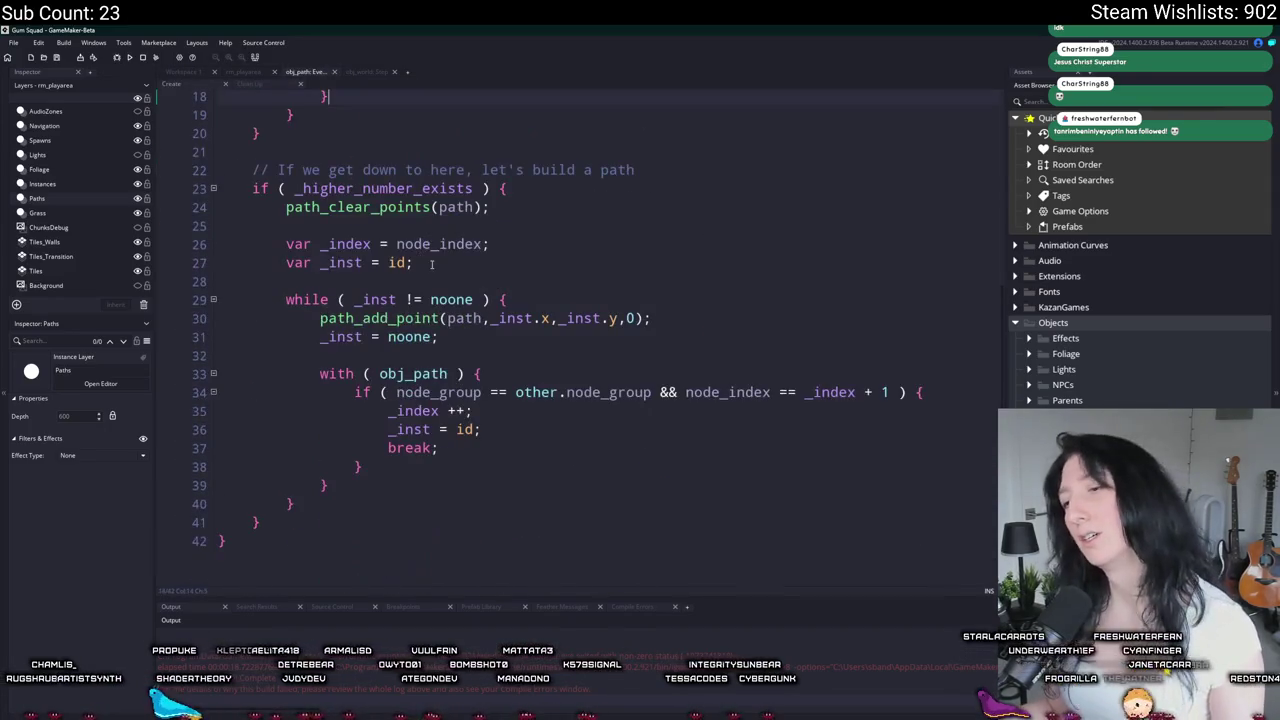
Step: Add an empty if ( path_get_number(path) ) { } block after the while loop's closing brace
click(314, 503)
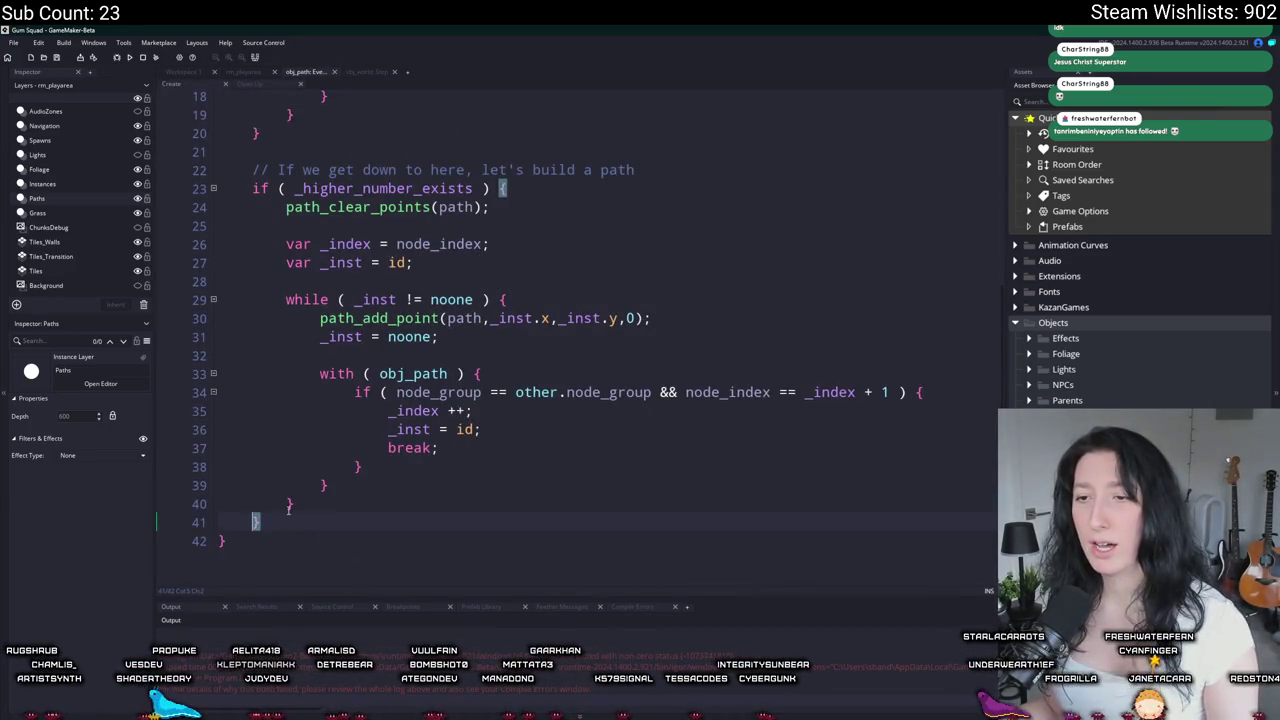
key(Return)
key(Return)
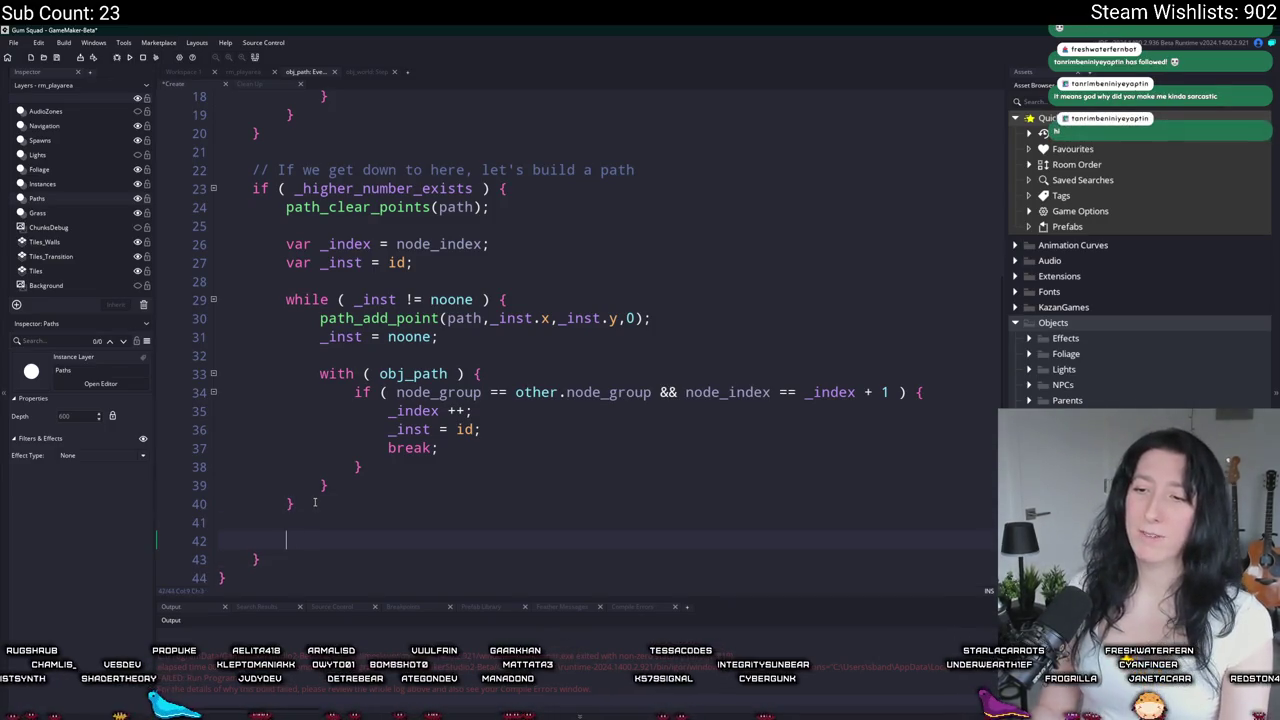
text(if (path_n)
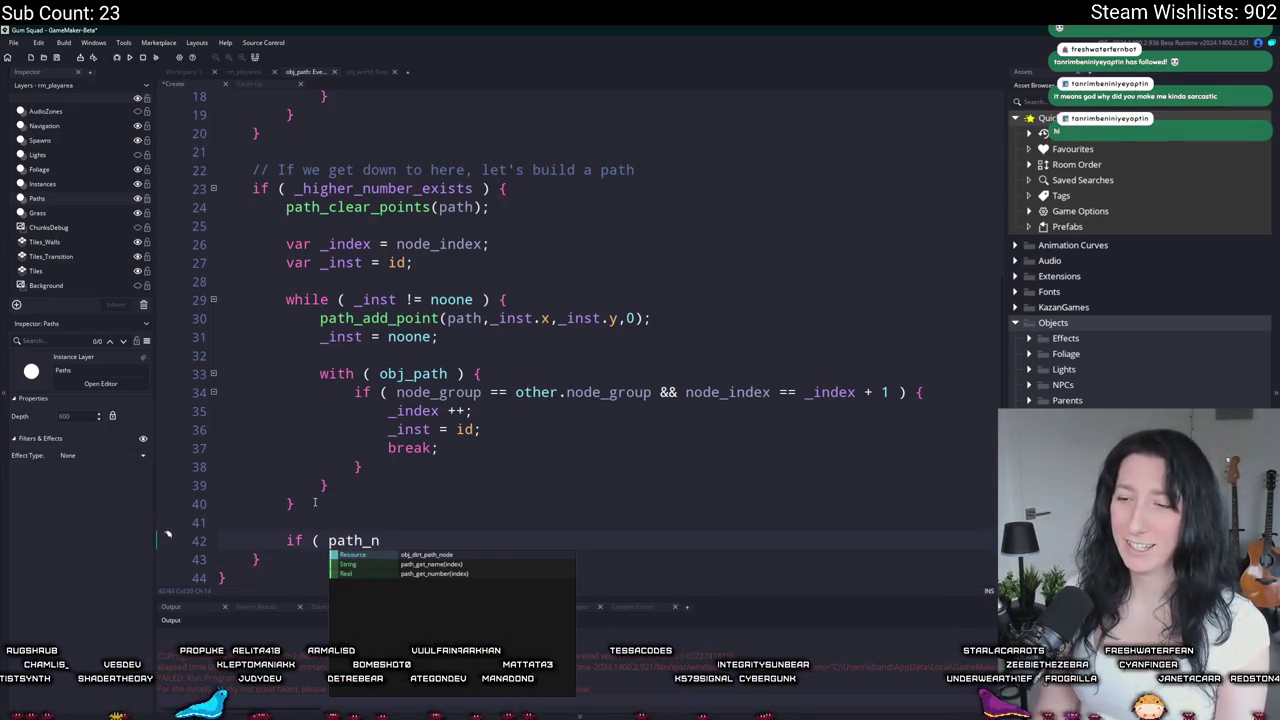
key(BackSpace)
text(get_number(path)
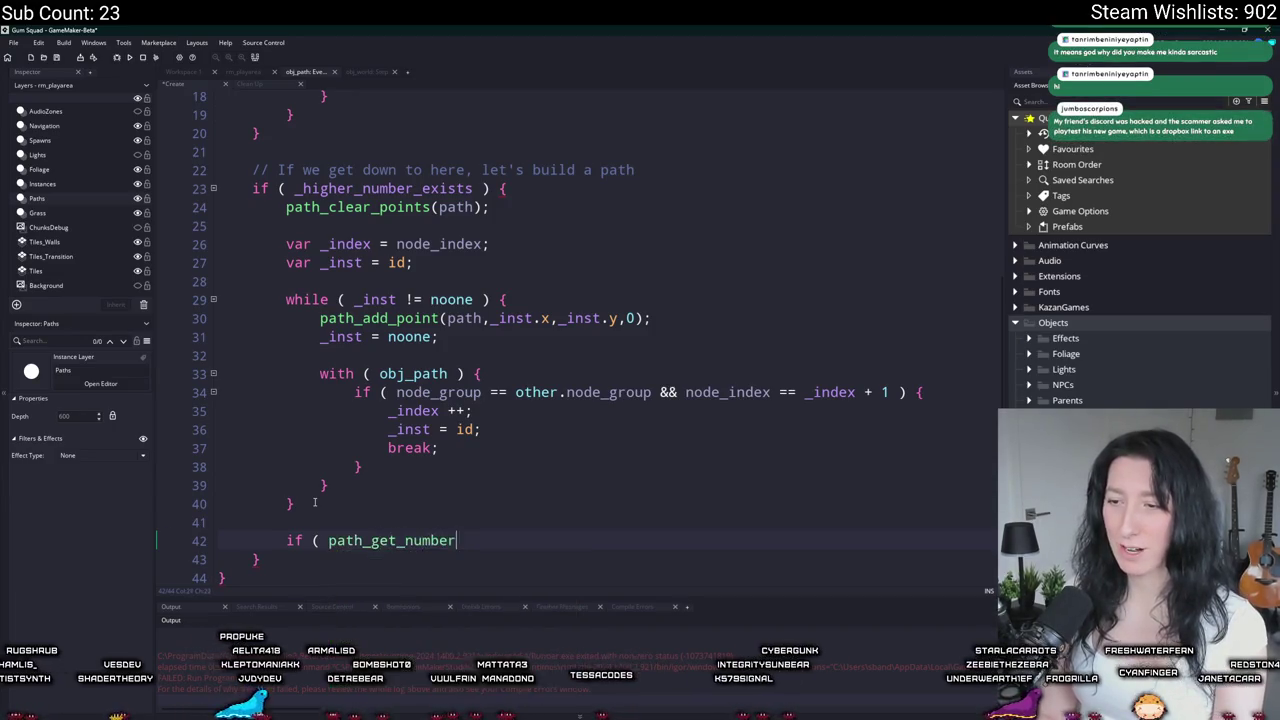
text() ) {)
key(Return)
text(})
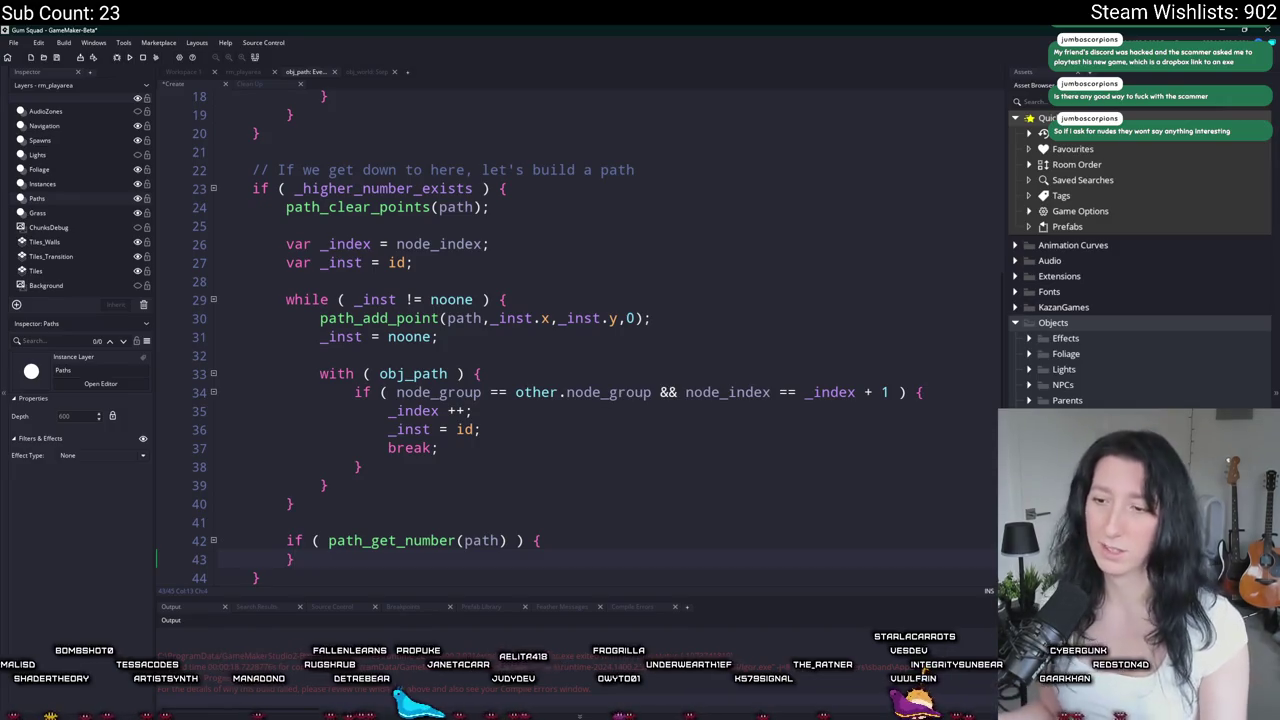
scroll(588, 535, down, 1)
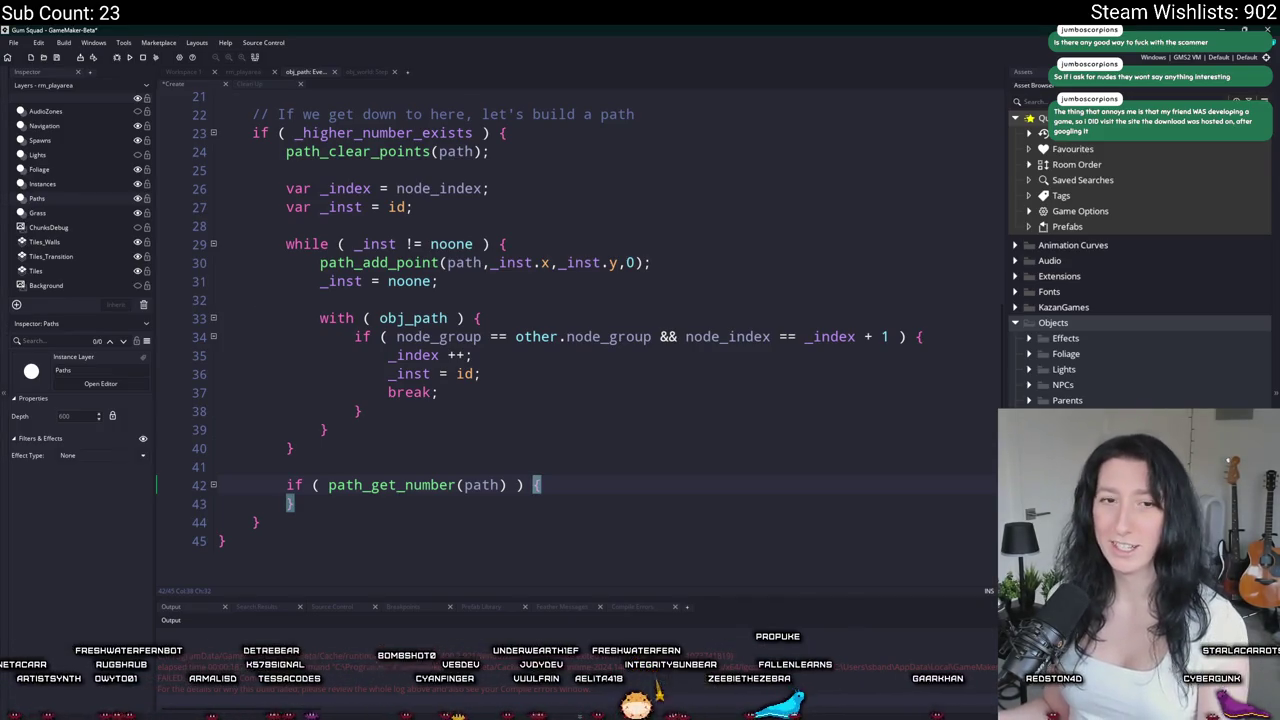
Step: Place the caret inside the path_get_number(path) block to receive the copied vertex code
click(590, 485)
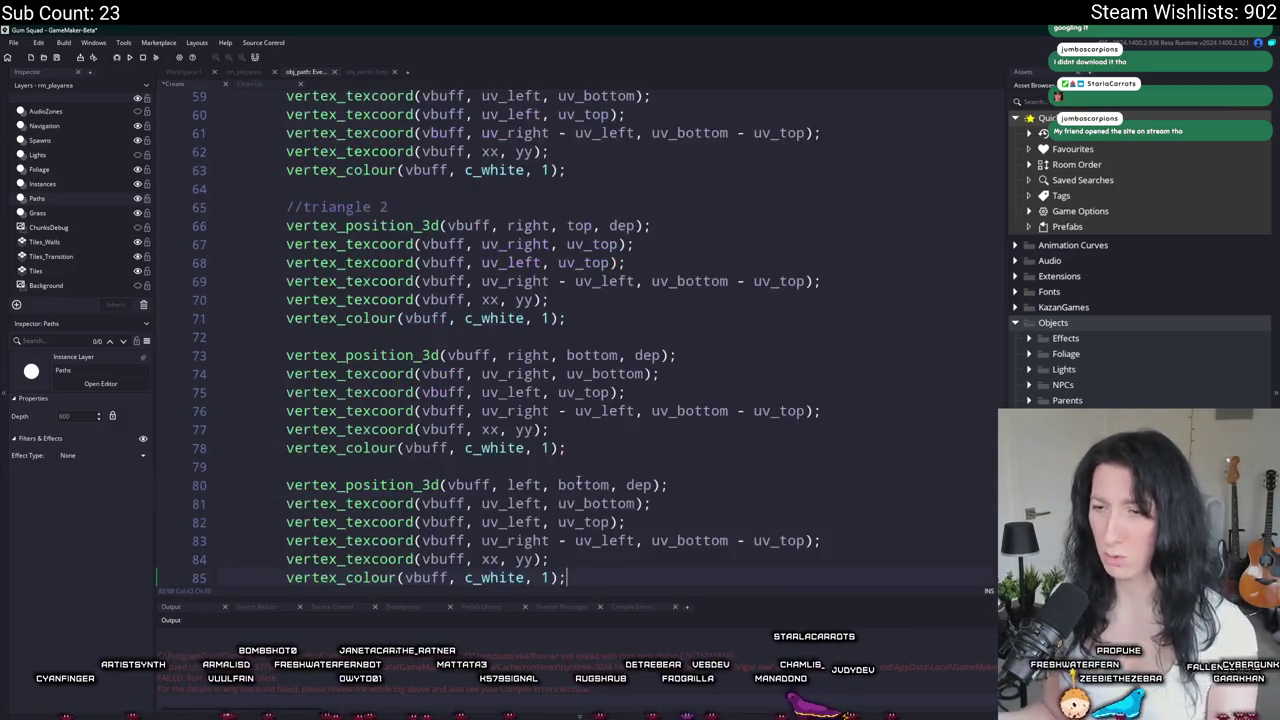
Step: Indent the pasted vertex block, add blank lines at the top of the if block, and return to the grass code
mouse_move(572, 498)
mouse_down()
mouse_move(320, 320)
mouse_move(323, 291)
mouse_move(296, 263)
mouse_up()
key(Tab)
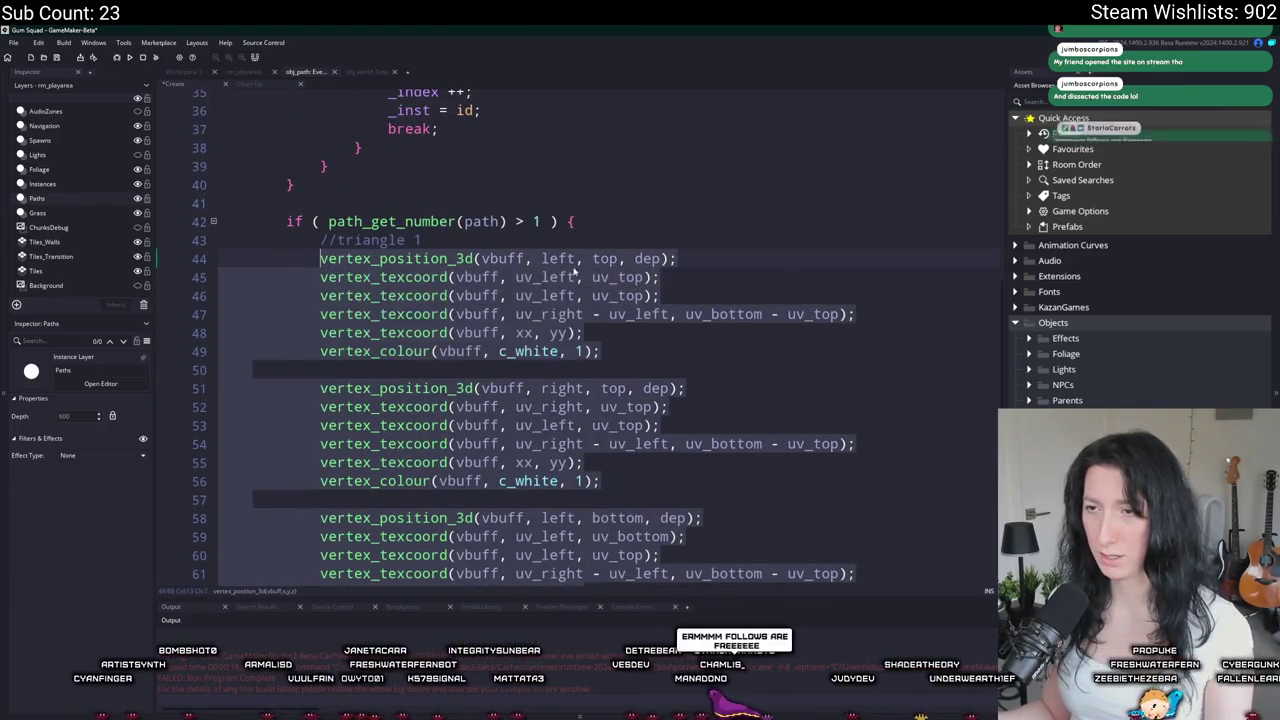
click(656, 220)
key(Return)
key(Return)
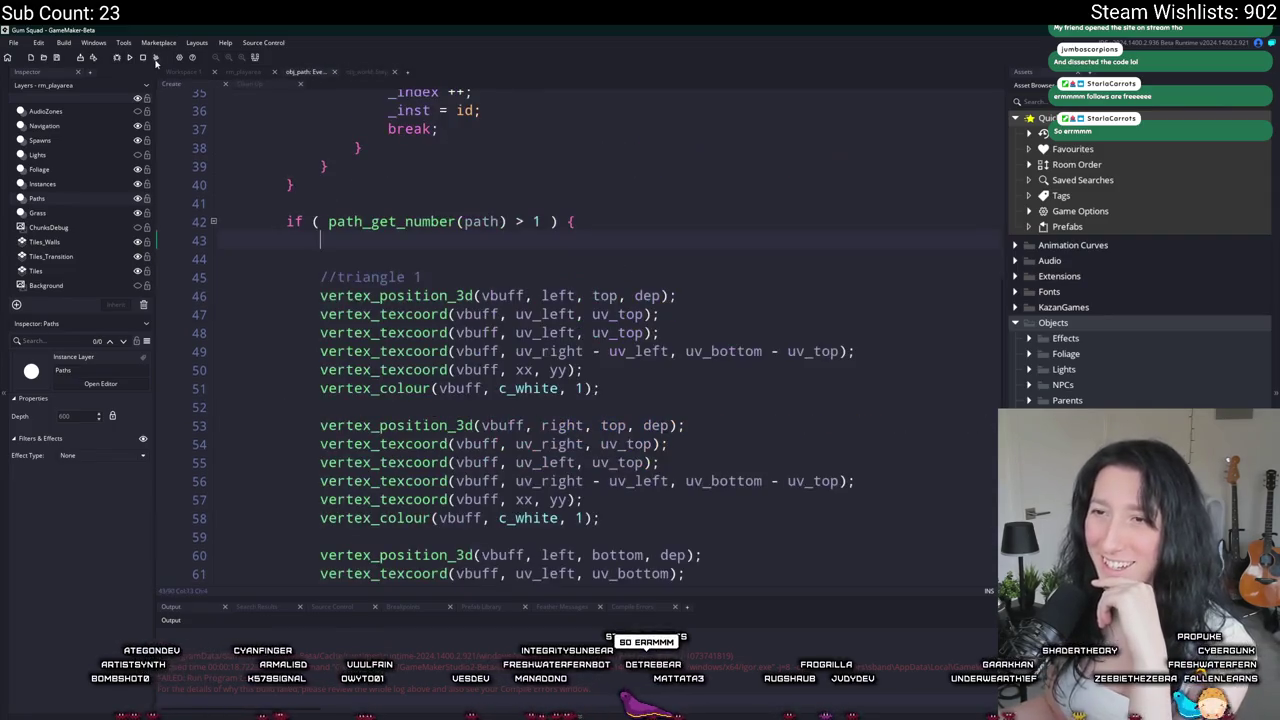
click(183, 72)
scroll(382, 232, up, 6)
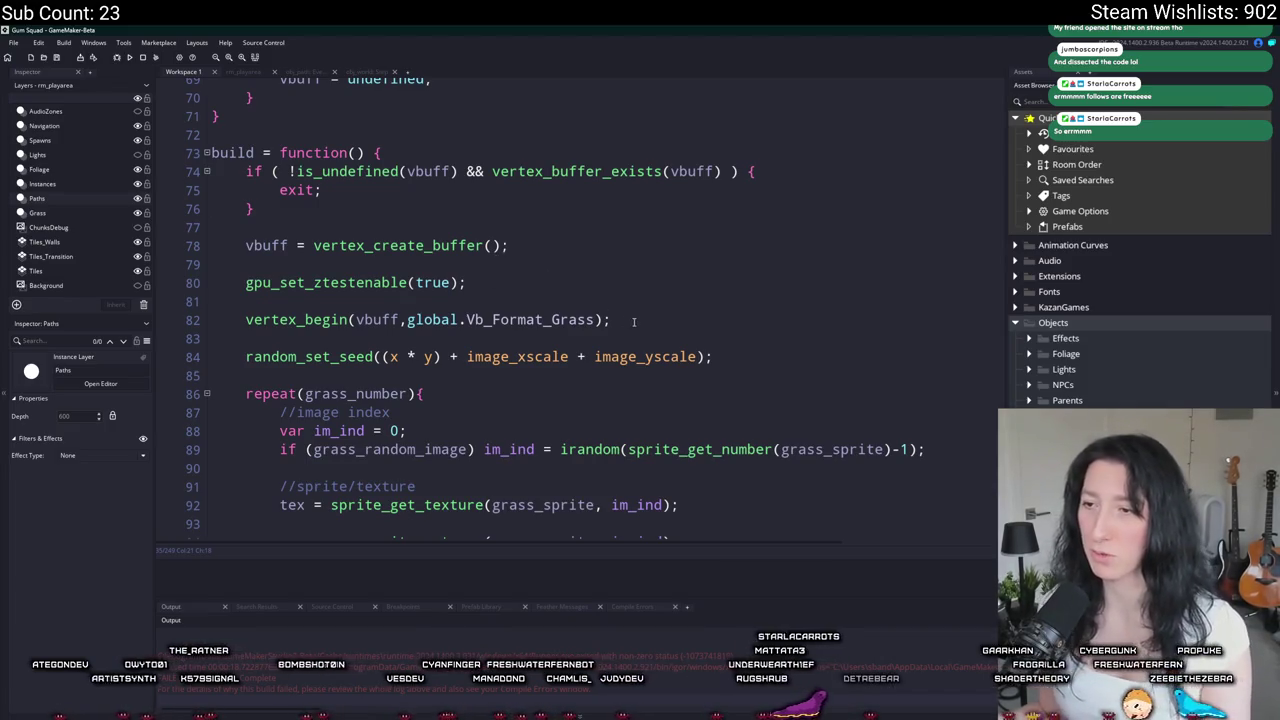
Step: Paste the grass buffer-creation, ztestenable and vertex_begin lines onto line 43 of obj_path
drag(610, 320, 246, 245)
key(ctrl+c)
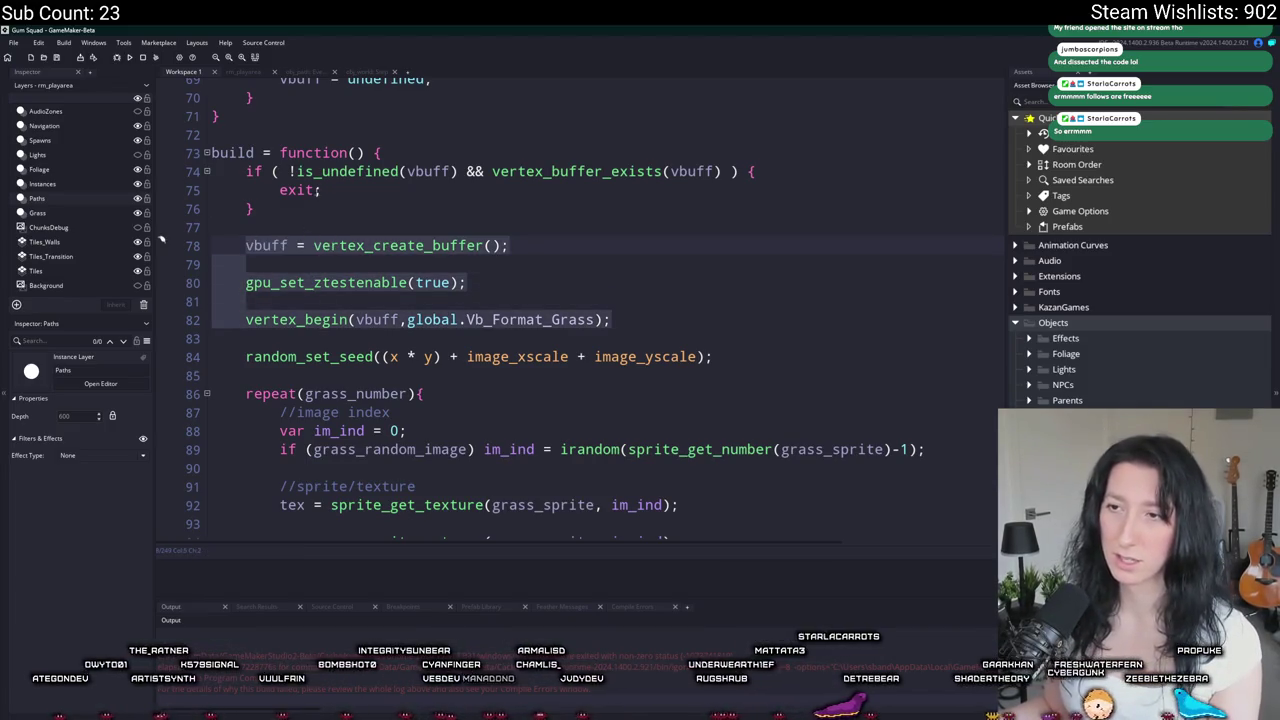
click(367, 72)
click(308, 72)
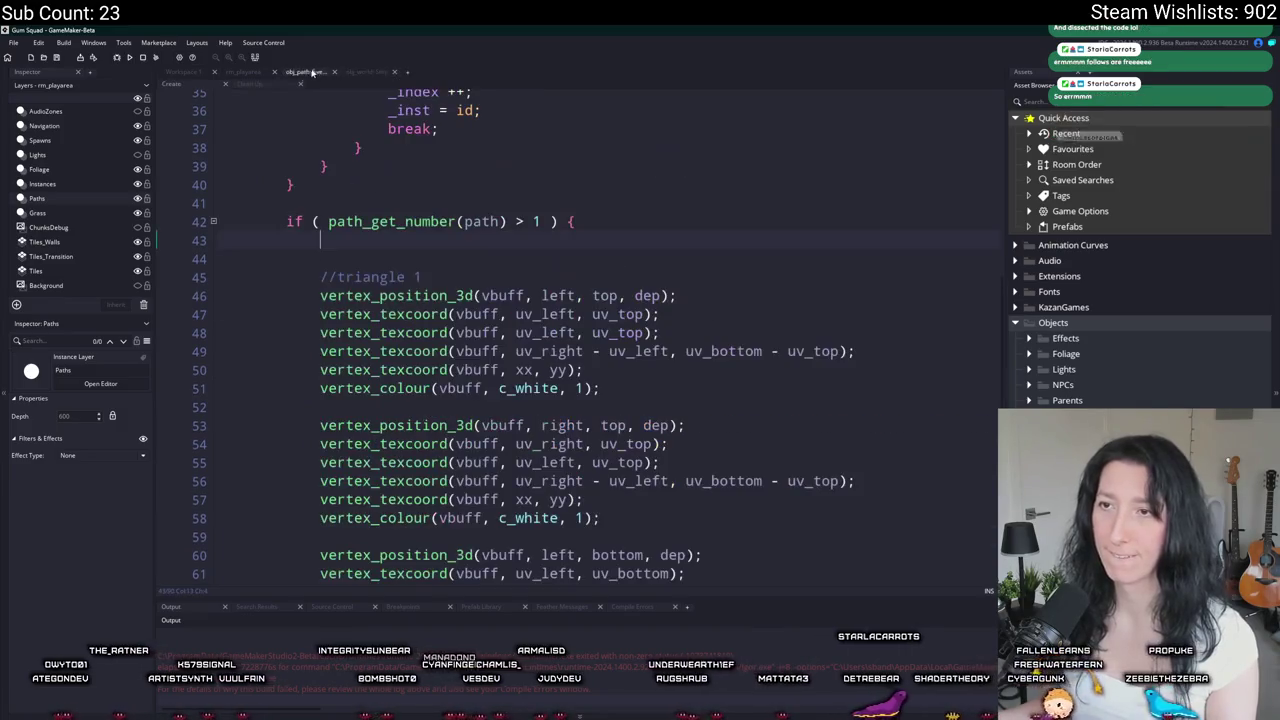
click(389, 239)
key(ctrl+v)
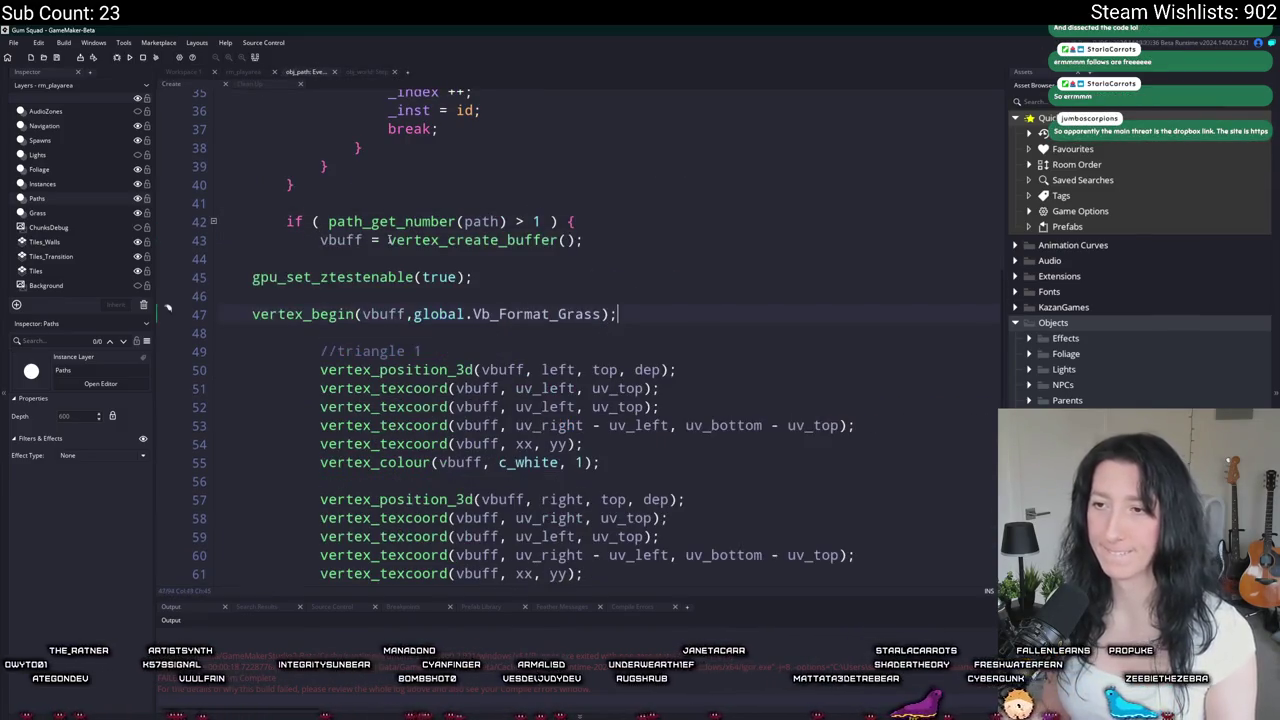
Step: Rename vbuff to vb on line 43
click(363, 241)
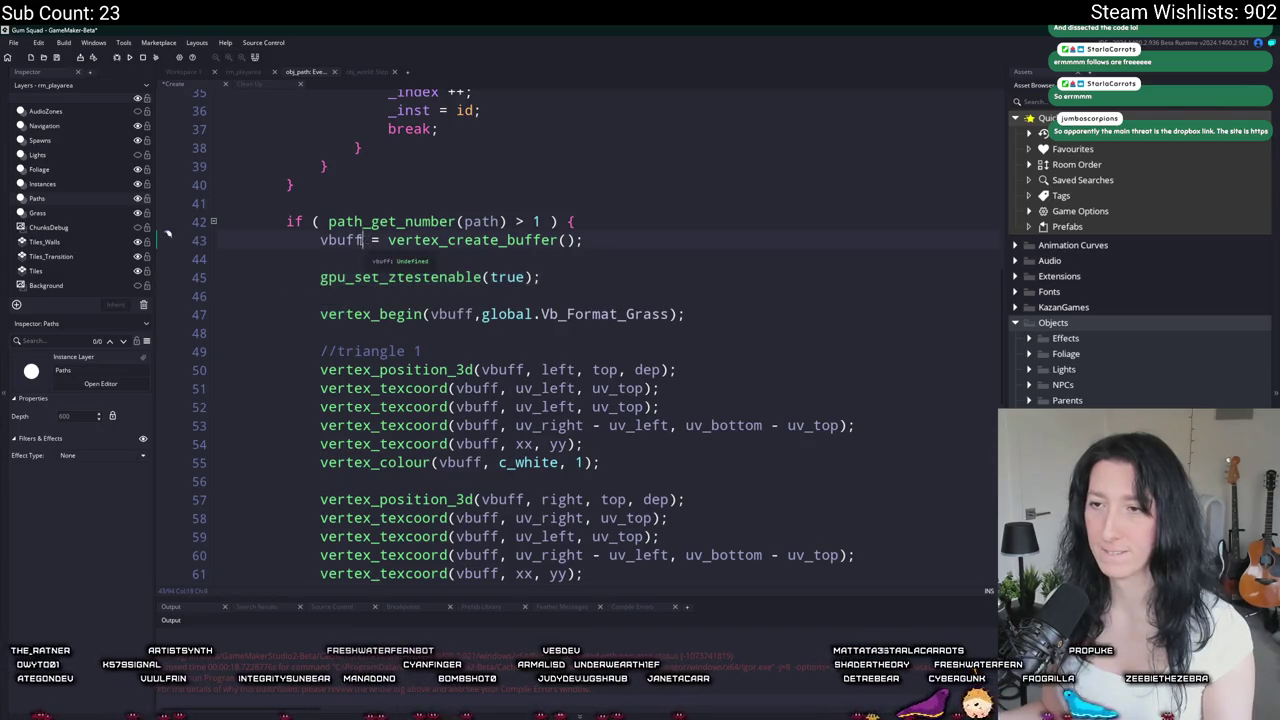
key(Delete)
key(Delete)
key(Delete)
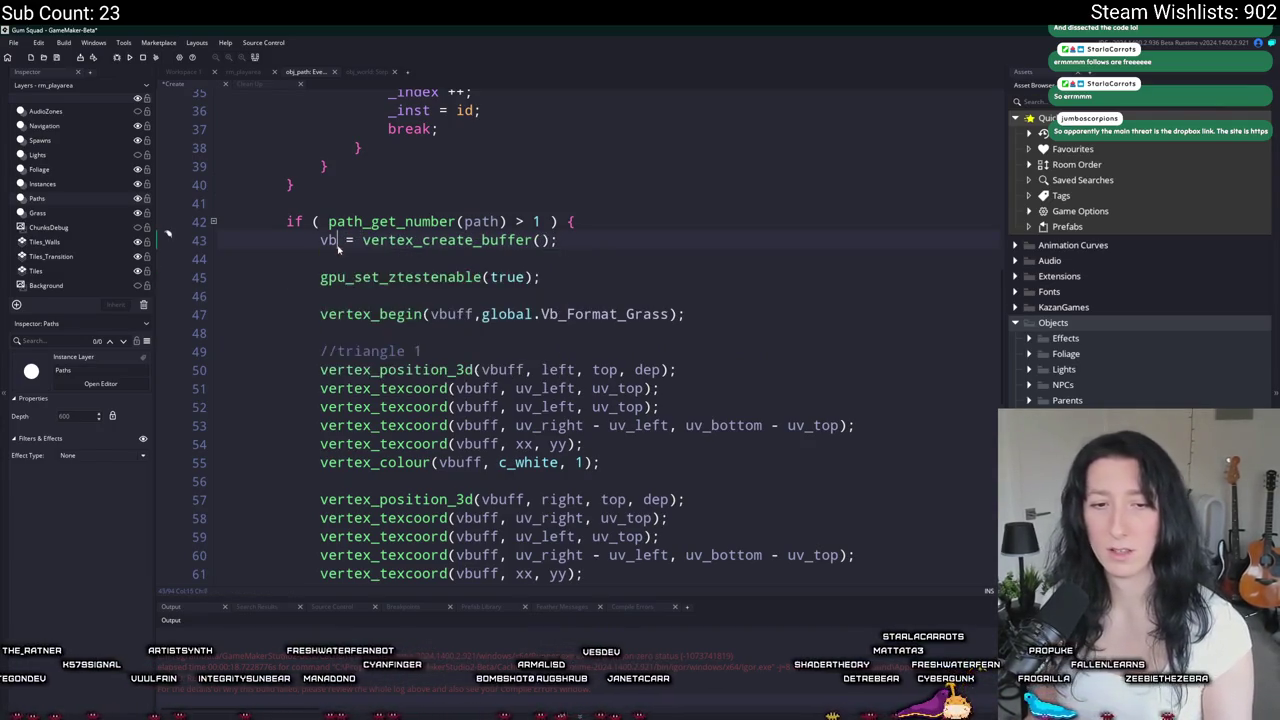
key(Escape)
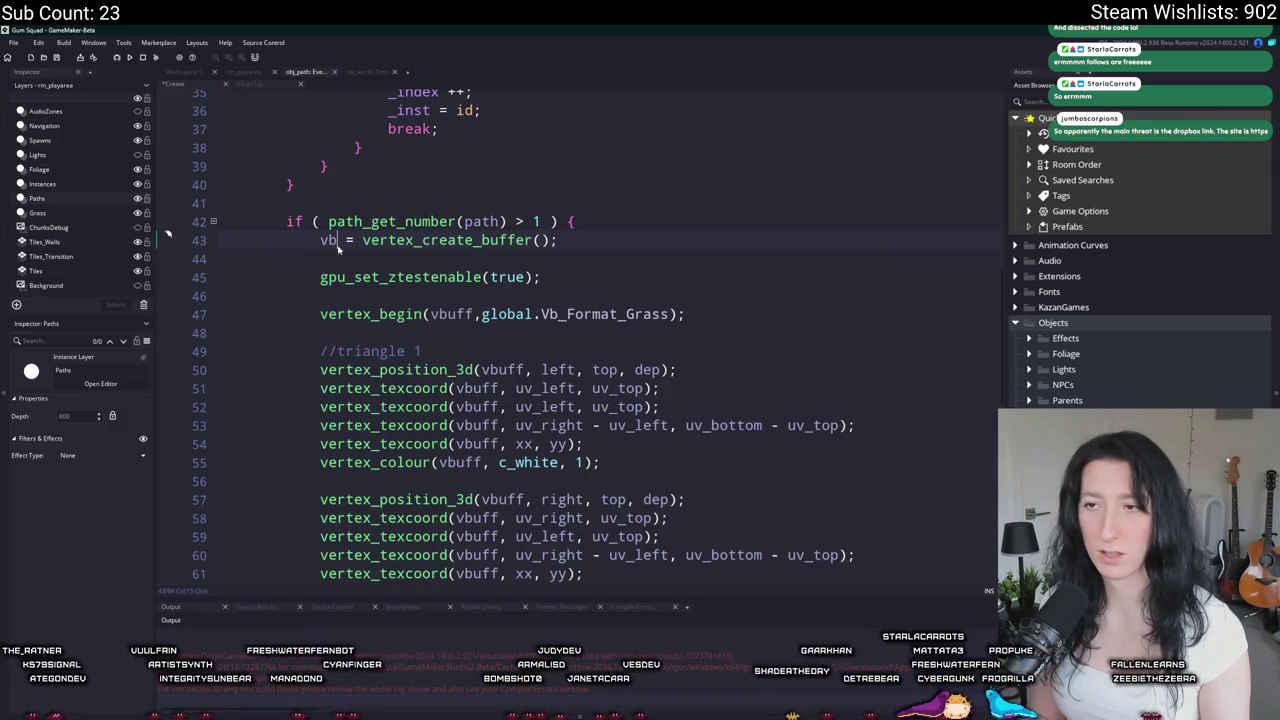
key(BackSpace)
key(BackSpace)
text(vb)
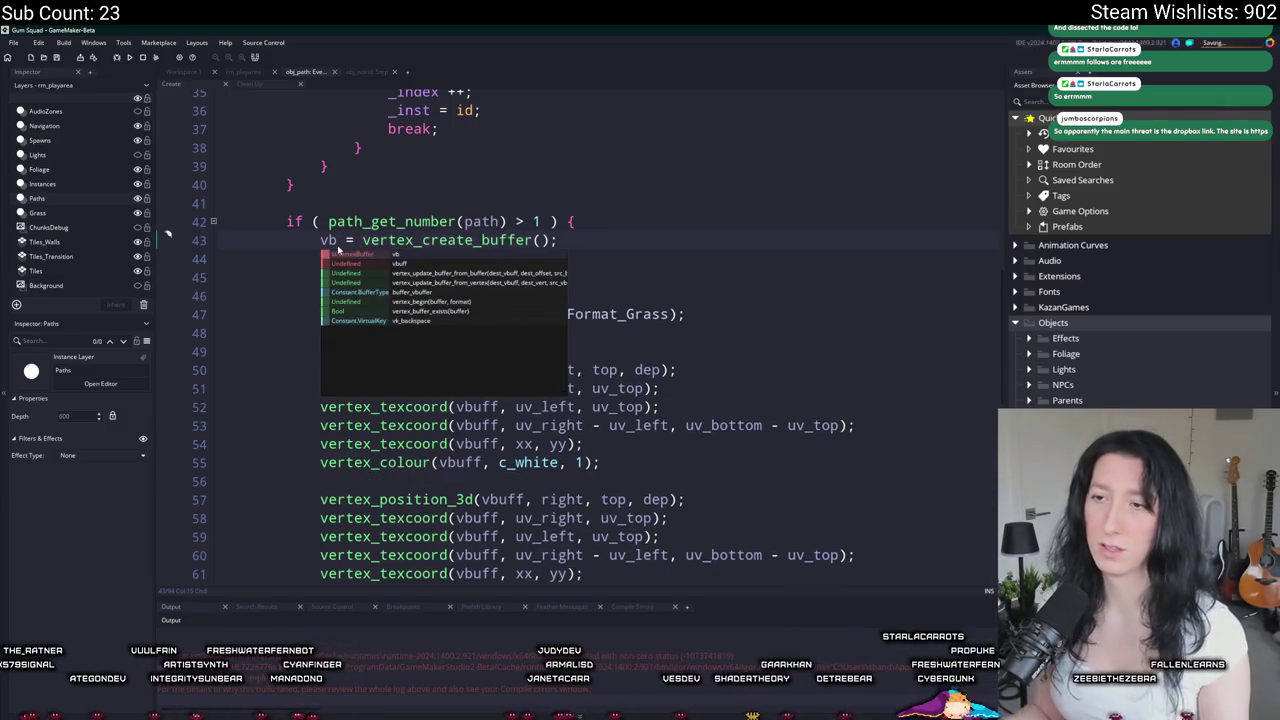
click(345, 240)
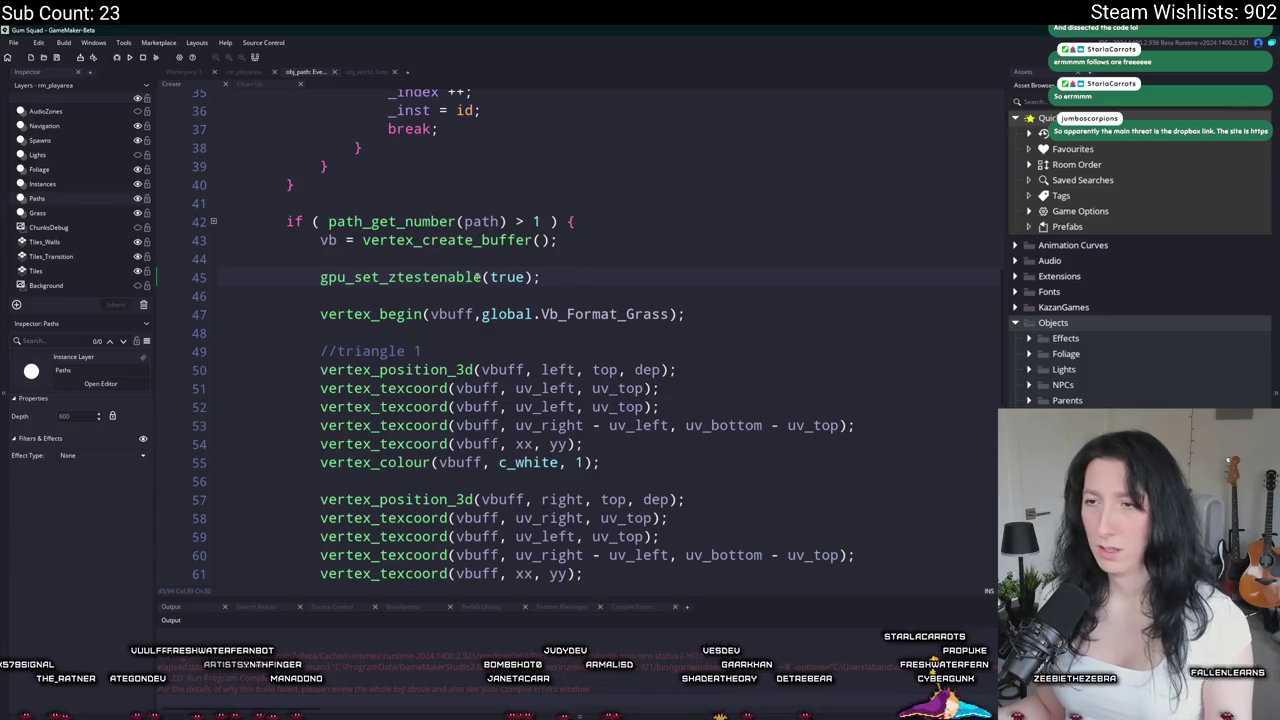
Step: Add gpu_set_ztestenable(false); after the last vertex on line 91
scroll(481, 277, down, 12)
click(627, 188)
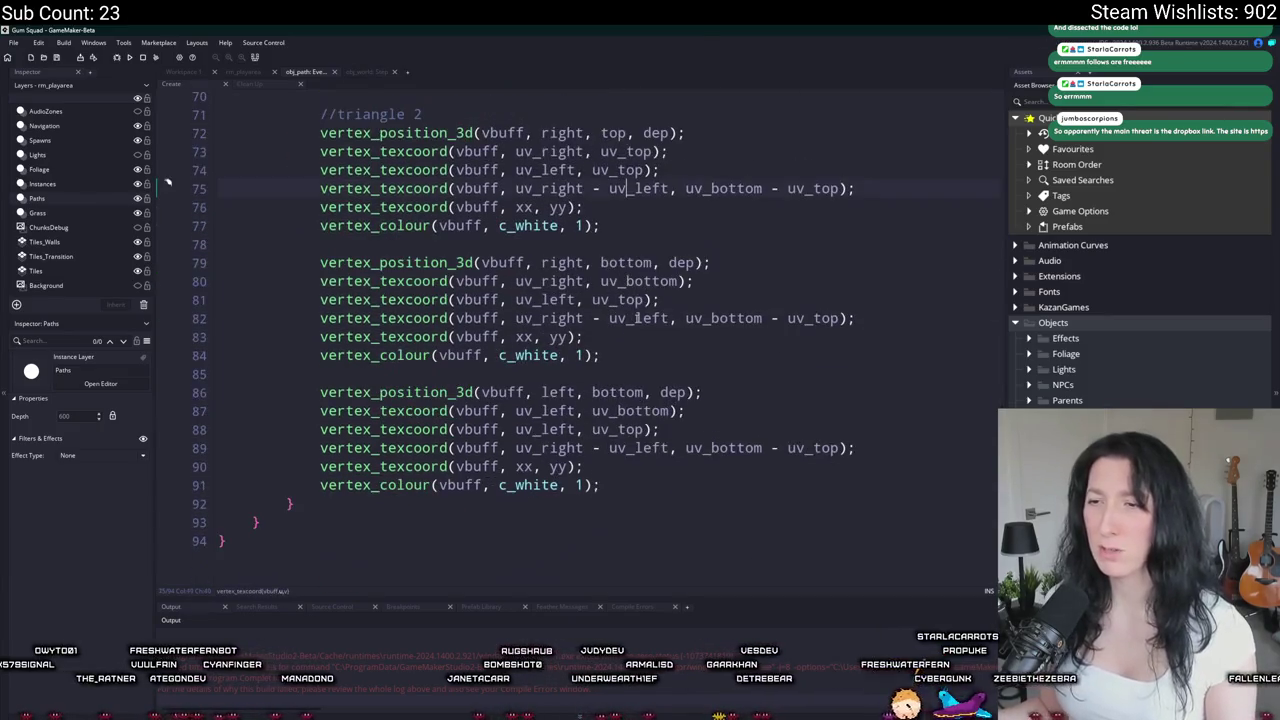
click(604, 488)
key(Return)
key(Return)
text(gpu_set_ztestenable(true);)
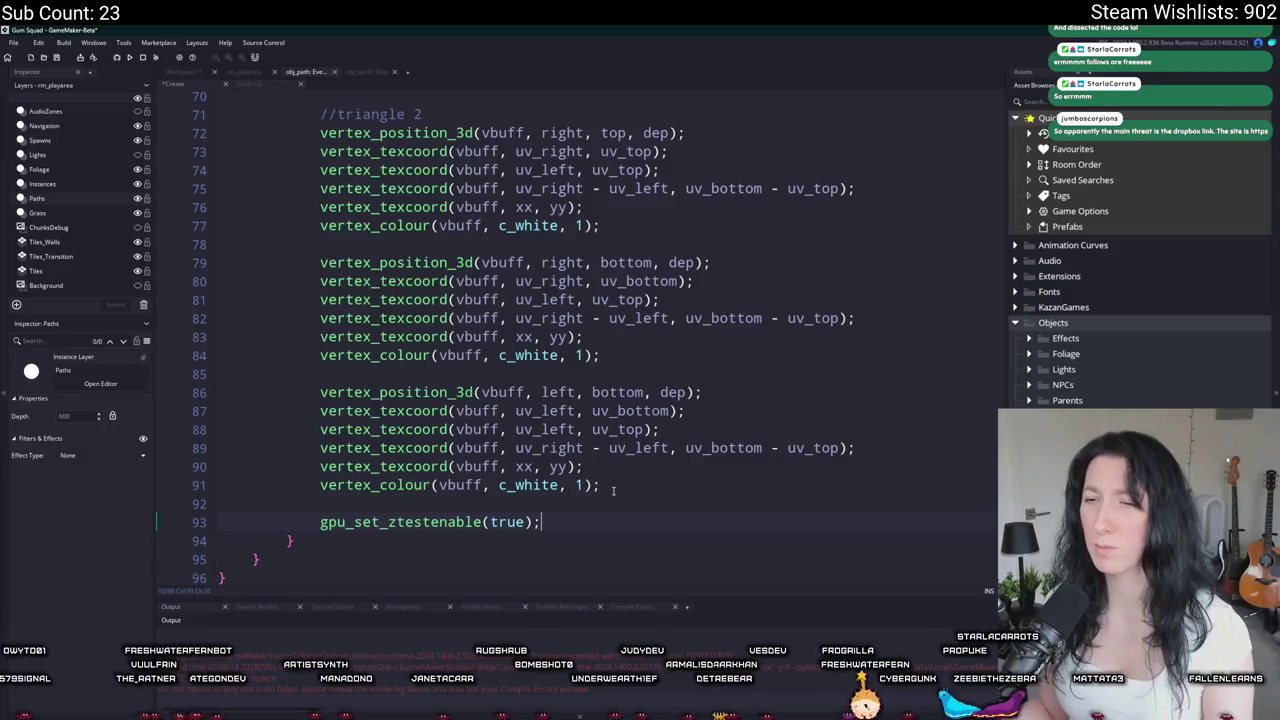
double_click(505, 521)
text(false)
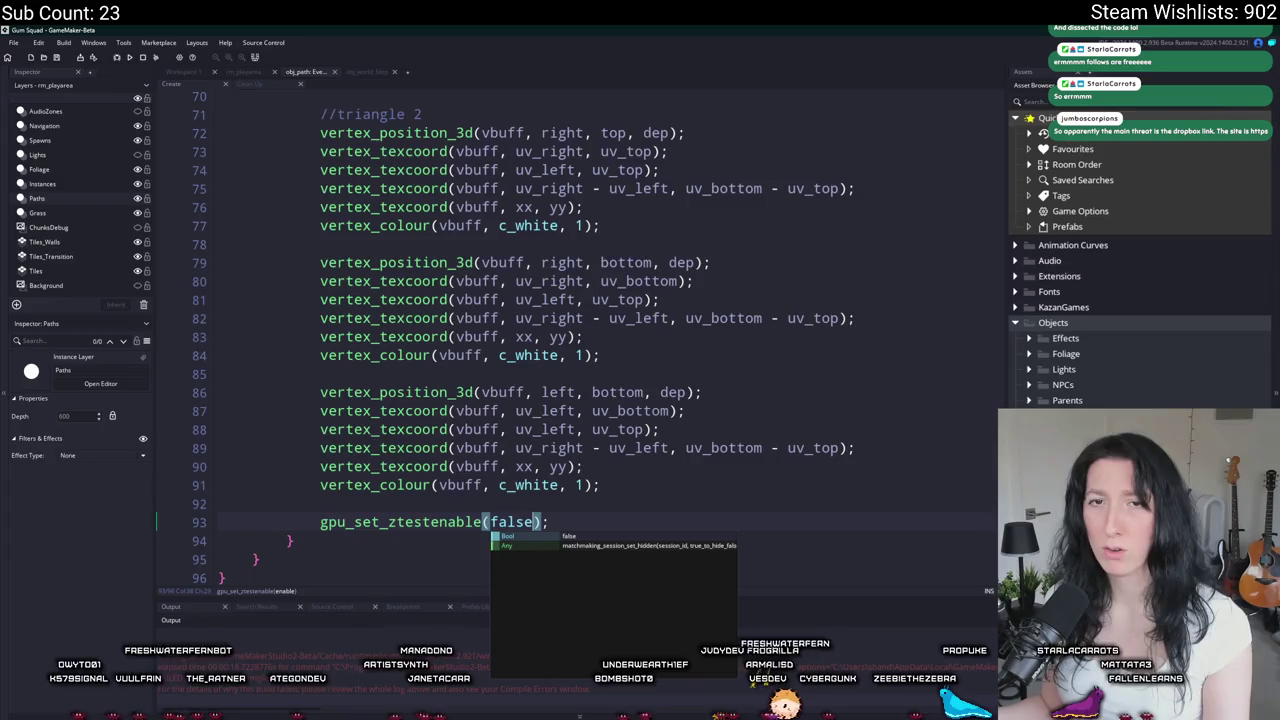
Step: Replace dep with 15999 in the vertex_position_3d calls on lines 72 and 79
scroll(522, 340, up, 3)
click(662, 272)
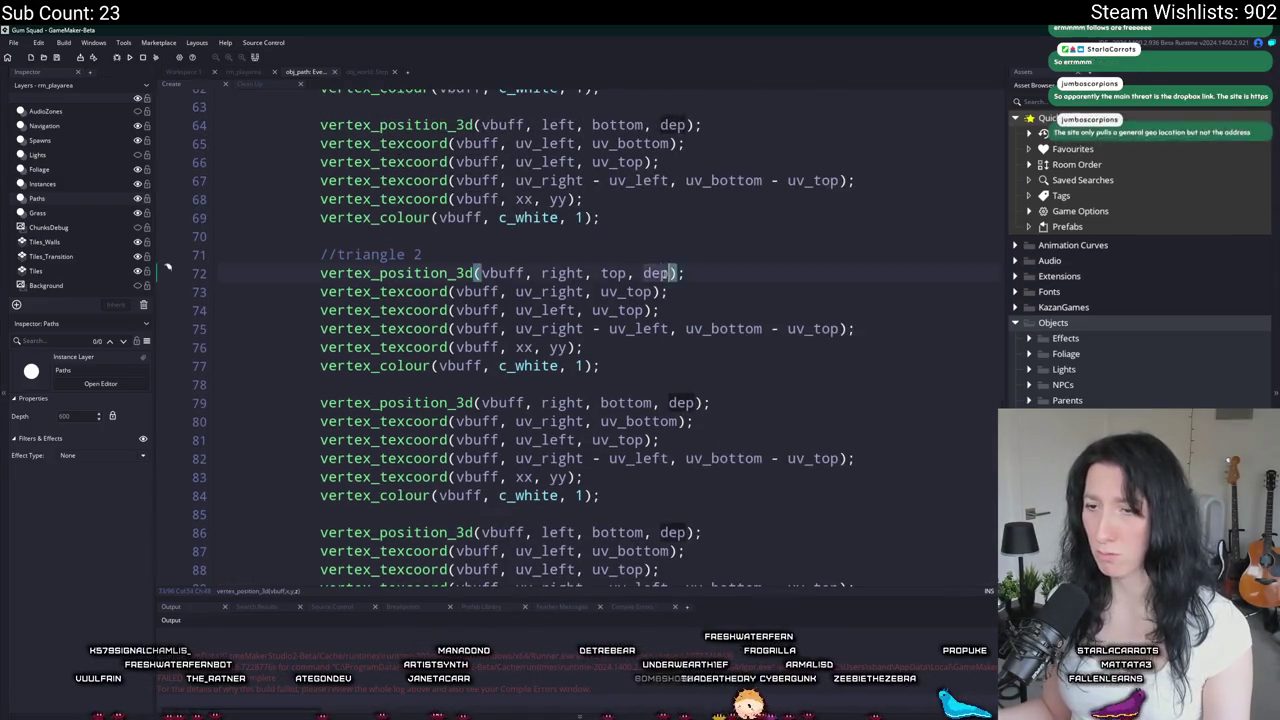
scroll(663, 274, down, 2)
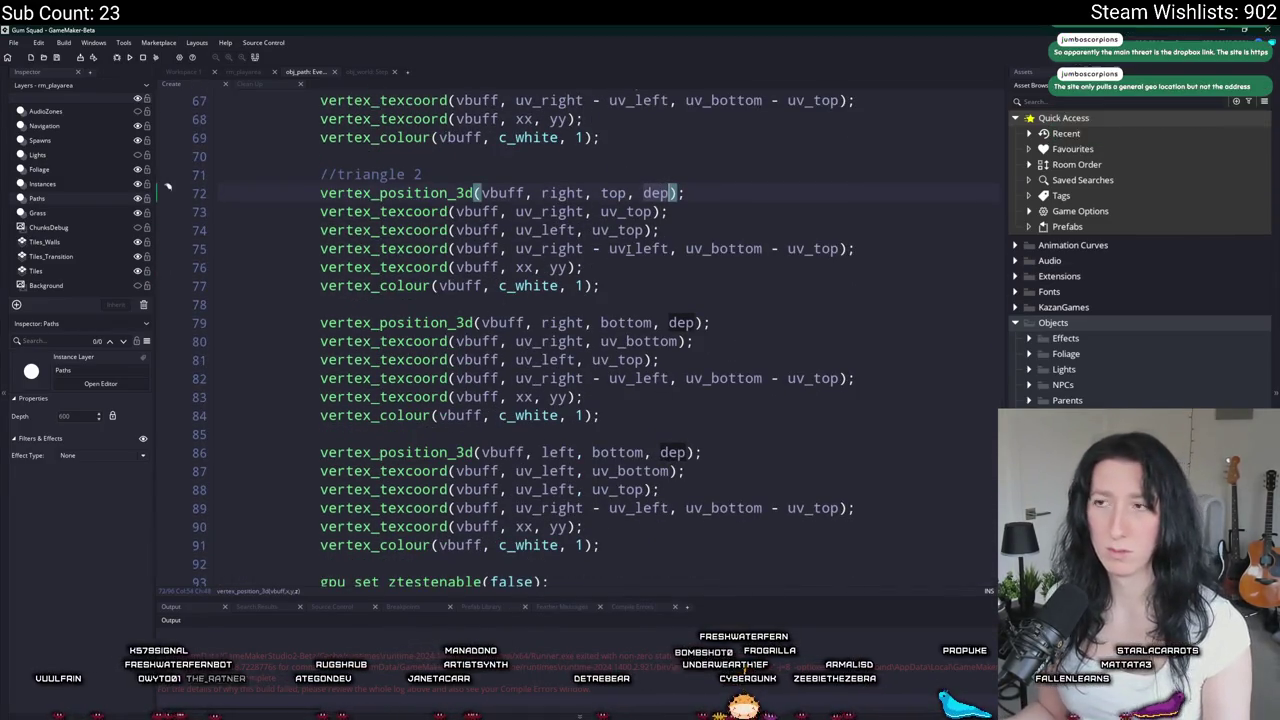
text(15999)
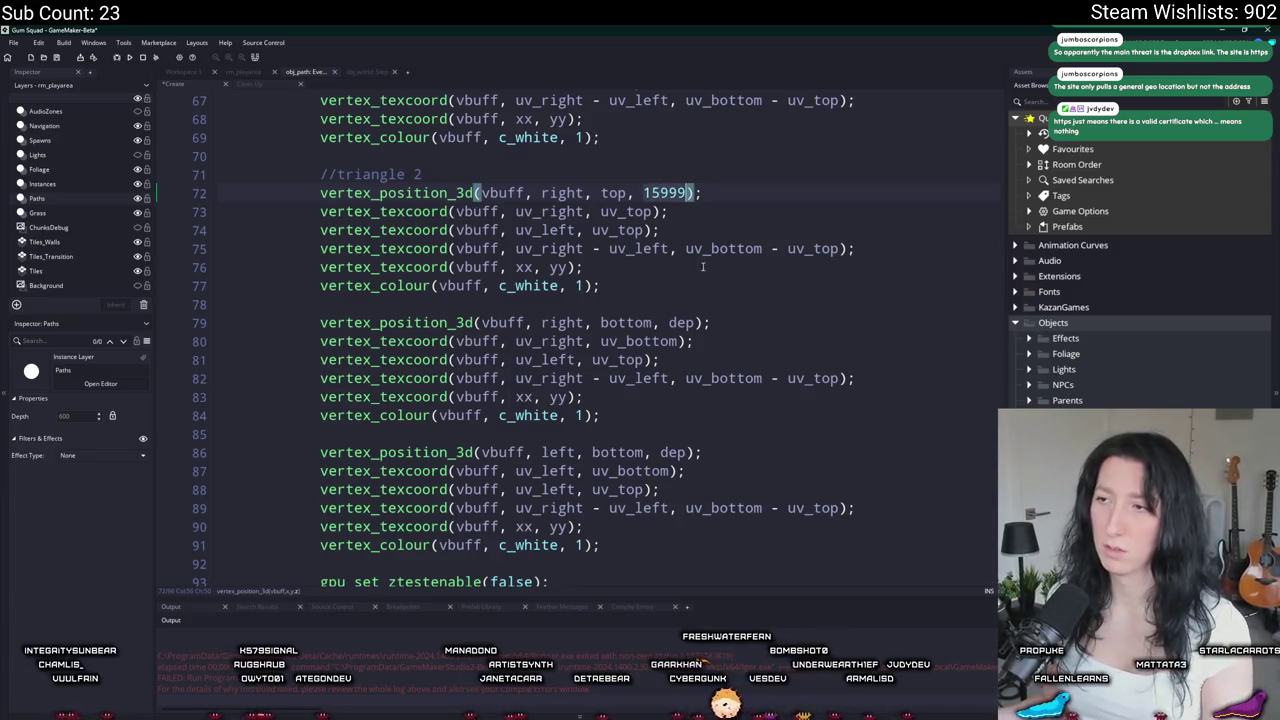
click(683, 341)
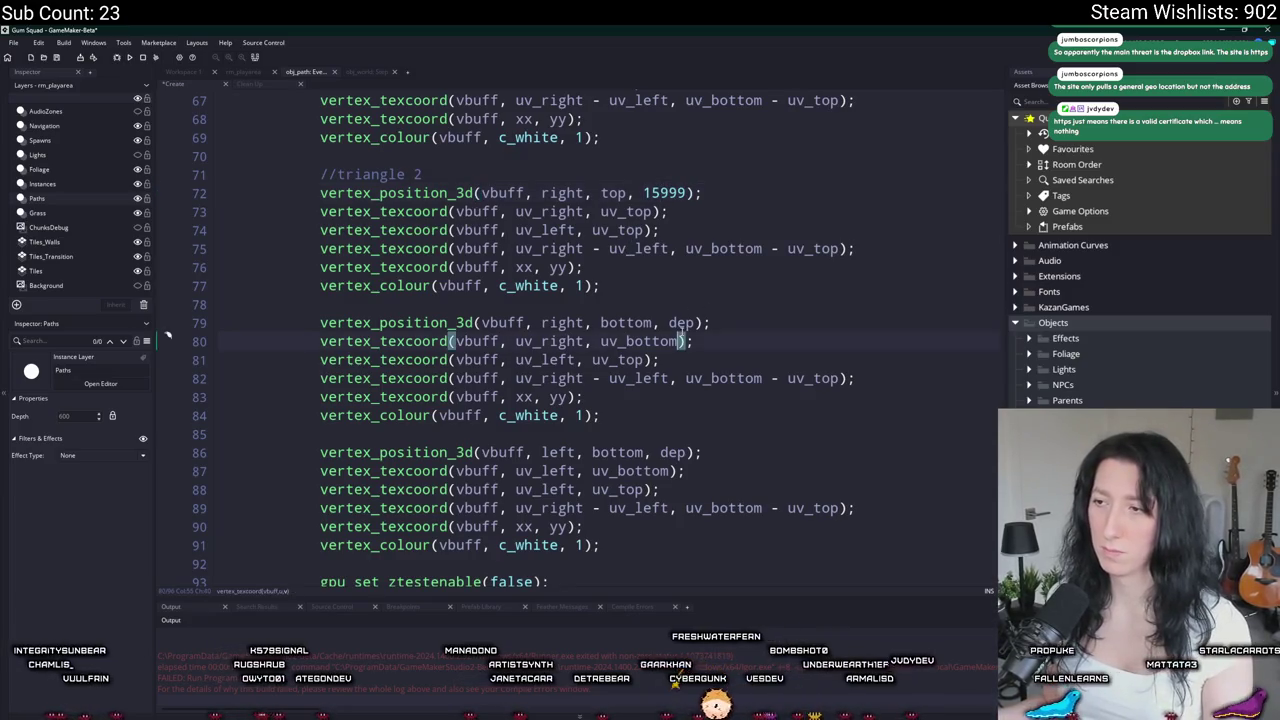
double_click(677, 322)
text(15999)
Step: Replace dep with 15999 on lines 86 and 64, then switch to the rm_playarea room editor
double_click(673, 452)
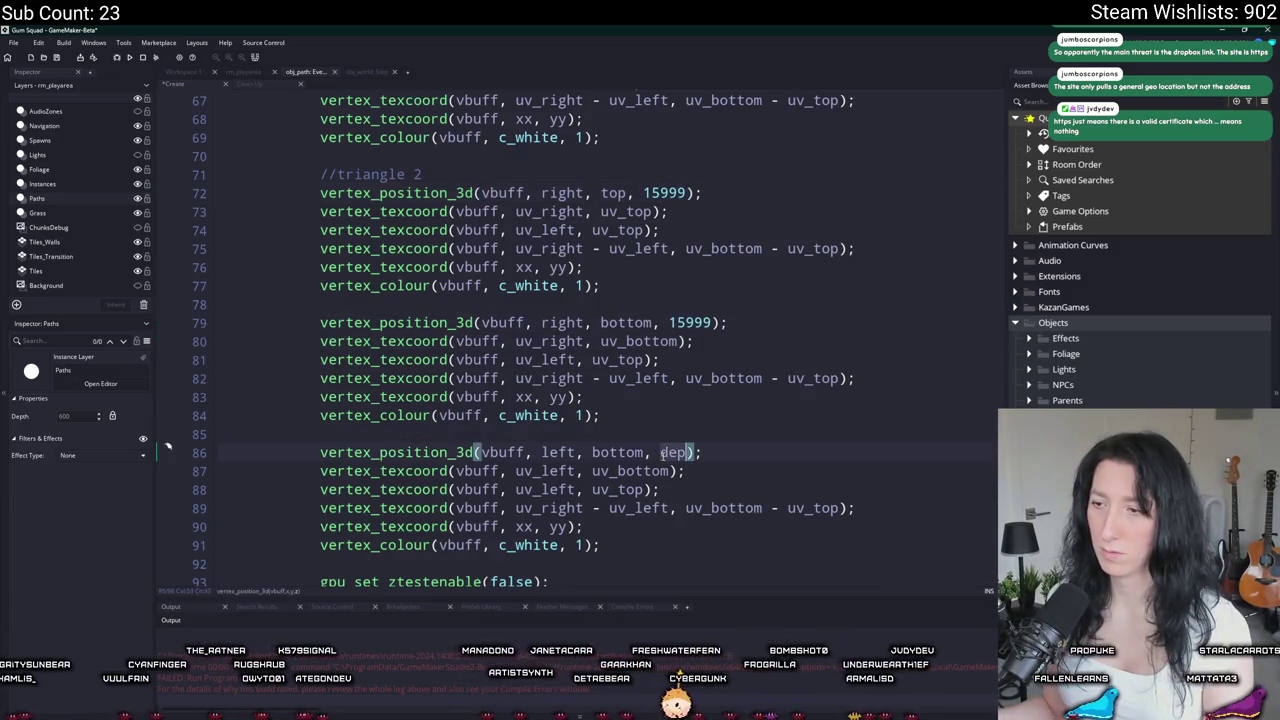
scroll(662, 246, up, 2)
text(15999)
double_click(677, 125)
scroll(677, 125, up, 4)
text(15999)
click(643, 215)
double_click(655, 215)
click(50, 271)
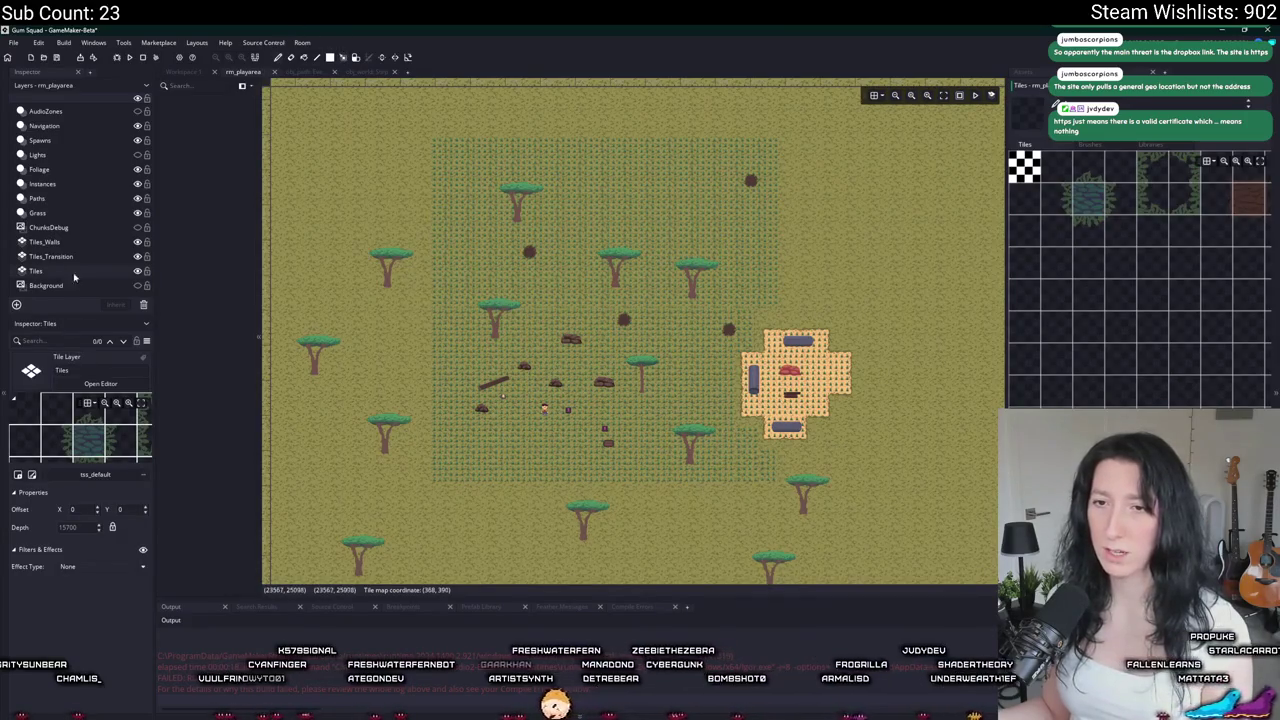
click(84, 214)
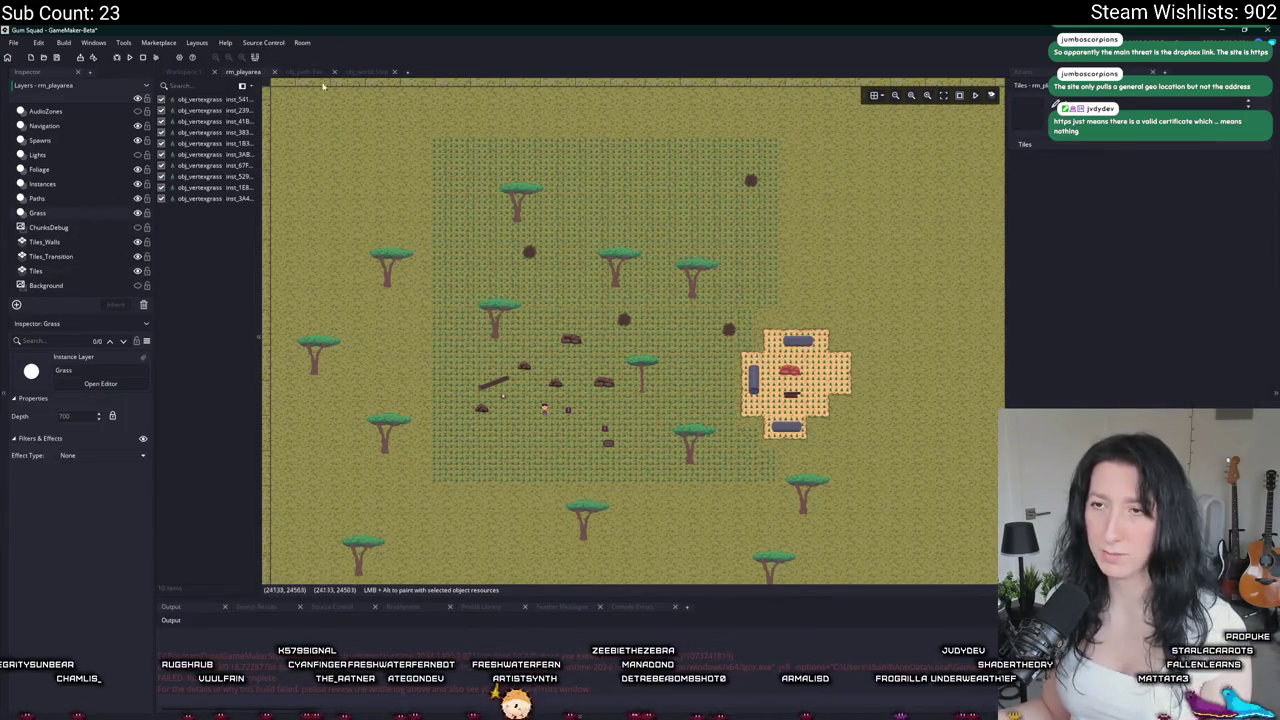
click(357, 73)
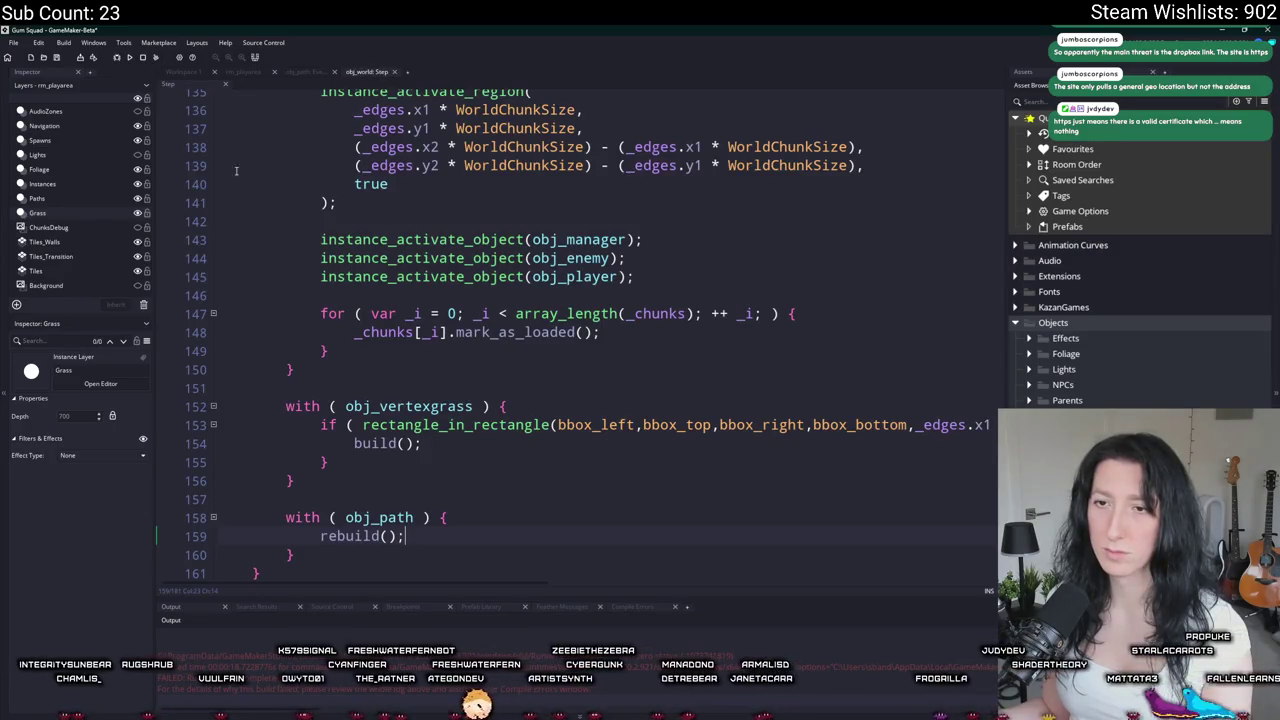
click(243, 72)
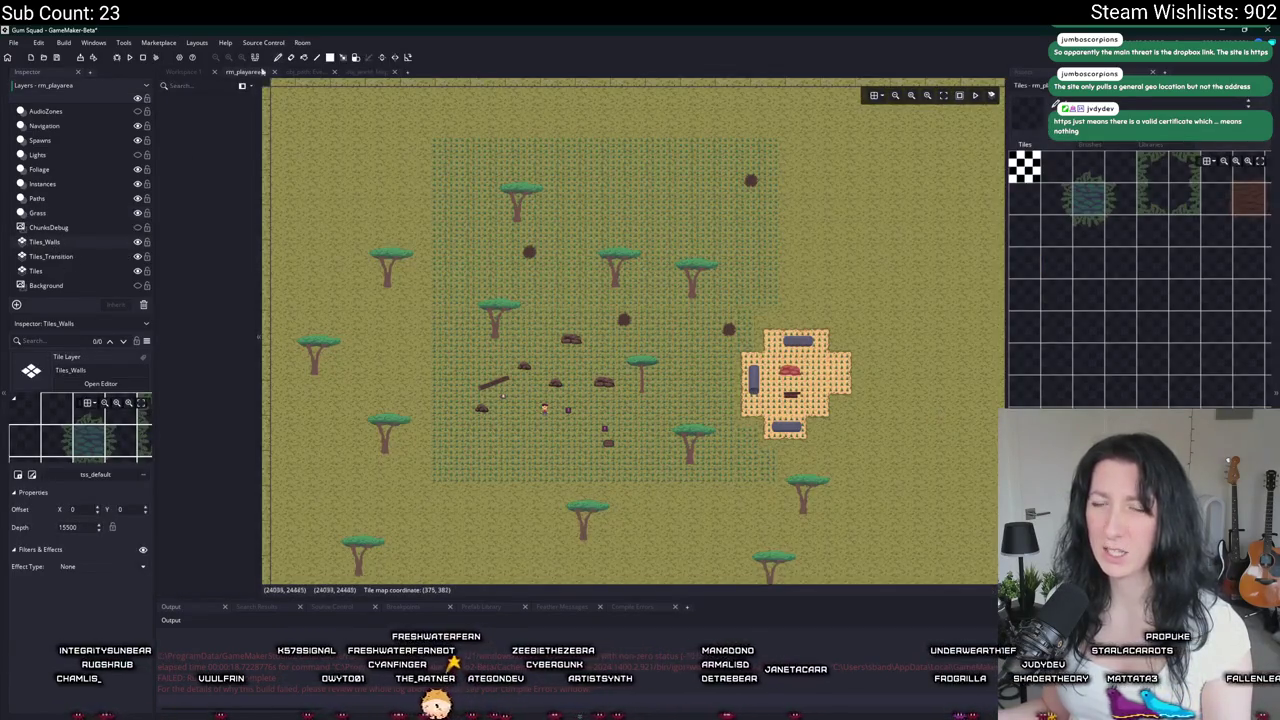
click(58, 229)
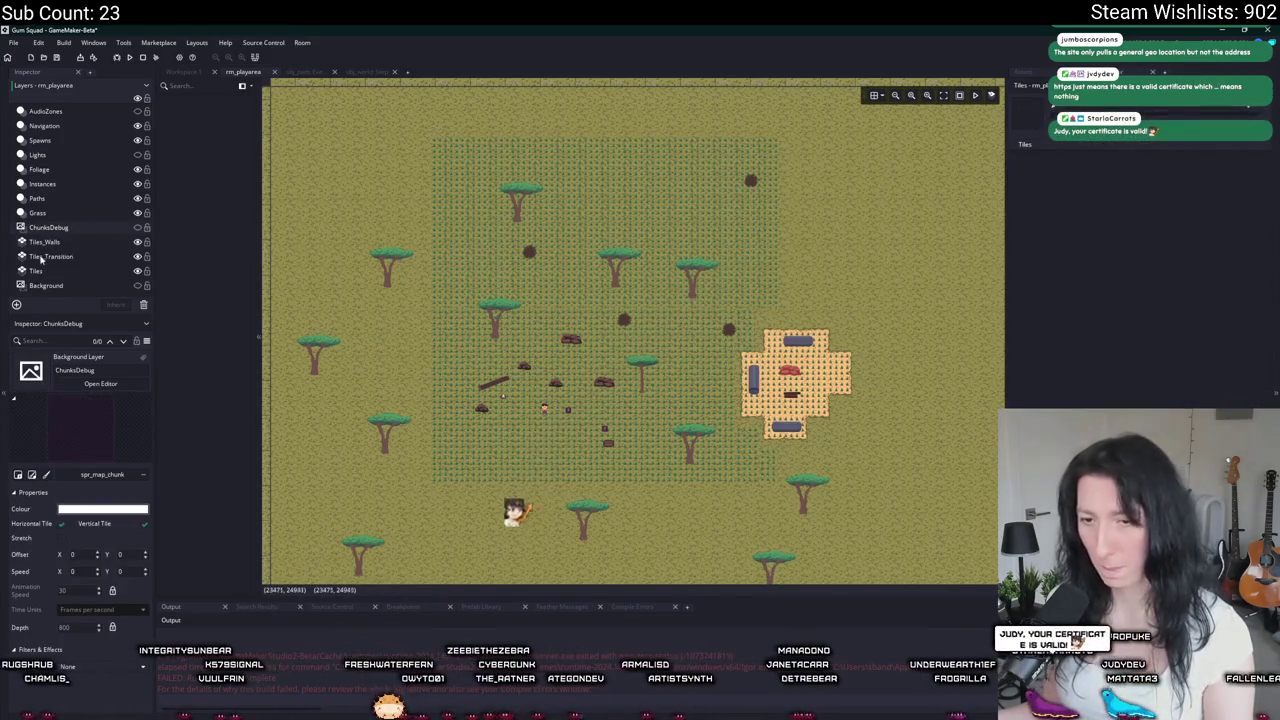
click(72, 242)
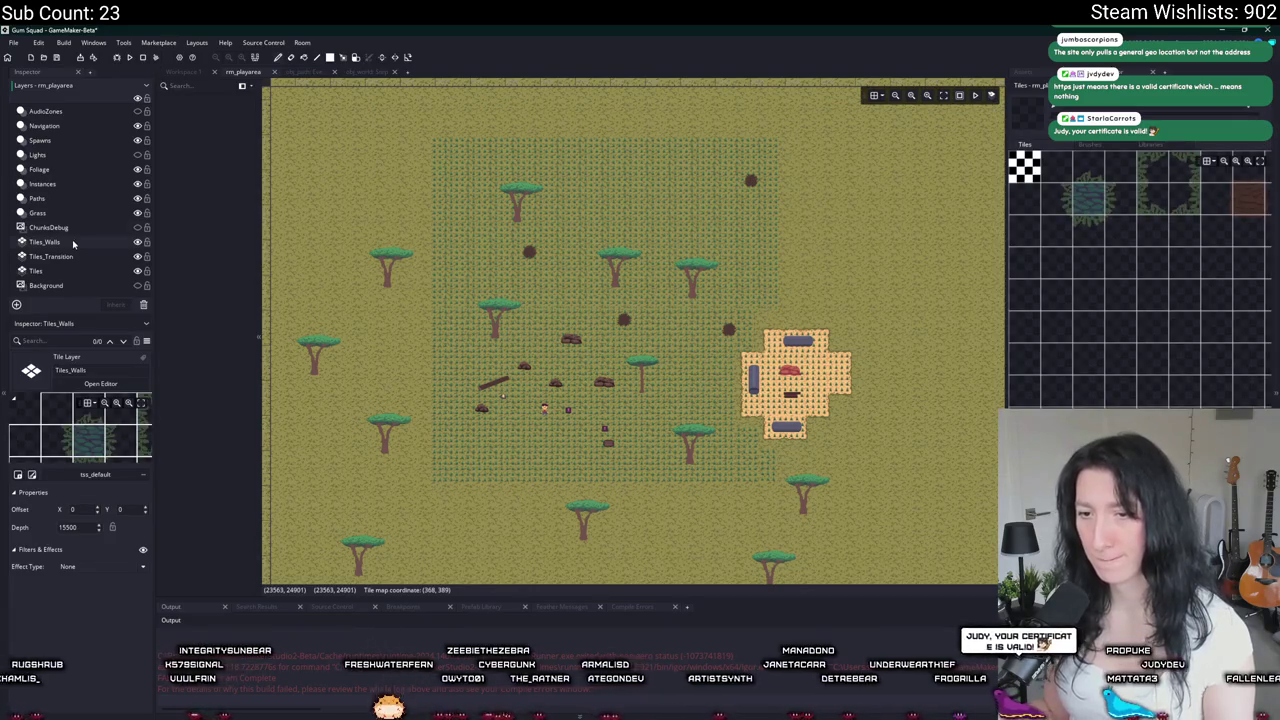
click(360, 72)
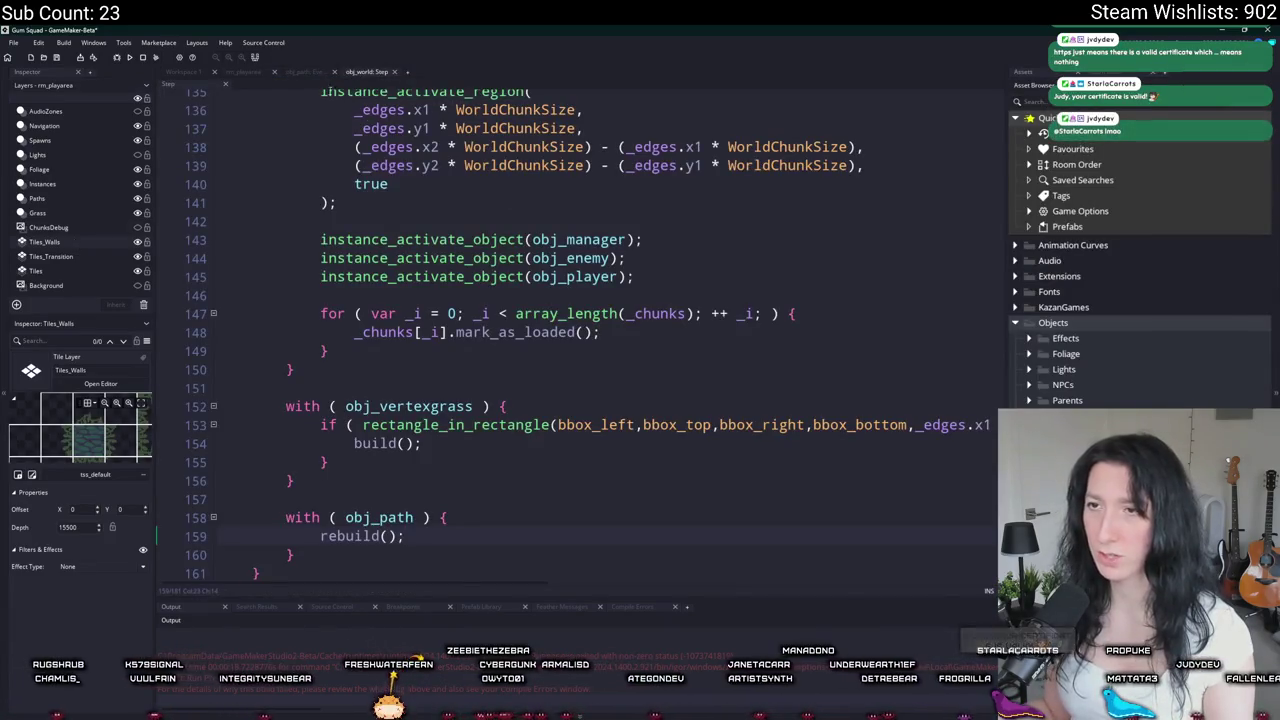
click(303, 72)
double_click(681, 344)
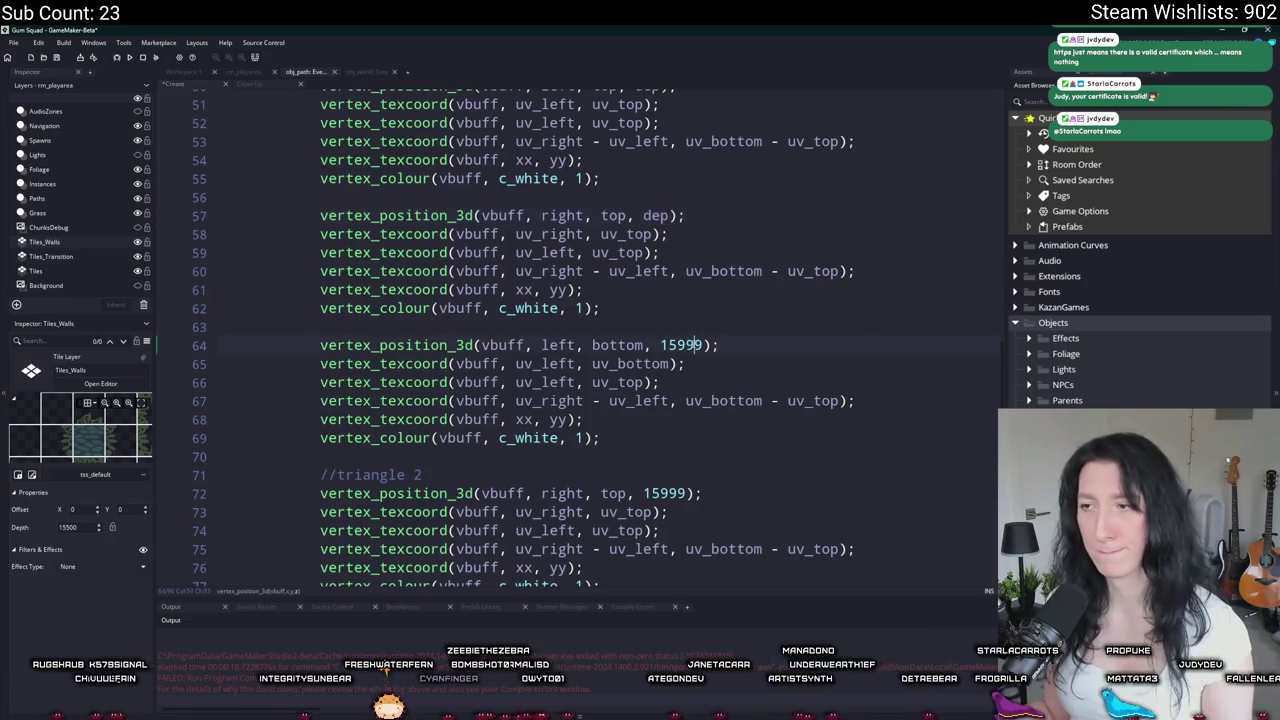
Step: Set the vertex depths on lines 64 and 72 to 15400
text(15409)
key(BackSpace)
text(0)
double_click(680, 493)
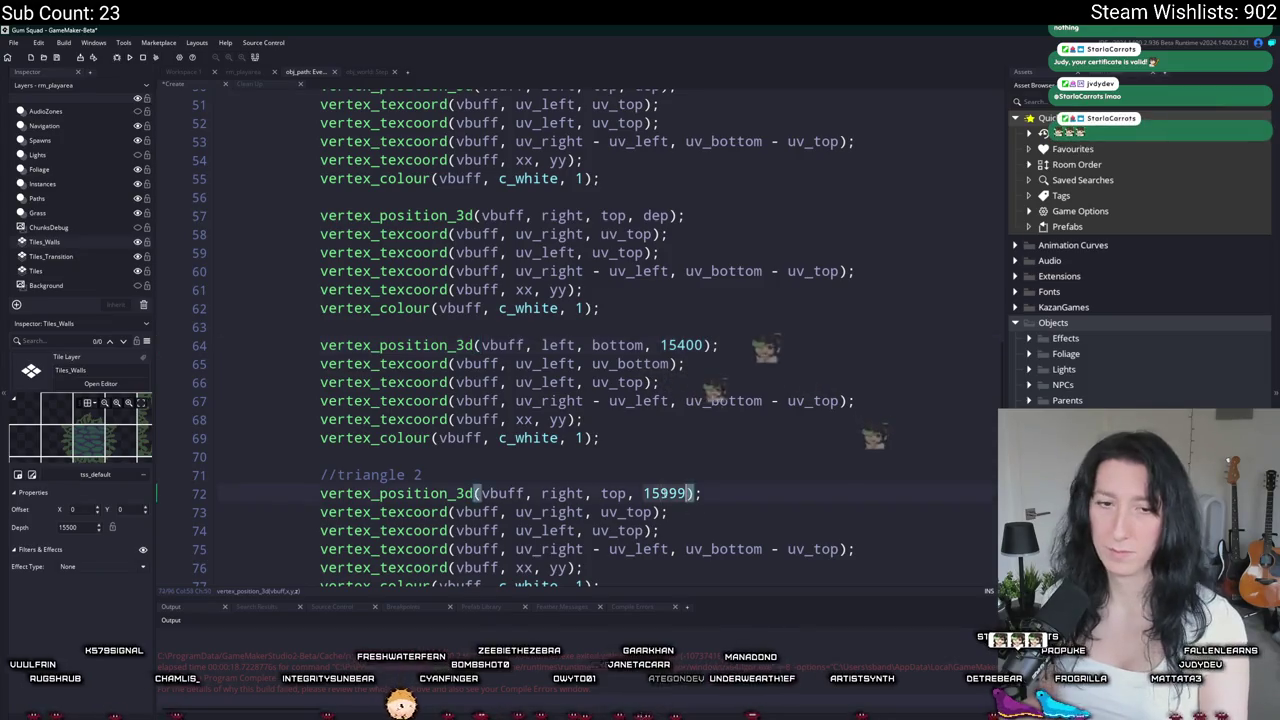
scroll(700, 480, down, 5)
text(15400)
double_click(700, 457)
scroll(700, 449, up, 7)
Step: Change the vertex depths on lines 64, 72, 79 and 86 to 15100
double_click(656, 226)
click(688, 355)
click(673, 485)
scroll(662, 514, down, 2)
key(Delete)
text(1)
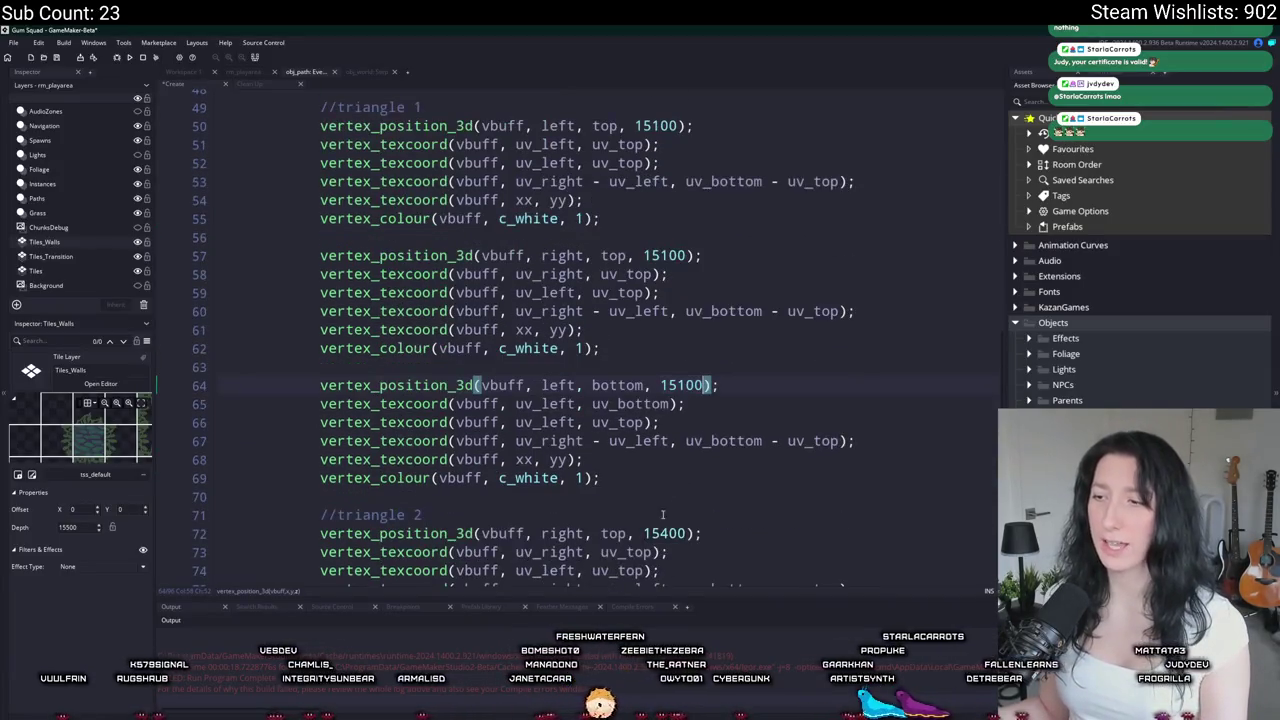
scroll(659, 530, down, 4)
key(Delete)
text(1)
click(685, 422)
key(Delete)
text(1)
double_click(678, 550)
scroll(678, 543, down, 2)
text(15100)
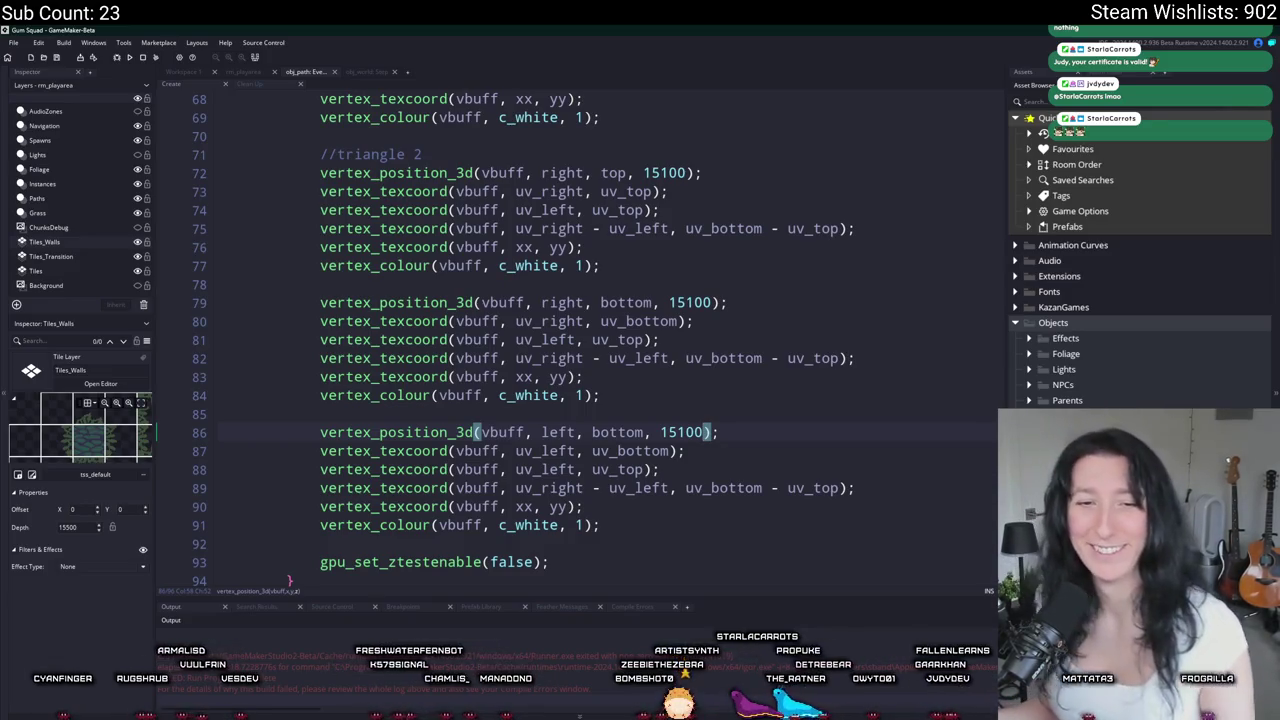
scroll(621, 371, up, 3)
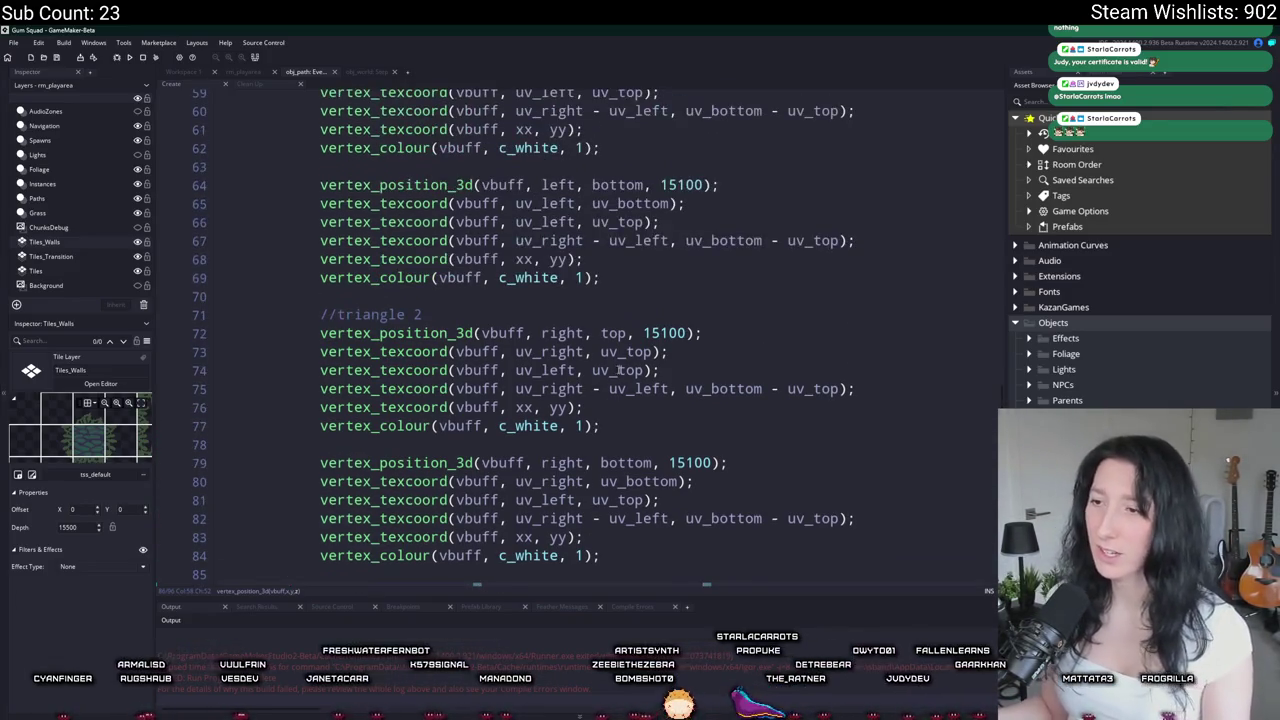
scroll(167, 346, up, 8)
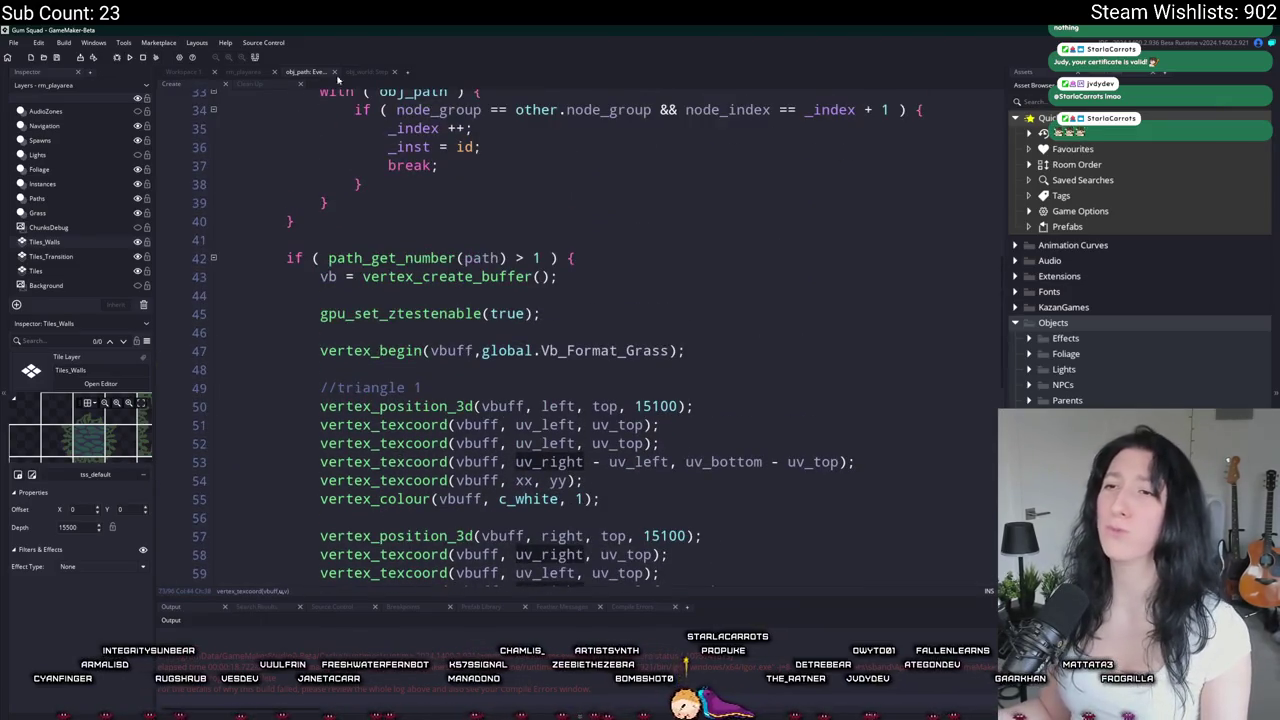
Step: Go to the grass build function and select the var uv_left, uv_top, uv_right, uv_bottom lines
click(351, 74)
click(195, 76)
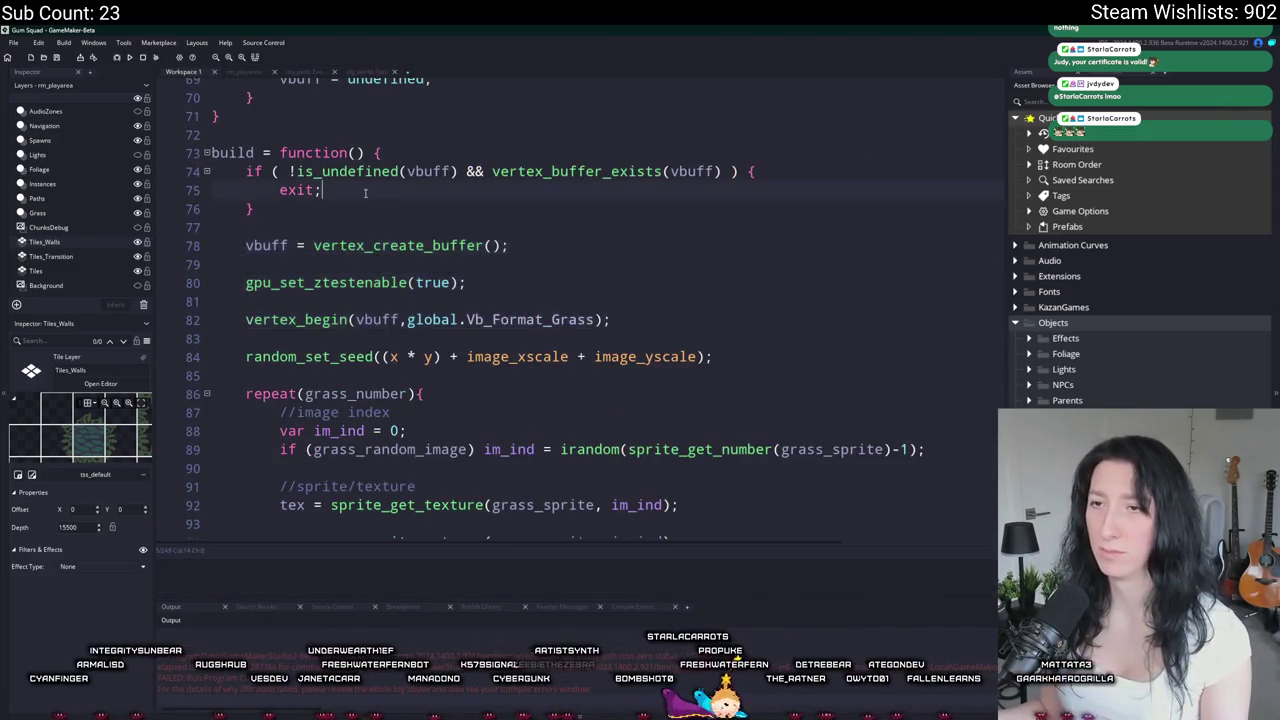
scroll(343, 281, up, 10)
scroll(343, 281, down, 11)
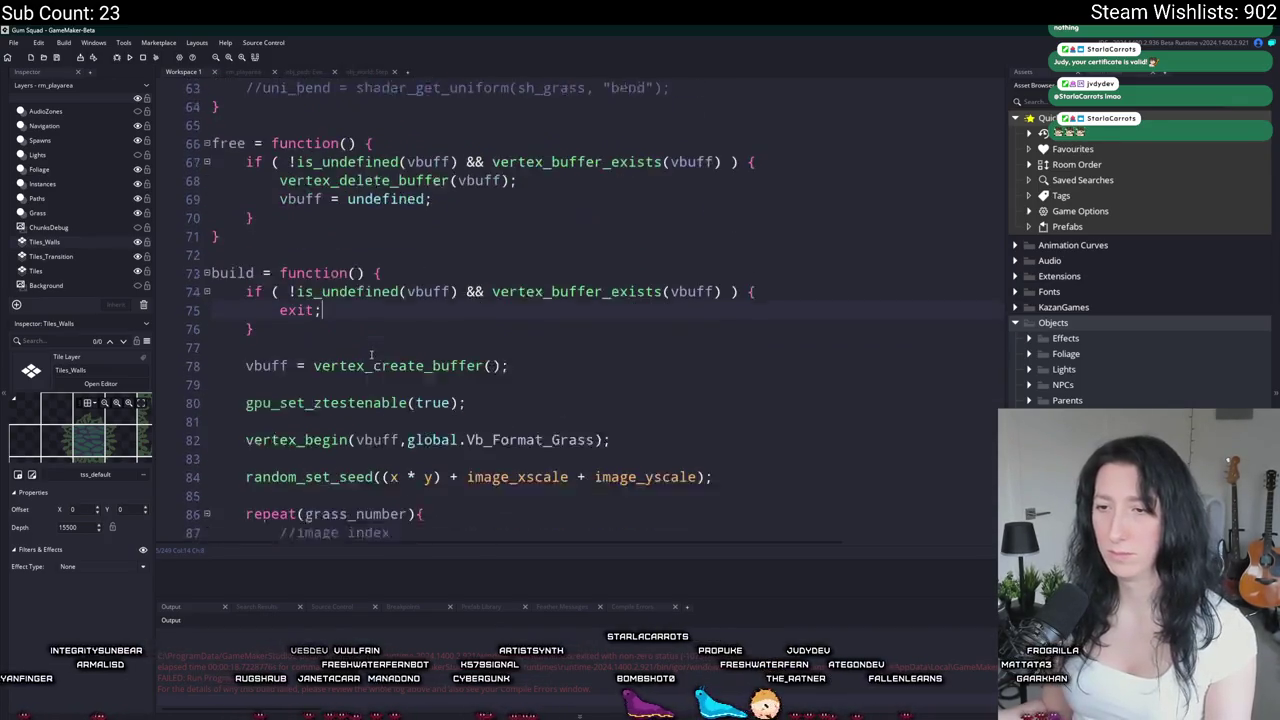
mouse_move(474, 414)
mouse_down()
mouse_move(215, 358)
mouse_move(290, 335)
mouse_move(278, 285)
mouse_move(356, 285)
mouse_move(215, 266)
mouse_move(280, 338)
mouse_move(279, 321)
mouse_move(216, 302)
mouse_move(272, 265)
mouse_up()
key(ctrl+c)
Step: Paste the sprite texture and UV lines above vertex_create_buffer in obj_path's Create event and indent them
click(352, 74)
click(305, 72)
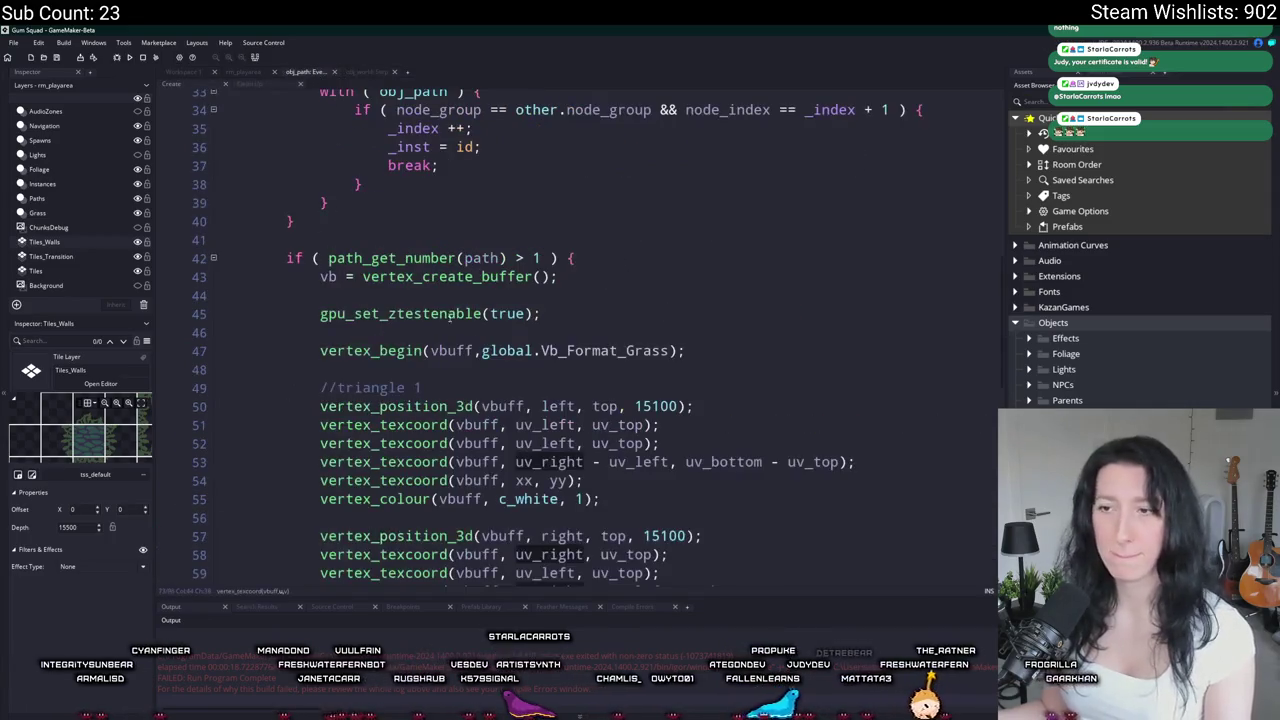
click(690, 350)
key(Return)
key(ctrl+v)
scroll(343, 455, down, 2)
key(ctrl+z)
key(ctrl+z)
key(ctrl+z)
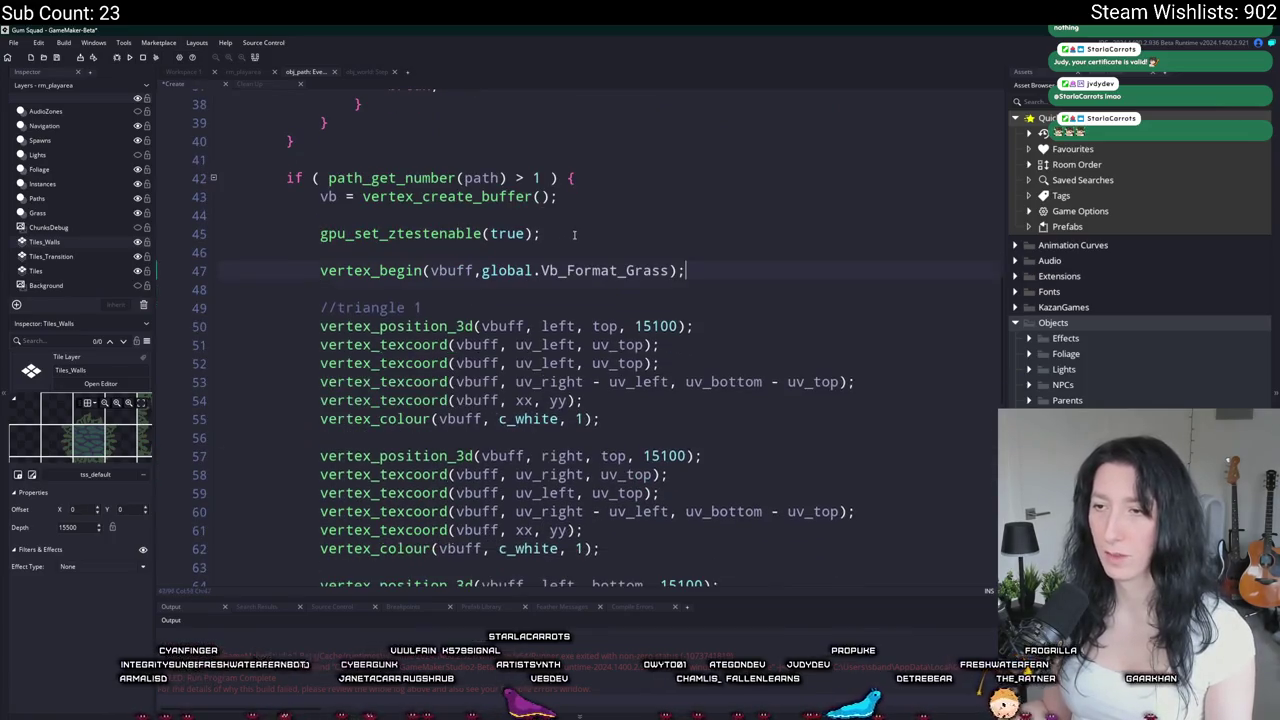
key(ctrl+y)
key(ctrl+z)
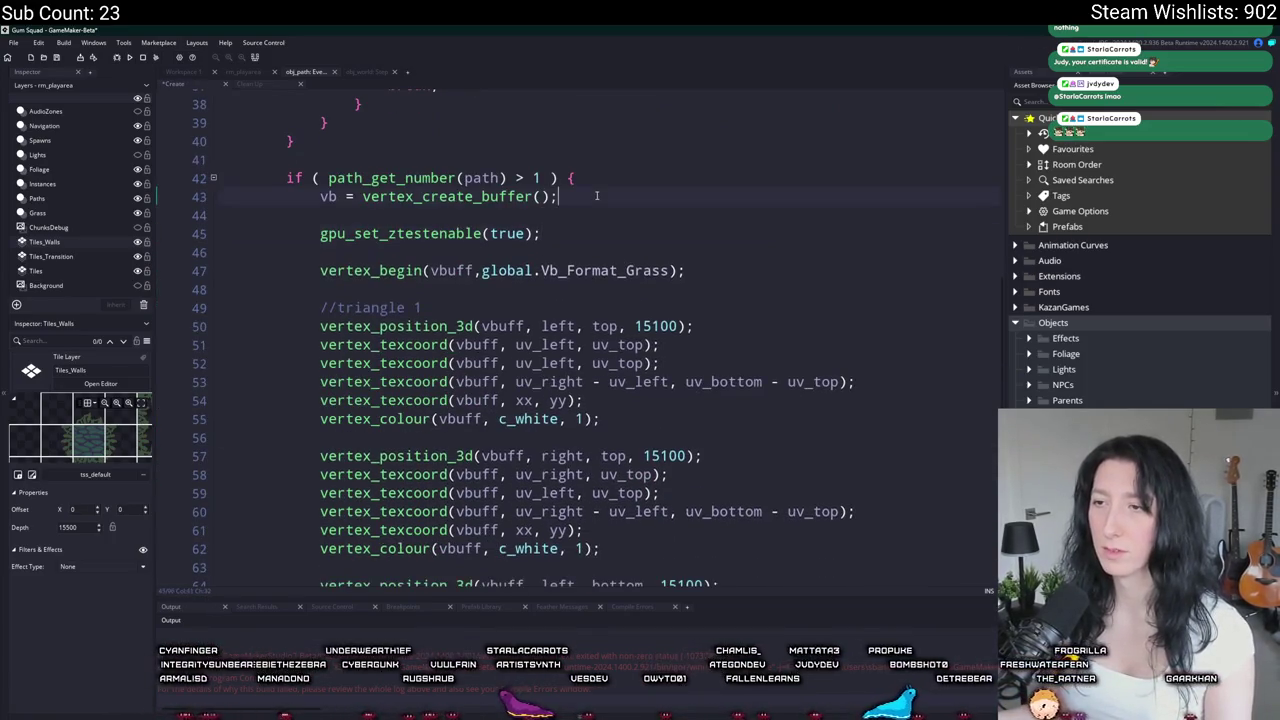
key(ctrl+y)
key(ctrl+y)
key(ctrl+z)
key(ctrl+z)
key(ctrl+z)
key(ctrl+y)
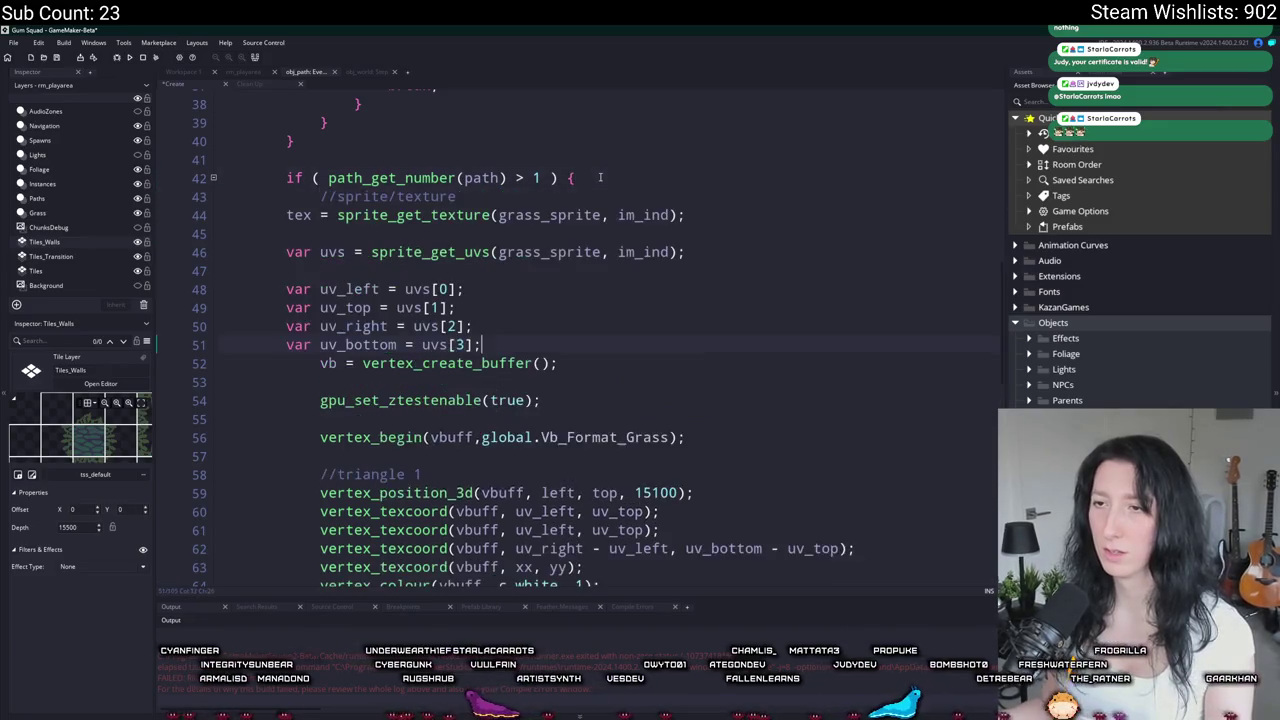
key(ctrl+y)
drag(346, 344, 290, 215)
key(Tab)
Step: Point both the UV and texture calls at sprite_index, frame 0
double_click(586, 252)
text(sprite_index)
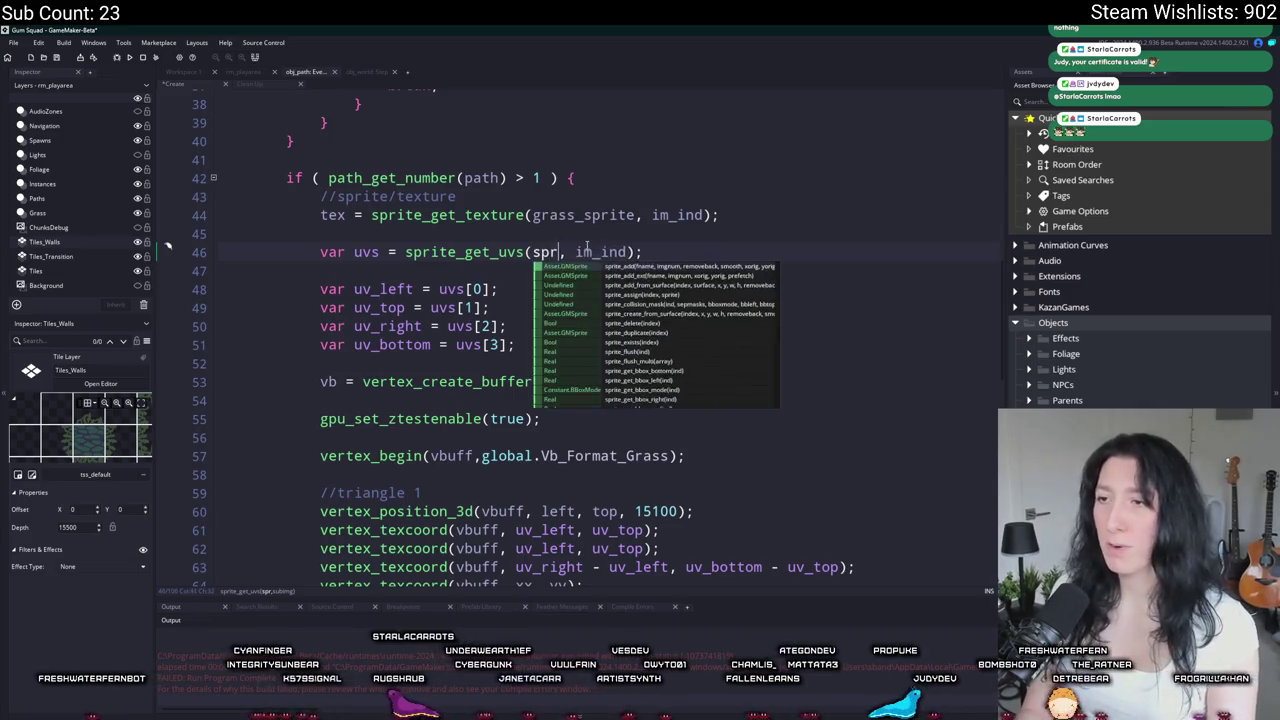
double_click(676, 252)
text(0)
click(632, 252)
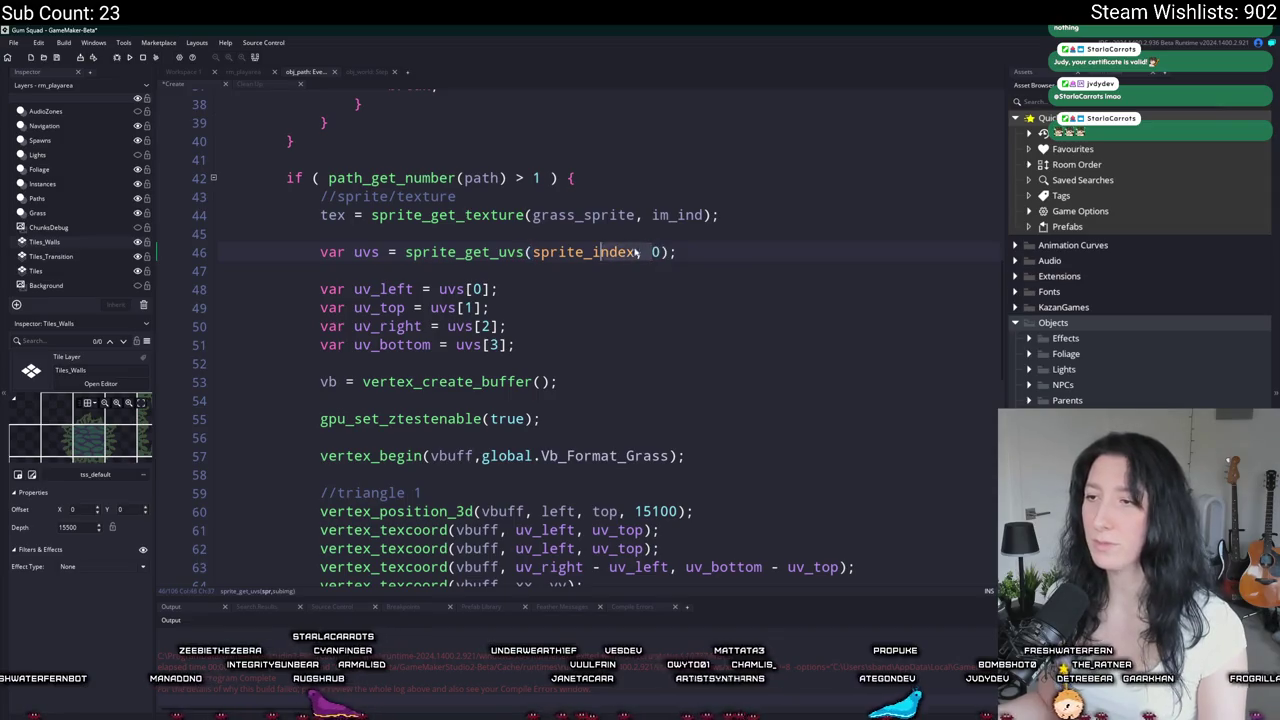
click(532, 253)
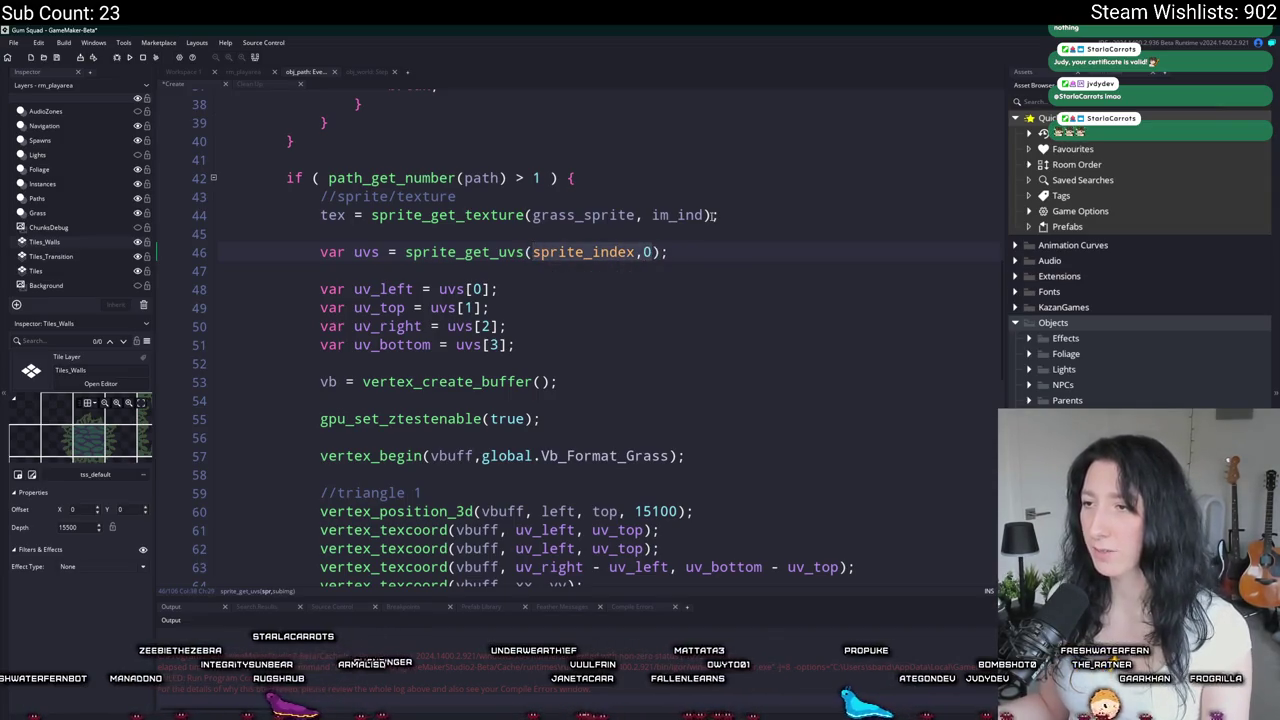
drag(712, 215, 532, 215)
text(sprite_index,0)
Step: Rename the tex variable to vb_texture
key(Home)
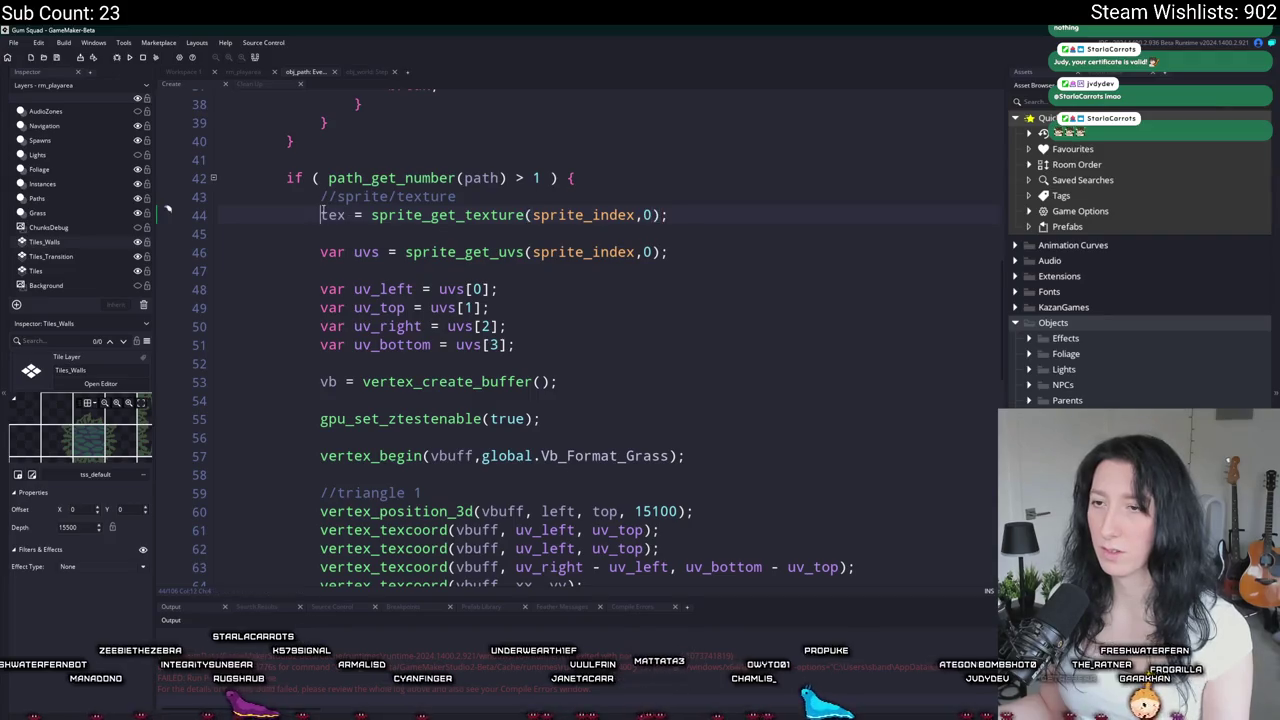
text(vb_)
key(Right)
key(Right)
key(Right)
text(ture)
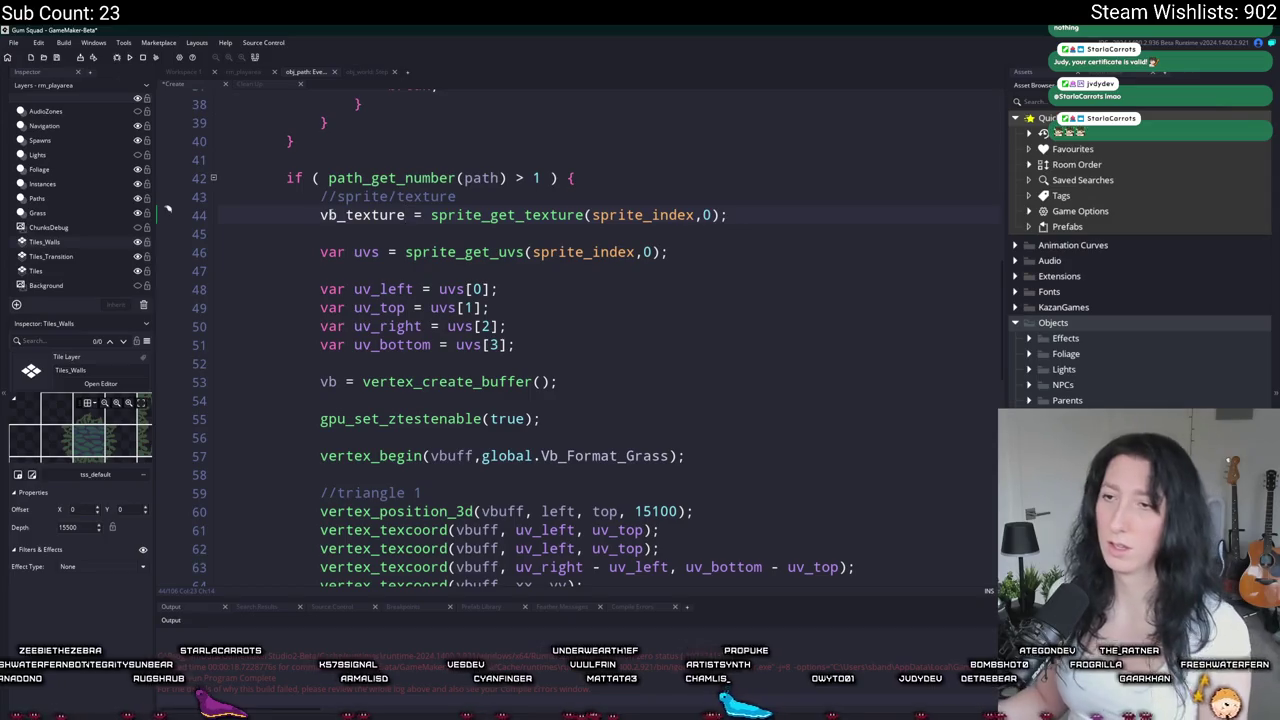
Step: Declare vb_texture = undefined; on a new line after the vb declaration
scroll(699, 116, up, 15)
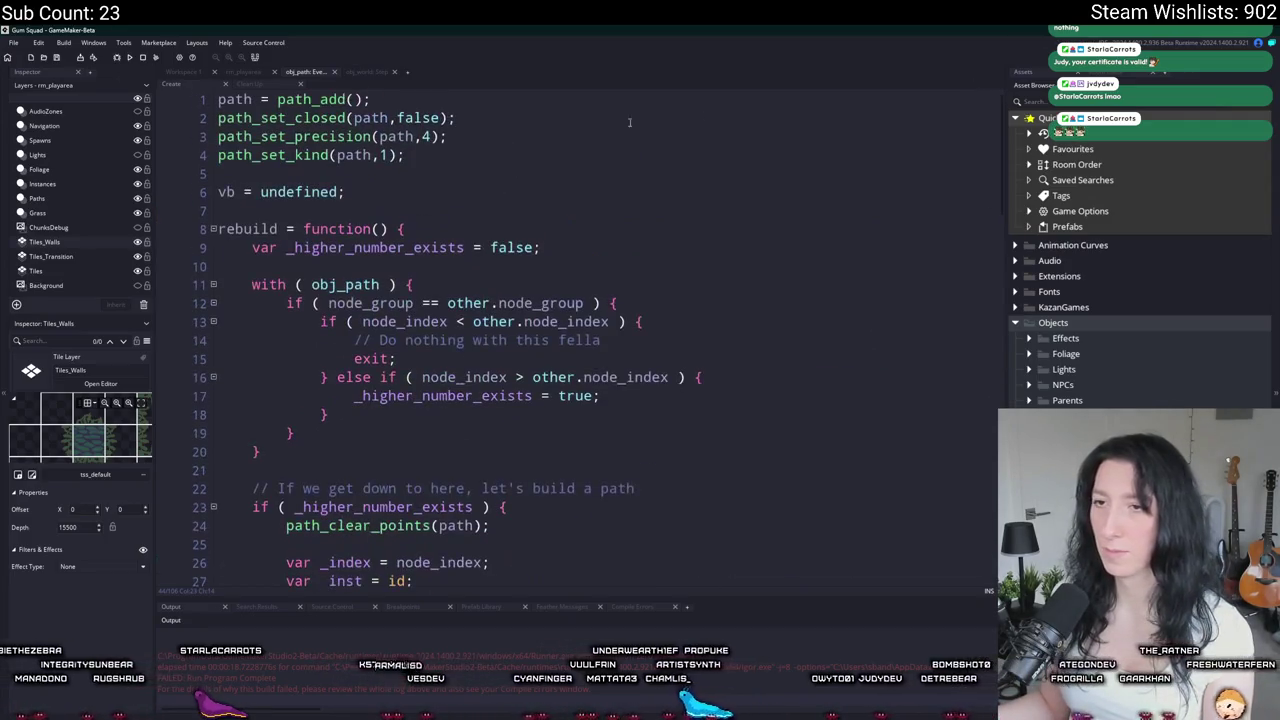
key(Return)
text(vb_texture =)
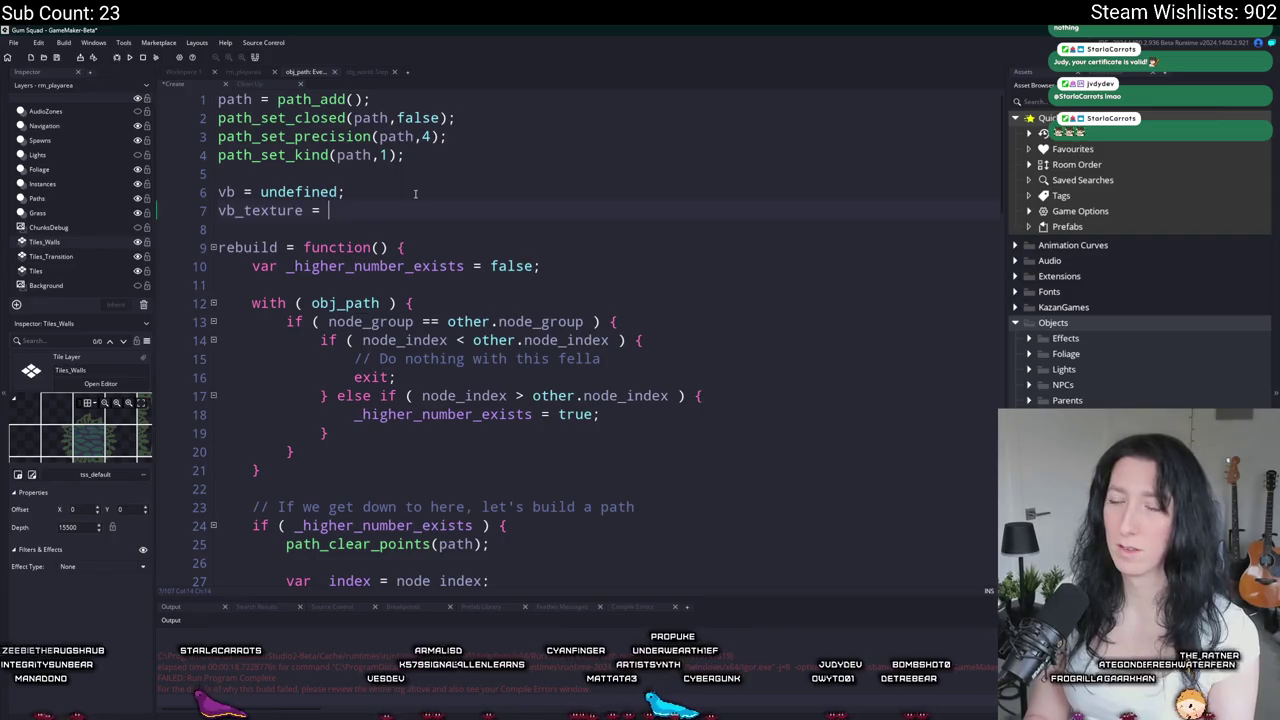
key(BackSpace)
key(BackSpace)
key(BackSpace)
text(ndefined;)
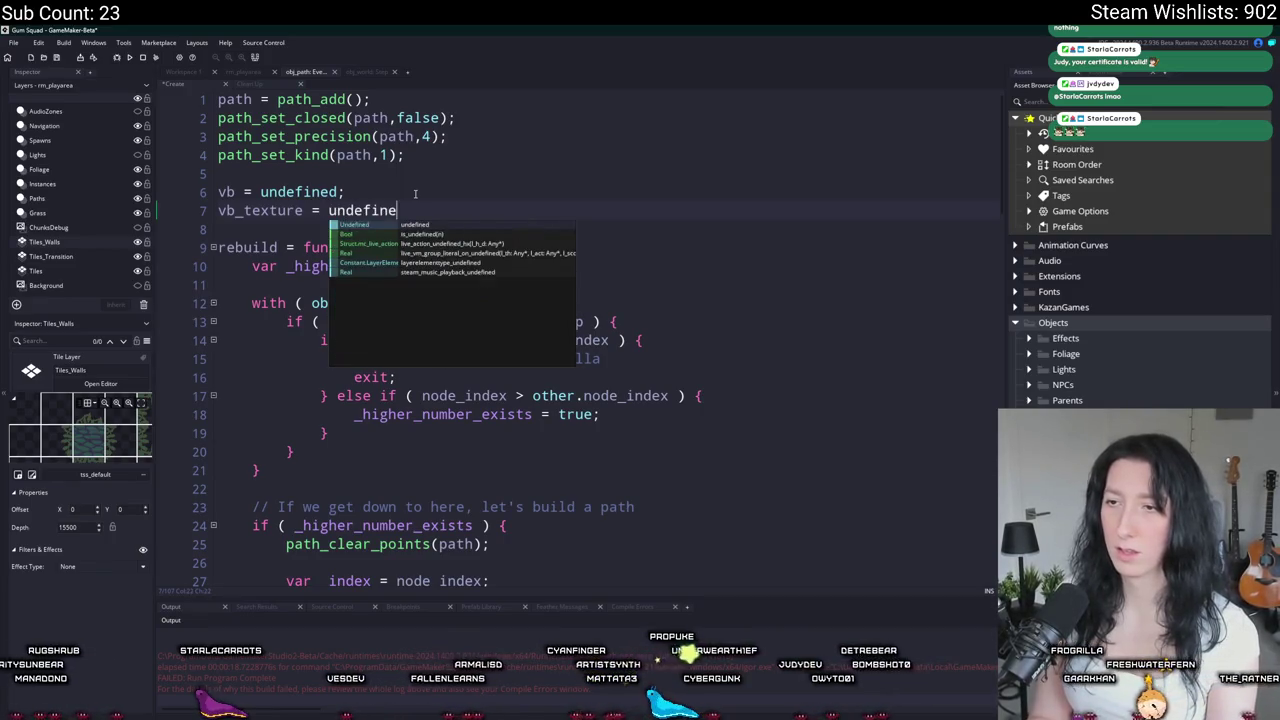
Step: Find obj_path through the asset search for dirt_path and add a Draw event to it
click(180, 73)
scroll(512, 405, down, 3)
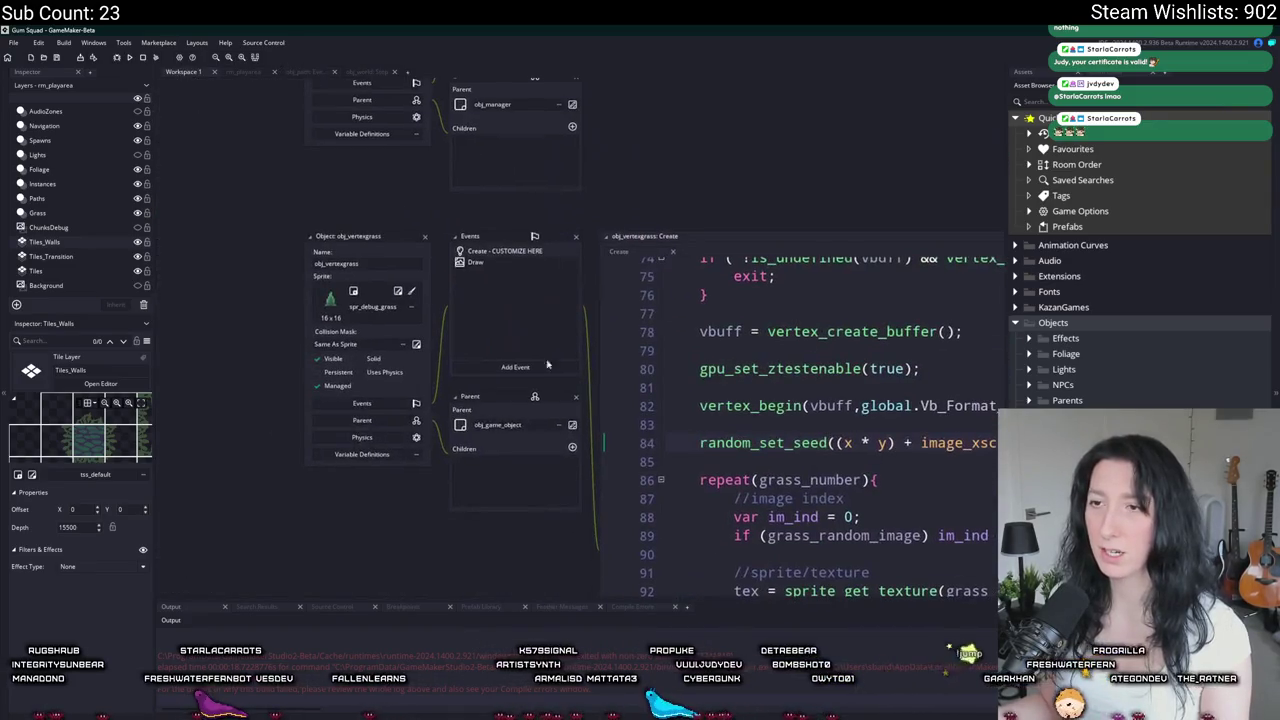
key(ctrl+t)
text(dir)
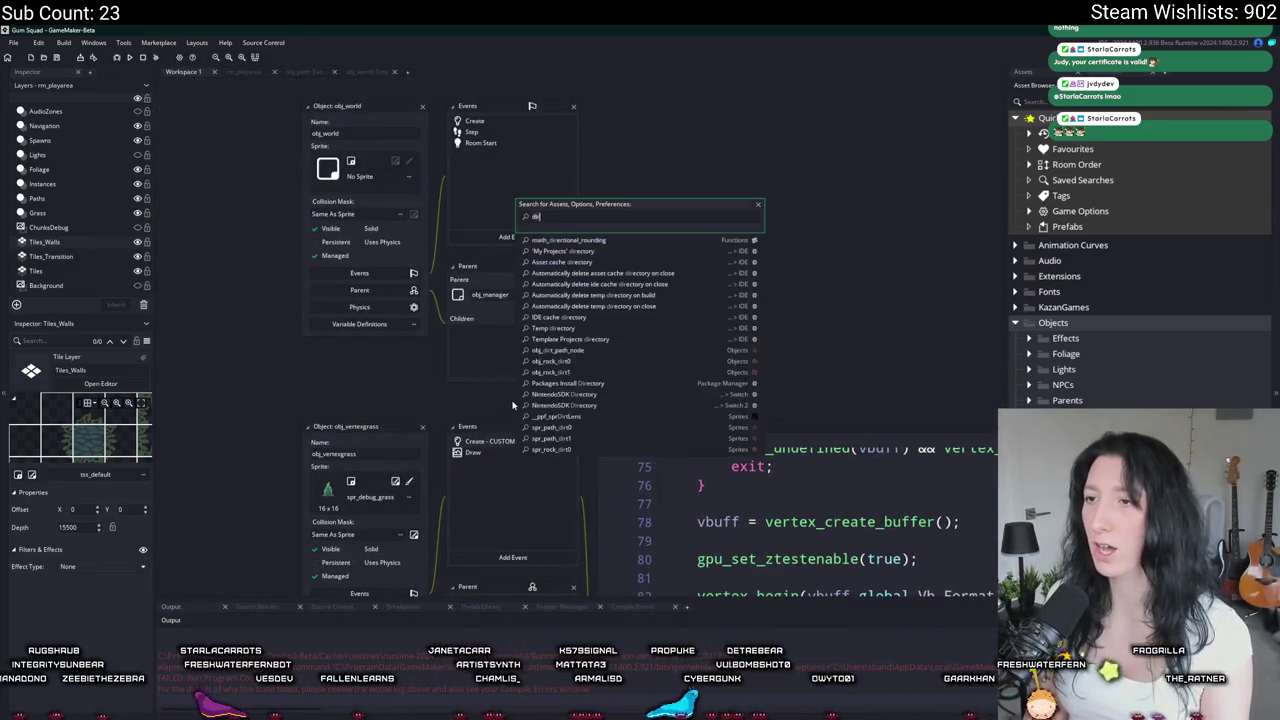
text(t_path)
key(Return)
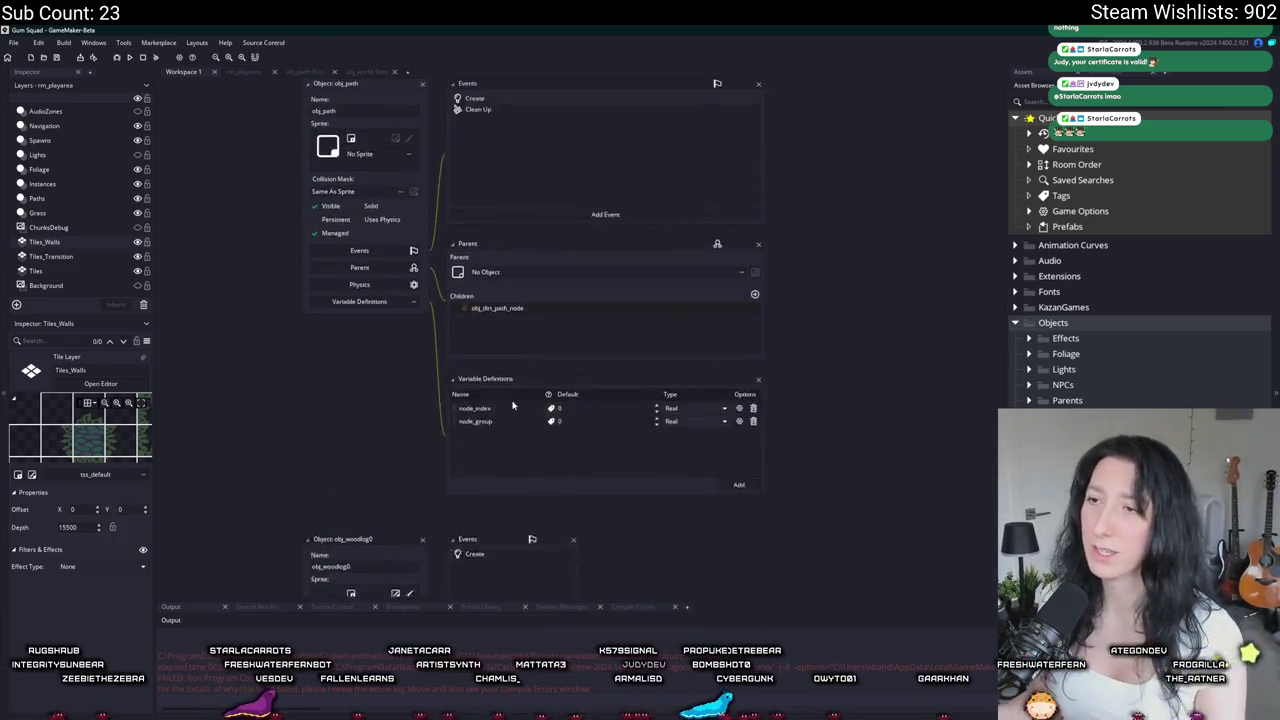
click(556, 259)
mouse_move(580, 322)
click(621, 322)
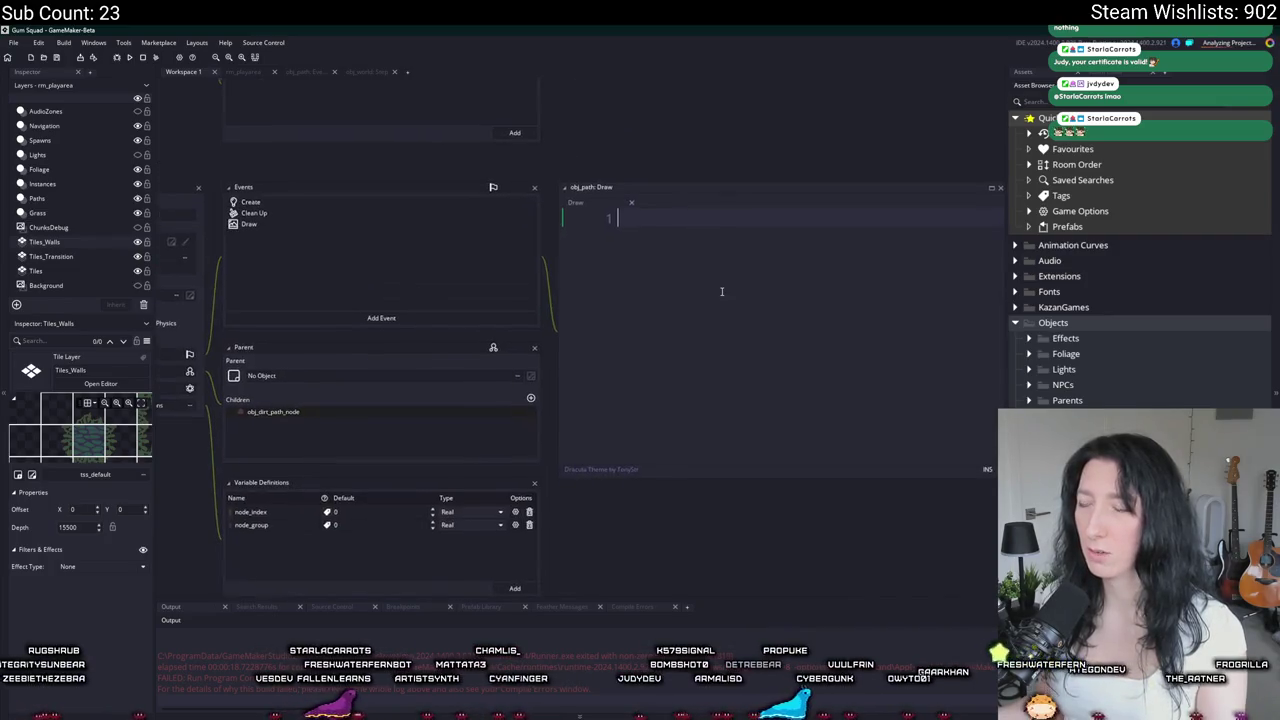
Step: Write vertex_submit(vb, pr_trianglelist, vb_texture); in the Draw event
text(vertex_submit(vb_texture)
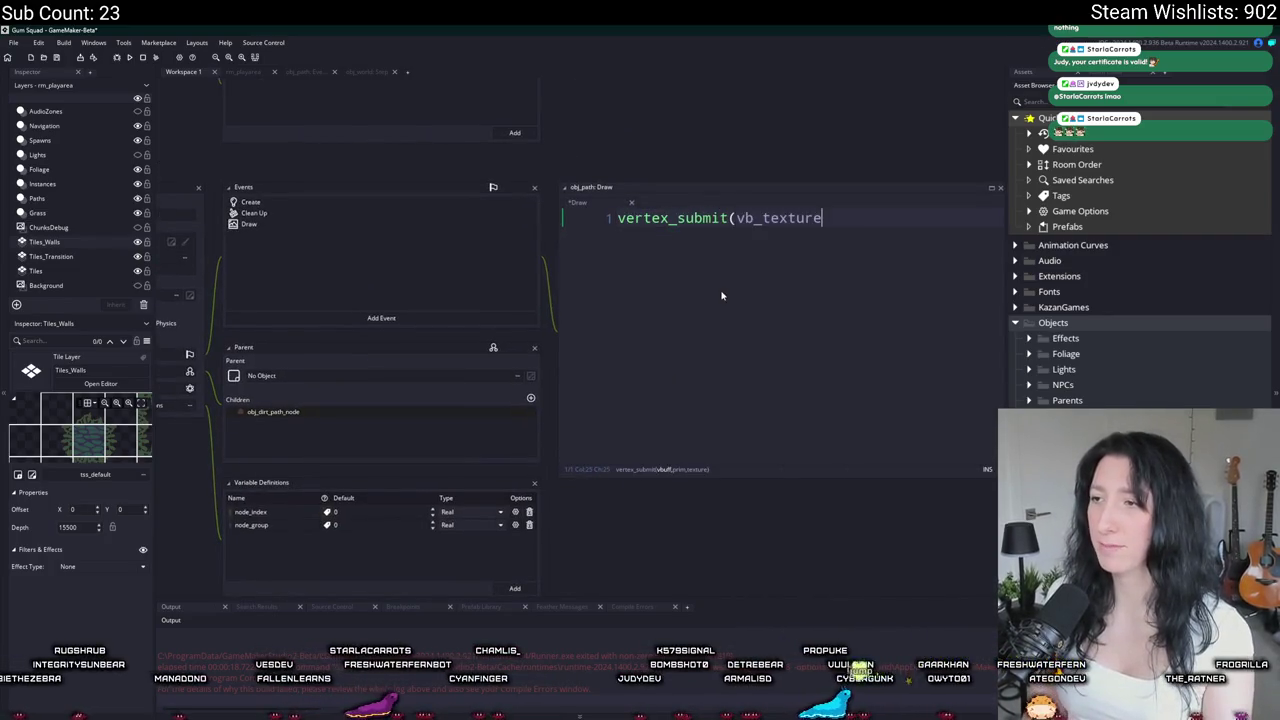
key(BackSpace)
key(BackSpace)
key(BackSpace)
key(BackSpace)
key(BackSpace)
key(BackSpace)
key(BackSpace)
key(BackSpace)
text(,vb_texture)
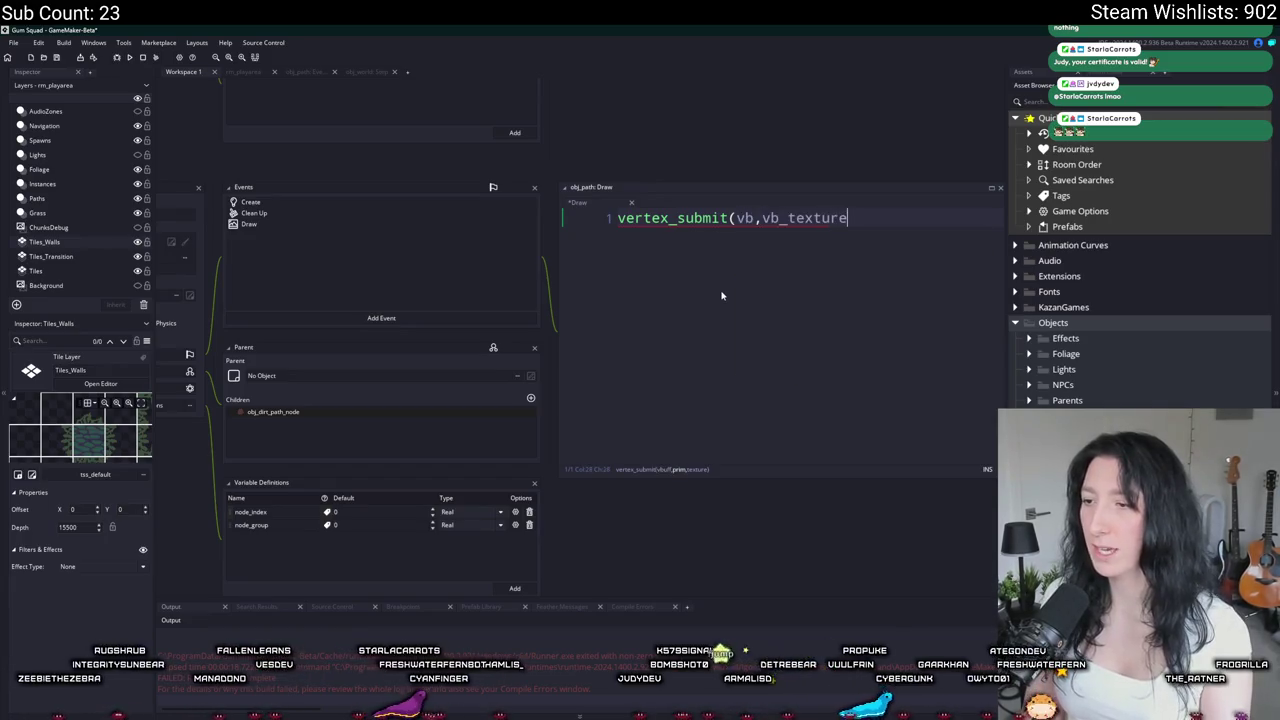
text(pr_t)
key(Down)
key(Return)
text(,vb_texture)
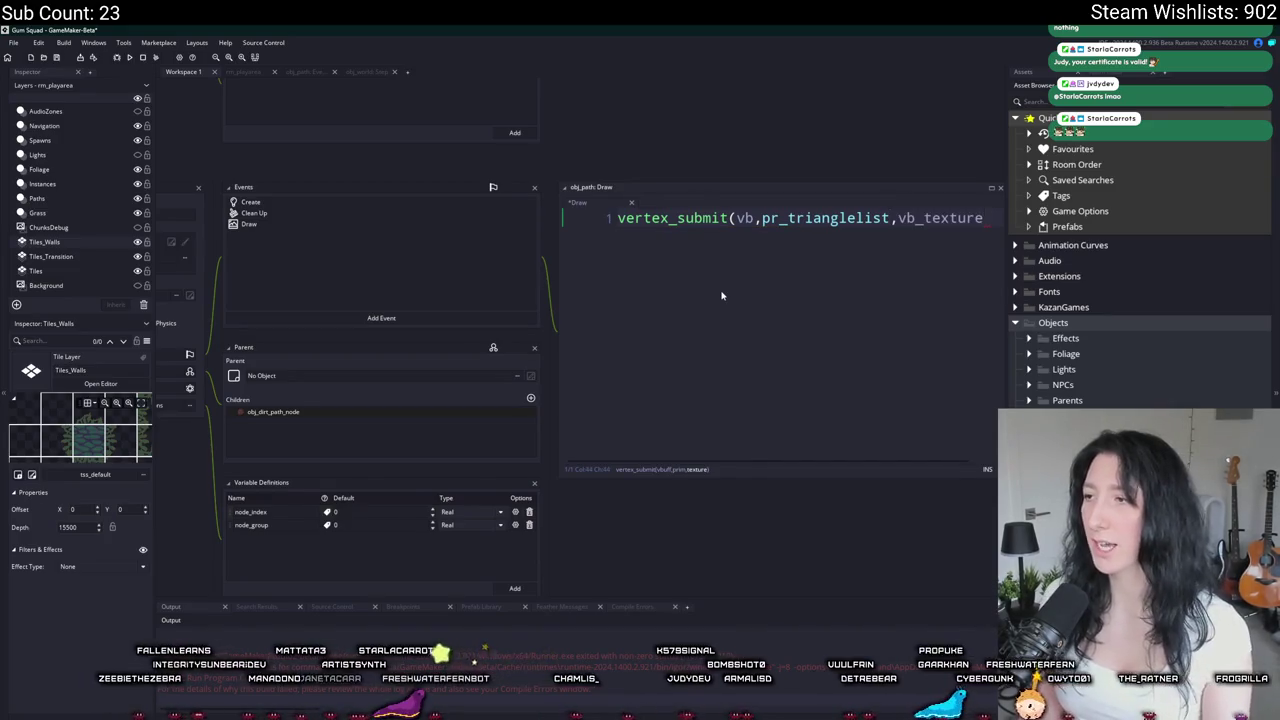
text();)
Step: Add the condition if ( vertex_buffer_exists(vb) ) { above the submit call
click(594, 218)
key(Return)
key(Up)
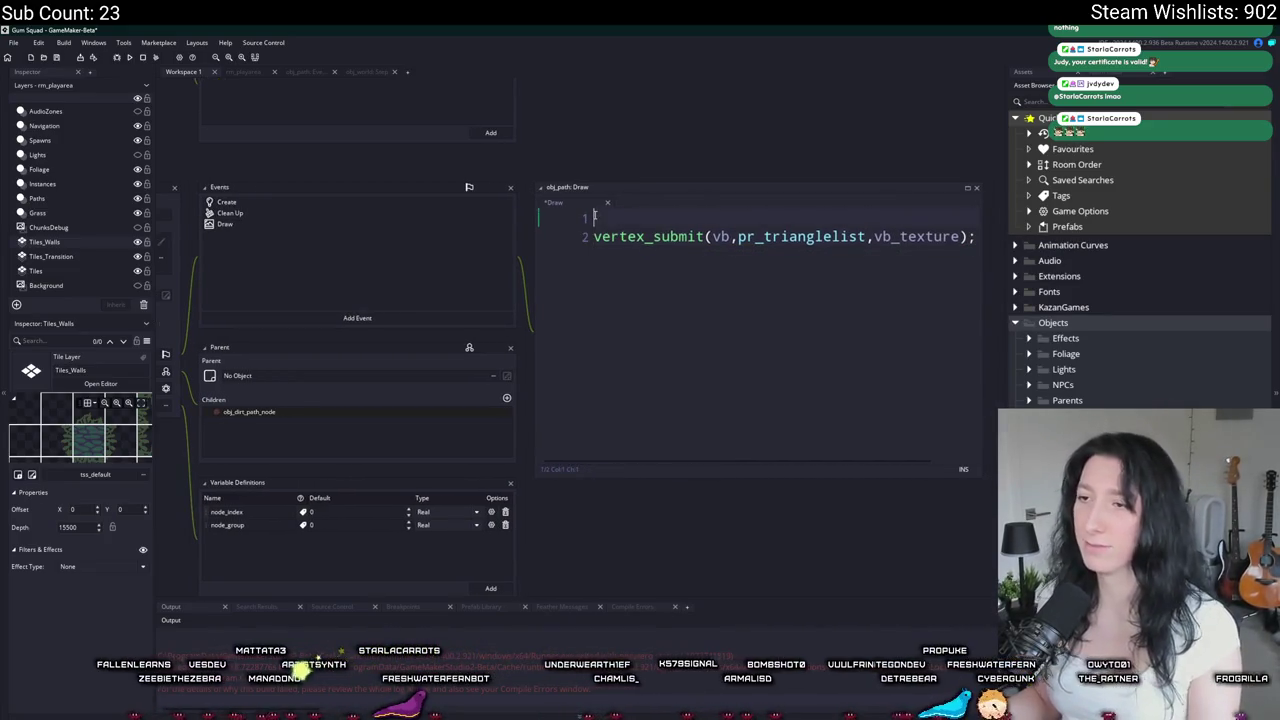
text(vbie)
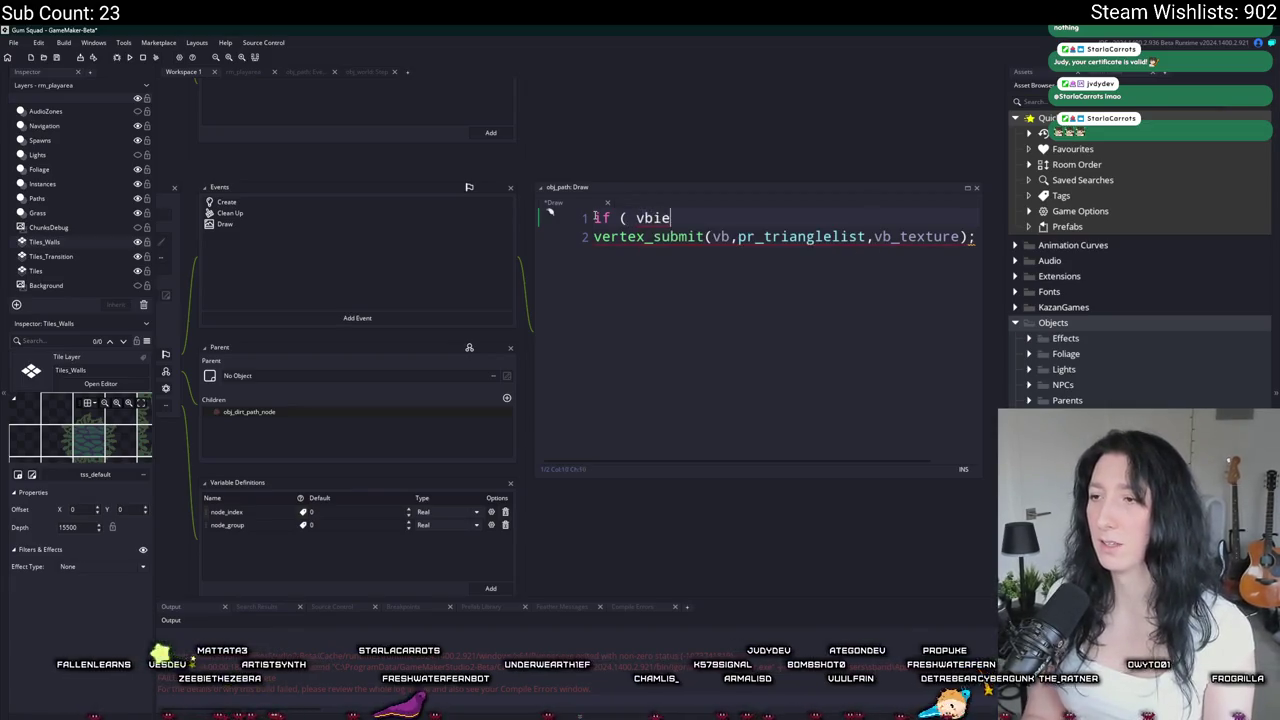
key(BackSpace)
key(BackSpace)
key(BackSpace)
key(BackSpace)
key(BackSpace)
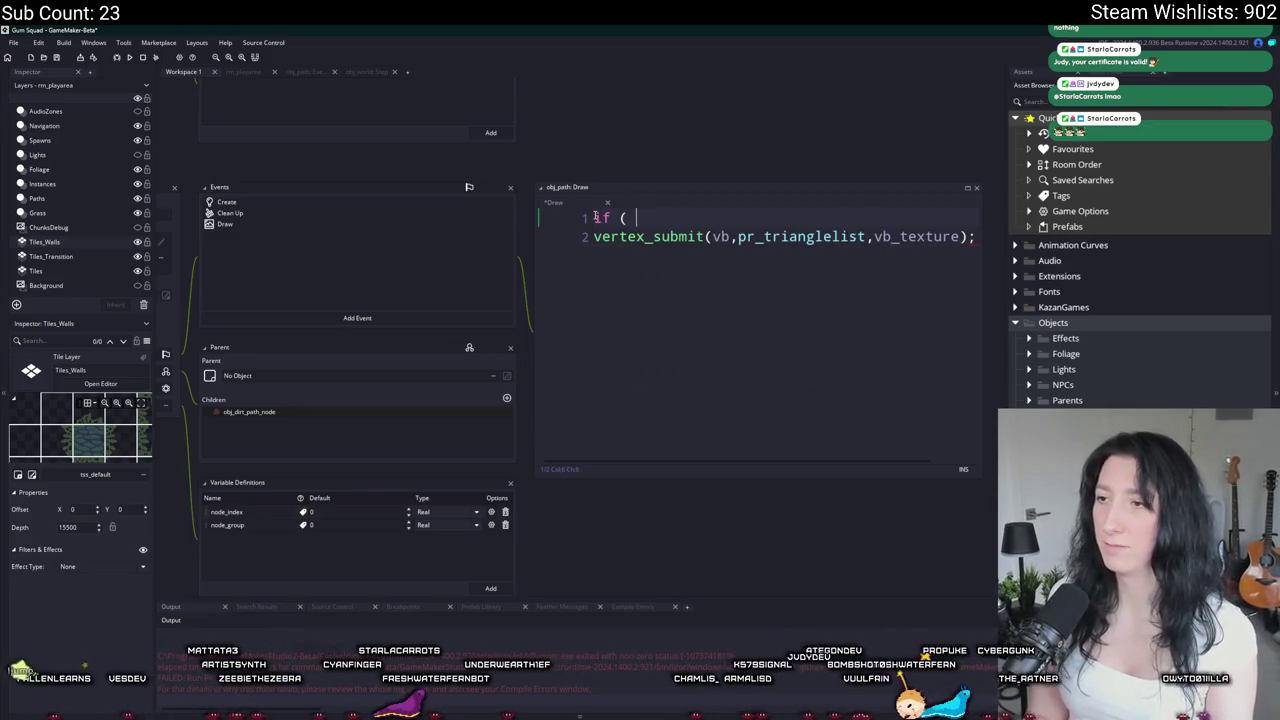
text(v)
key(BackSpace)
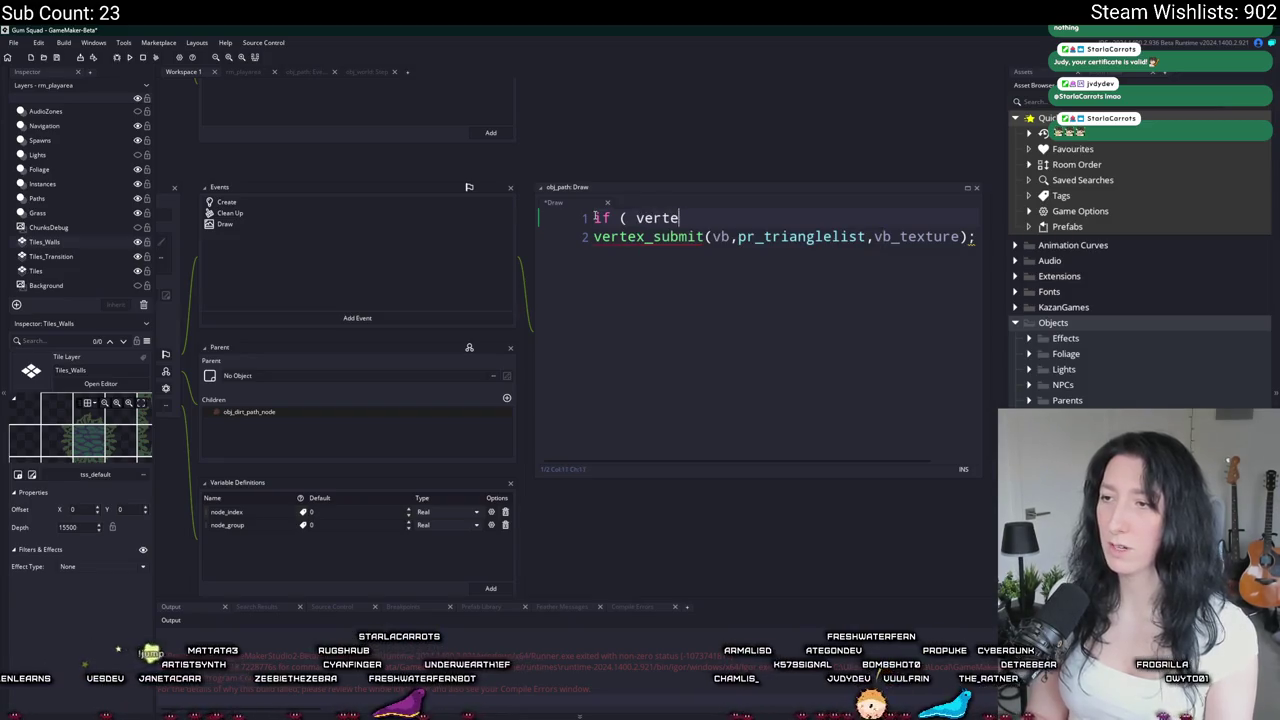
text(x_buffer_e)
key(Return)
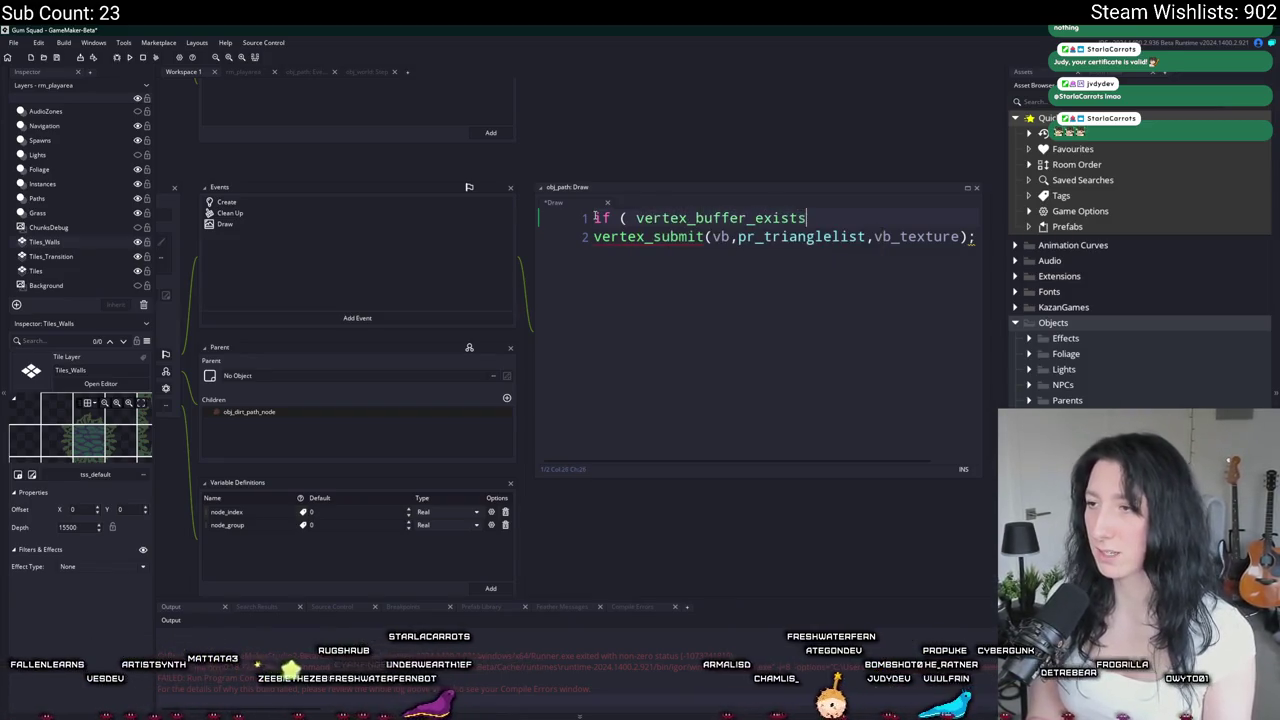
text(vb) ) {)
Step: Close the if block with } and indent the submit call inside it
key(Down)
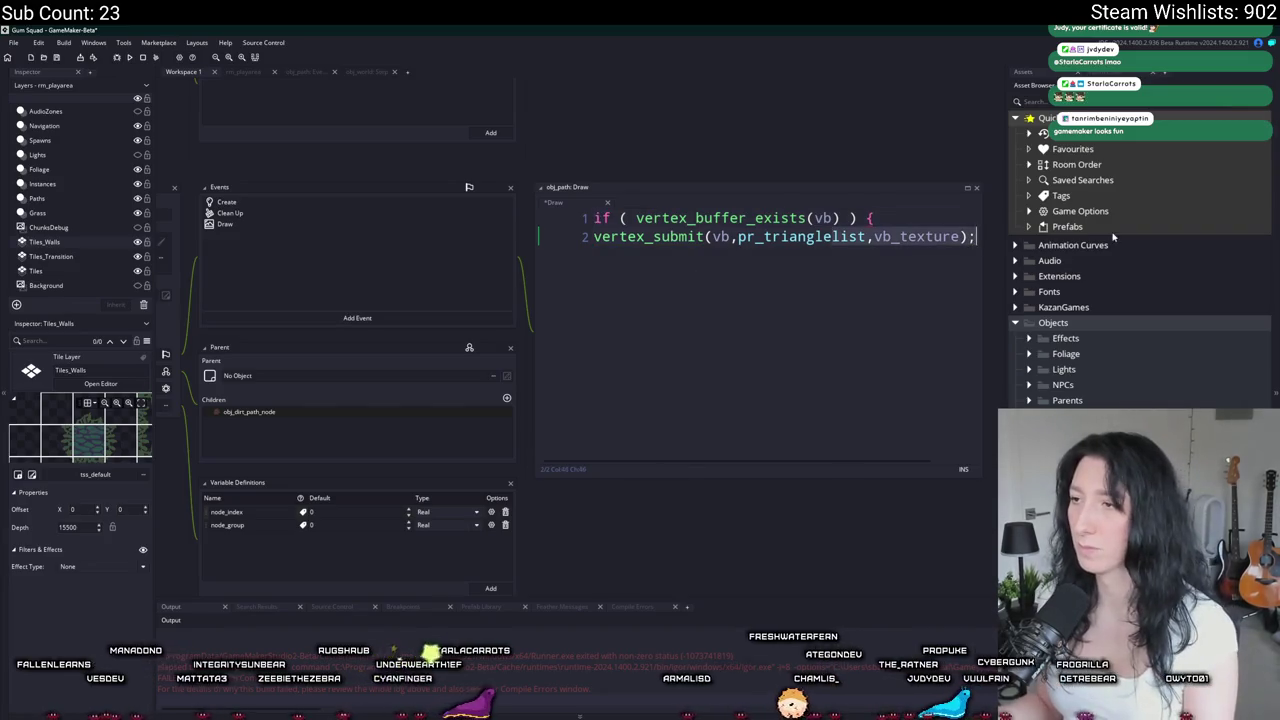
key(Return)
text(})
key(Up)
key(Home)
key(Tab)
drag(454, 265, 600, 247)
click(365, 72)
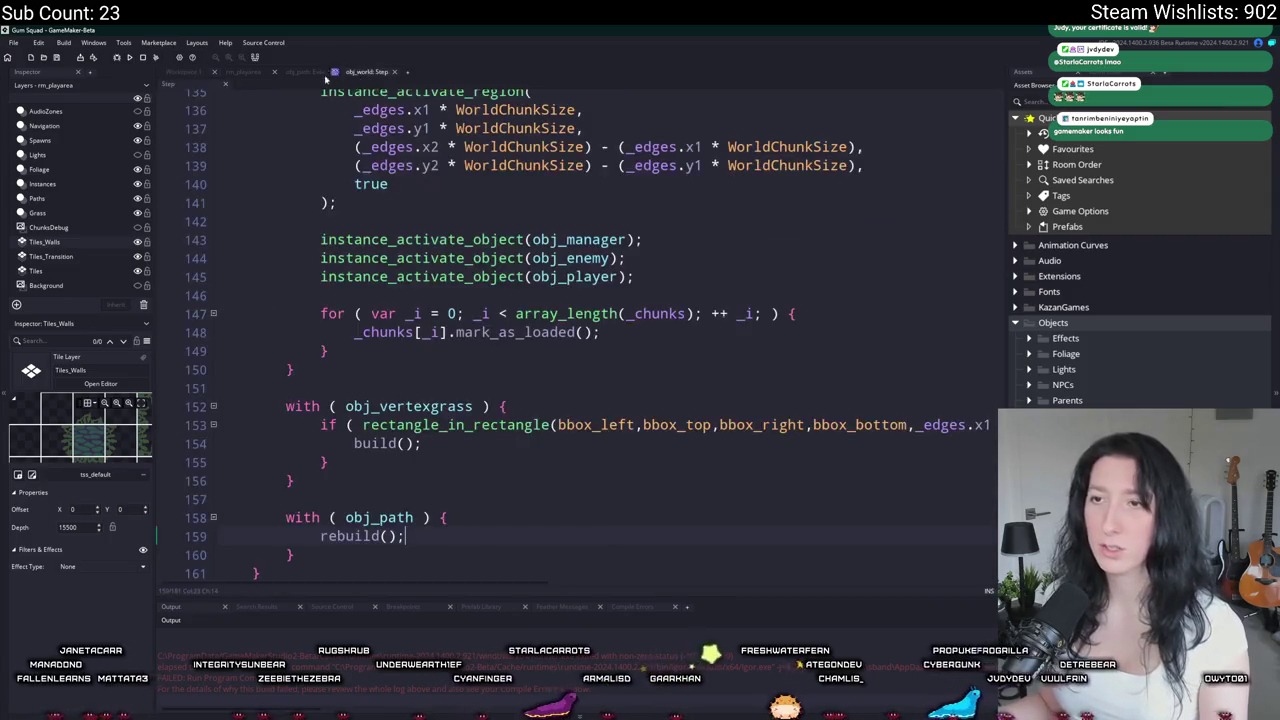
Step: Replace every vbuff with vb in obj_path's code, then close the Find and Replace bar
click(310, 73)
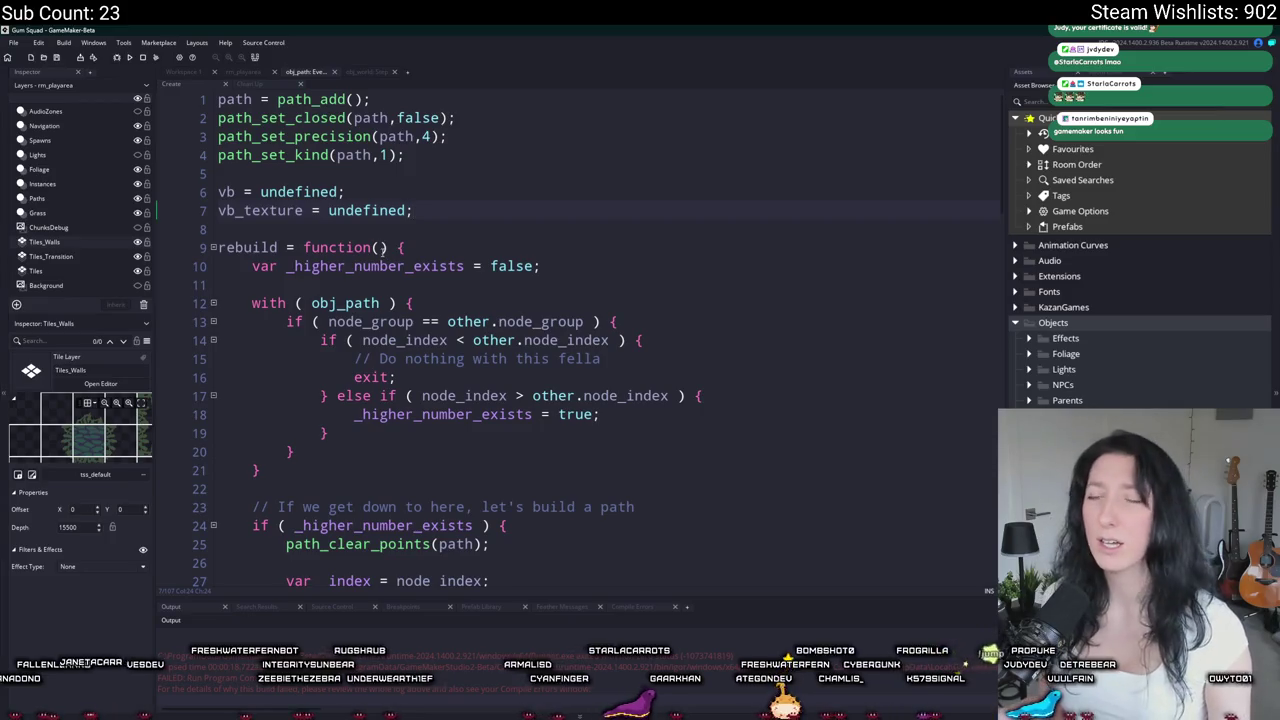
scroll(383, 248, down, 18)
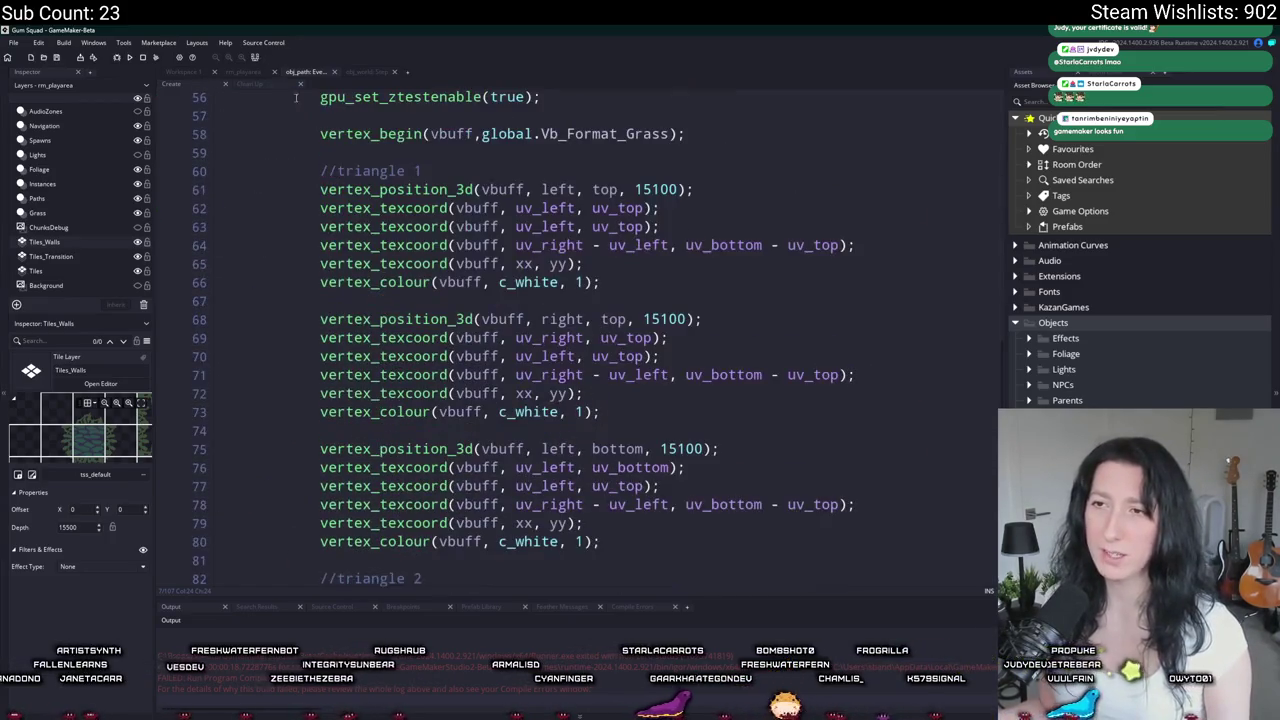
click(494, 316)
scroll(490, 317, up, 3)
key(ctrl+f)
key(ctrl+h)
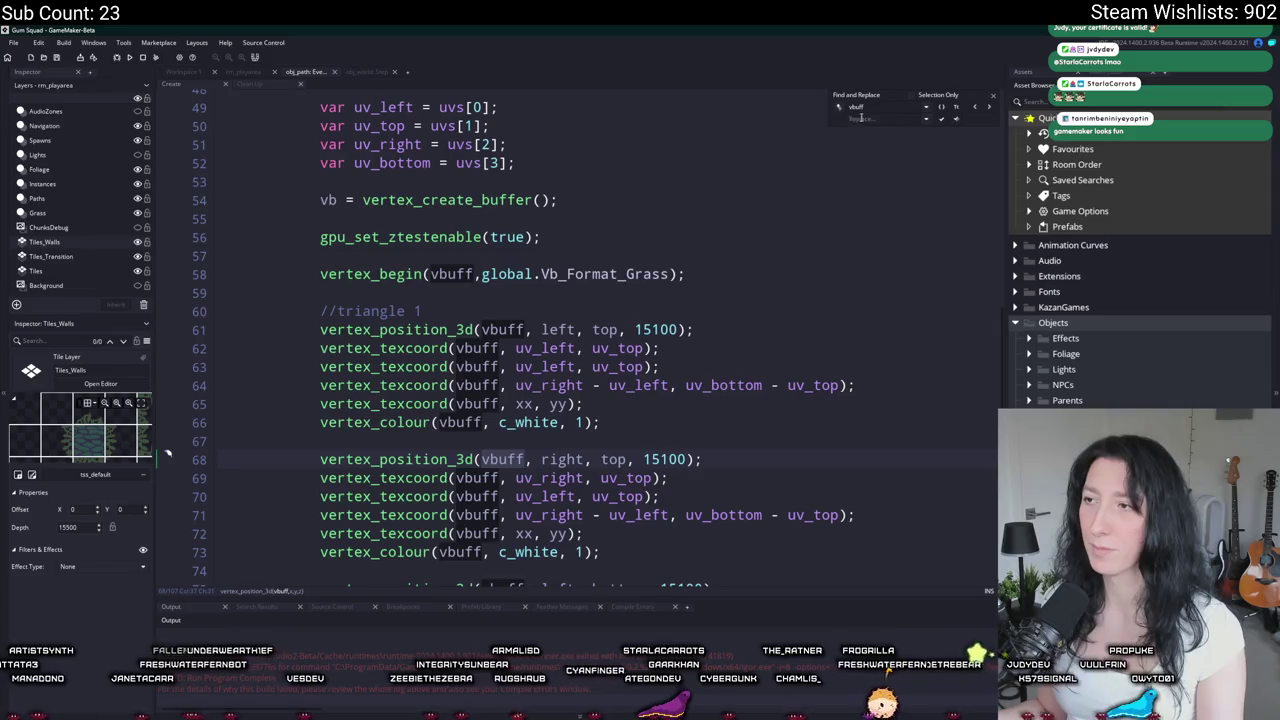
text(vb)
click(957, 120)
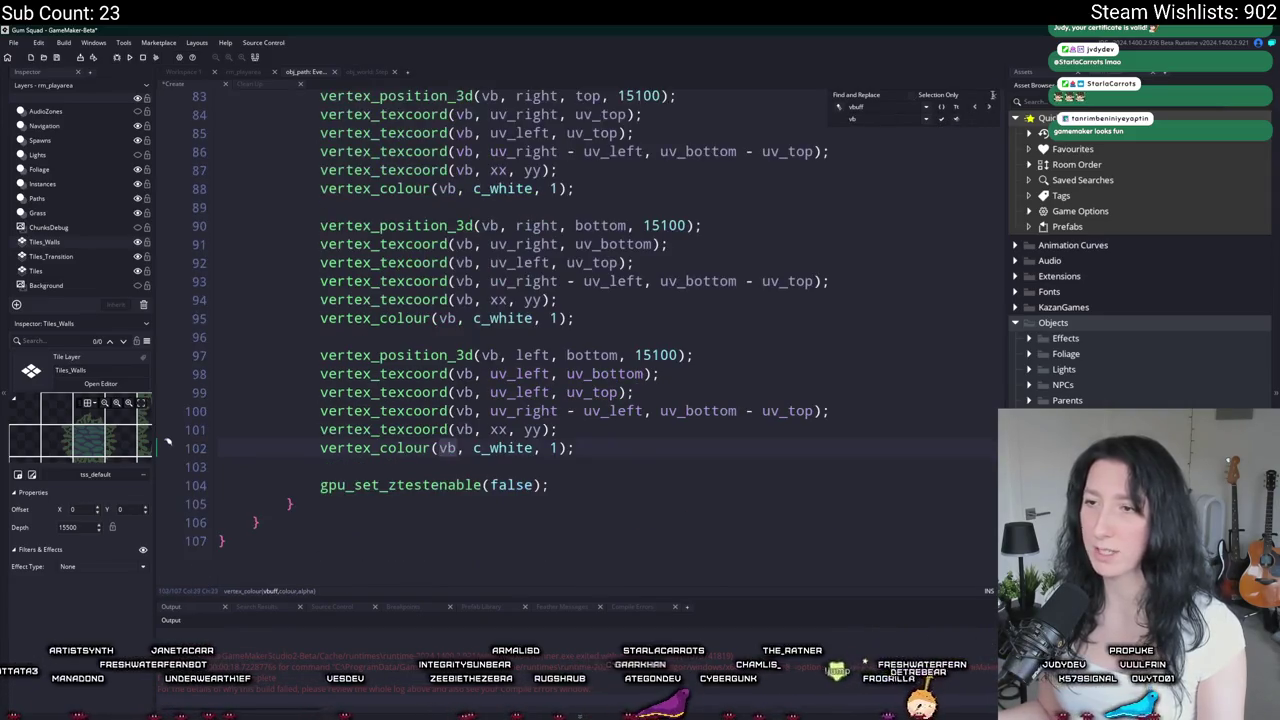
click(990, 101)
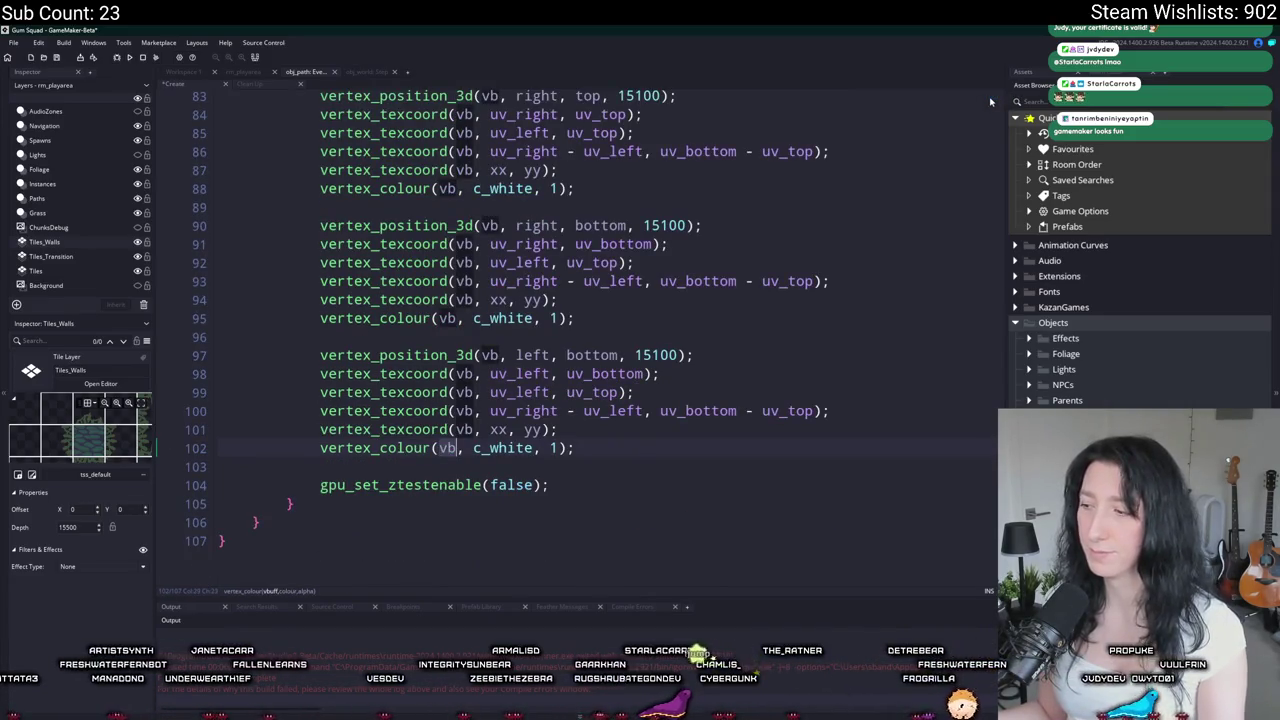
Step: Scroll back up to the end of the vertex_begin line above triangle 1
scroll(909, 270, up, 4)
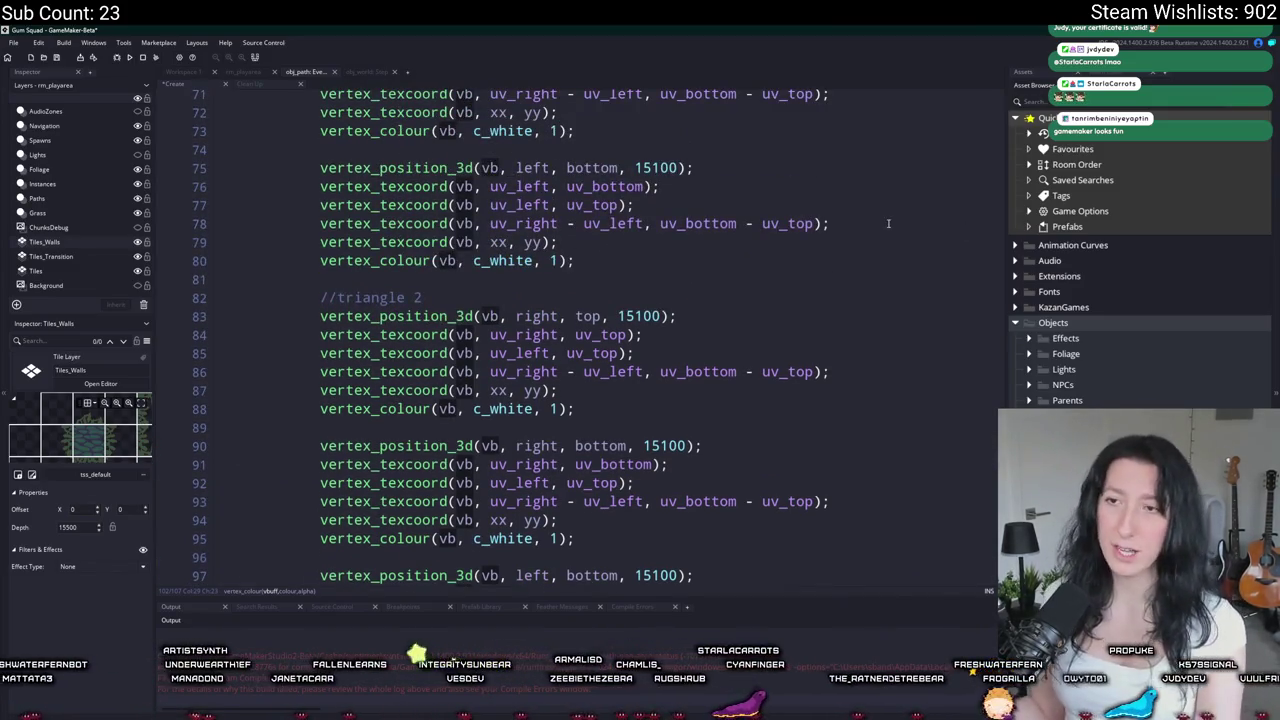
scroll(252, 449, up, 5)
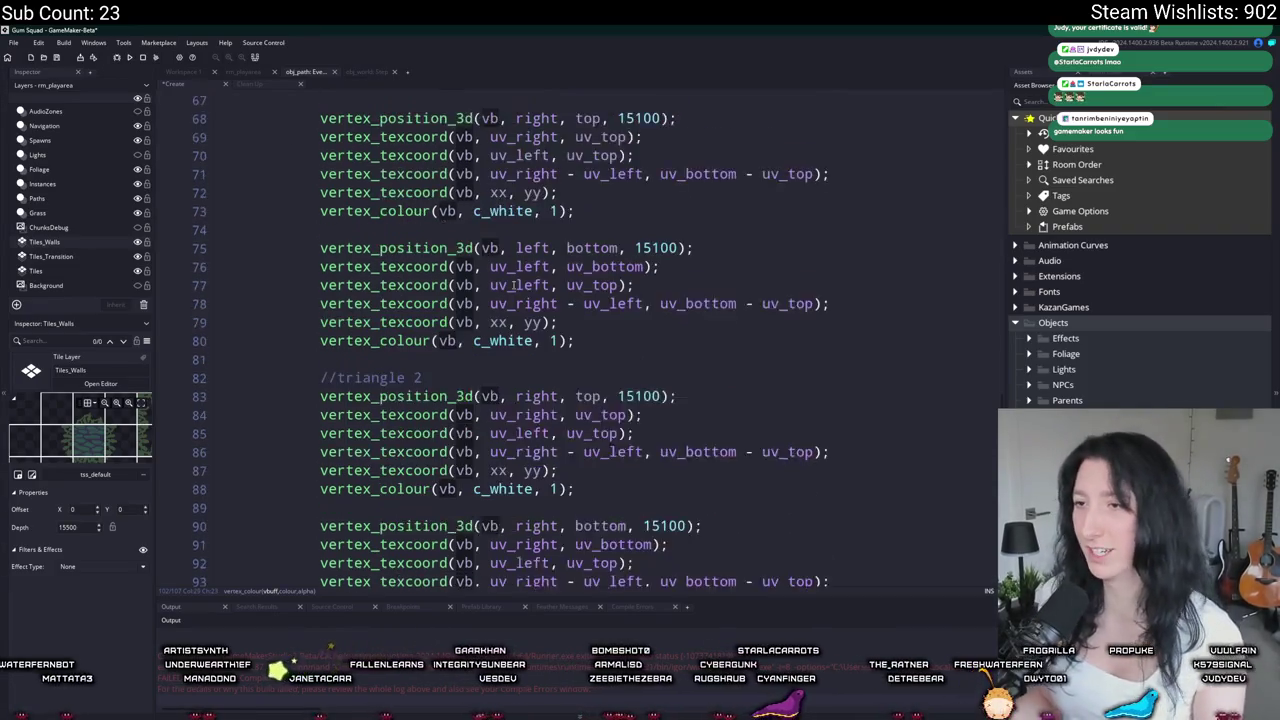
scroll(252, 449, up, 2)
click(532, 286)
scroll(371, 123, up, 2)
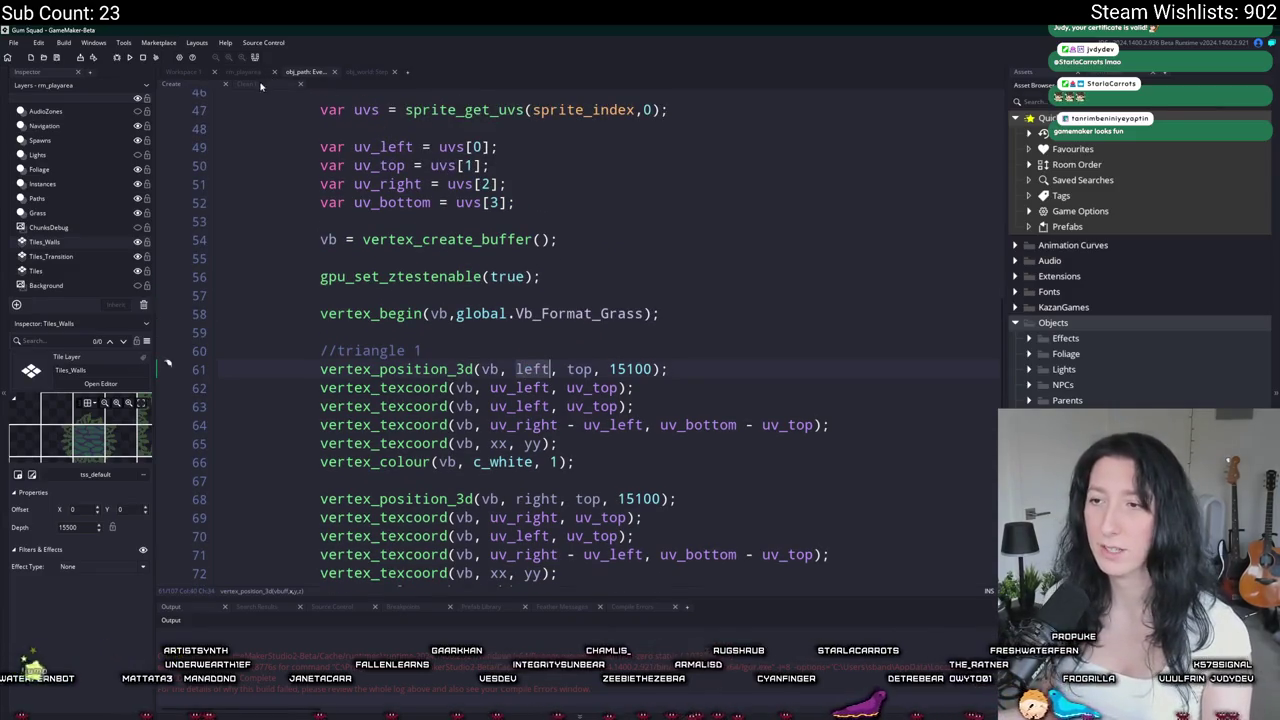
scroll(469, 244, up, 1)
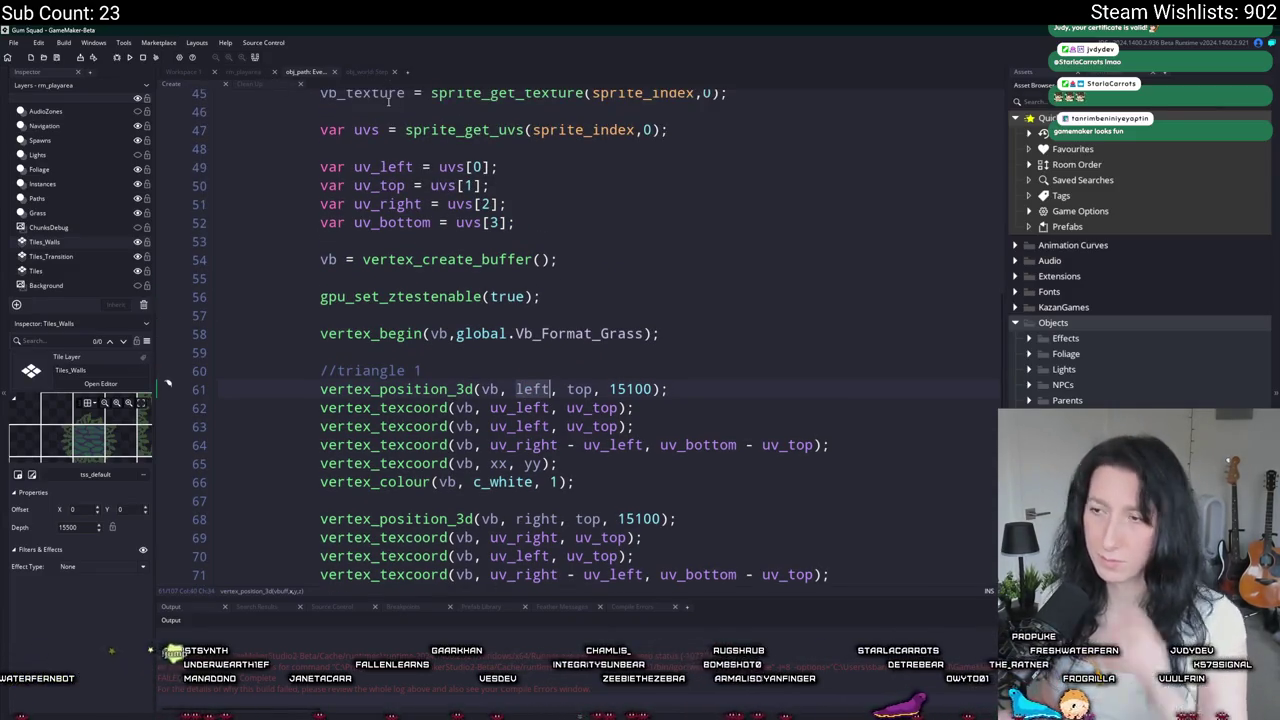
scroll(683, 297, up, 2)
click(710, 427)
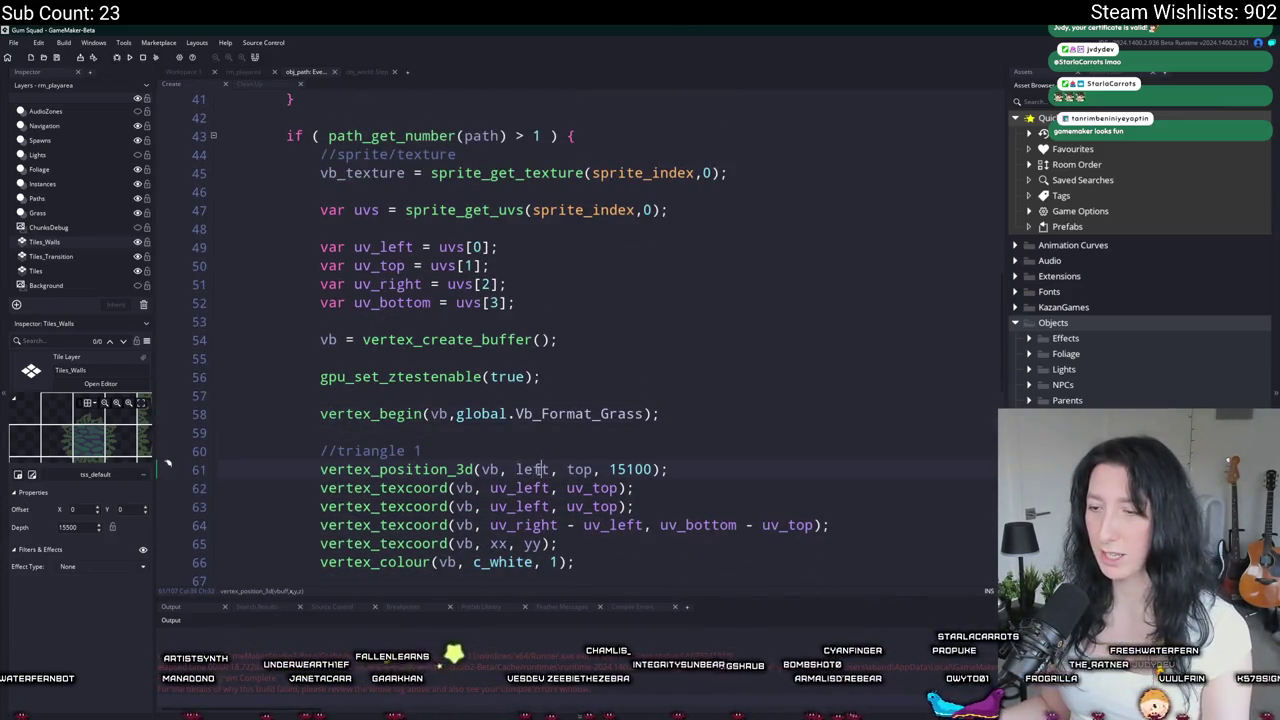
scroll(547, 469, down, 3)
click(688, 295)
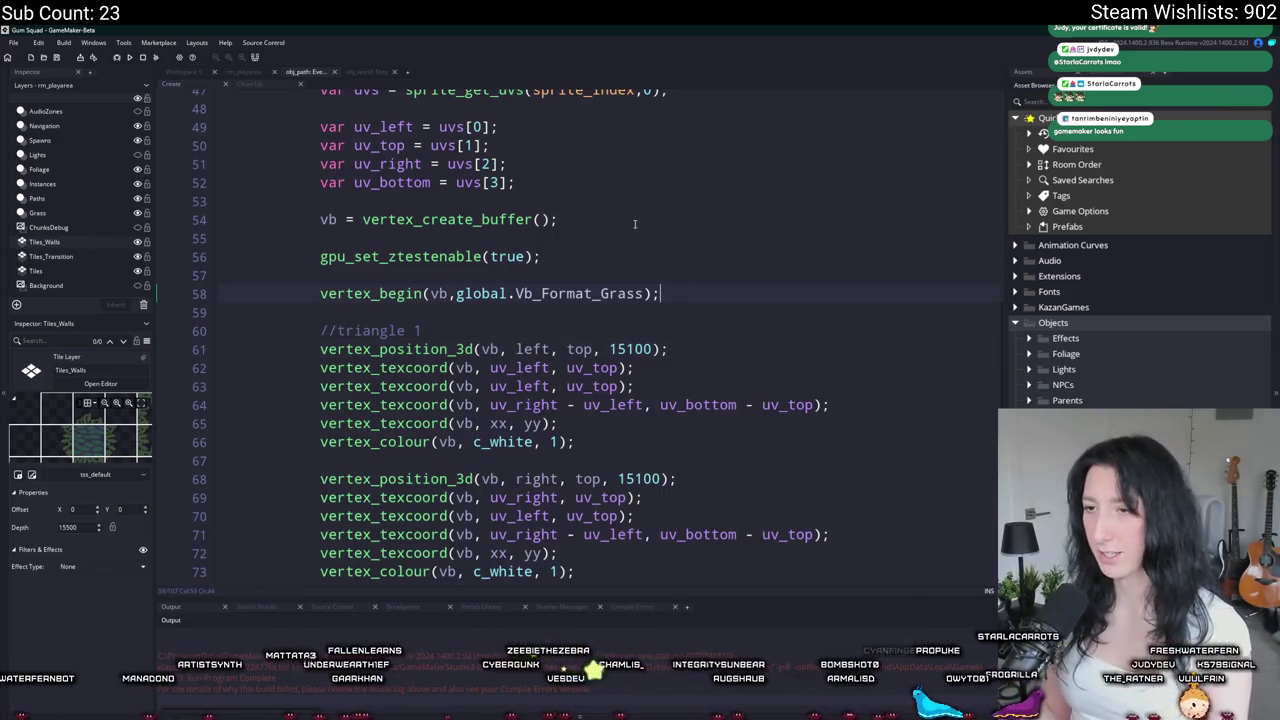
Step: Start an unfinished var _left = declaration below vertex_begin
key(Return)
key(Return)
text(va)
text(r _left)
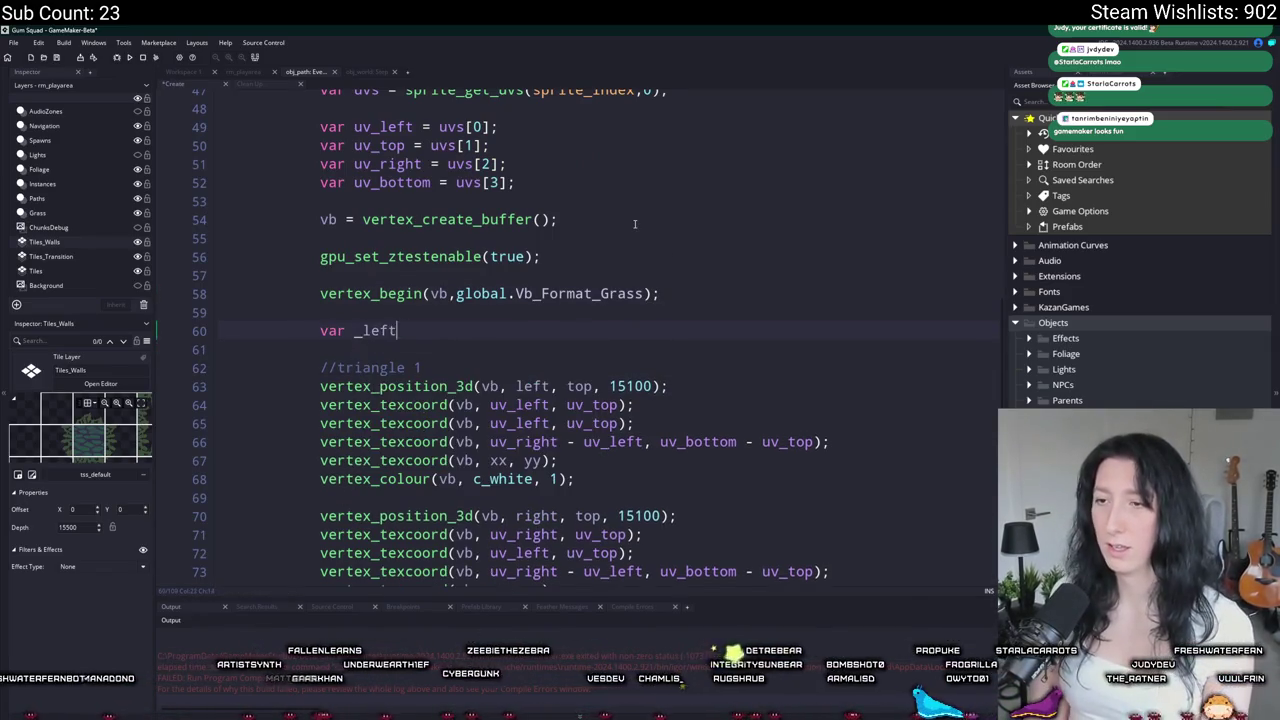
text( = sprite_)
key(BackSpace)
key(BackSpace)
key(BackSpace)
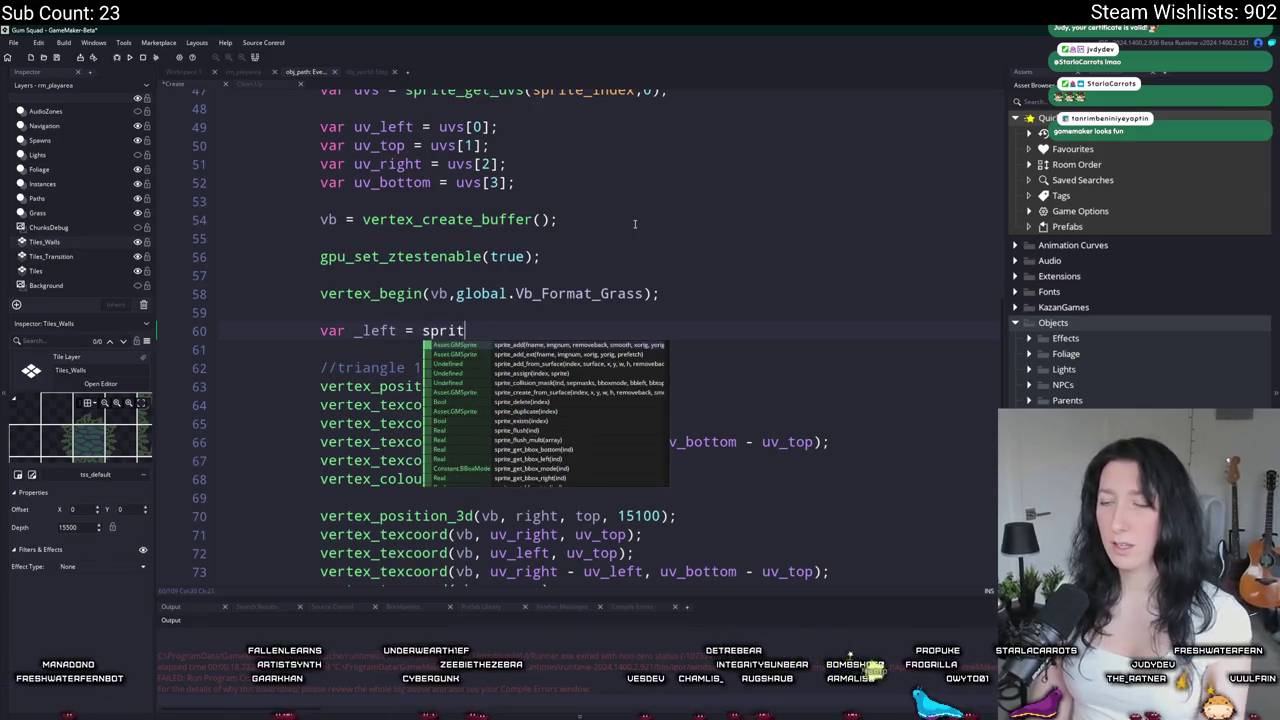
click(494, 308)
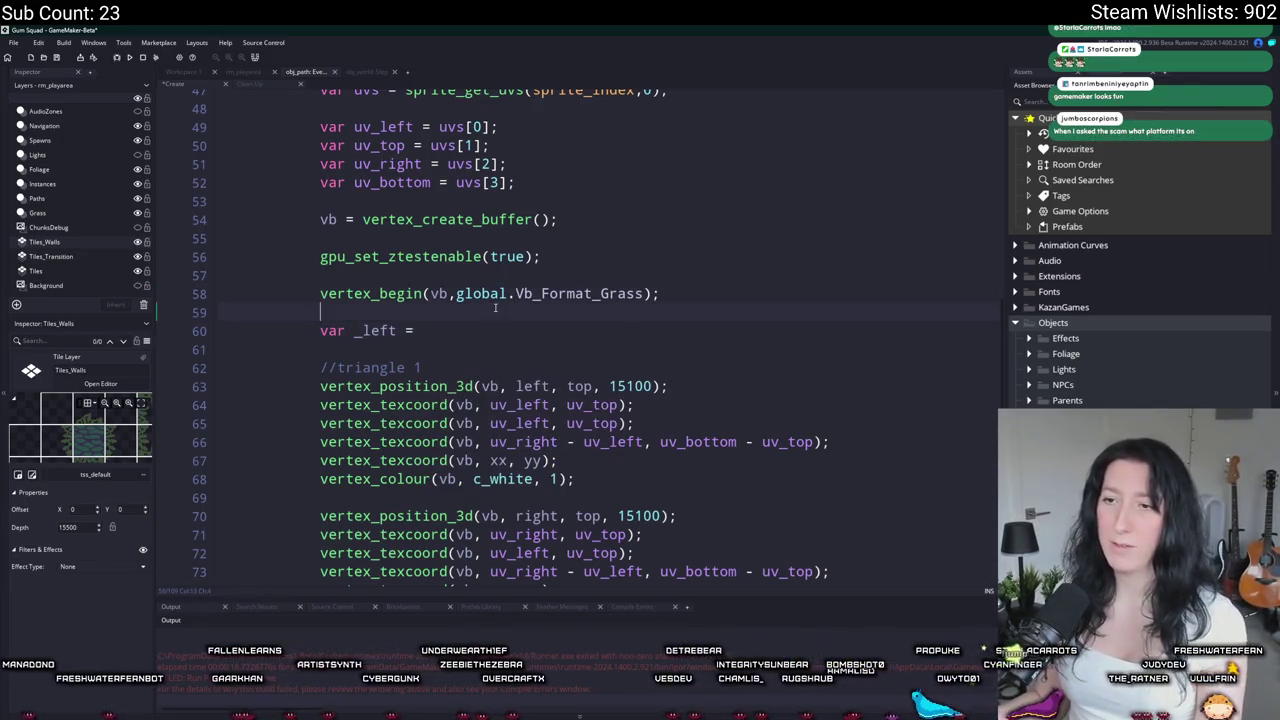
Step: Add an unfinished var _x = path_get_x( line, with a blank line opened above it
key(Return)
text(var _x = )
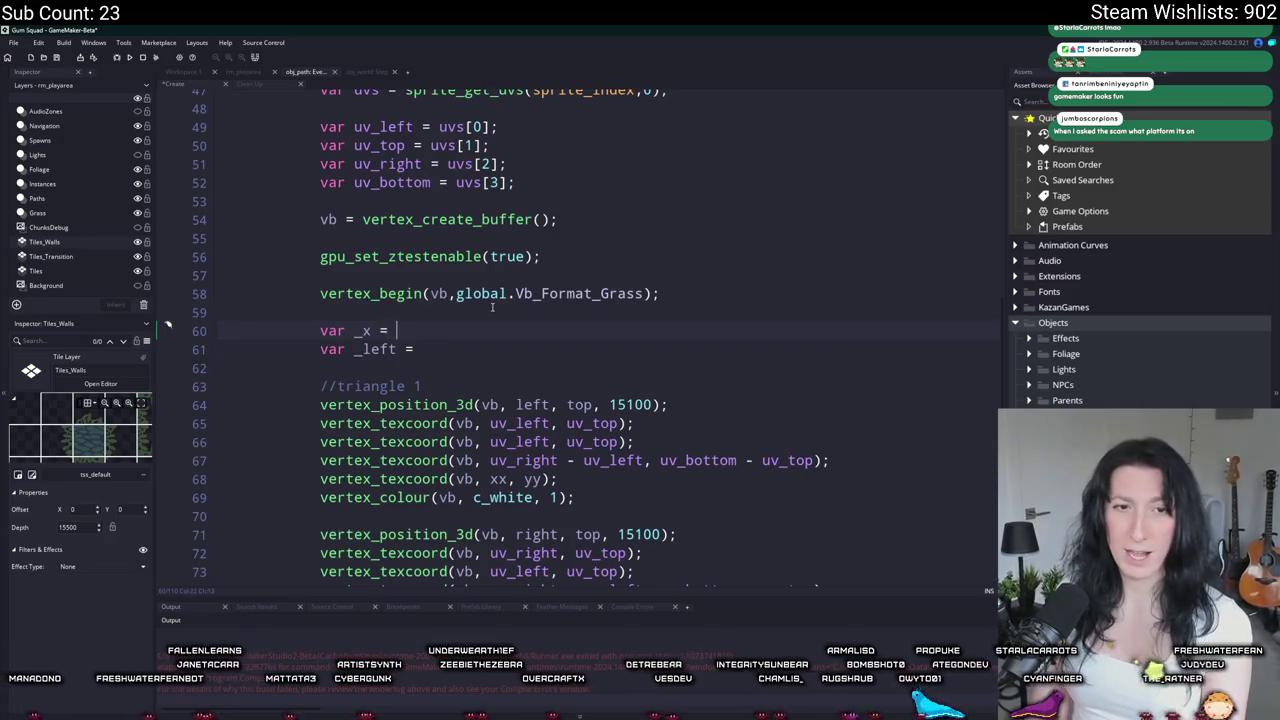
text(path_get_point_x)
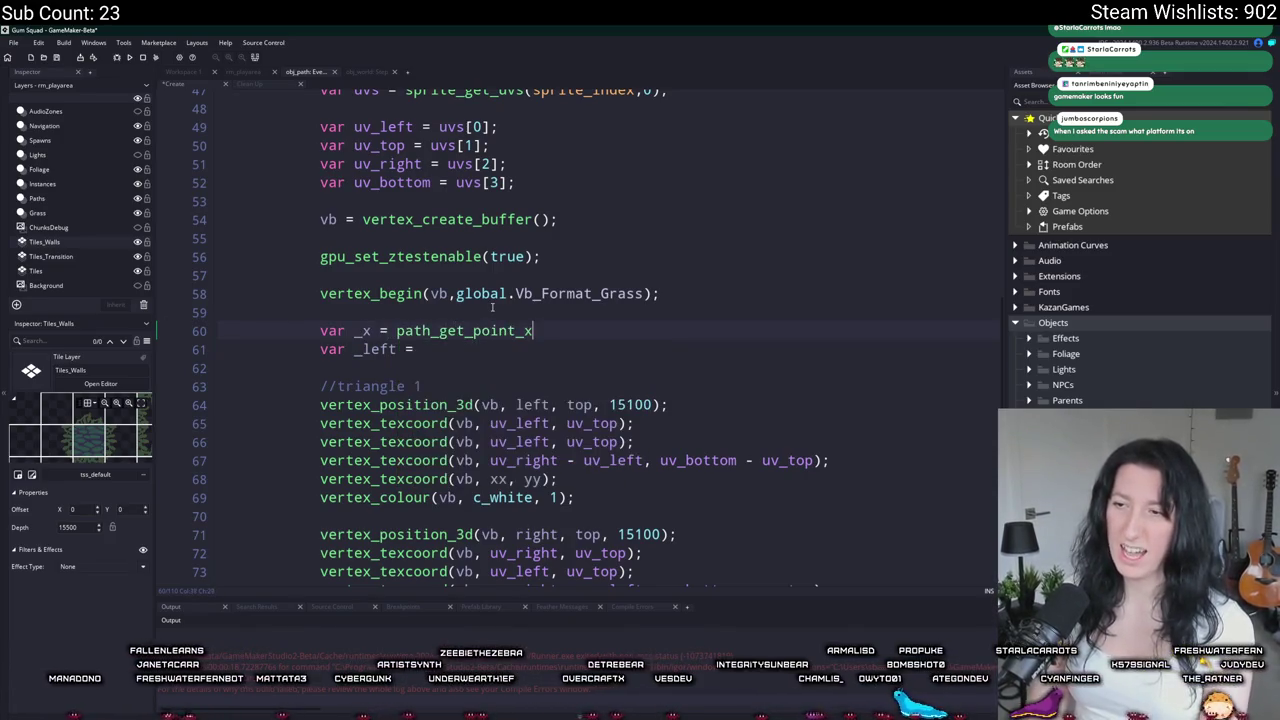
text((i)
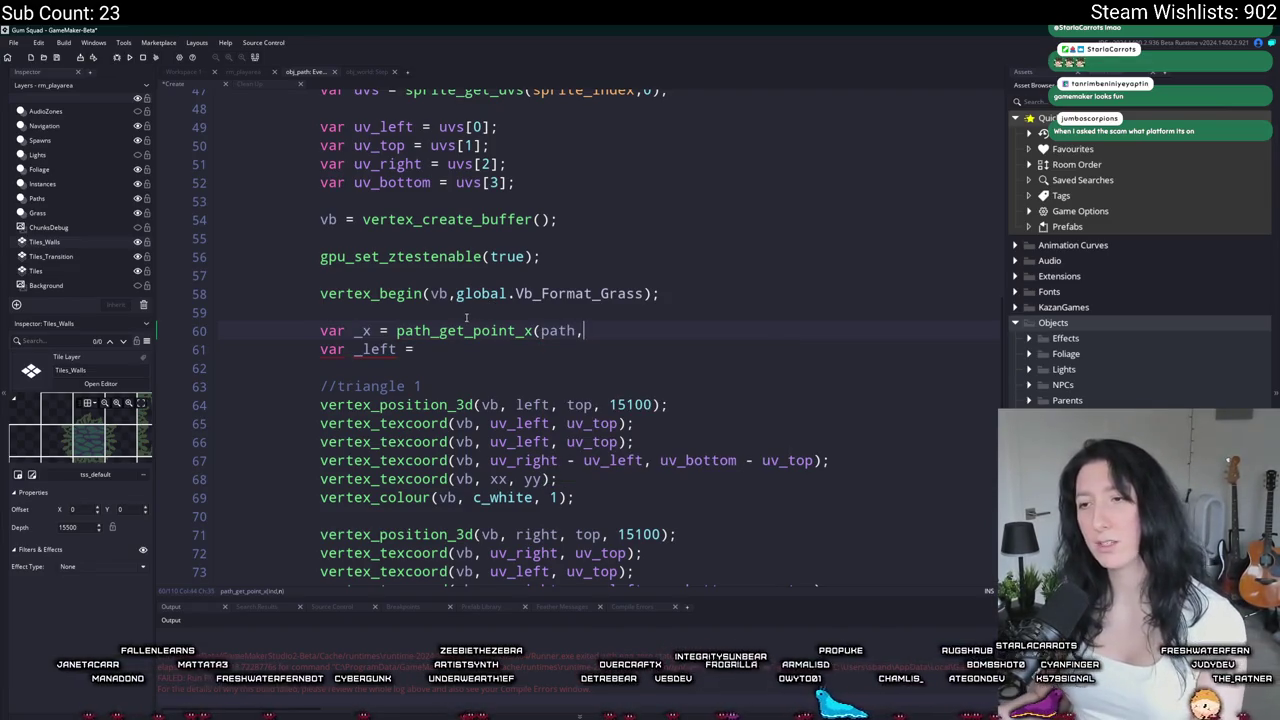
mouse_move(462, 322)
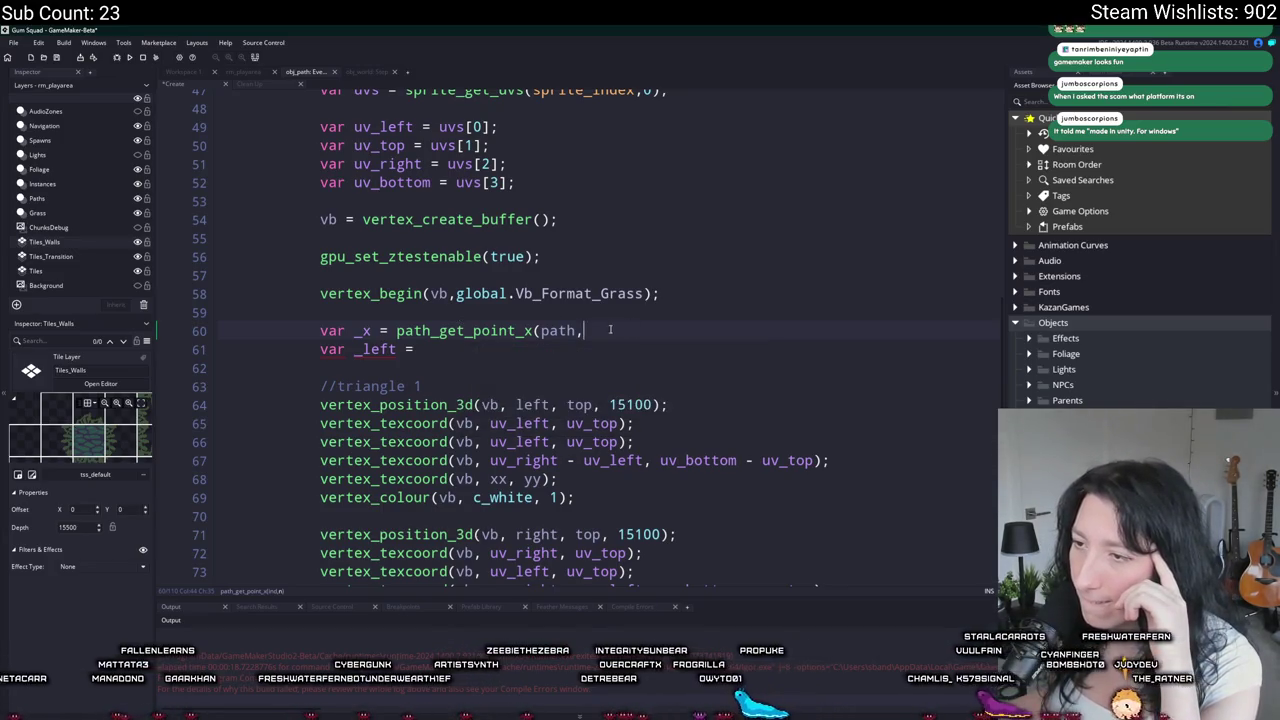
mouse_move(499, 333)
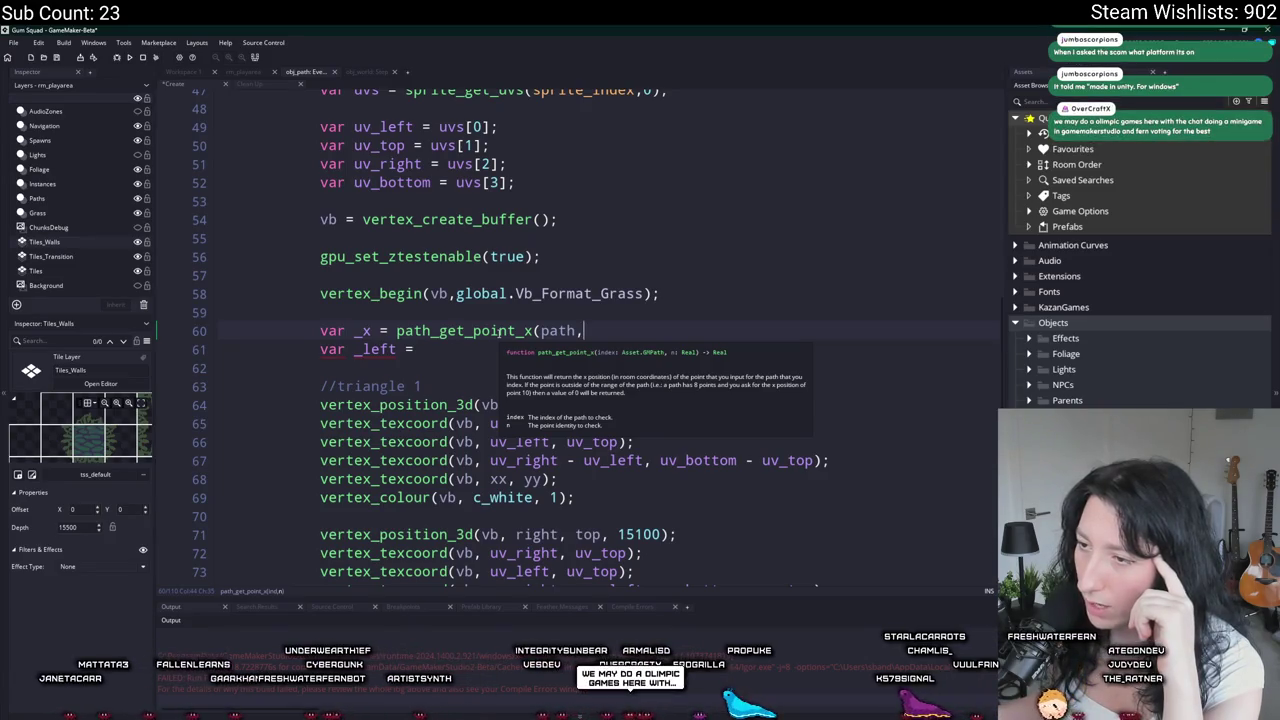
key(BackSpace)
key(BackSpace)
key(BackSpace)
key(BackSpace)
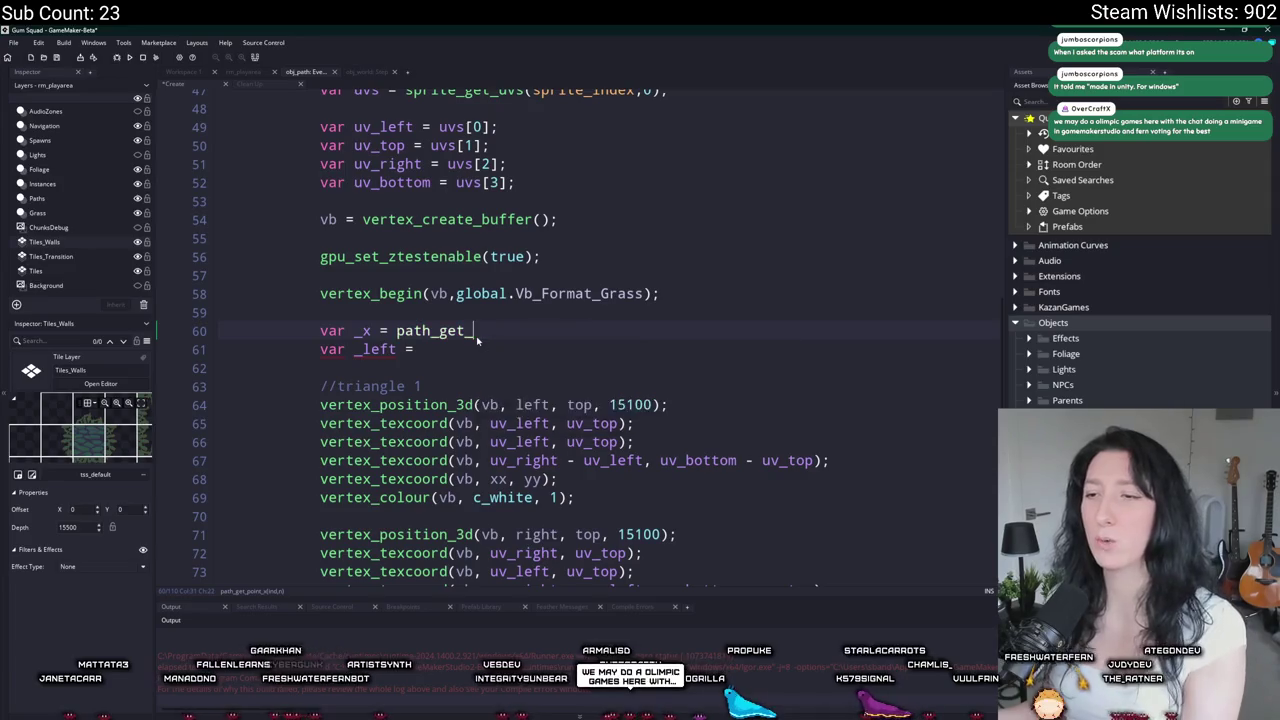
text(x)
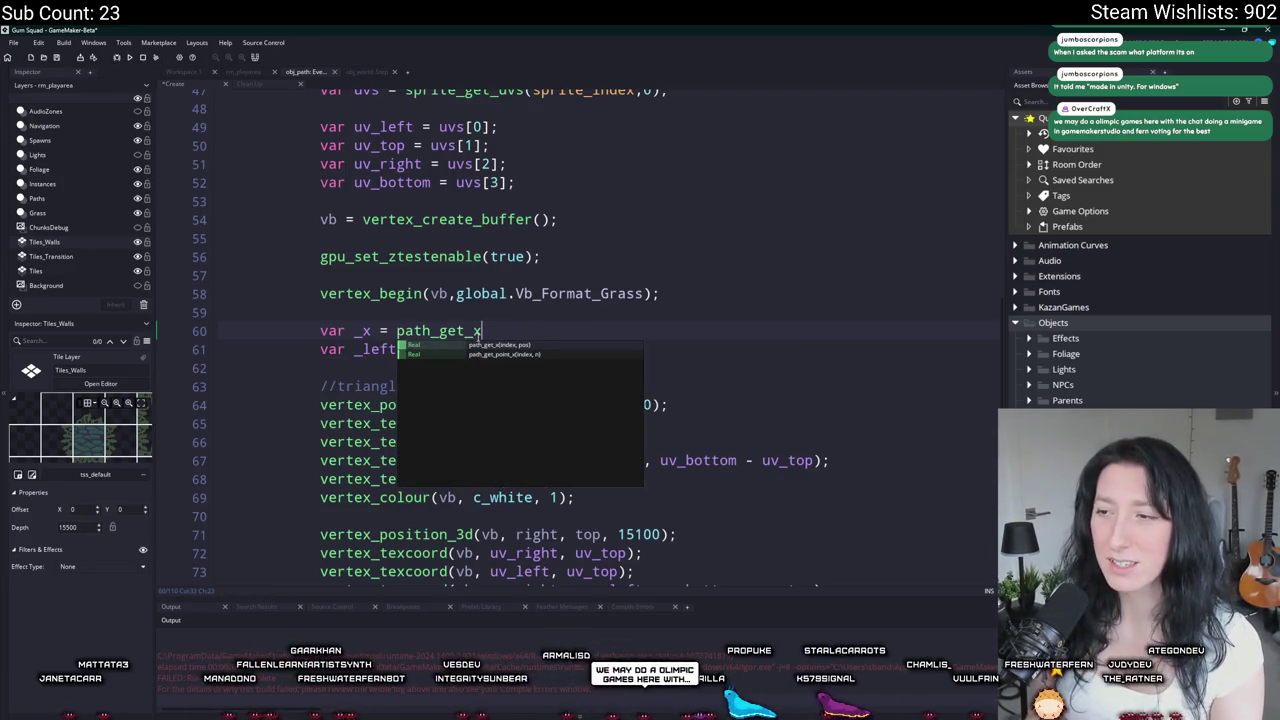
text(()
key(BackSpace)
key(BackSpace)
key(BackSpace)
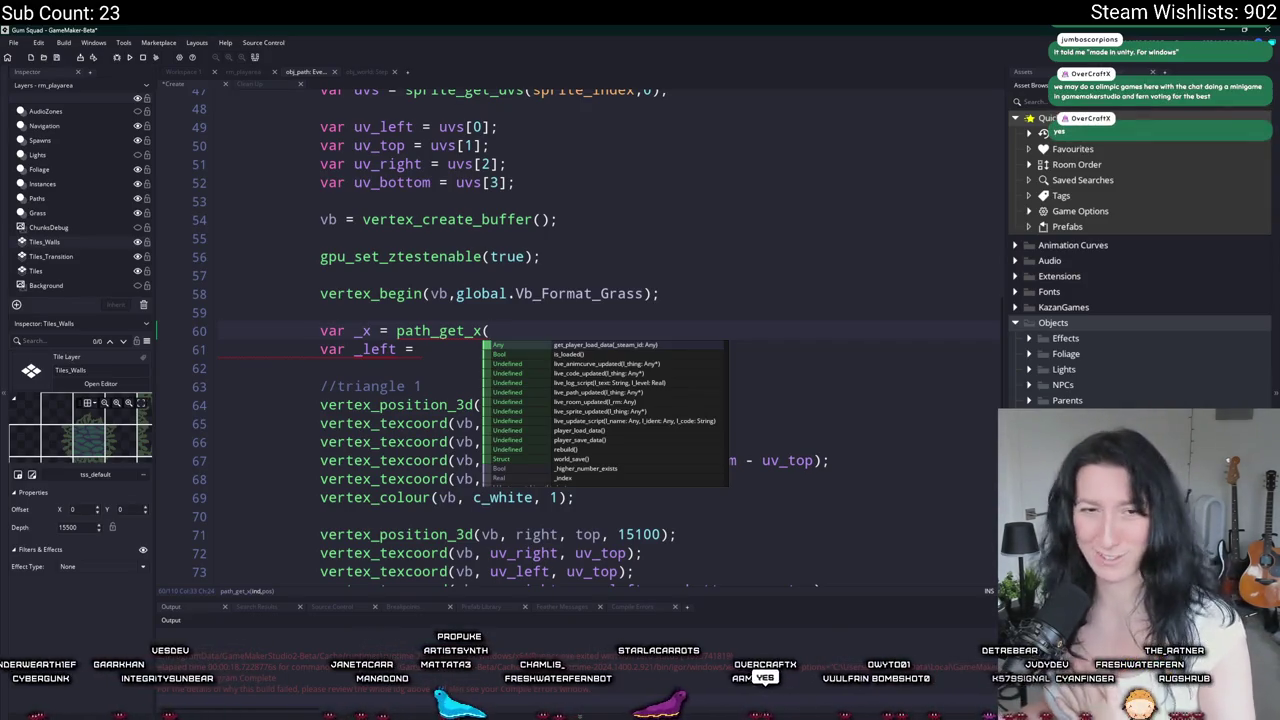
click(526, 327)
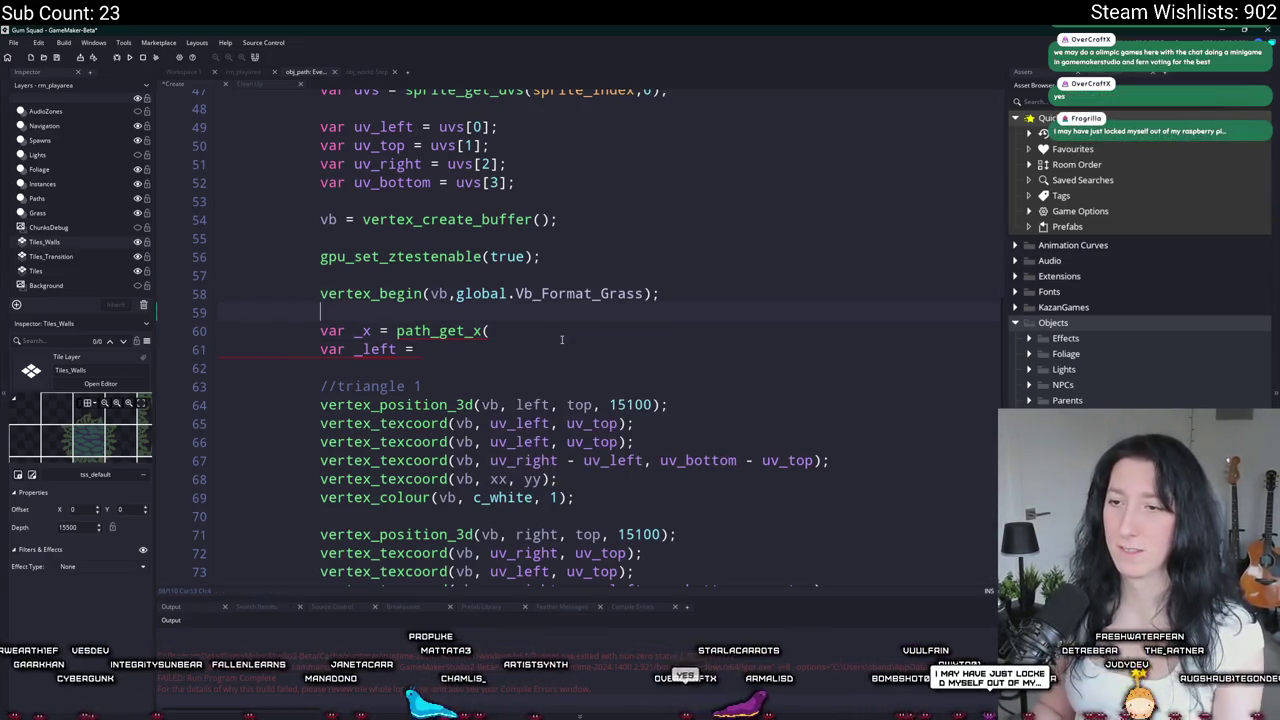
key(Home)
key(Return)
key(Up)
Step: Declare var _path_step = path_get_length(path) / sprite_get_width(sprite_index);
text(var _inc)
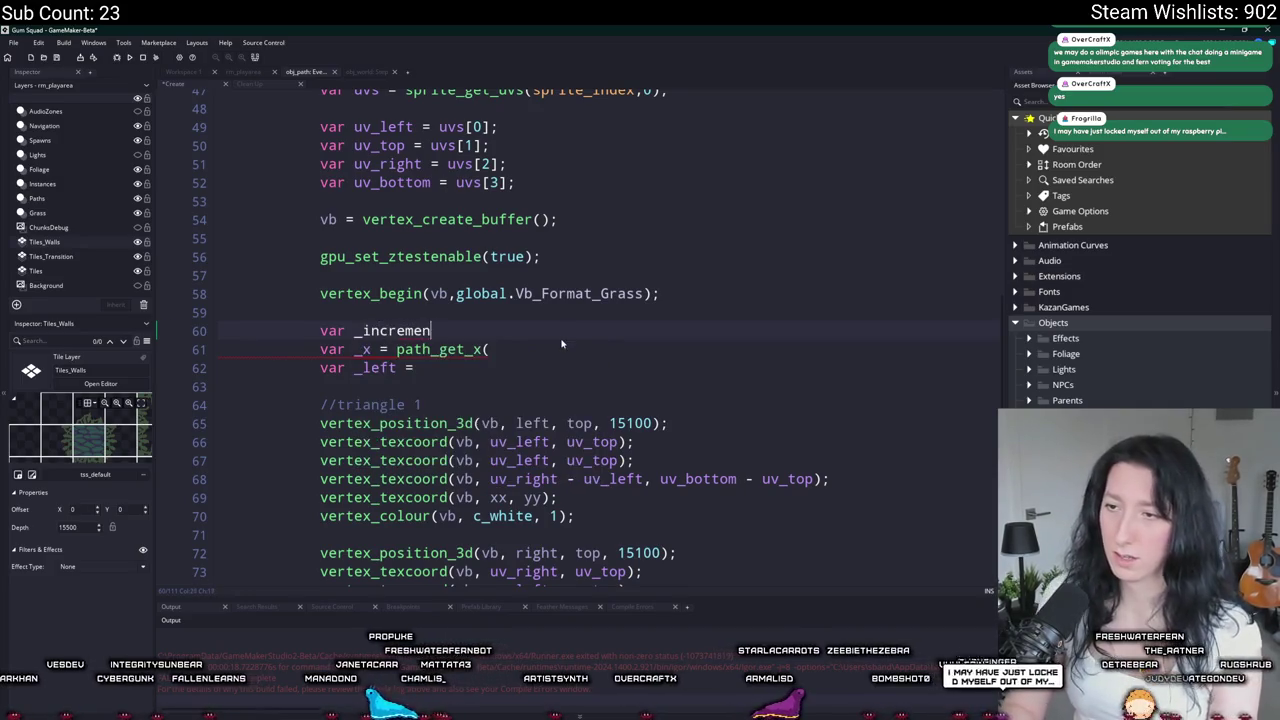
text(t)
key(BackSpace)
key(BackSpace)
key(BackSpace)
text(path_step = path_get_length(path)
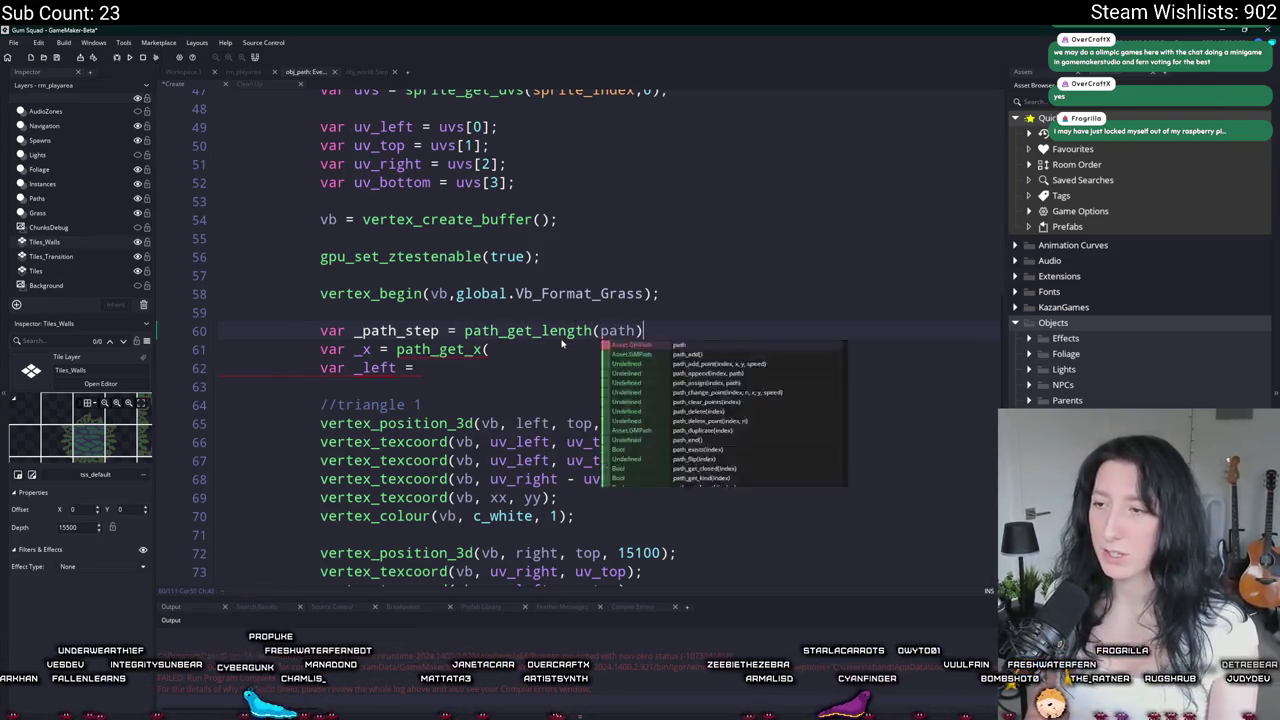
text();)
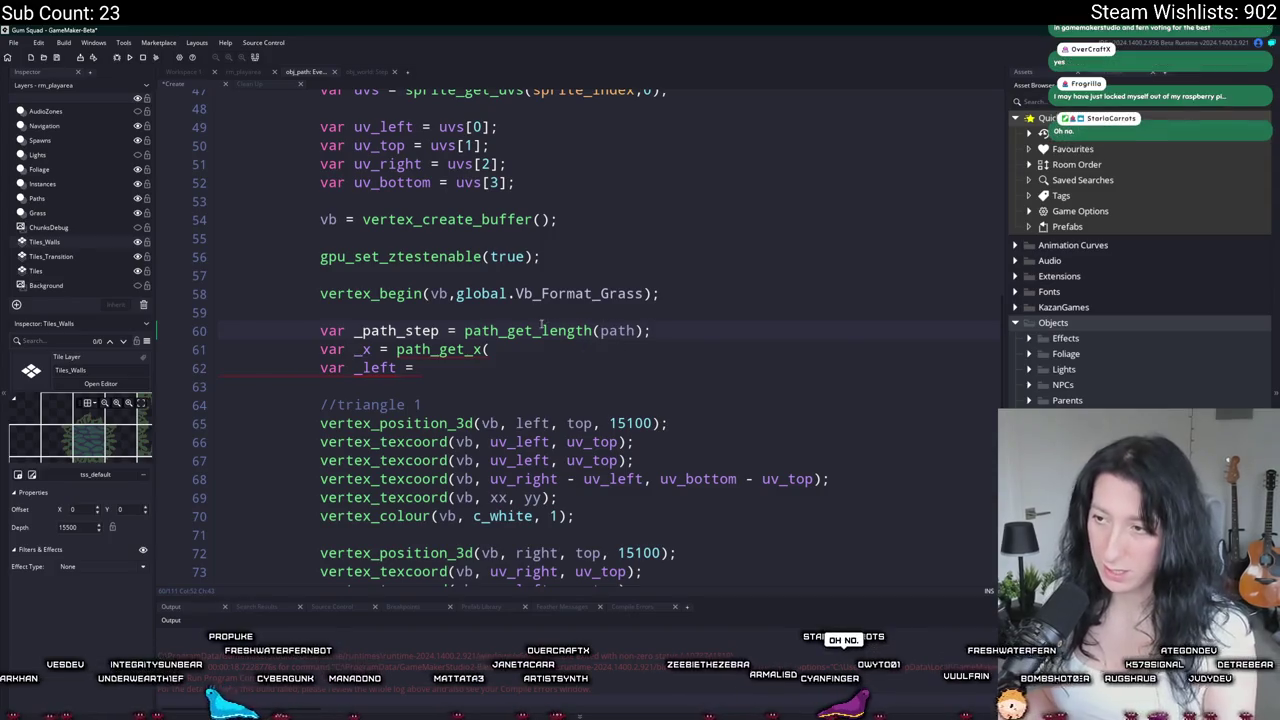
mouse_move(540, 328)
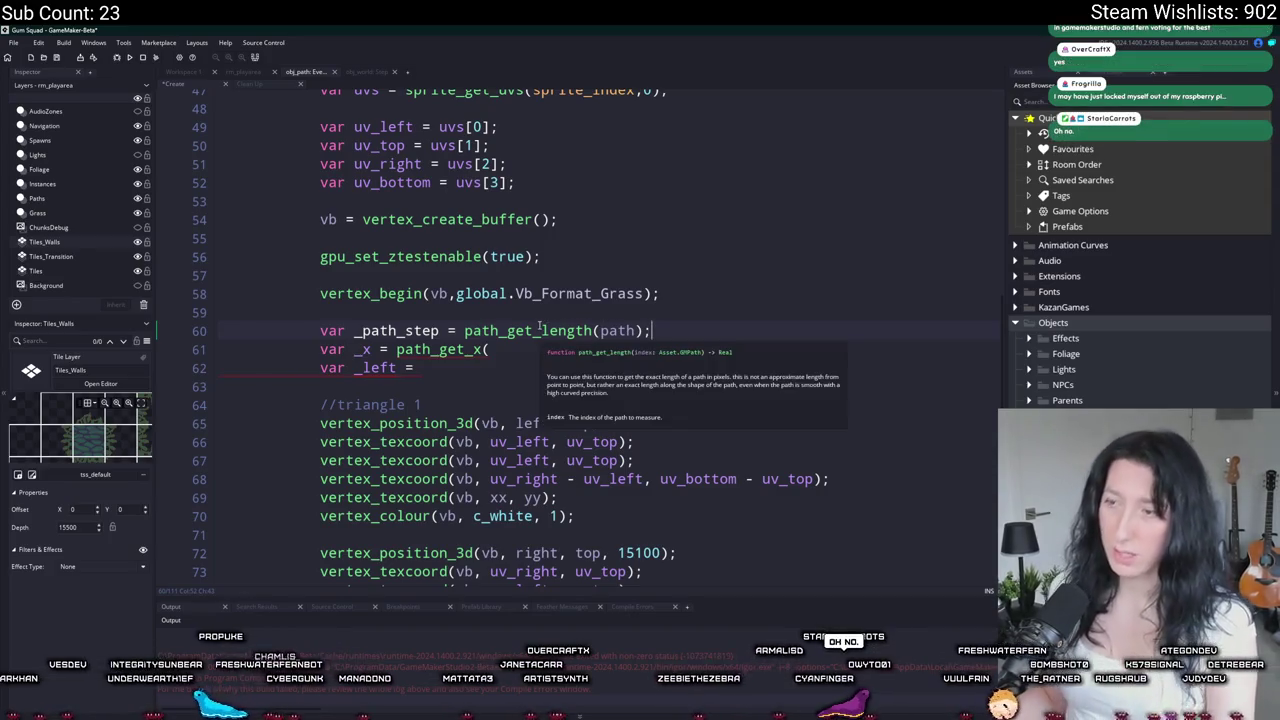
click(643, 330)
text(/ )
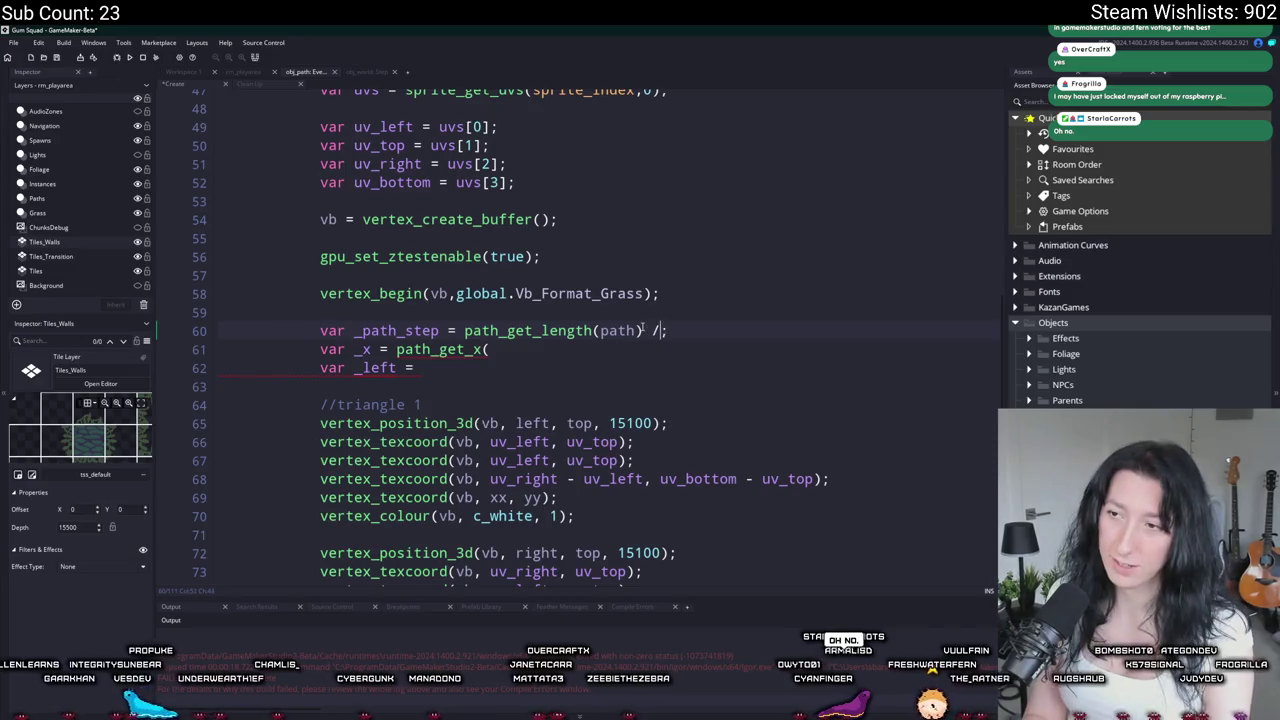
text(sprite_in)
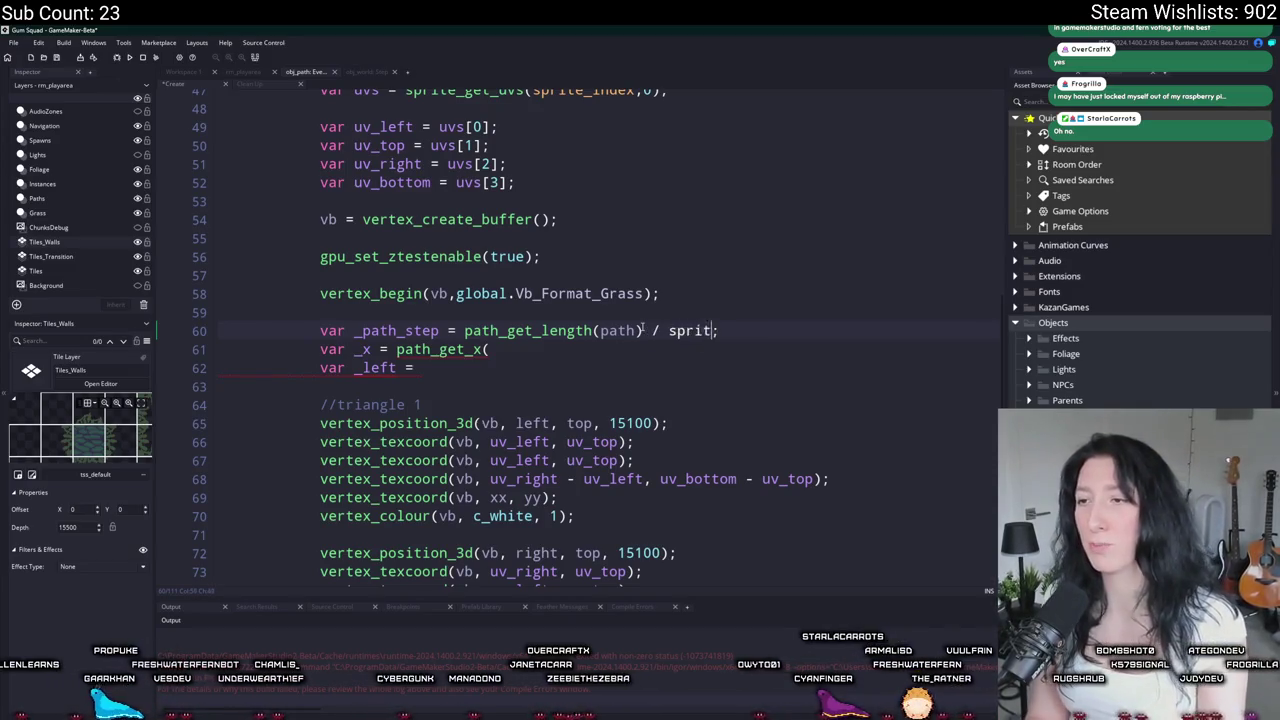
key(ctrl+BackSpace)
text(sprite_get)
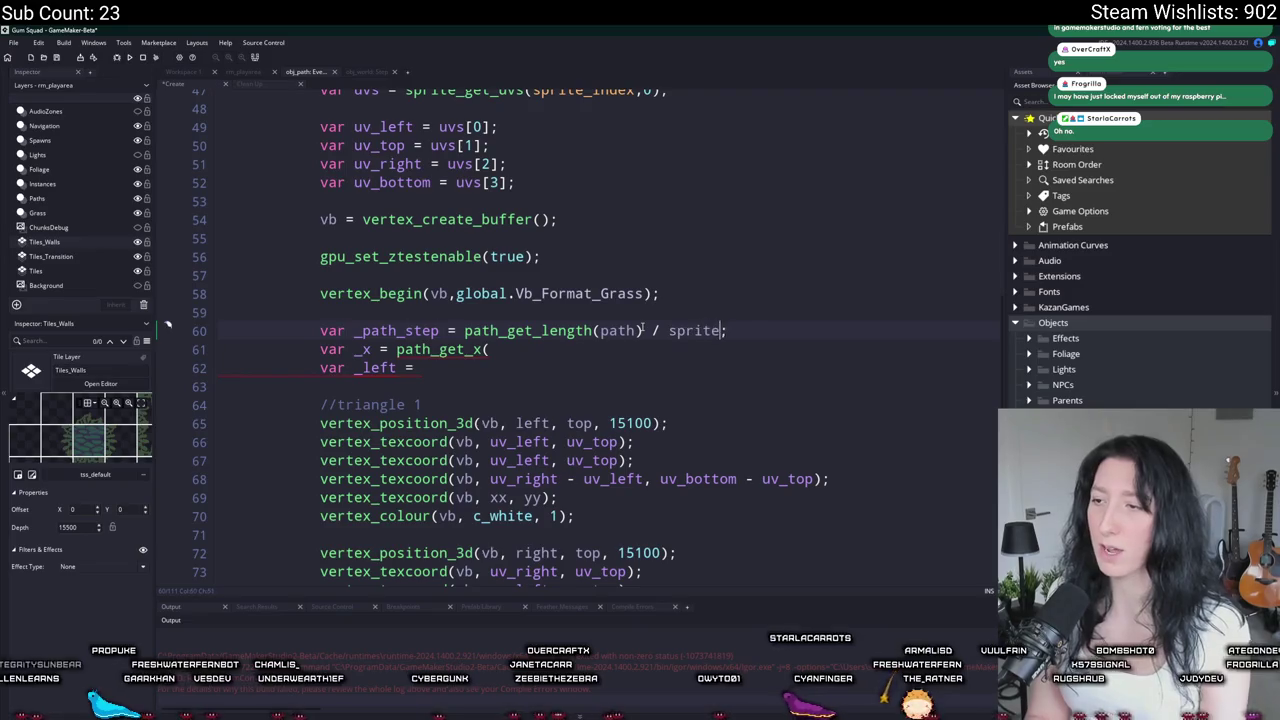
text(_width(sprite_index)
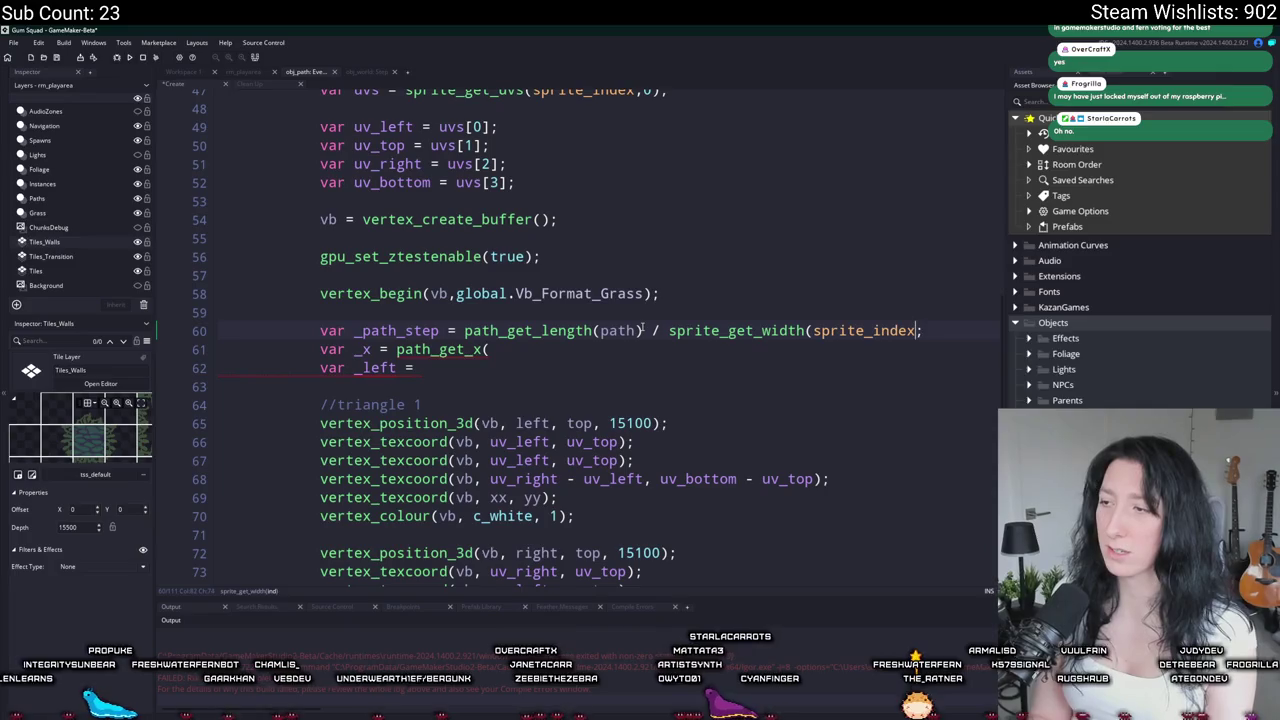
text())
Step: Copy the sprite width expression and start a _sprite_size declaration above _path_step
drag(668, 331, 922, 331)
key(ctrl+c)
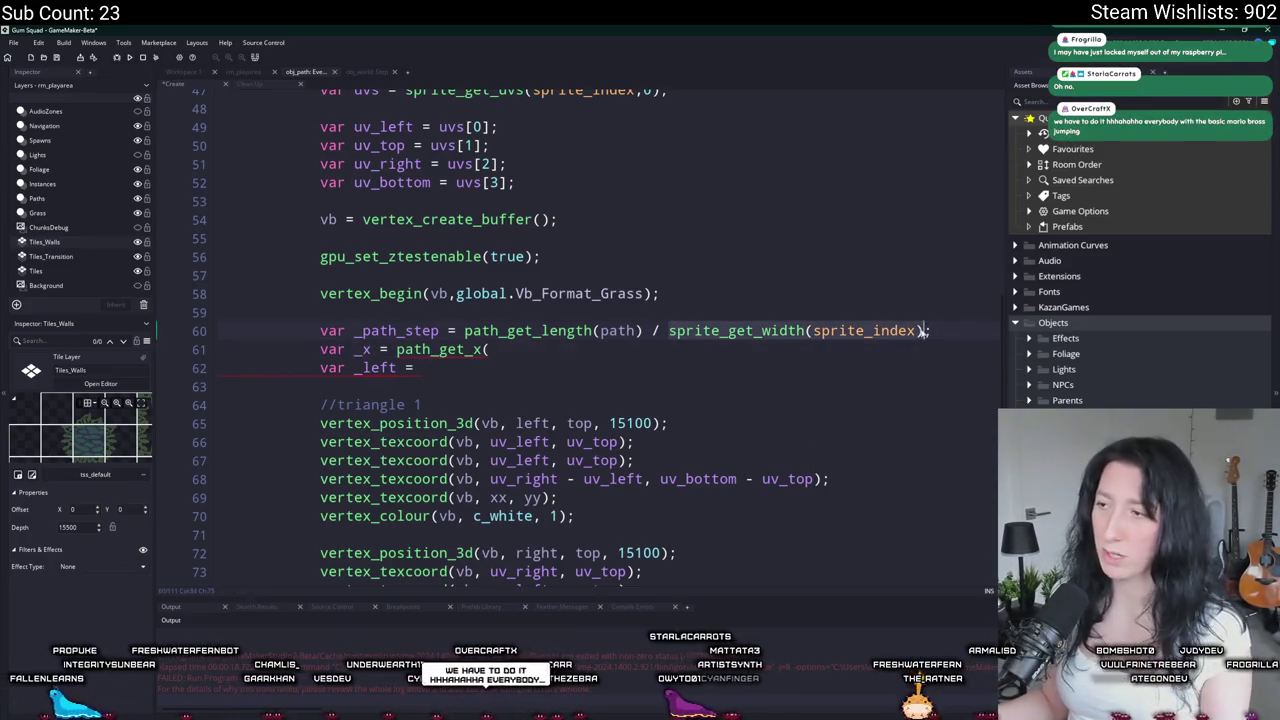
key(Home)
key(Return)
key(Up)
text(var _sprite_x)
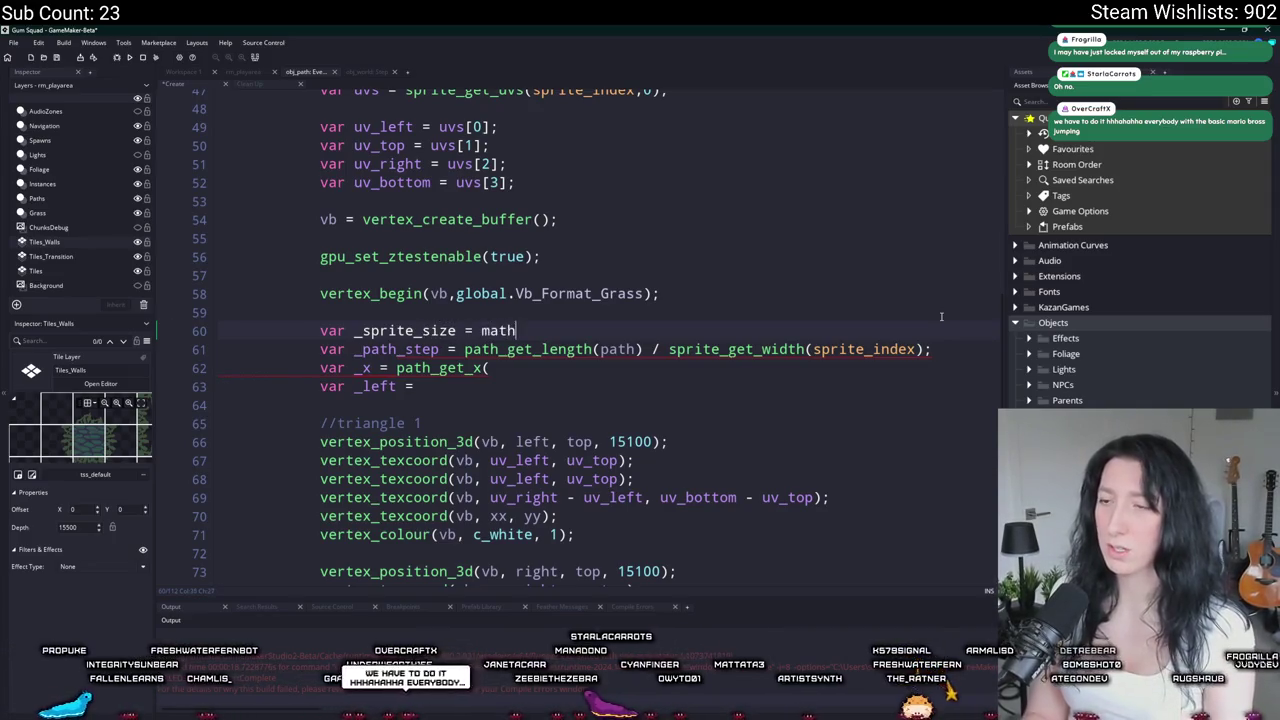
Step: Set _sprite_size to min(sprite_width,sprite_height)
key(BackSpace)
text(in)
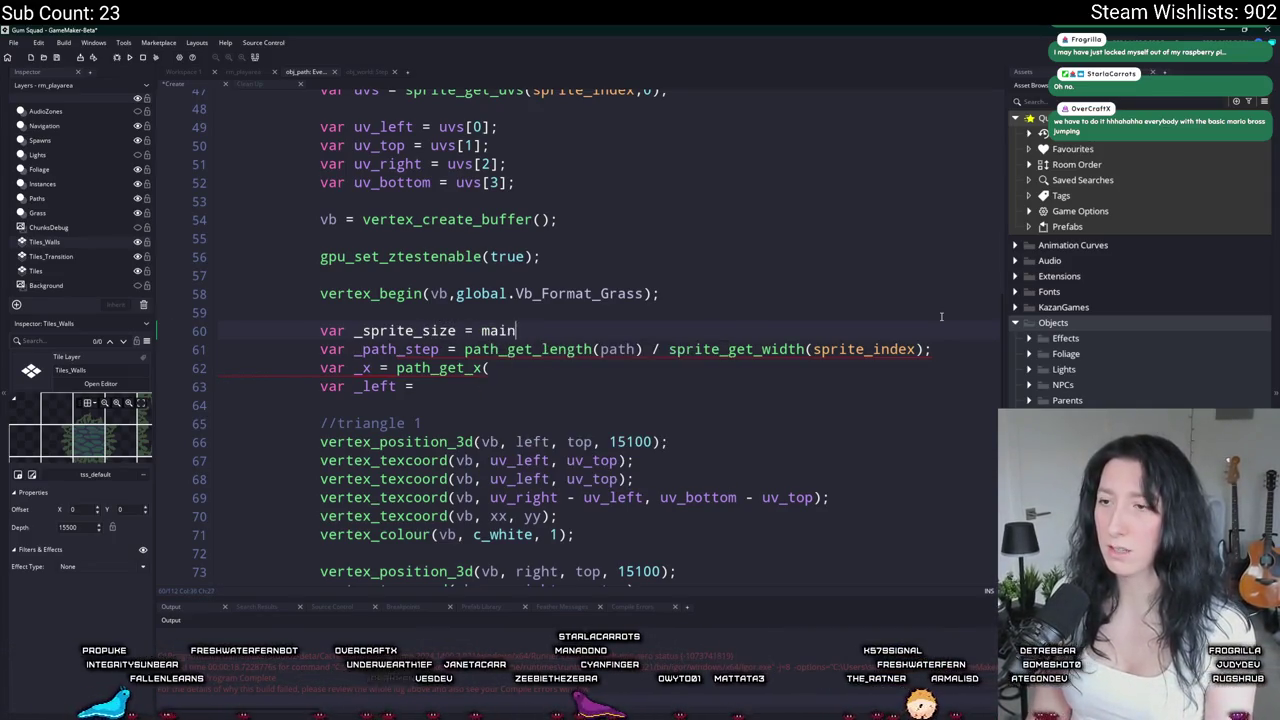
text(kin()
key(ctrl+v)
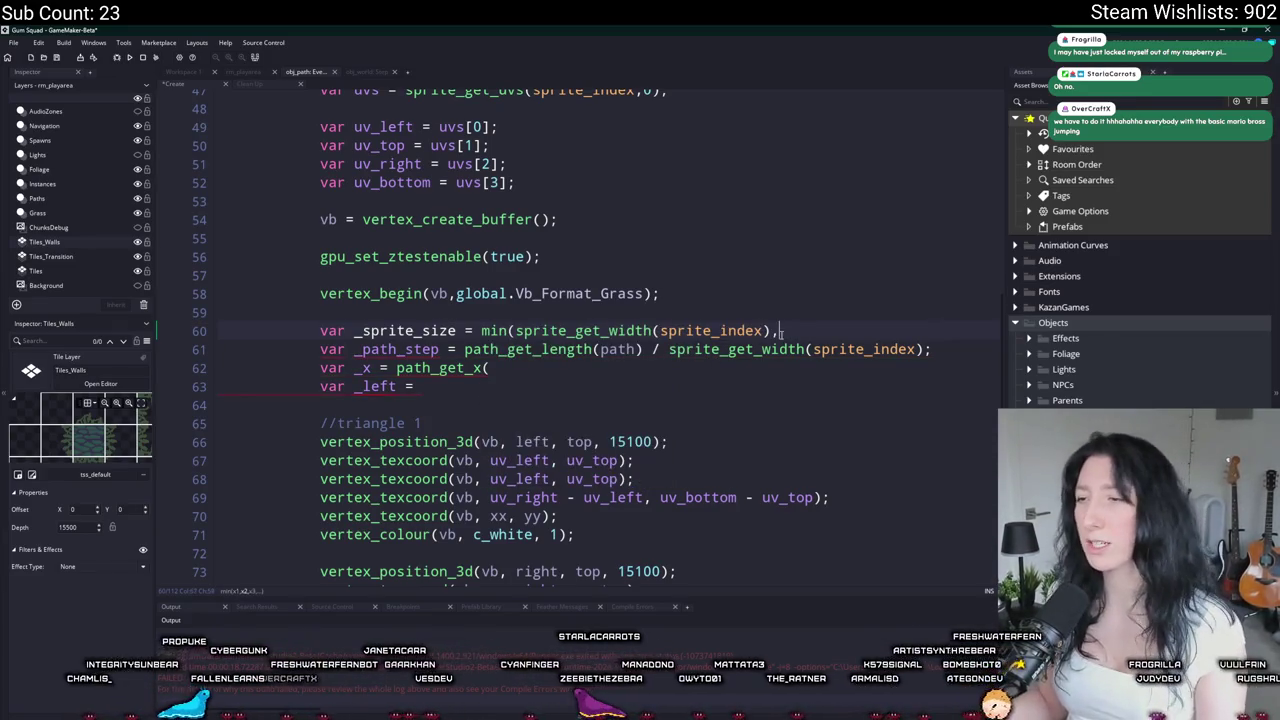
drag(779, 330, 516, 330)
text(sprite_size = min(spri)
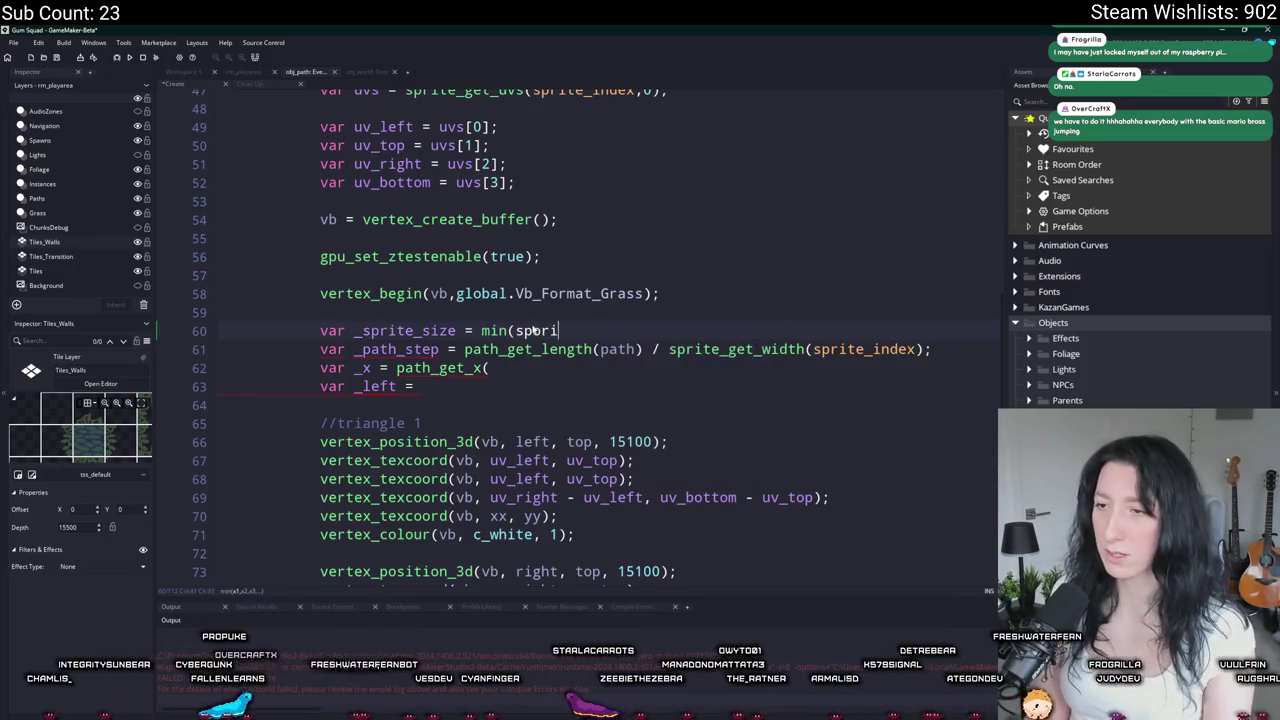
text(te_width,sprite_h)
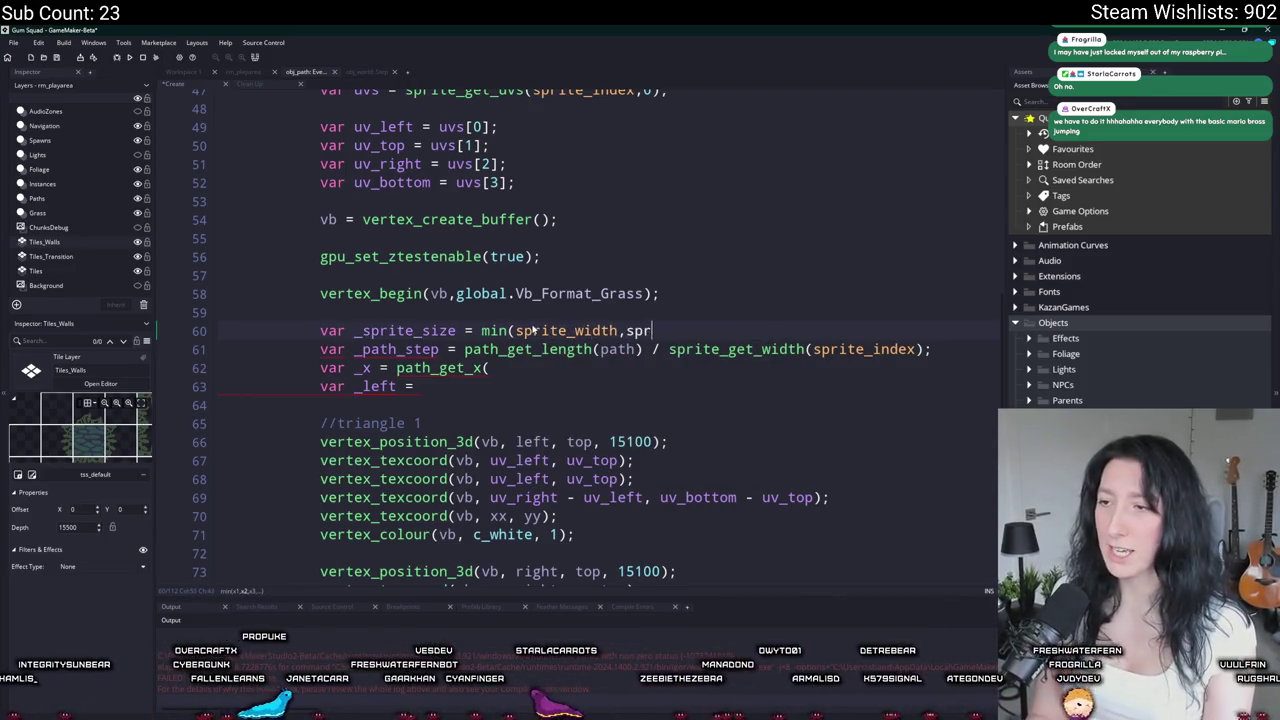
text(eight())
key(BackSpace)
key(BackSpace)
key(BackSpace)
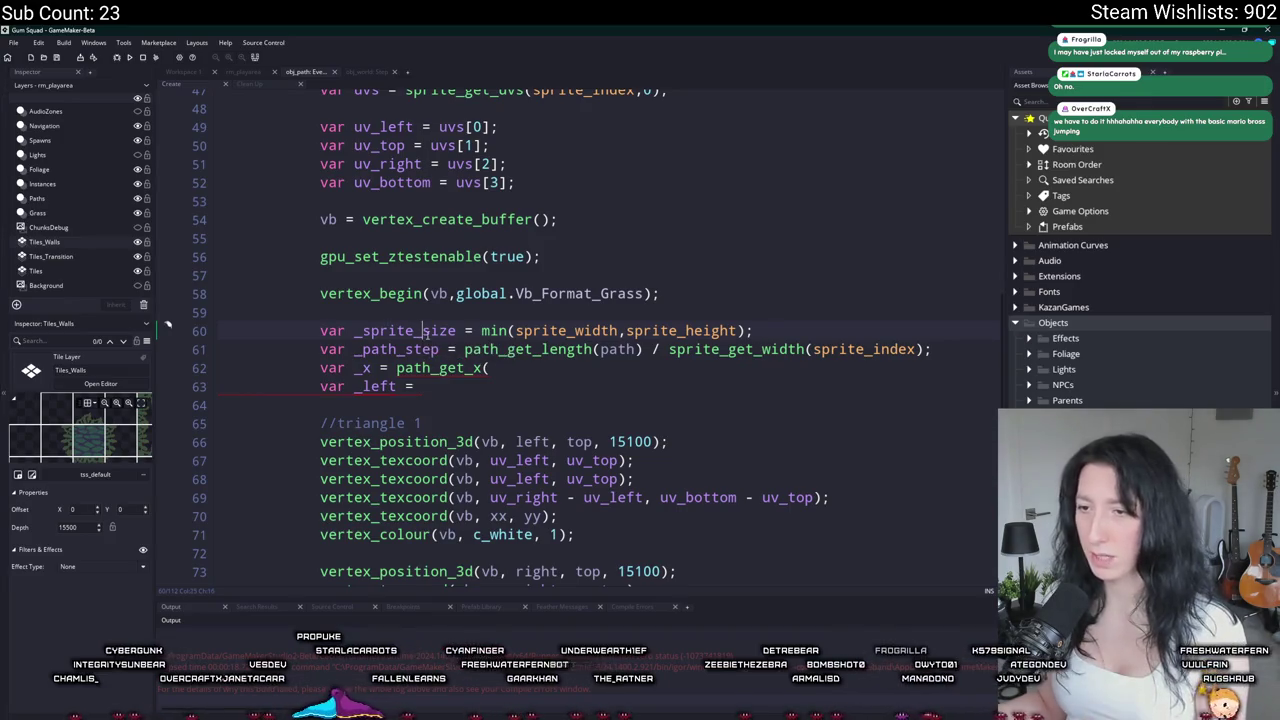
Step: Make _path_step divide by _sprite_size and multiply the min expression by 0.5
double_click(422, 331)
click(926, 349)
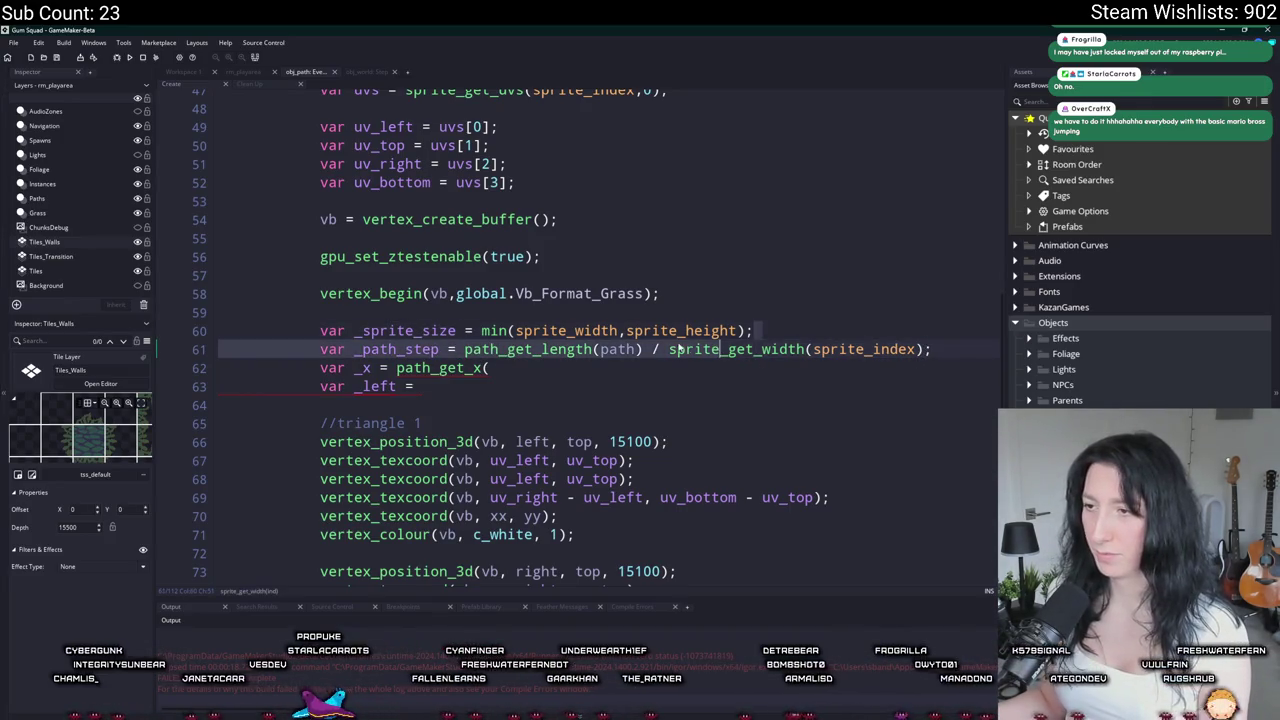
click(944, 364)
click(930, 349)
drag(930, 349, 668, 349)
text(_sprite_size)
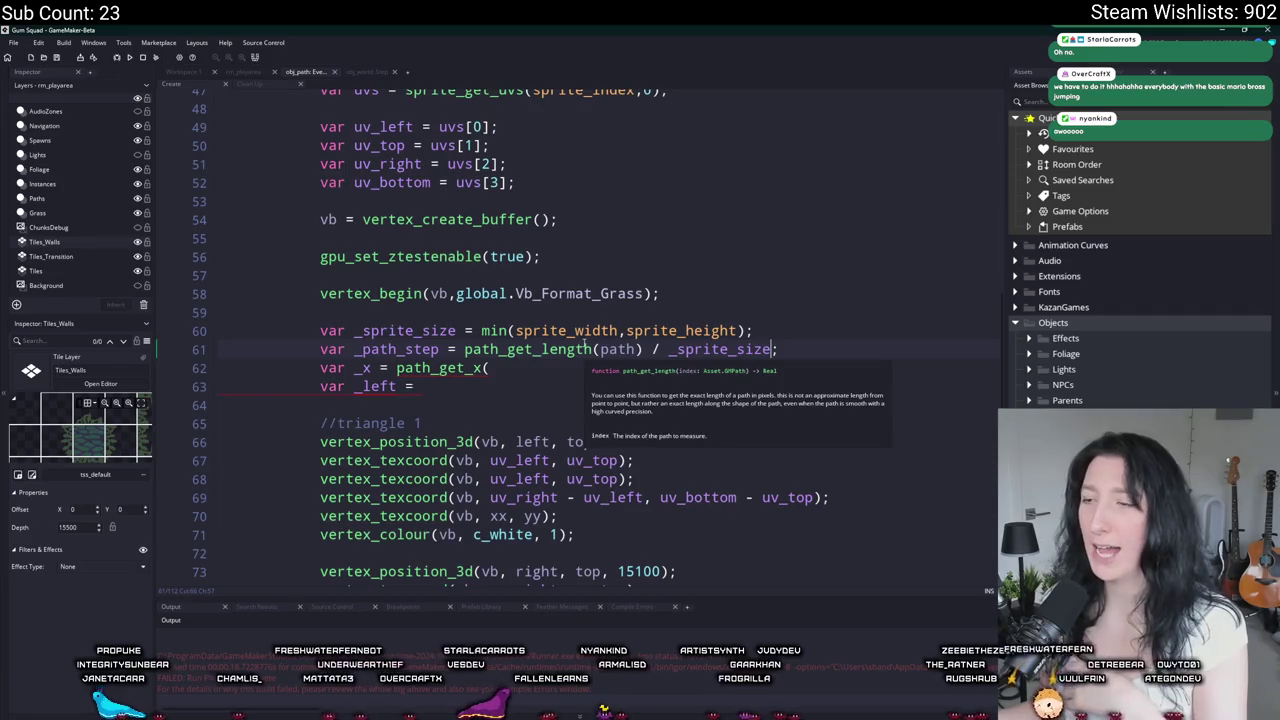
click(742, 330)
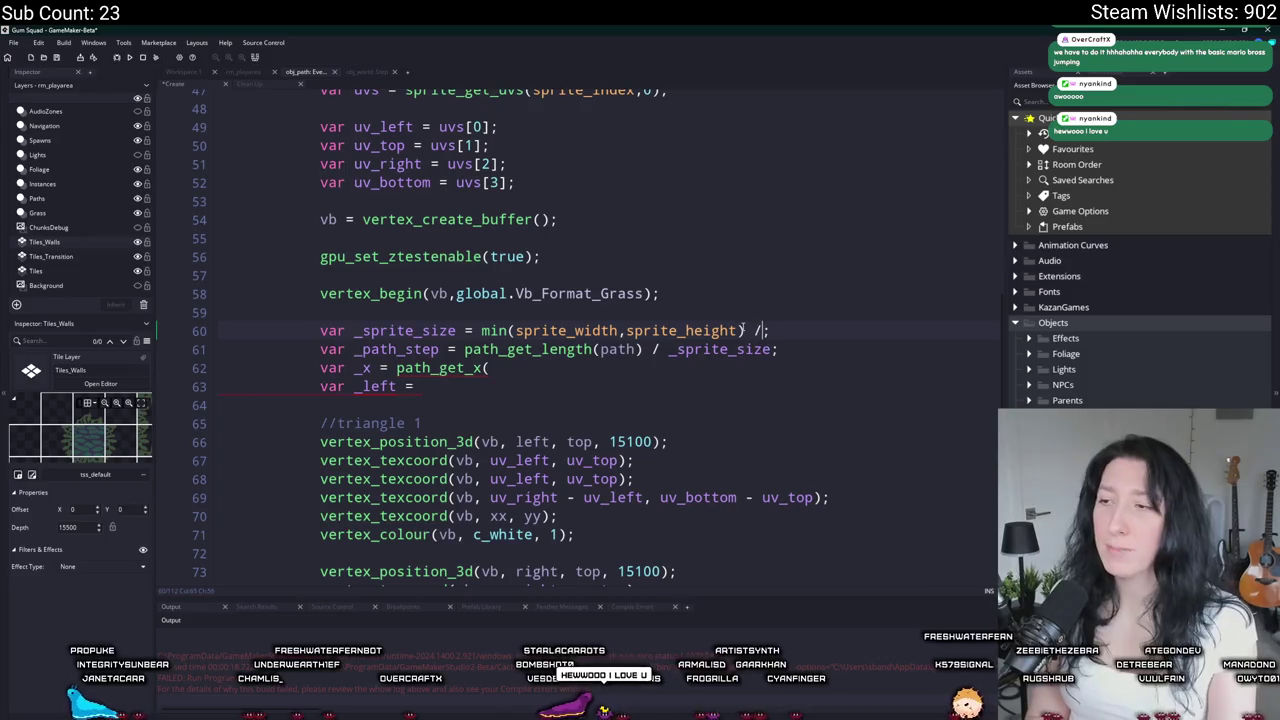
text(* 0.5)
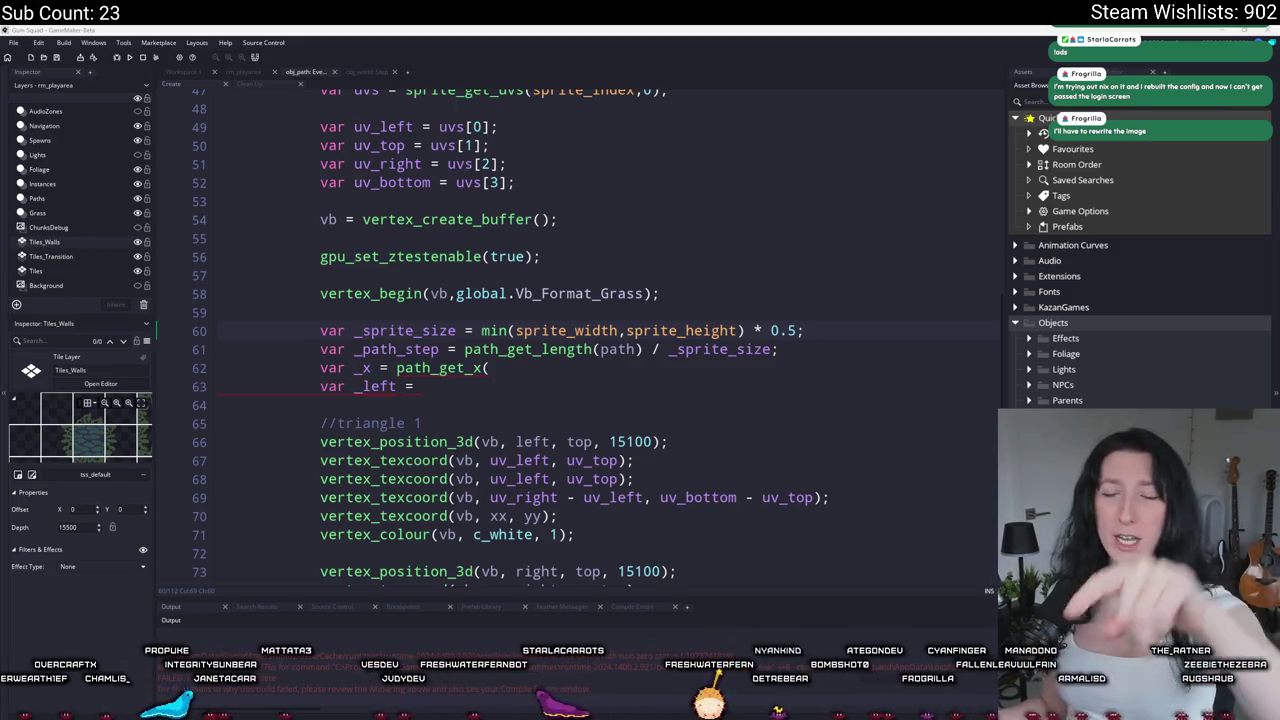
Step: Add var _path_point = 0; on a new line after _path_step
click(582, 362)
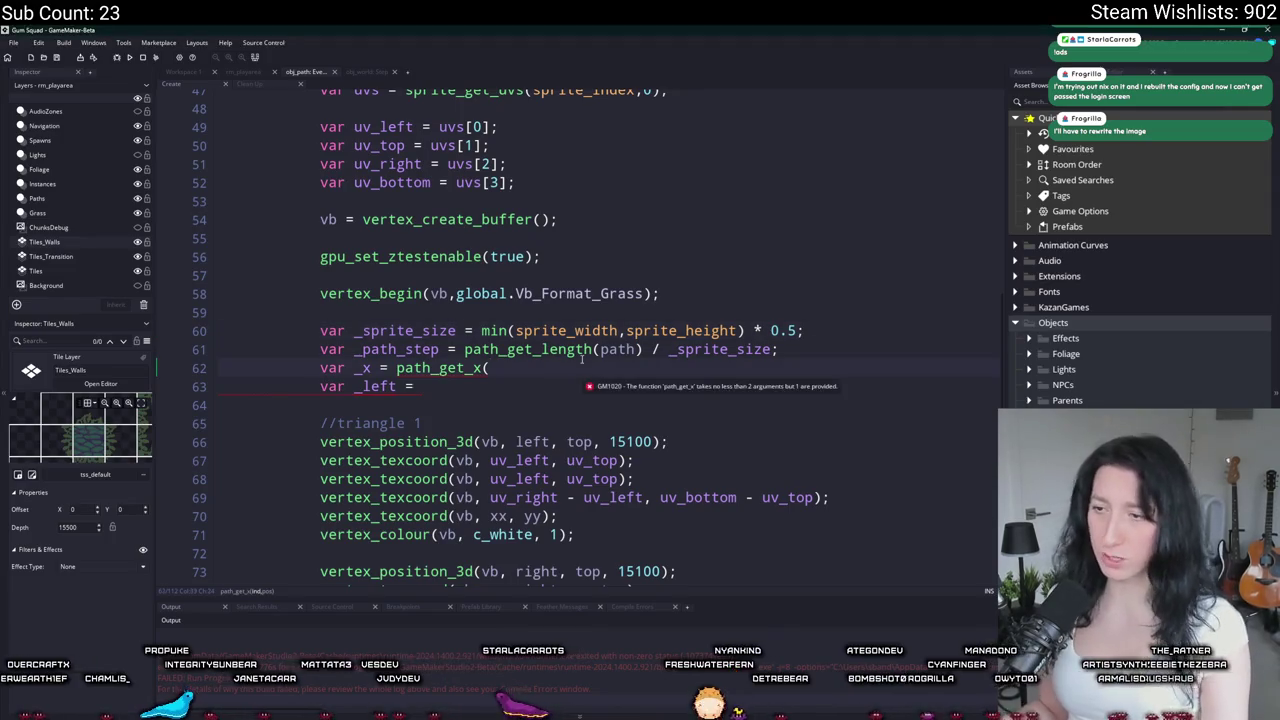
key(ctrl+space)
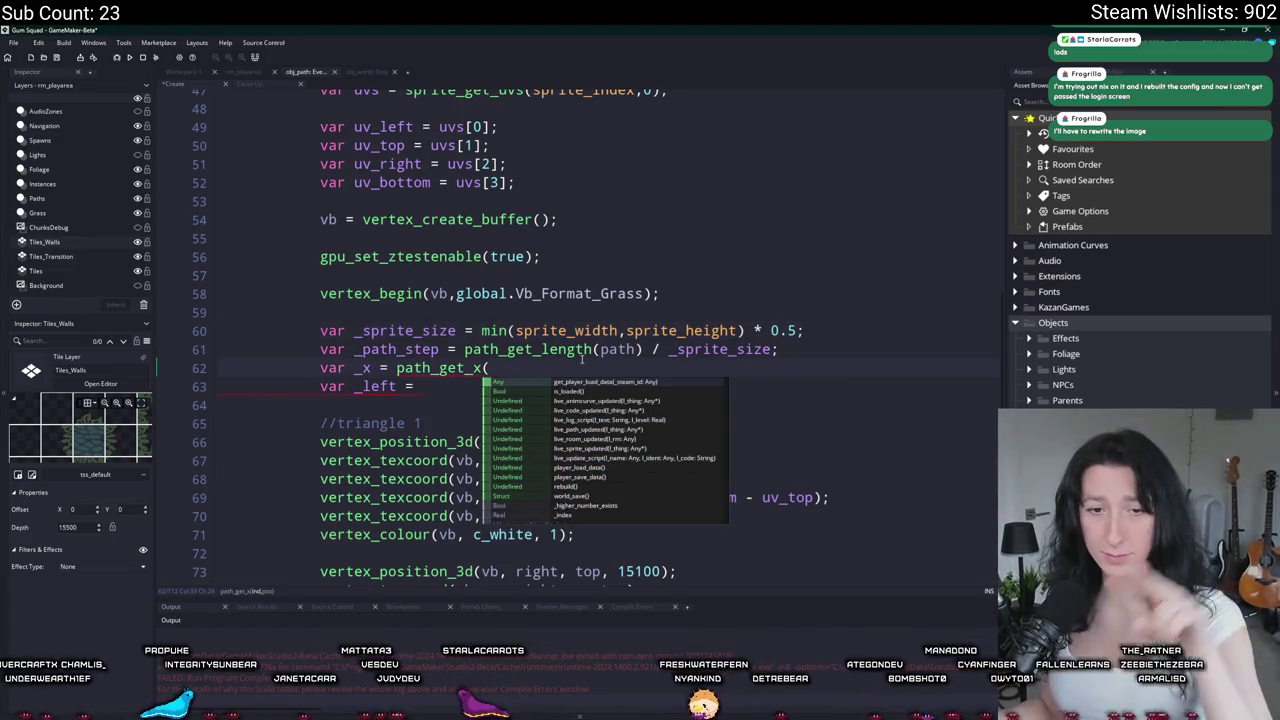
click(504, 368)
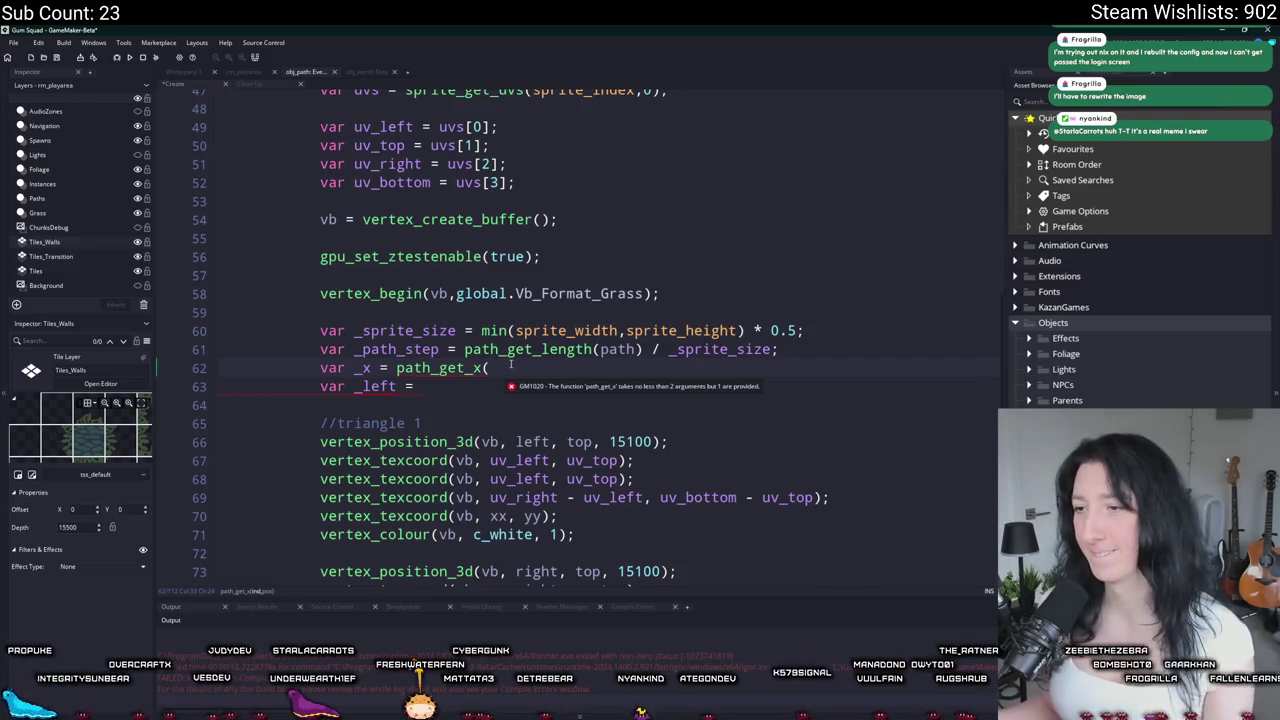
key(Up)
click(815, 350)
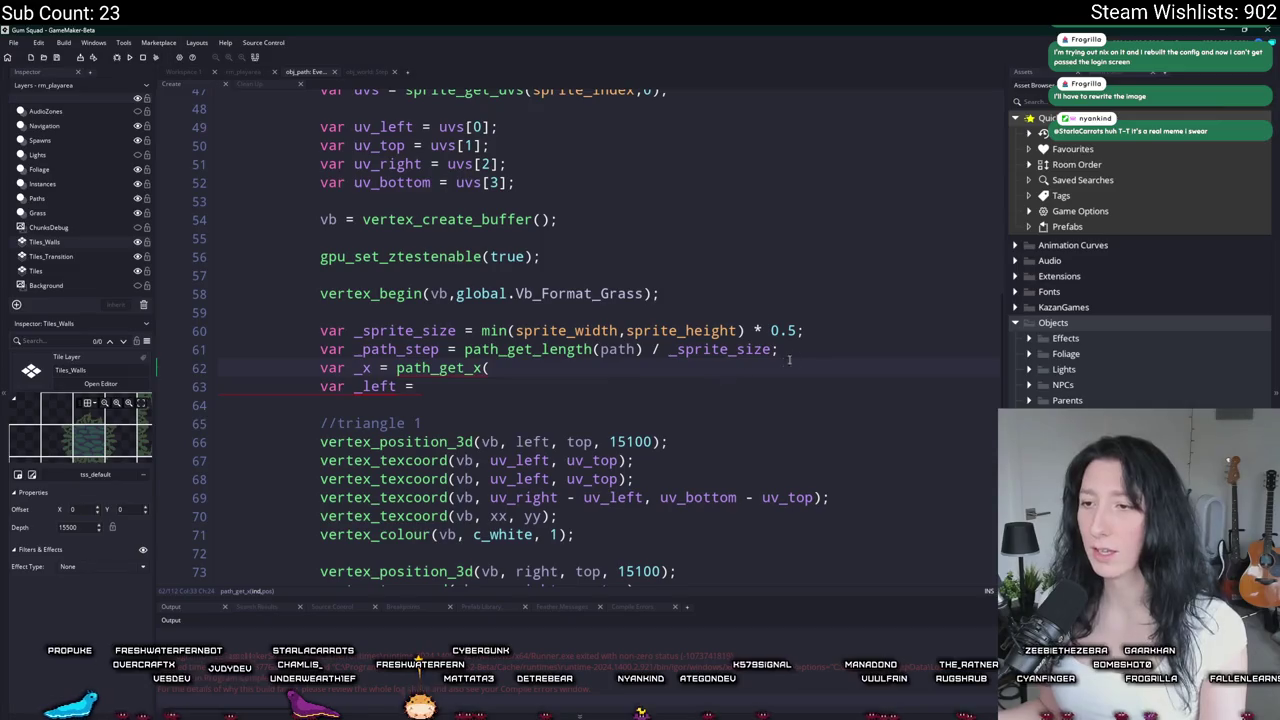
key(Return)
text(var _path_)
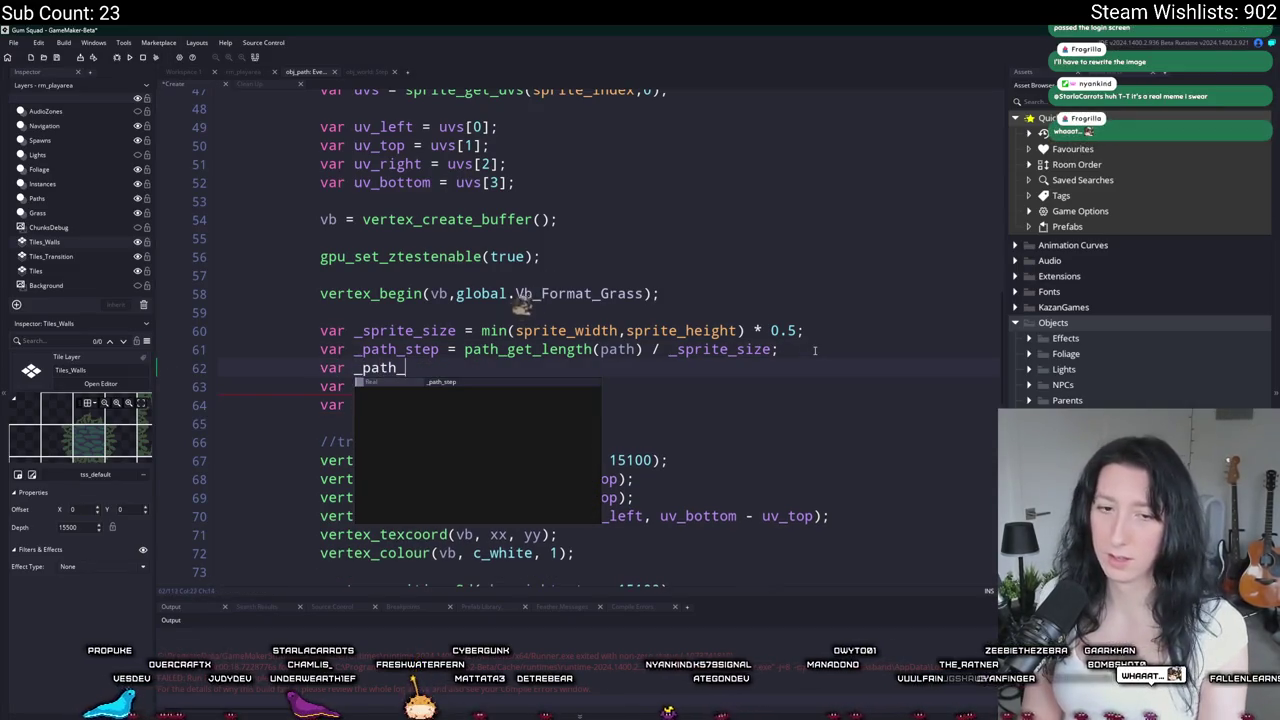
text(point = 0;)
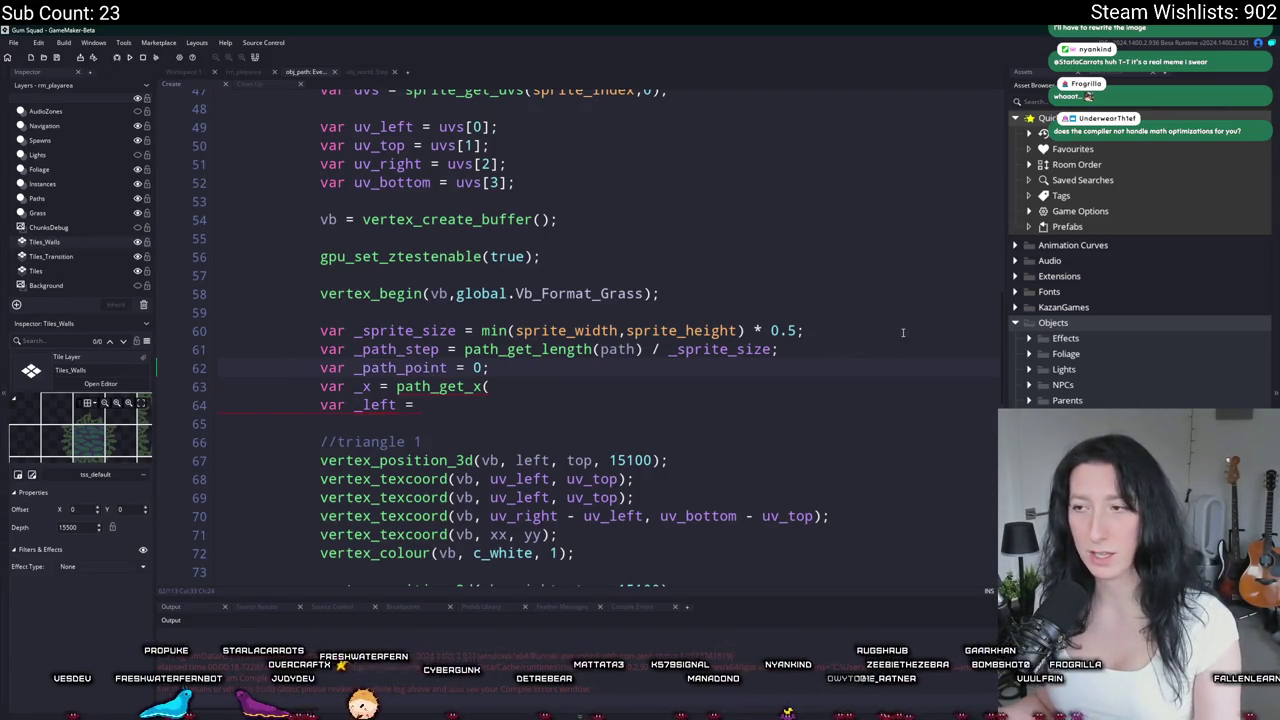
Step: Review the _sprite_size, _path_step and _x lines, then switch to the sprite in Aseprite
click(745, 330)
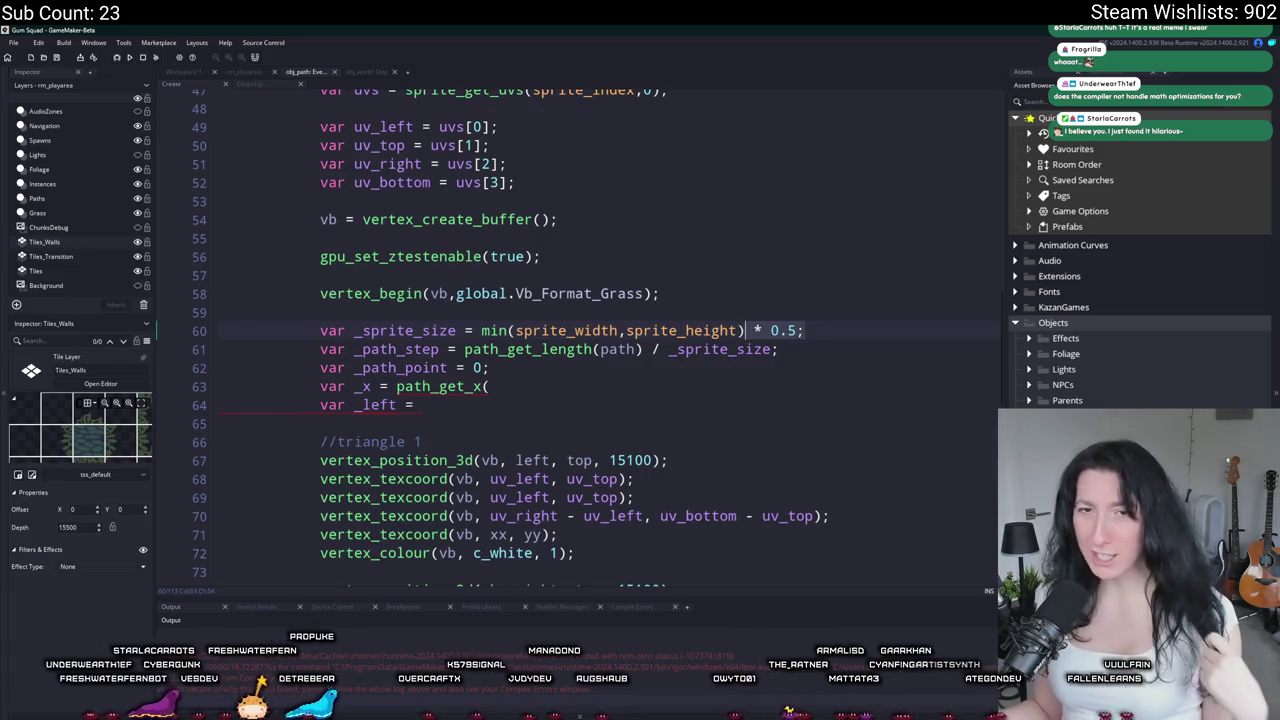
click(589, 350)
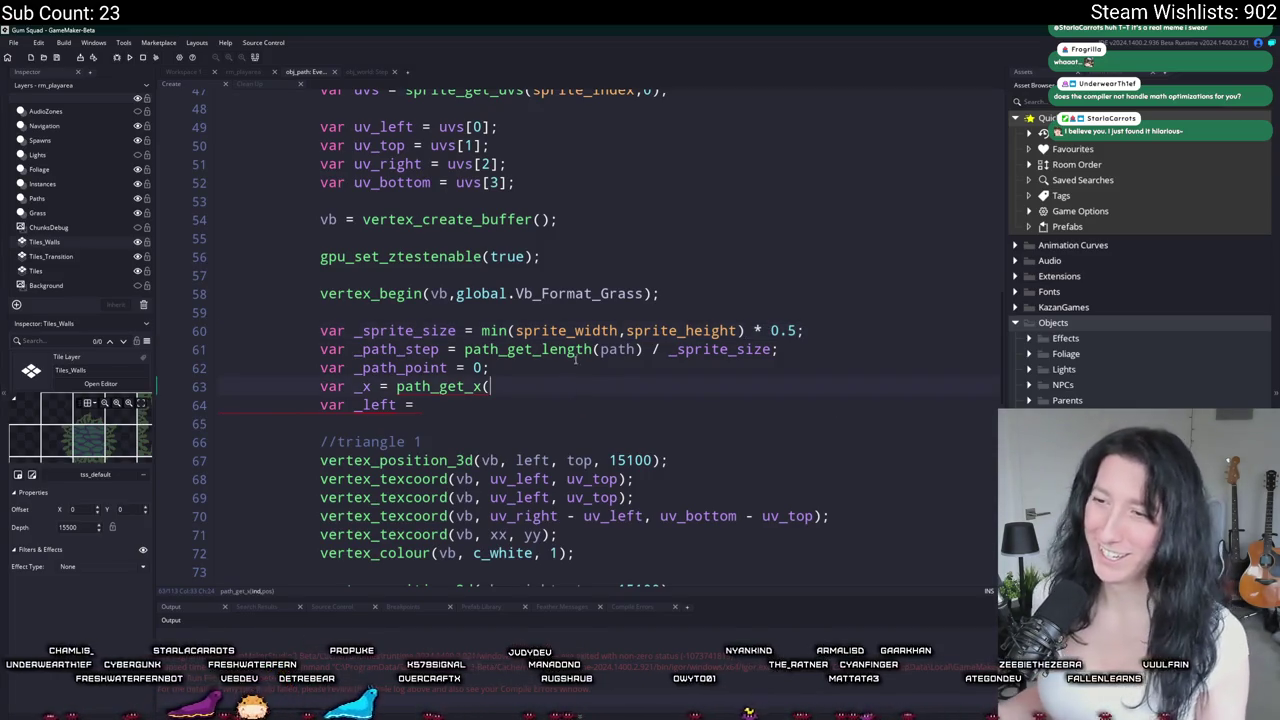
click(513, 383)
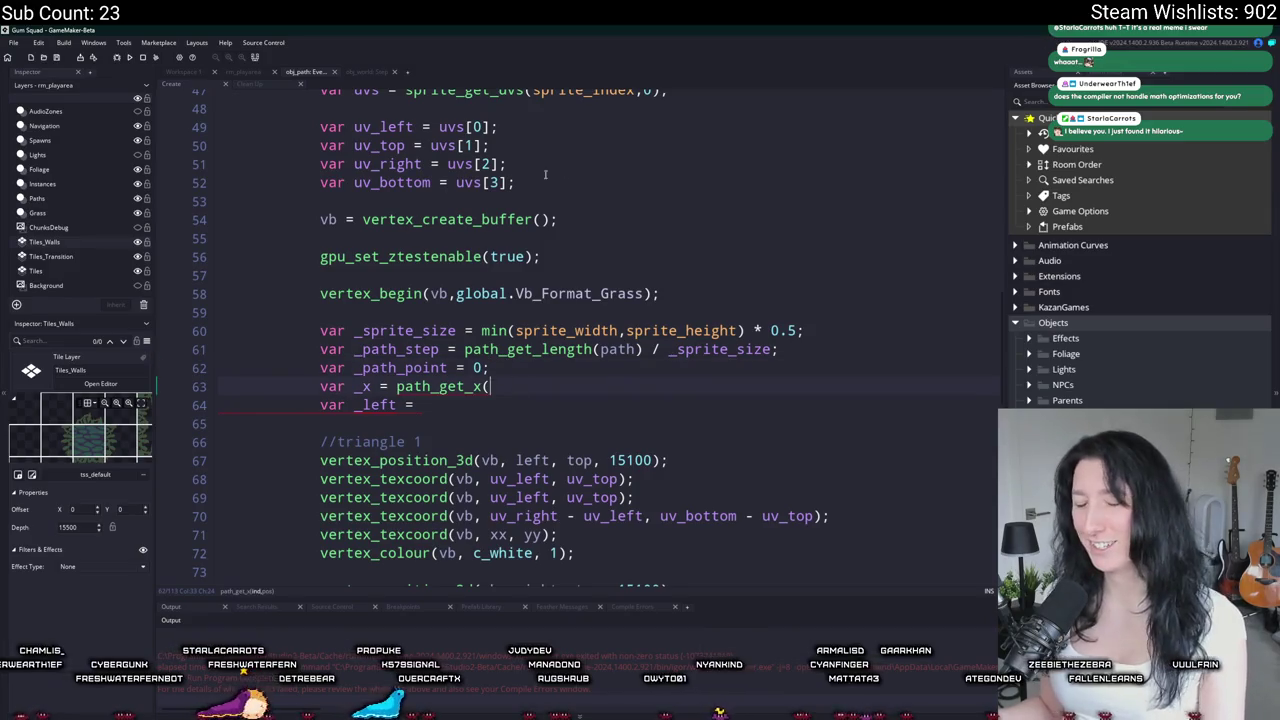
double_click(362, 386)
scroll(528, 360, down, 2)
click(551, 298)
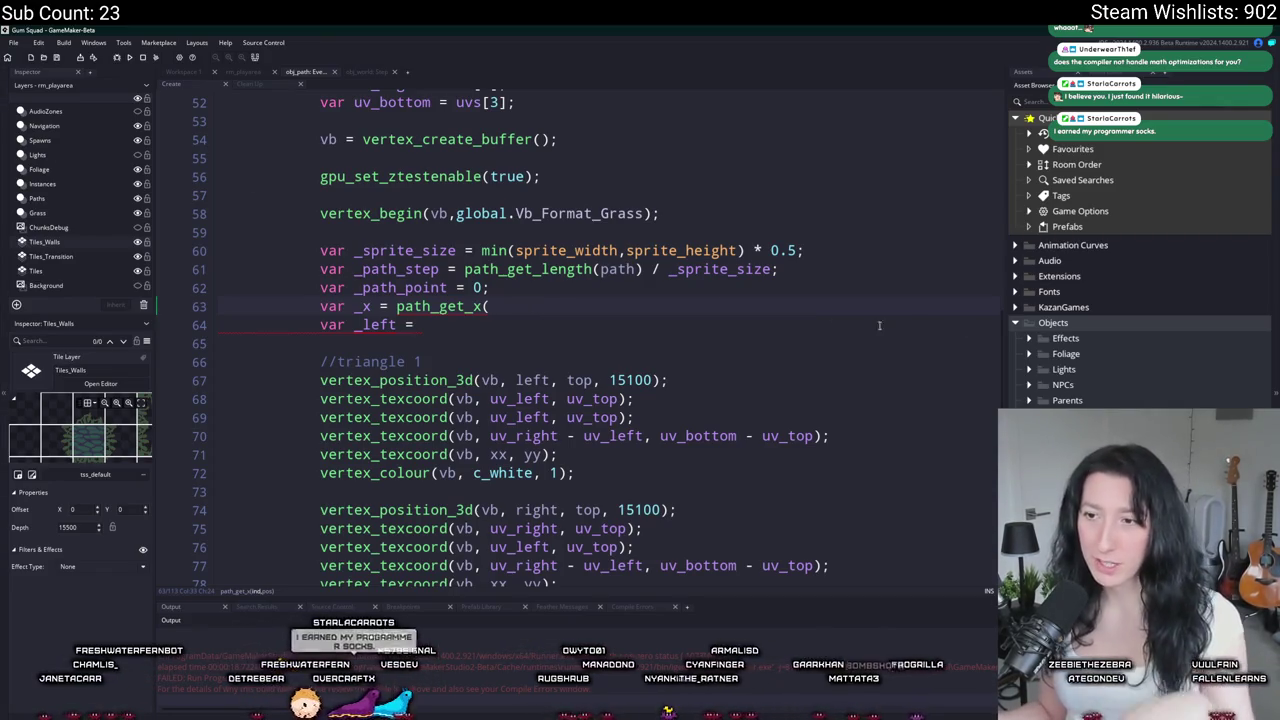
scroll(905, 325, down, 1)
click(565, 229)
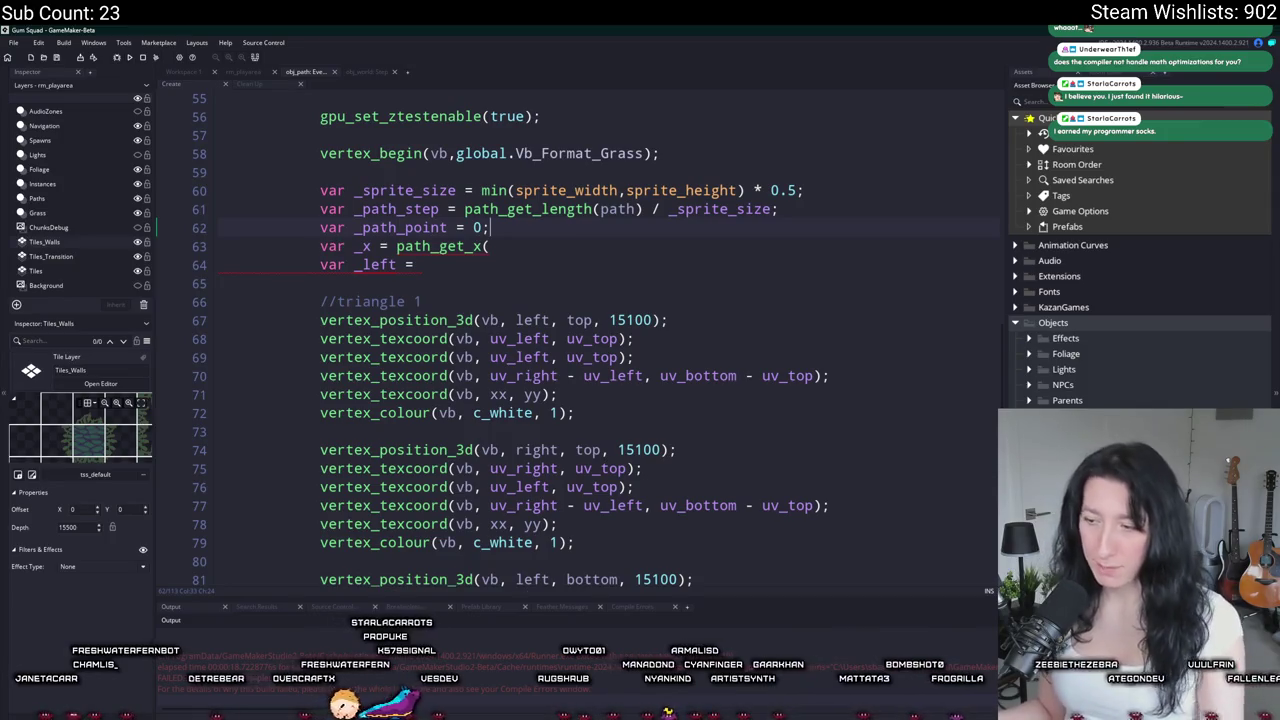
key(alt+Tab)
Step: Draw a rectangular selection around the left brown blob on the grass texture
scroll(428, 271, up, 3)
scroll(428, 271, down, 5)
scroll(499, 346, up, 3)
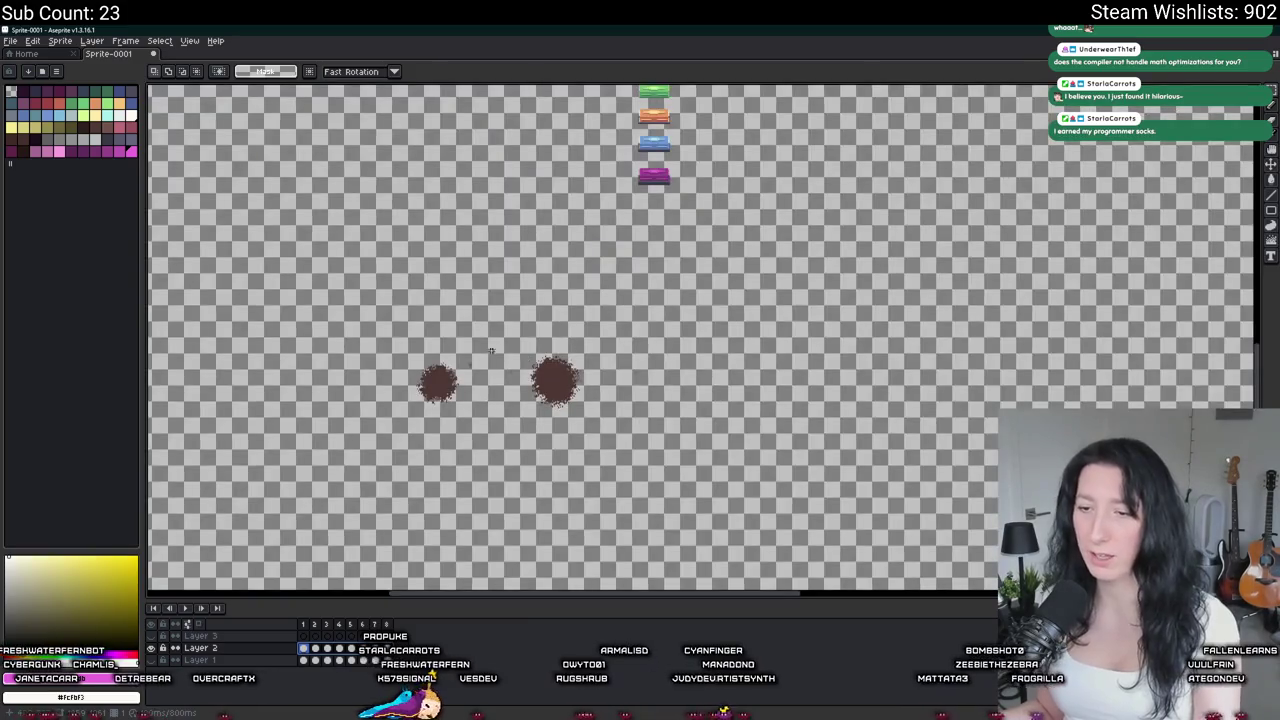
scroll(340, 465, up, 2)
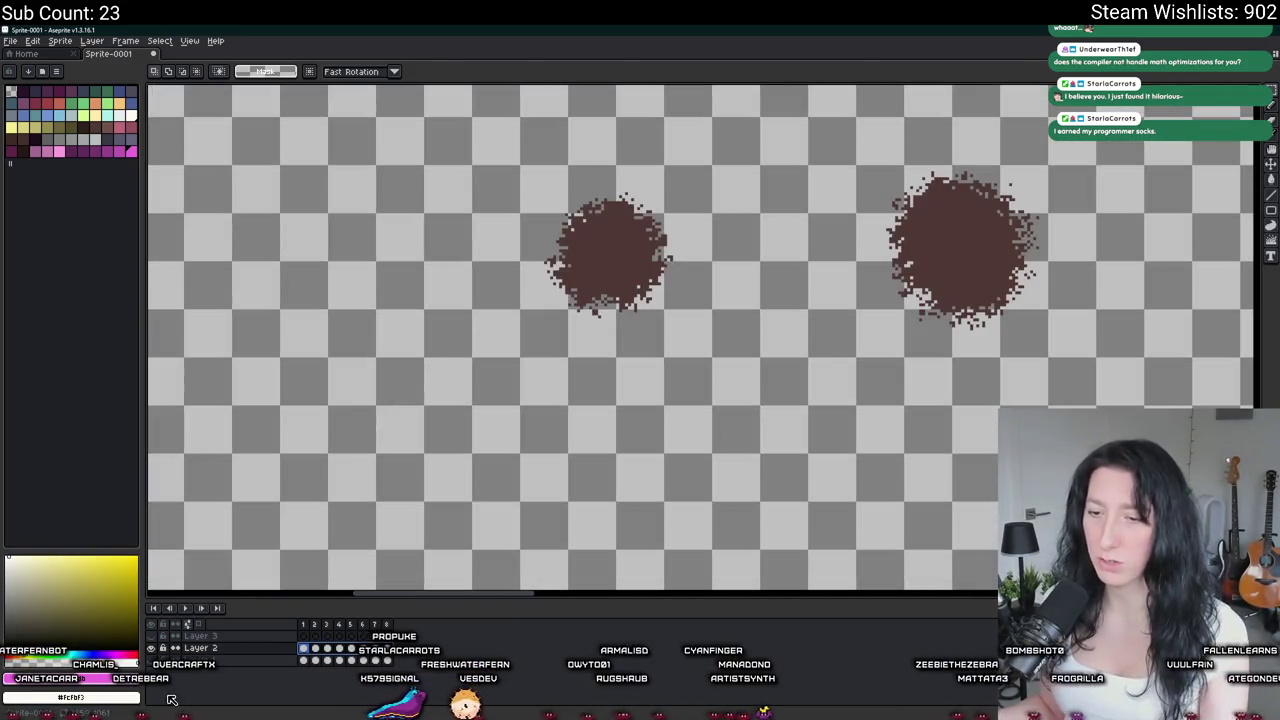
scroll(508, 255, up, 2)
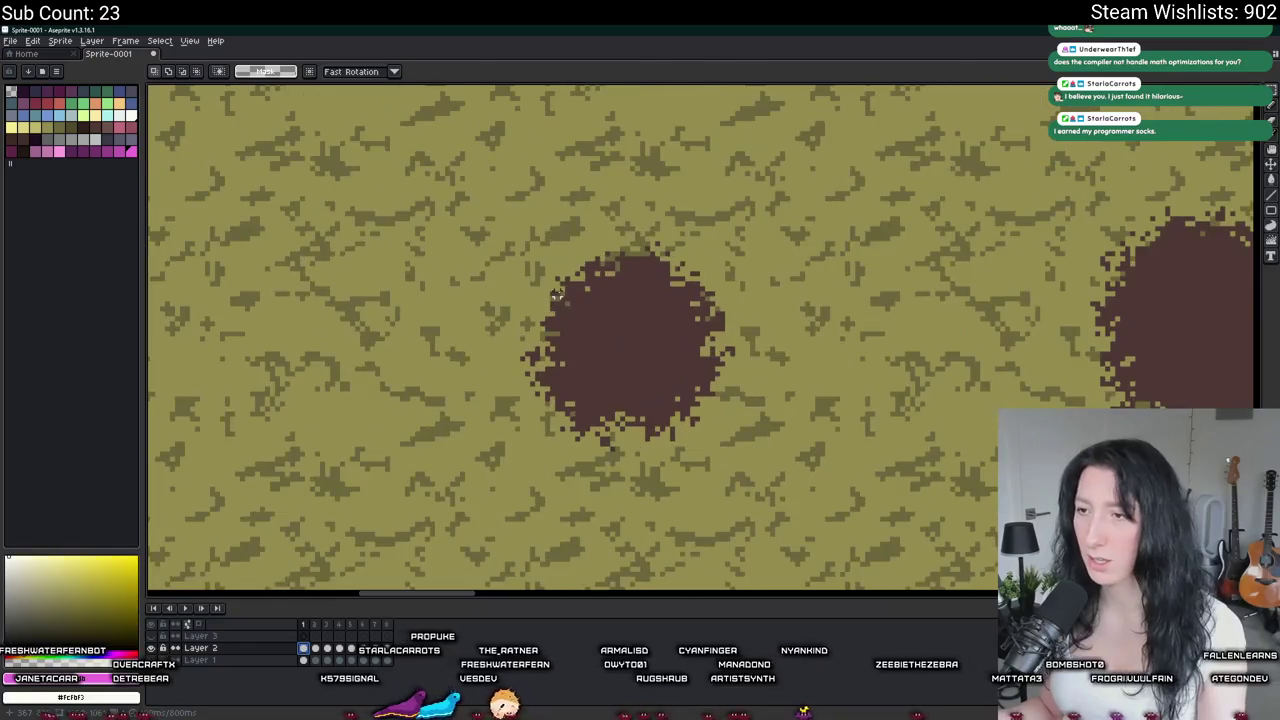
drag(470, 206, 860, 500)
click(747, 430)
drag(724, 446, 583, 300)
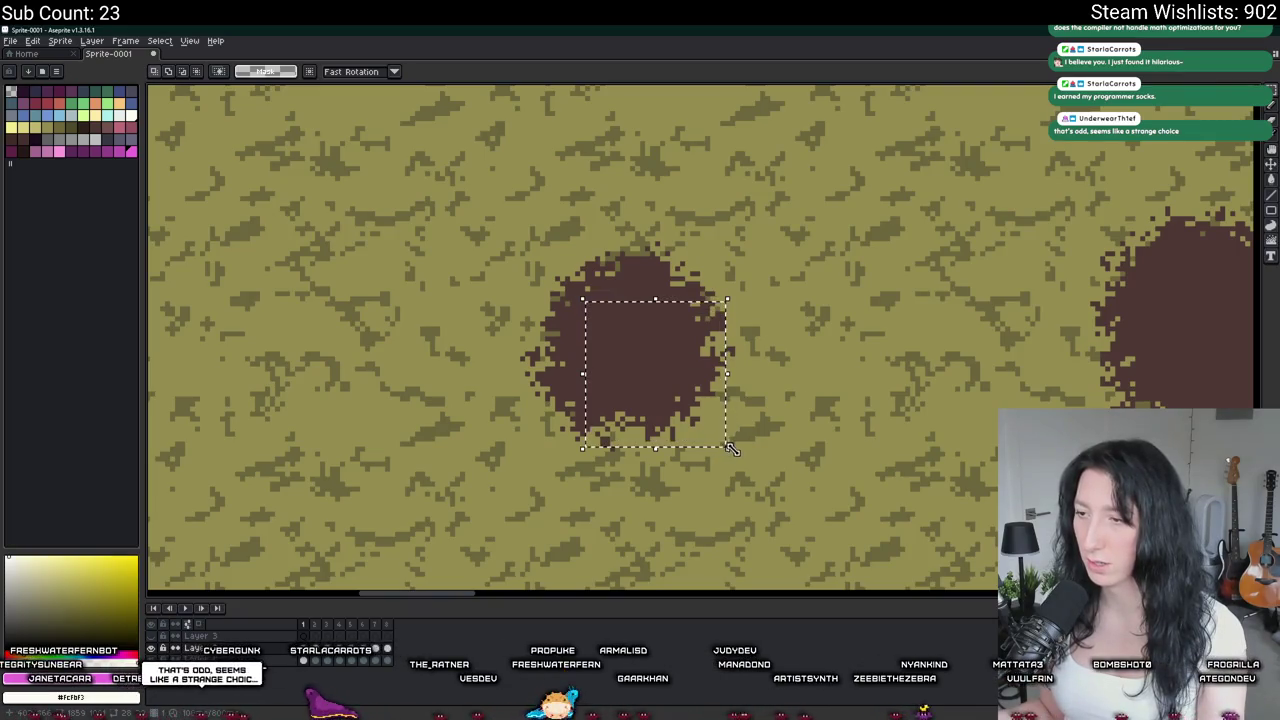
click(731, 450)
mouse_move(733, 455)
mouse_down()
mouse_move(592, 273)
mouse_move(517, 240)
mouse_up()
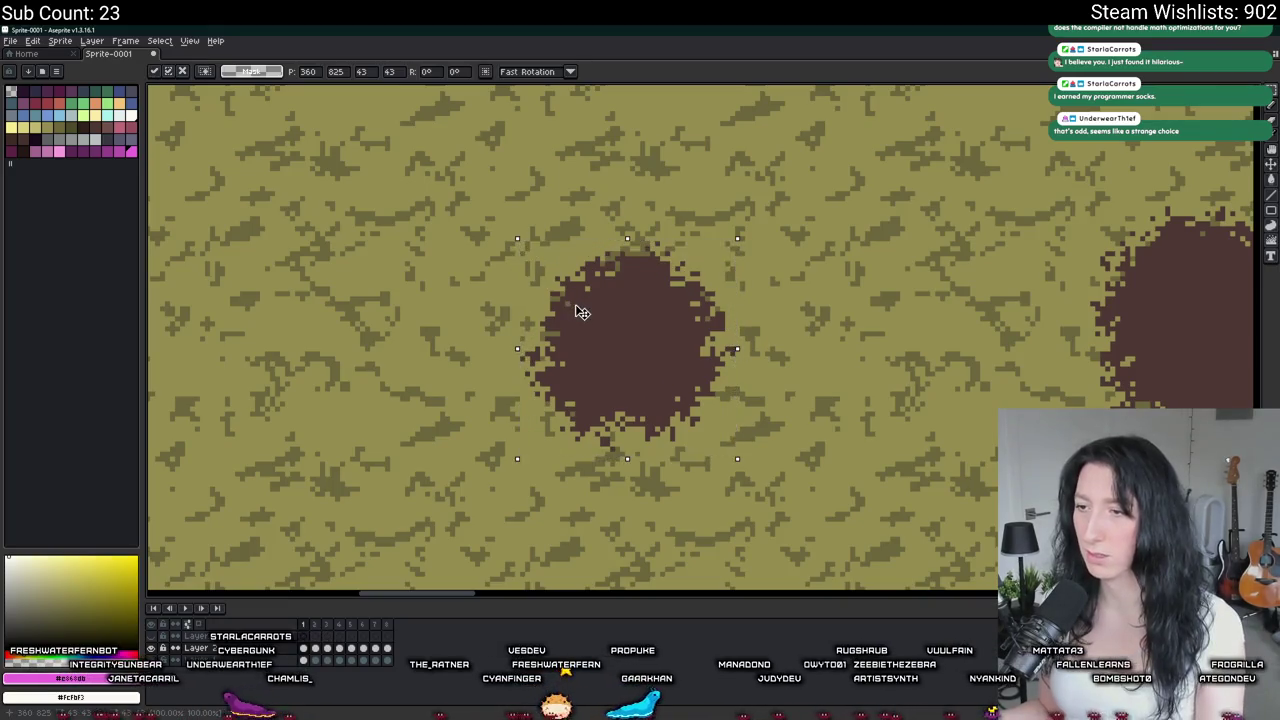
Step: Drag the selected blob slightly down, then up and to the right
drag(628, 399, 627, 406)
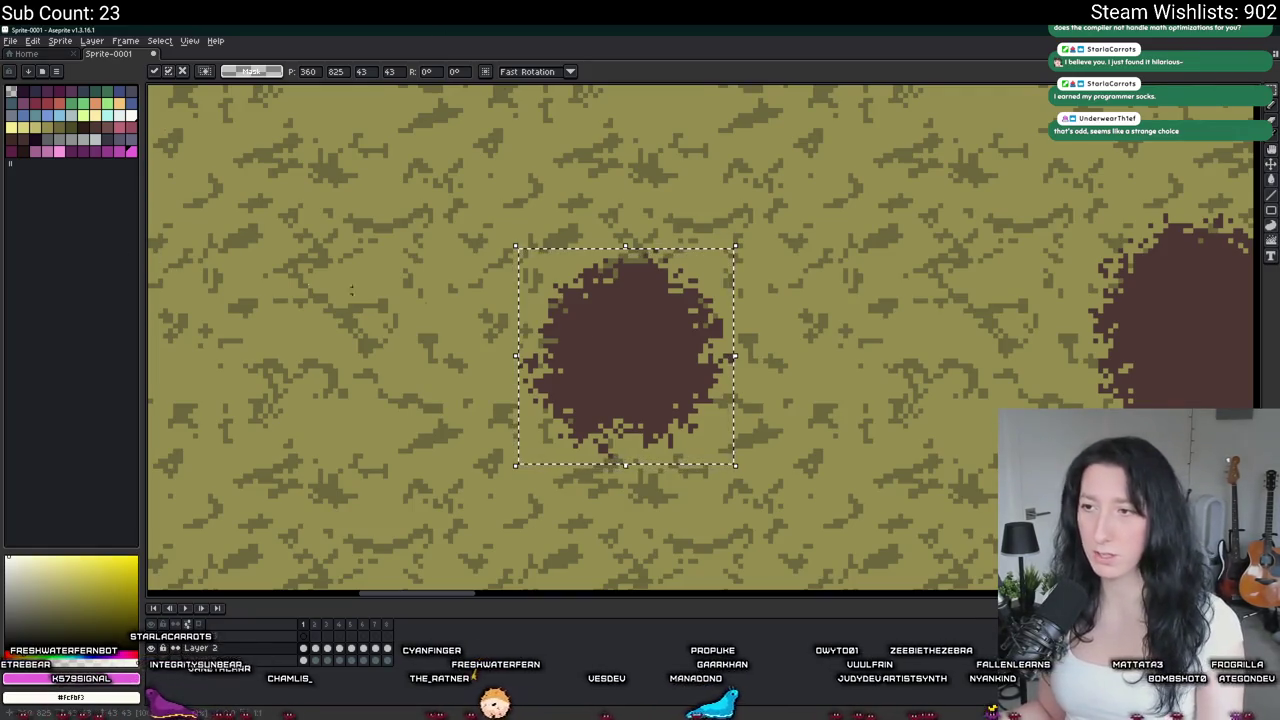
scroll(618, 343, right, 1)
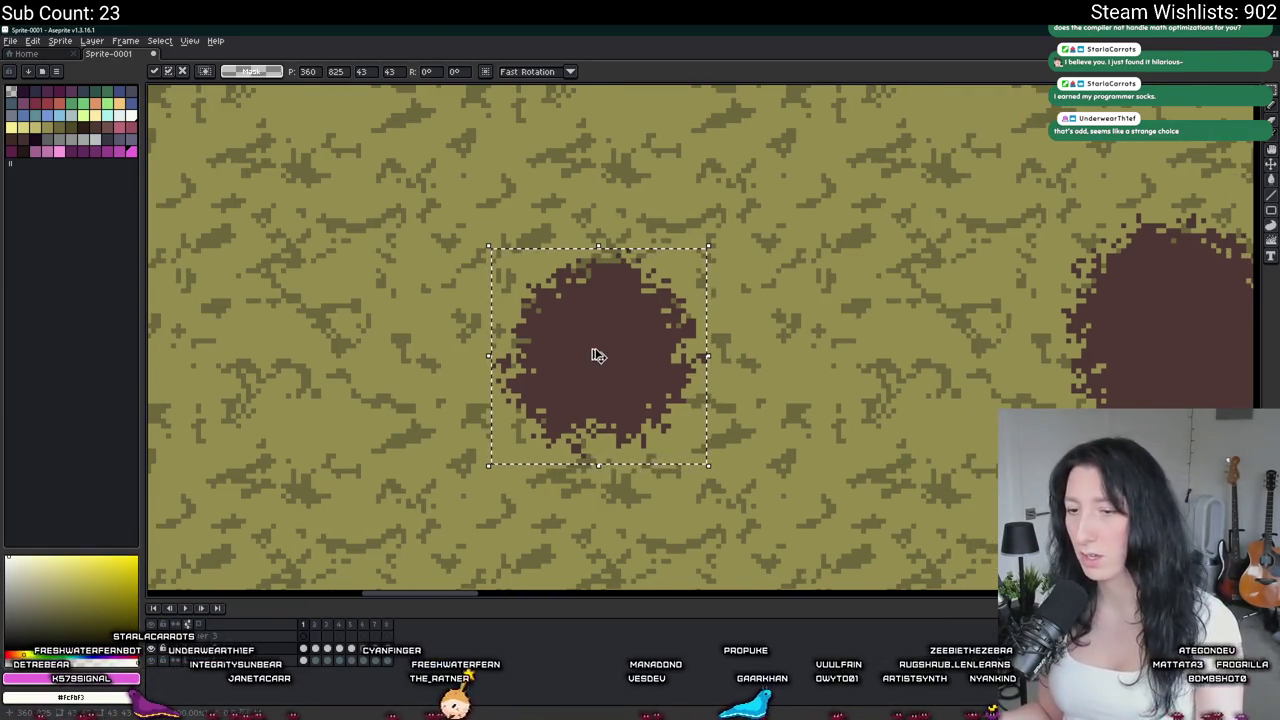
scroll(589, 349, up, 1)
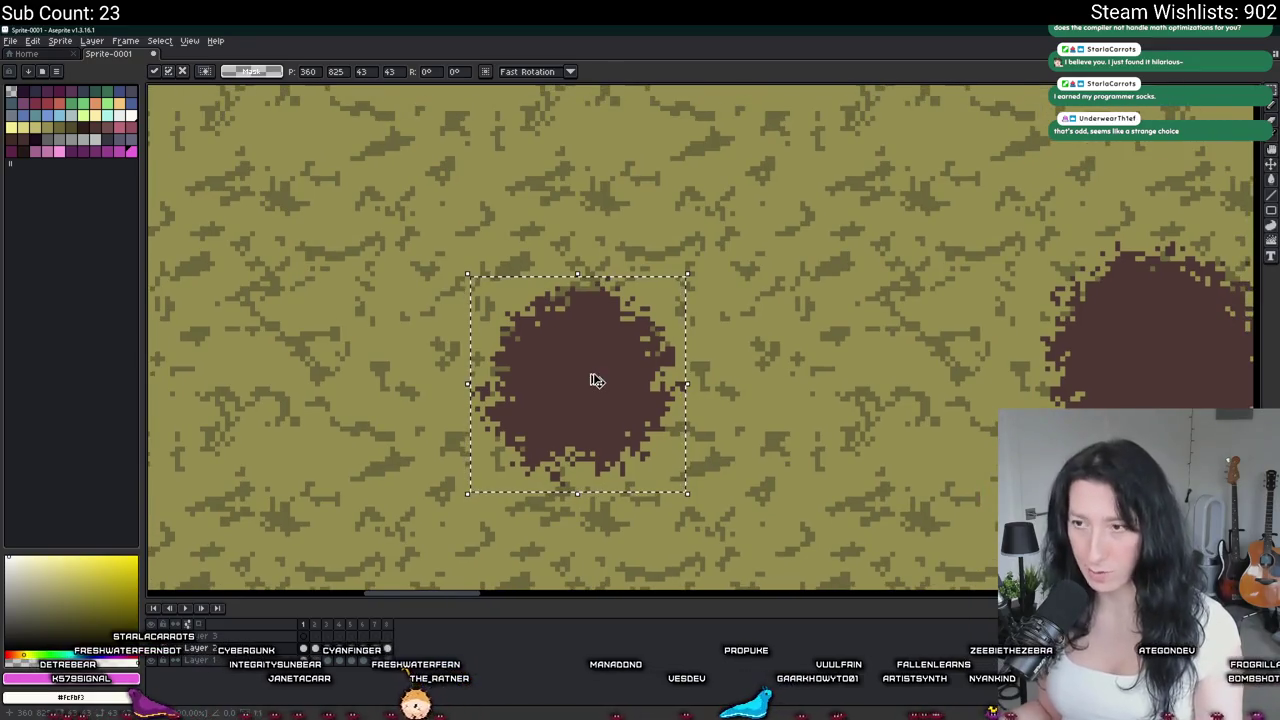
drag(592, 380, 660, 331)
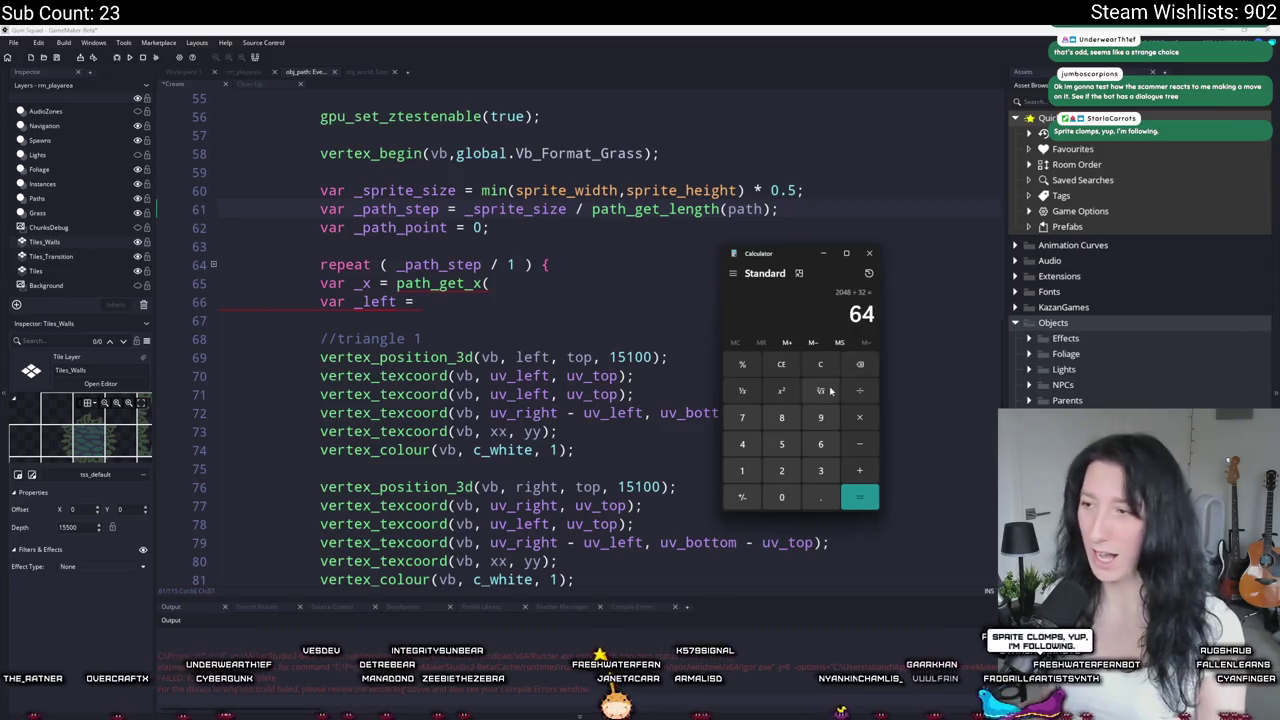
Step: Compute 1/0.015 in Calculator, then close it
click(820, 366)
text(0.015)
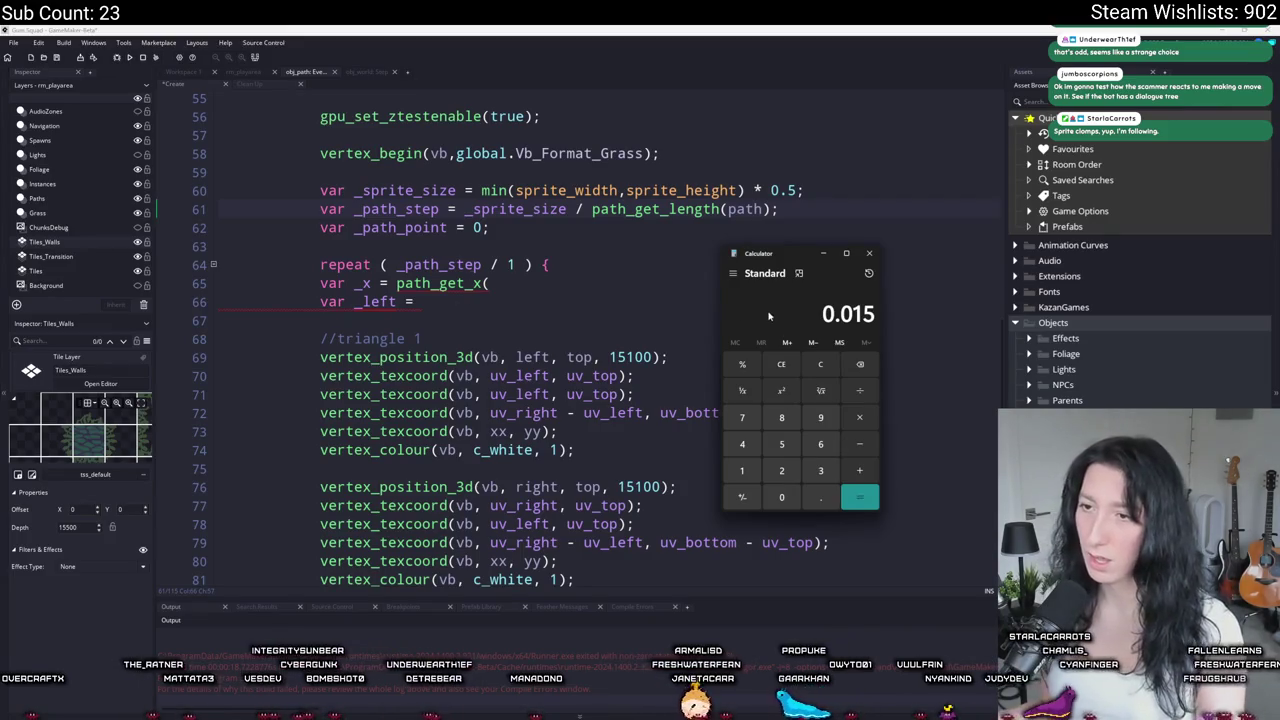
click(812, 365)
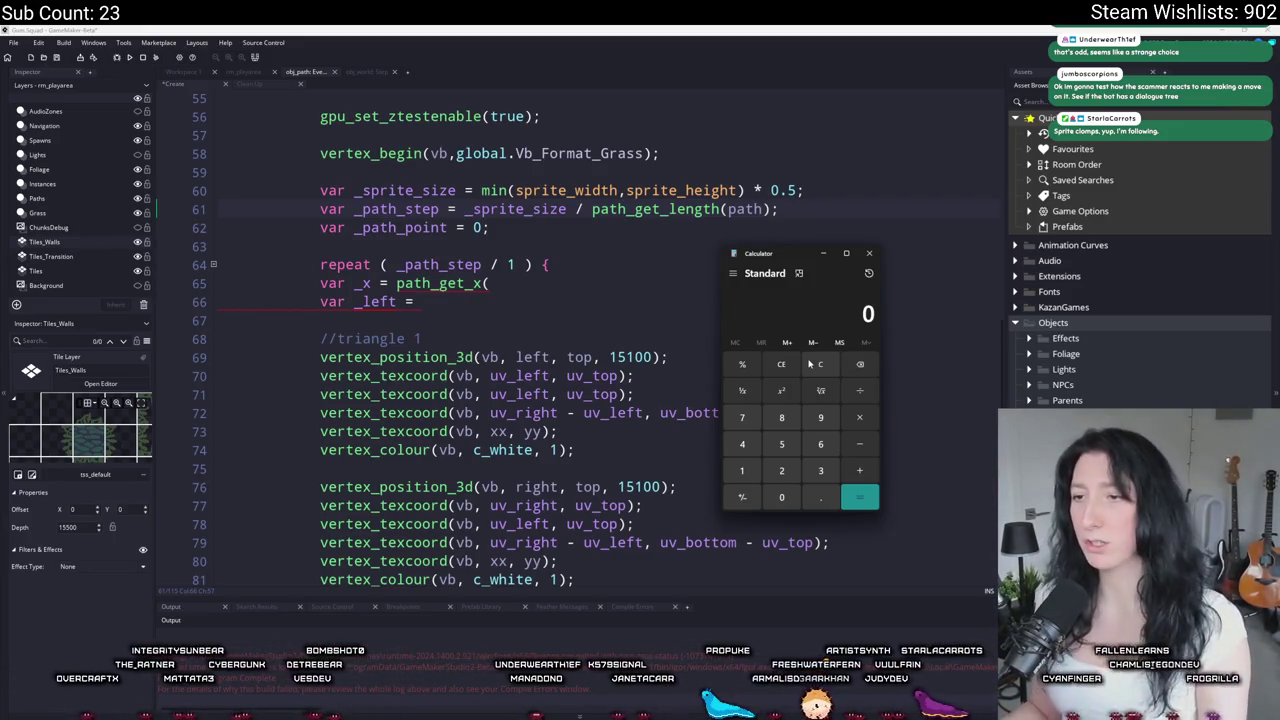
text(0.015)
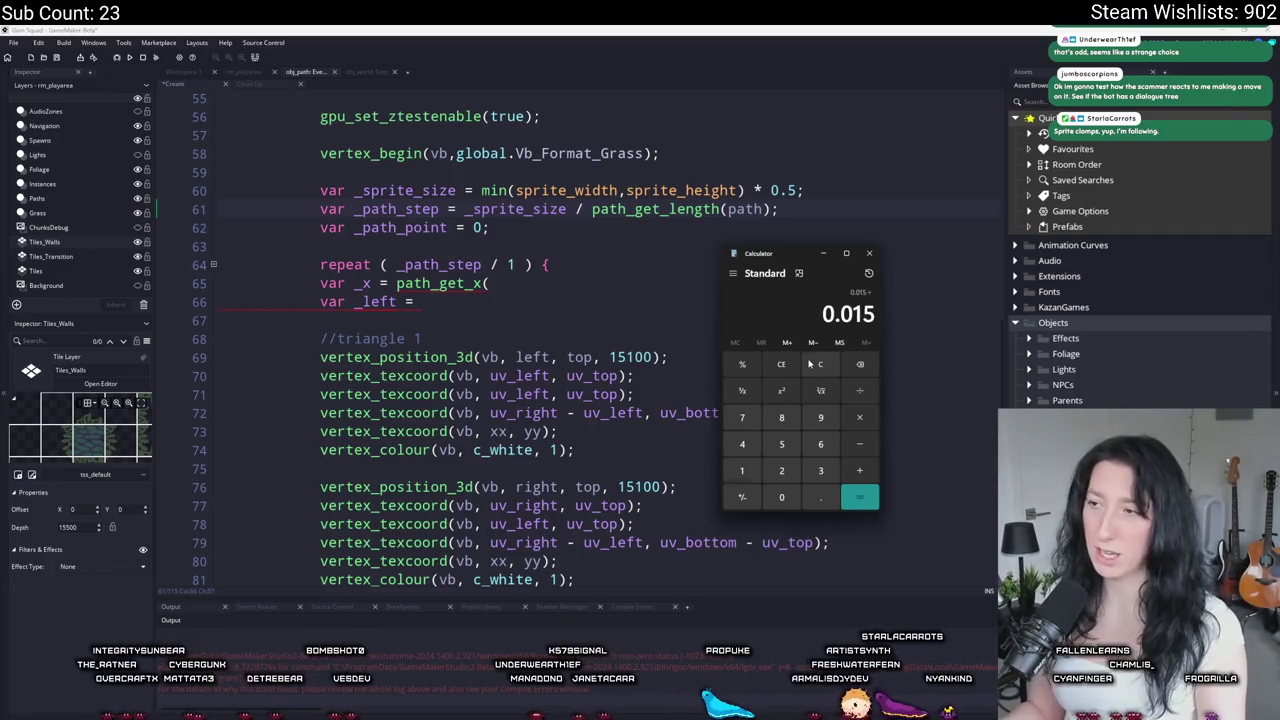
click(816, 368)
text(1/0.015)
key(Return)
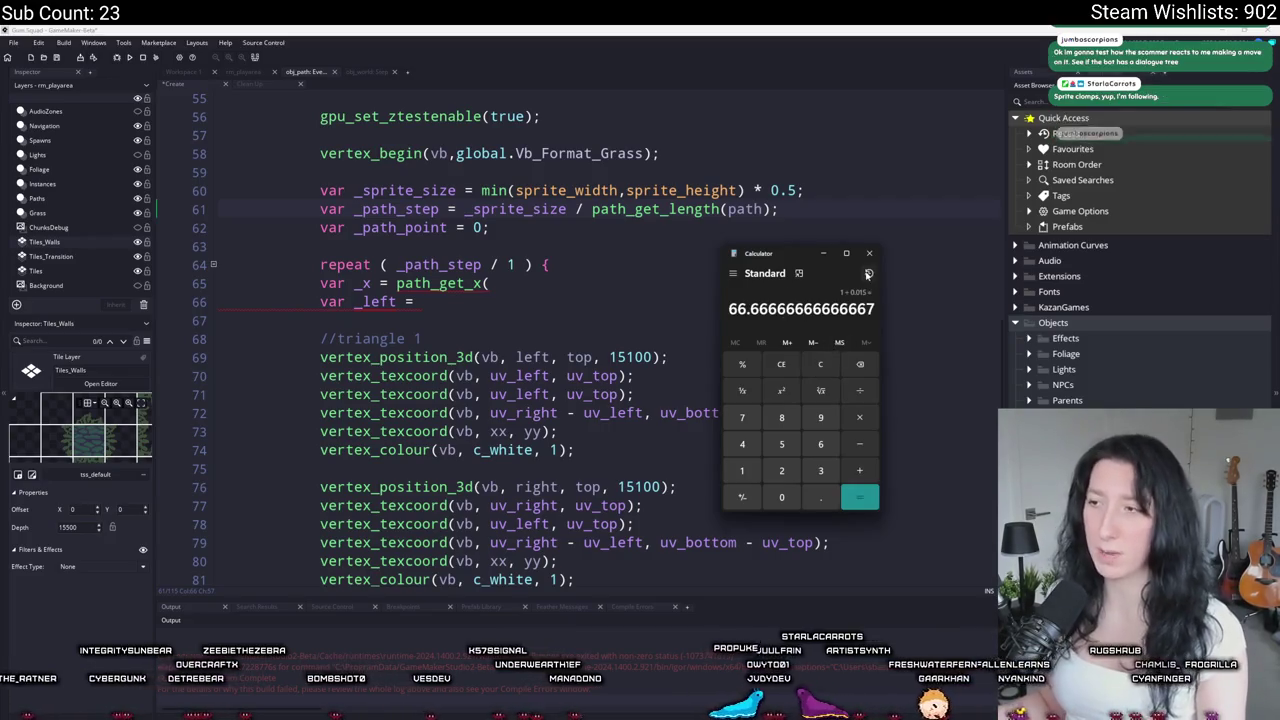
click(869, 253)
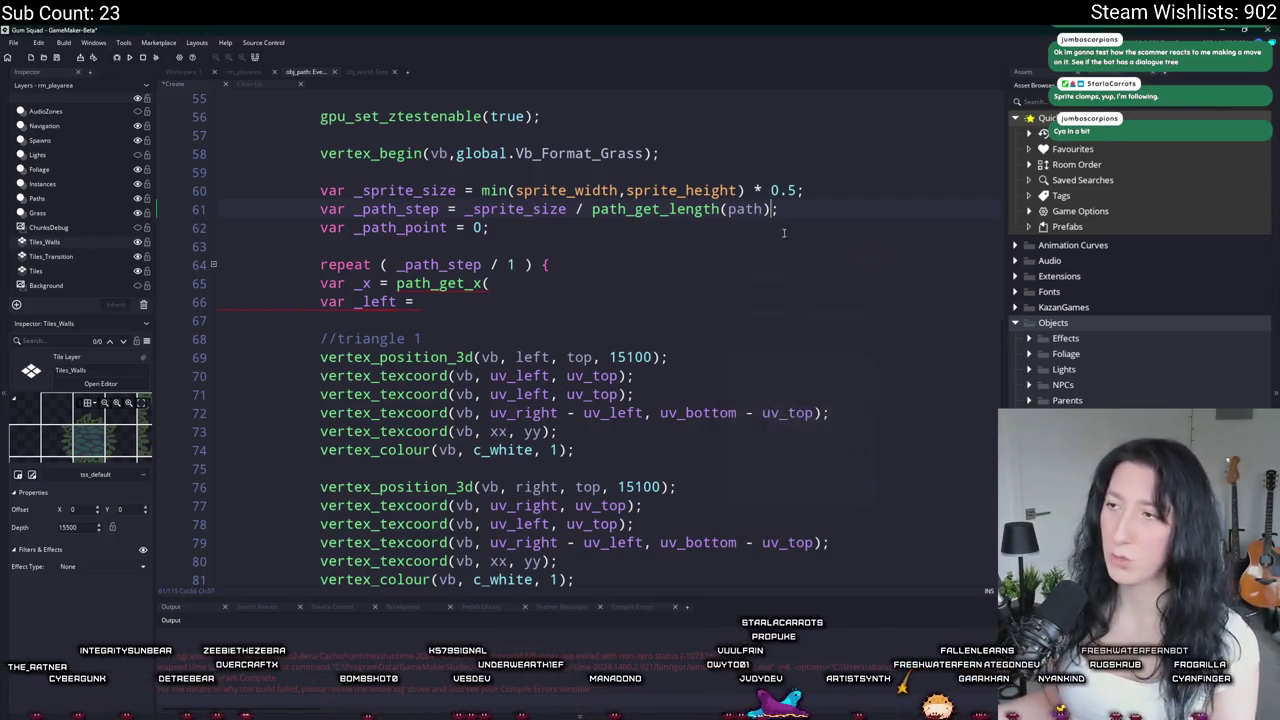
Step: Change the repeat count to floor(path_get_length(path) / _sprite_size)
click(592, 209)
drag(592, 209, 772, 209)
key(ctrl+c)
drag(518, 264, 396, 264)
key(ctrl+v)
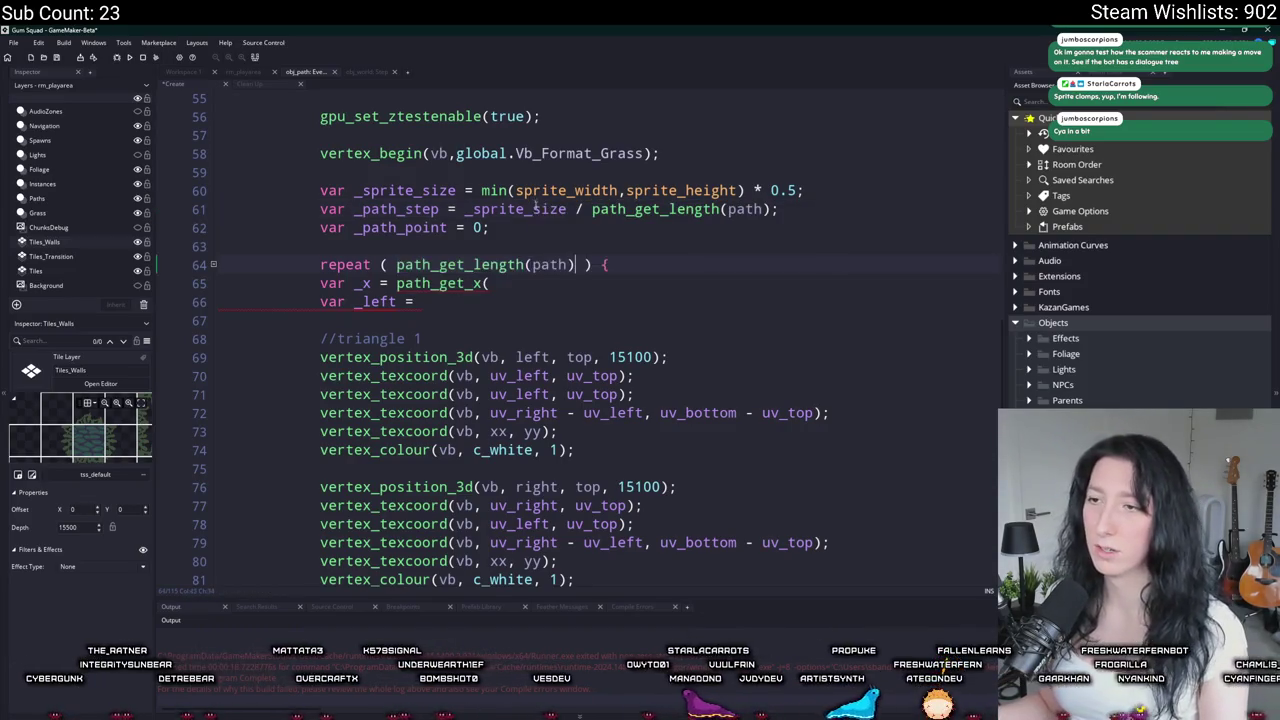
text(/ _sprite_size)
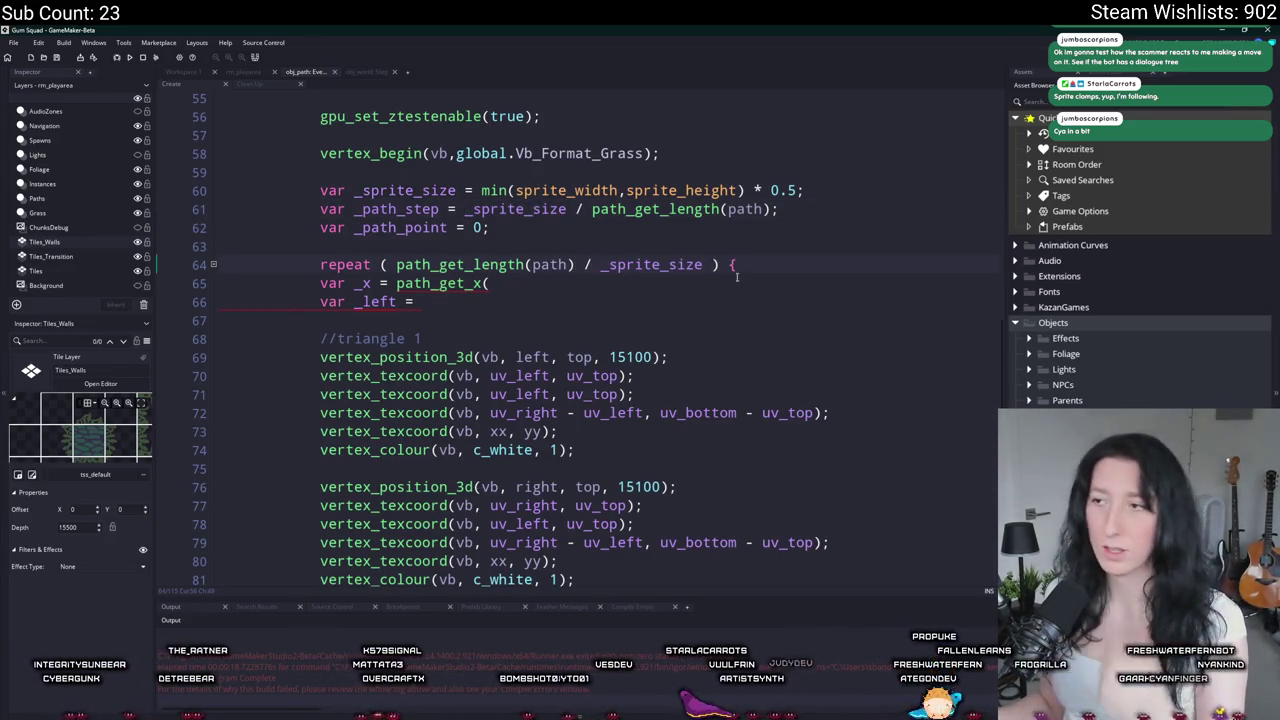
click(747, 265)
text(floor)
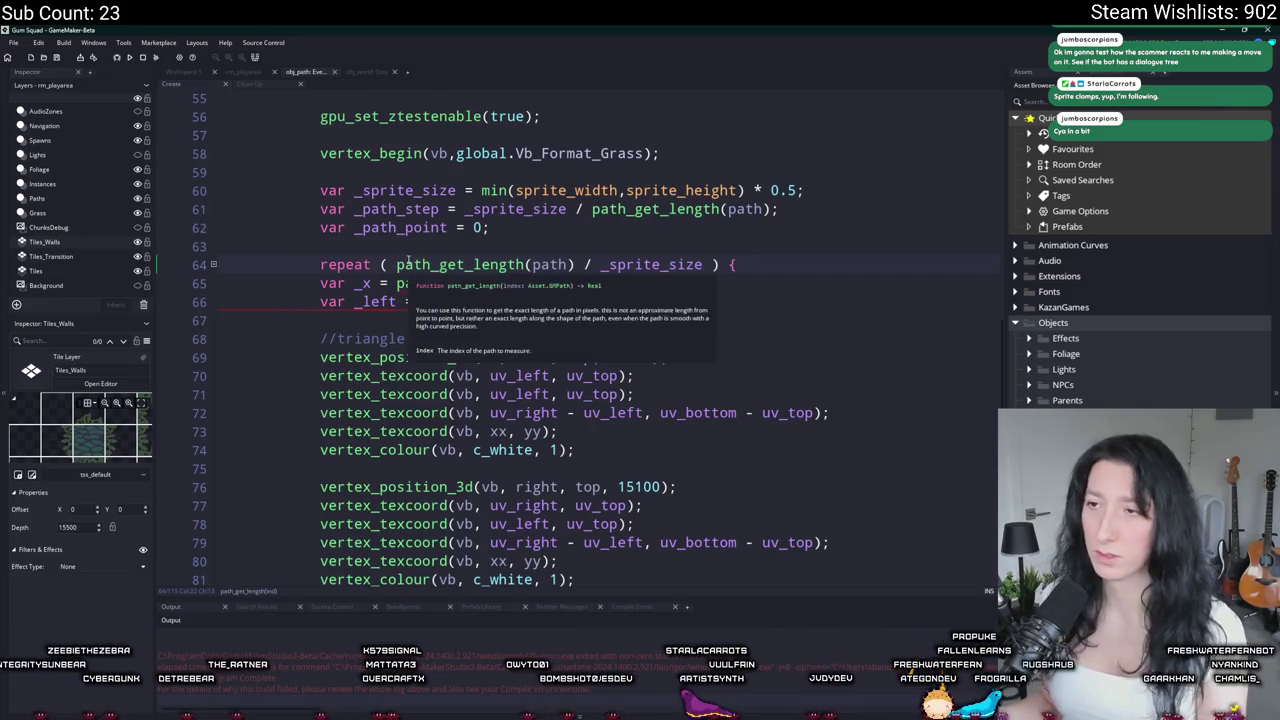
text(()
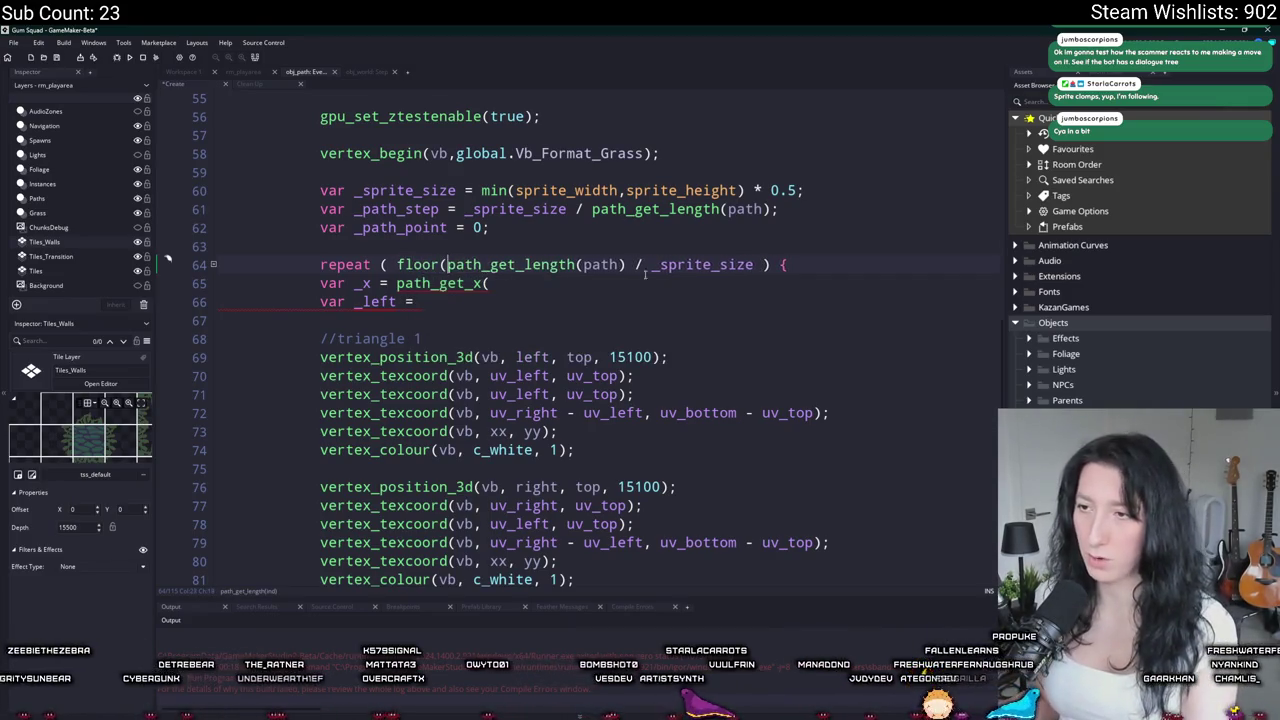
text())
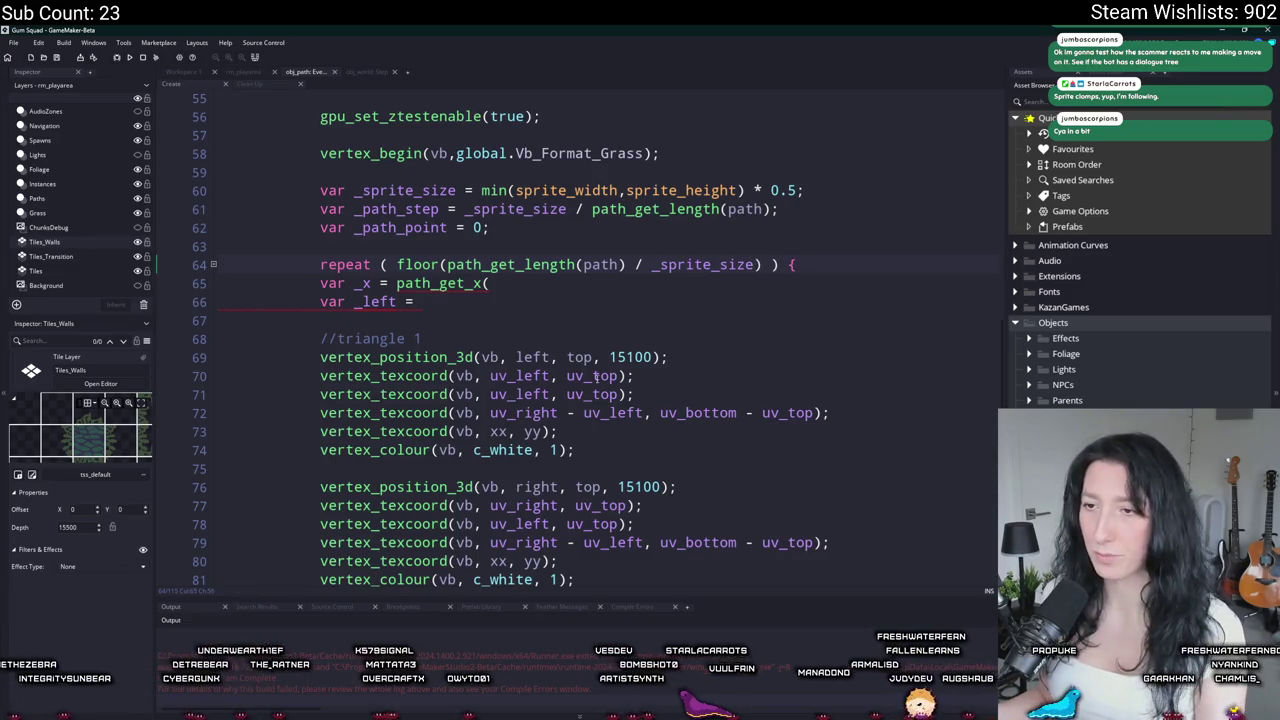
Step: Indent the loop body one level with Tab
scroll(611, 376, down, 12)
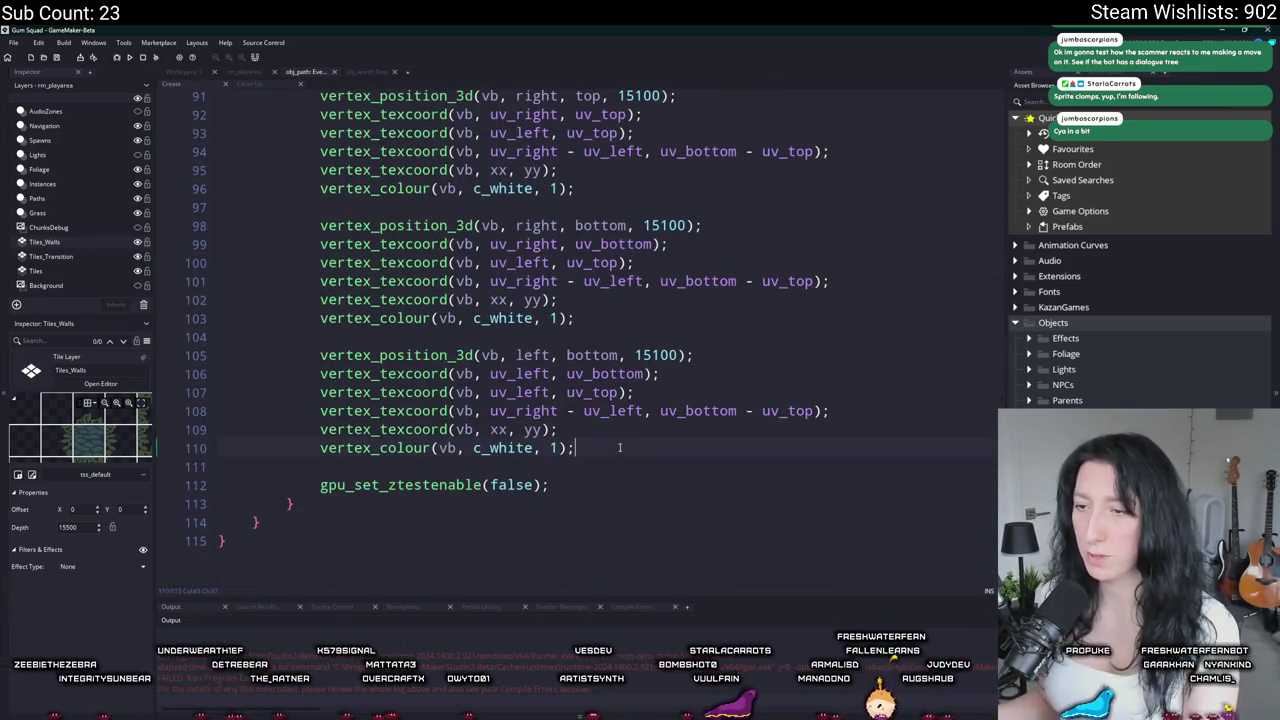
mouse_move(617, 450)
mouse_down()
mouse_move(360, 95)
mouse_move(363, 287)
mouse_move(320, 195)
mouse_up()
key(Tab)
scroll(546, 280, up, 3)
click(546, 280)
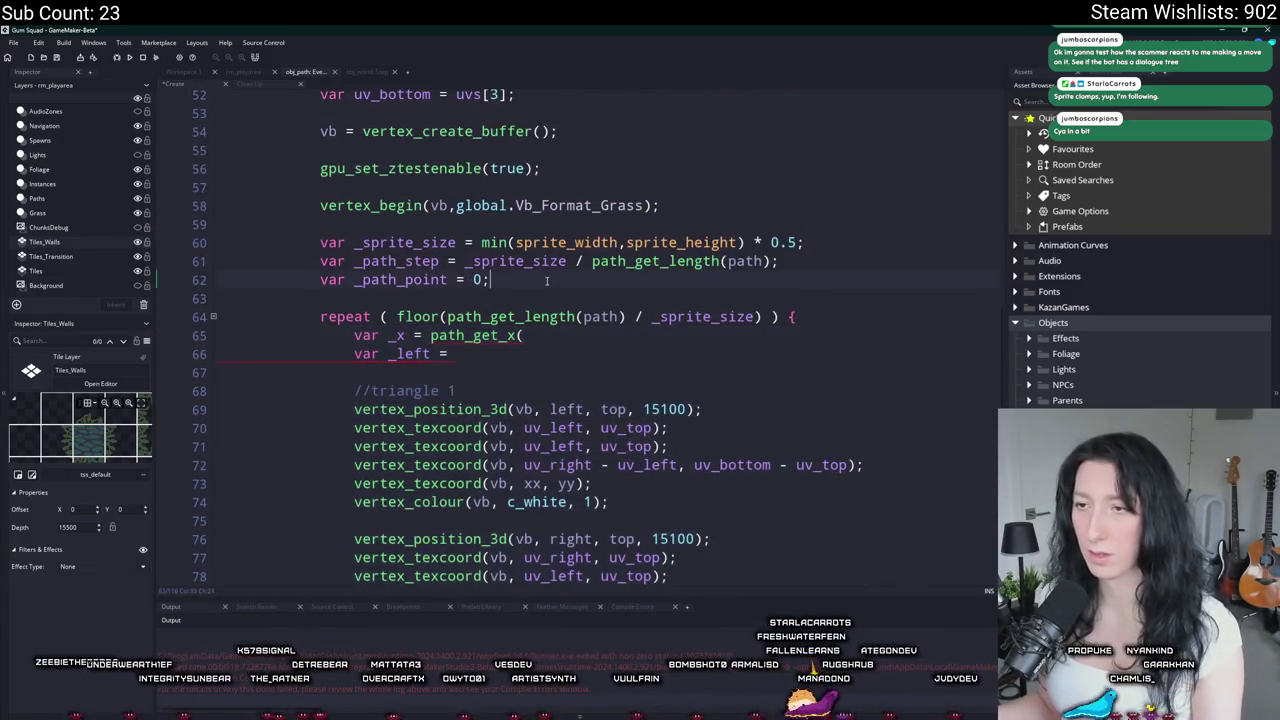
Step: Declare var _x, _y, _left, _top, _right, _bottom above the repeat loop
key(Return)
key(Return)
text(x)
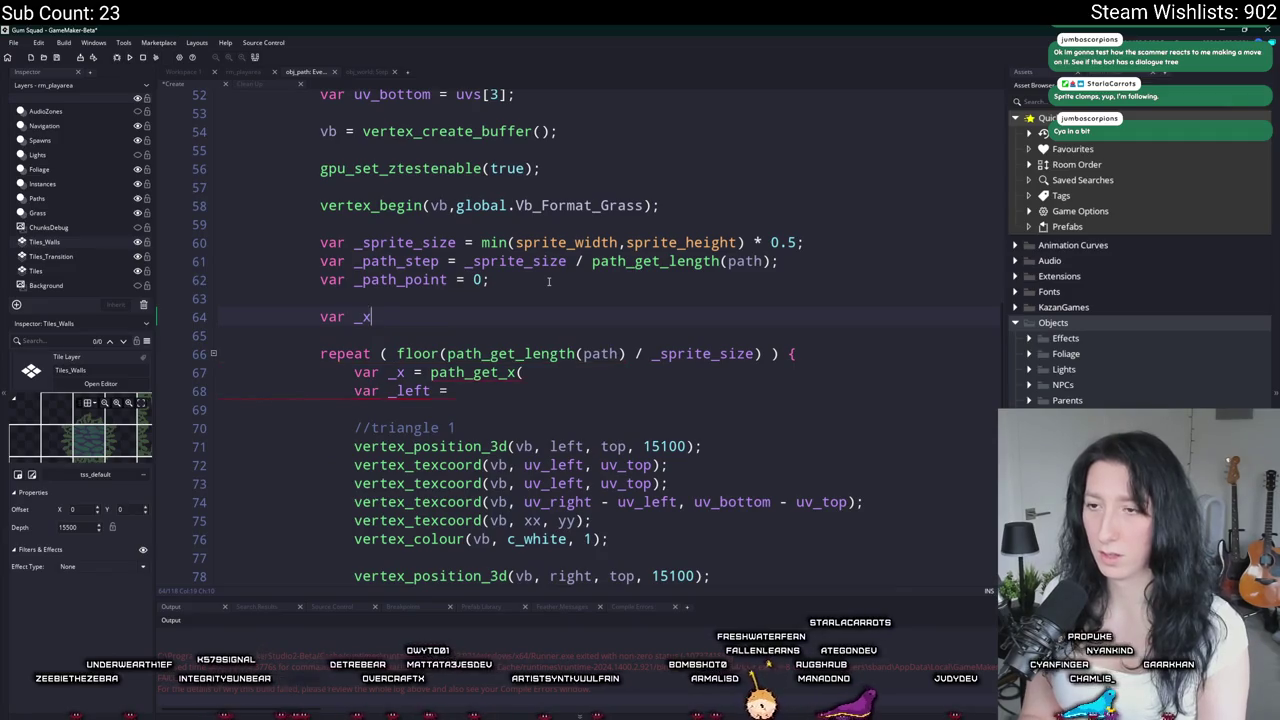
text(, _y;)
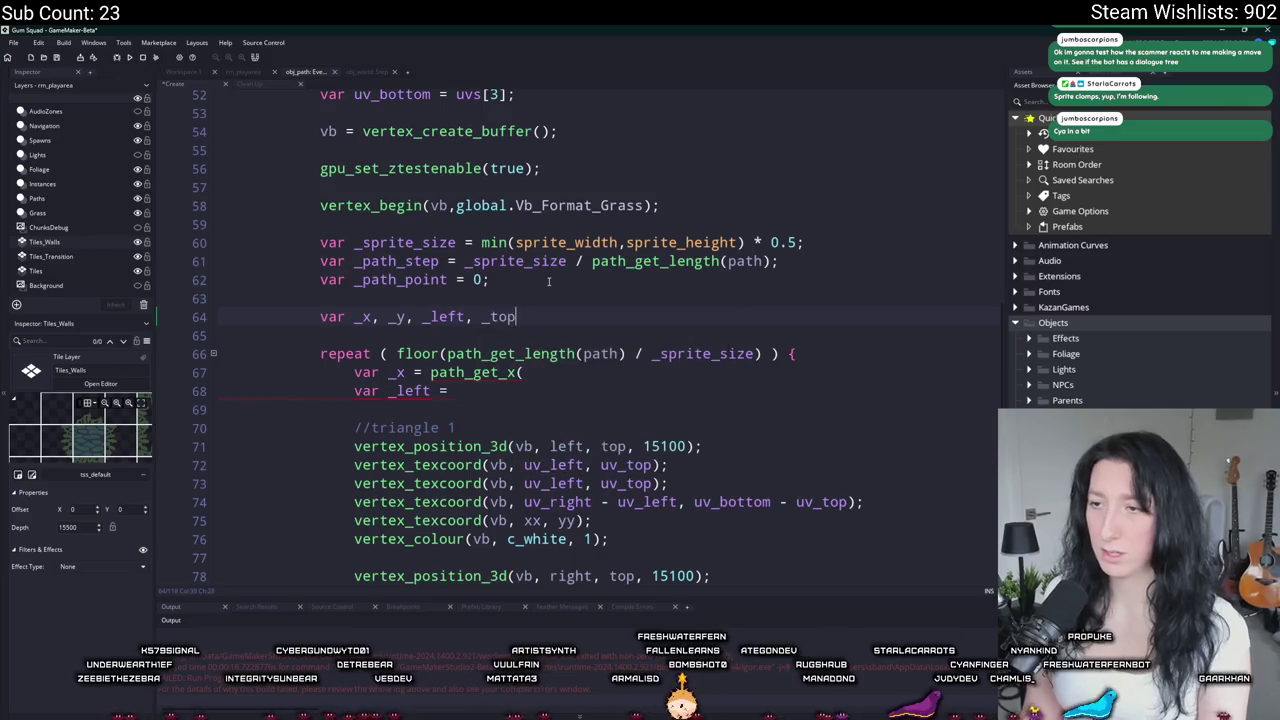
text(, _right, _bottom;)
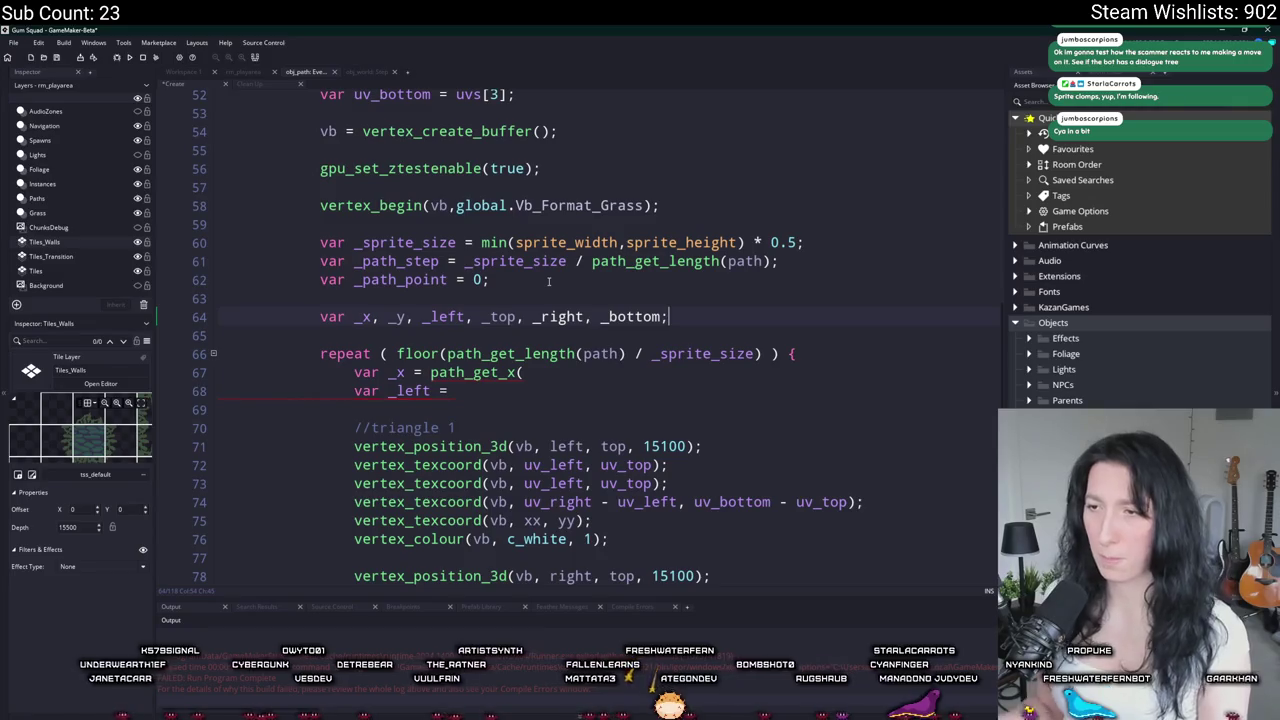
scroll(548, 281, down, 3)
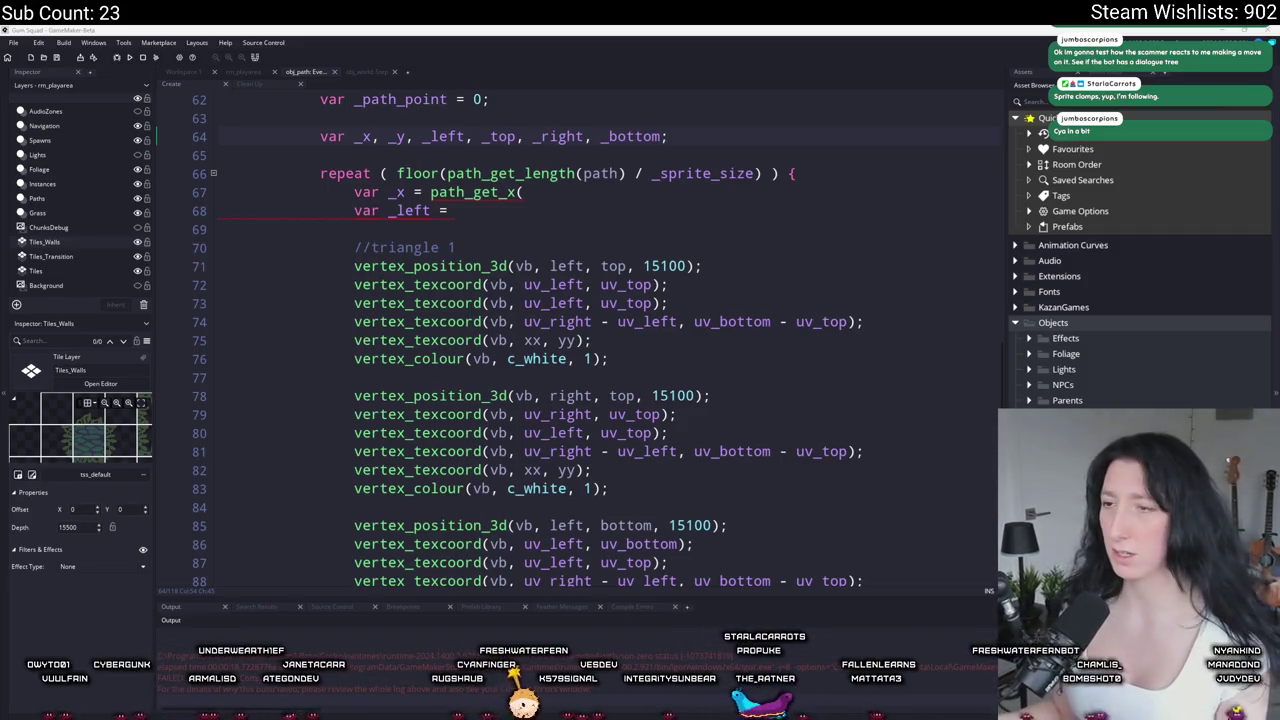
click(527, 212)
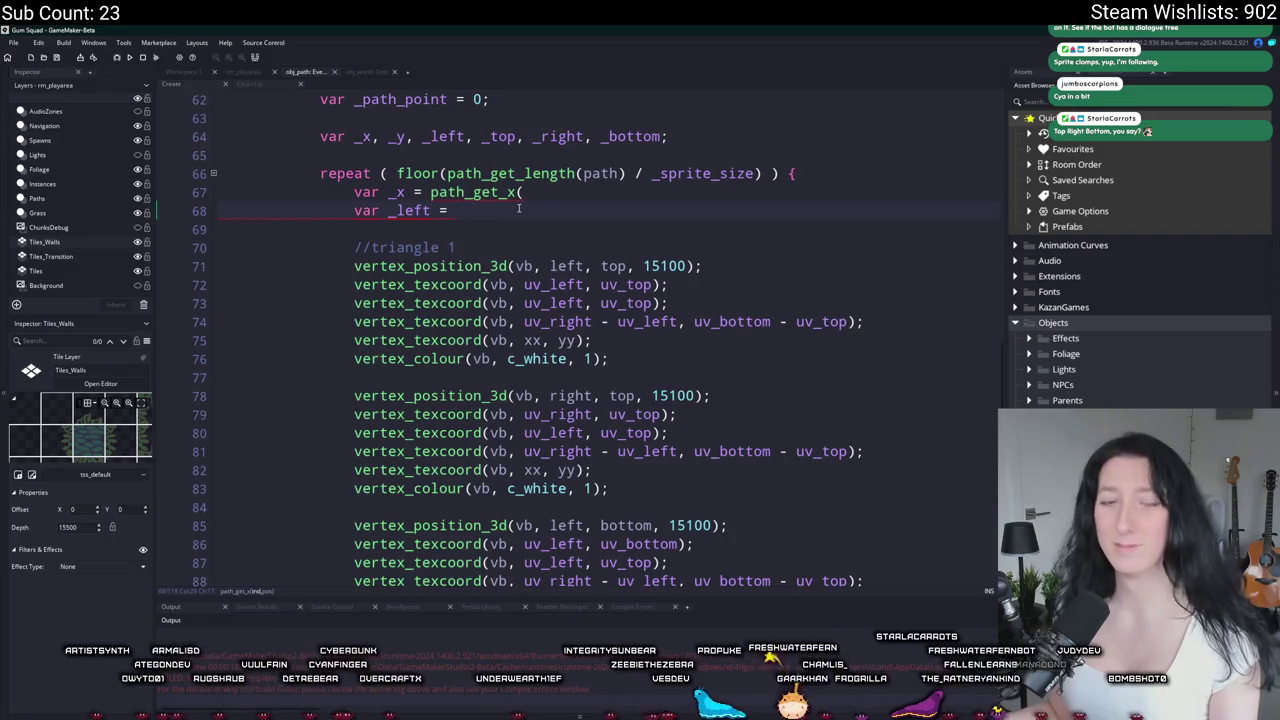
scroll(510, 195, up, 1)
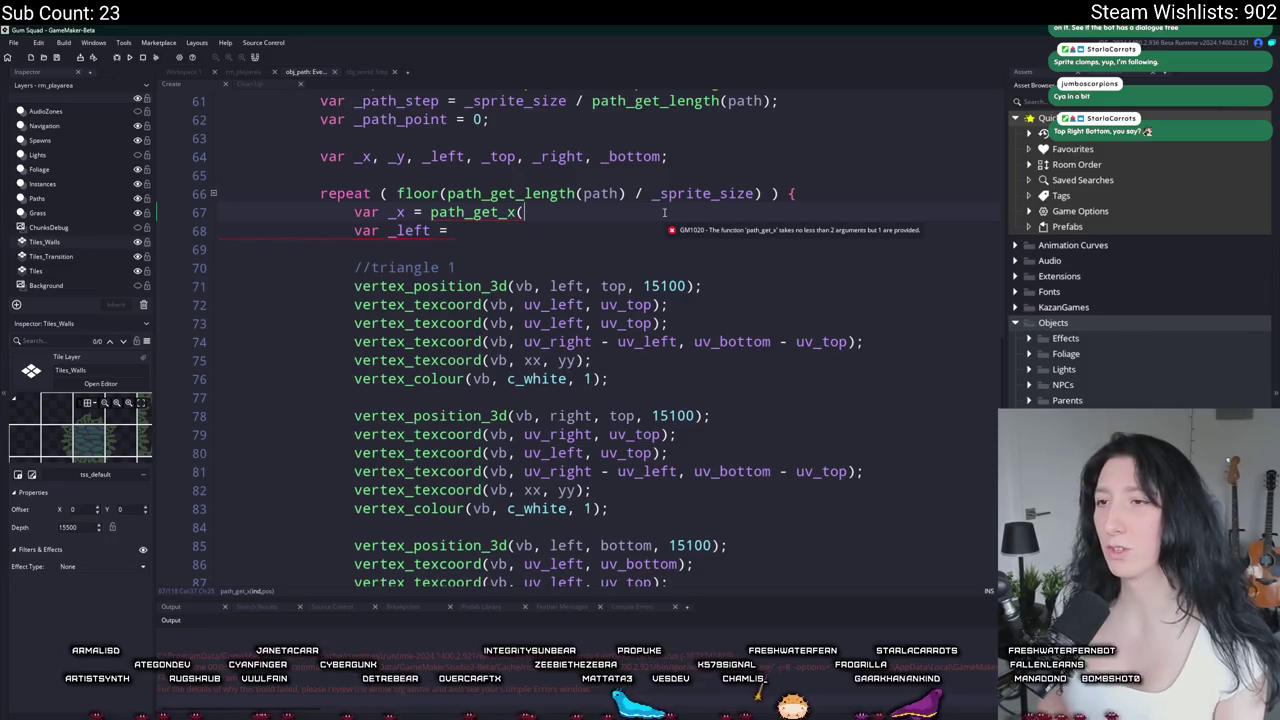
scroll(663, 212, up, 3)
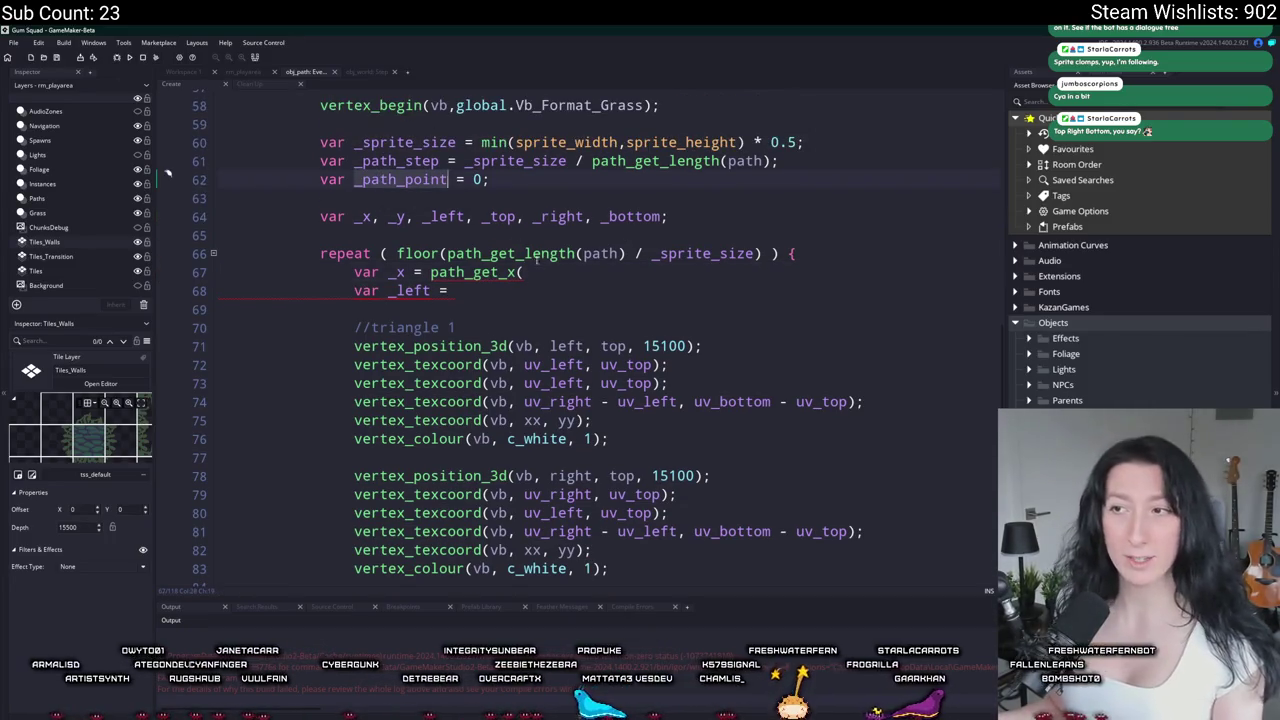
Step: Set _x and _y with path_get_x and path_get_y(path, _path_point)
click(544, 271)
text(_path_point)
key(ctrl+BackSpace)
text(path)
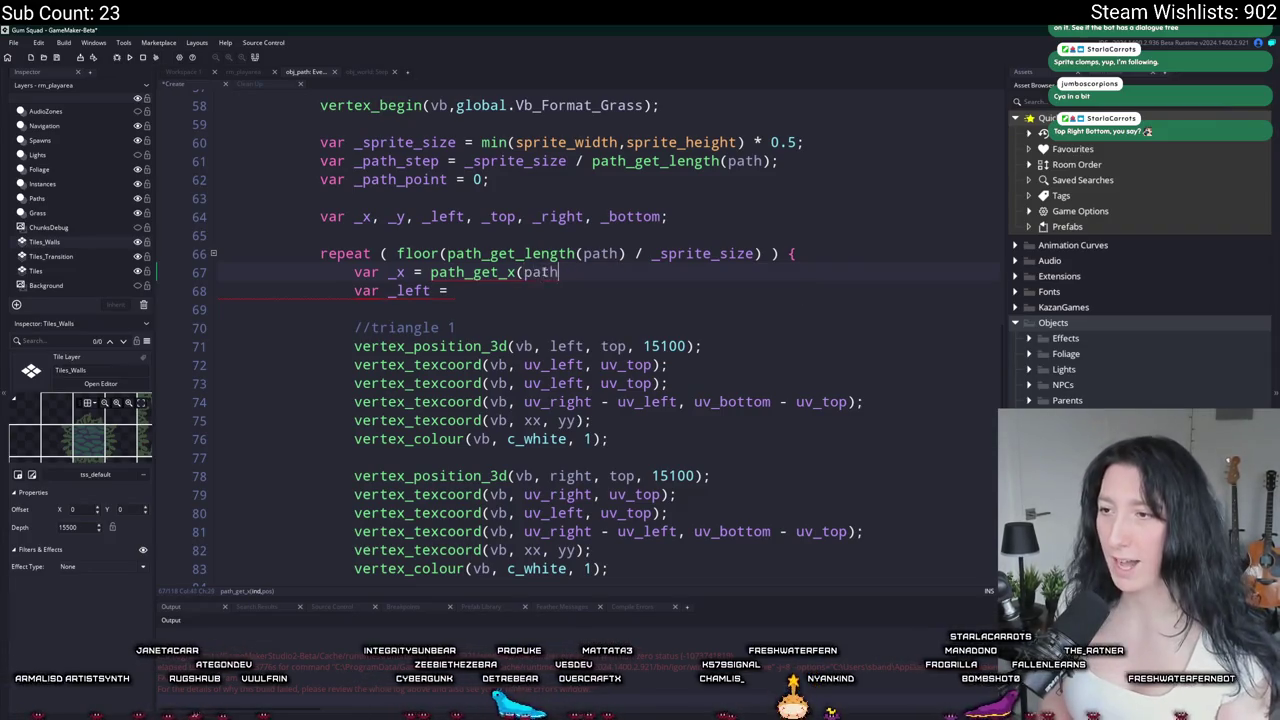
text(,_path_point);)
key(ctrl+d)
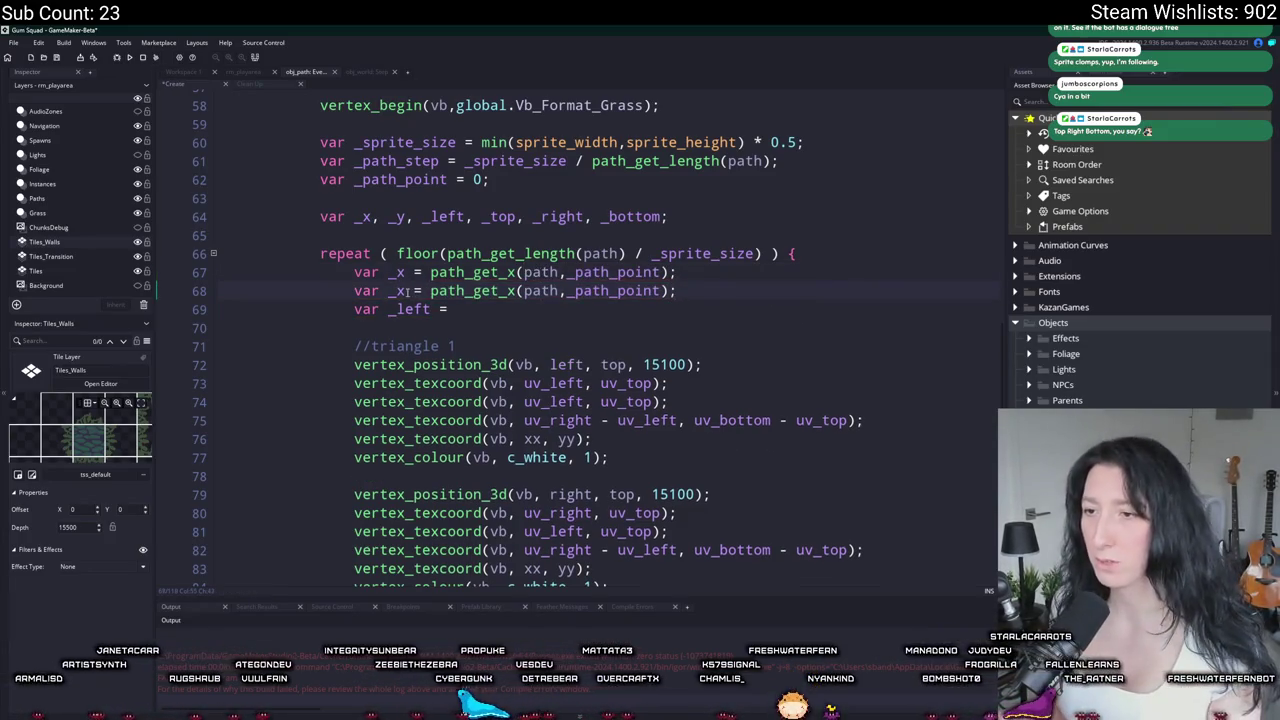
click(517, 290)
key(BackSpace)
text(y)
Step: Remove 'var' from the loop assignments and begin '_left = _x -'
click(353, 310)
key(Delete)
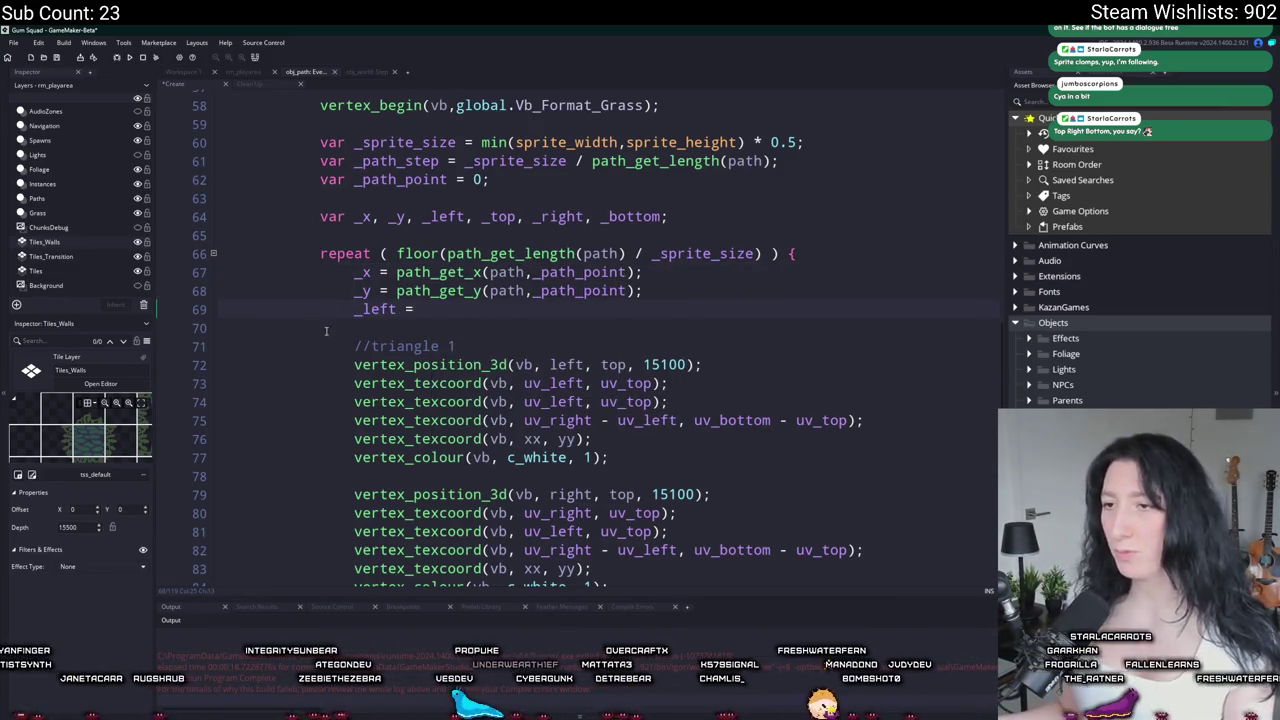
text( _x -)
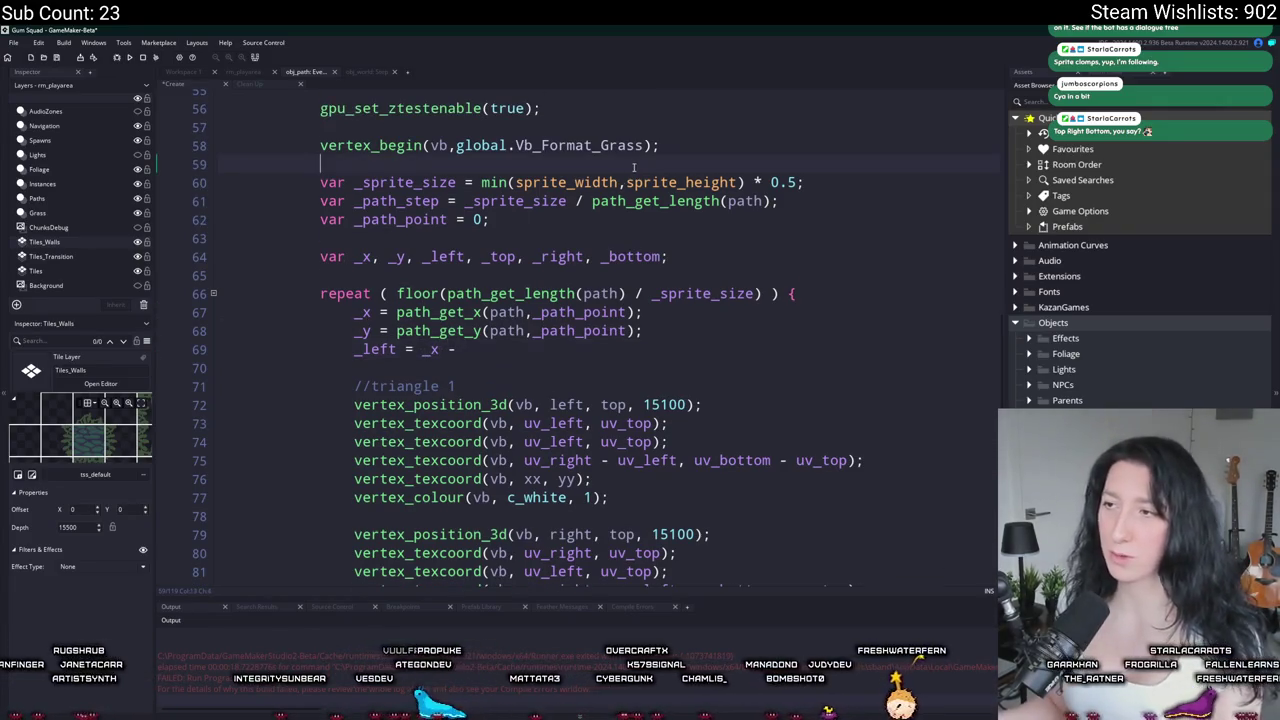
Step: Add _sprite_width_half and _sprite_height_half variables below the vertex_begin line
click(633, 164)
key(Return)
text(var _sprite_widthk)
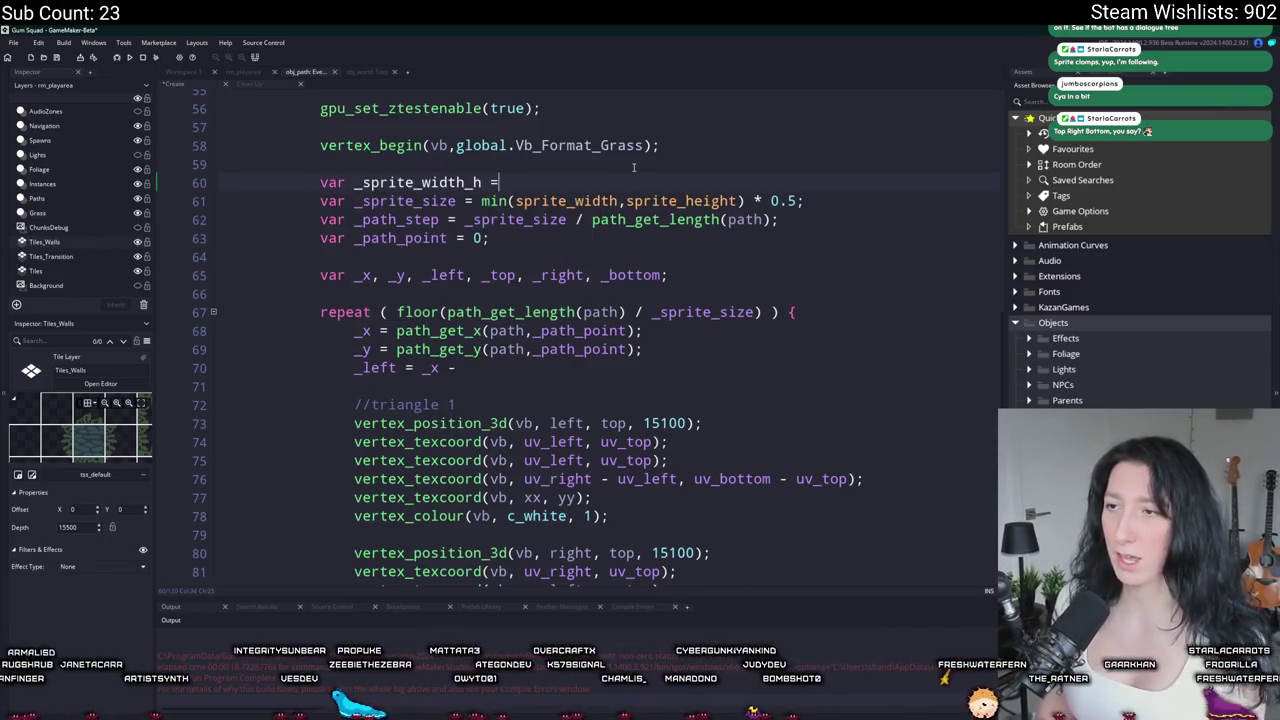
text(_width * 0.5;)
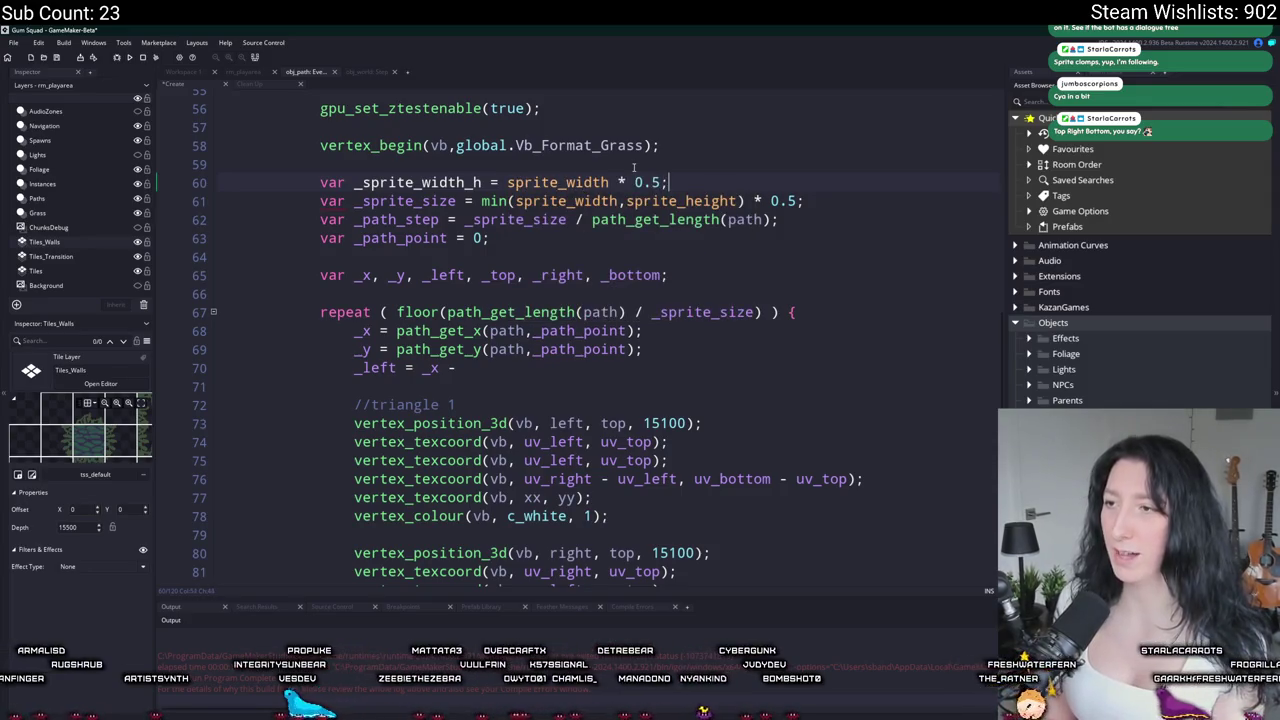
key(ctrl+d)
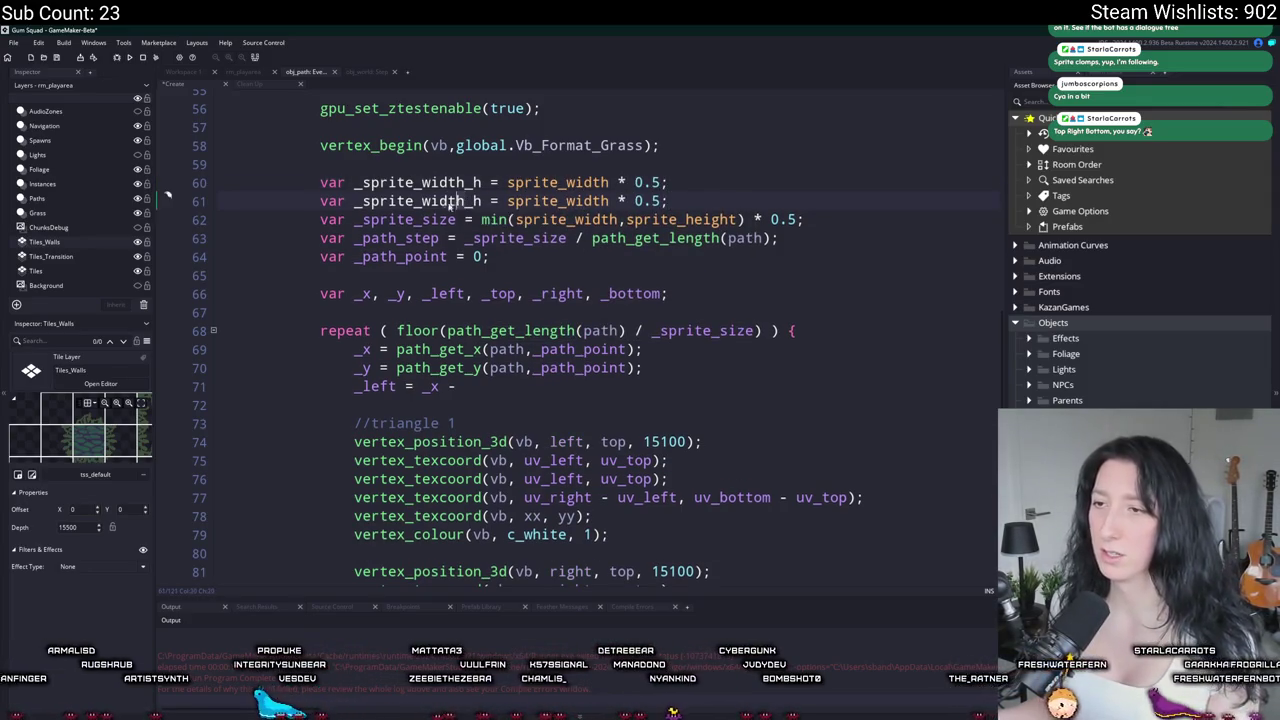
double_click(420, 201)
text(height)
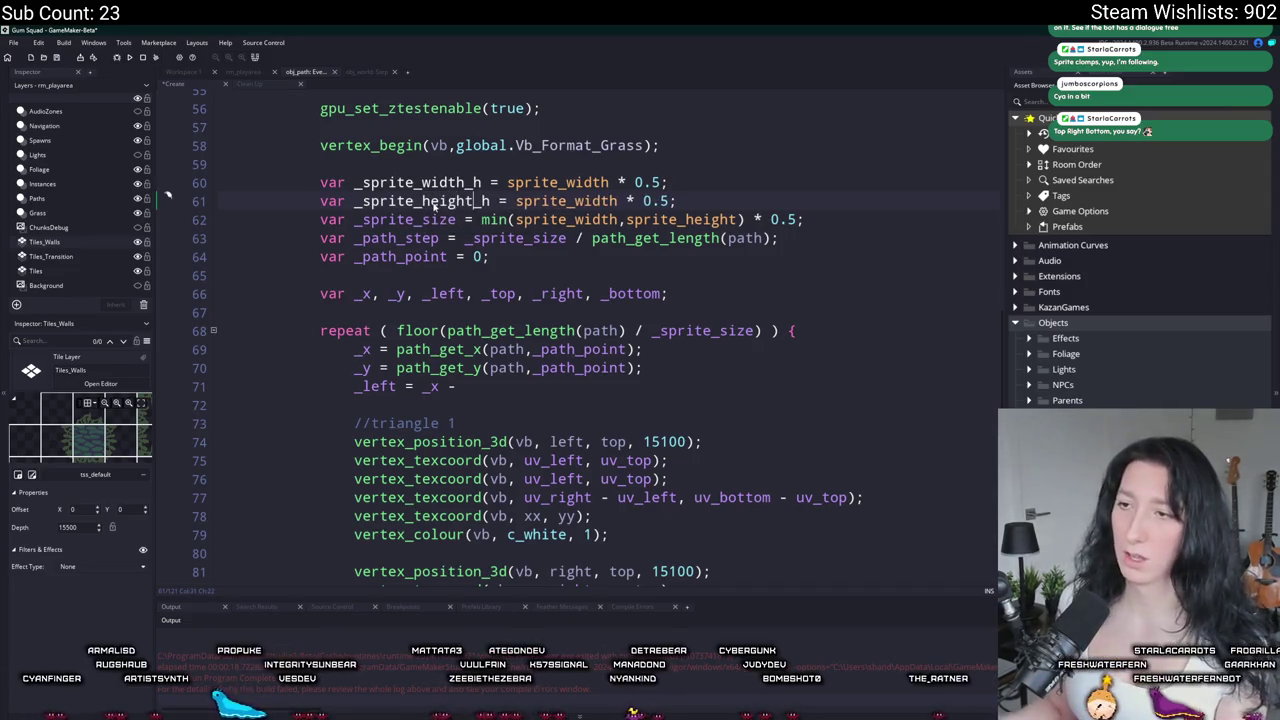
scroll(486, 219, up, 1)
key(Up)
text(alf)
key(Down)
text(a)
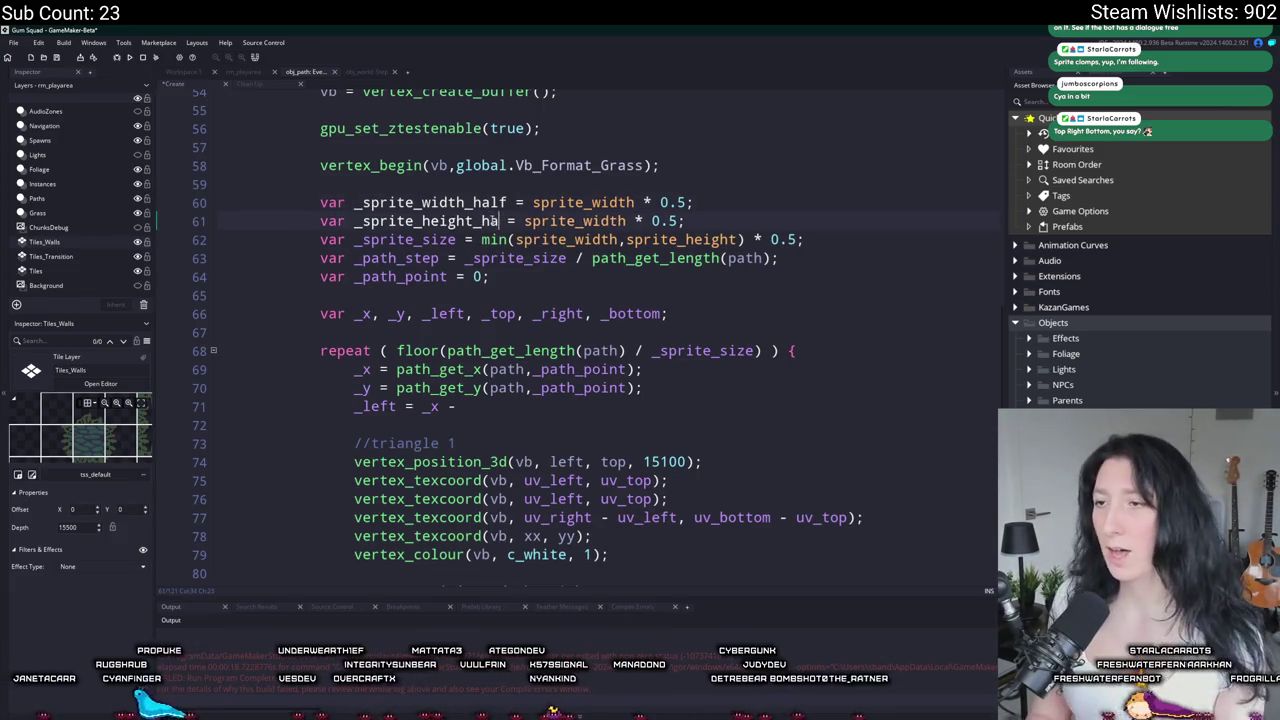
text(lf)
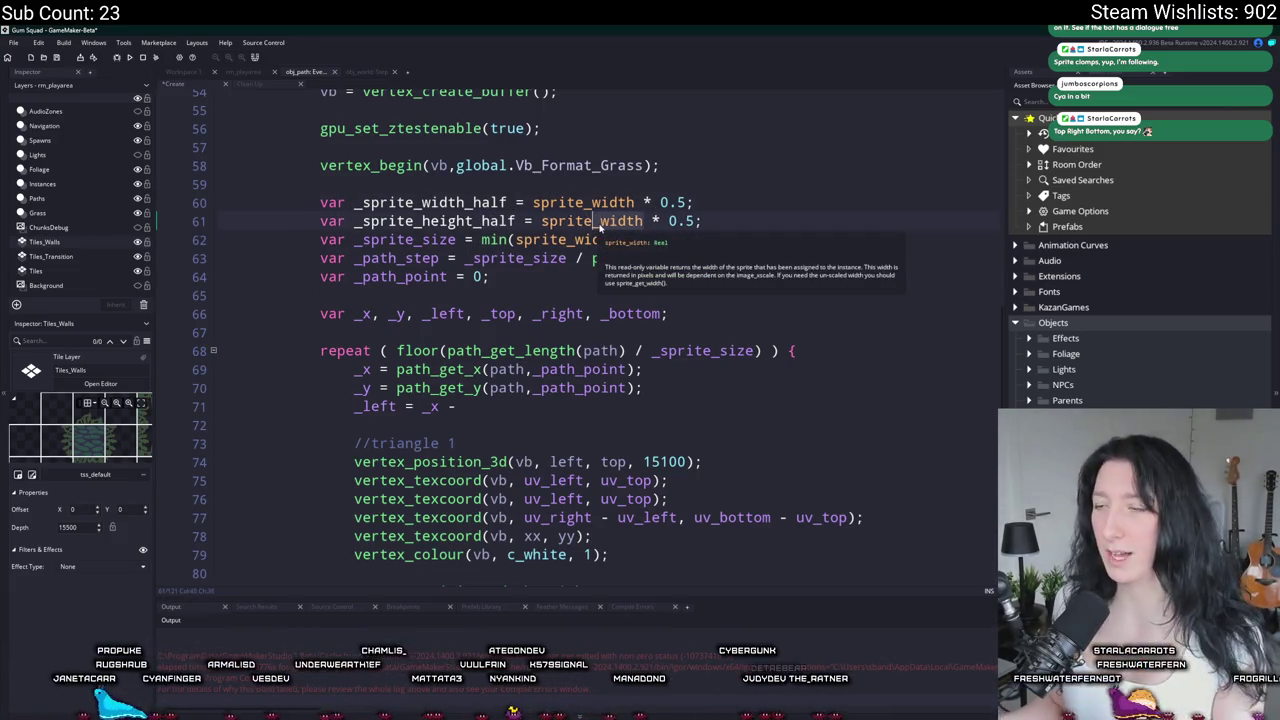
key(ctrl+Delete)
text(height)
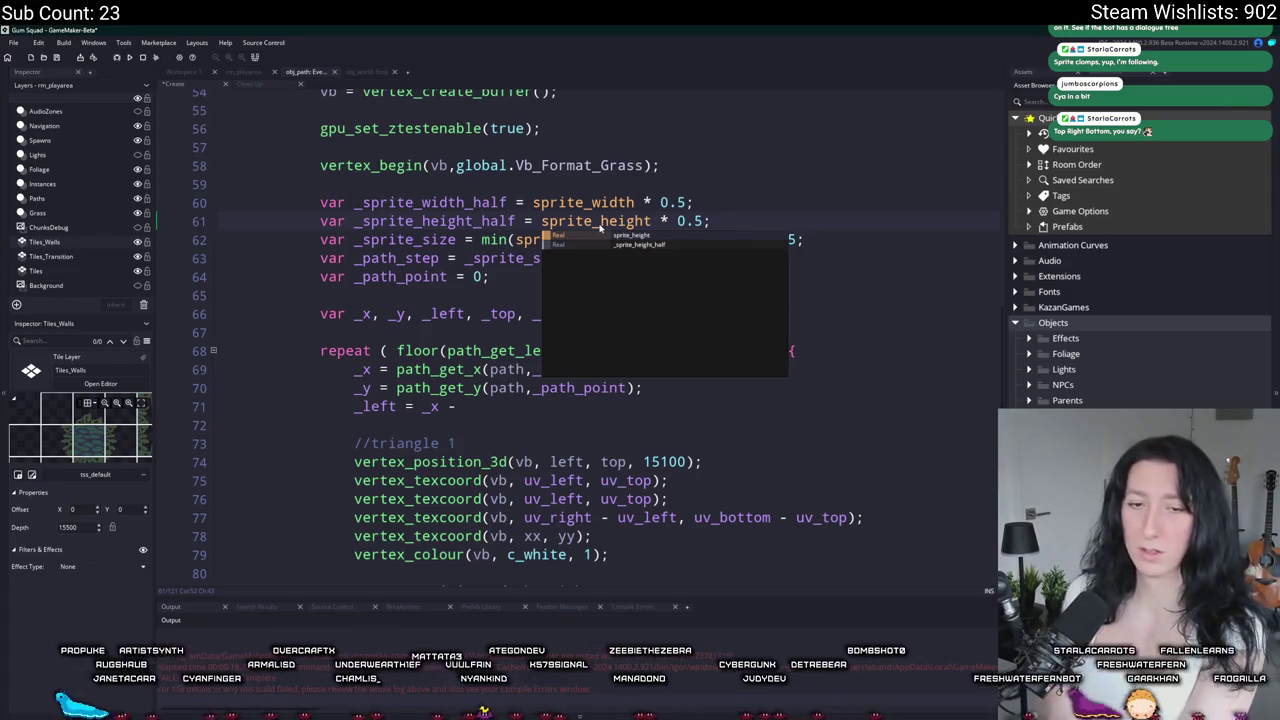
Step: Finish '_left = _x - _sprite_width_half;' and duplicate it as a _right line
double_click(484, 202)
key(ctrl+c)
click(470, 406)
key(ctrl+v)
text(;)
key(ctrl+d)
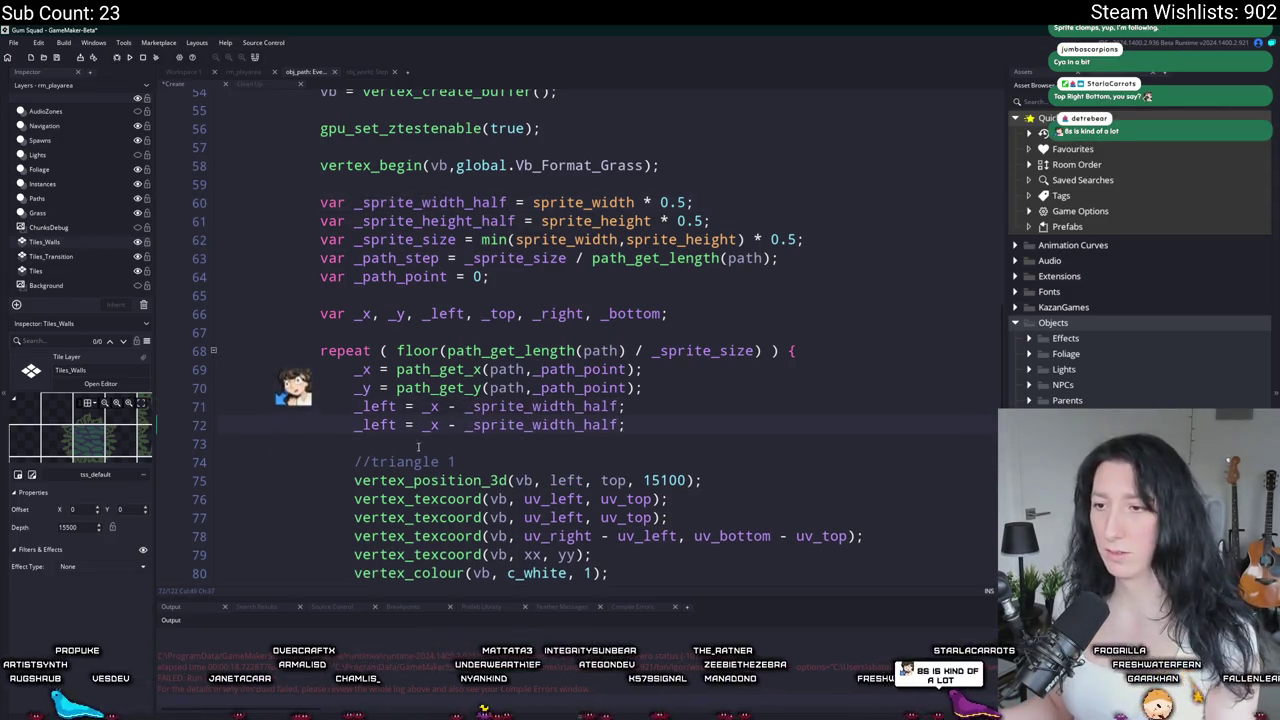
double_click(360, 424)
text(_right)
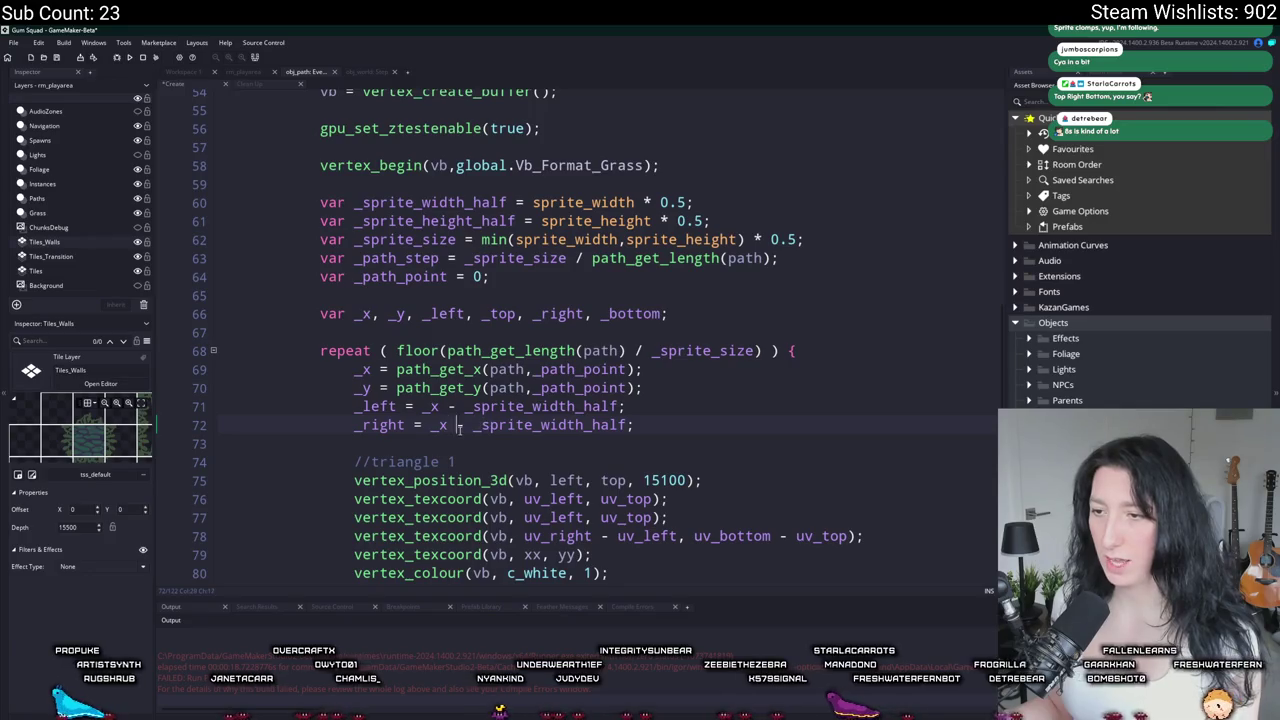
Step: Duplicate the _left/_right lines as _top/_bottom using _y and _sprite_height_half
drag(748, 424, 354, 406)
key(ctrl+d)
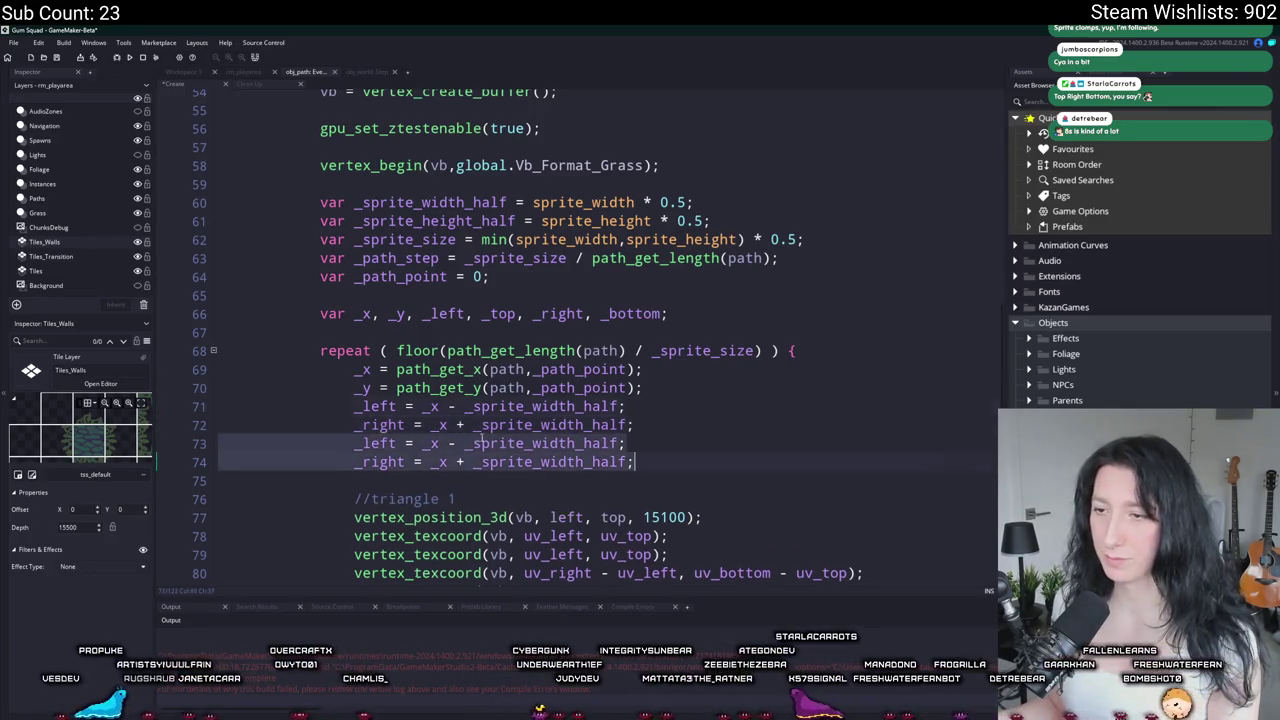
click(365, 446)
double_click(365, 446)
text(_top)
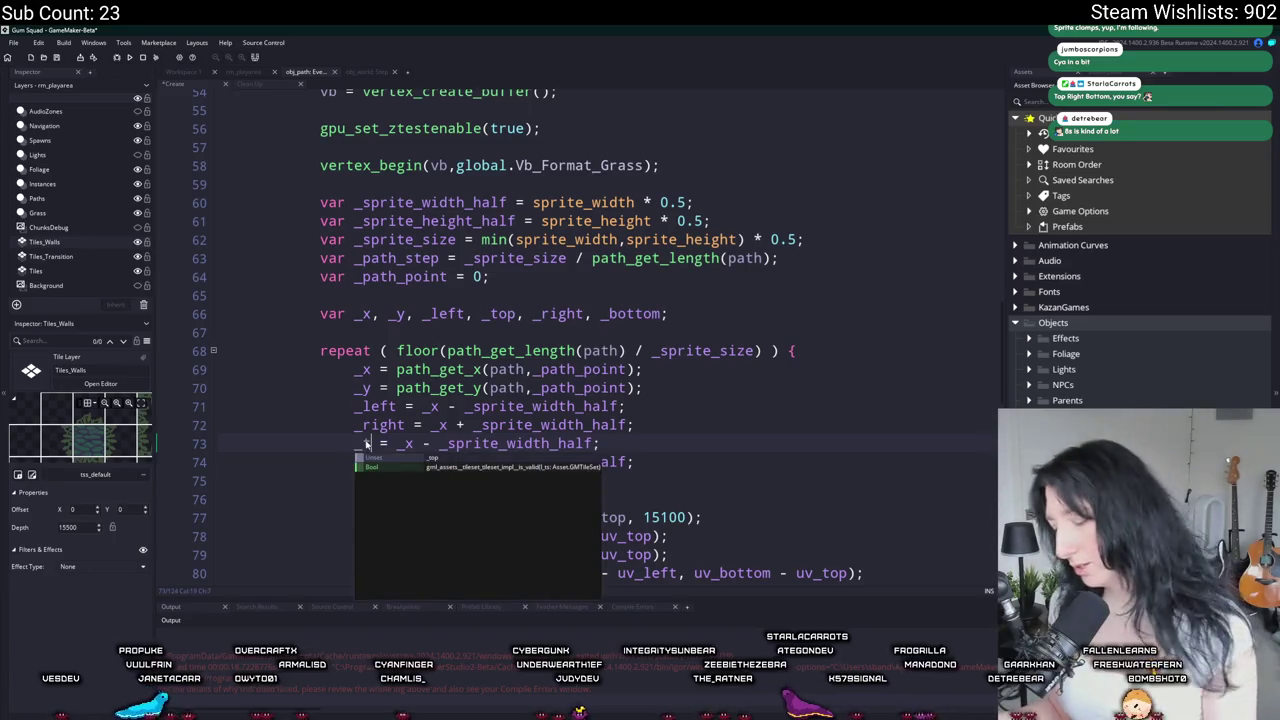
double_click(424, 446)
text(_y)
double_click(438, 462)
text(_y)
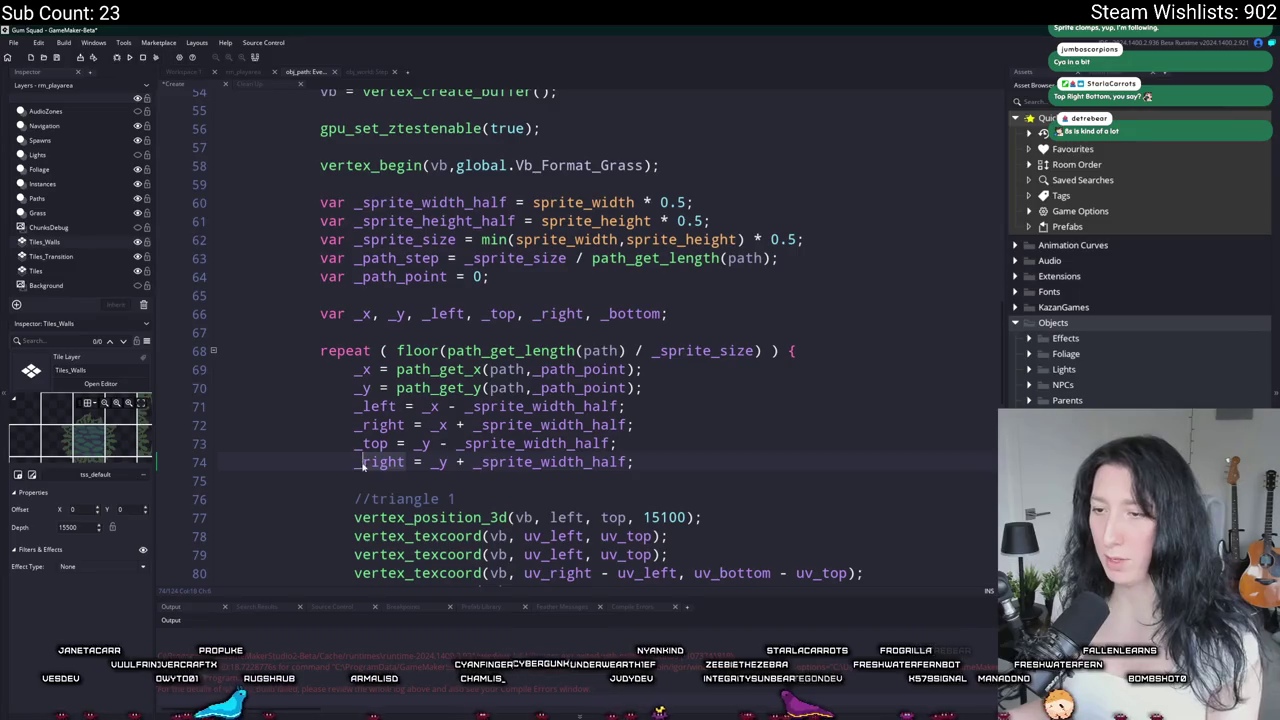
double_click(375, 462)
text(_bottom)
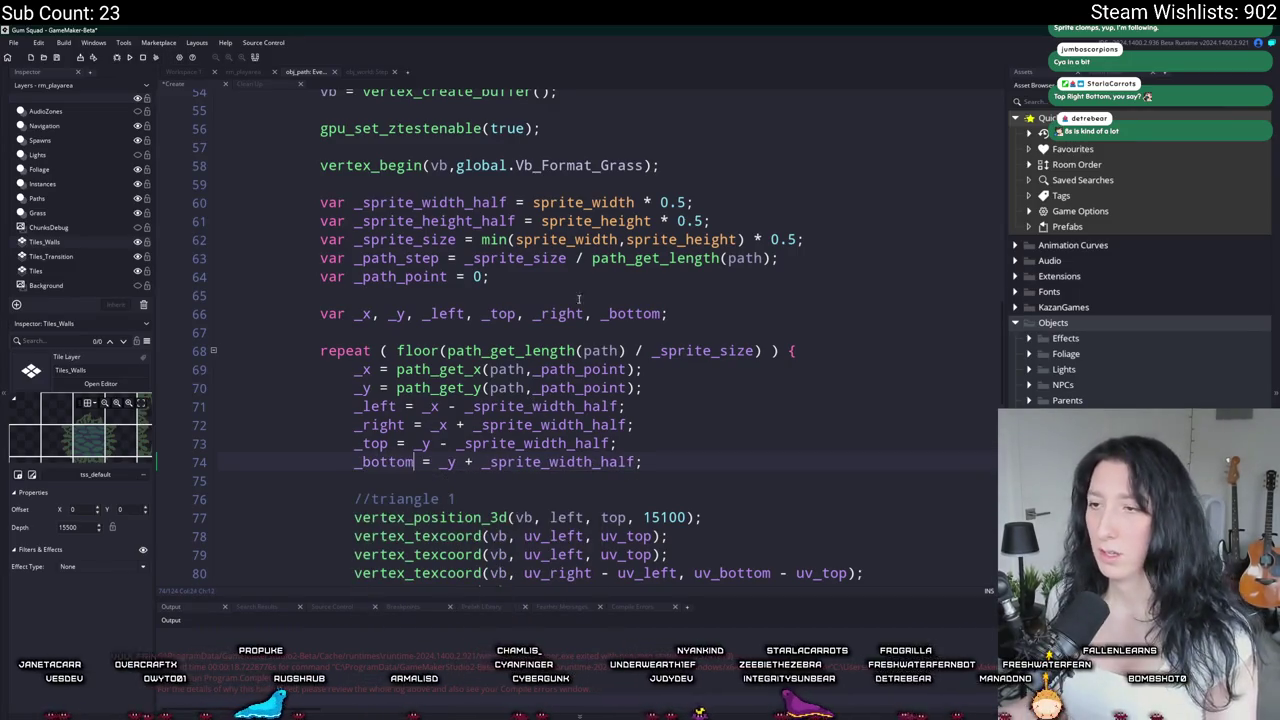
double_click(440, 221)
double_click(545, 443)
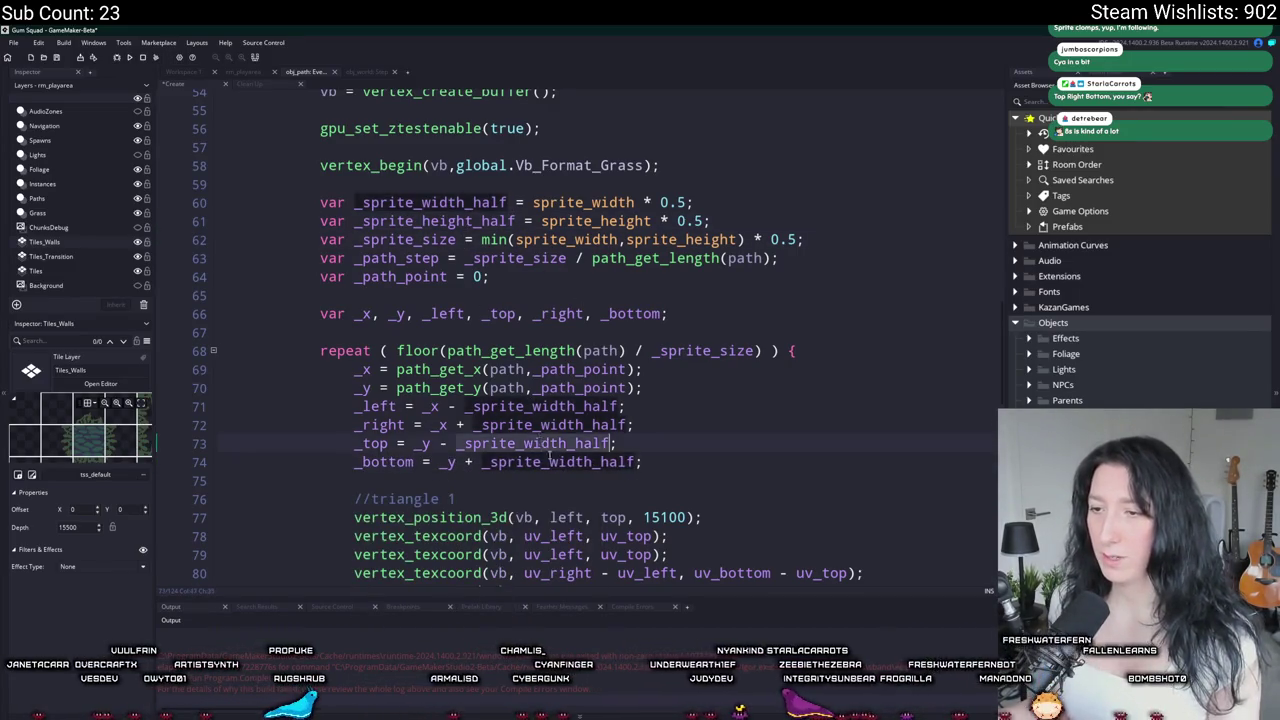
ctrl+double_click(560, 462)
key(ctrl+v)
Step: Review the uses of _x and the vertex_texcoord call on line 81
scroll(463, 289, down, 2)
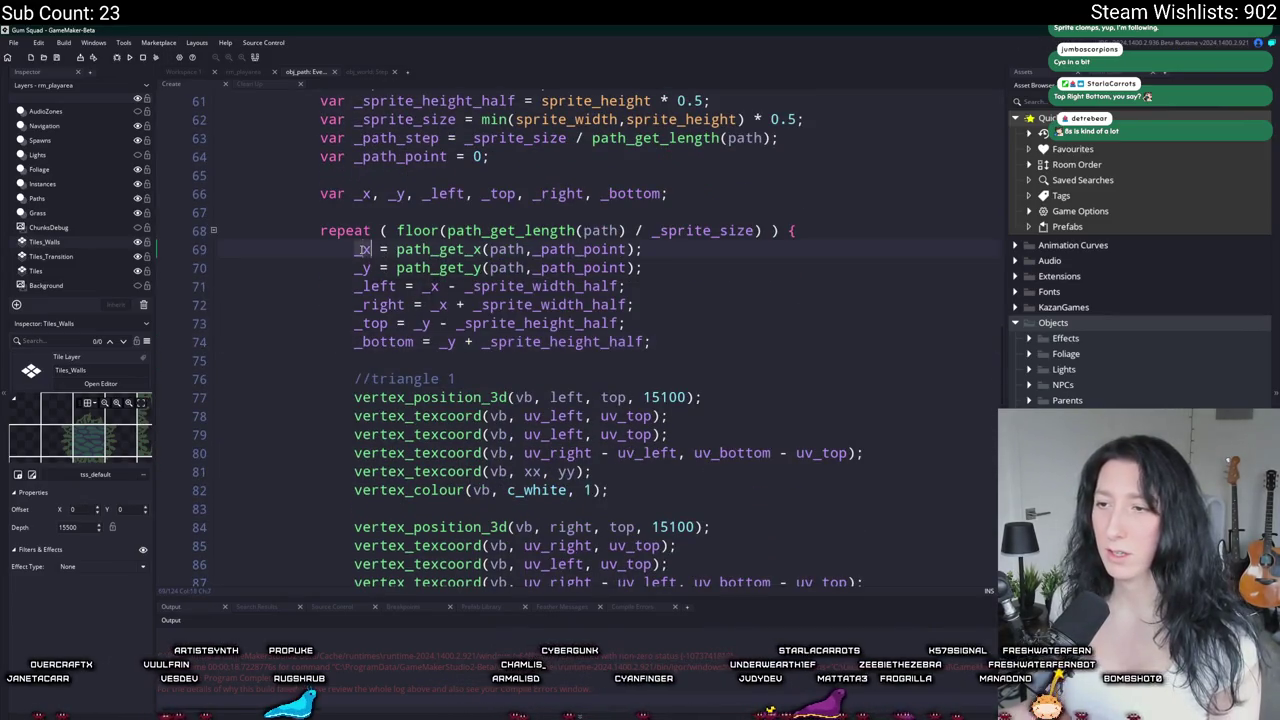
double_click(362, 249)
scroll(472, 356, down, 2)
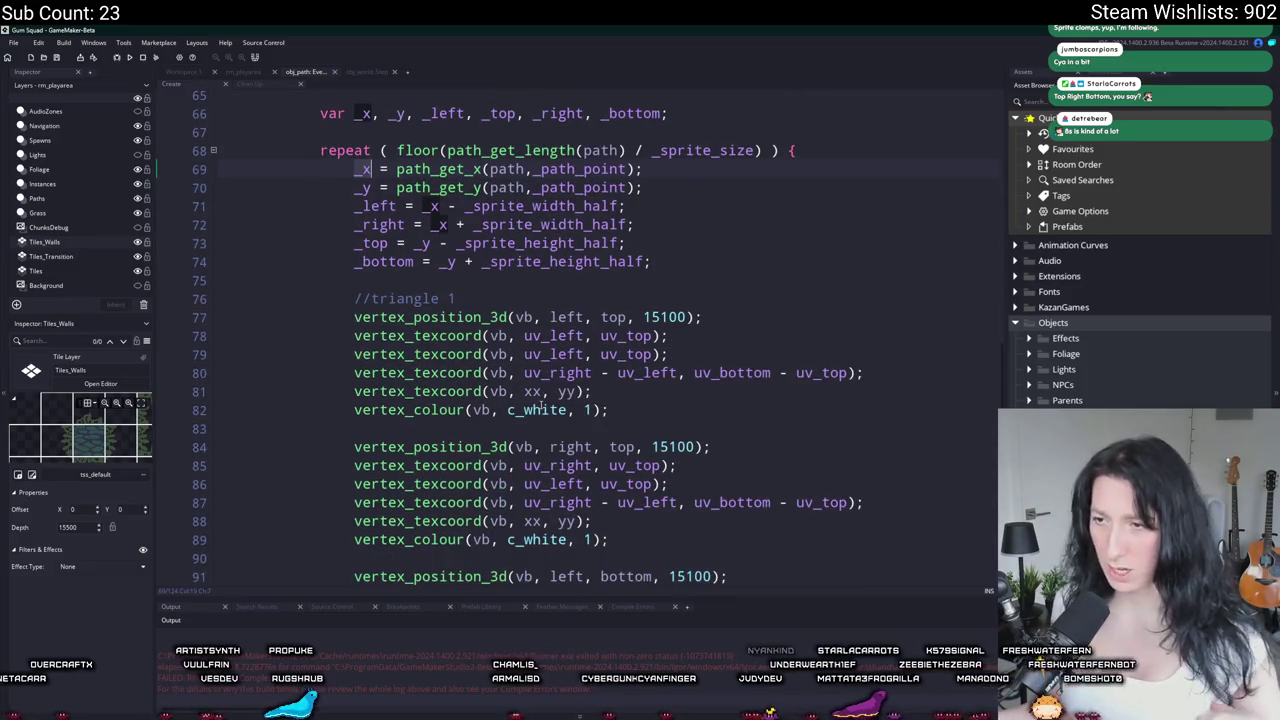
click(467, 388)
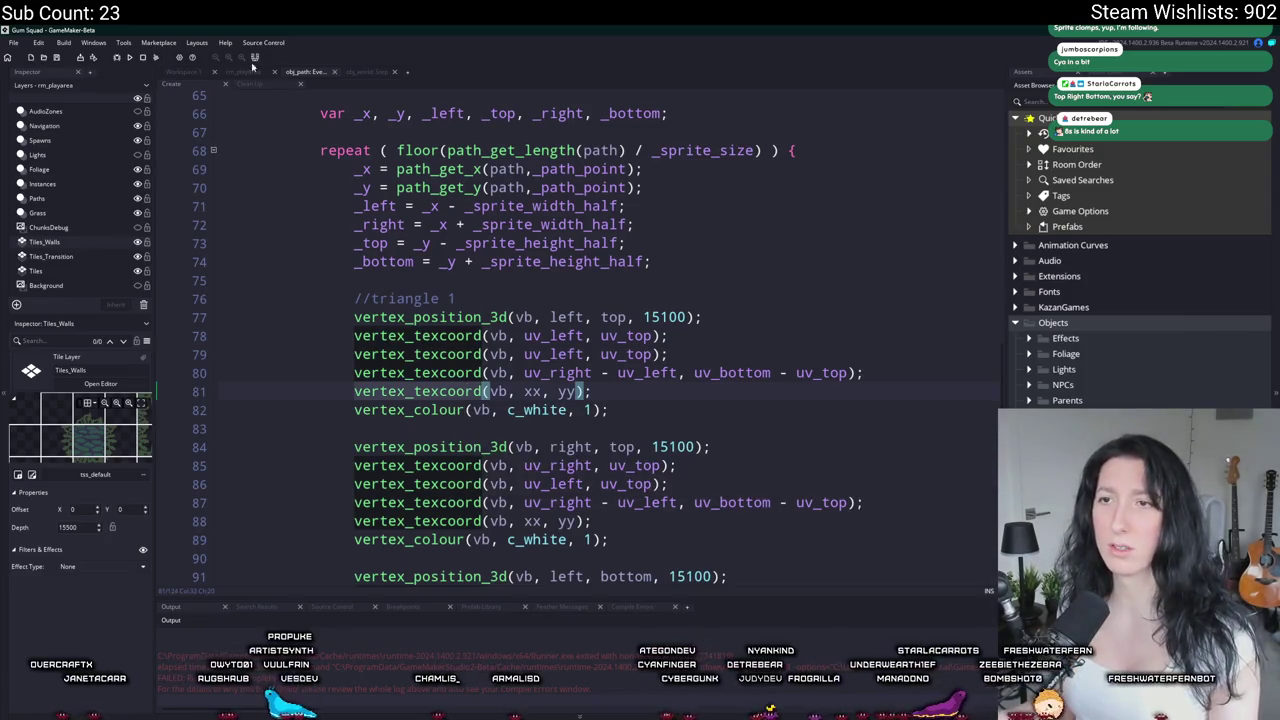
click(188, 73)
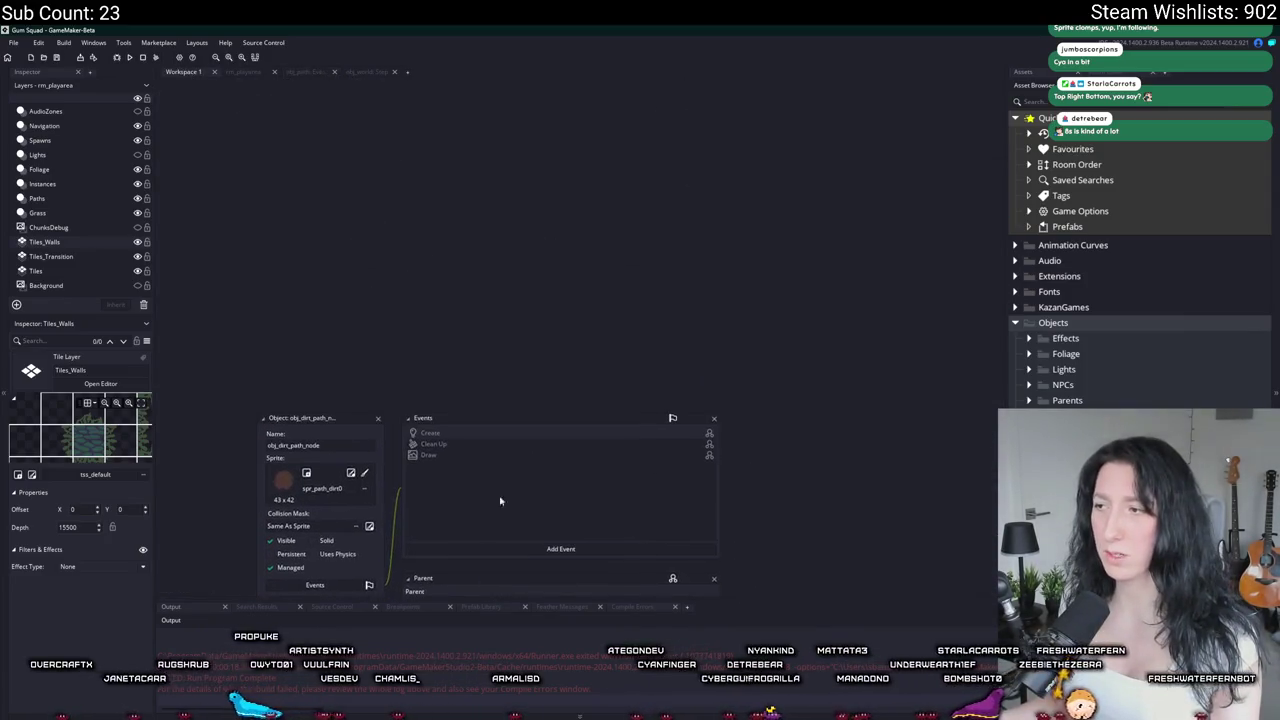
key(ctrl+t)
text(vertex)
key(Down)
key(Down)
key(Down)
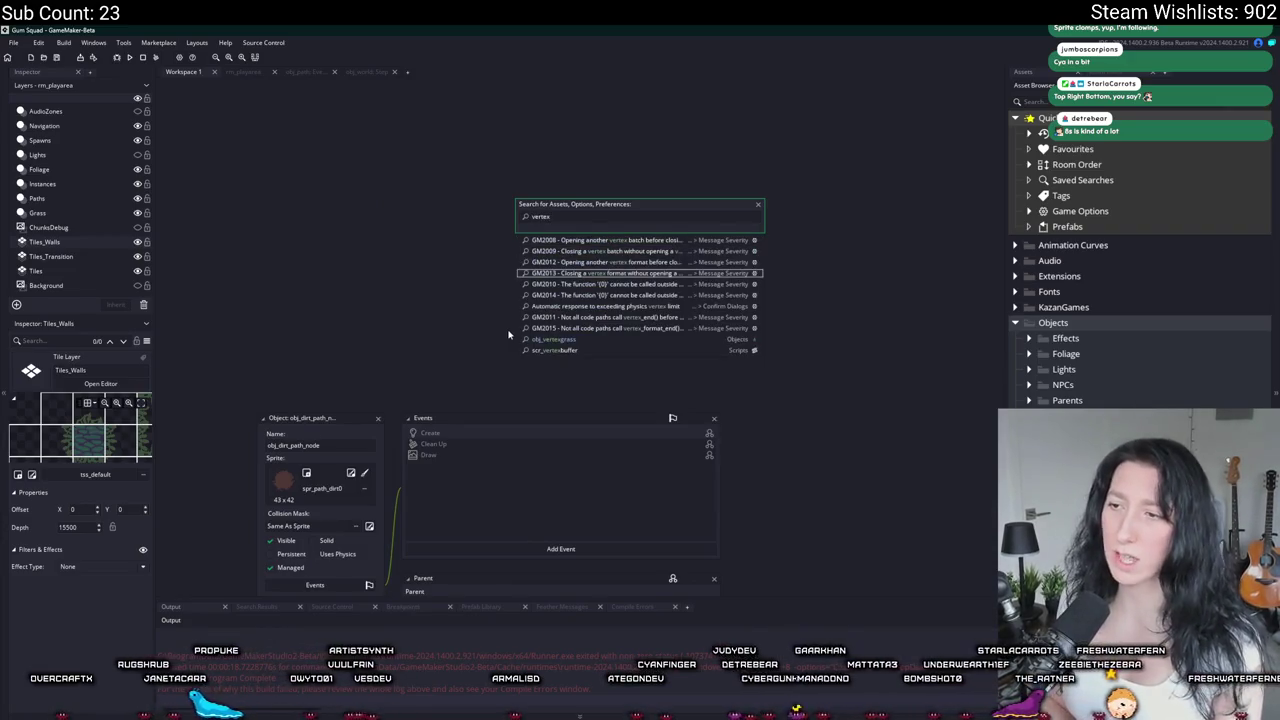
key(Up)
key(Return)
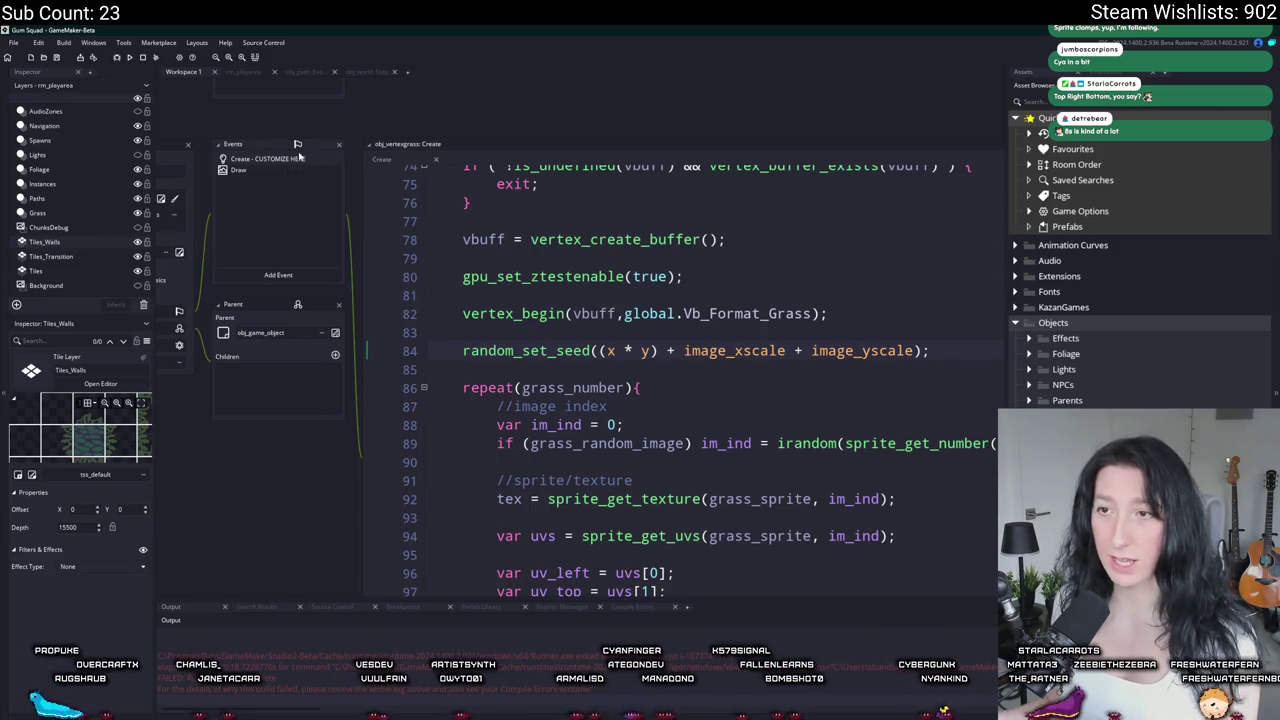
click(986, 145)
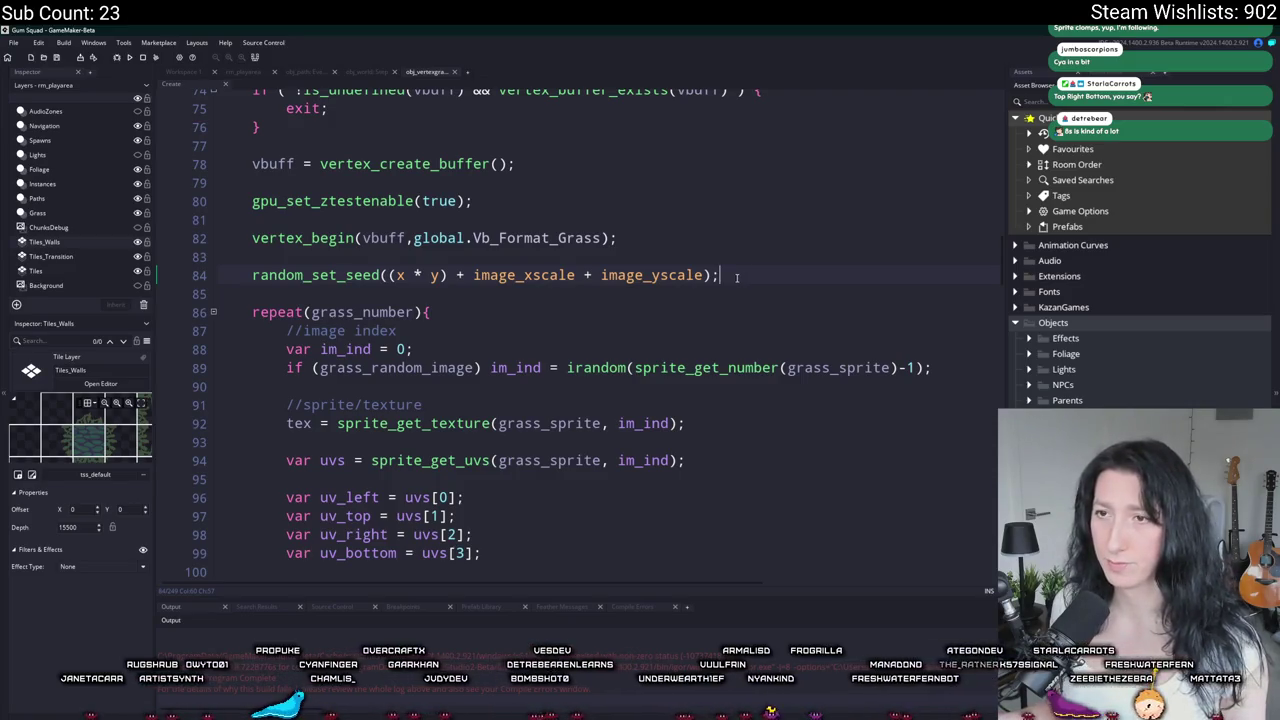
scroll(727, 278, down, 8)
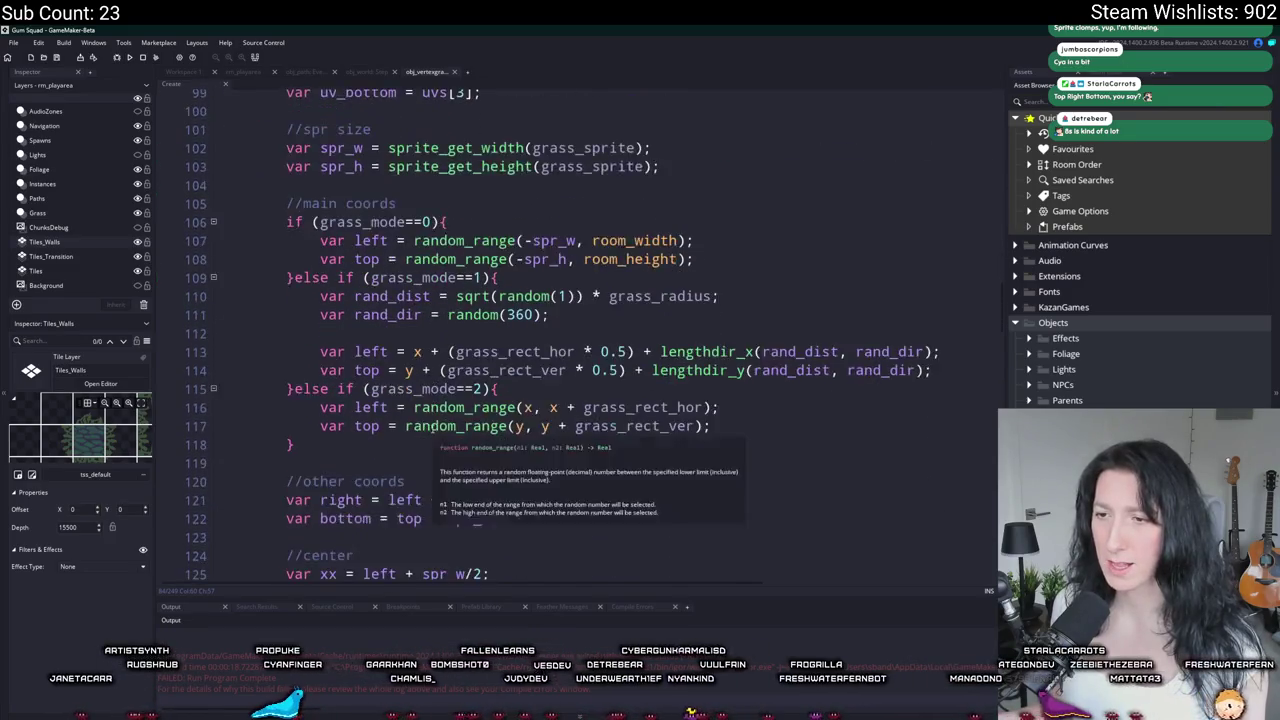
scroll(430, 430, down, 4)
click(514, 410)
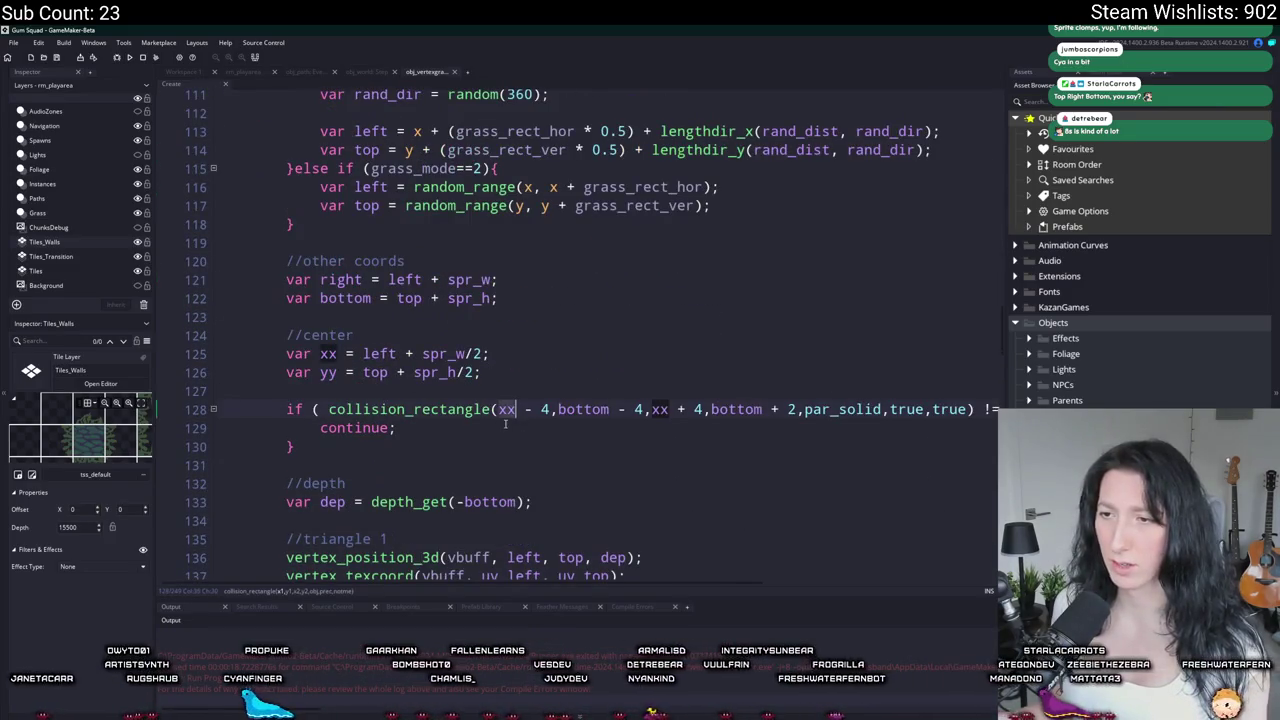
scroll(520, 375, down, 4)
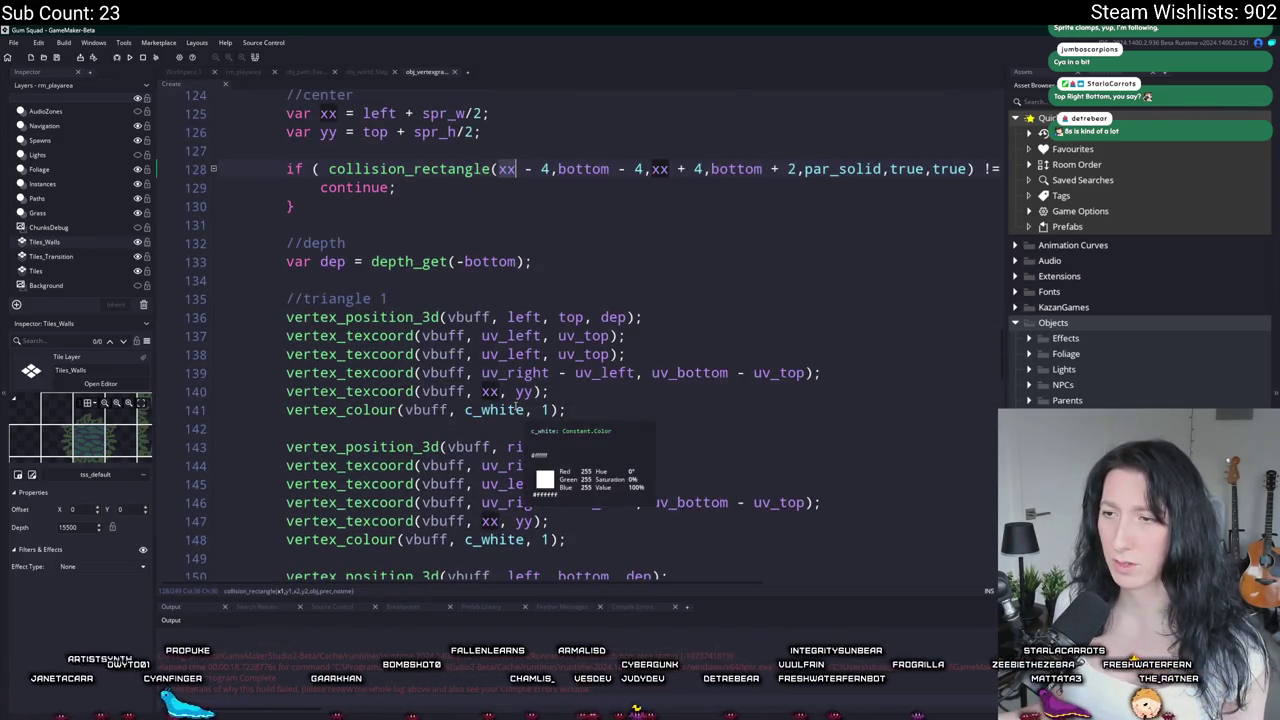
scroll(536, 381, up, 3)
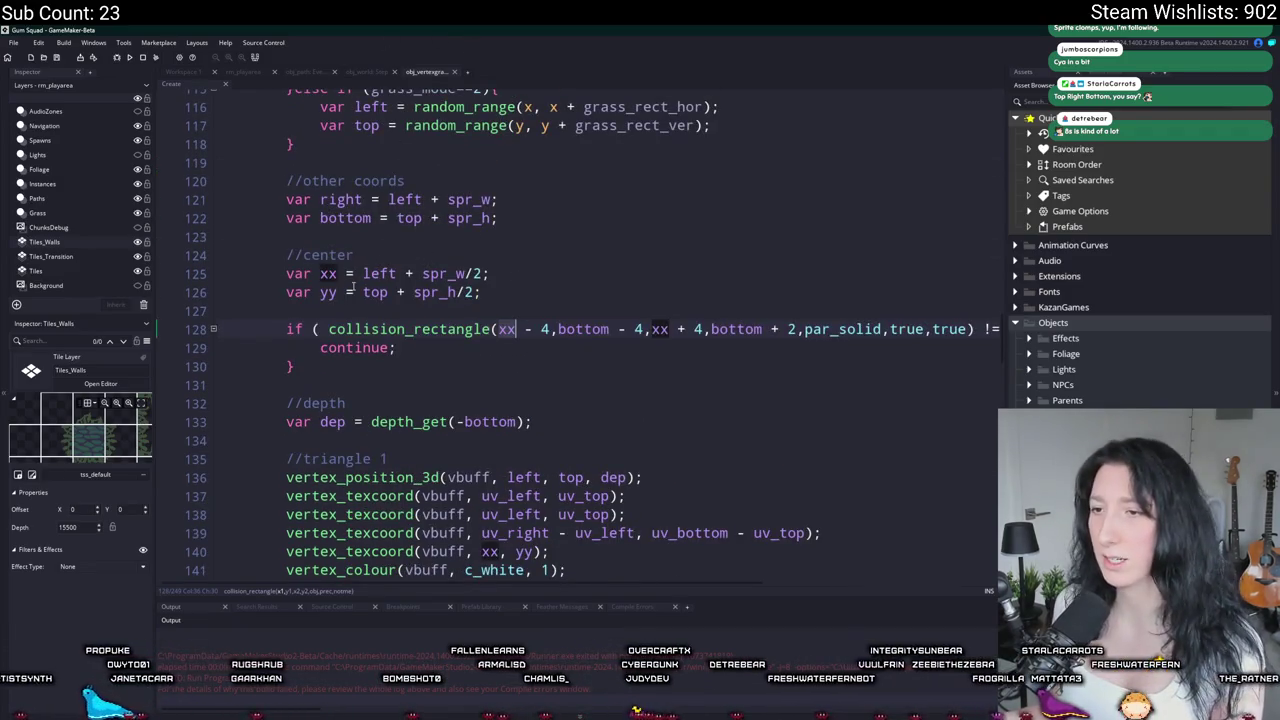
scroll(378, 348, up, 1)
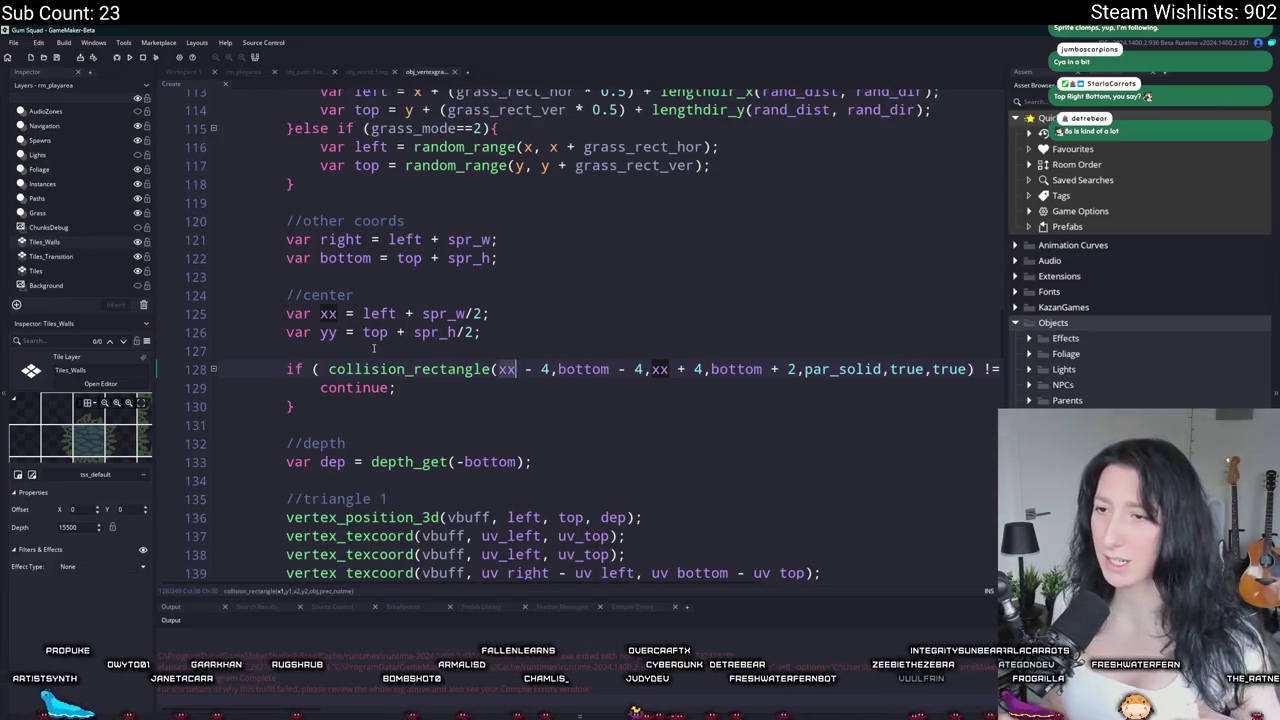
scroll(374, 348, up, 2)
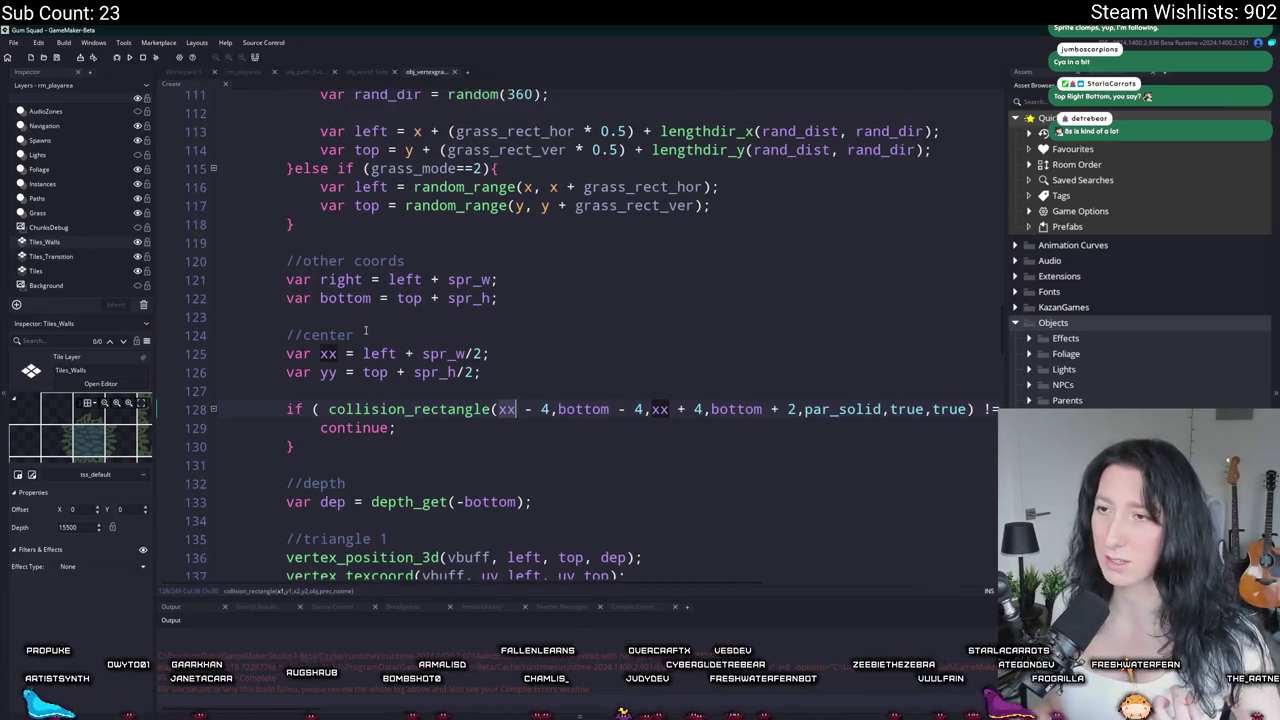
click(359, 73)
click(305, 72)
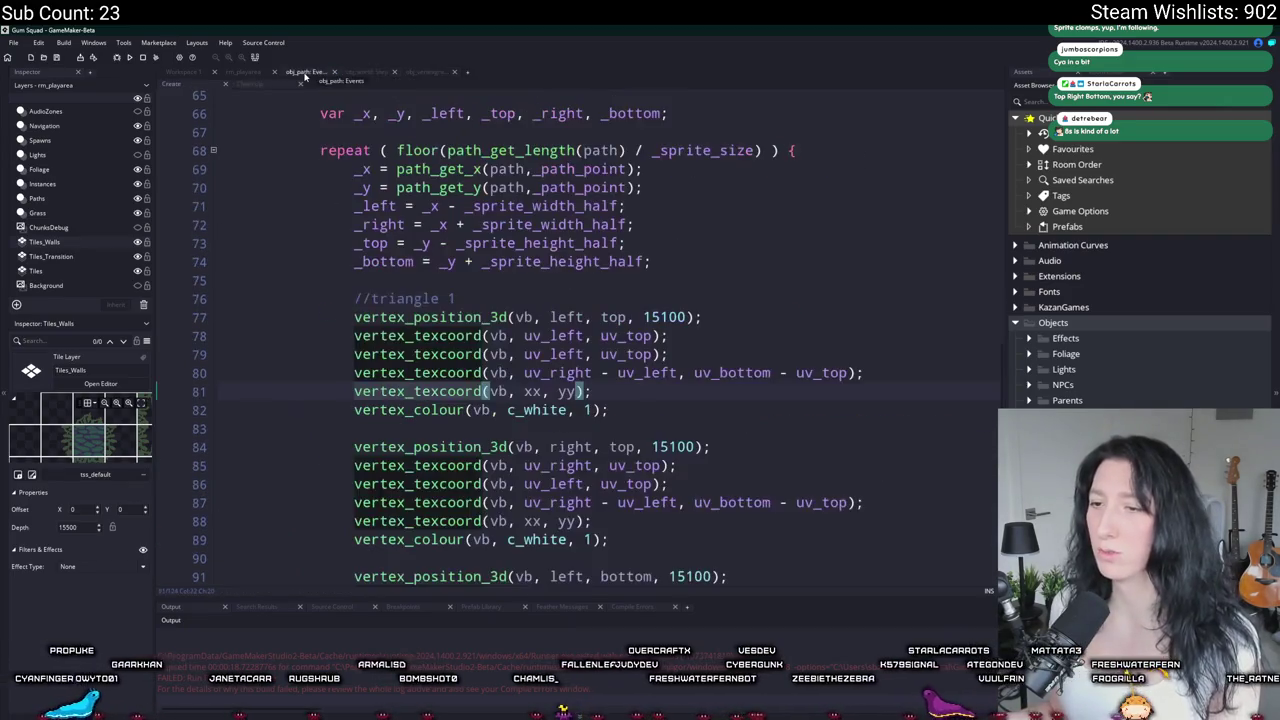
Step: Replace every xx with _x and every yy with _y via Find and Replace
click(532, 391)
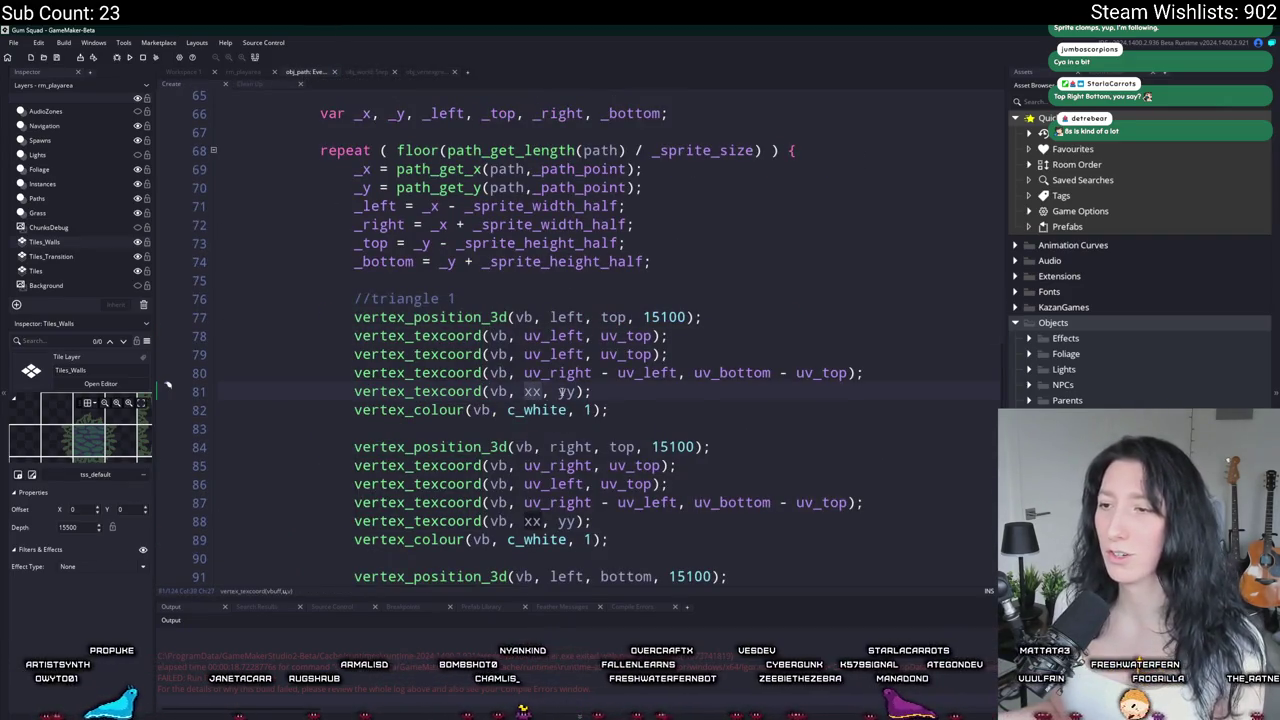
key(BackSpace)
key(BackSpace)
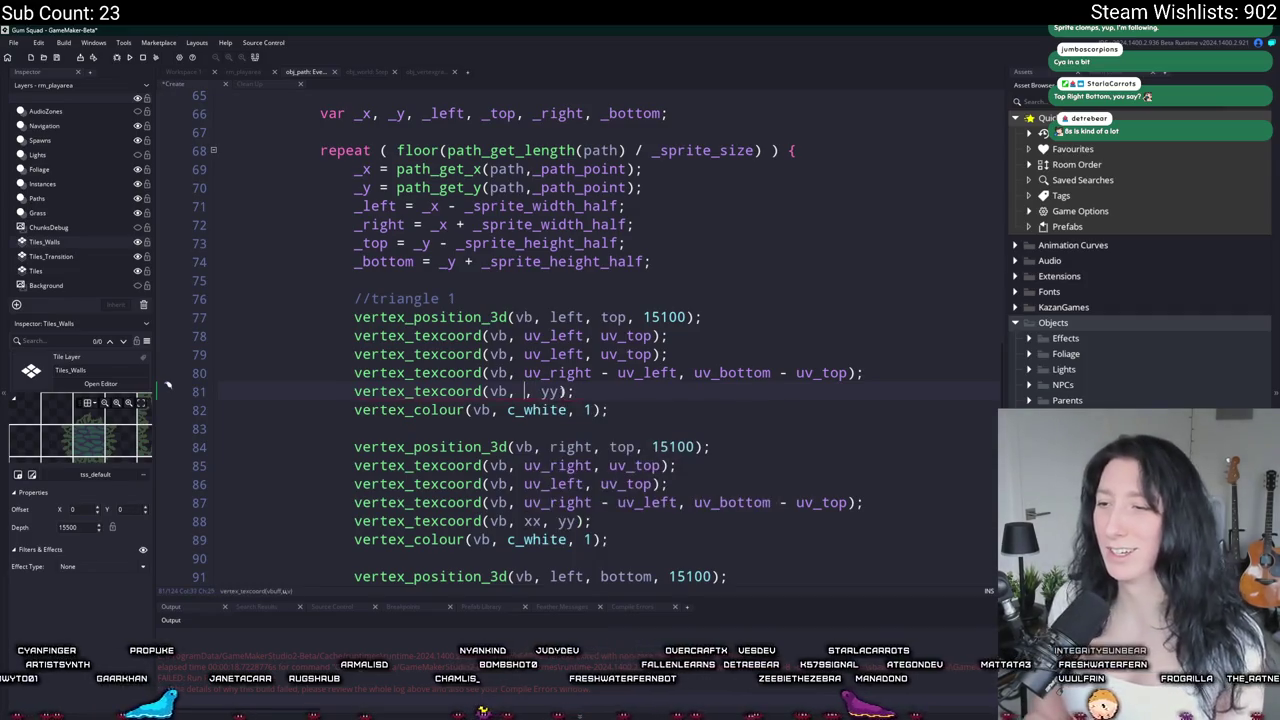
text(_x)
key(ctrl+z)
key(ctrl+f)
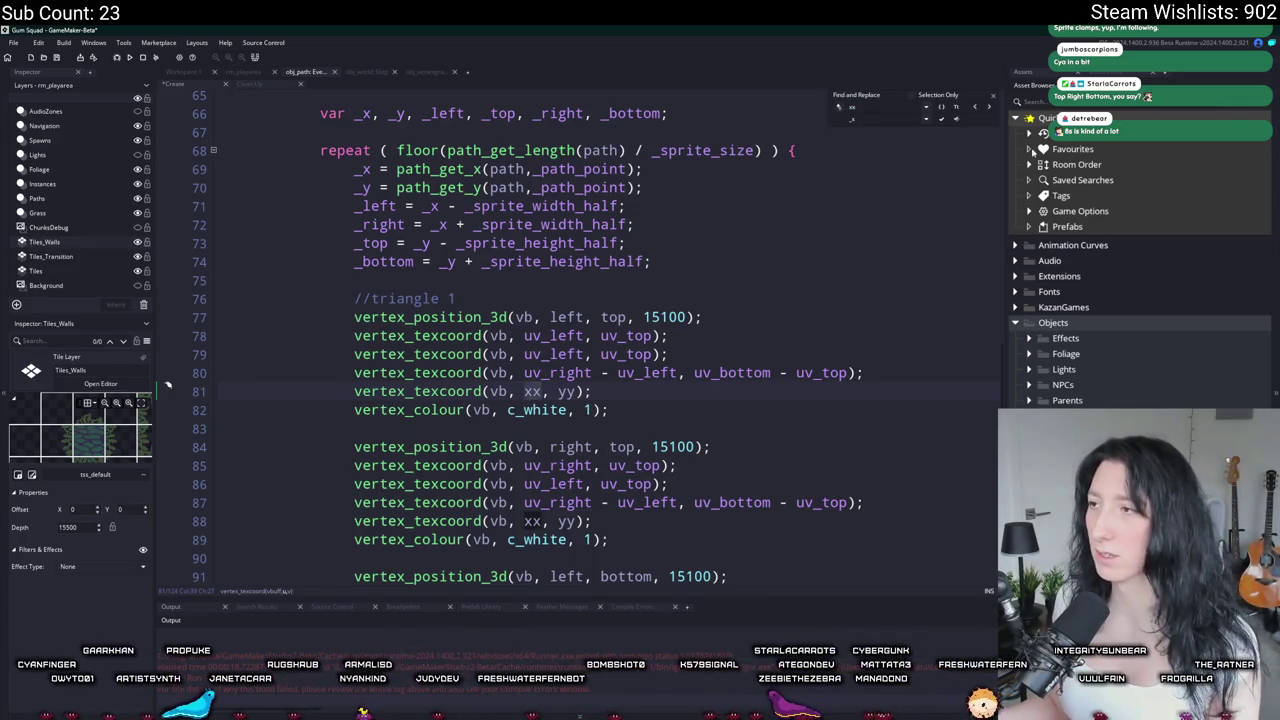
click(956, 118)
click(863, 118)
text(yy)
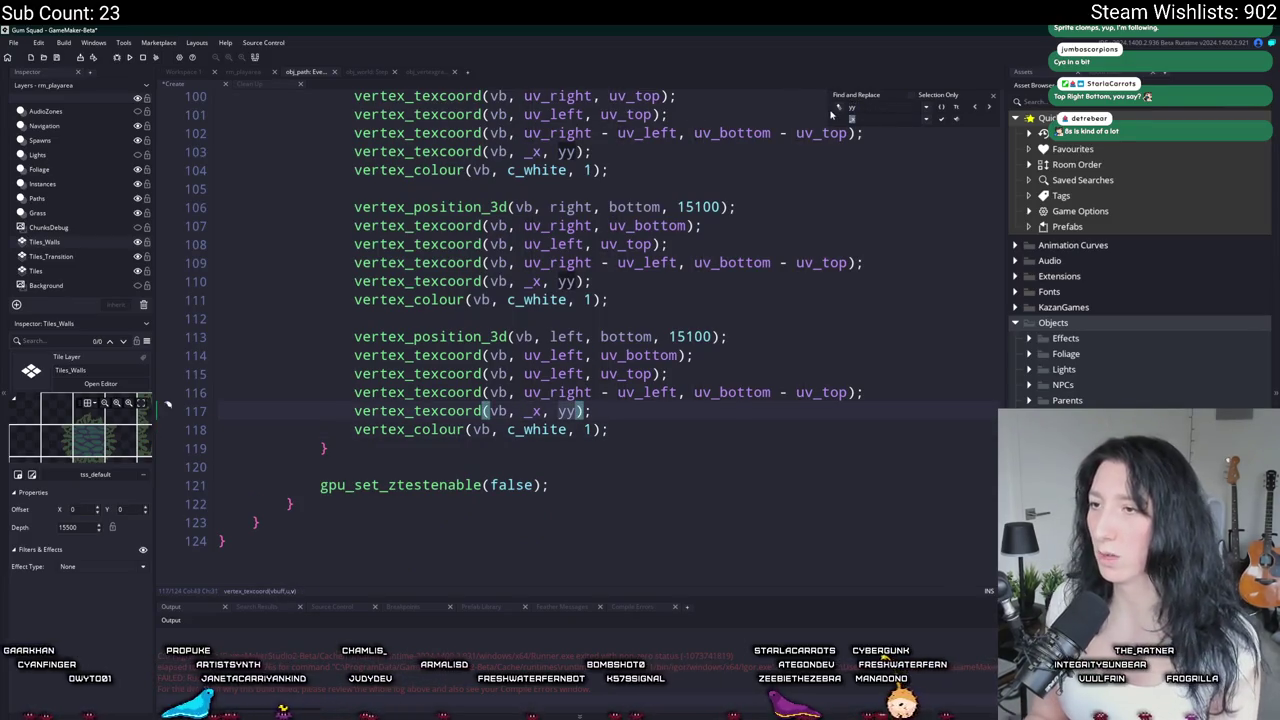
click(956, 118)
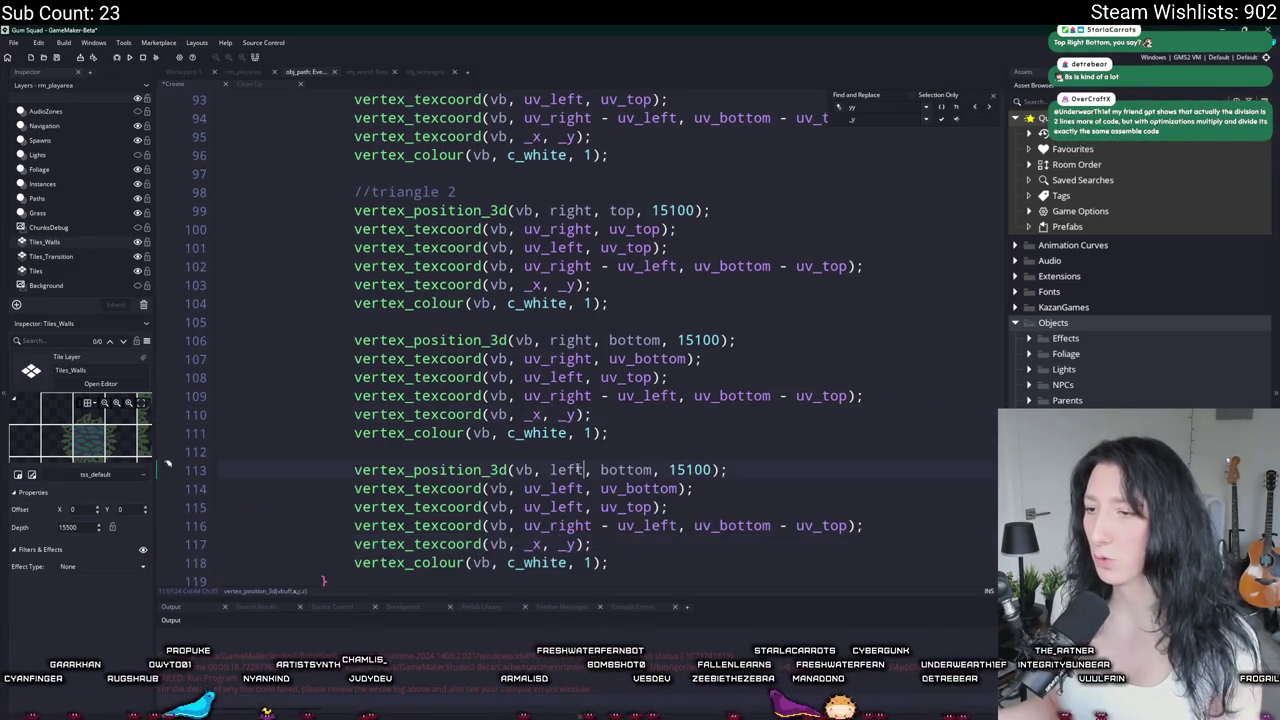
Step: Select the left argument in a vertex position call and close the search bar
double_click(567, 488)
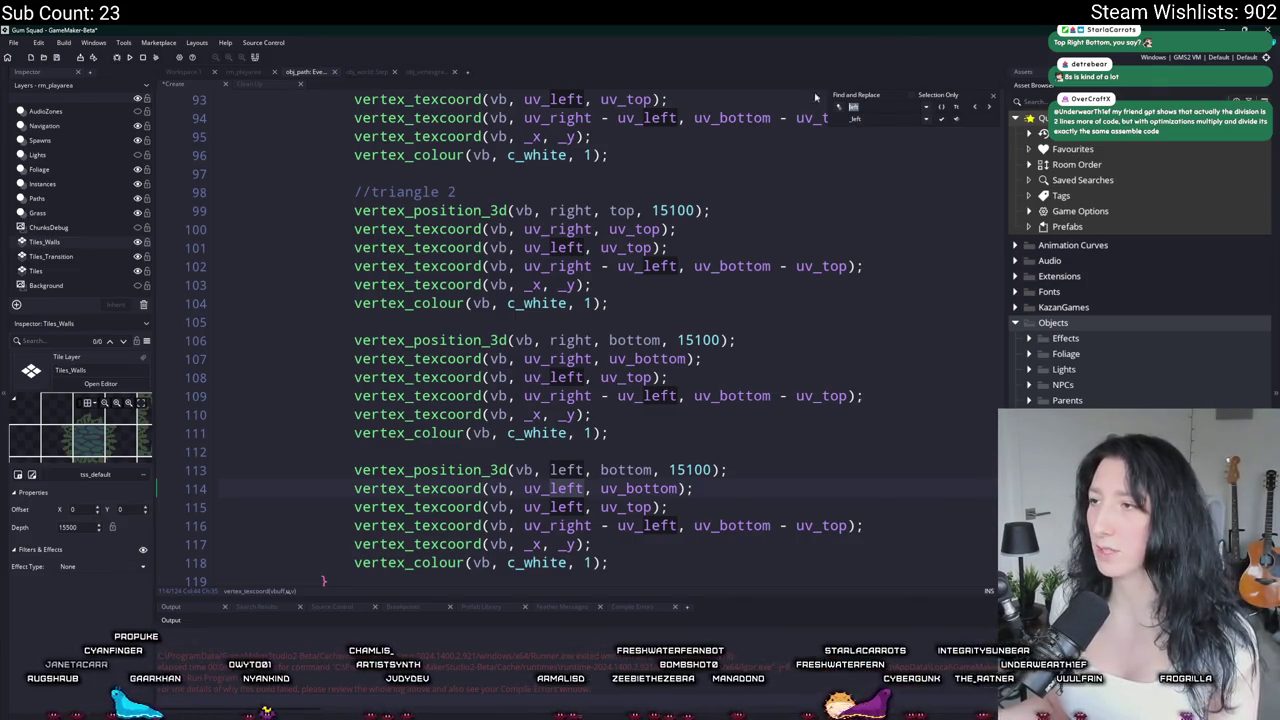
click(995, 97)
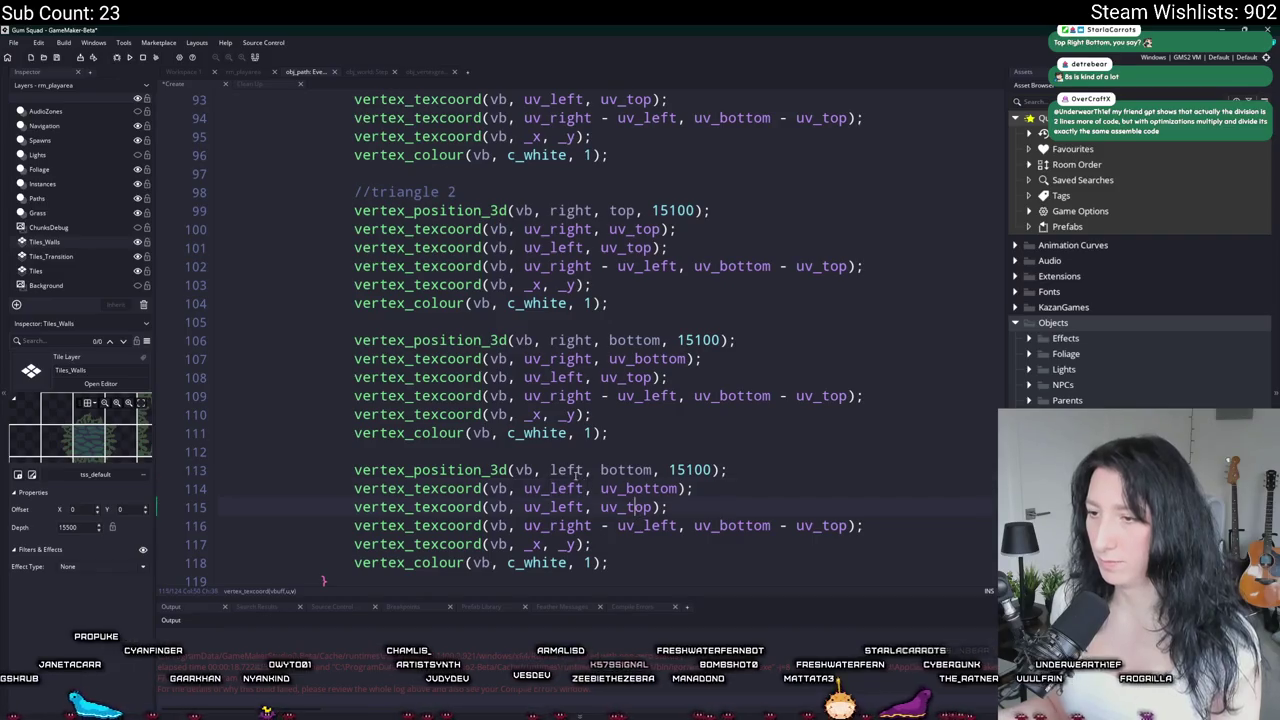
click(546, 469)
text(_)
scroll(570, 510, up, 6)
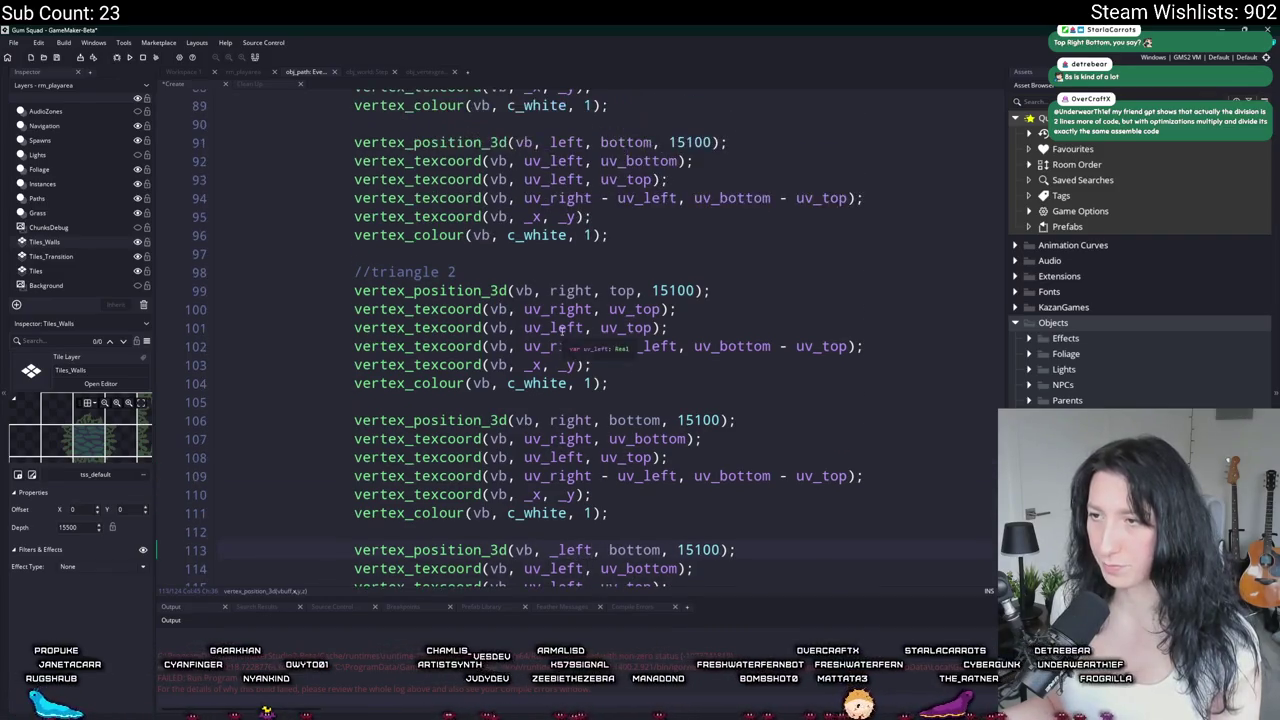
Step: Rename the left and right vertex_position_3d arguments to _left and _right
text(_left)
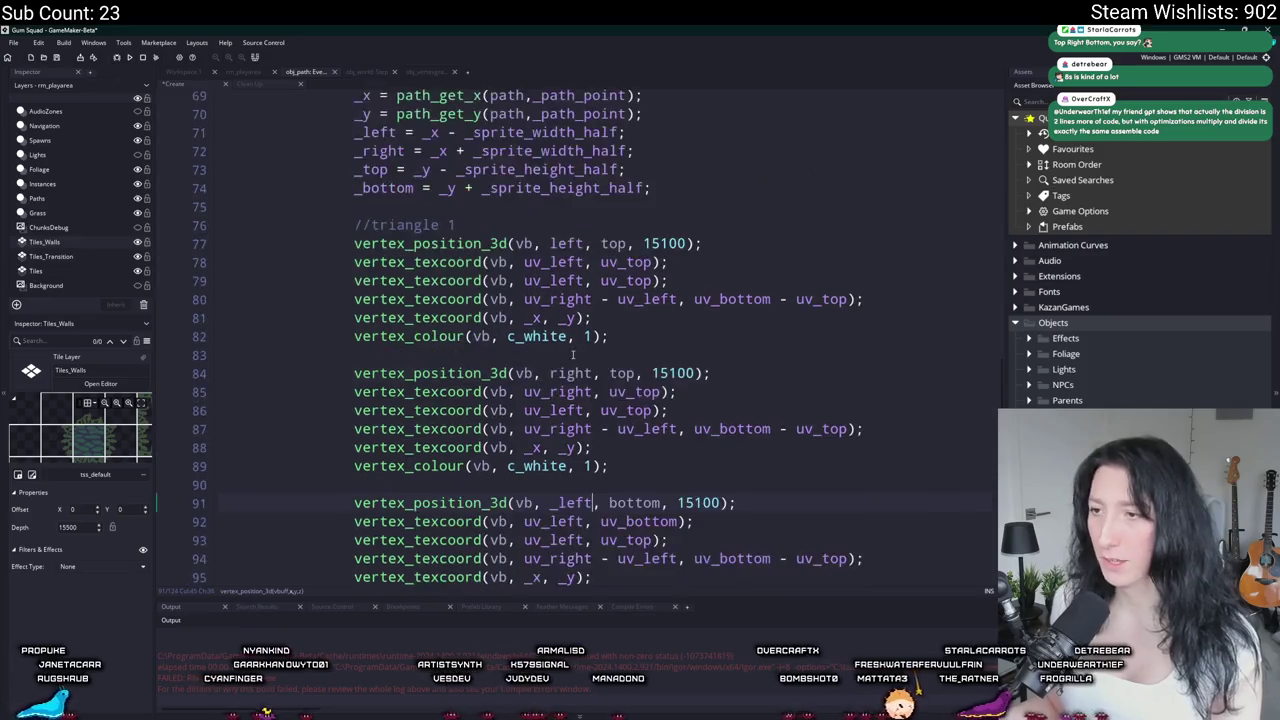
scroll(580, 370, up, 4)
double_click(580, 323)
text(_left, uv)
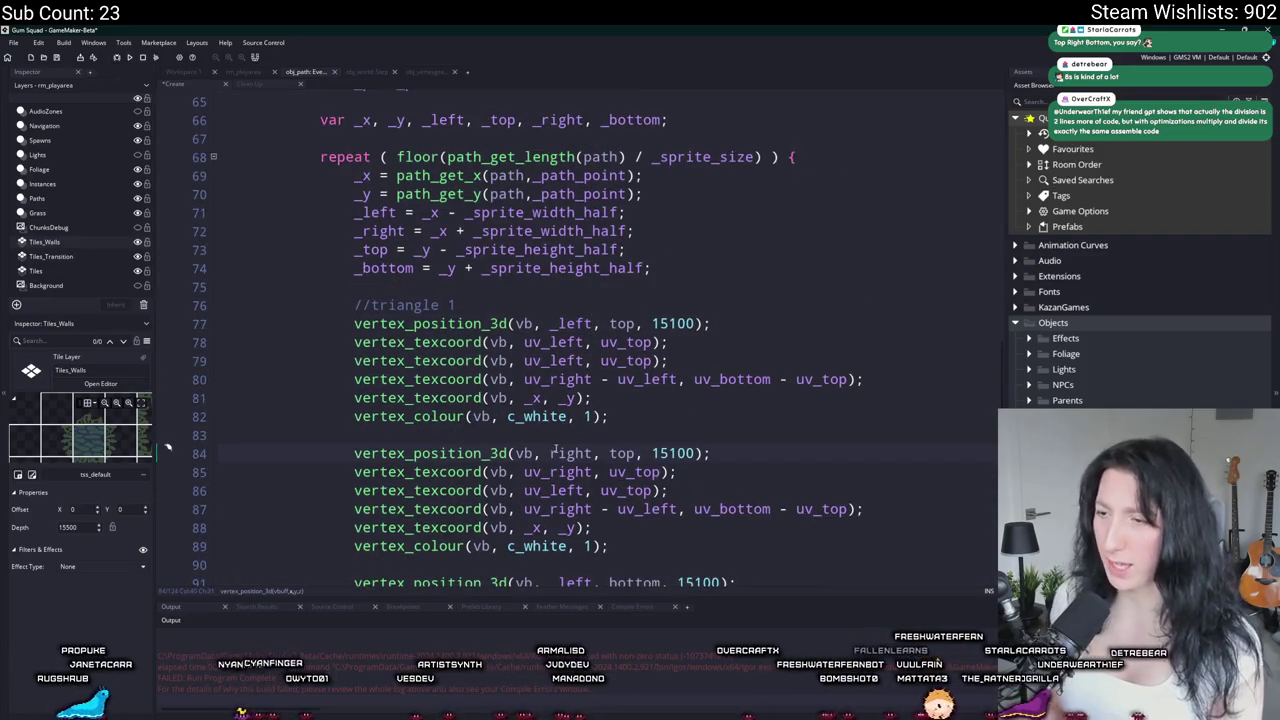
text(_)
scroll(556, 448, down, 4)
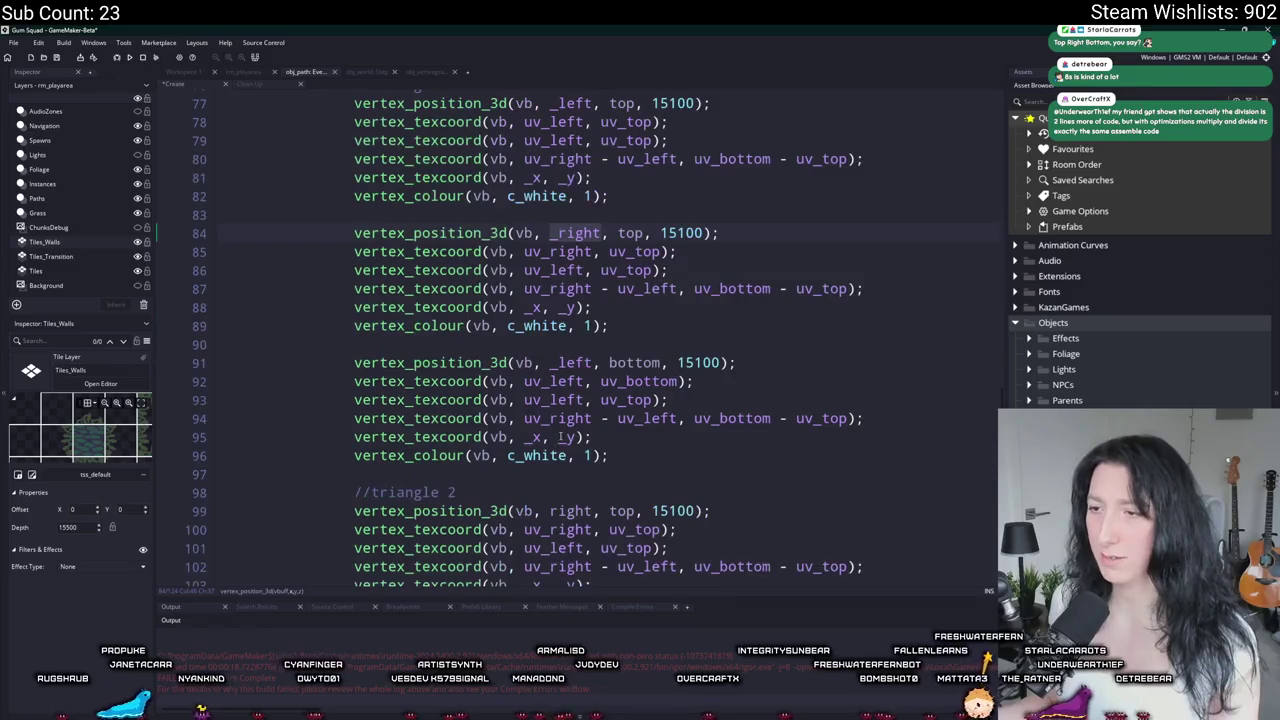
double_click(571, 510)
text(_right)
scroll(571, 510, down, 4)
double_click(570, 418)
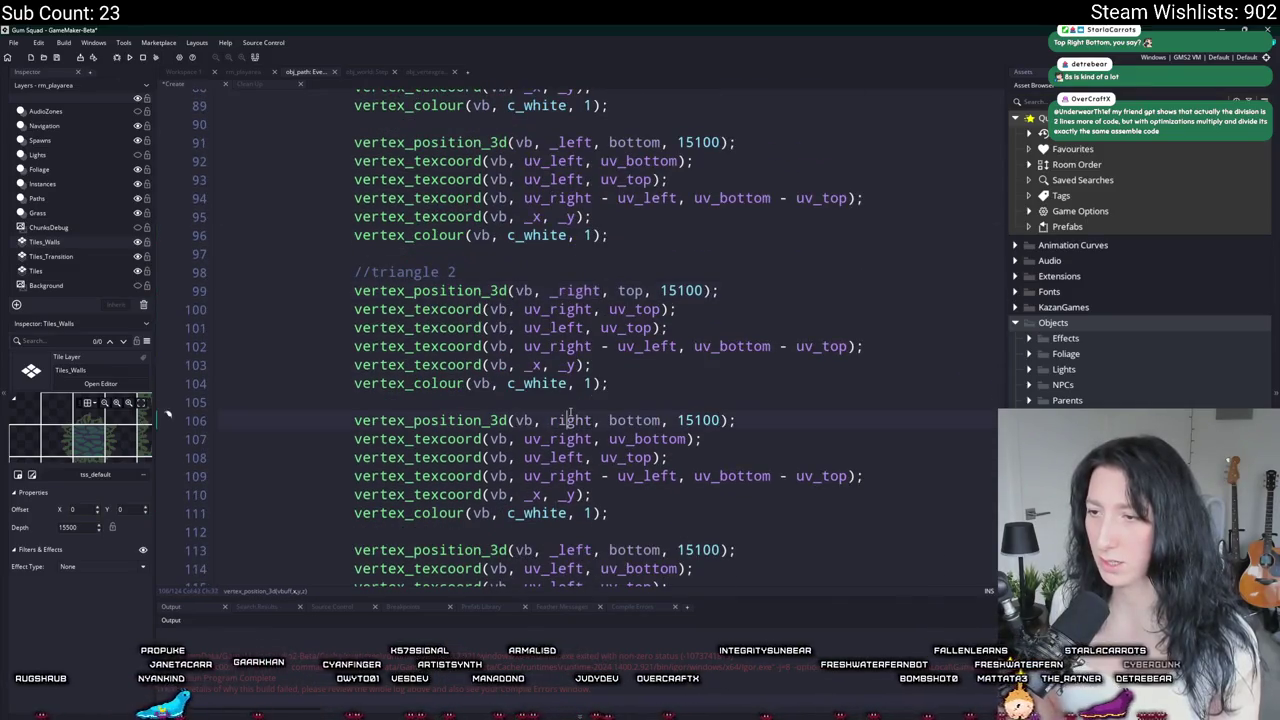
scroll(570, 418, down, 1)
text(_right)
Step: Change bottom to _bottom on lines 113, 106 and 91, and top to _top on line 84
double_click(637, 470)
text(_bottom)
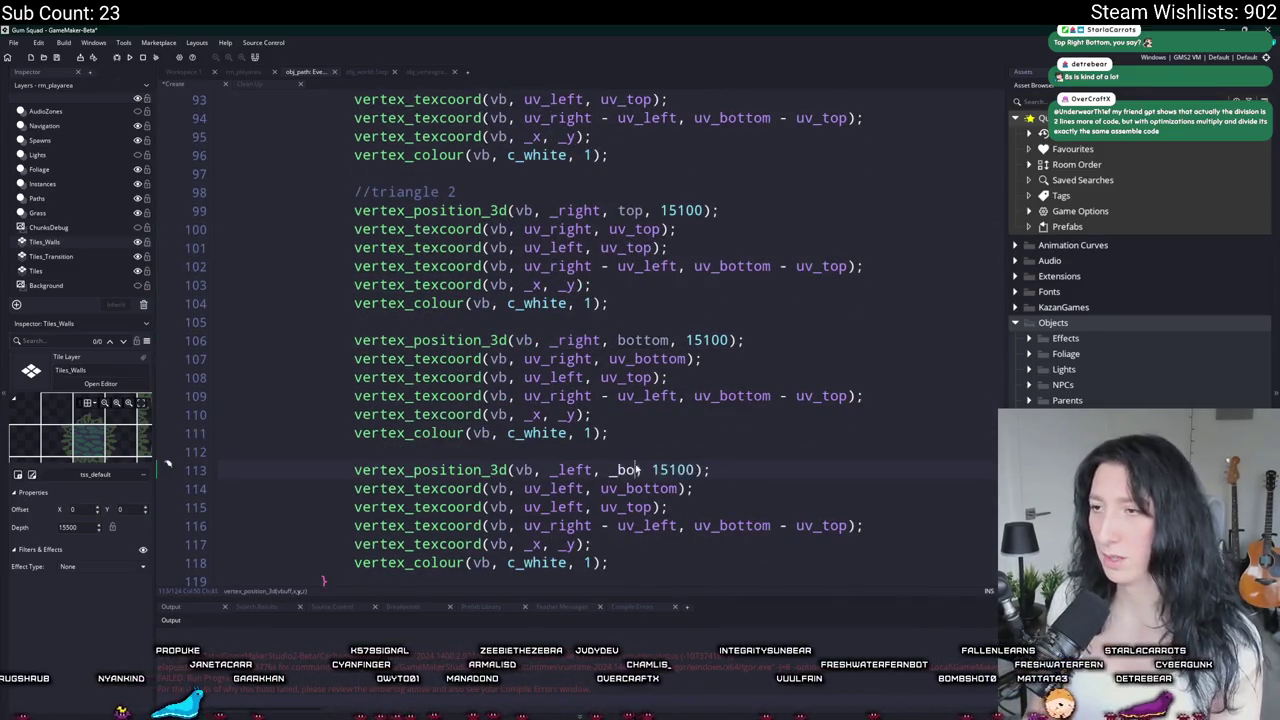
double_click(642, 342)
text(_bottom)
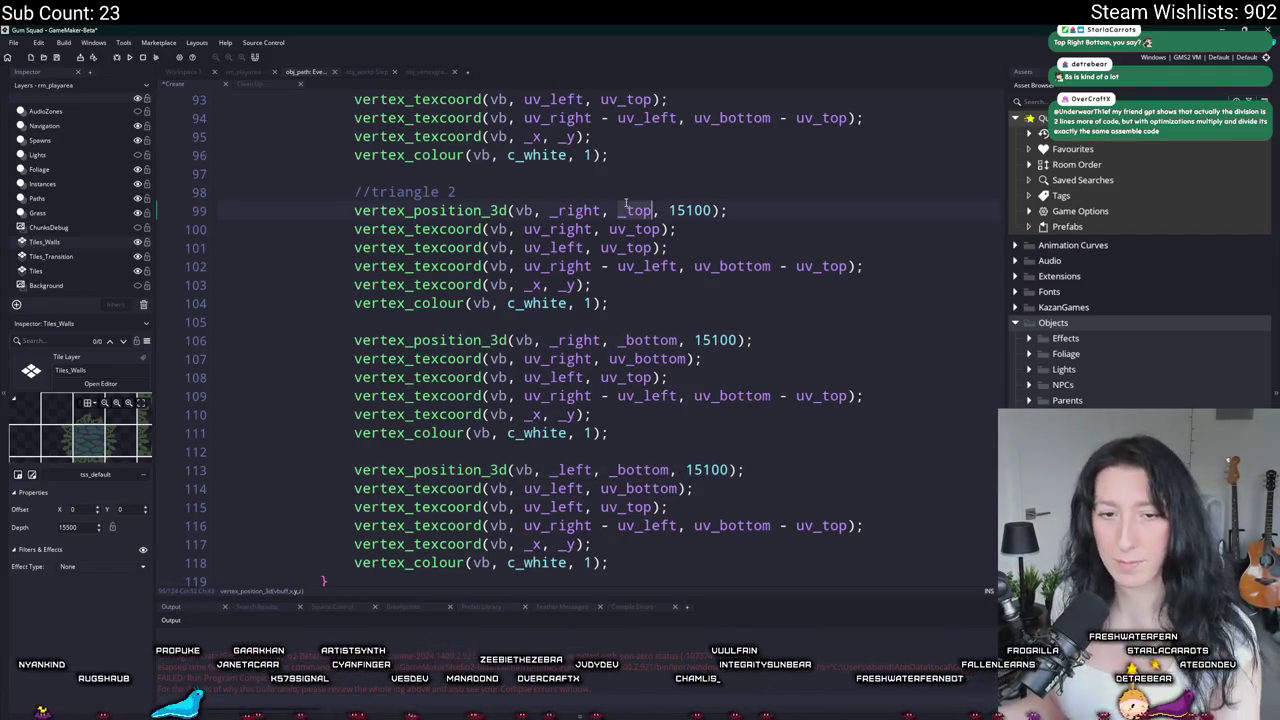
scroll(626, 203, up, 3)
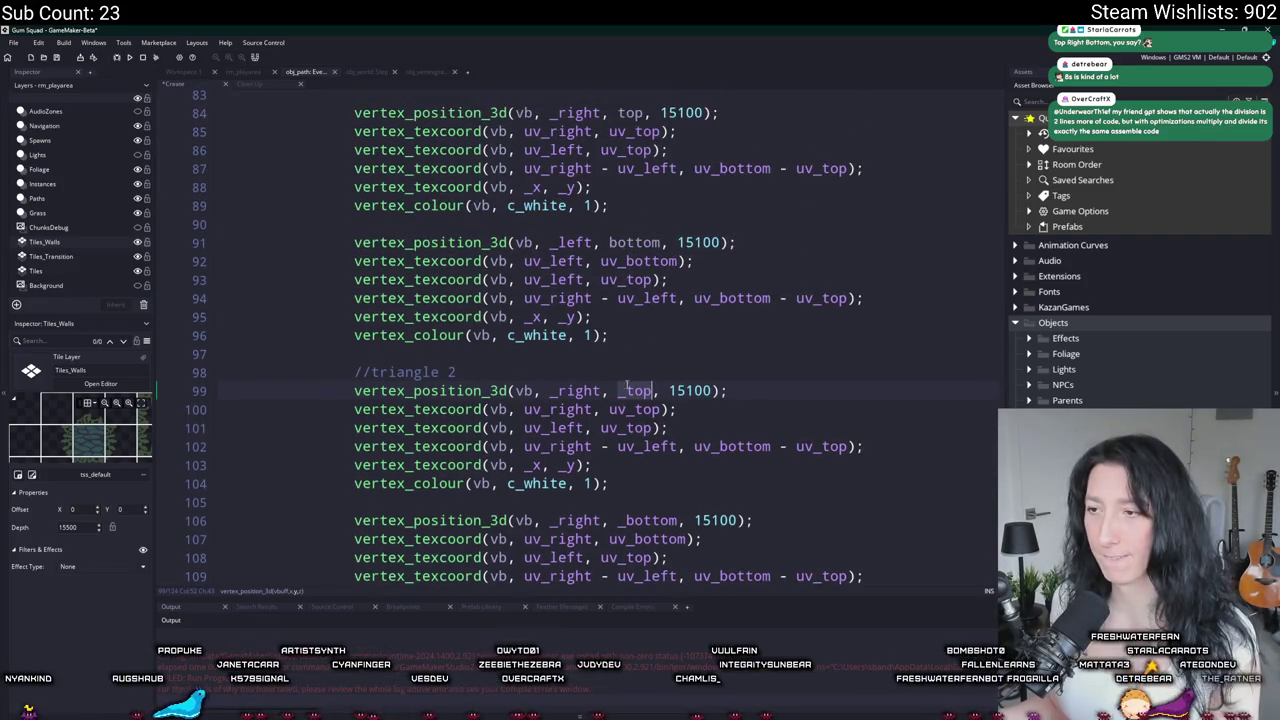
double_click(636, 242)
text(_bottom)
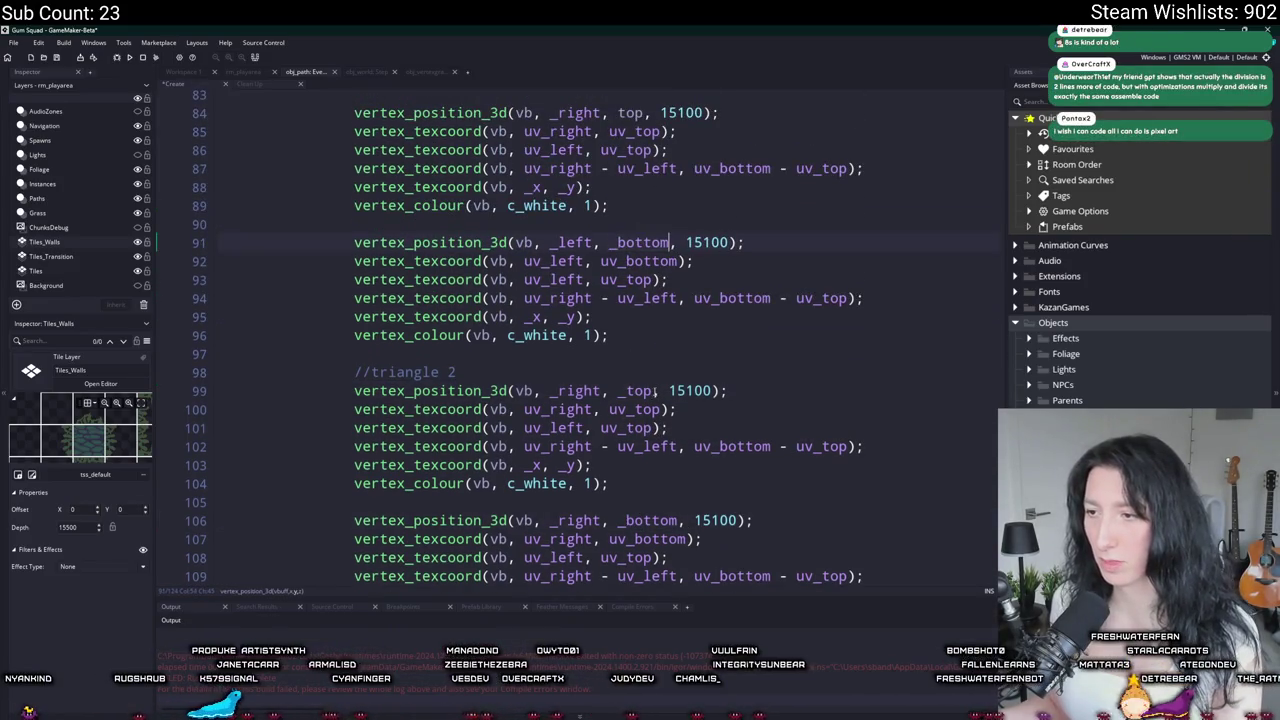
scroll(655, 265, up, 1)
scroll(640, 172, up, 2)
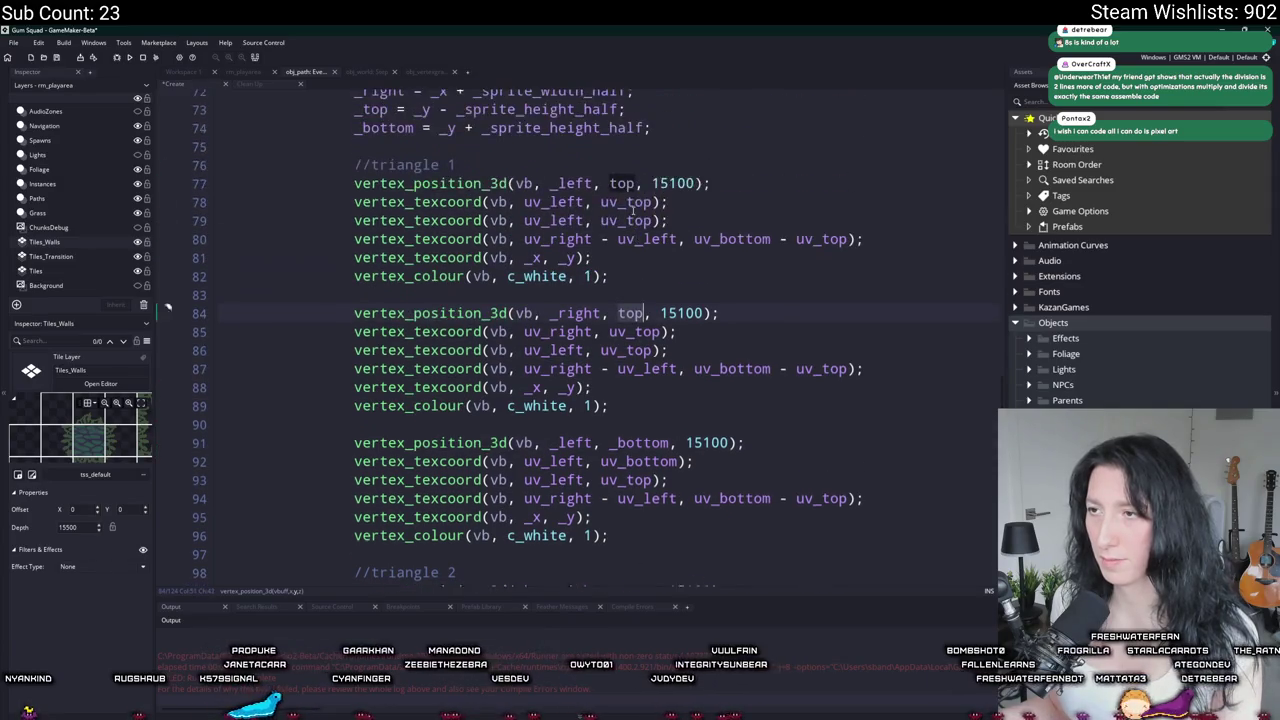
double_click(630, 212)
text(_top)
scroll(622, 213, down, 5)
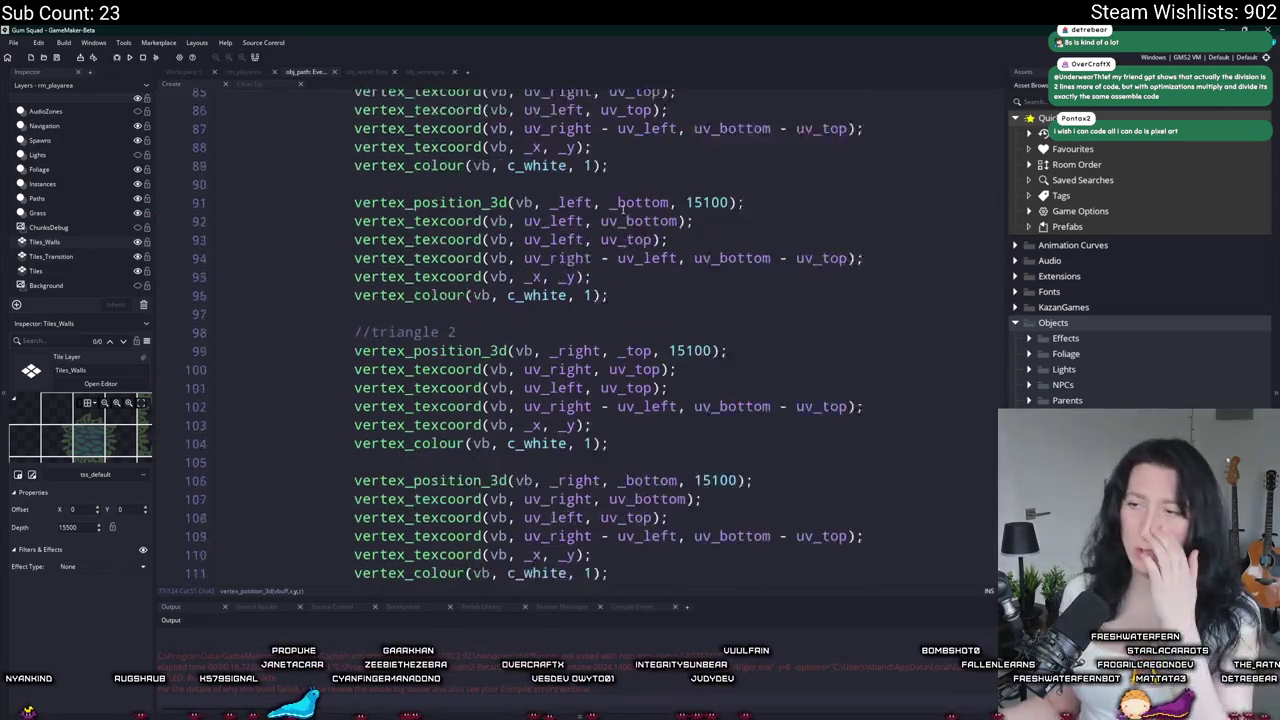
scroll(607, 213, up, 5)
scroll(346, 517, down, 7)
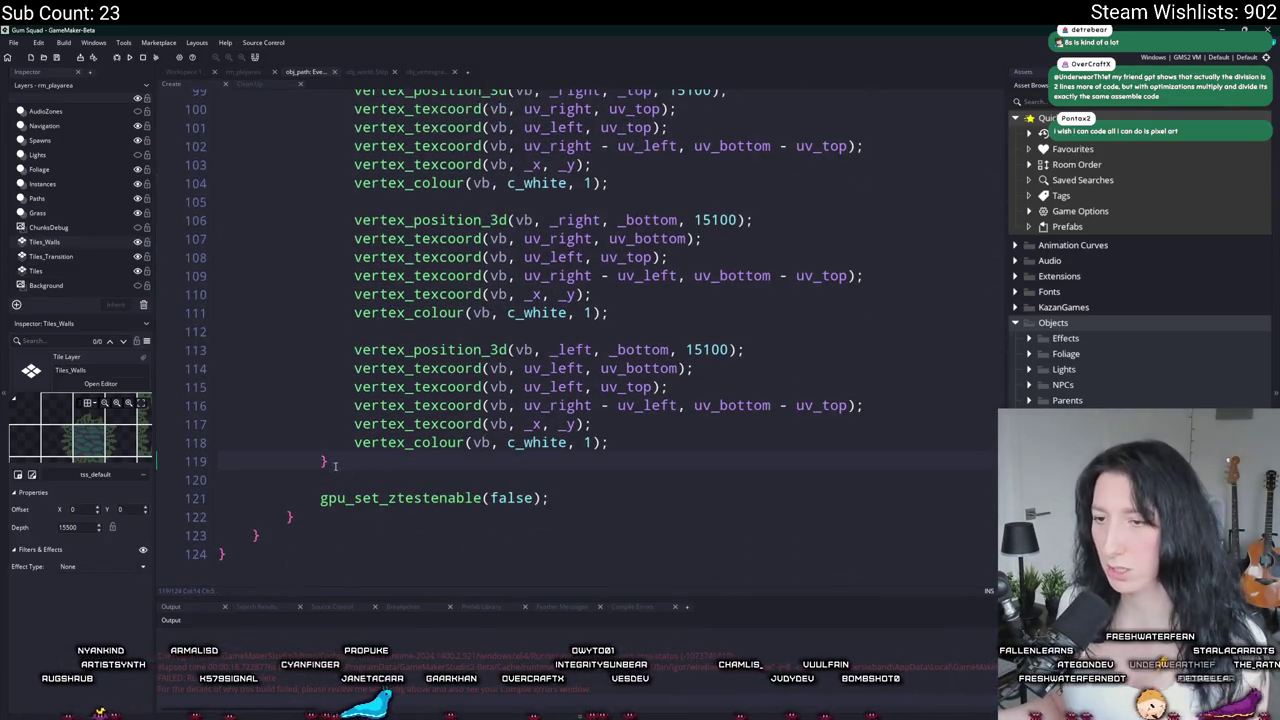
scroll(329, 454, up, 5)
scroll(329, 454, up, 5)
scroll(439, 454, down, 10)
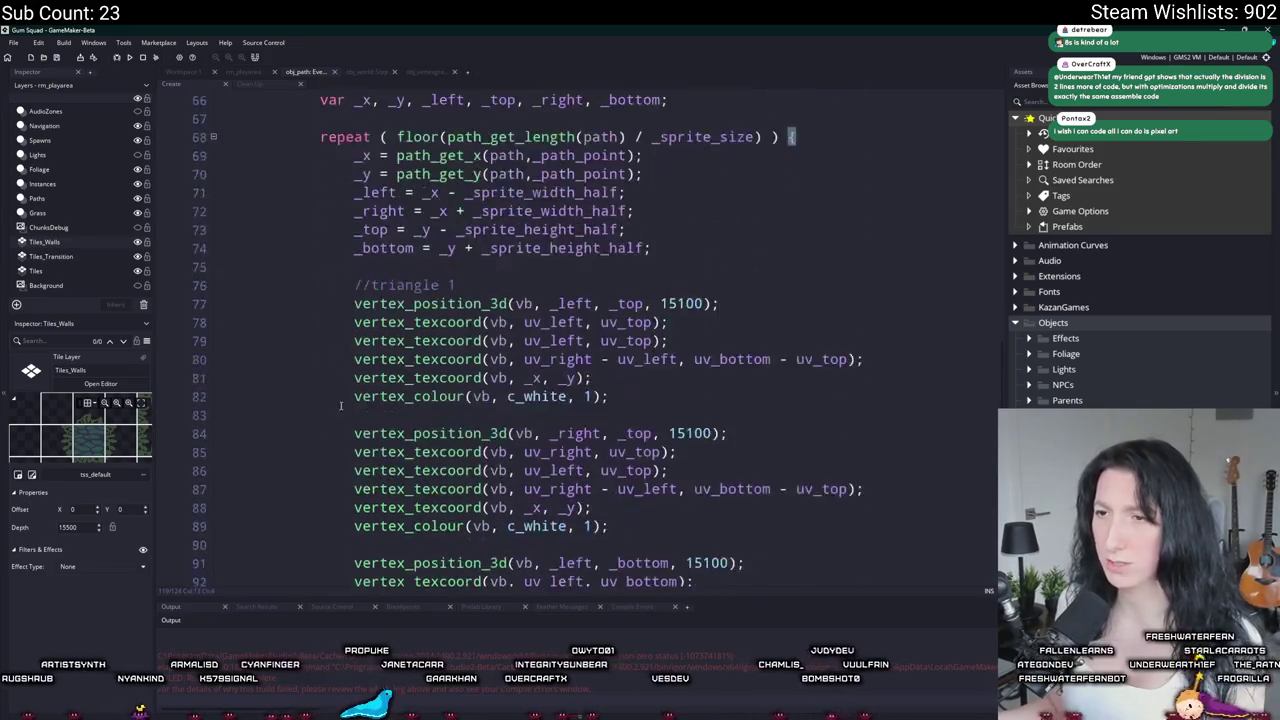
click(562, 484)
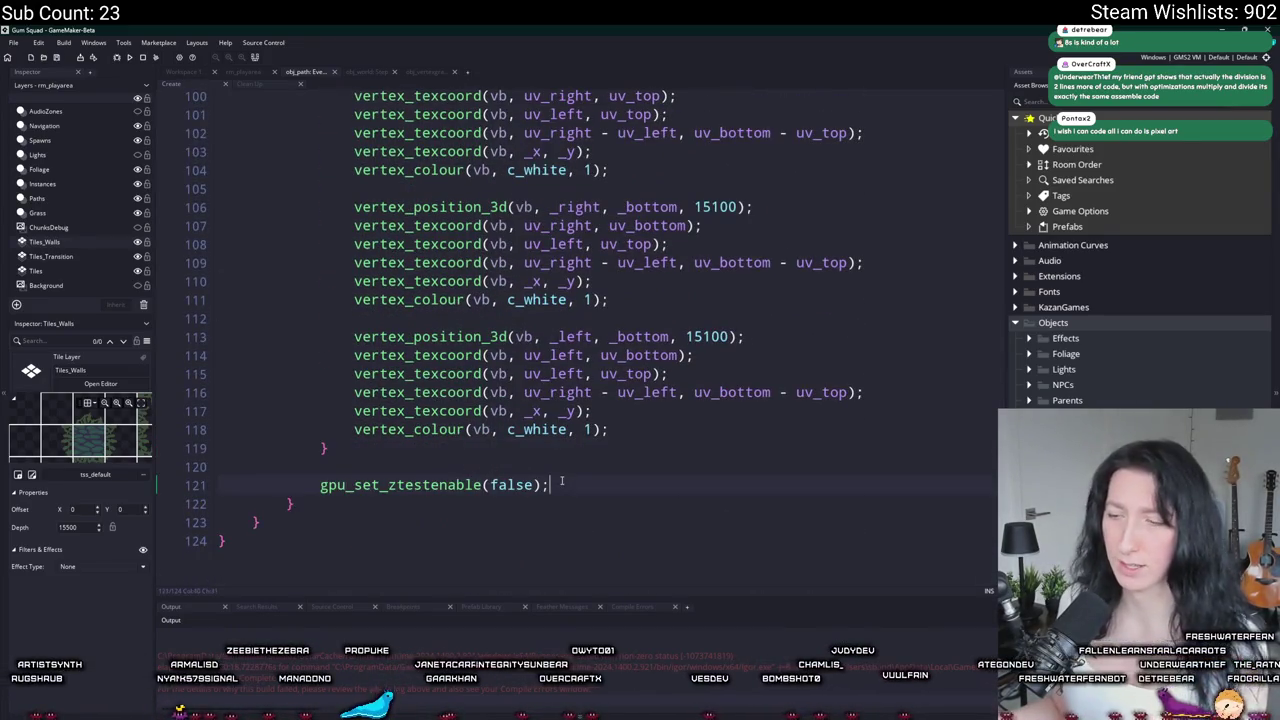
Step: Add vertex_end(vb); and vertex_freeze(vb); after the gpu_set_ztestenable(false) line
key(Return)
key(Return)
text(vertex_en)
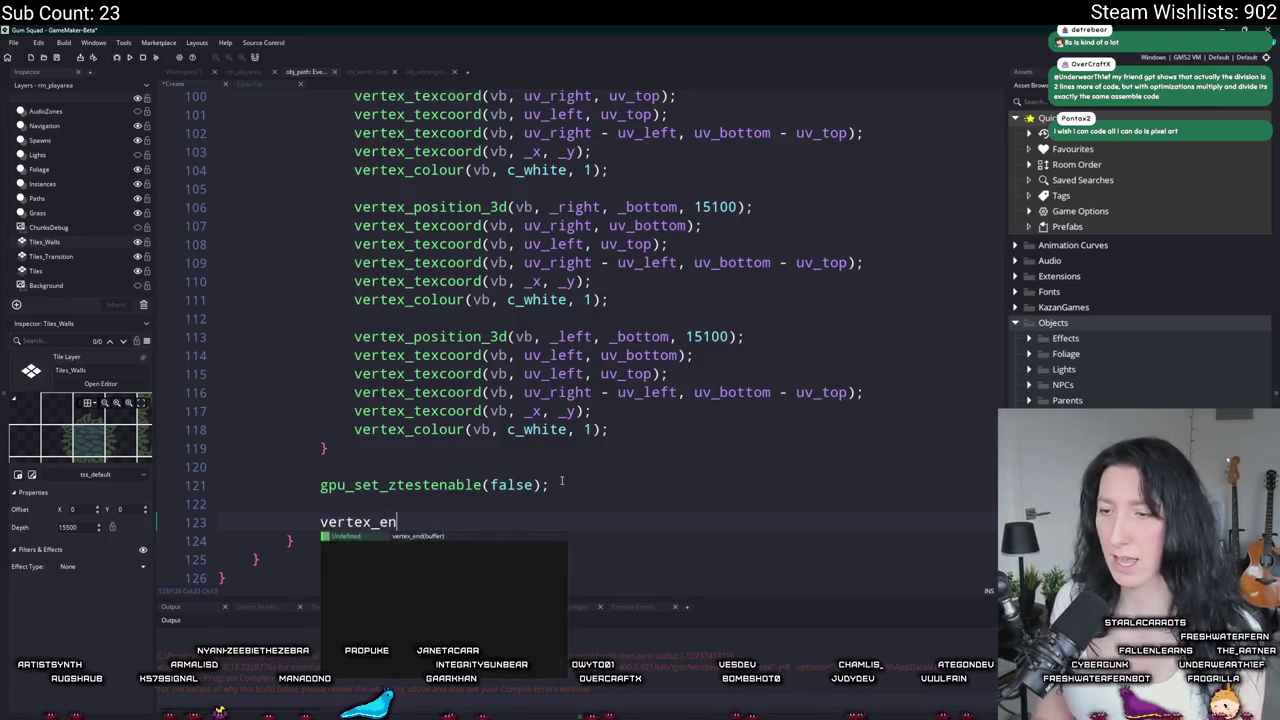
text(d(vb);)
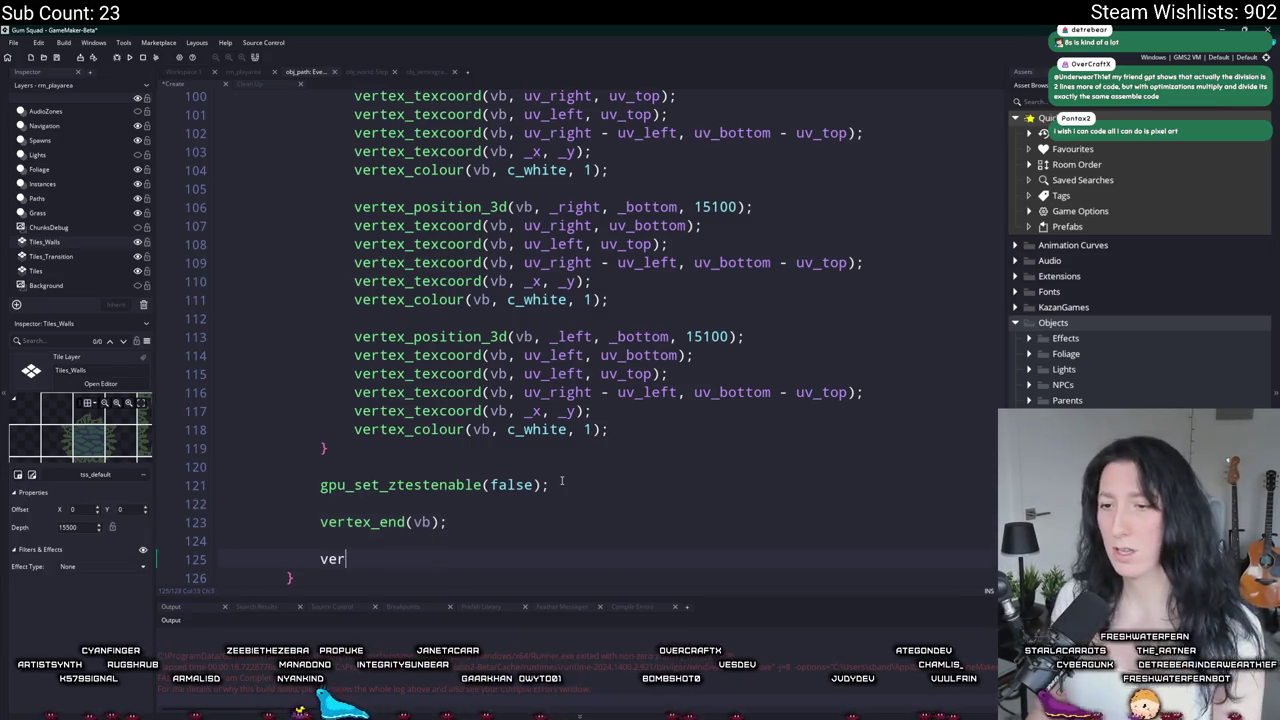
text(  vertex_freeze(vb);)
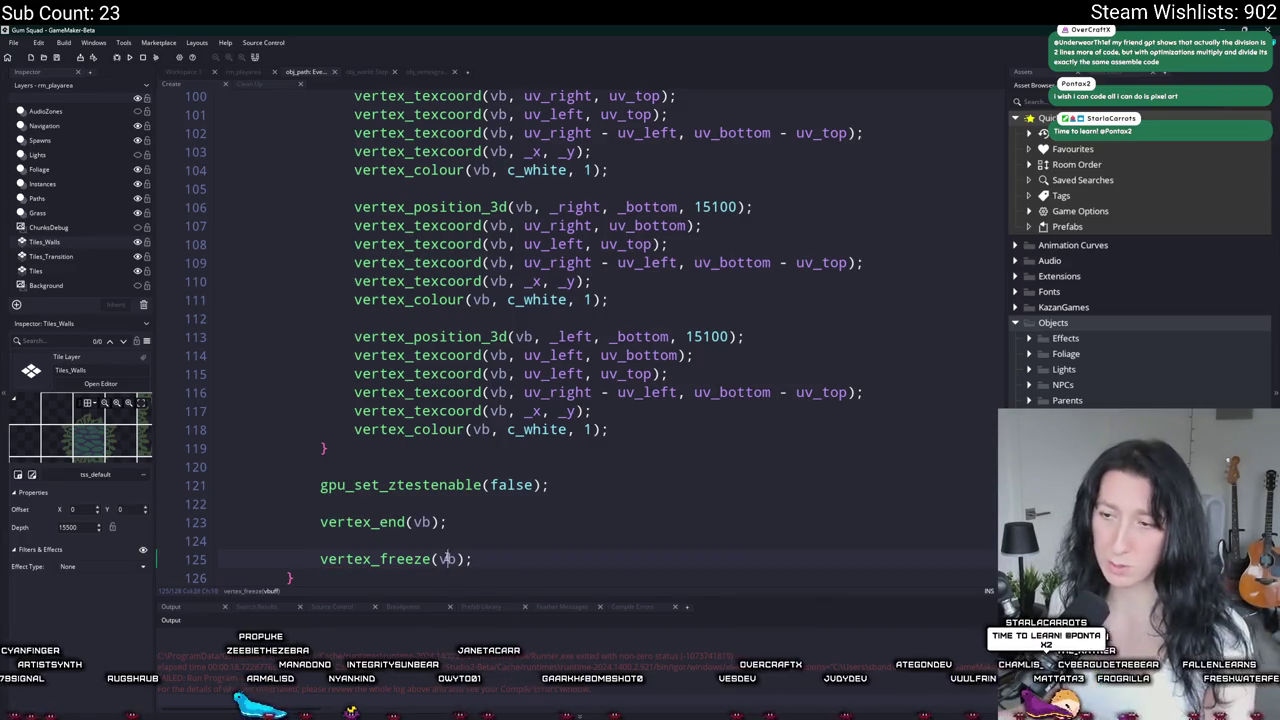
click(199, 76)
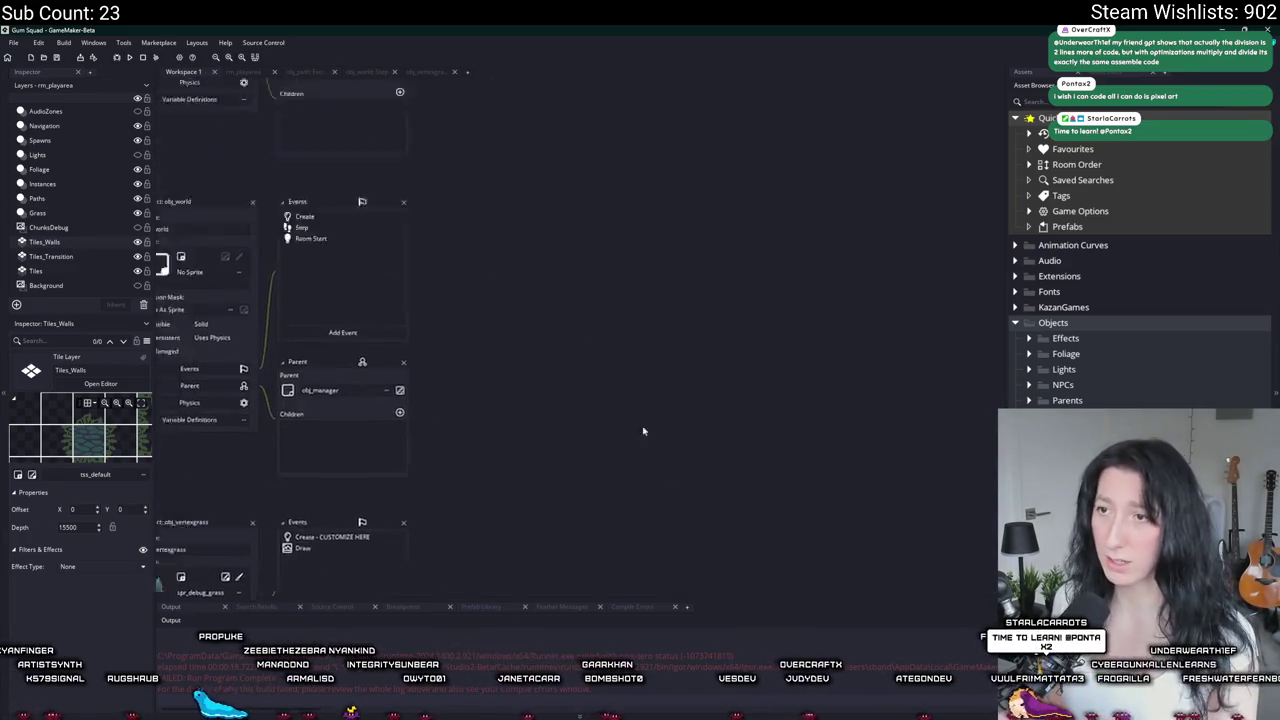
Step: Check the surface_rebuild function in scr_surfaces, then return to obj_path's code
key(ctrl+t)
text(surface_rebuild)
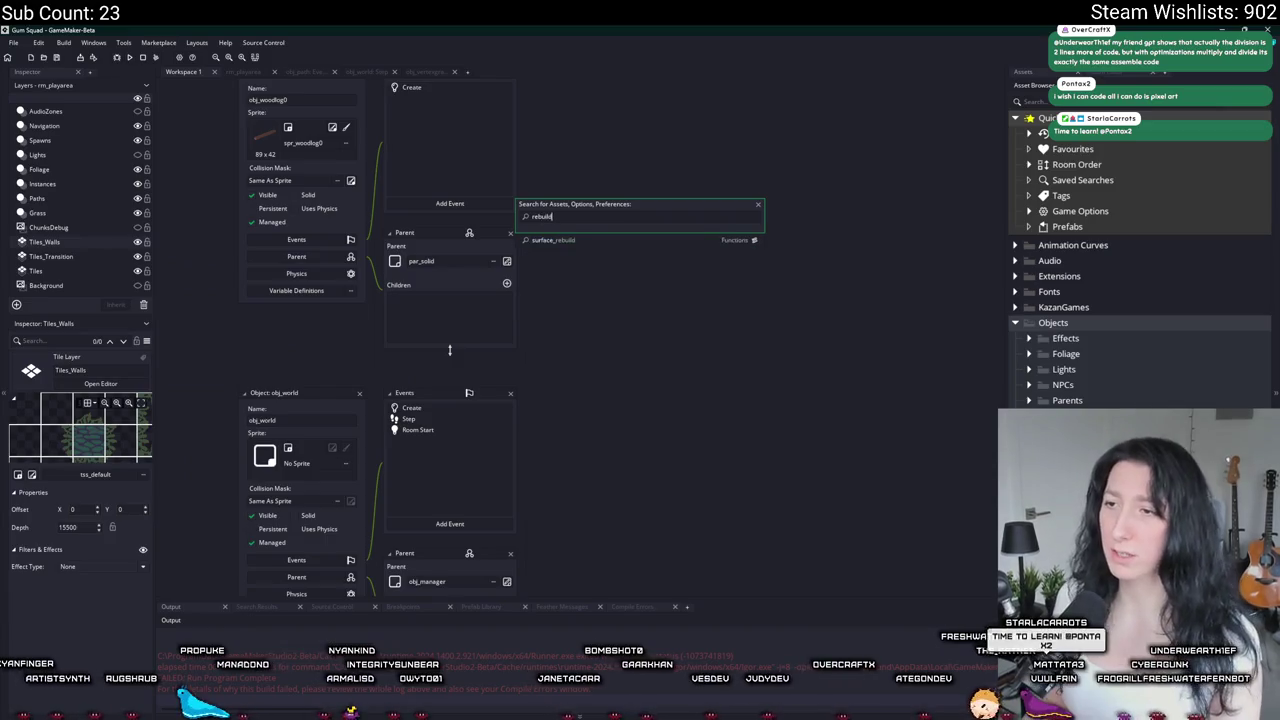
key(Return)
key(ctrl+t)
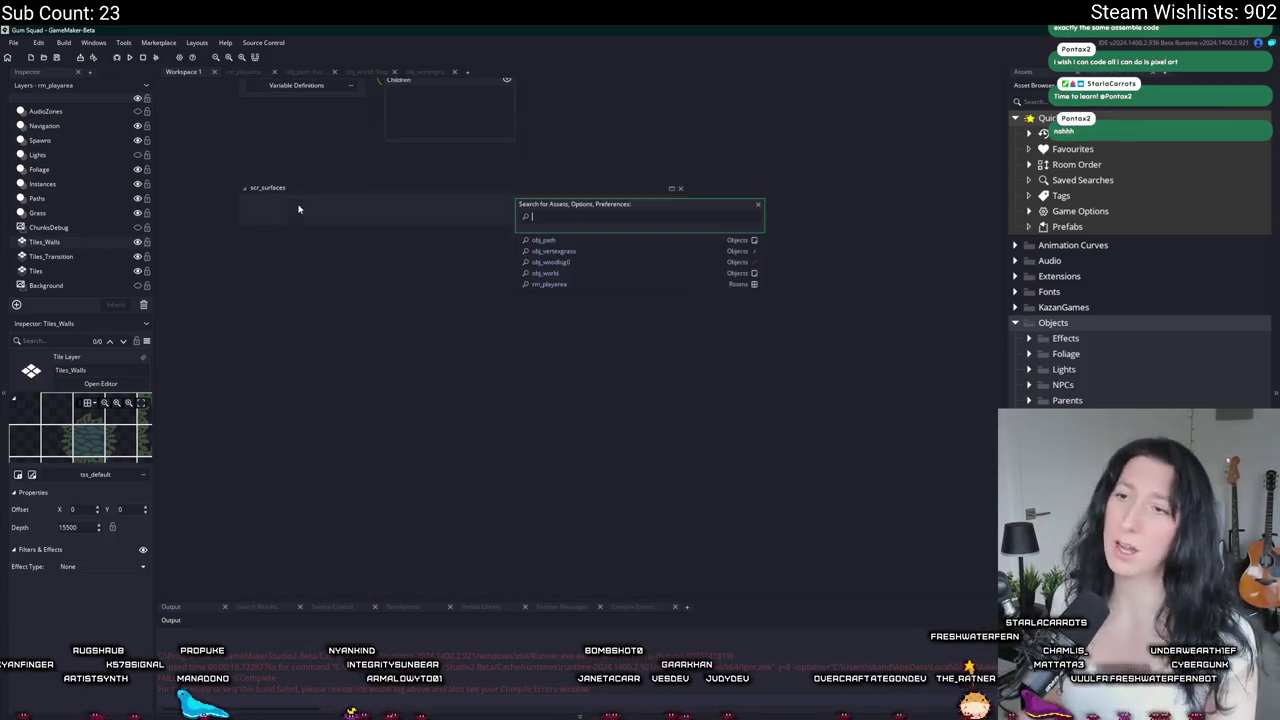
text(obj_path)
key(Return)
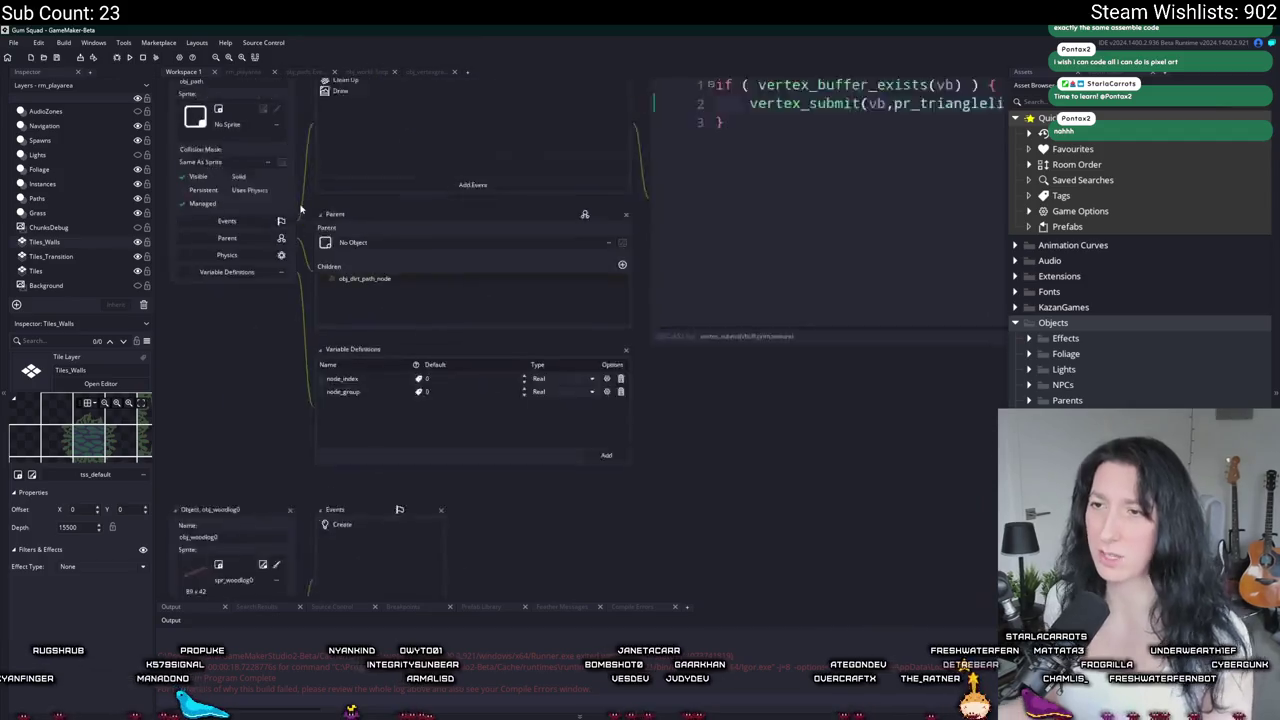
scroll(533, 151, up, 20)
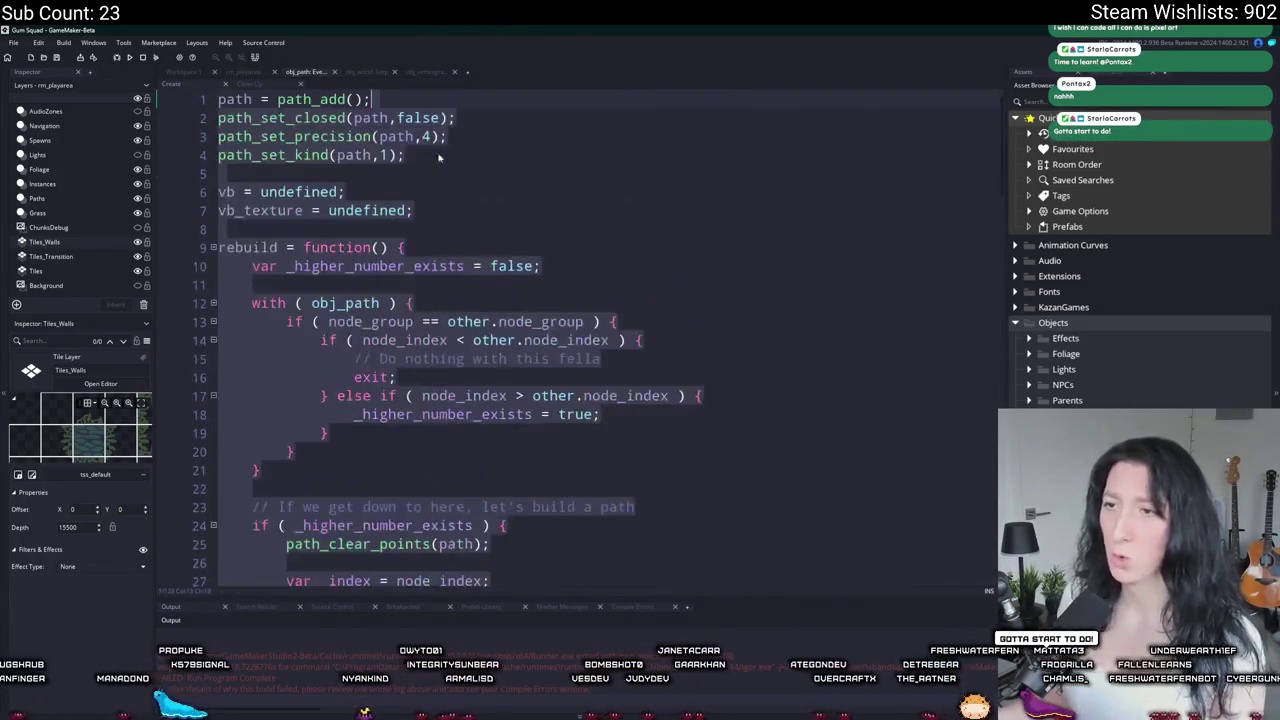
Step: Open rebuild with an if ( vertex_buffer_exists(vb) ) { check
click(504, 229)
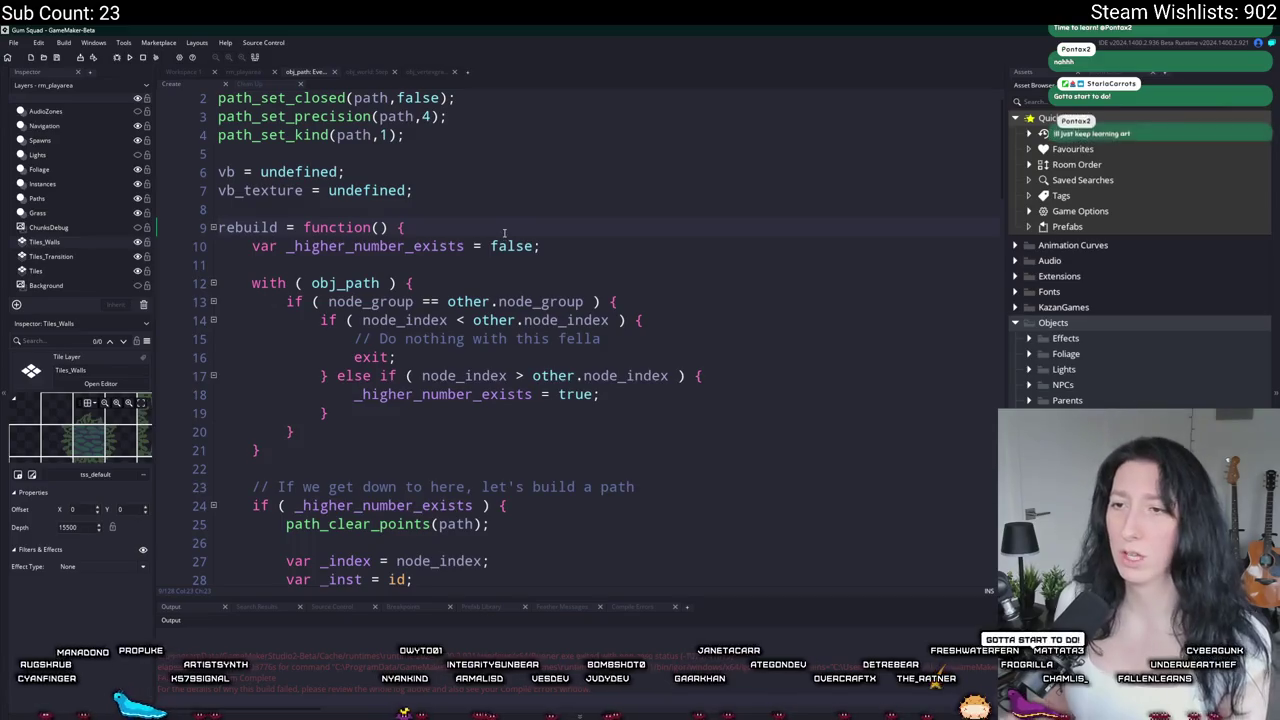
key(Return)
key(Return)
key(Up)
text(vertex_bu)
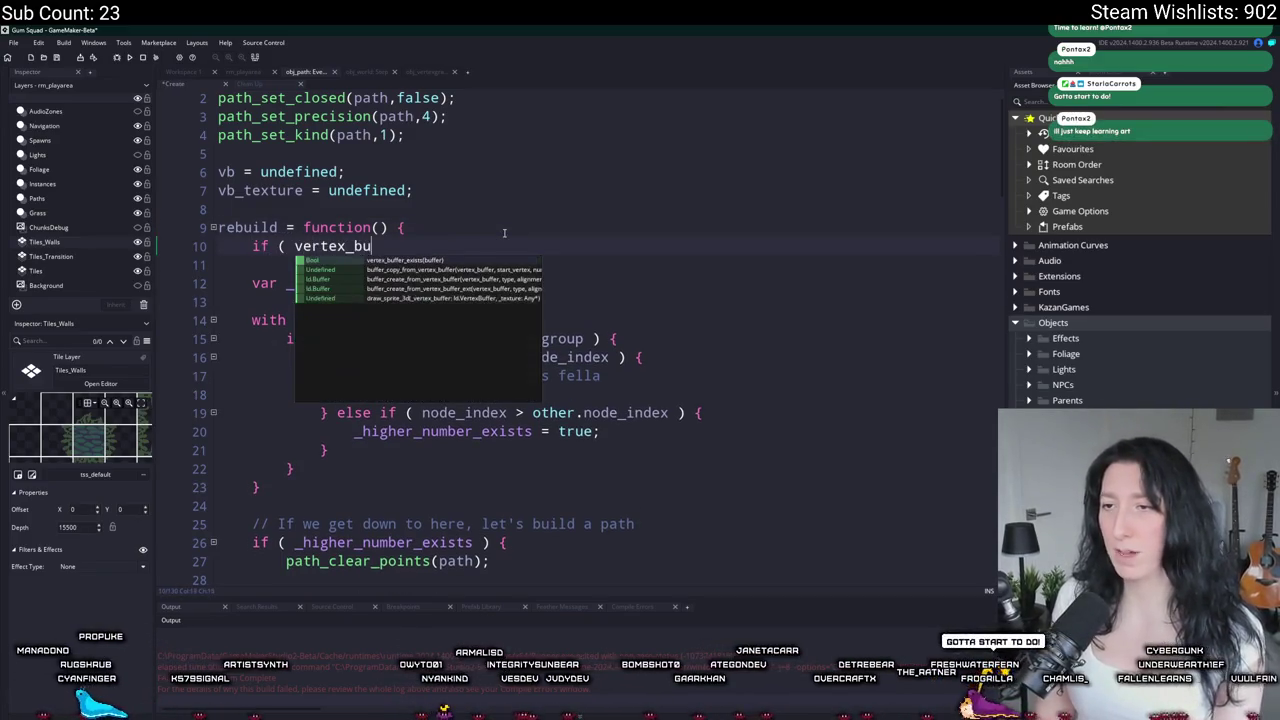
text(ffer_exists(vb) ) {)
key(Return)
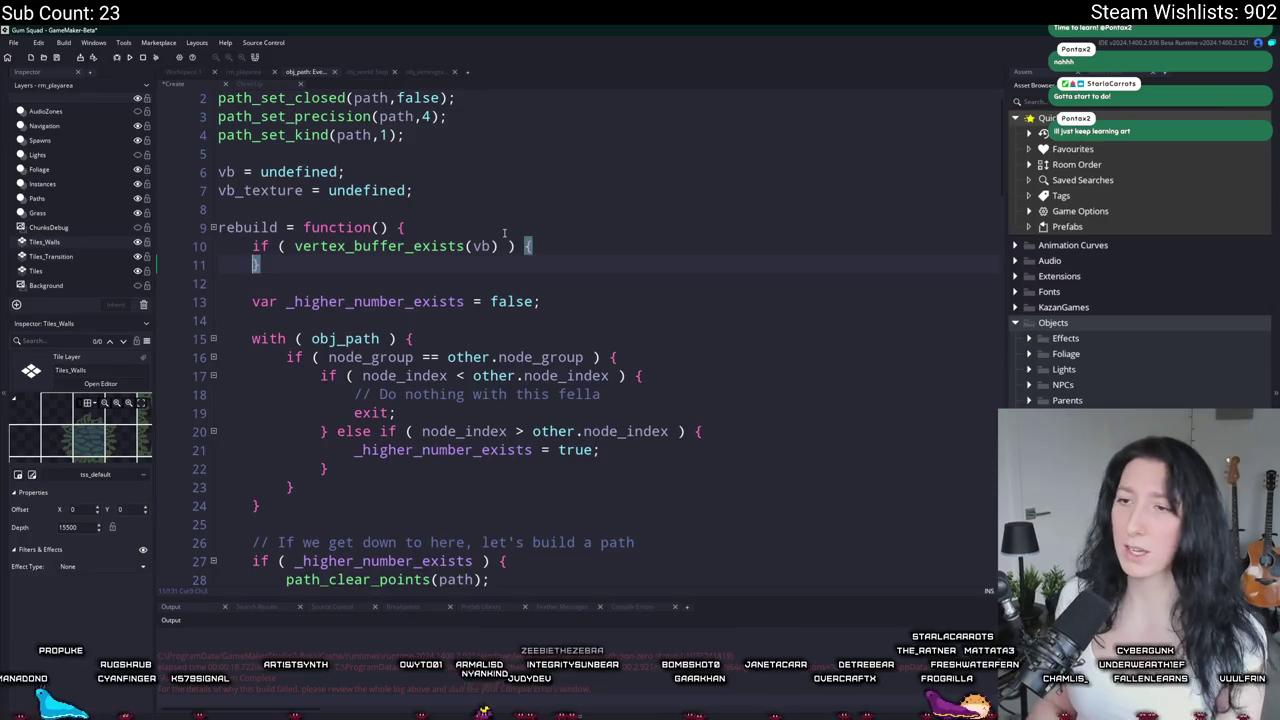
Step: Inside the check, call vertex_delete_buffer(vb); and set vb = undefined
text(vertex_d)
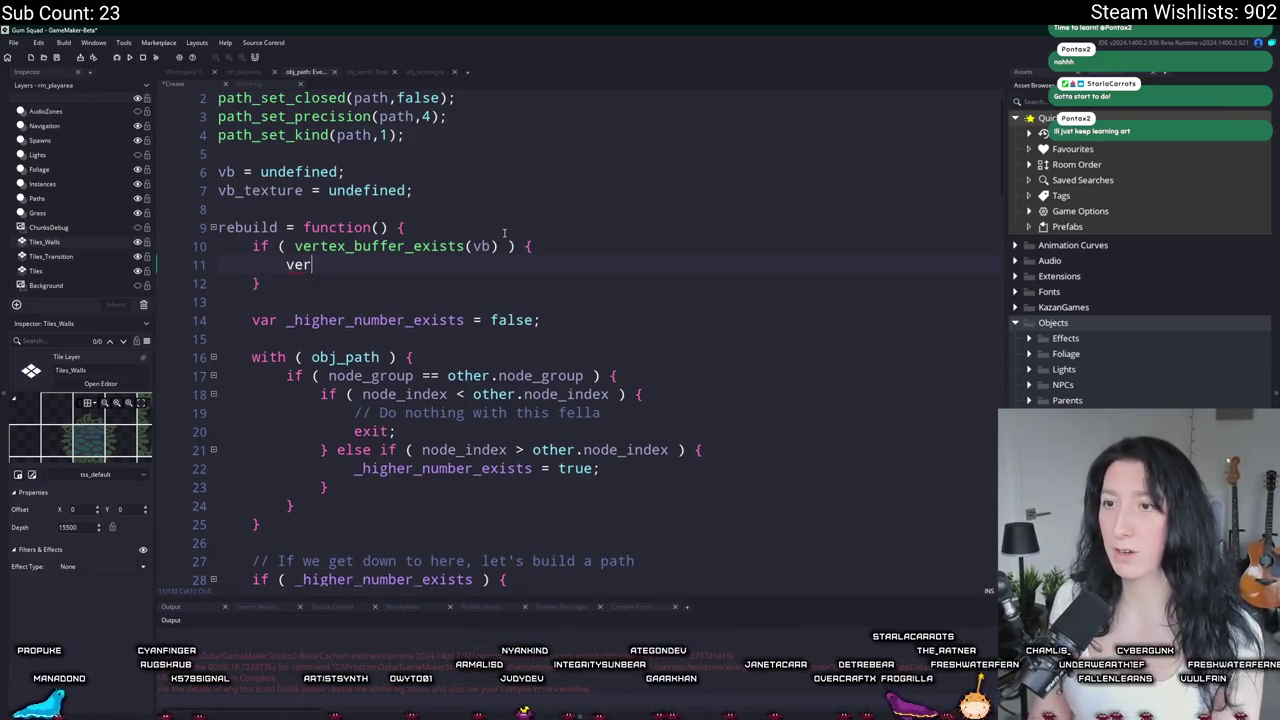
key(BackSpace)
text(delete_buffer(vb);)
key(Return)
text(vb = un defi)
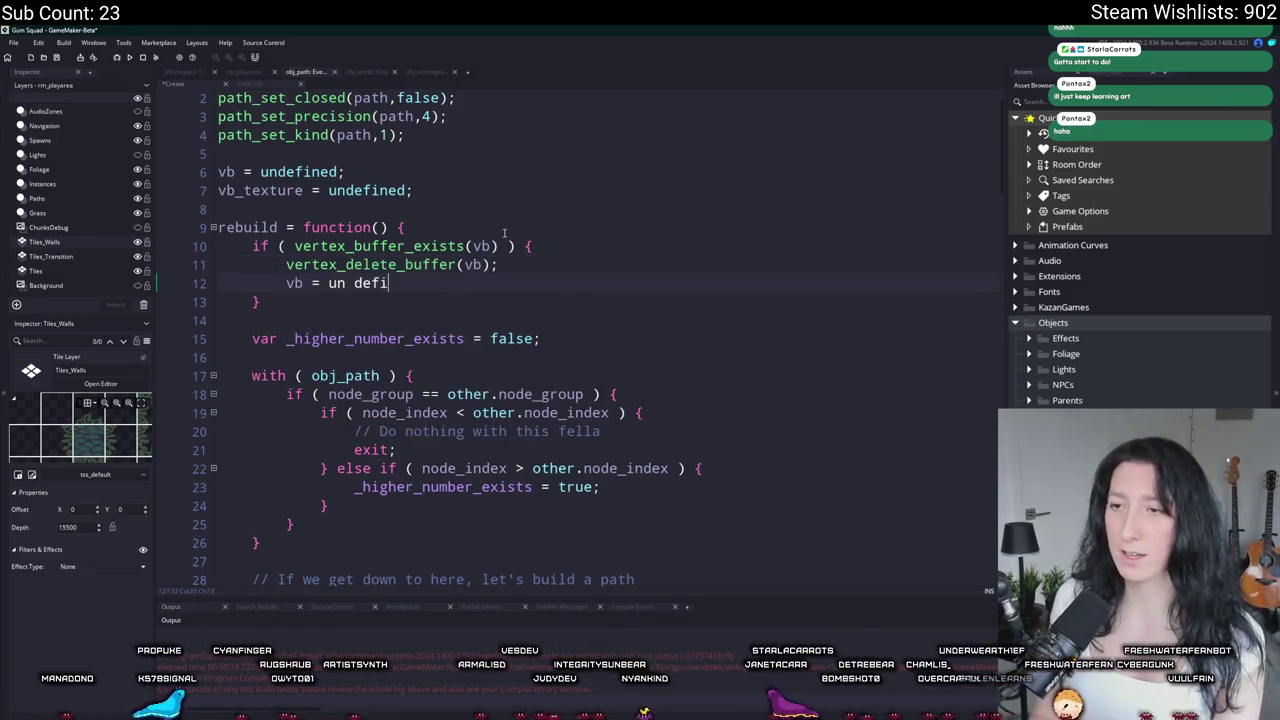
key(BackSpace)
key(BackSpace)
key(BackSpace)
key(BackSpace)
key(BackSpace)
text(define)
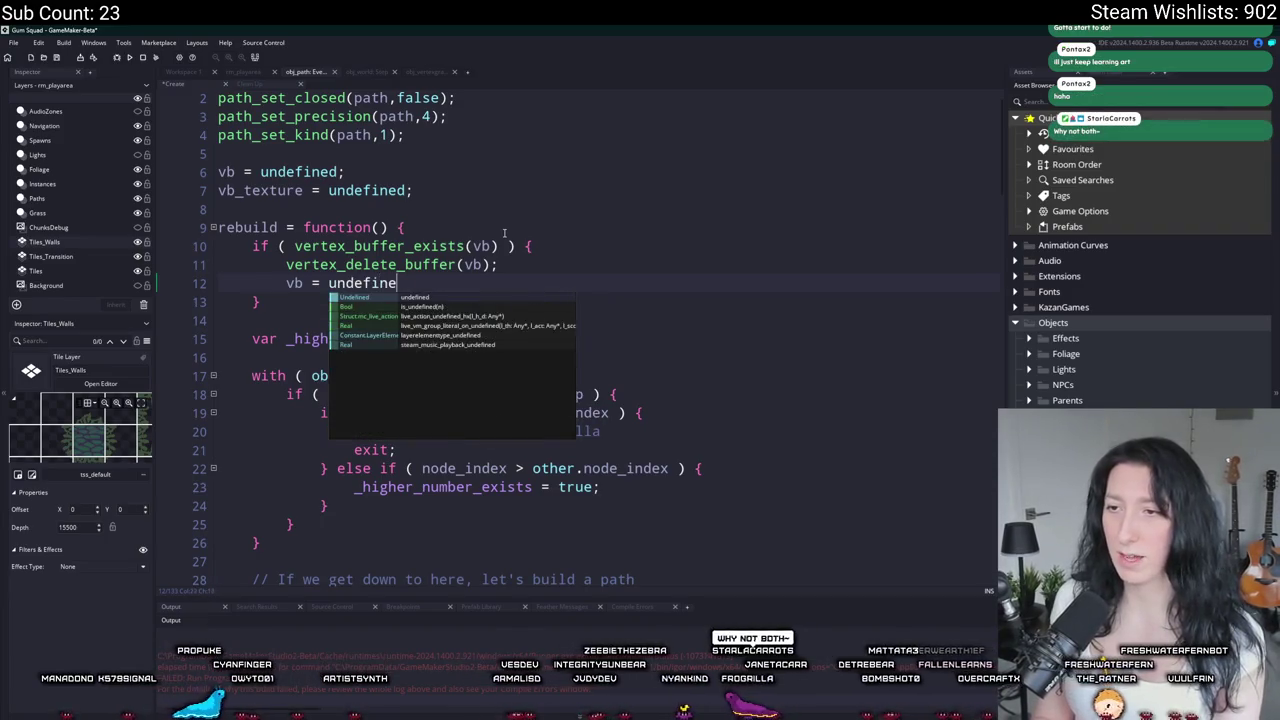
text(d;)
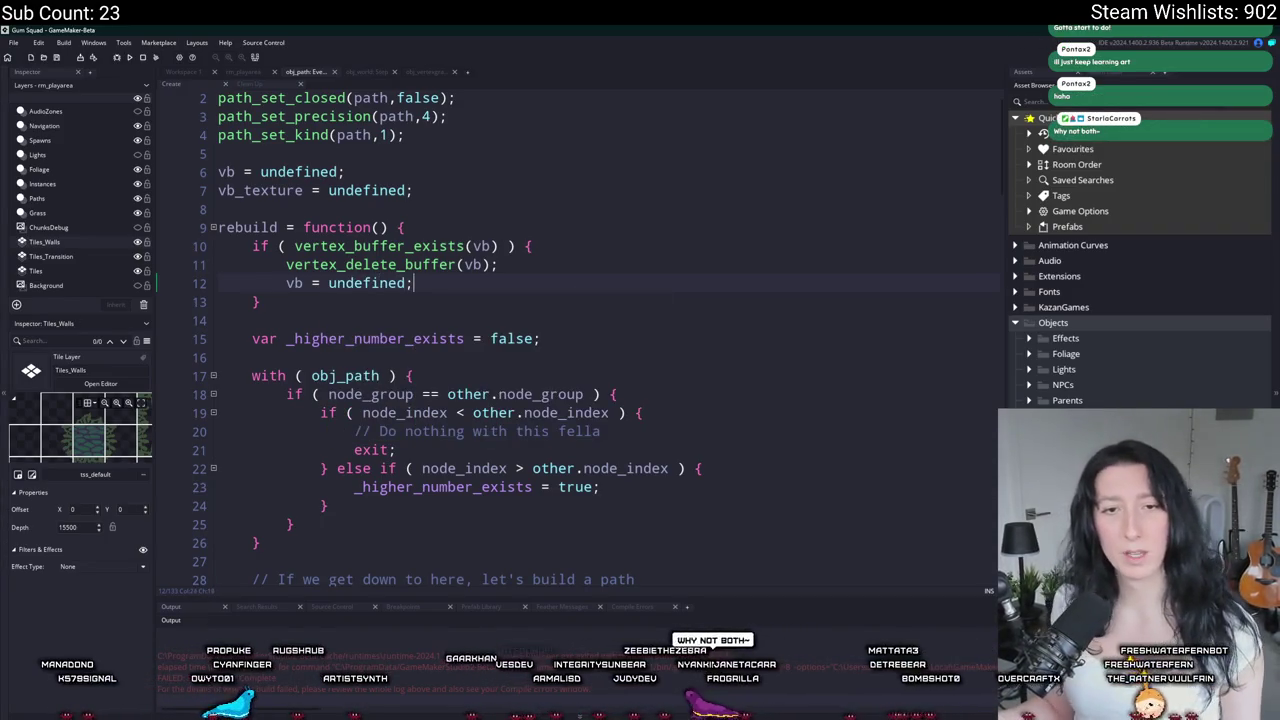
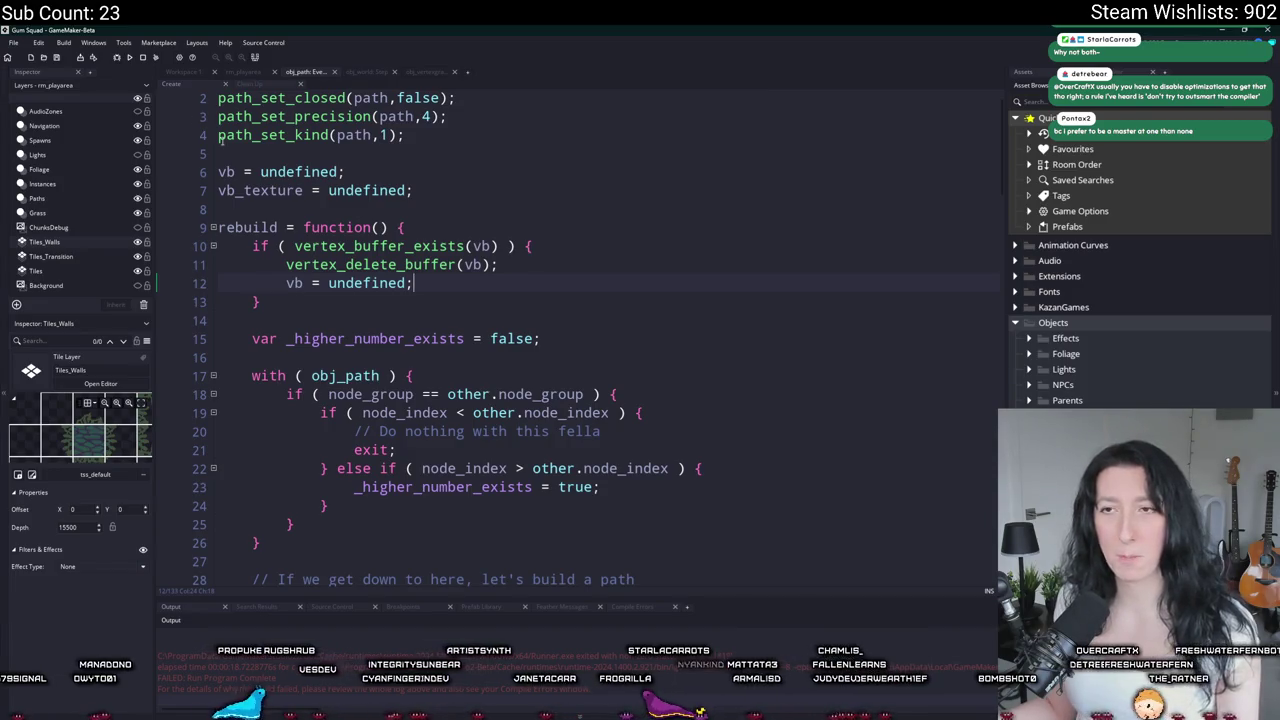
Step: Test-run the game, create a lobby, abort on the vertex buffer Code Error, and return to obj_path's Draw event
click(130, 57)
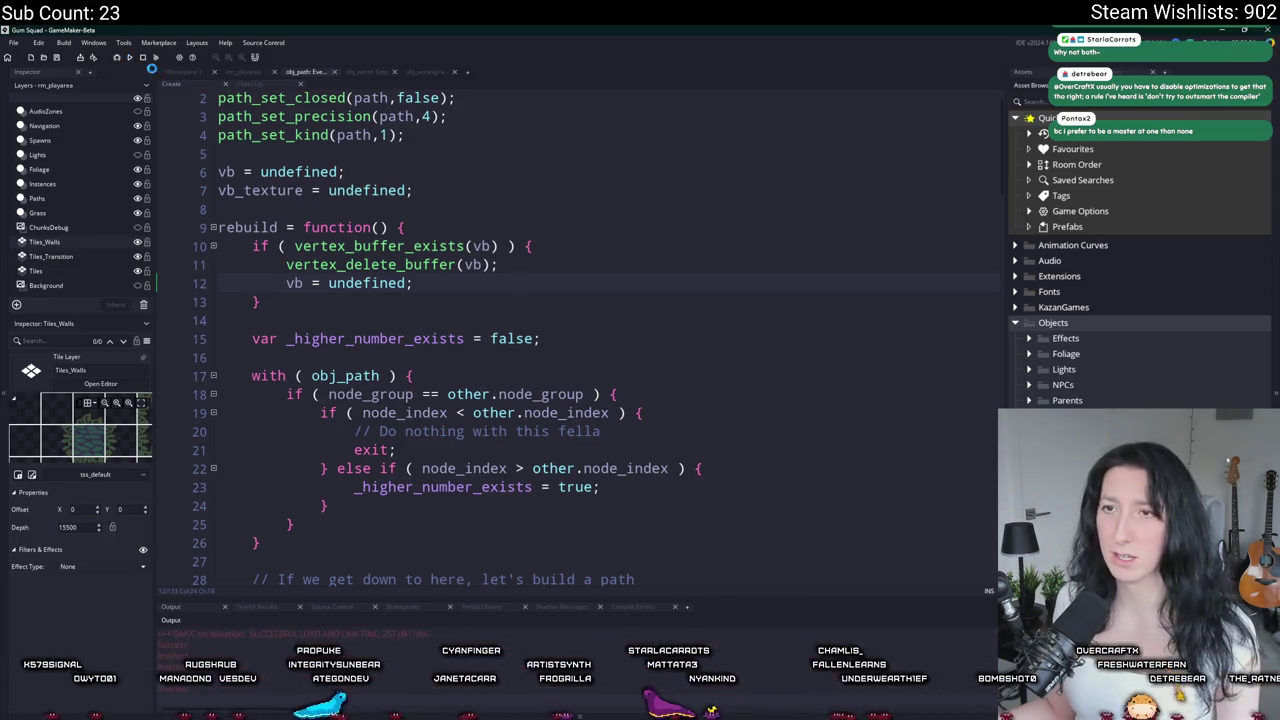
scroll(265, 104, down, 17)
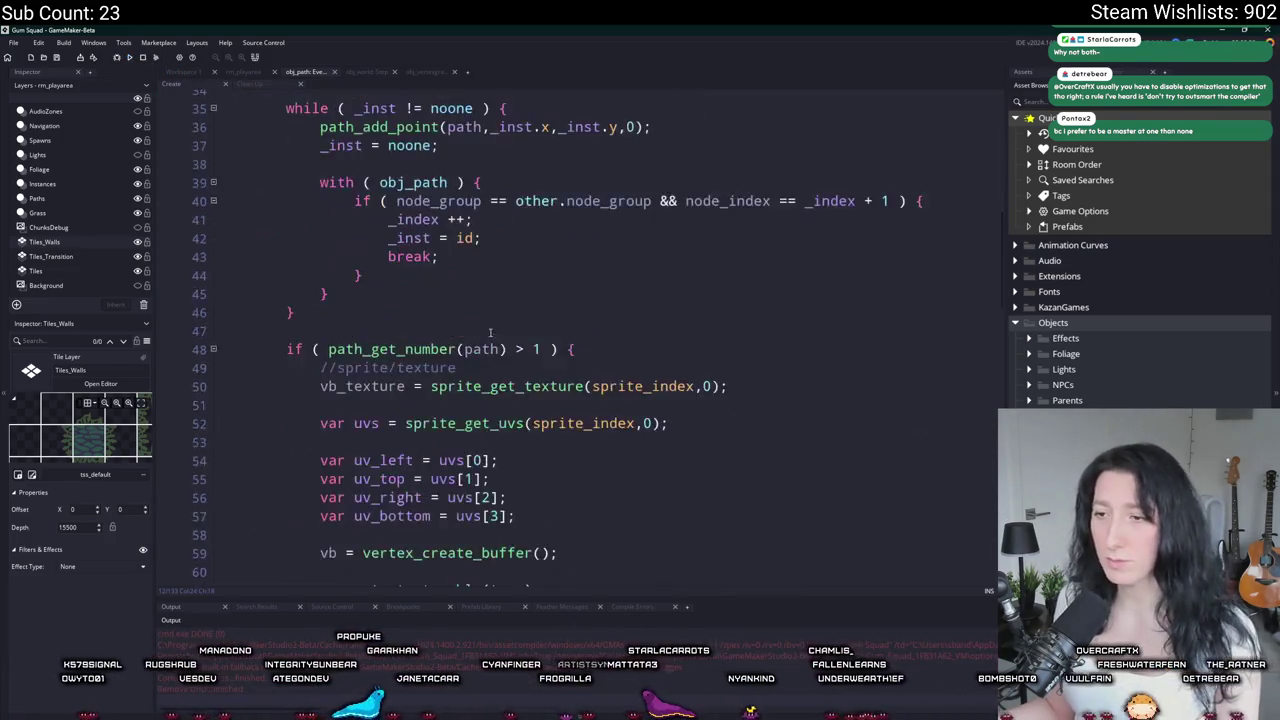
click(245, 72)
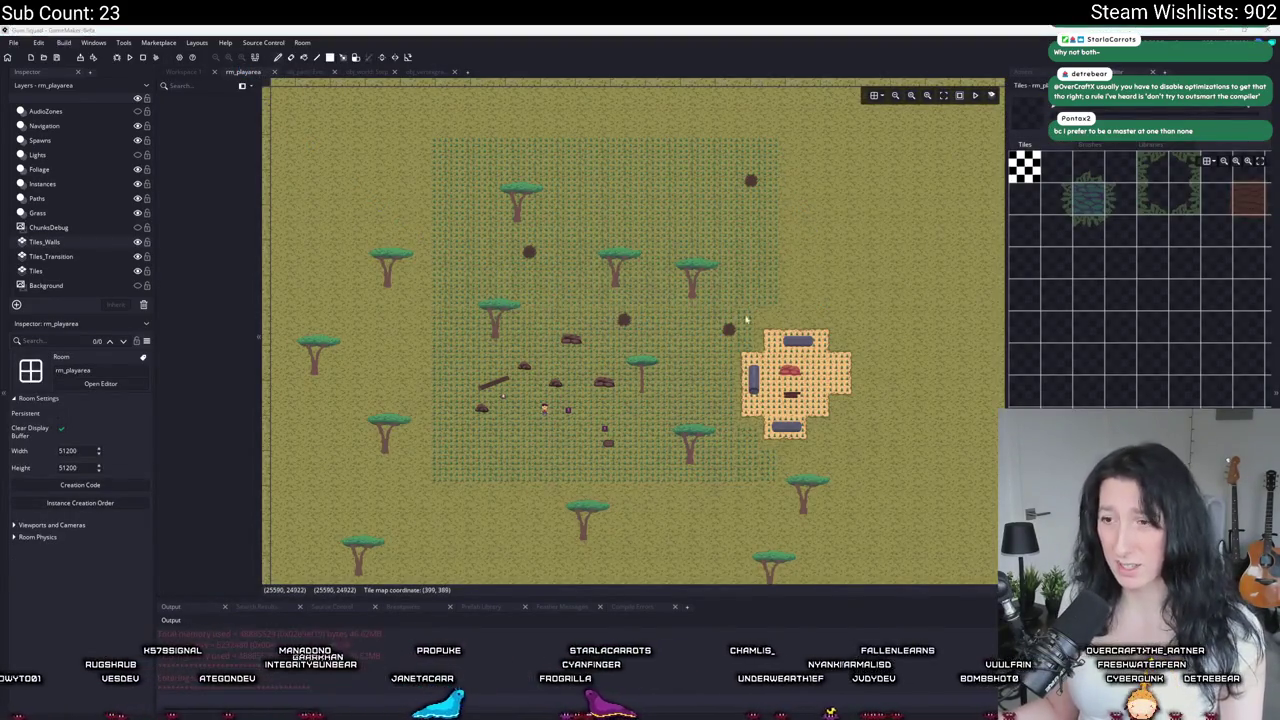
click(688, 366)
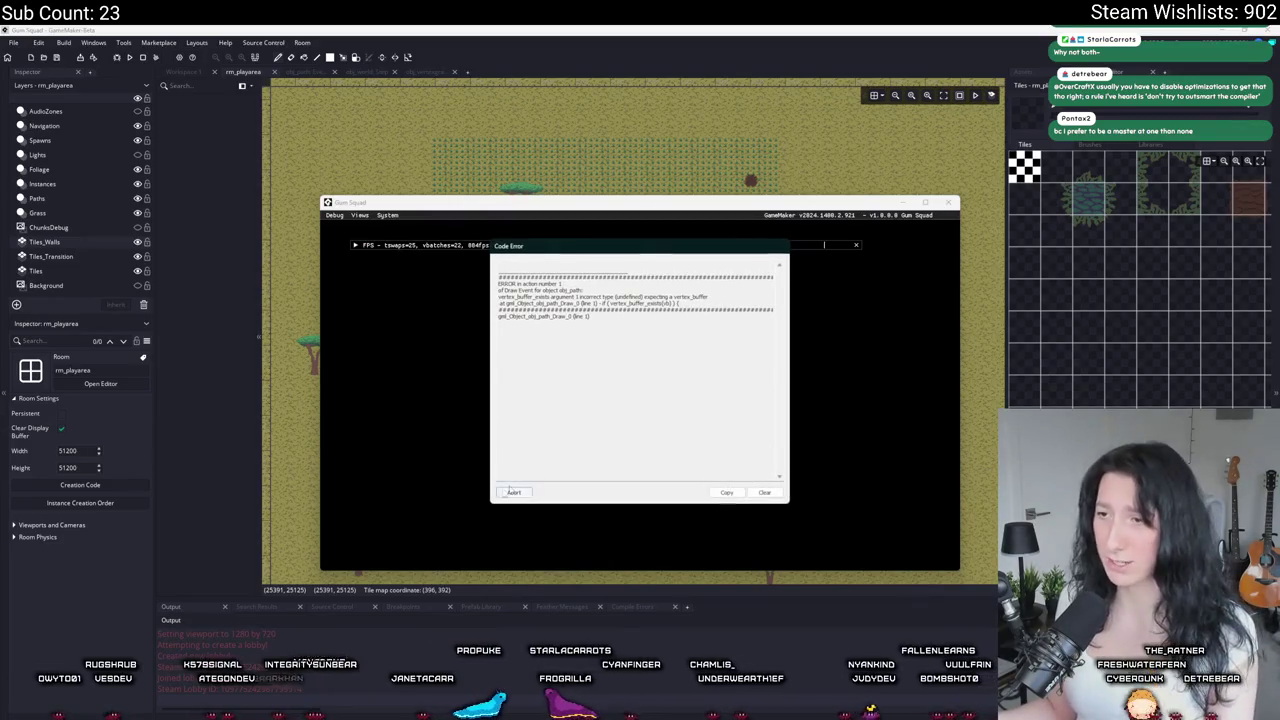
click(526, 492)
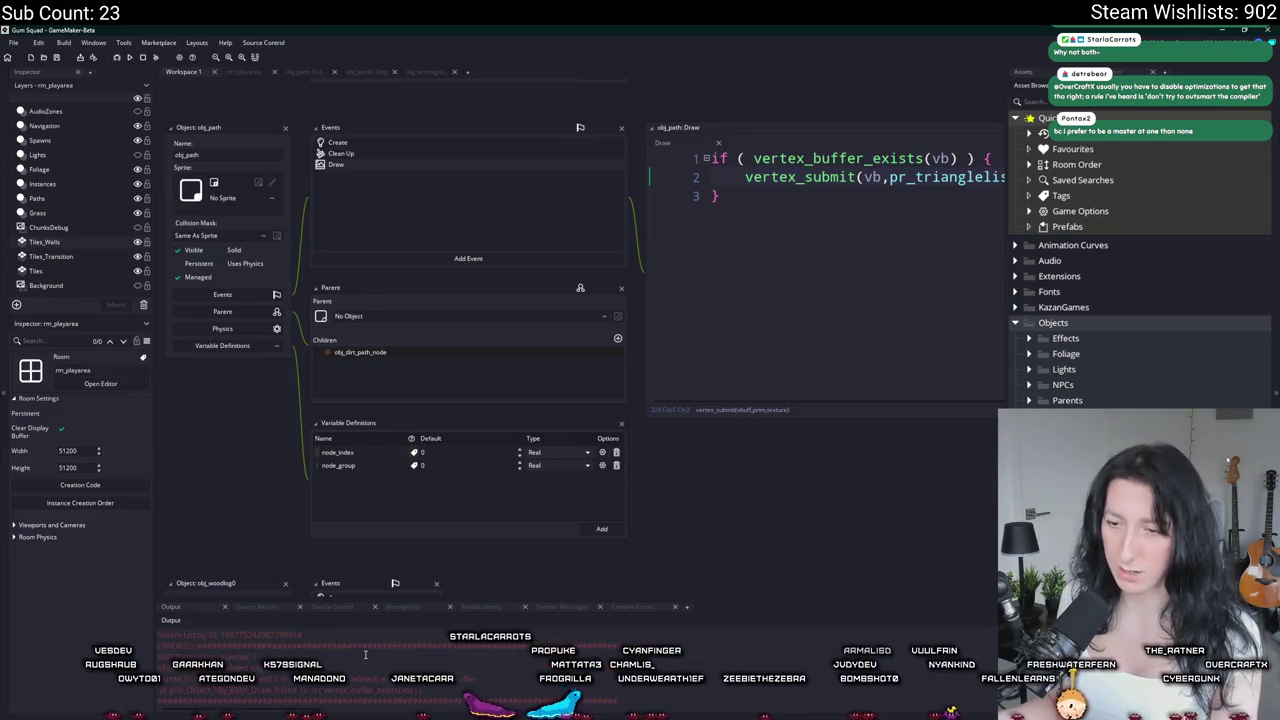
click(928, 158)
Step: Add !is_undefined(vb) && to the Draw event's if condition, then retest and abort the new error
click(750, 158)
text(!is)
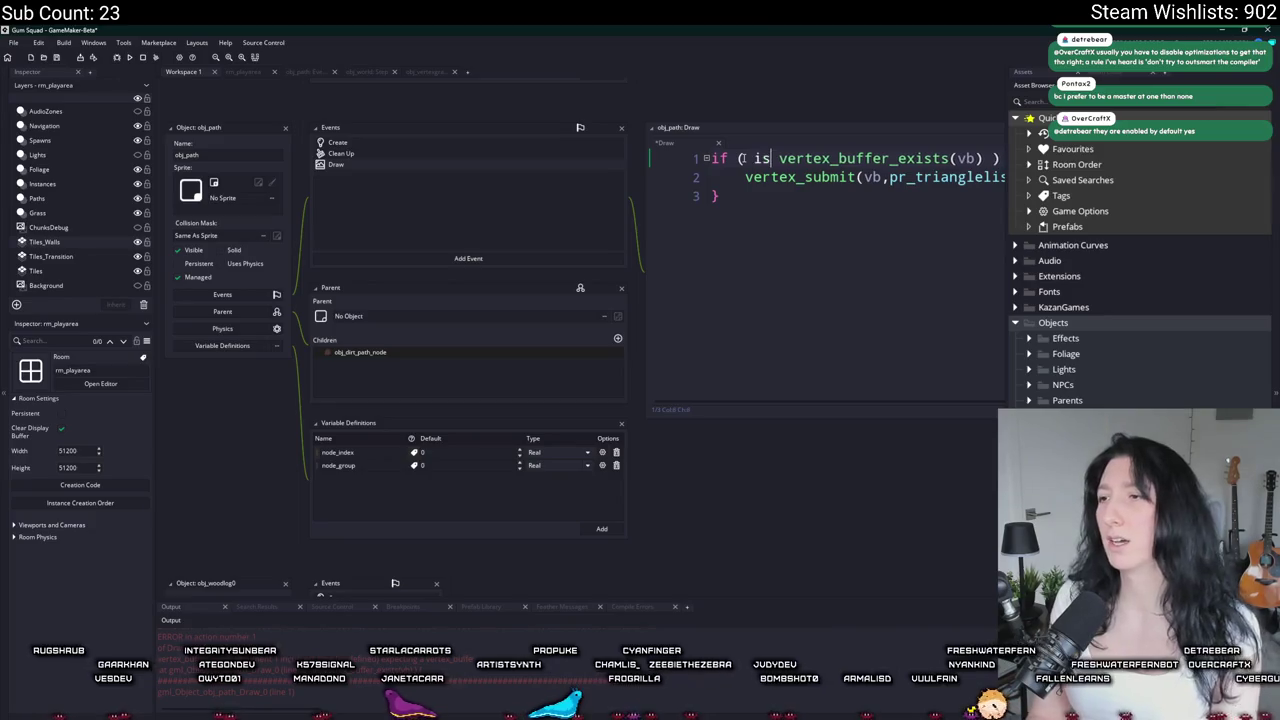
text(_undefined(vb) )
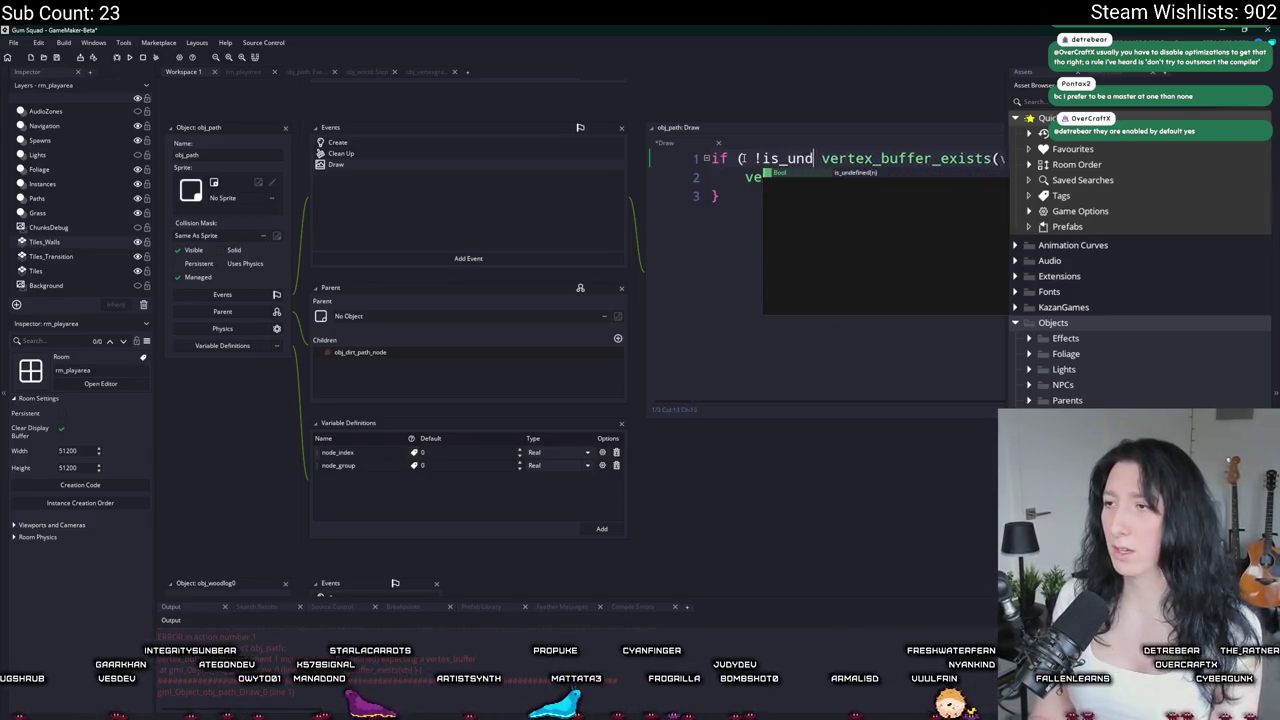
text(&&)
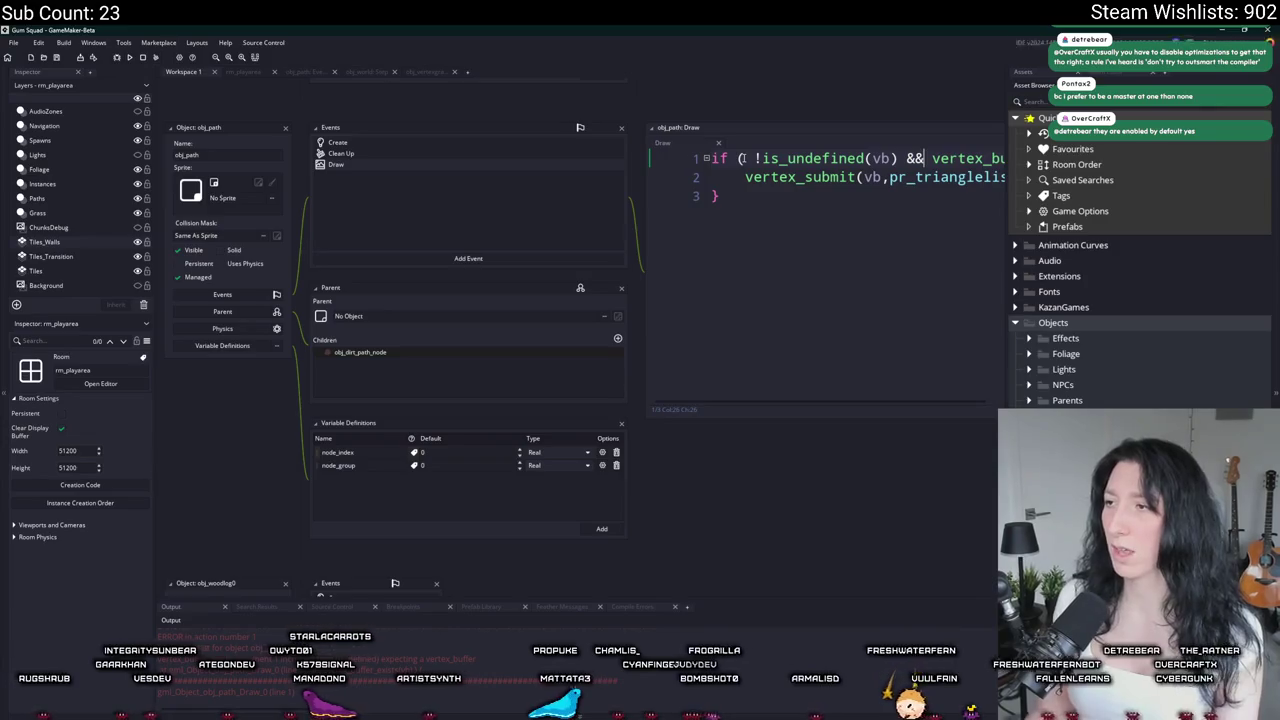
key(F5)
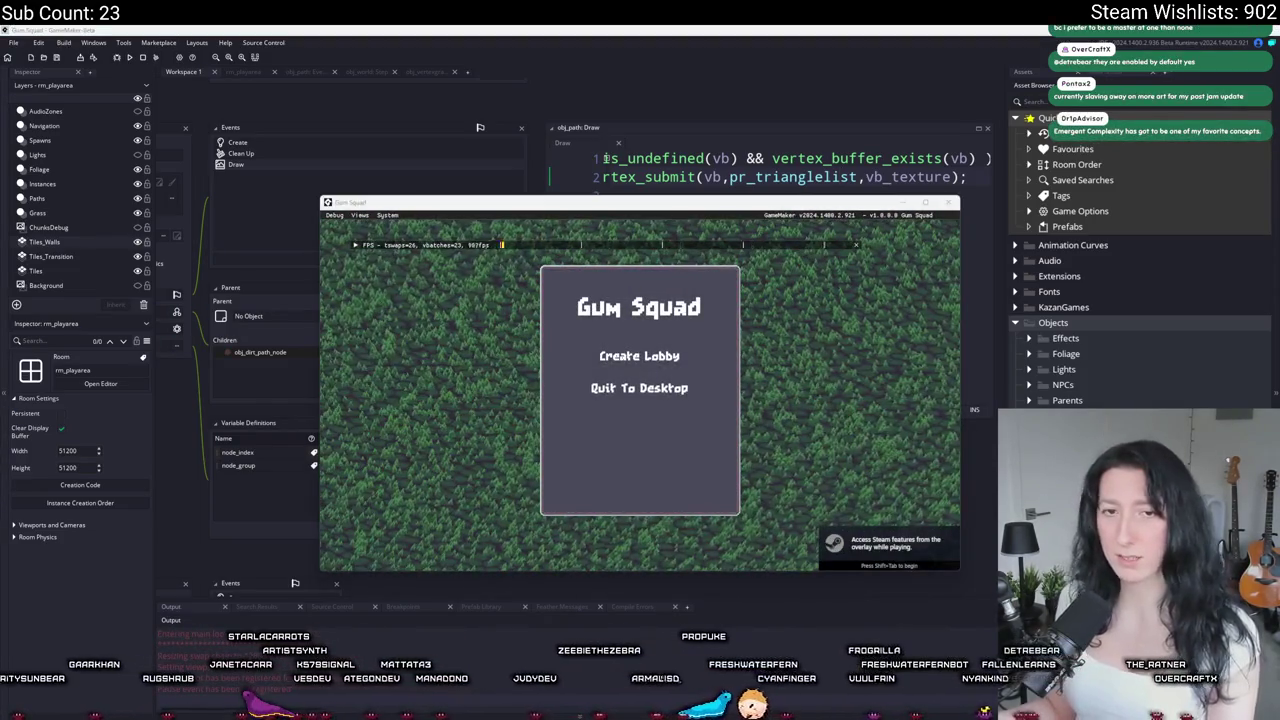
click(639, 356)
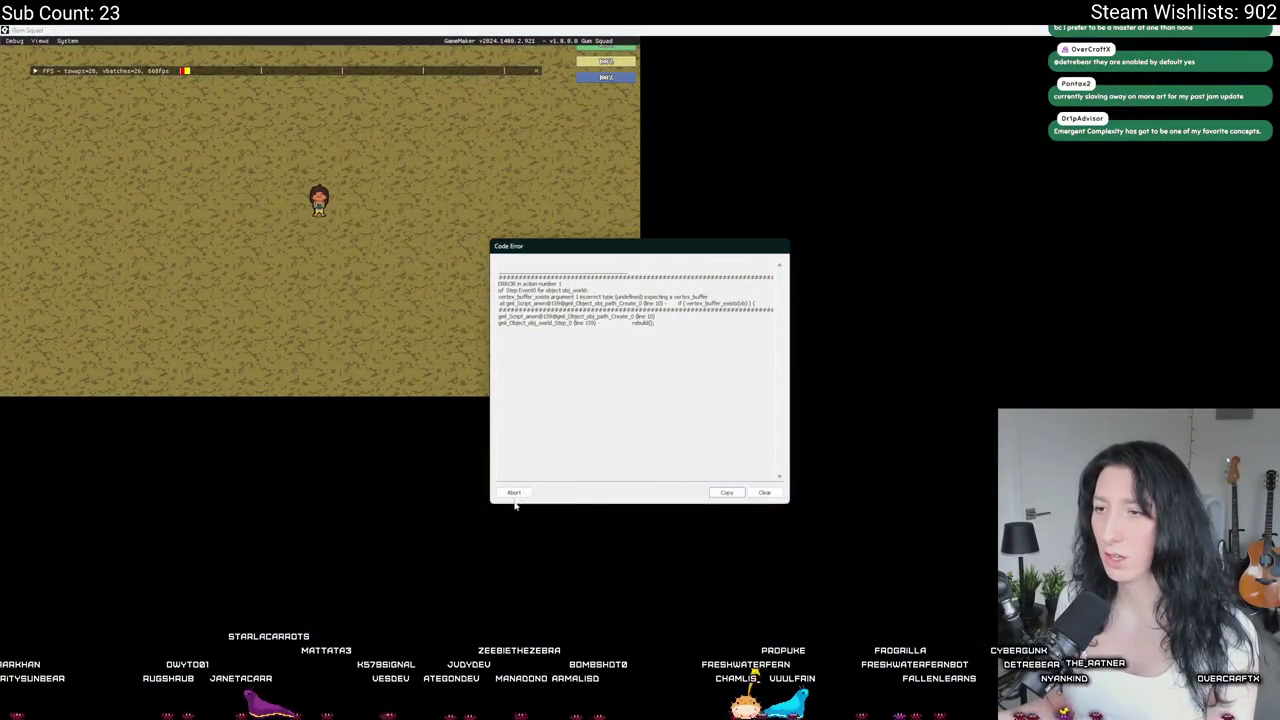
click(513, 492)
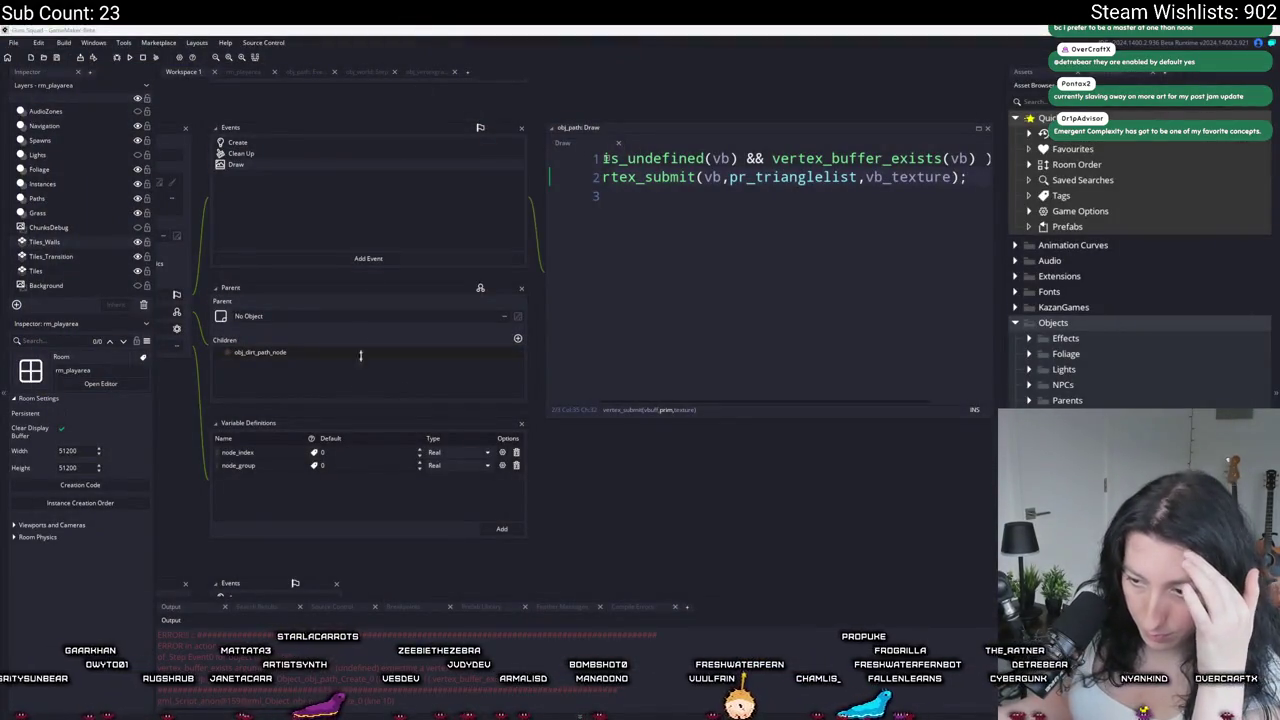
click(341, 144)
Step: Prefix the line-10 vertex_buffer_exists check in rebuild with !is_undefined(vb) && and rebuild with F5
scroll(600, 330, up, 7)
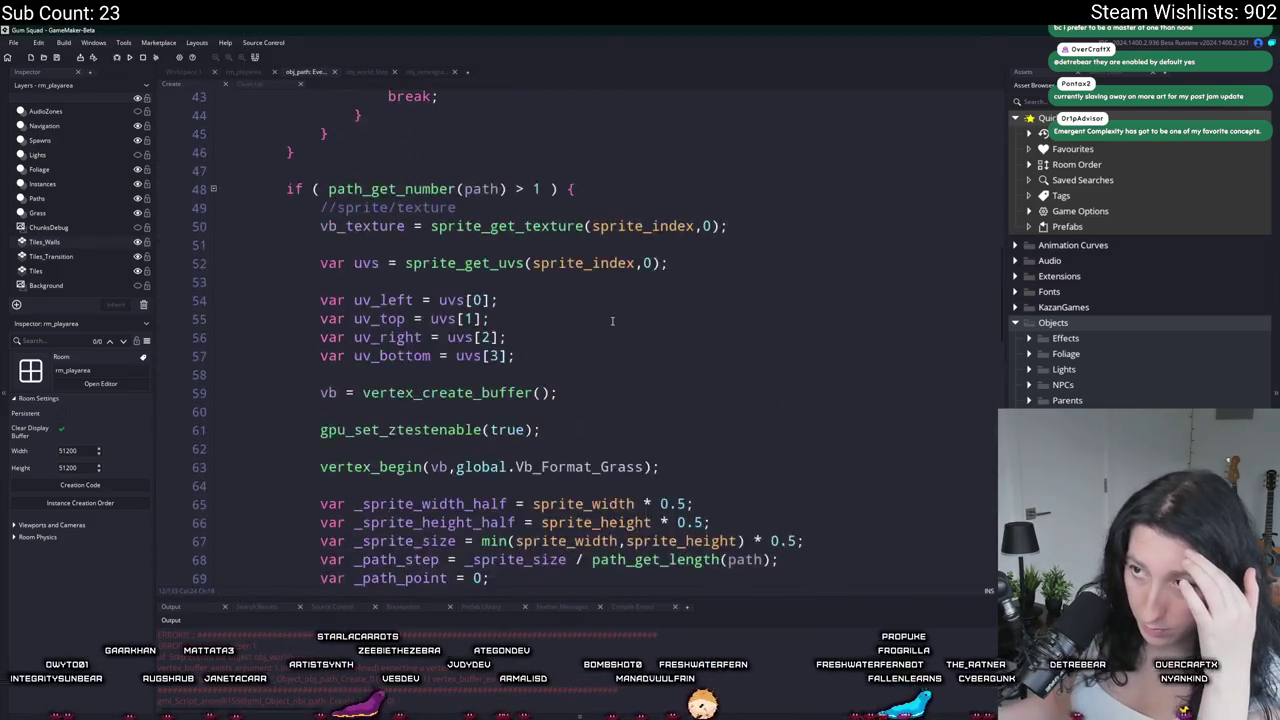
scroll(623, 322, down, 4)
scroll(623, 322, down, 12)
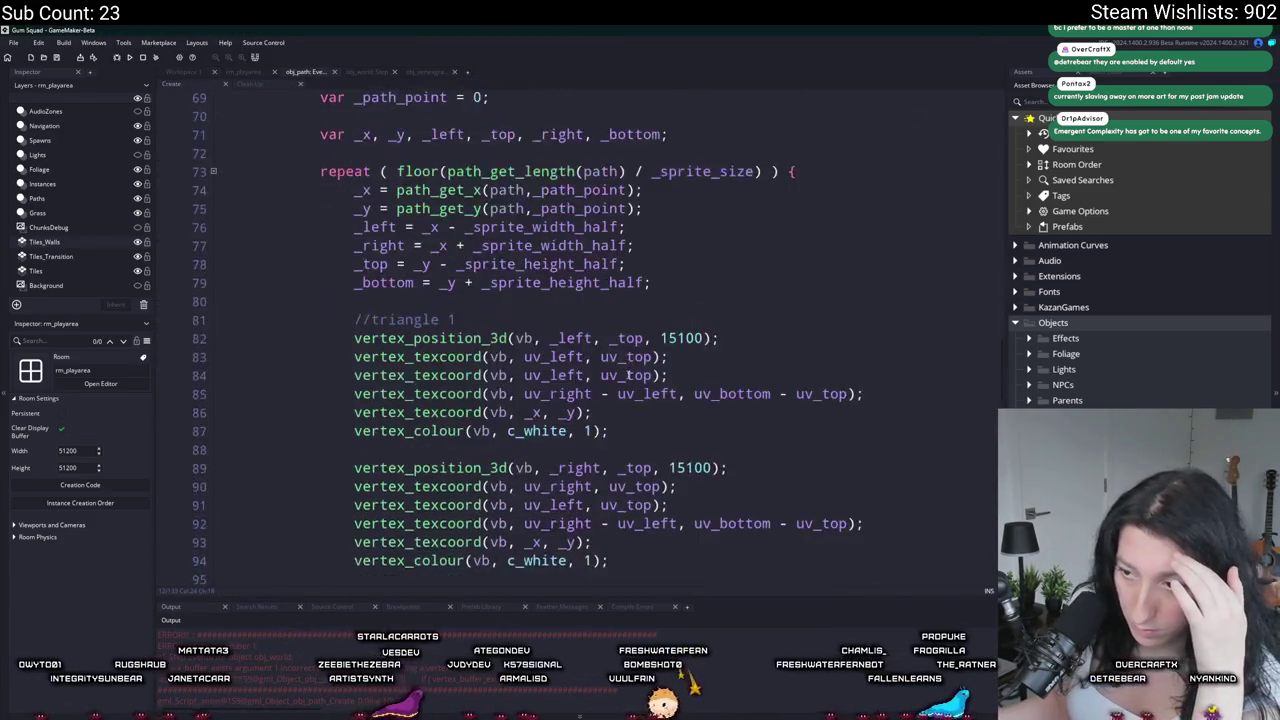
scroll(592, 405, up, 20)
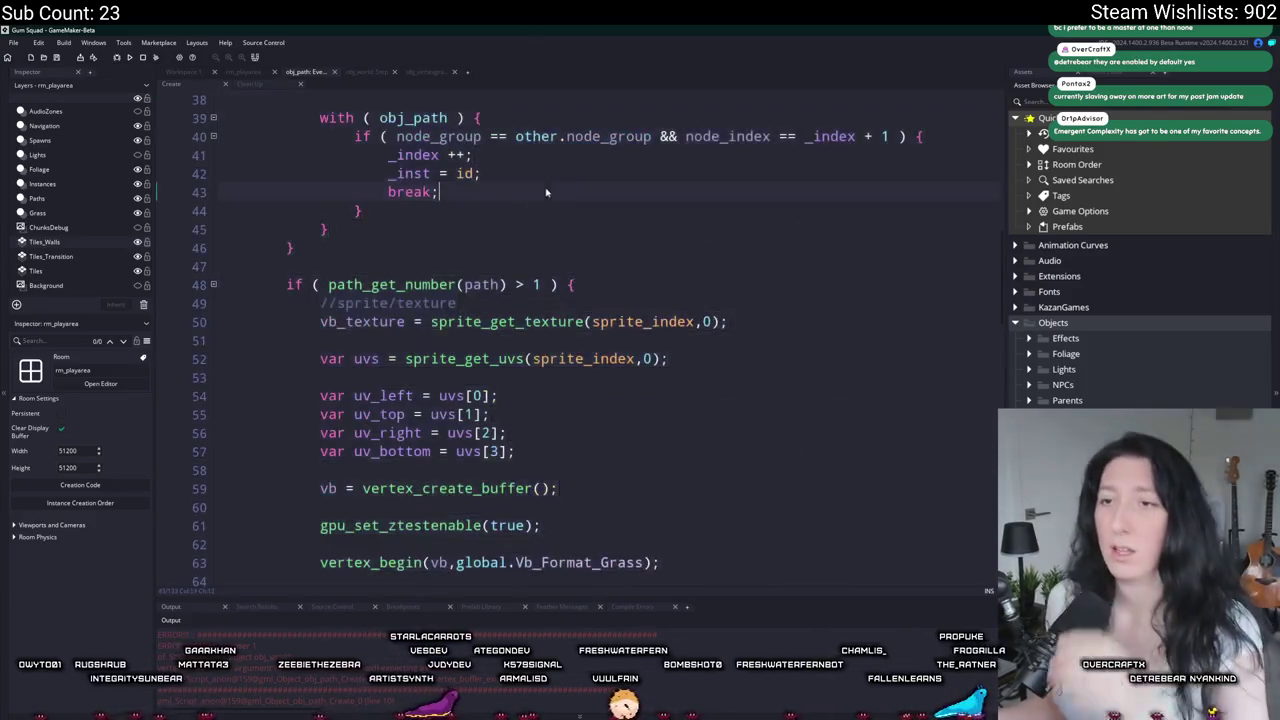
scroll(428, 265, up, 4)
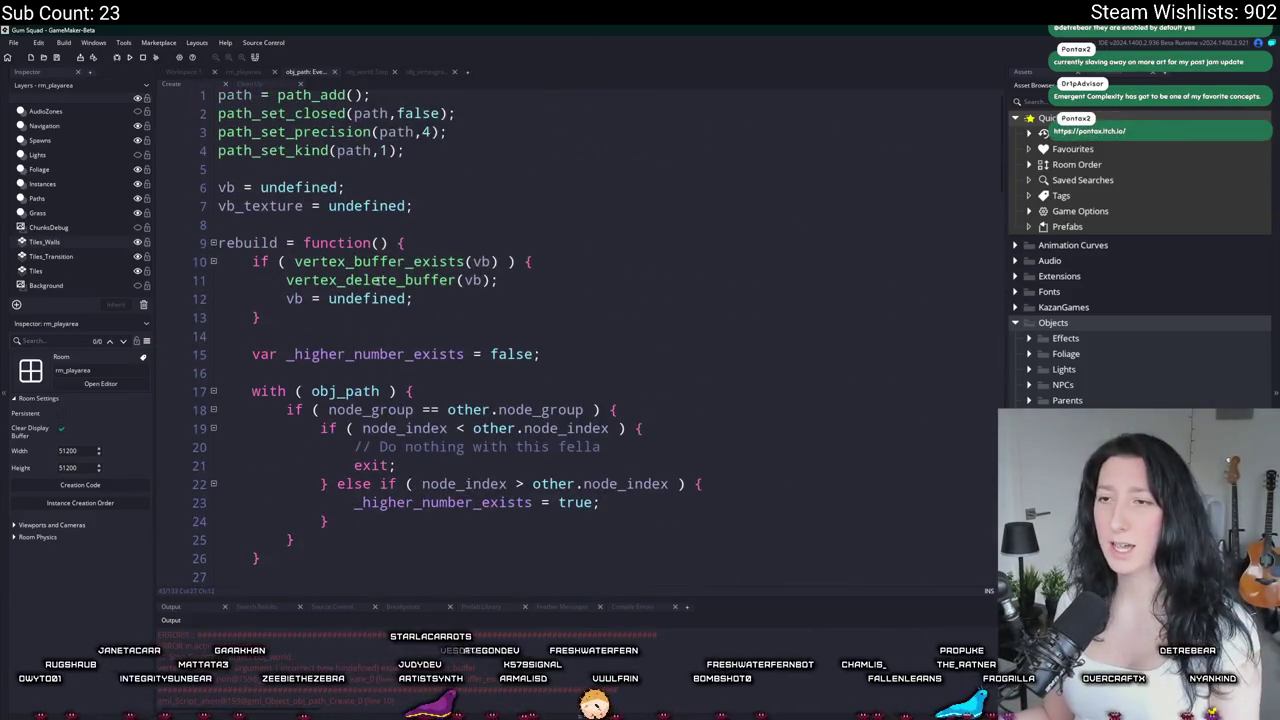
click(287, 261)
text(!i)
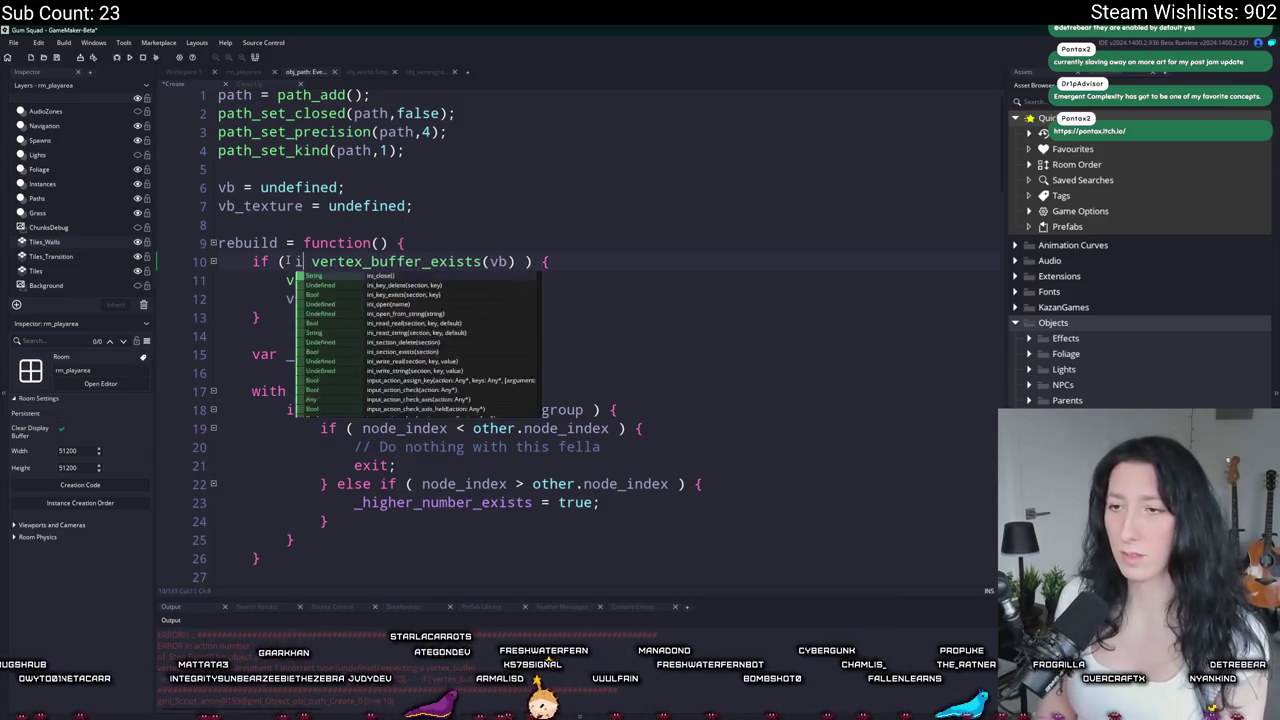
text(s_undefined(*)
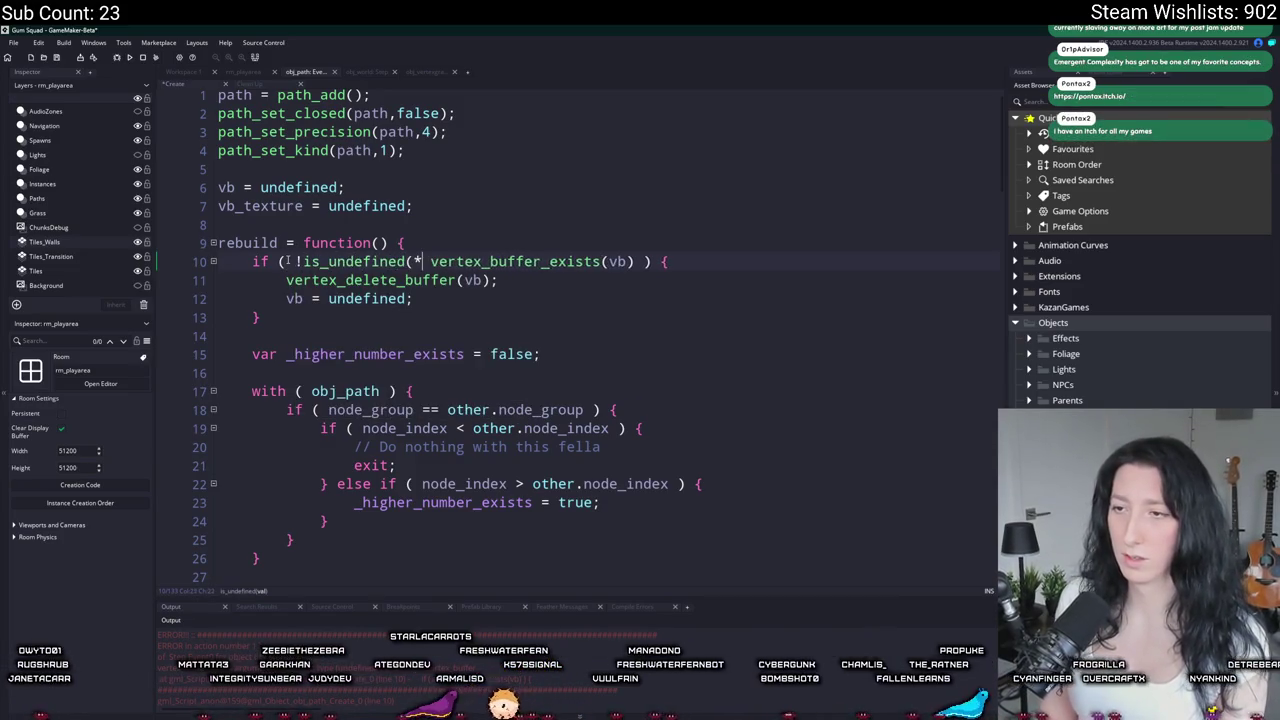
text(vb) &&)
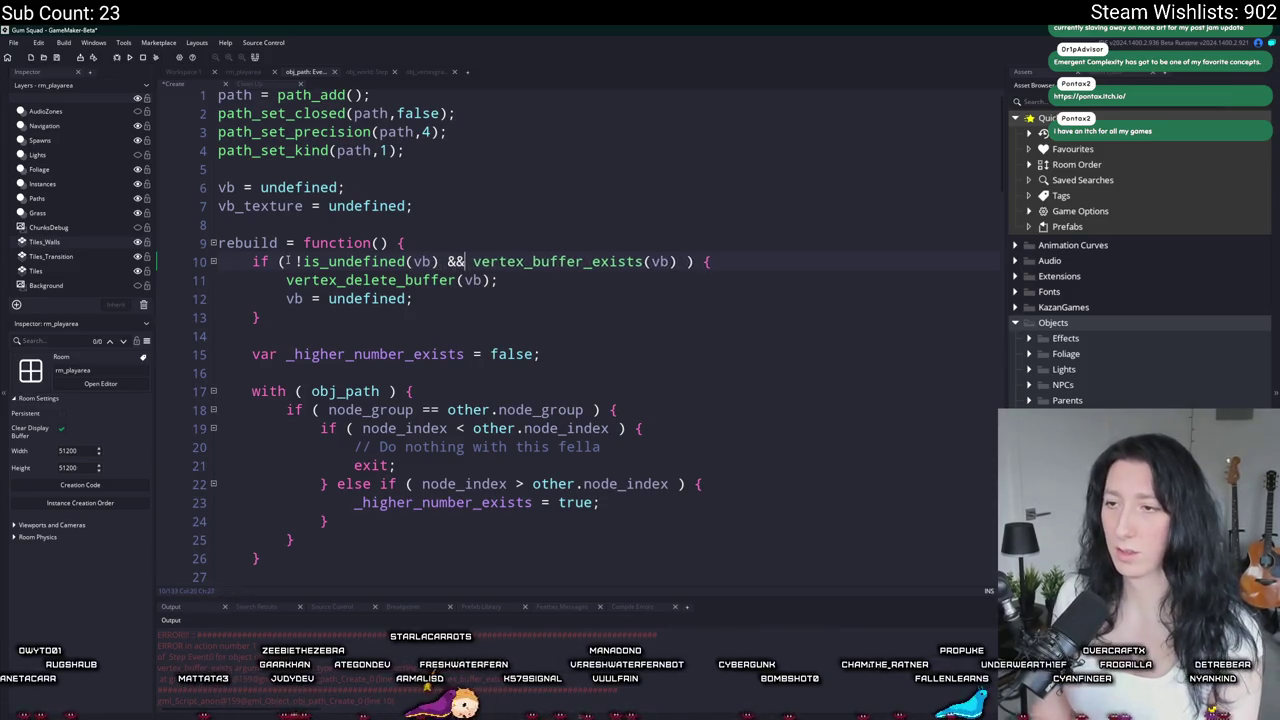
key(F5)
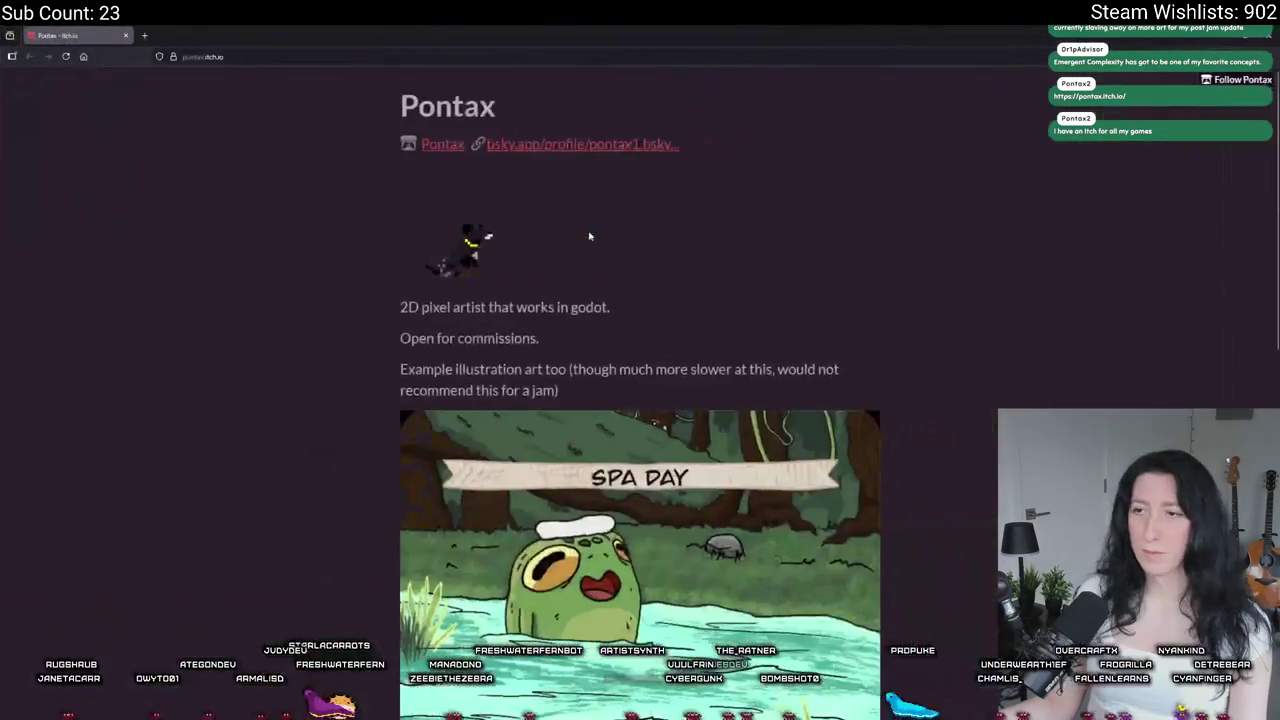
Step: Browse the pixel artist's itch.io page, then follow the link to their Bluesky profile
scroll(972, 450, down, 1)
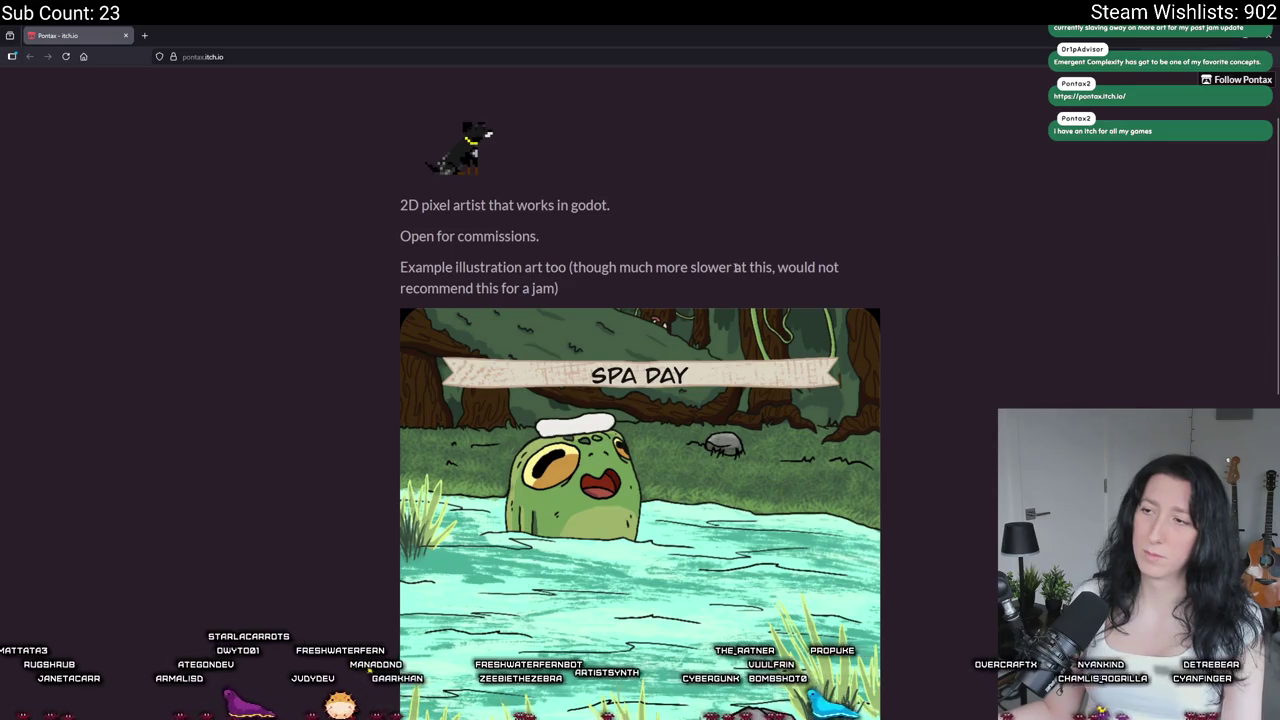
scroll(640, 400, down, 4)
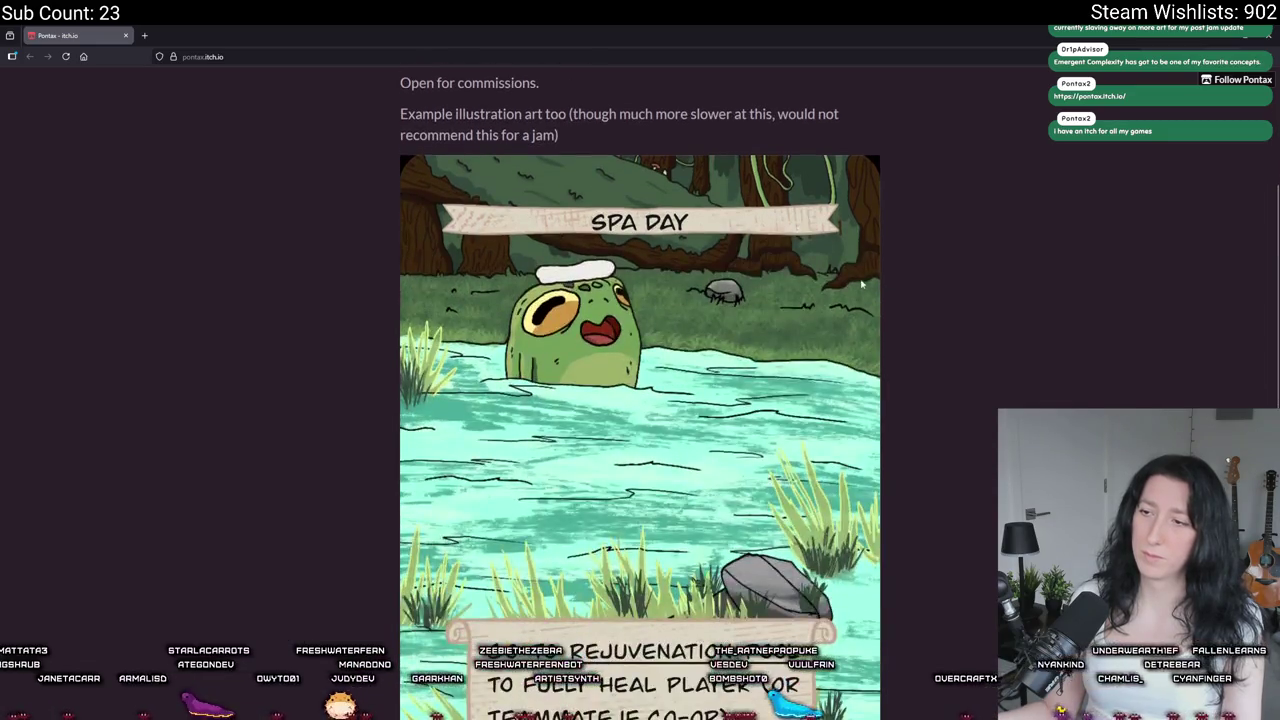
scroll(562, 354, down, 4)
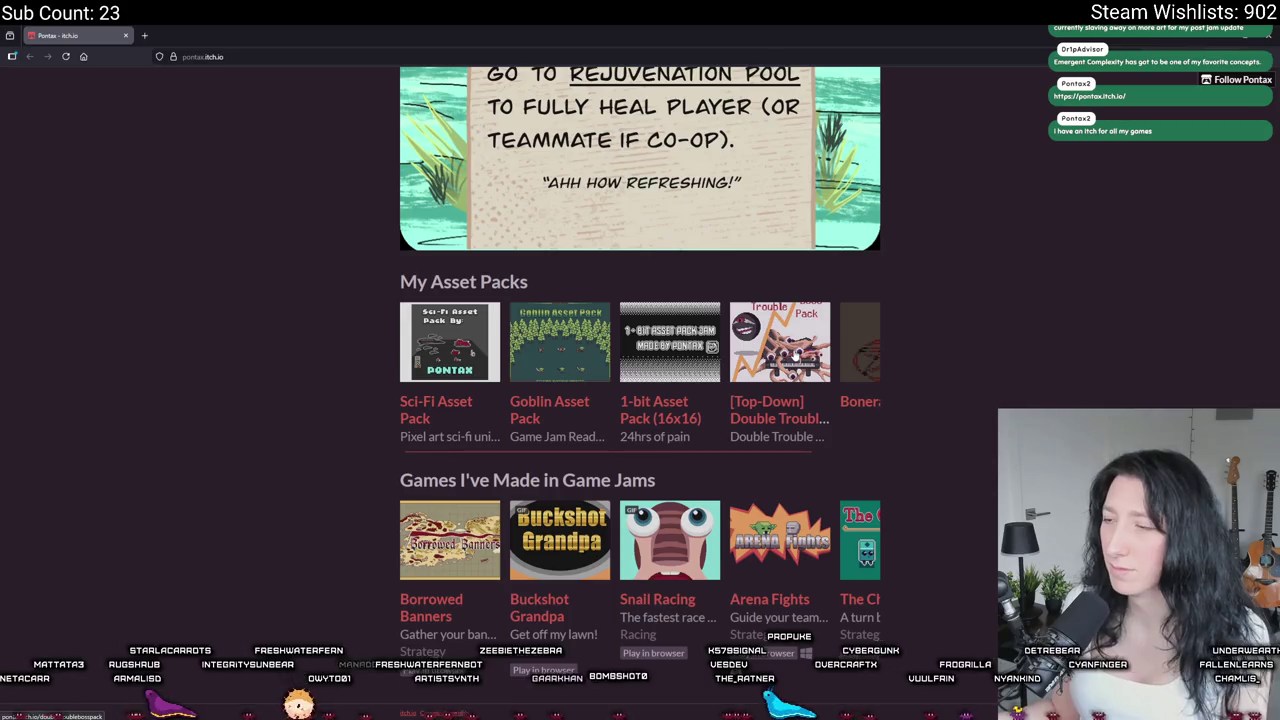
scroll(790, 360, up, 9)
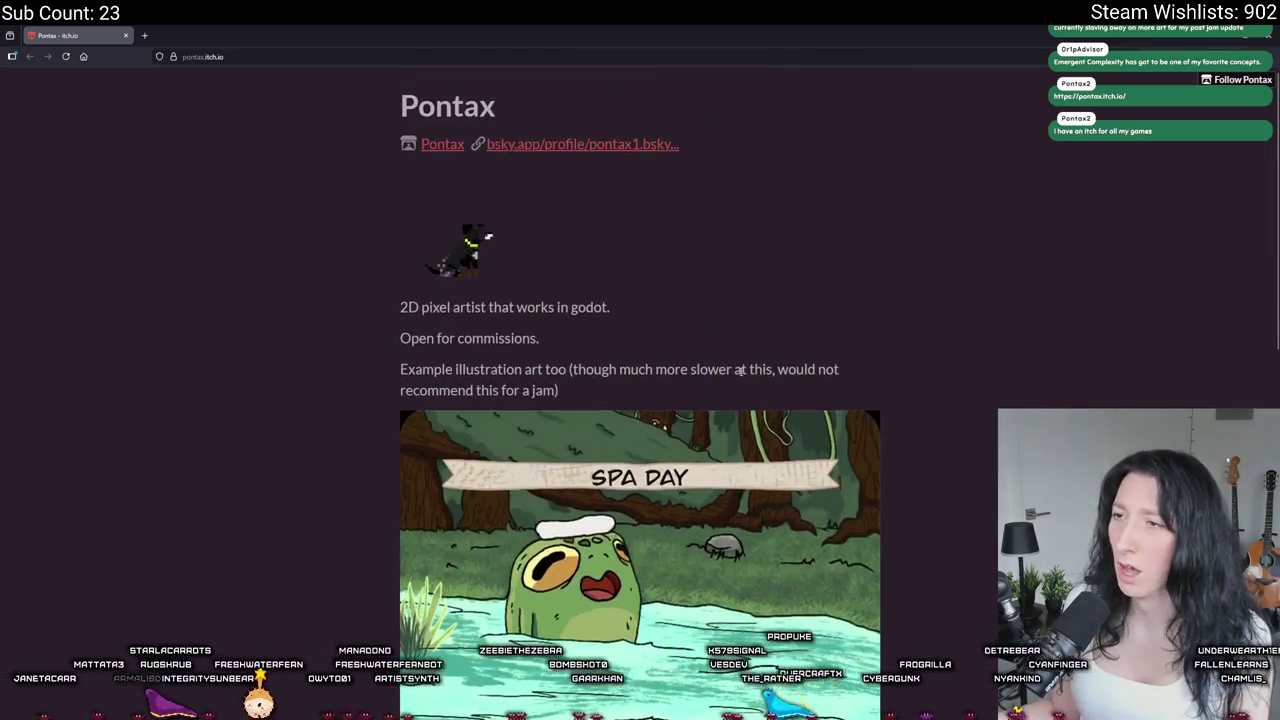
click(591, 144)
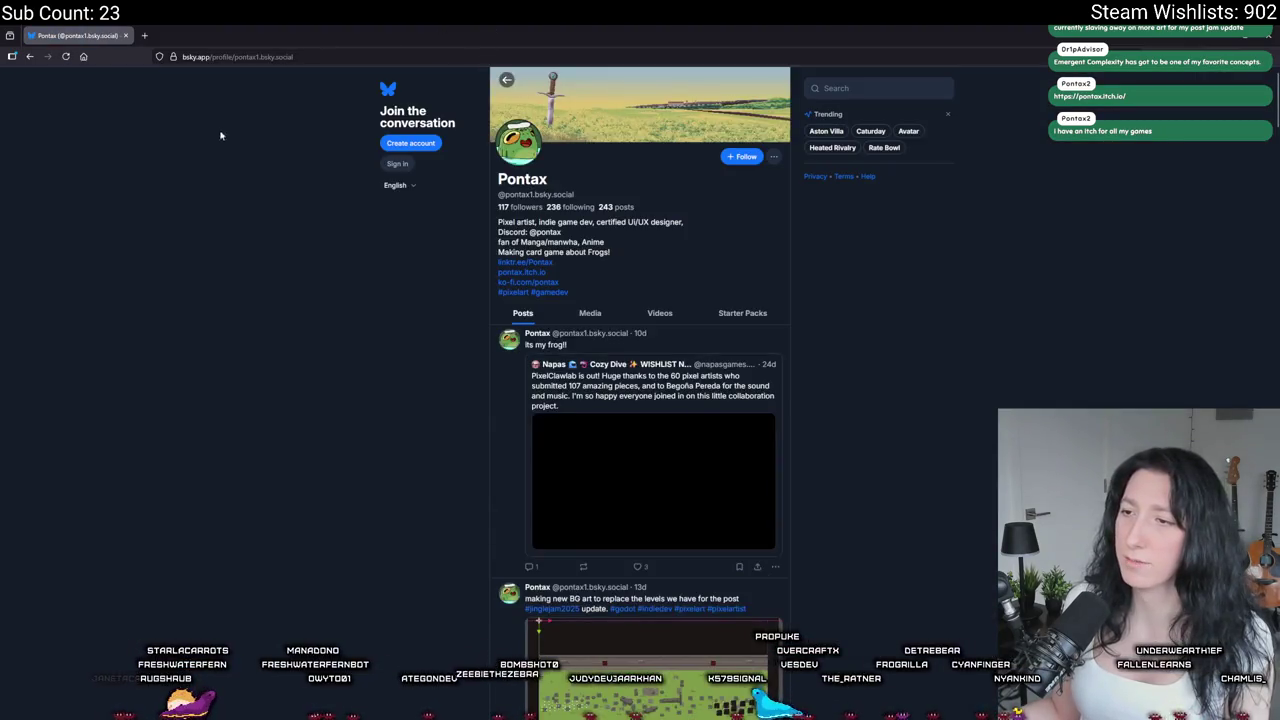
Step: Scroll through the artist's Bluesky posts, dismissing a link's context menu along the way
scroll(431, 529, down, 10)
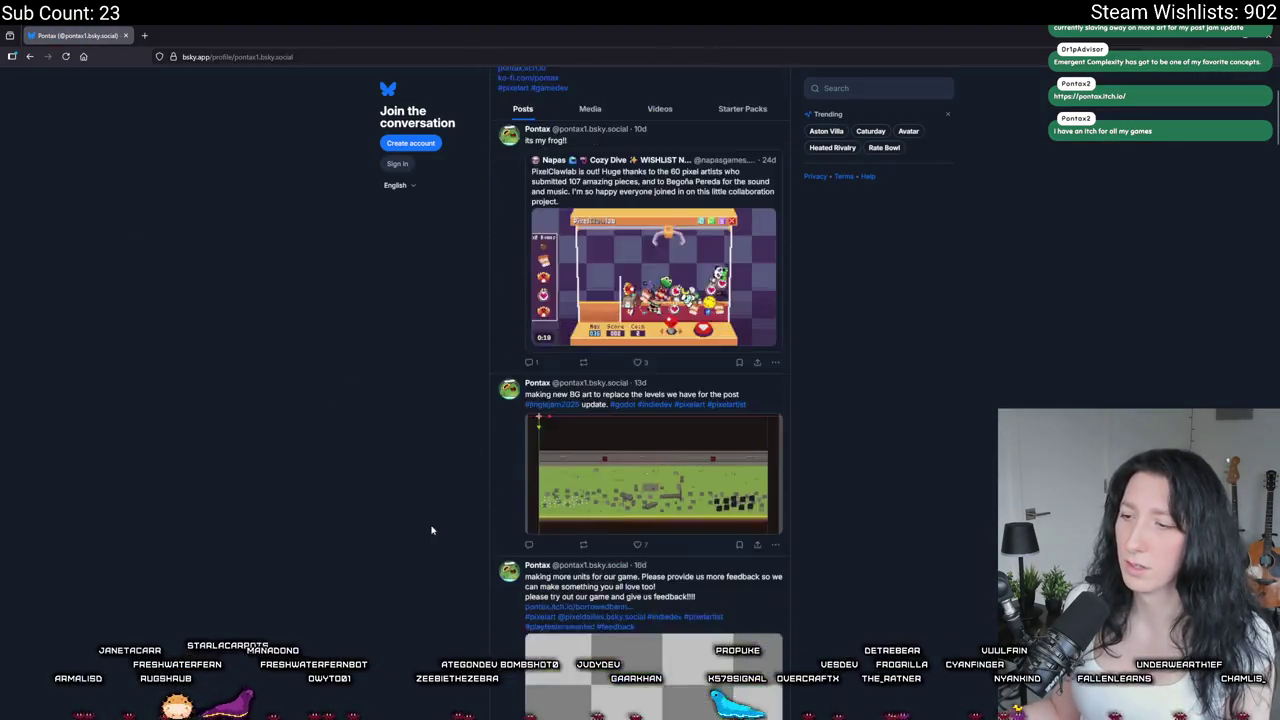
right_click(631, 364)
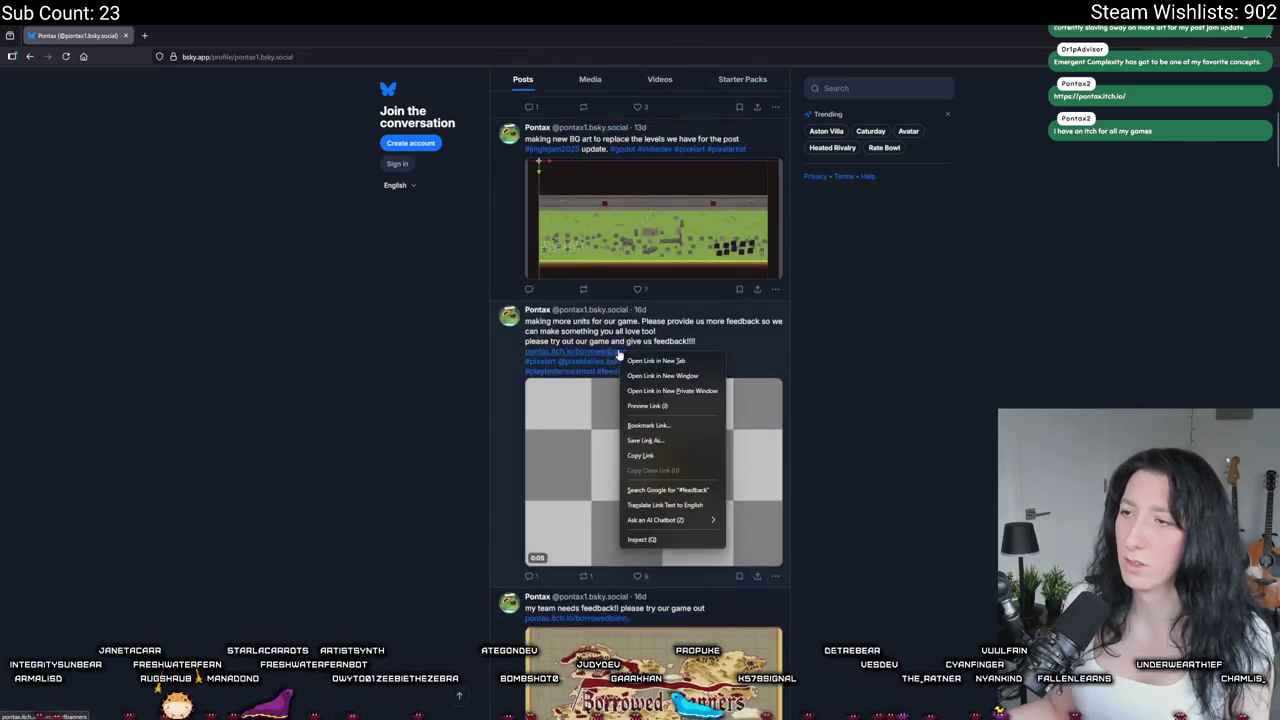
click(457, 334)
scroll(453, 366, down, 1)
scroll(450, 380, down, 10)
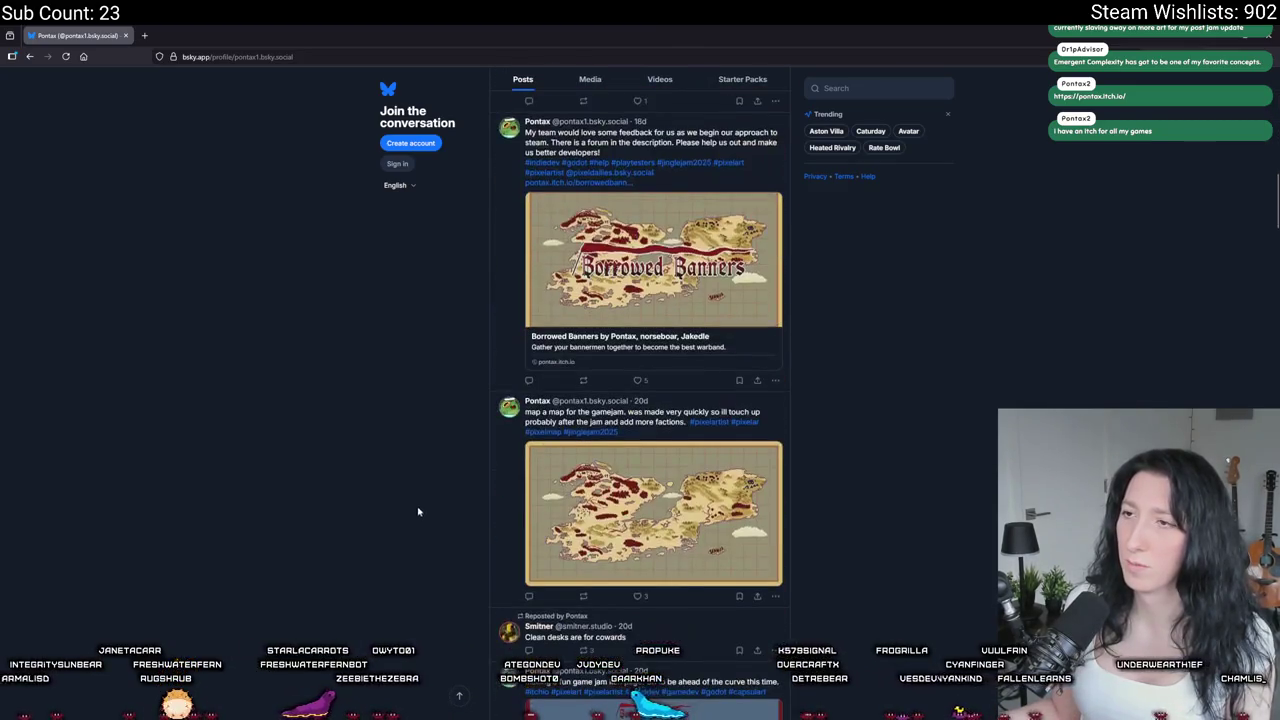
scroll(441, 410, down, 8)
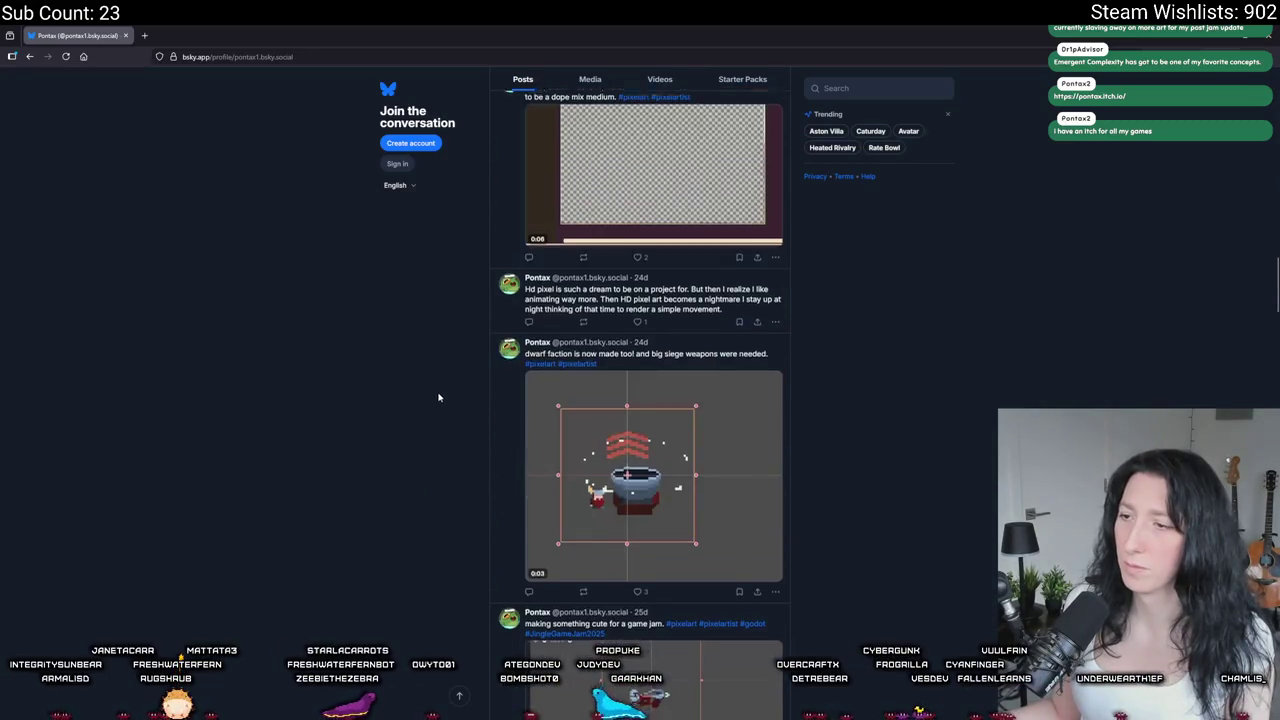
scroll(445, 405, down, 12)
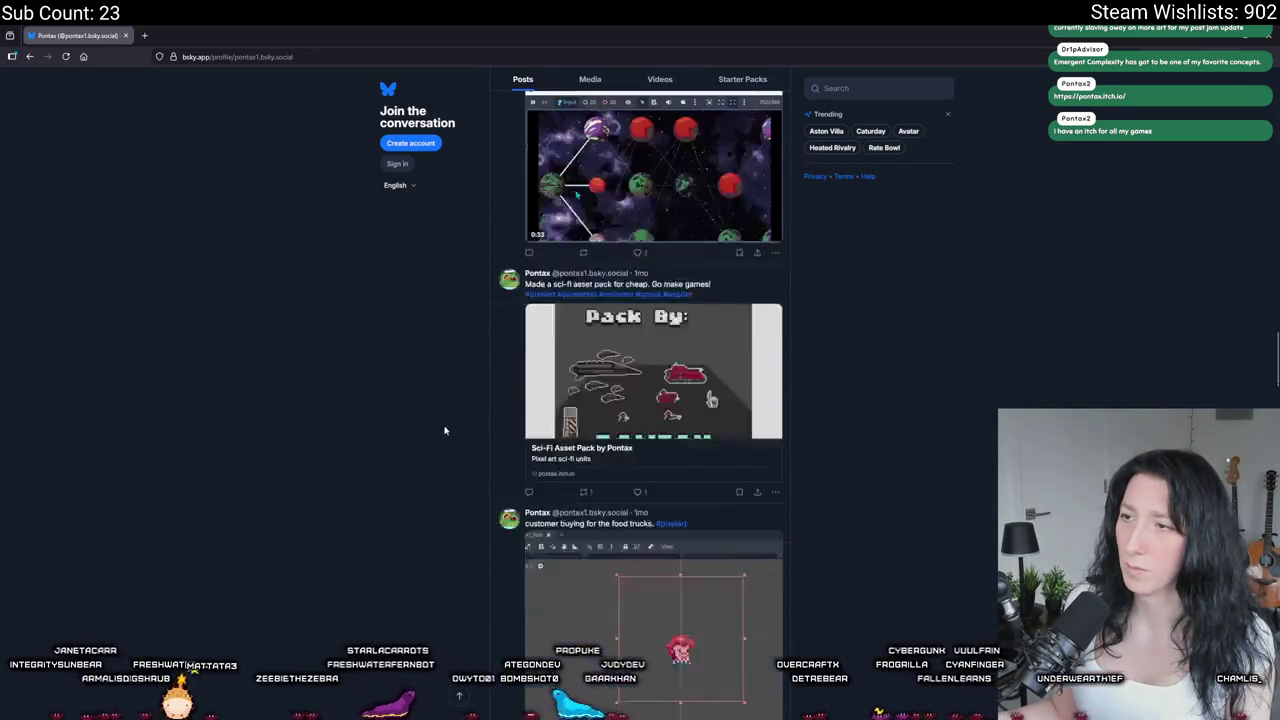
scroll(463, 422, up, 1)
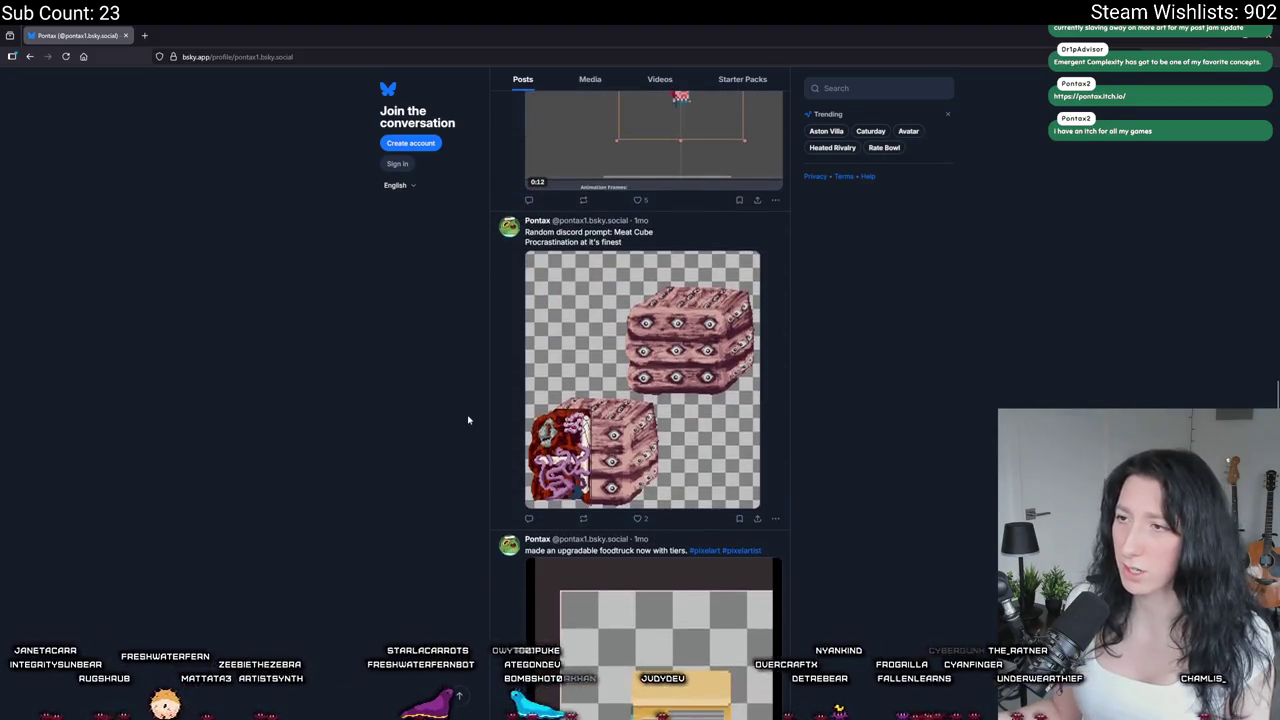
Step: View the Meat Cube image enlarged, close it, then close the browser tab
click(567, 352)
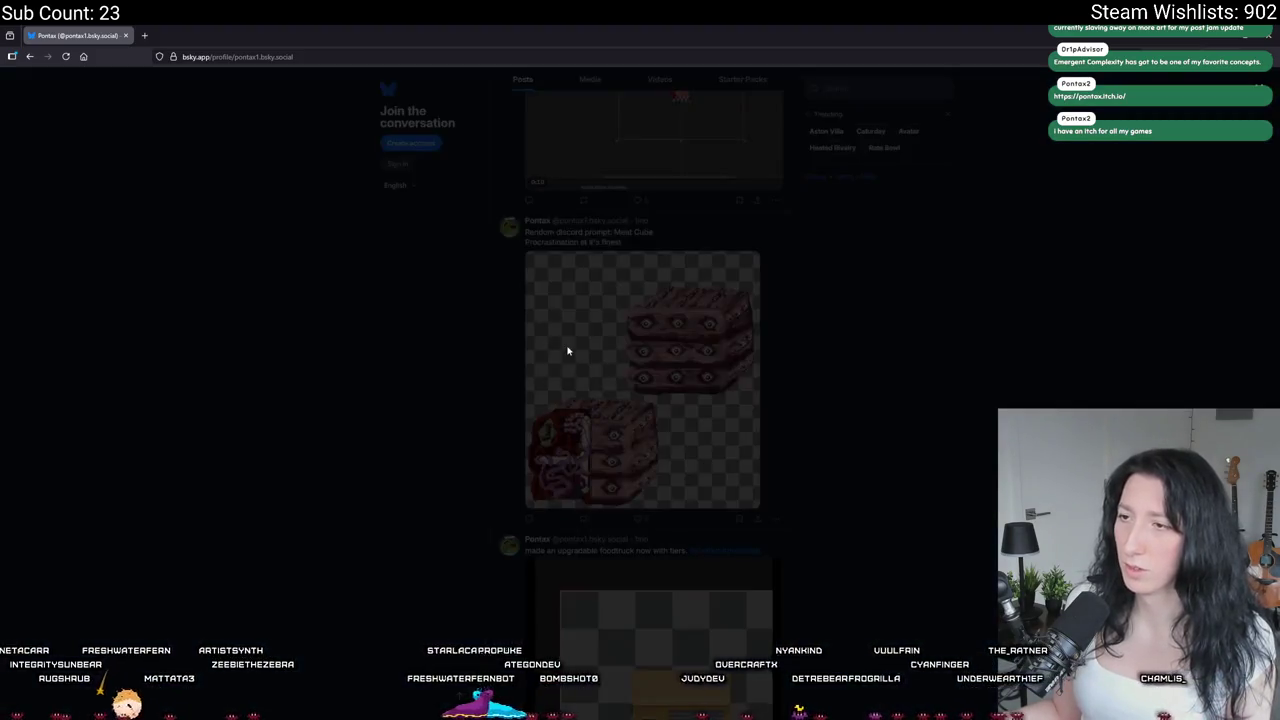
click(594, 418)
click(594, 418)
click(363, 400)
scroll(375, 398, down, 3)
scroll(378, 396, down, 2)
scroll(295, 177, up, 10)
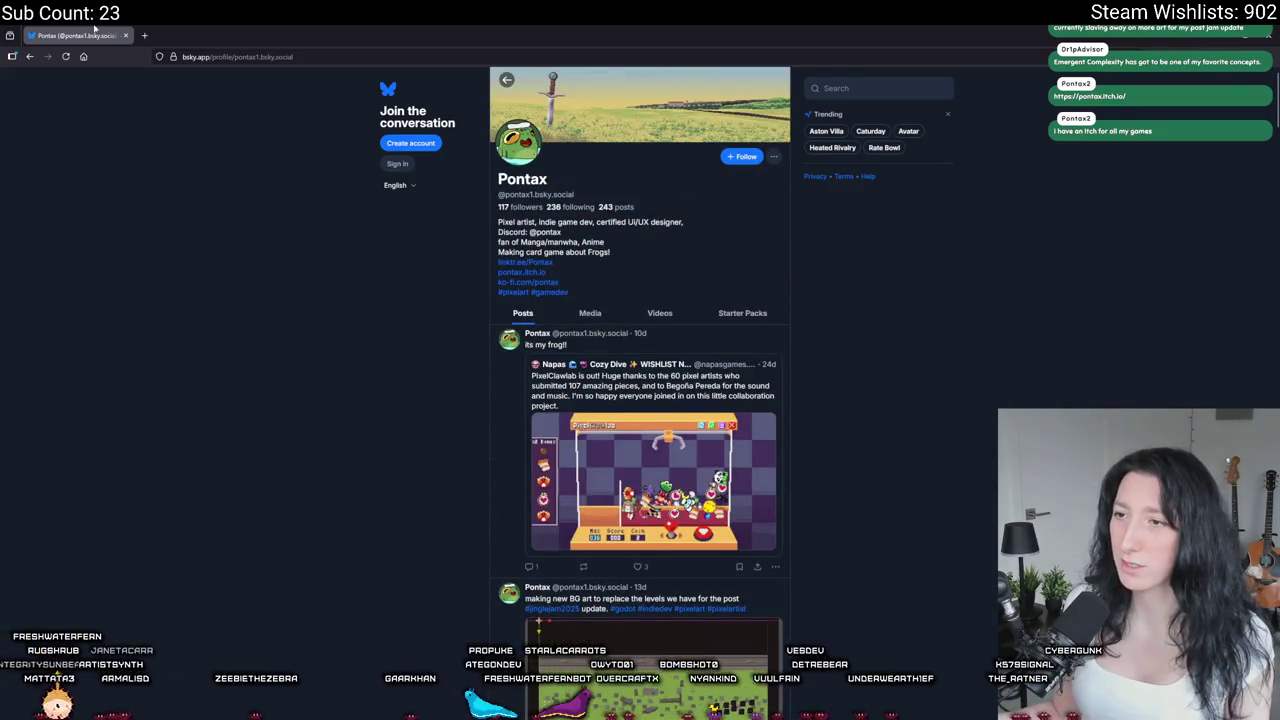
key(ctrl+w)
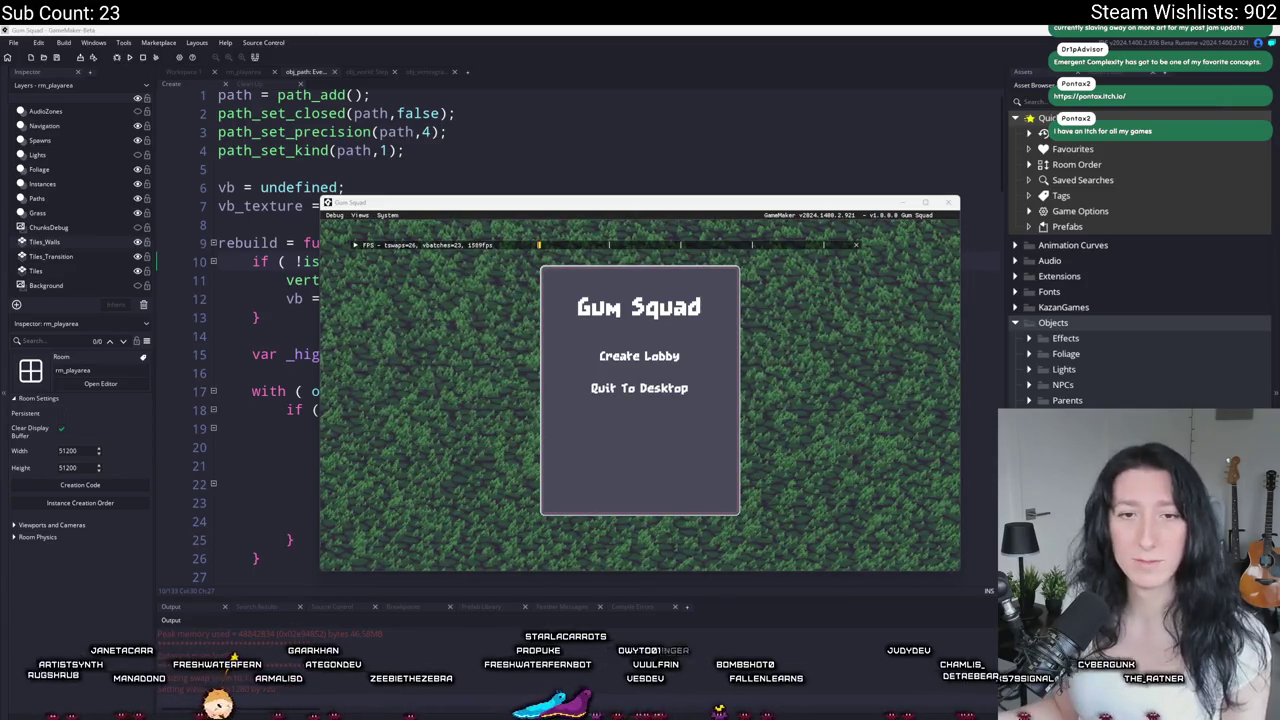
Step: Create a lobby, walk the character across the savanna, and end the test run
click(618, 362)
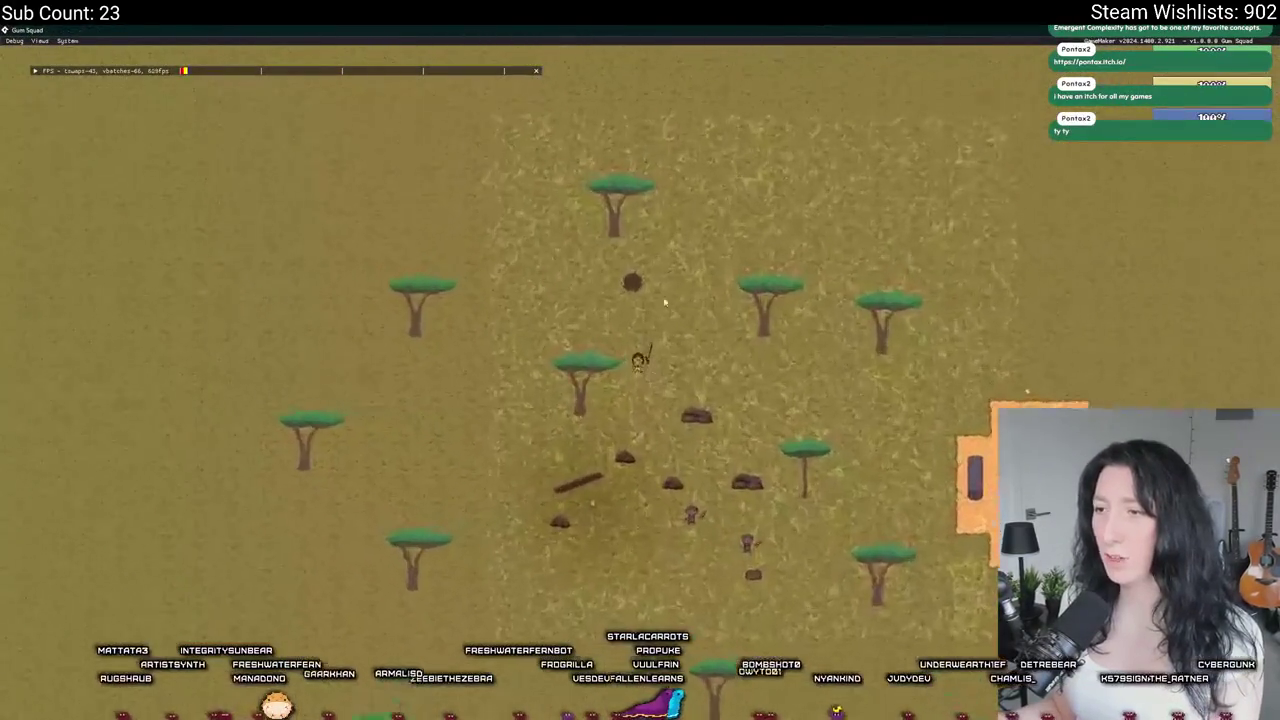
key(d)
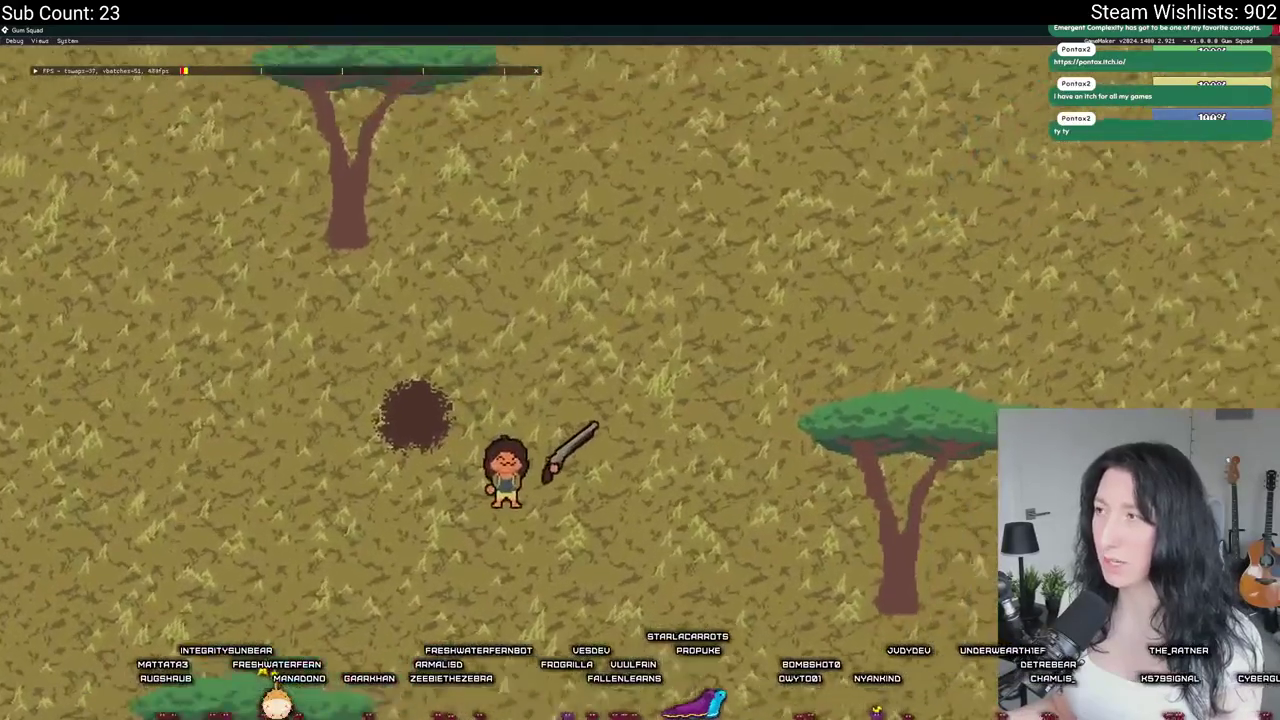
key(Escape)
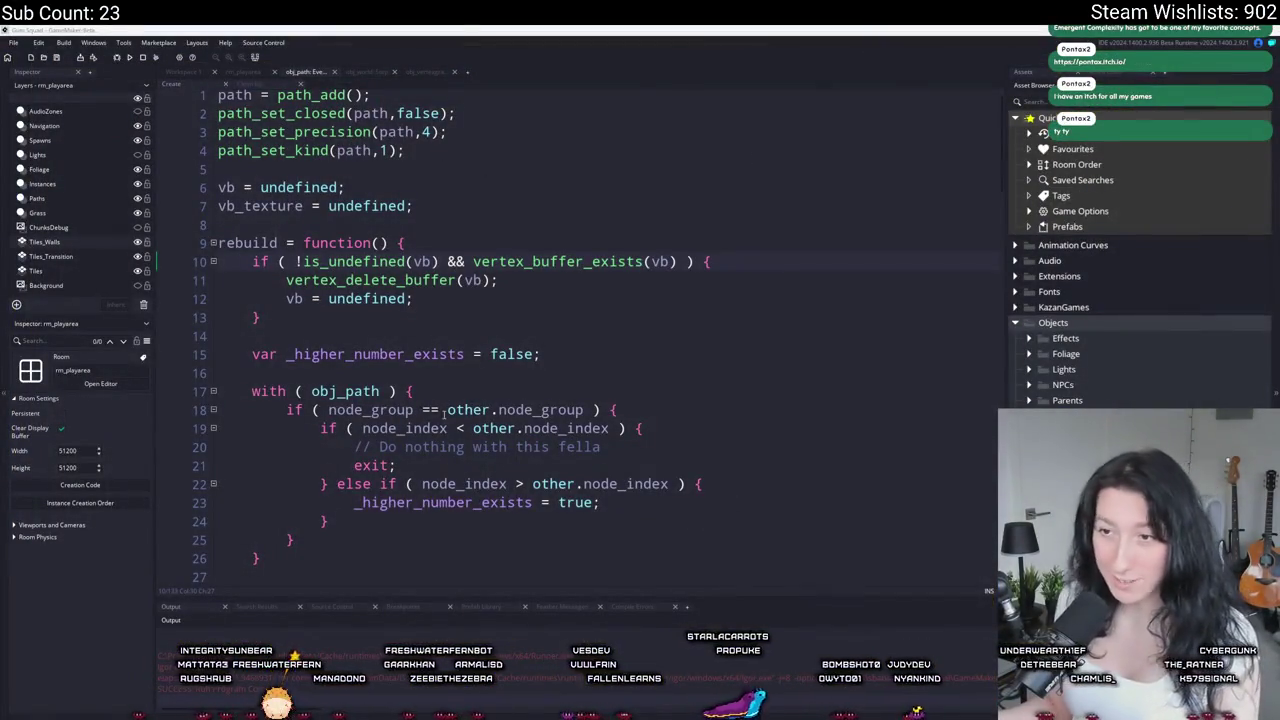
Step: Locate the path-building repeat loop and put the caret at the end of the _y line
scroll(443, 413, down, 20)
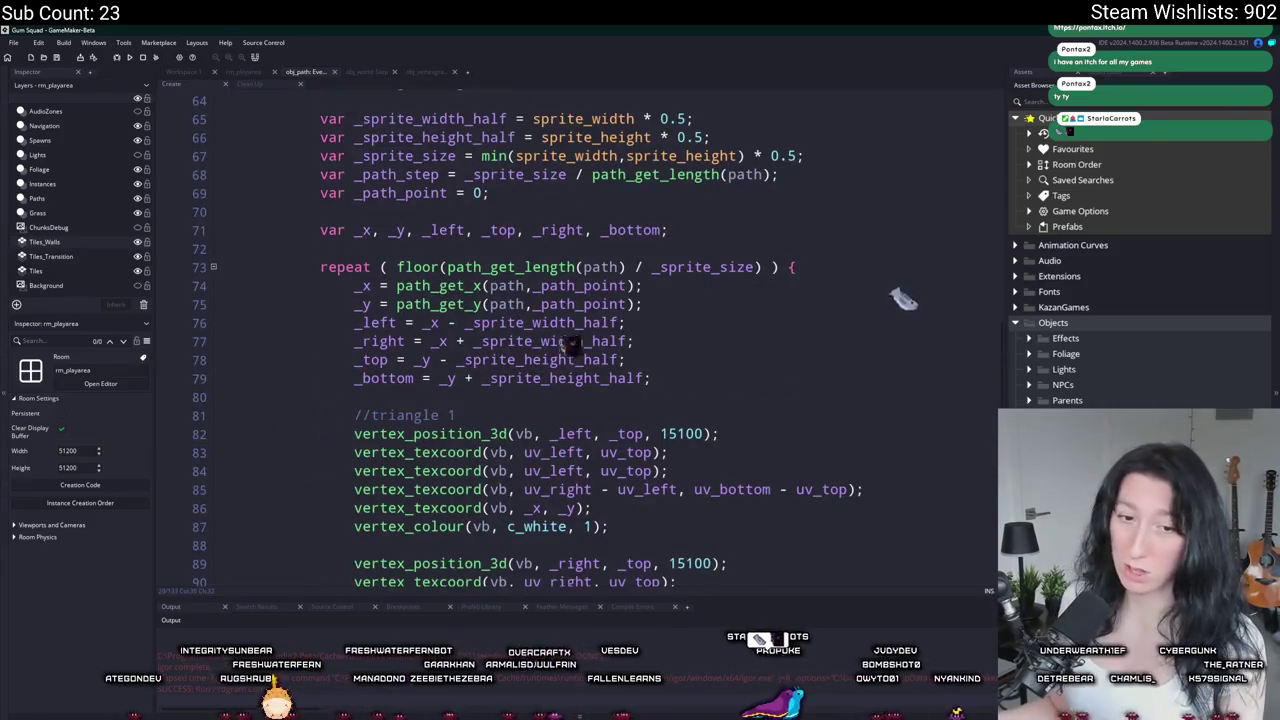
scroll(445, 410, down, 4)
scroll(445, 410, down, 8)
scroll(445, 412, up, 10)
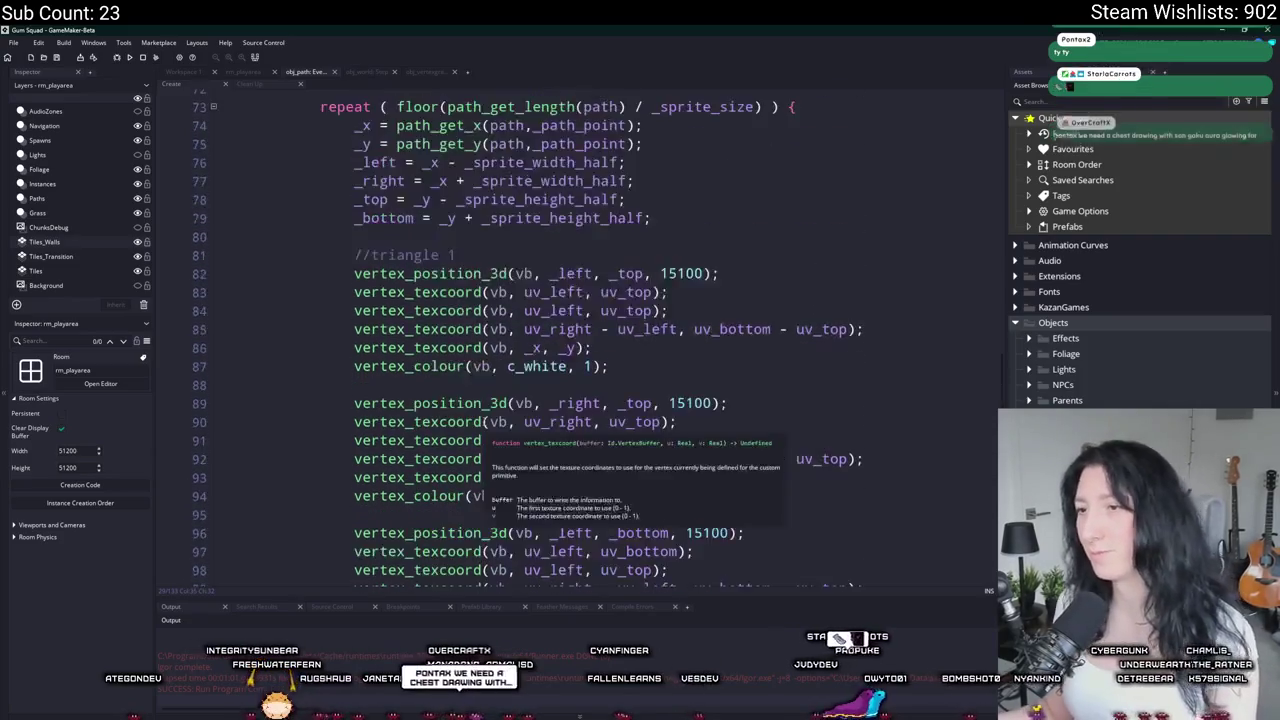
scroll(562, 392, up, 2)
scroll(557, 228, up, 1)
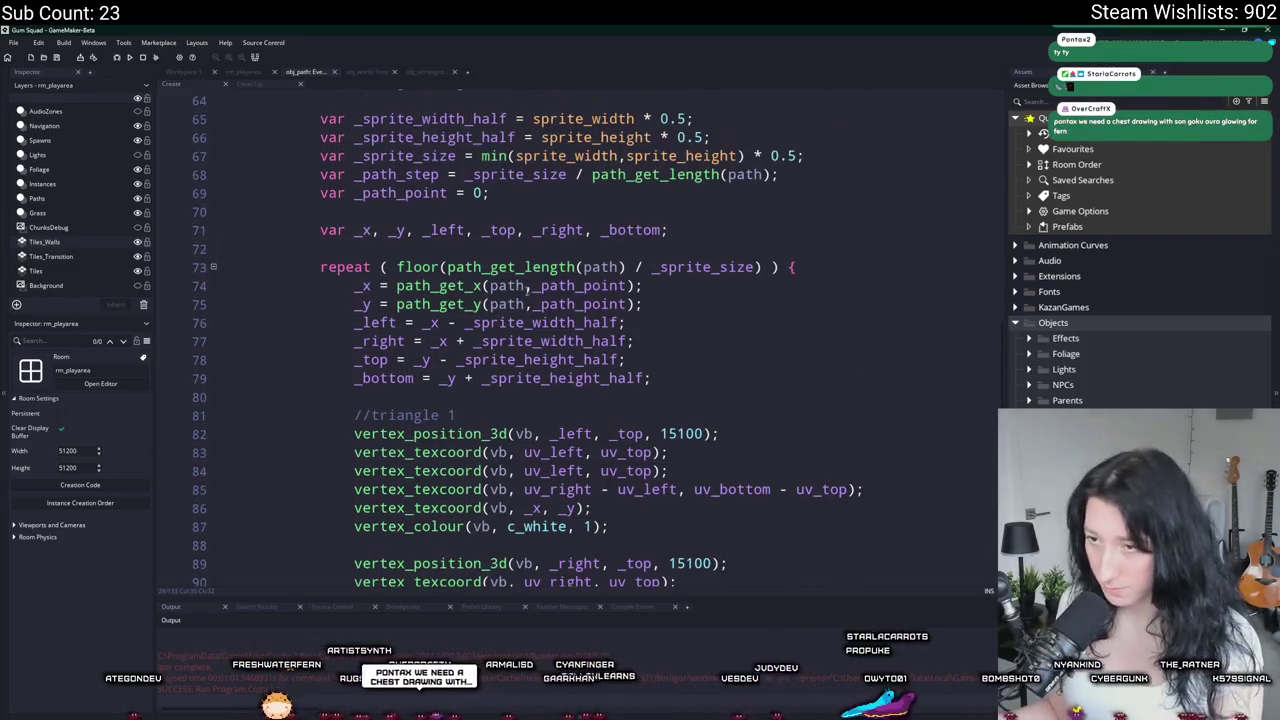
click(551, 284)
click(665, 300)
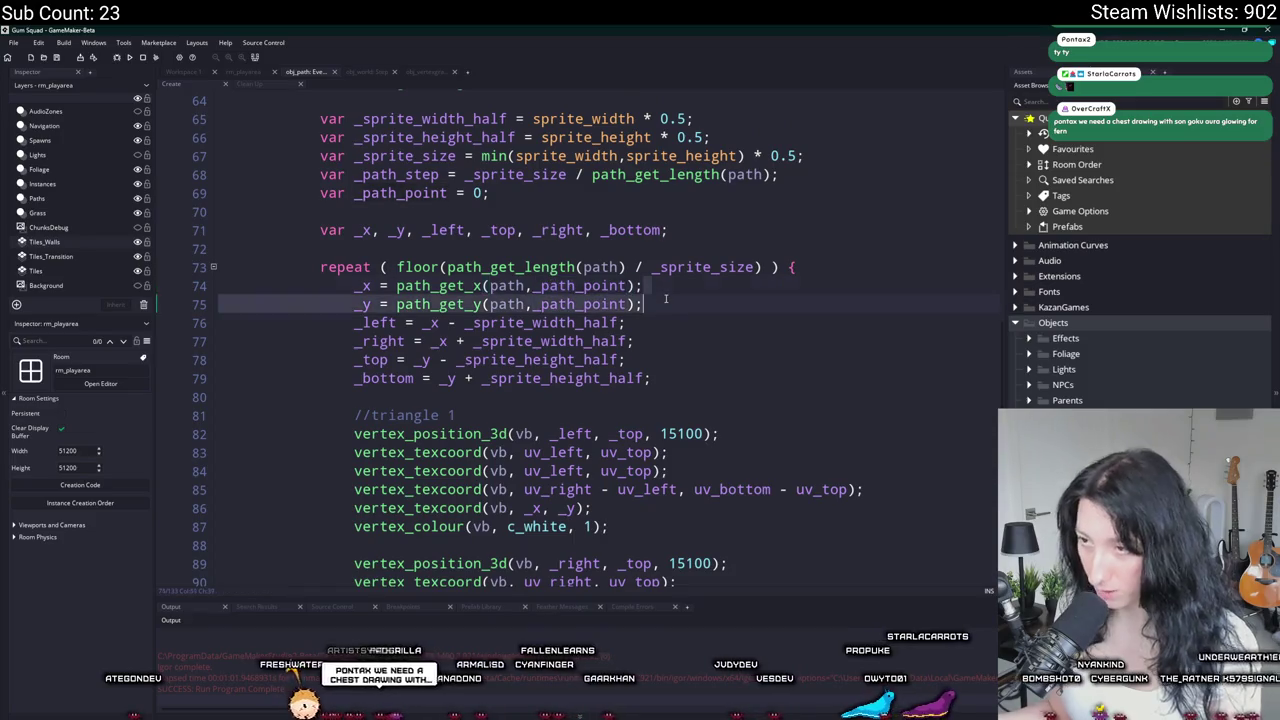
Step: Add '_path_point += _path_step;' after the _y line and launch a test run
key(Return)
key(Return)
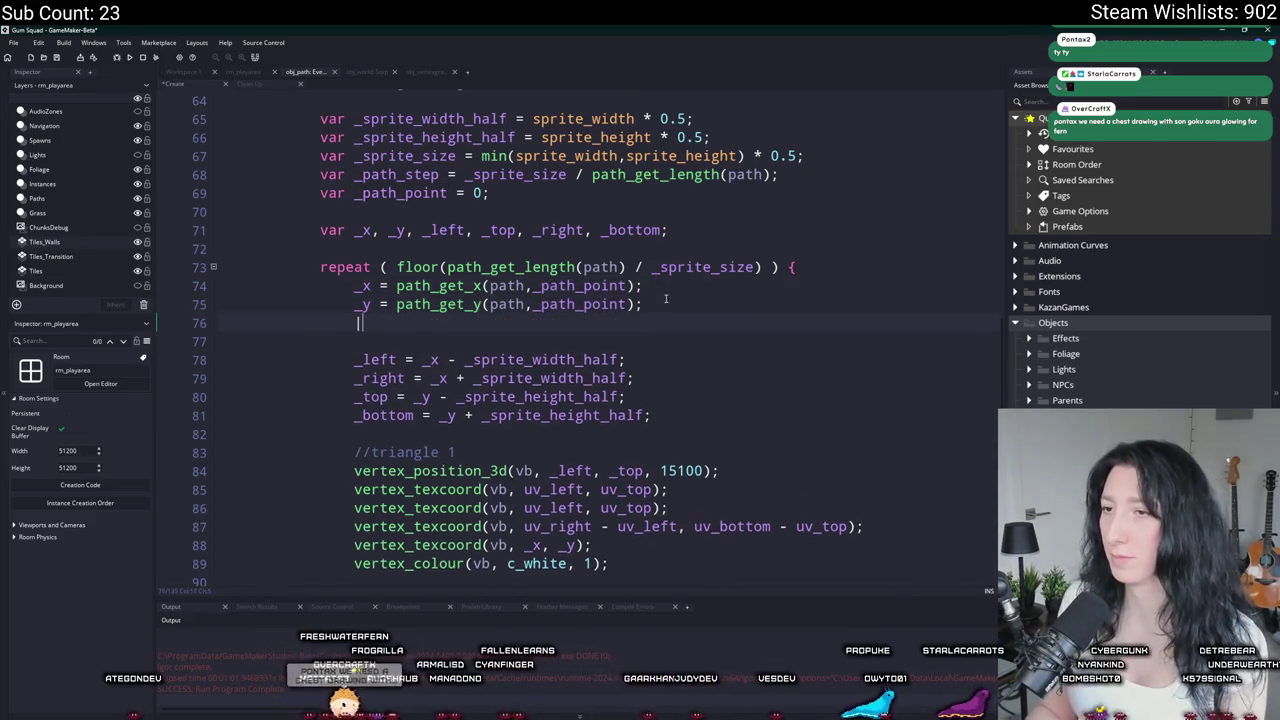
text(_path_point +)
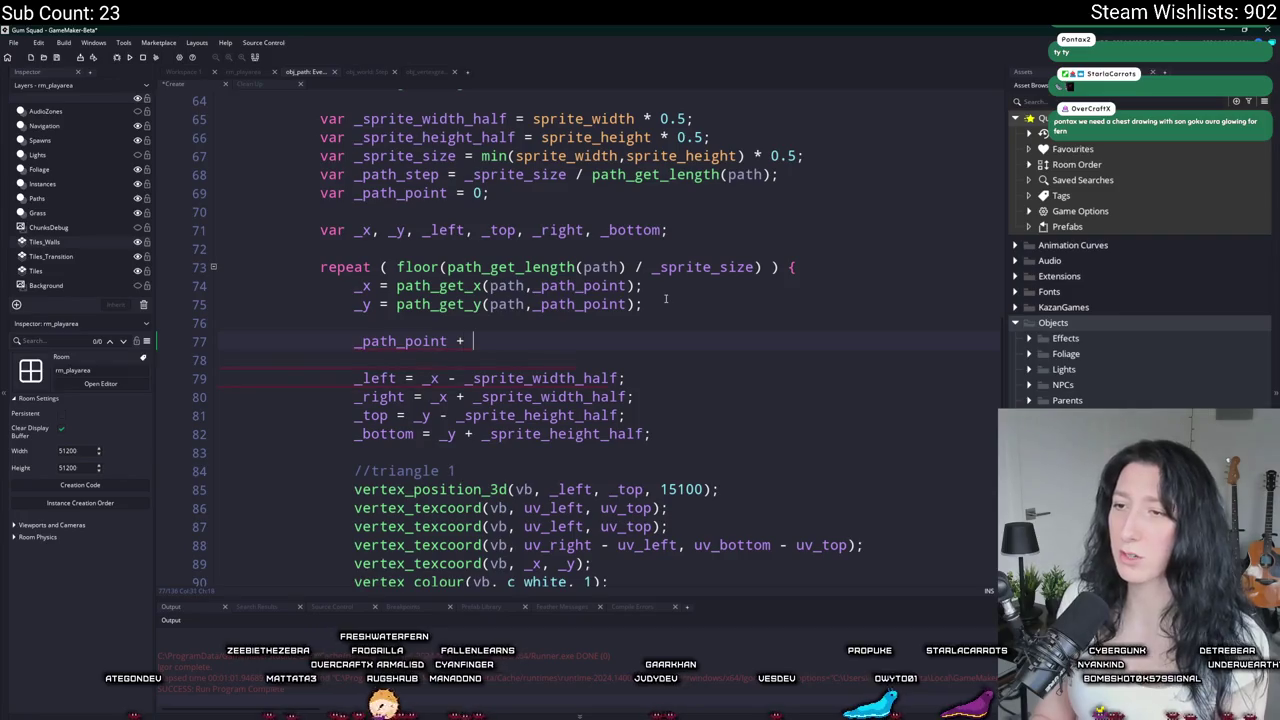
key(BackSpace)
key(BackSpace)
text(= _path_step;)
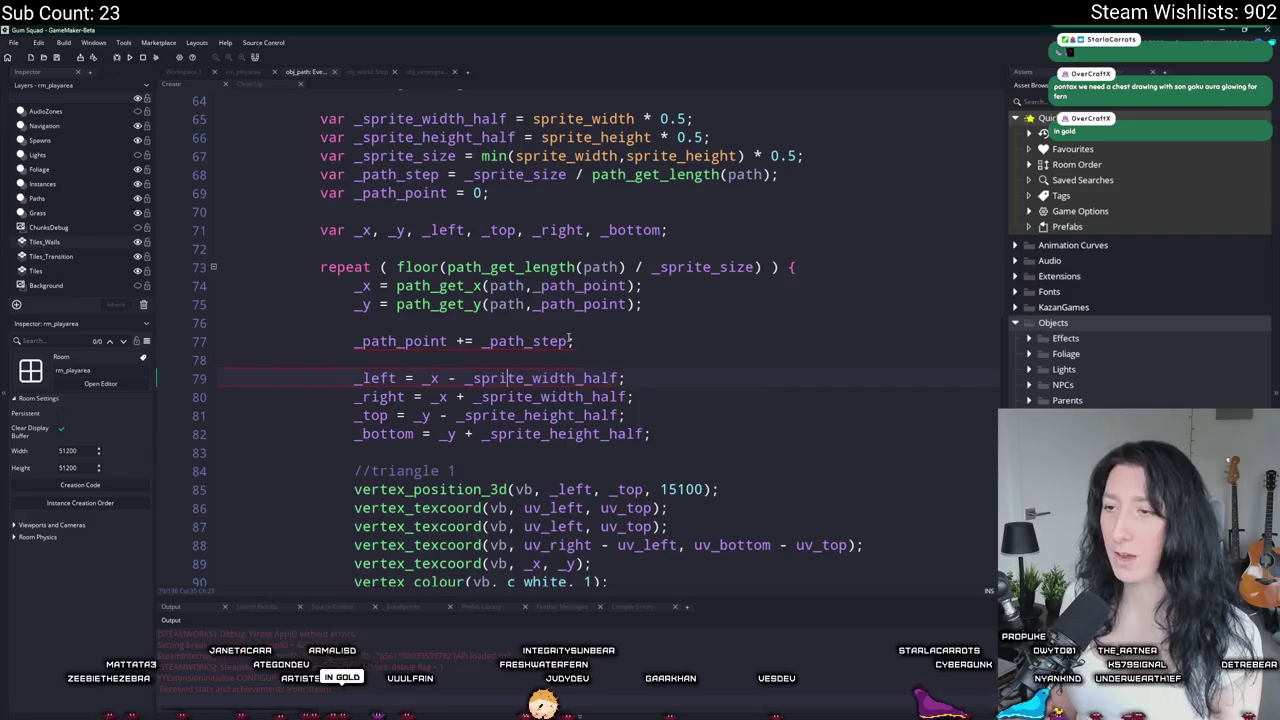
click(600, 348)
drag(679, 200, 609, 35)
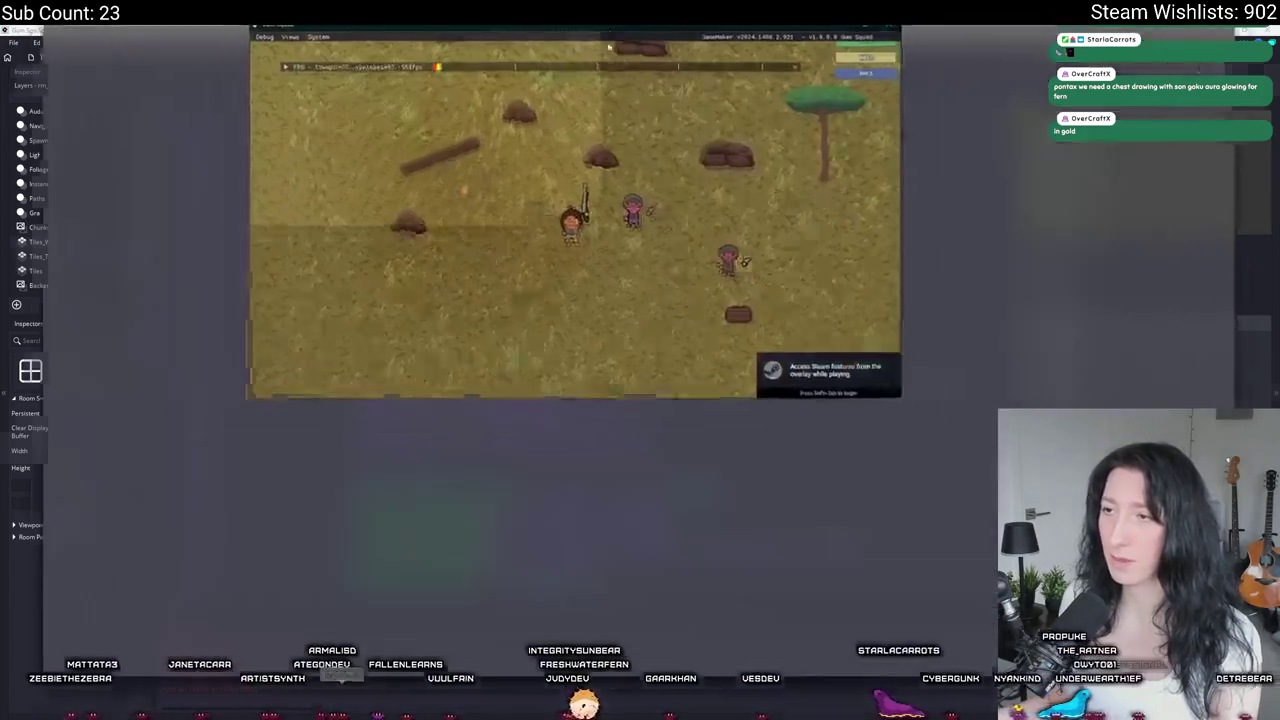
Step: Maximize the game window, zoom in, walk along the winding dirt path, then close the game
double_click(609, 35)
scroll(669, 214, up, 3)
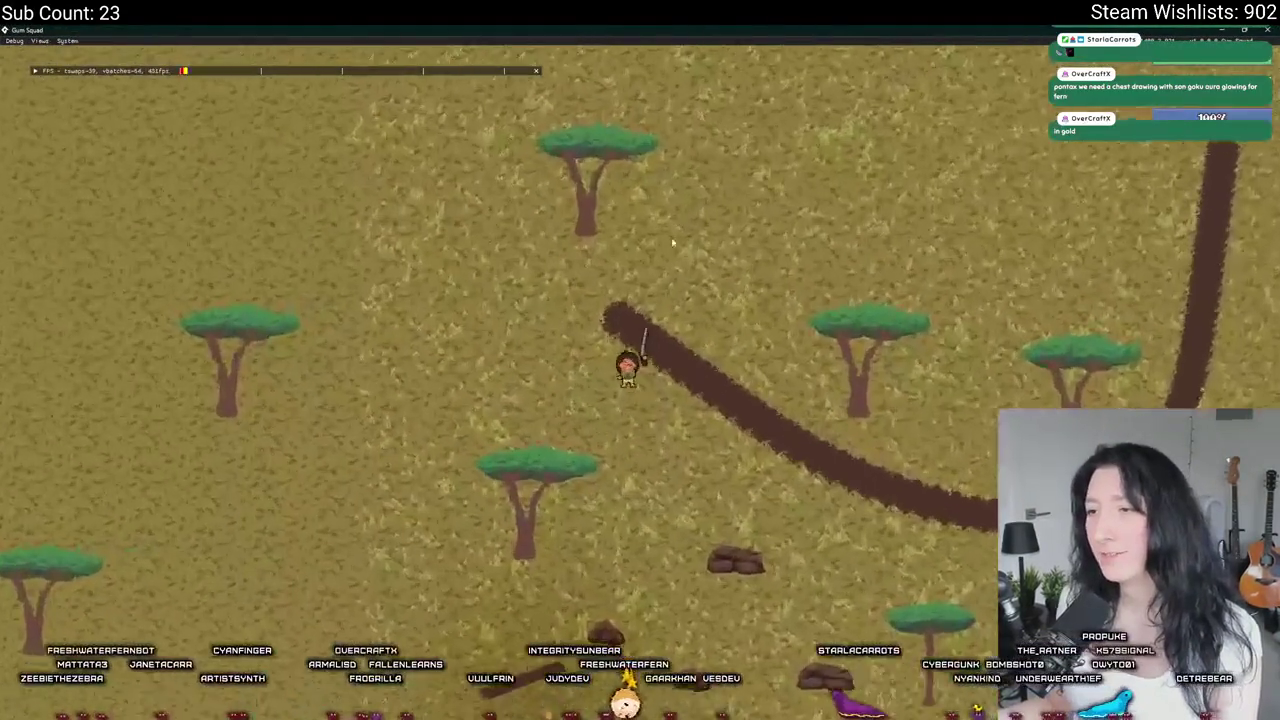
scroll(672, 232, up, 5)
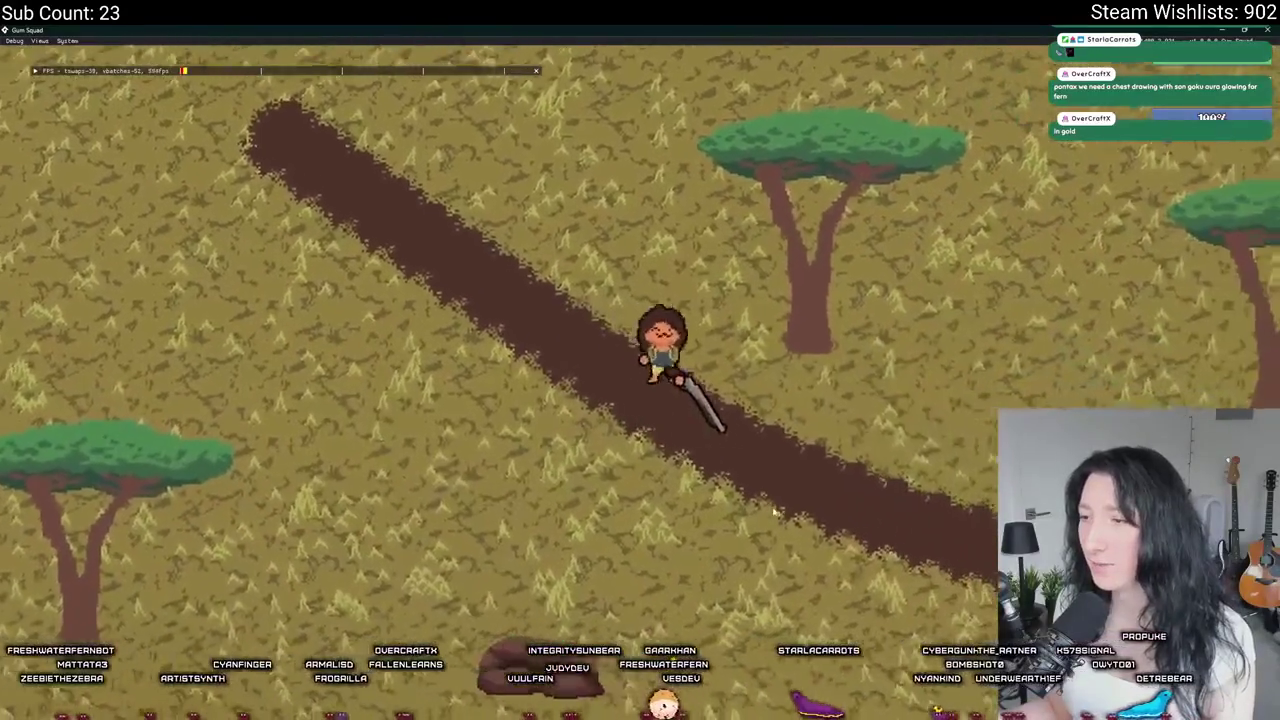
key(d)
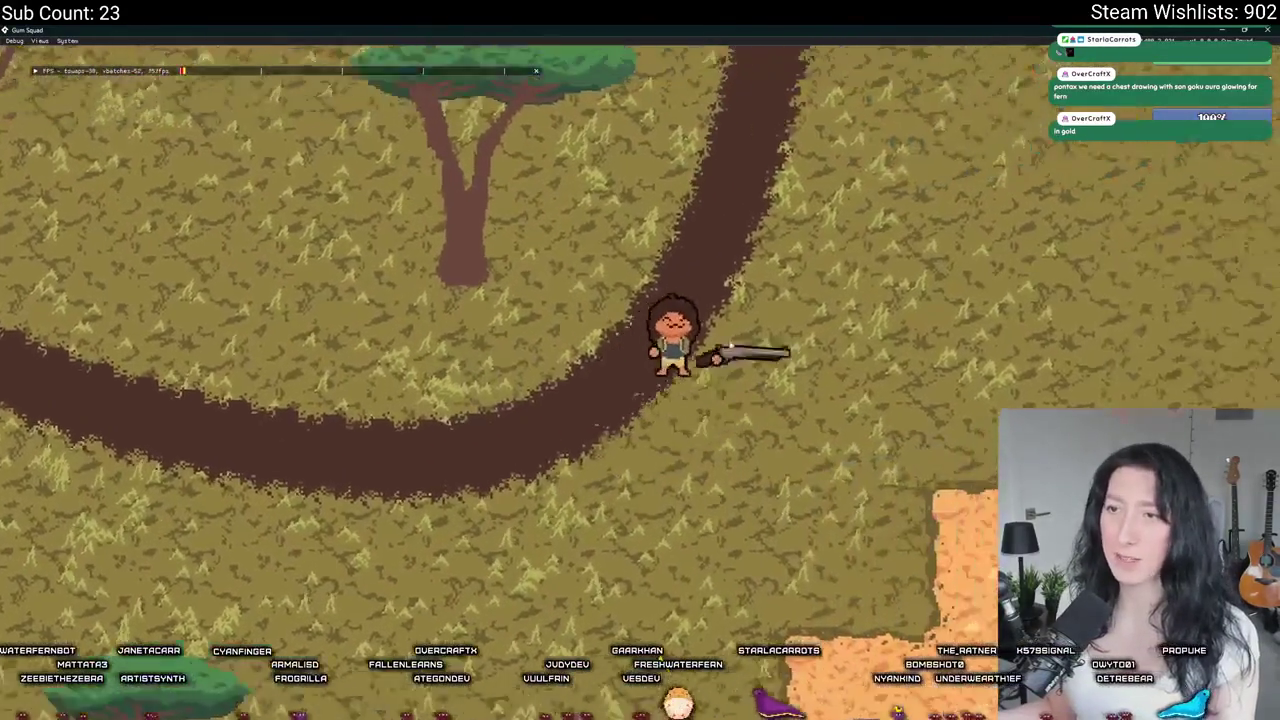
key(w)
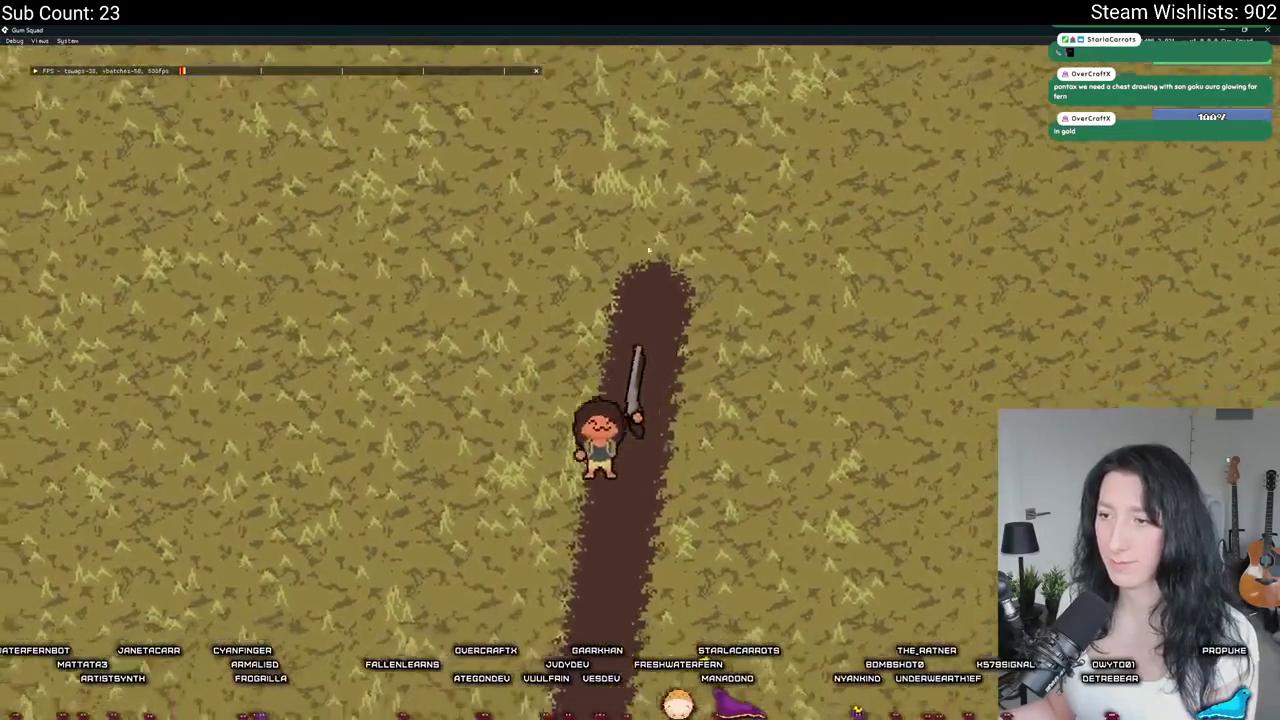
scroll(657, 236, down, 5)
scroll(620, 270, up, 5)
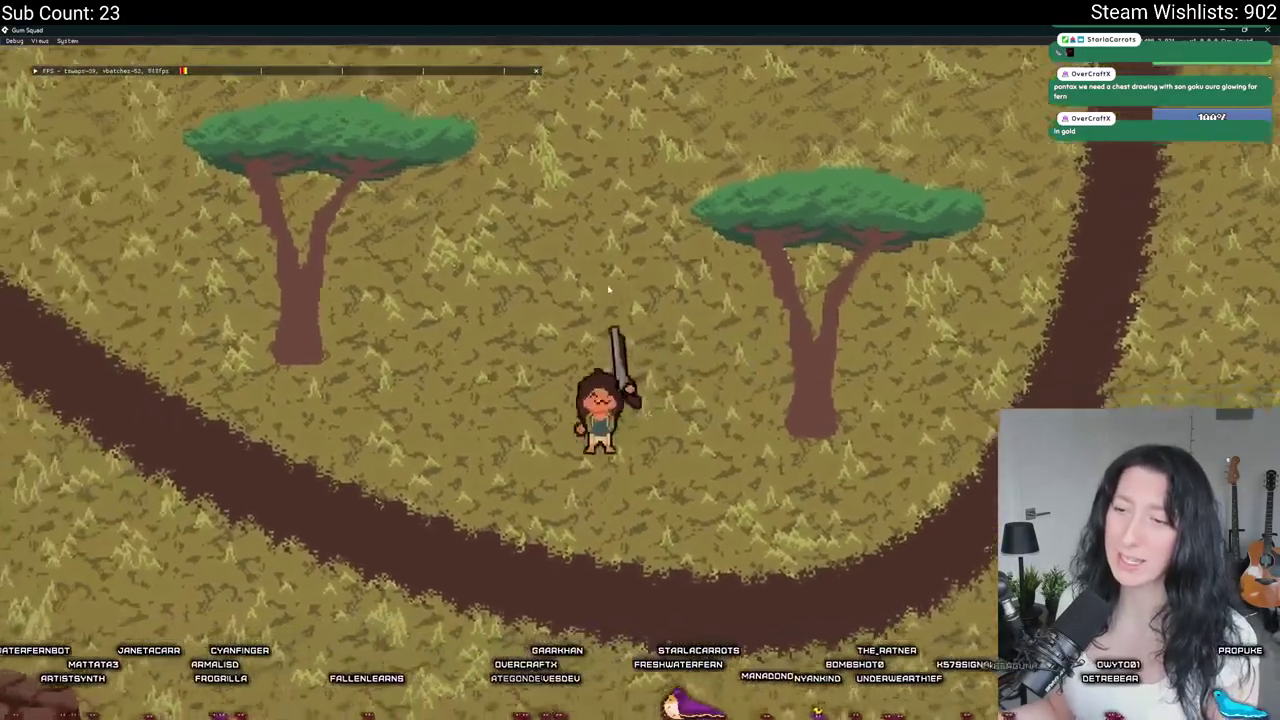
scroll(608, 289, down, 2)
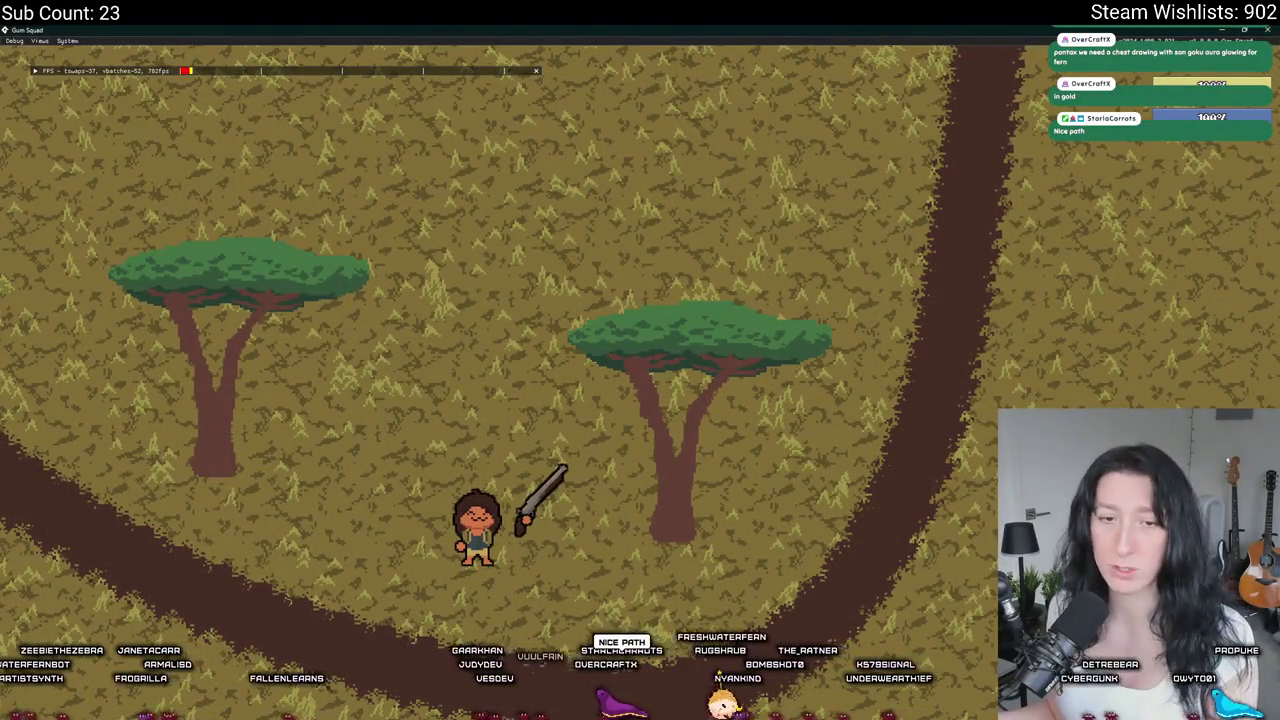
click(1267, 29)
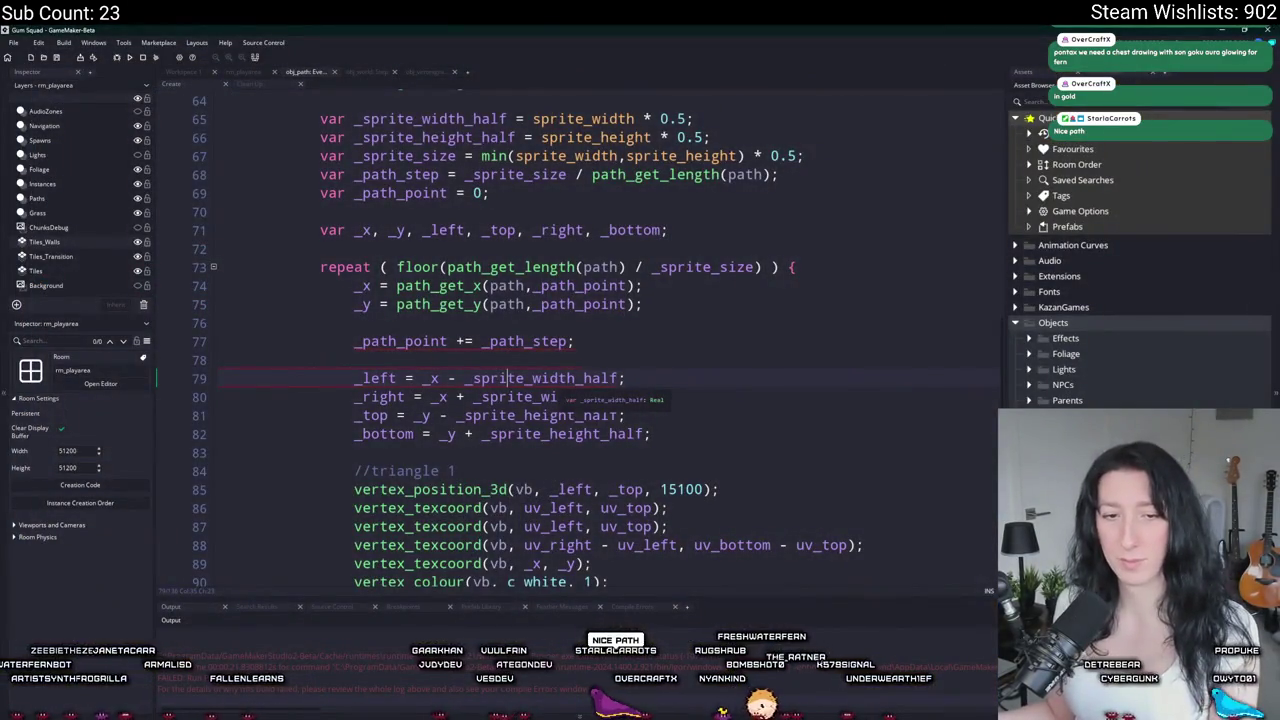
Step: Delete the _path_point += _path_step line, then undo to restore it
scroll(440, 104, down, 2)
scroll(553, 345, up, 2)
click(553, 344)
mouse_move(575, 361)
mouse_down()
mouse_move(220, 360)
mouse_move(200, 345)
mouse_up()
key(Delete)
key(BackSpace)
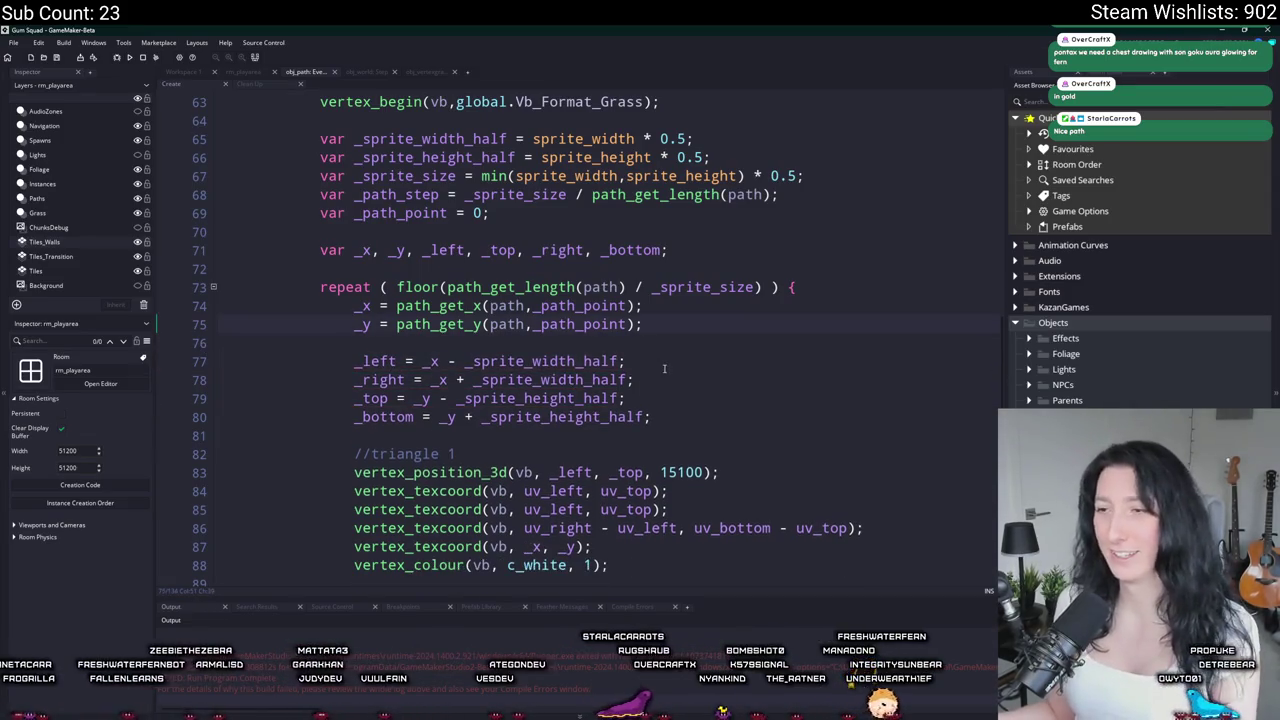
key(ctrl+z)
key(ctrl+z)
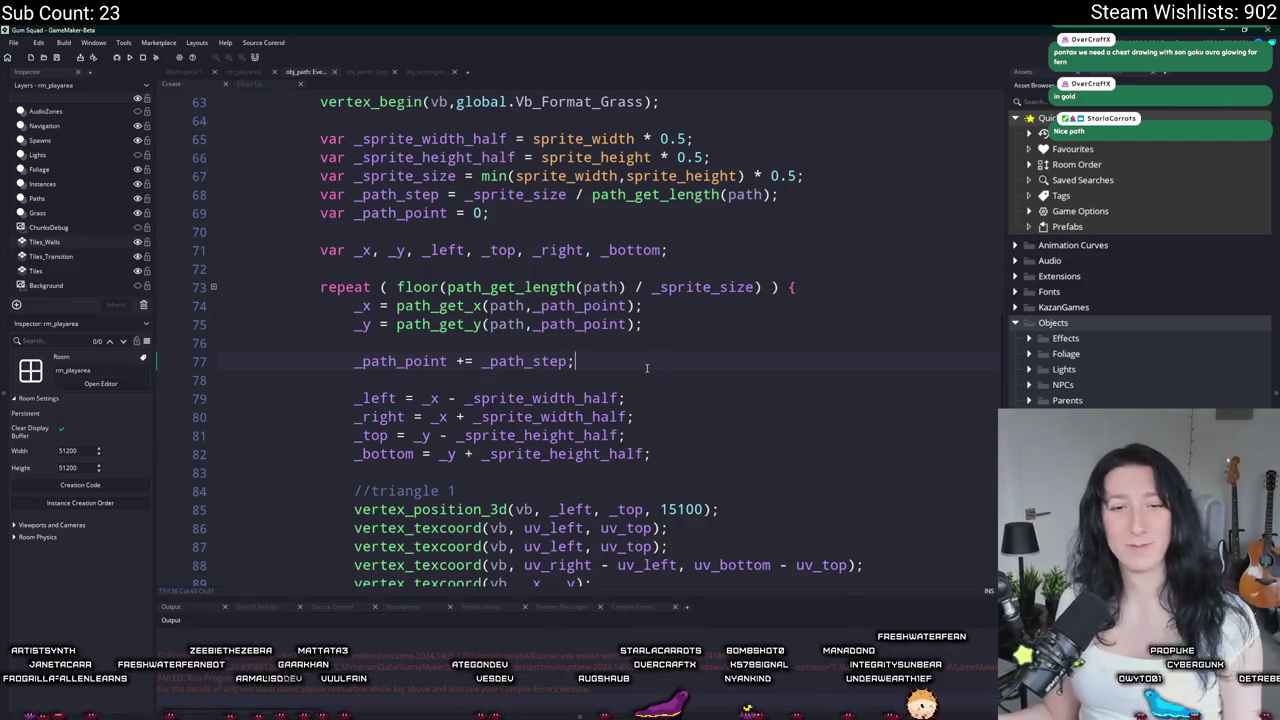
Step: Change line 67's _sprite_size to (min(sprite_width,sprite_height) * 0.5) - 2
scroll(438, 487, down, 1)
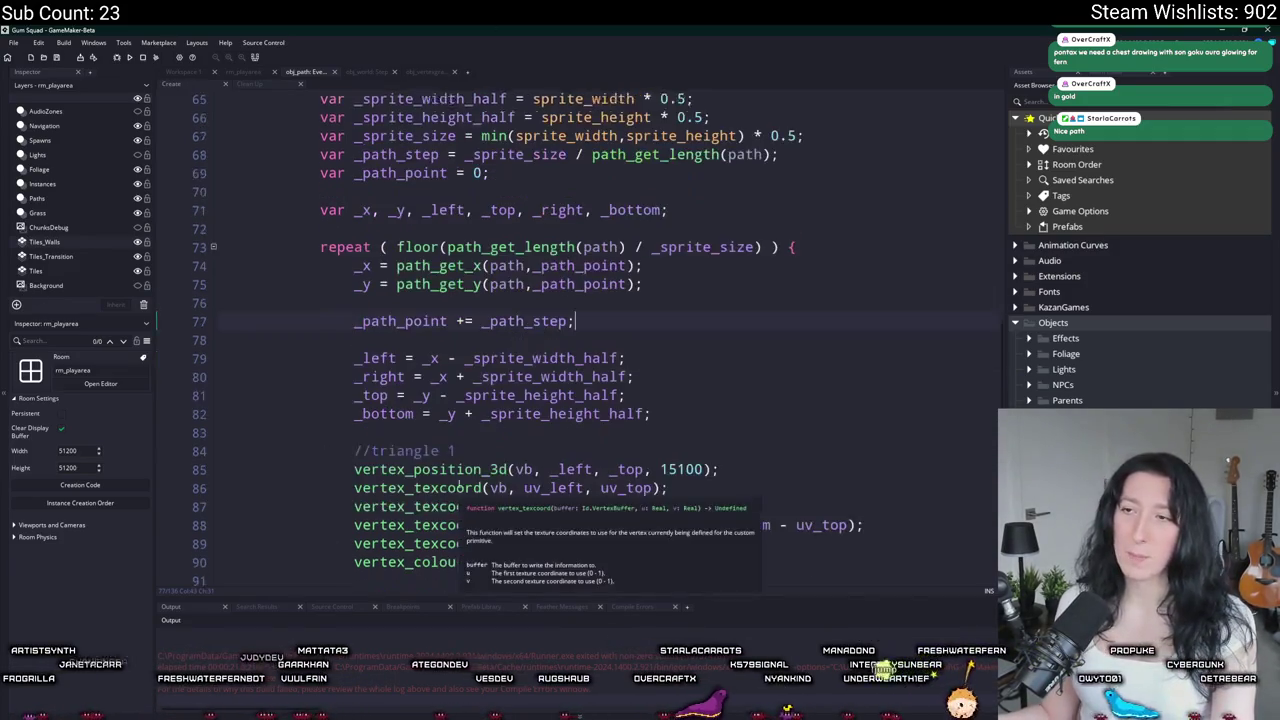
scroll(481, 466, up, 2)
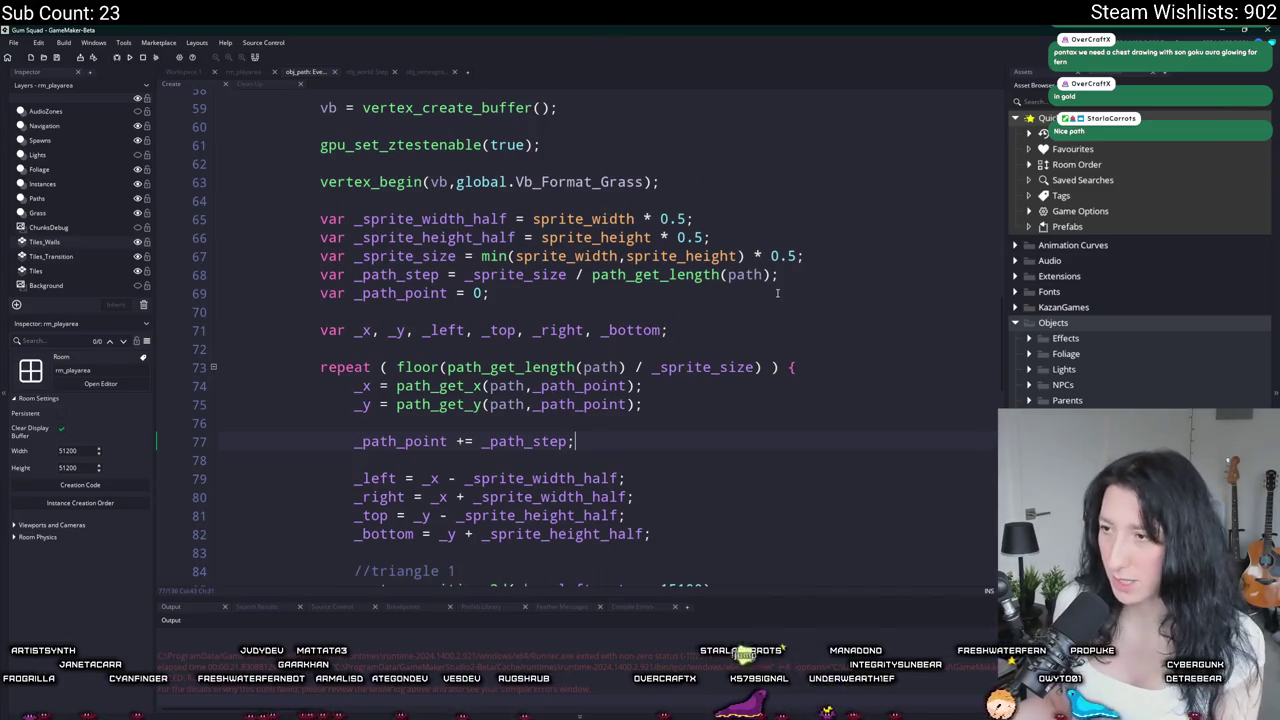
click(481, 256)
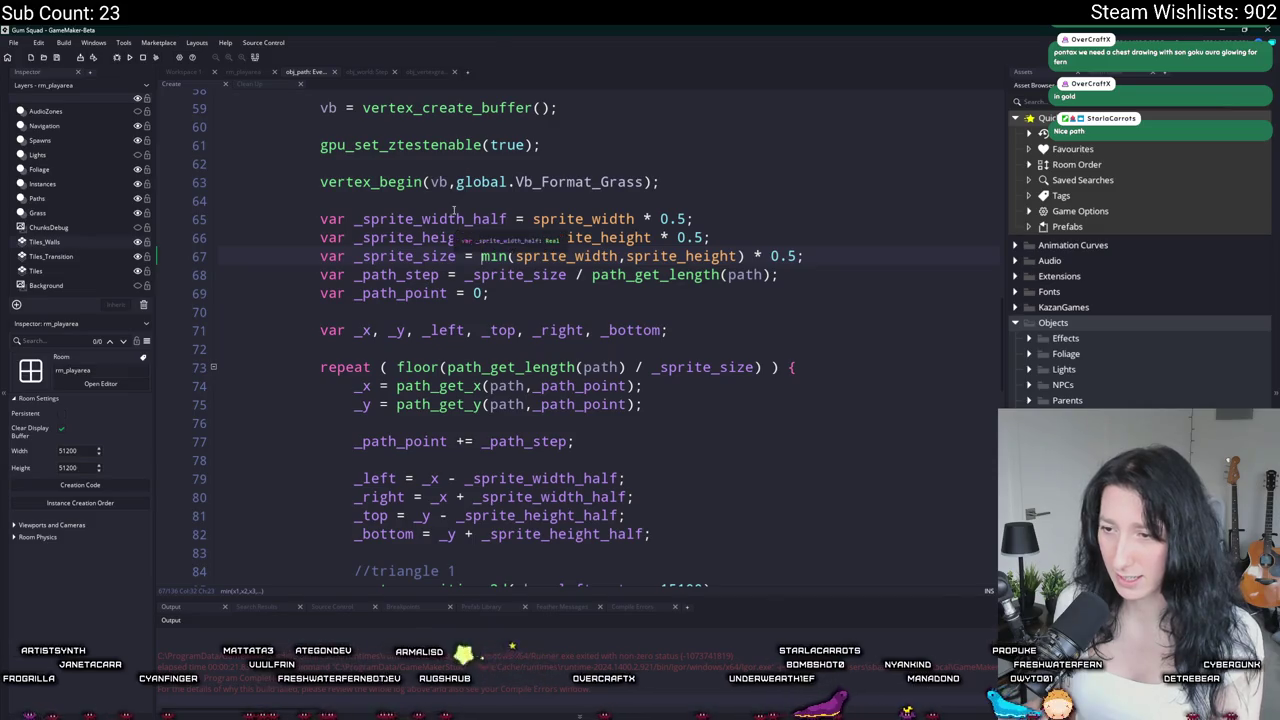
text(()
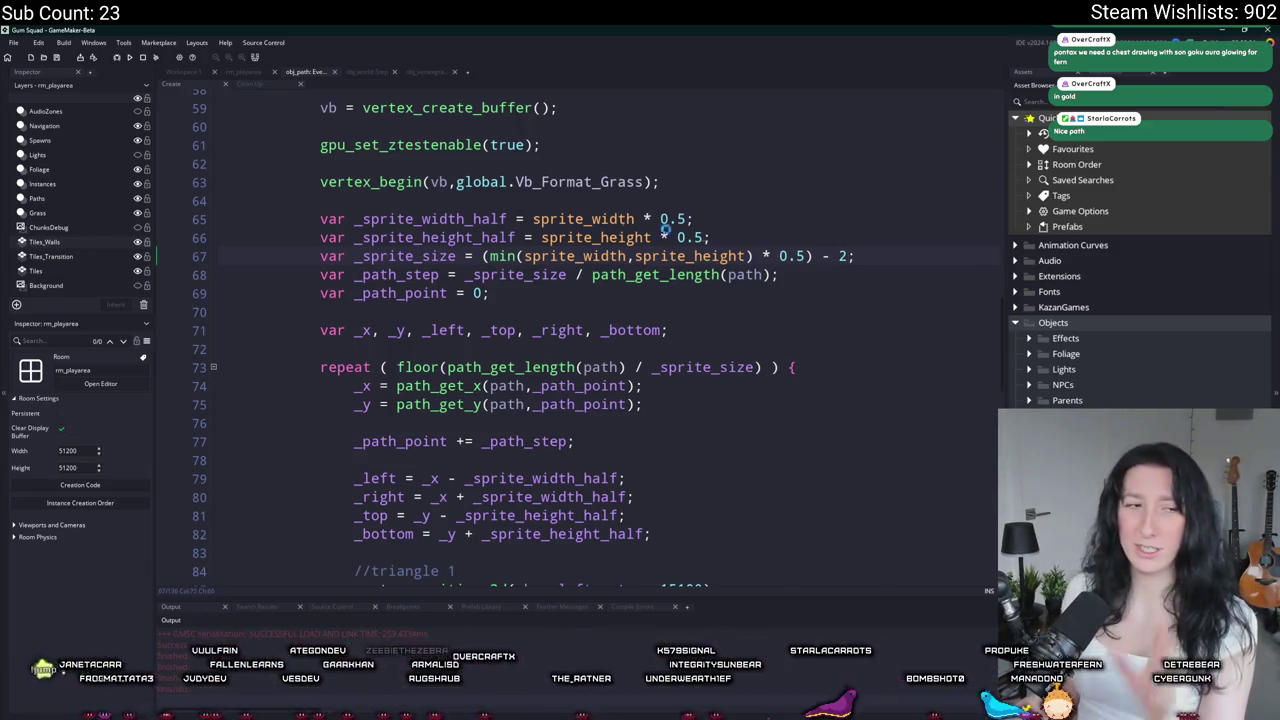
Step: Append + irandom_range(-2,2) to both the _x and _y path positions
scroll(473, 258, down, 3)
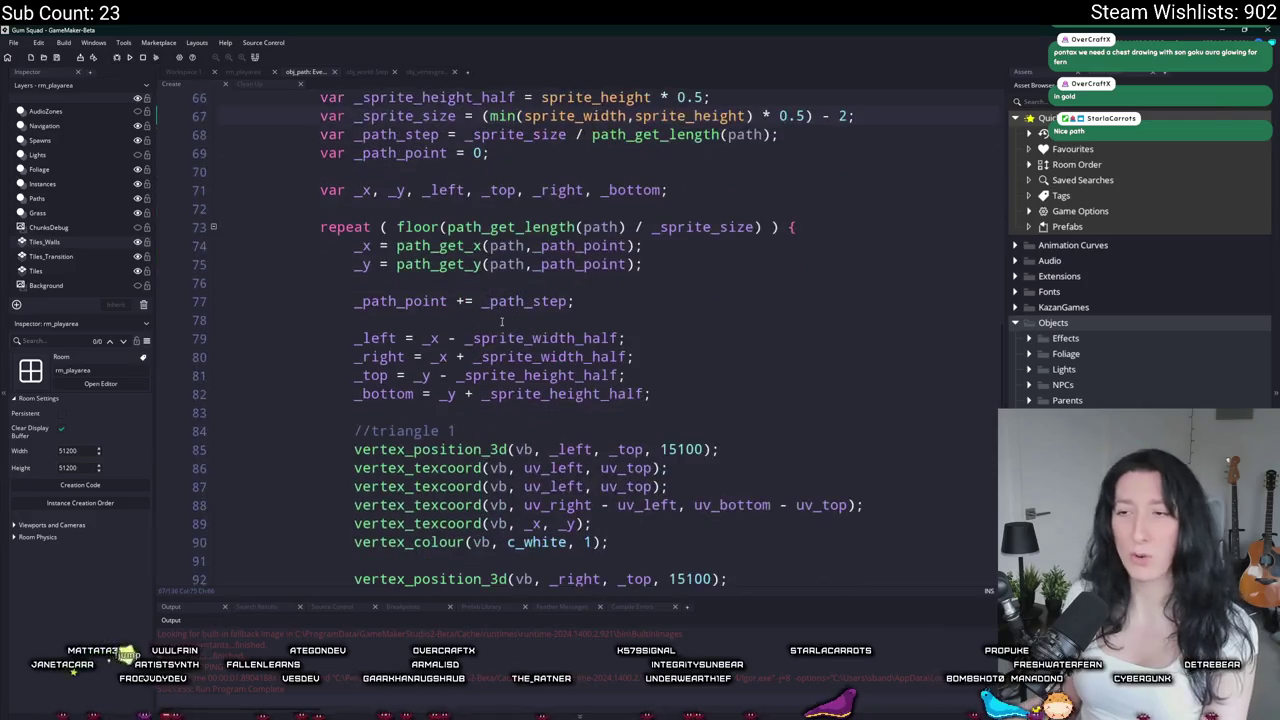
scroll(501, 293, up, 1)
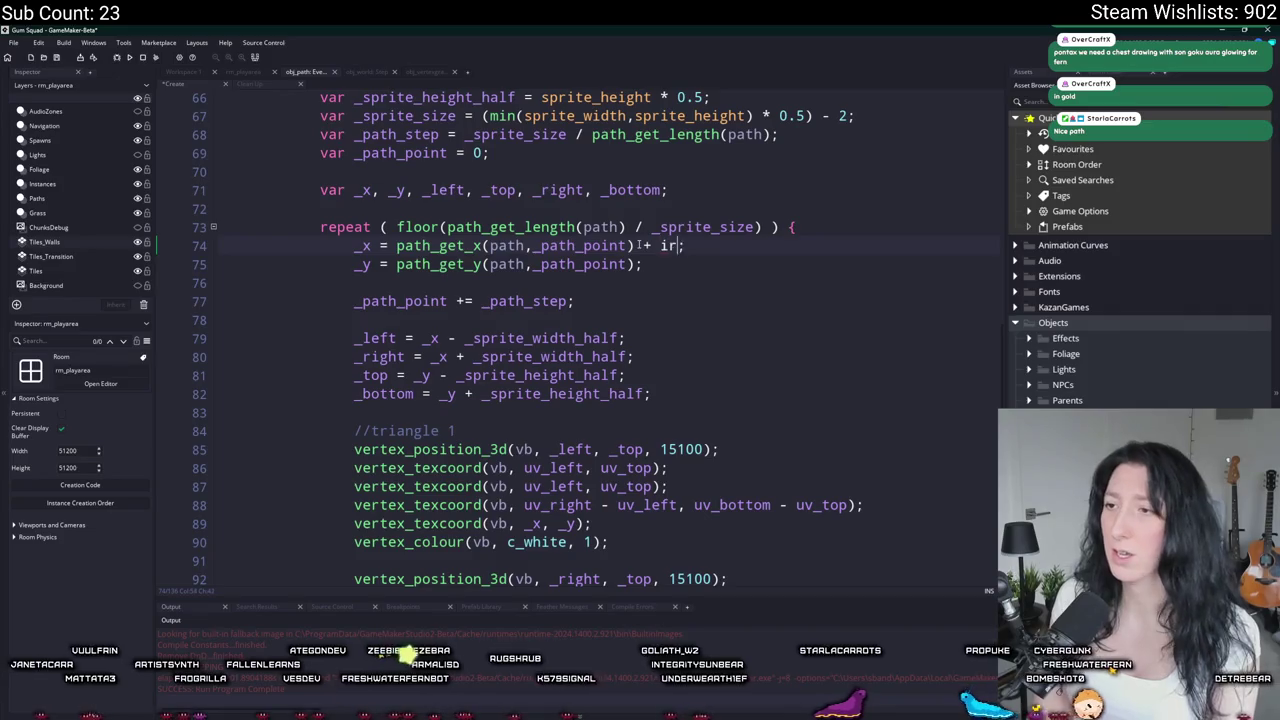
text(andom_ra)
key(Return)
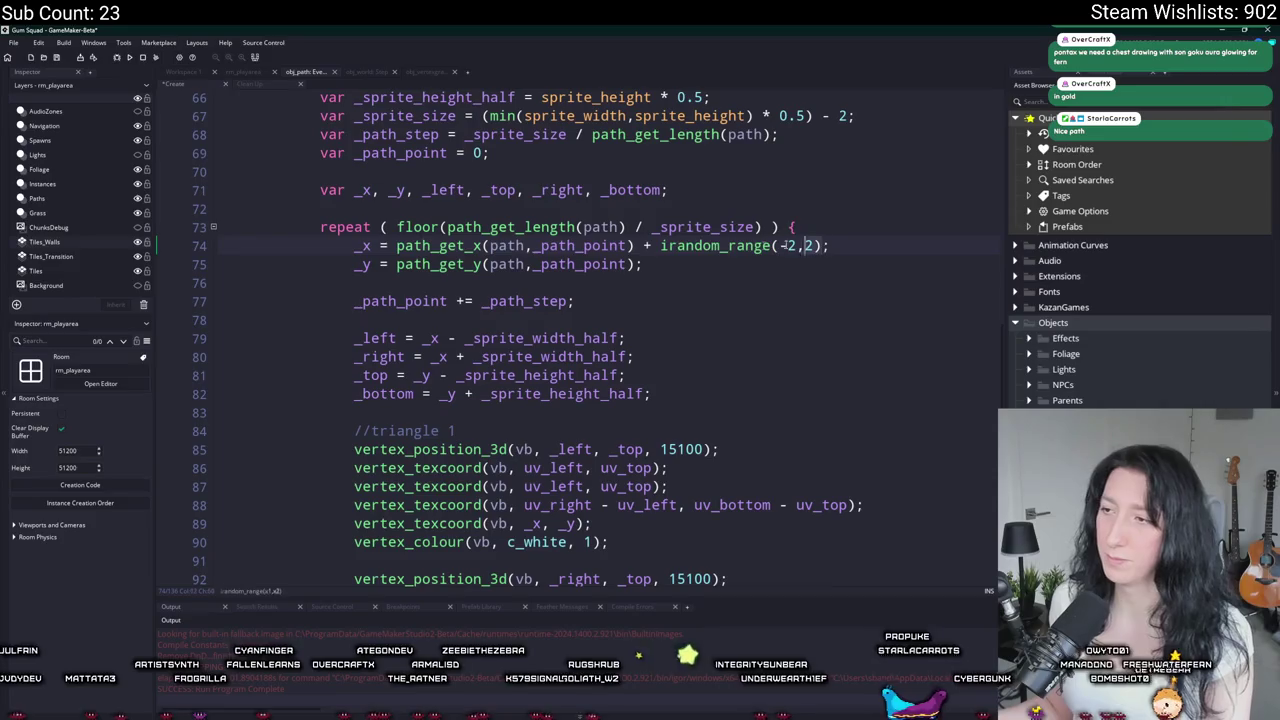
click(643, 246)
click(636, 264)
key(ctrl+v)
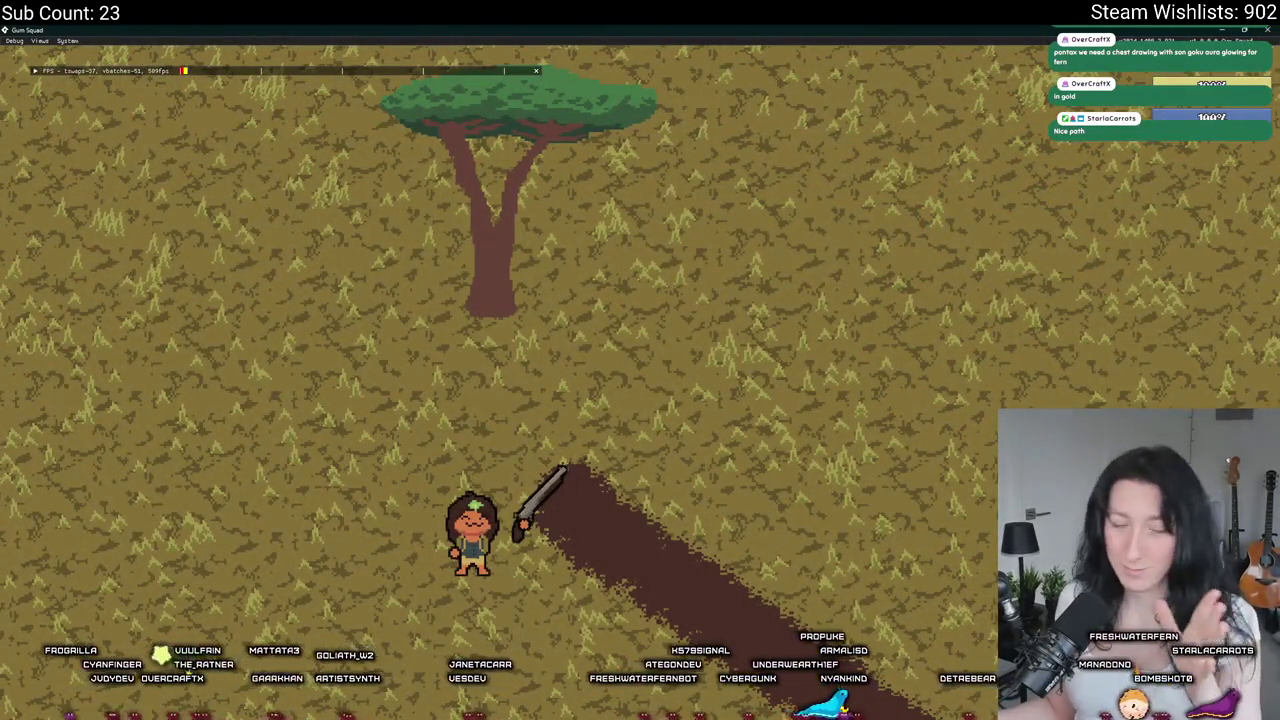
key(Escape)
scroll(594, 377, up, 10)
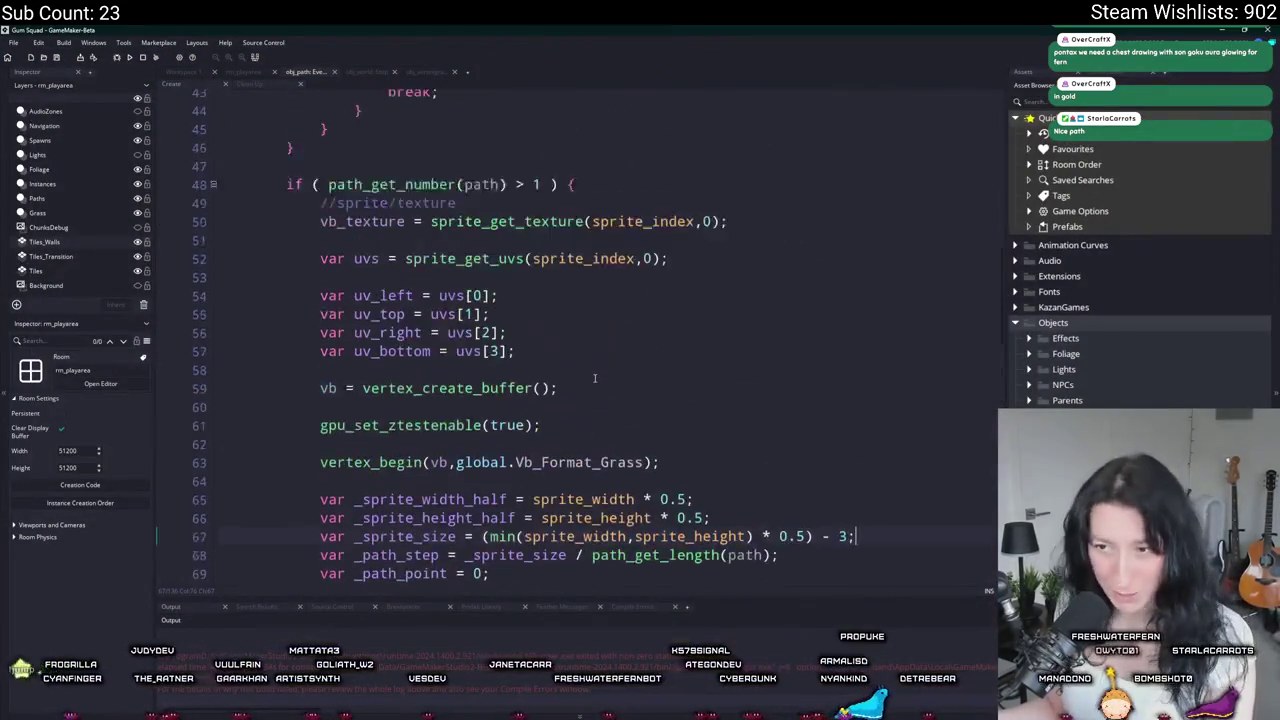
Step: Insert random_set_seed(x * y); at the start of the rebuild function
scroll(594, 377, up, 12)
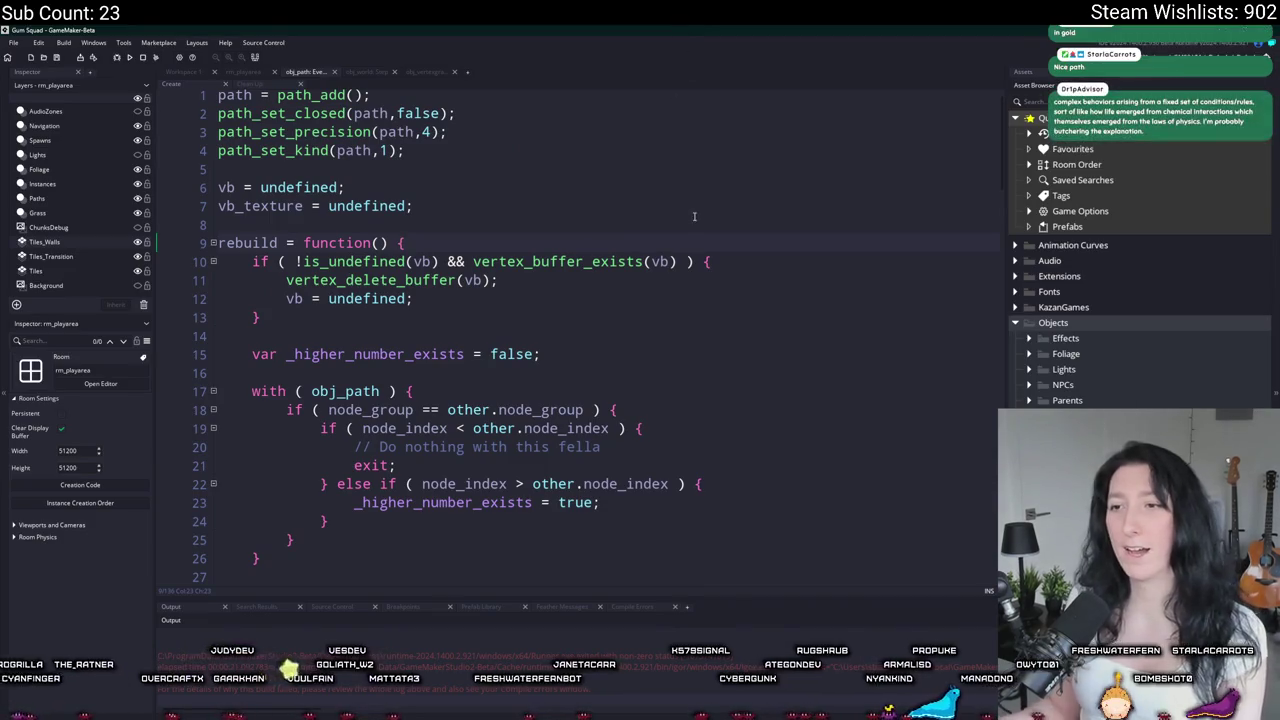
key(Return)
key(Return)
text(random_)
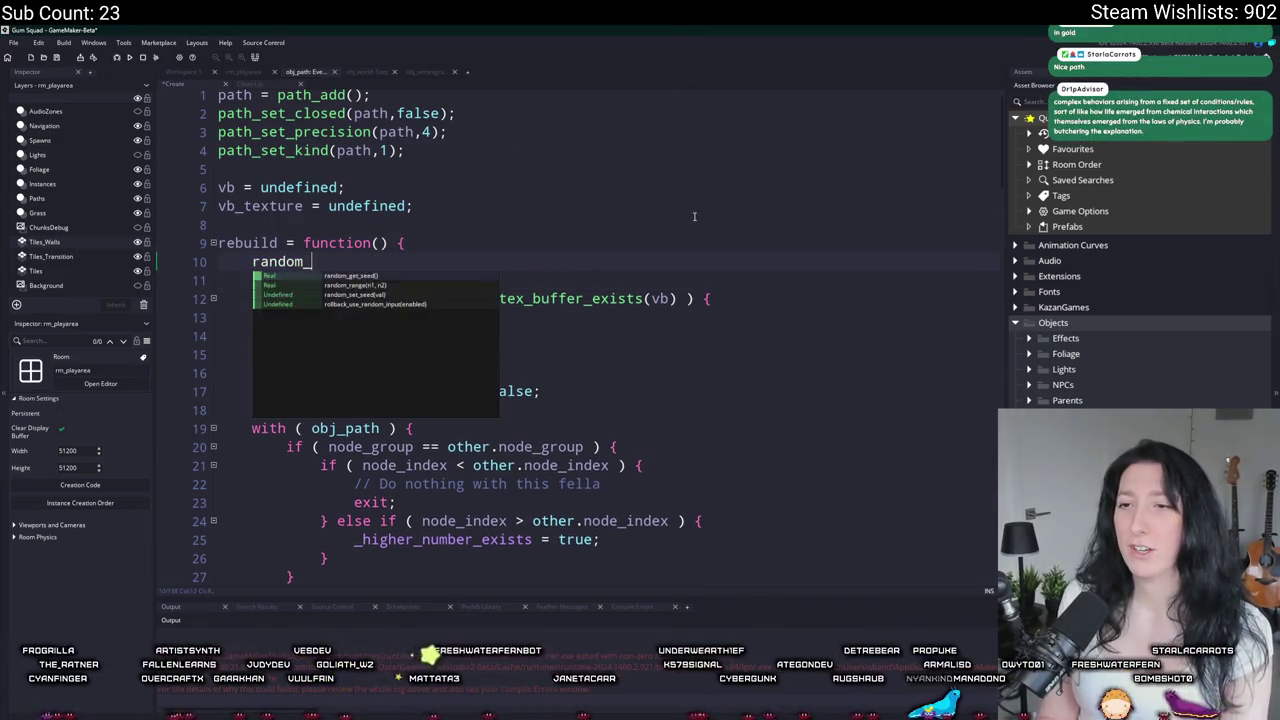
text(set_seed(x * y);)
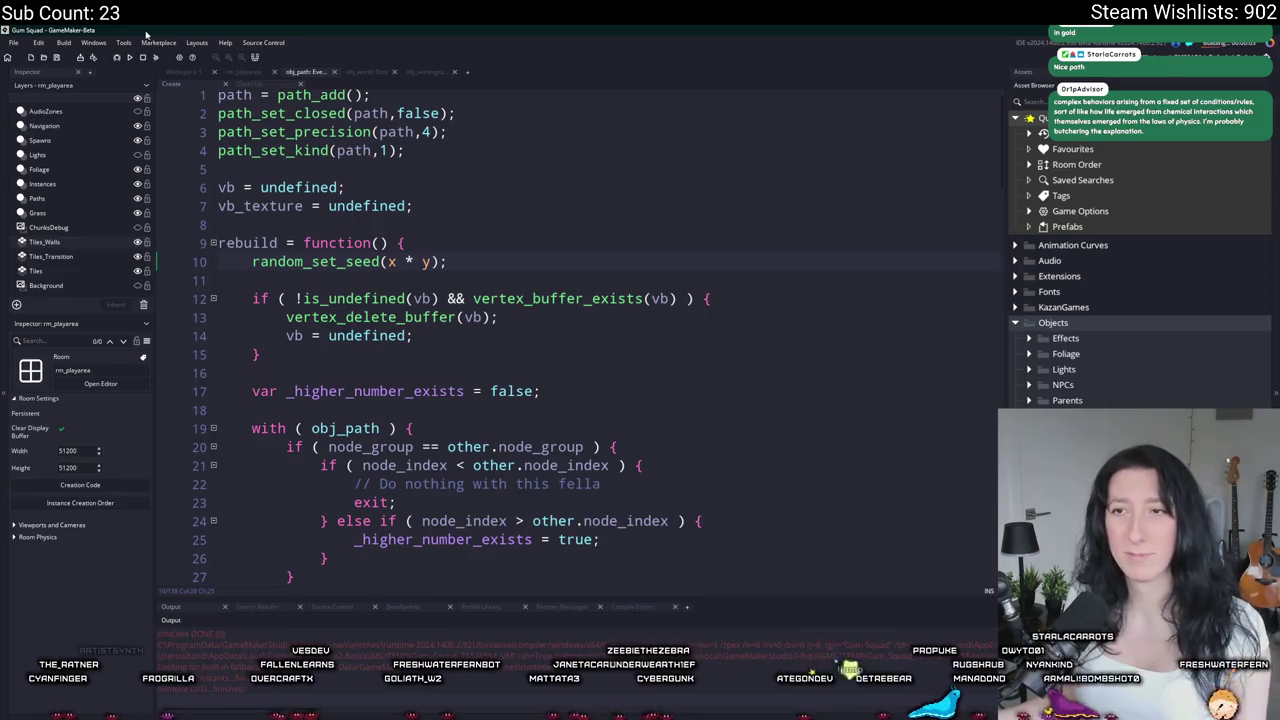
Step: Add randomize(); after the end of the rebuild function
key(ctrl+End)
click(501, 551)
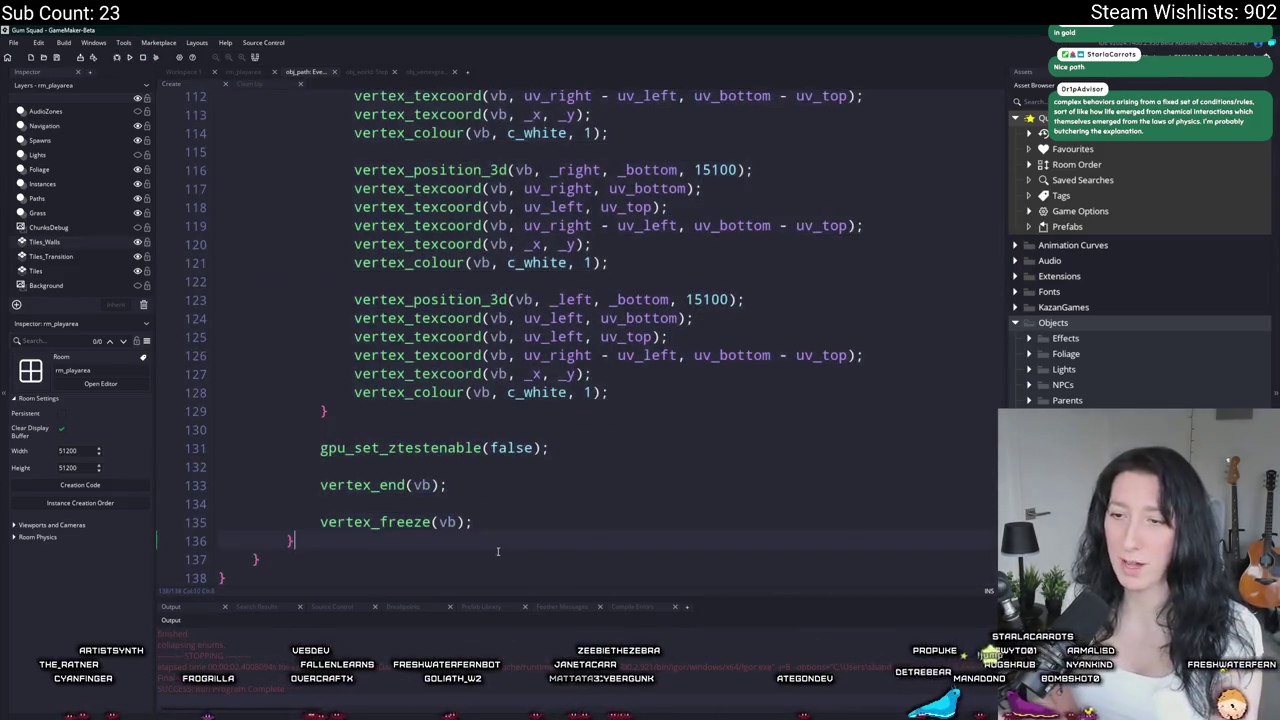
scroll(277, 549, down, 2)
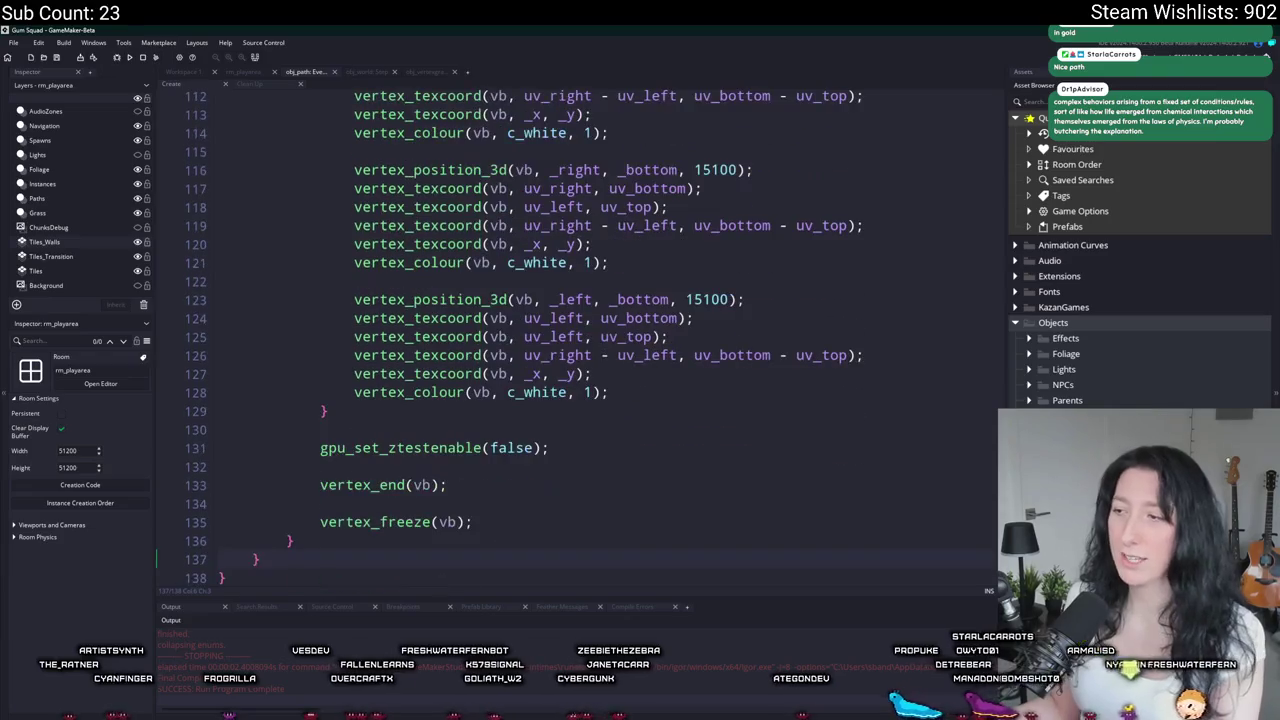
scroll(570, 340, up, 10)
scroll(957, 266, down, 10)
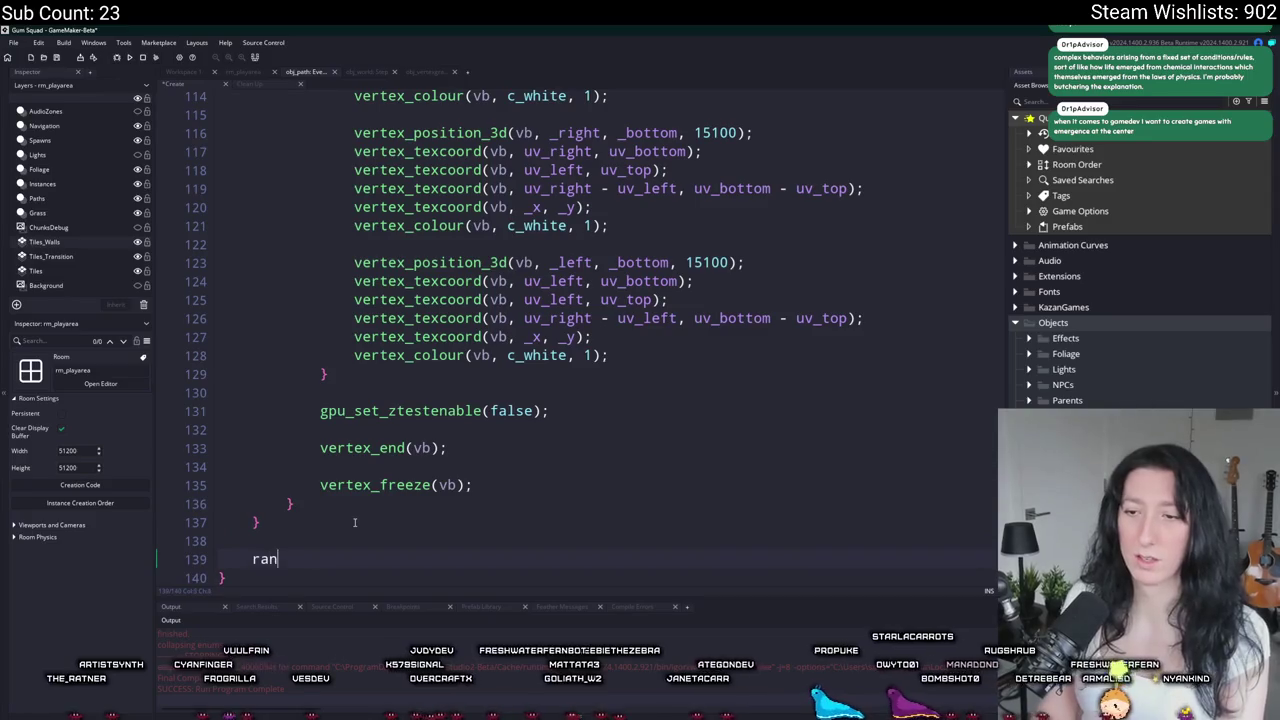
key(BackSpace)
text(ize();)
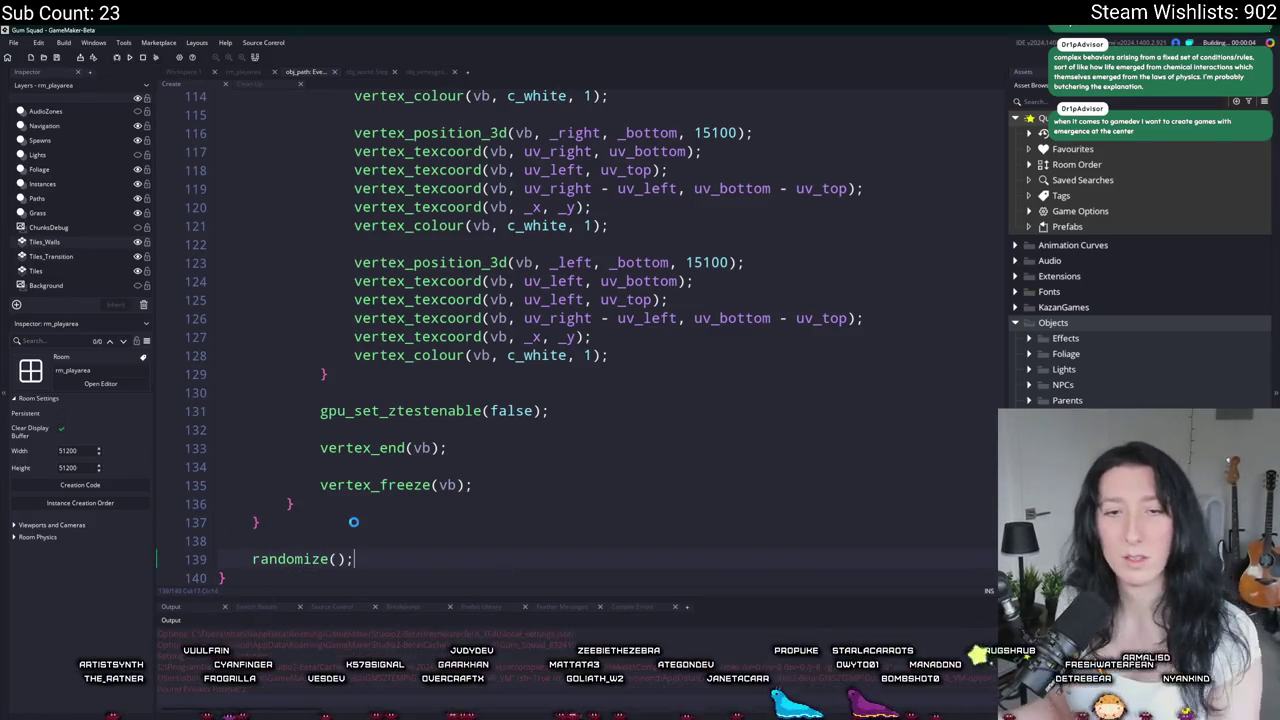
scroll(612, 420, up, 14)
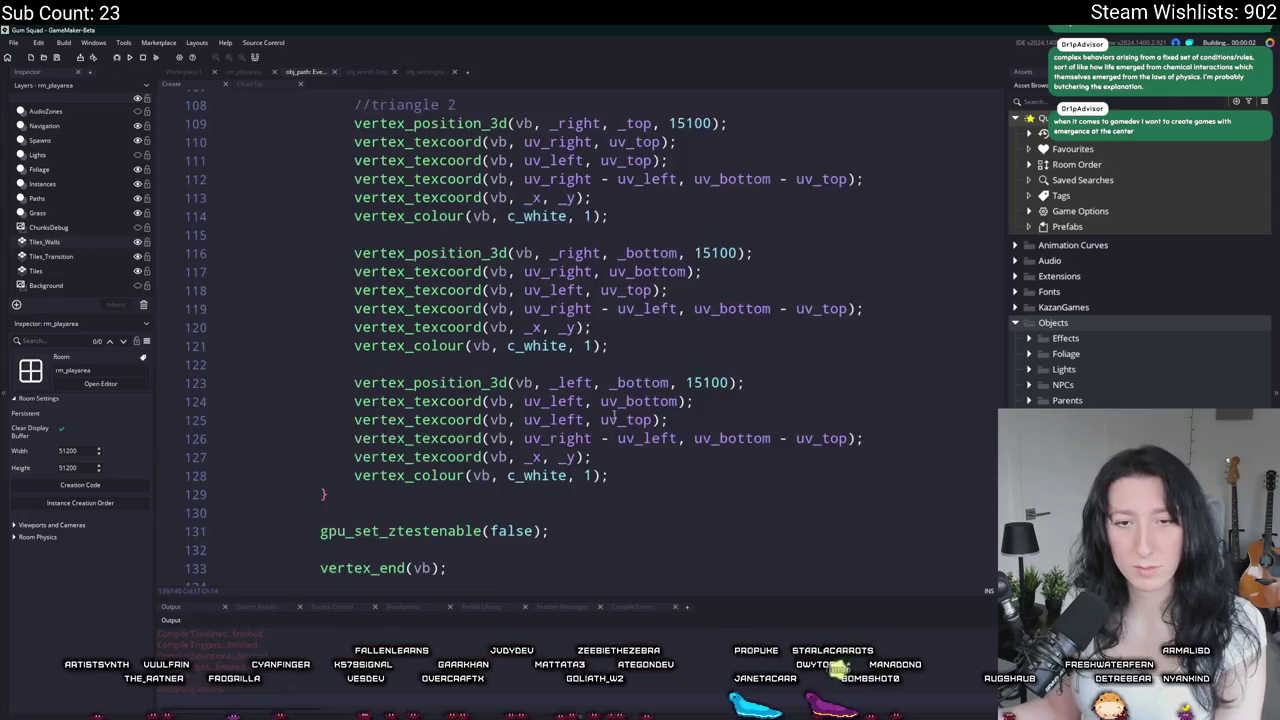
scroll(615, 416, up, 2)
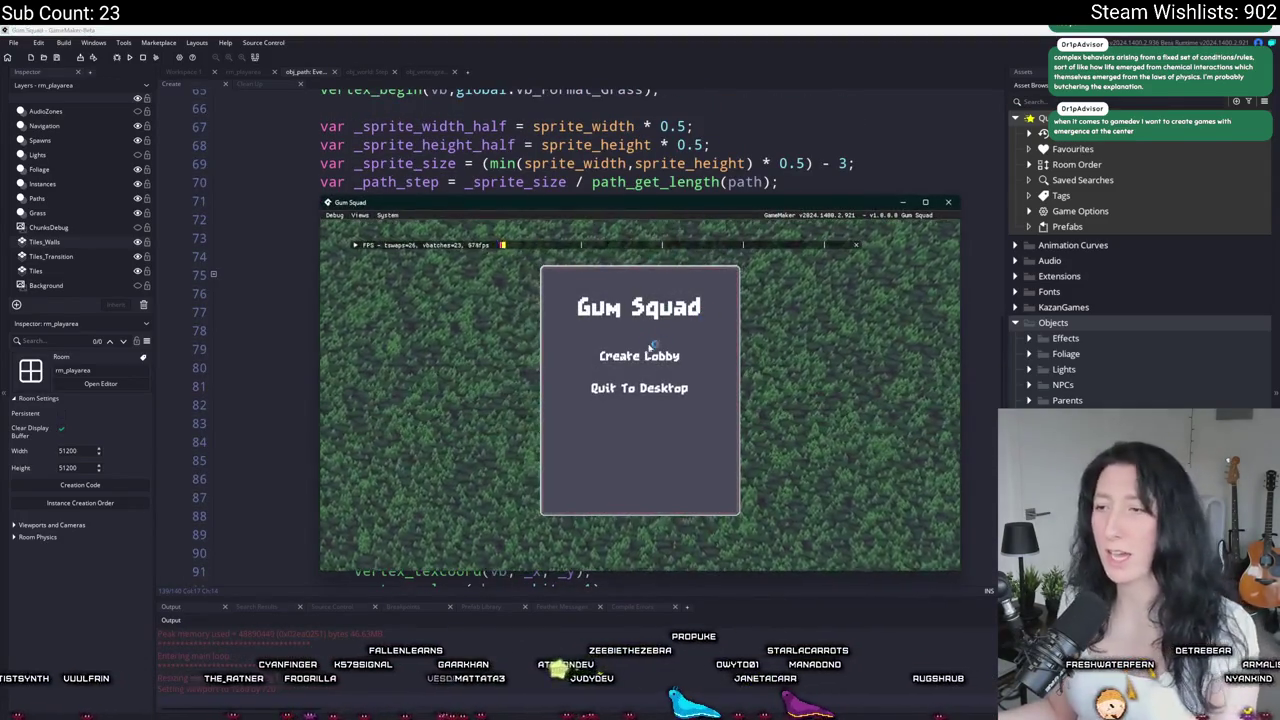
Step: Start a lobby, walk the character along the dirt path with WASD, then quit the game
click(612, 423)
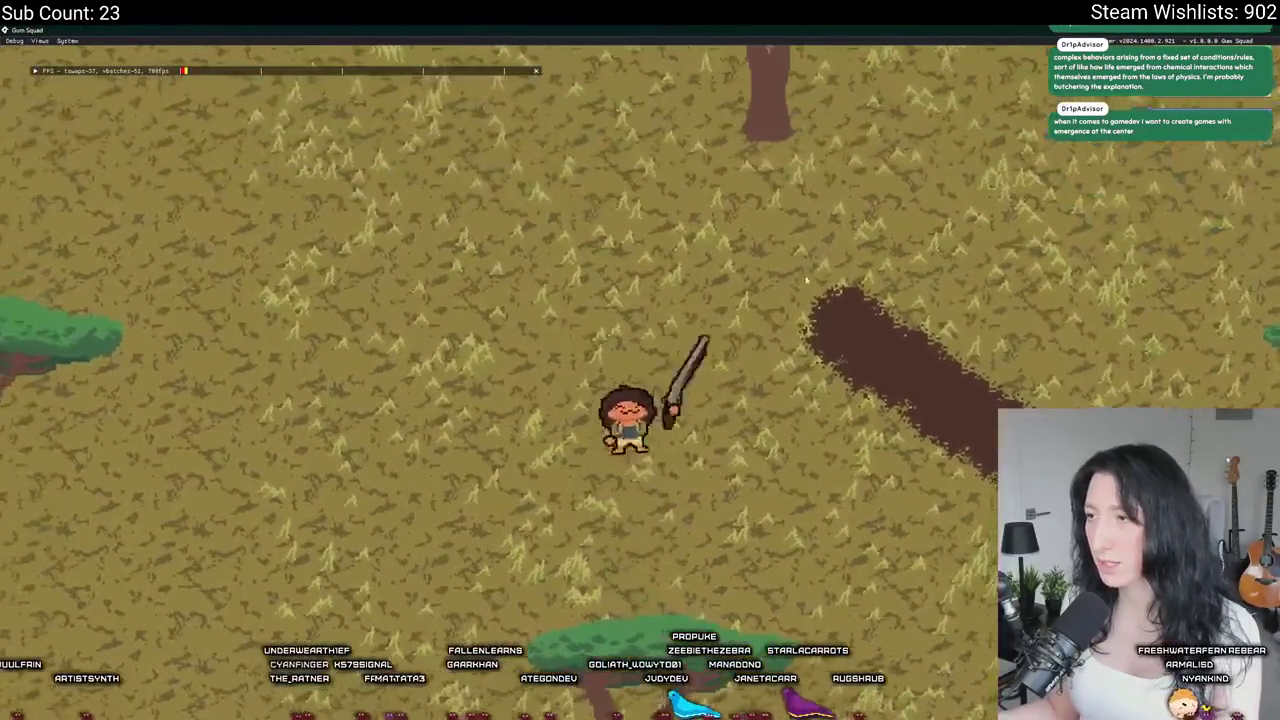
key(d)
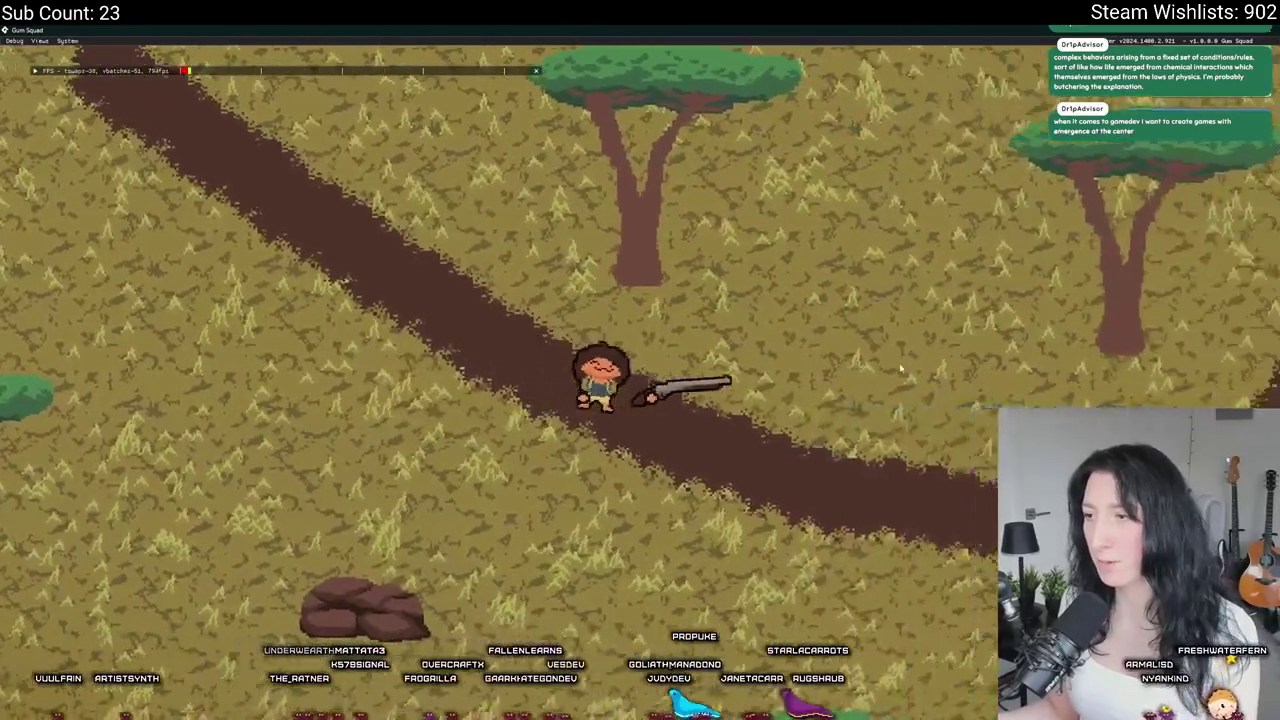
key(w)
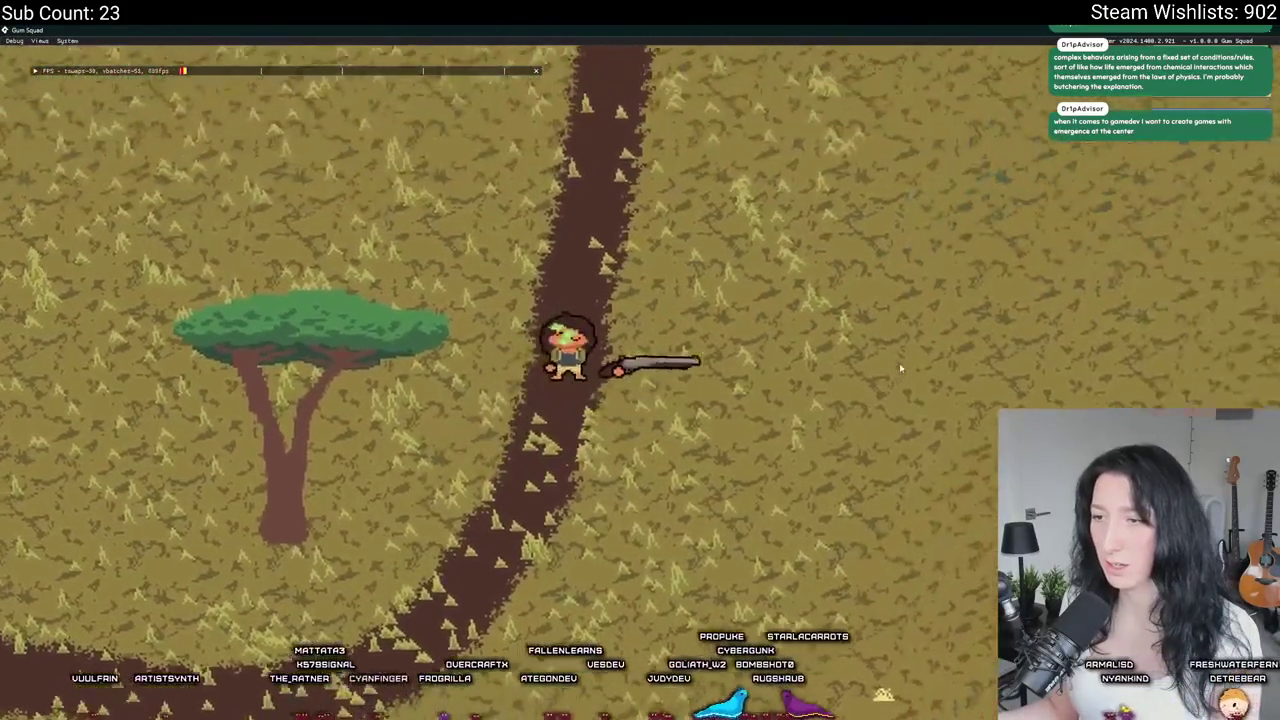
key(w)
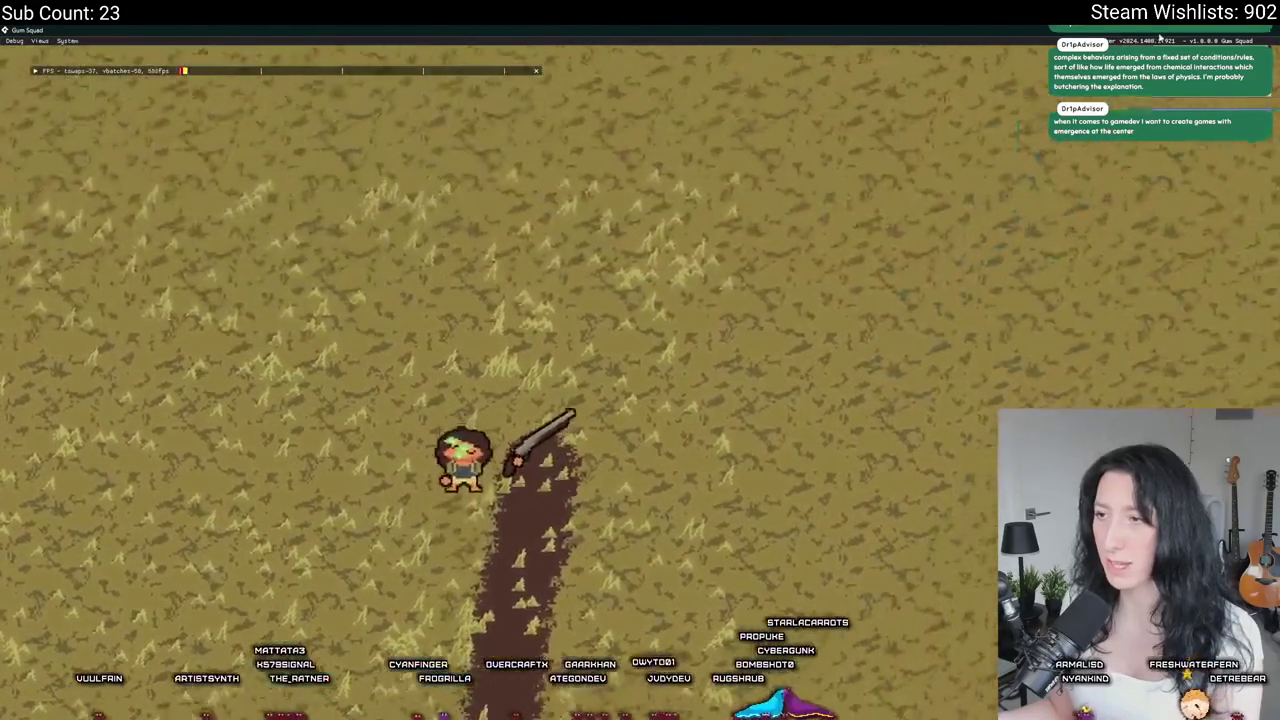
key(s)
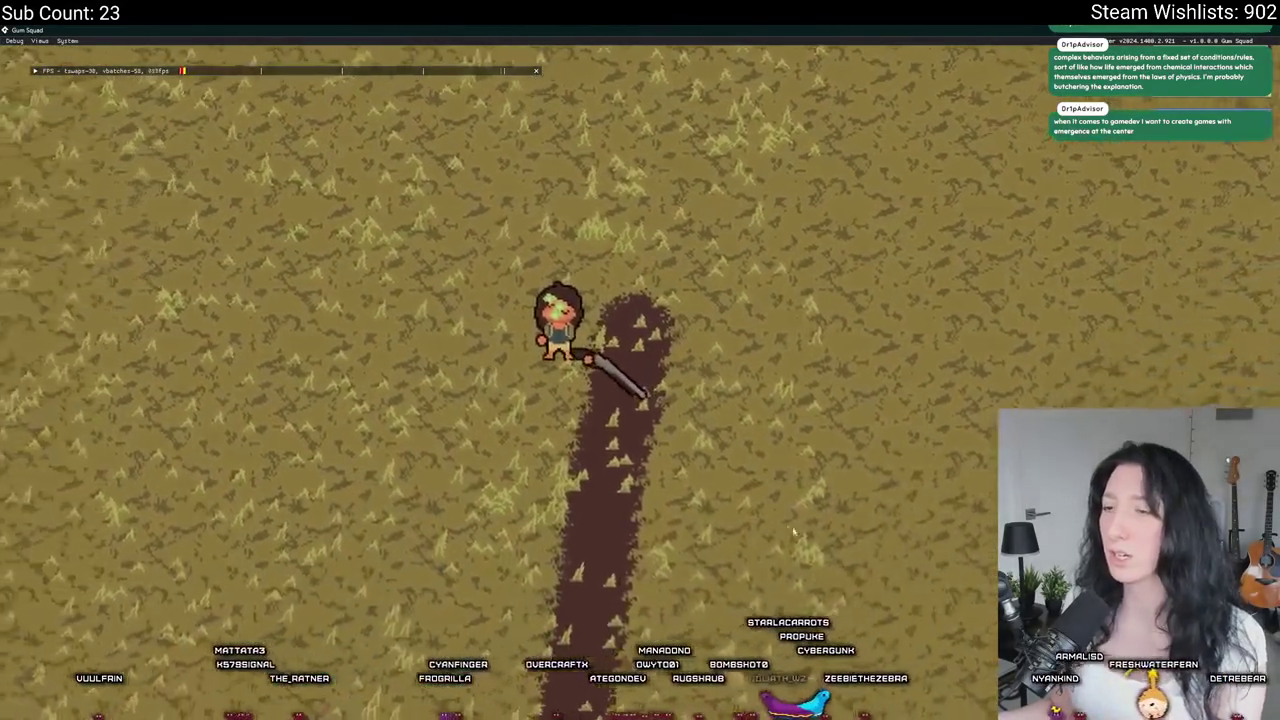
key(s)
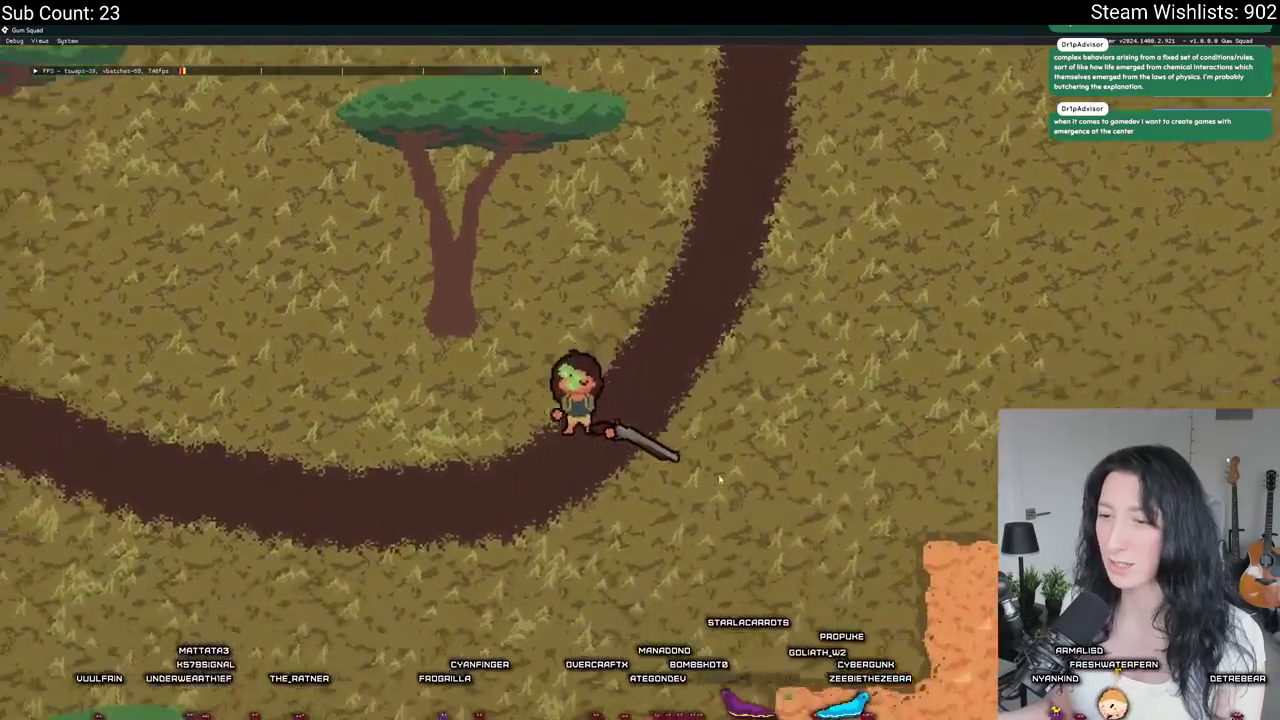
key(s)
key(a)
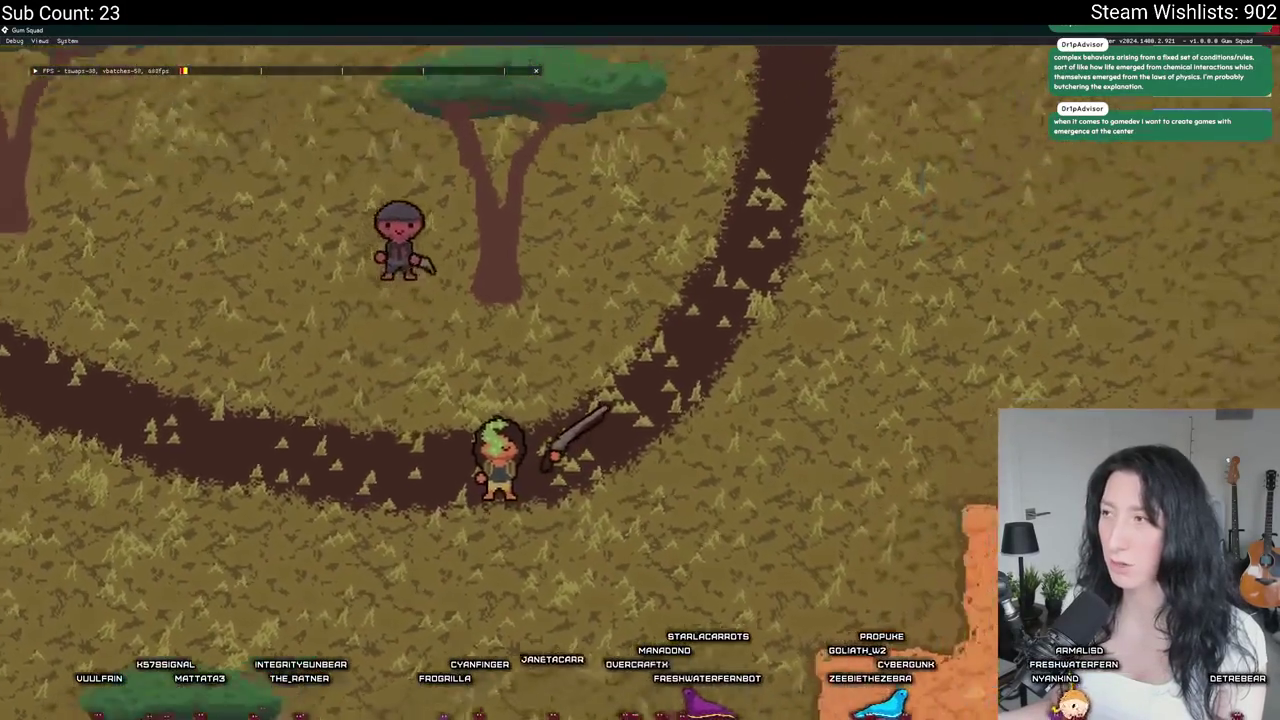
key(Escape)
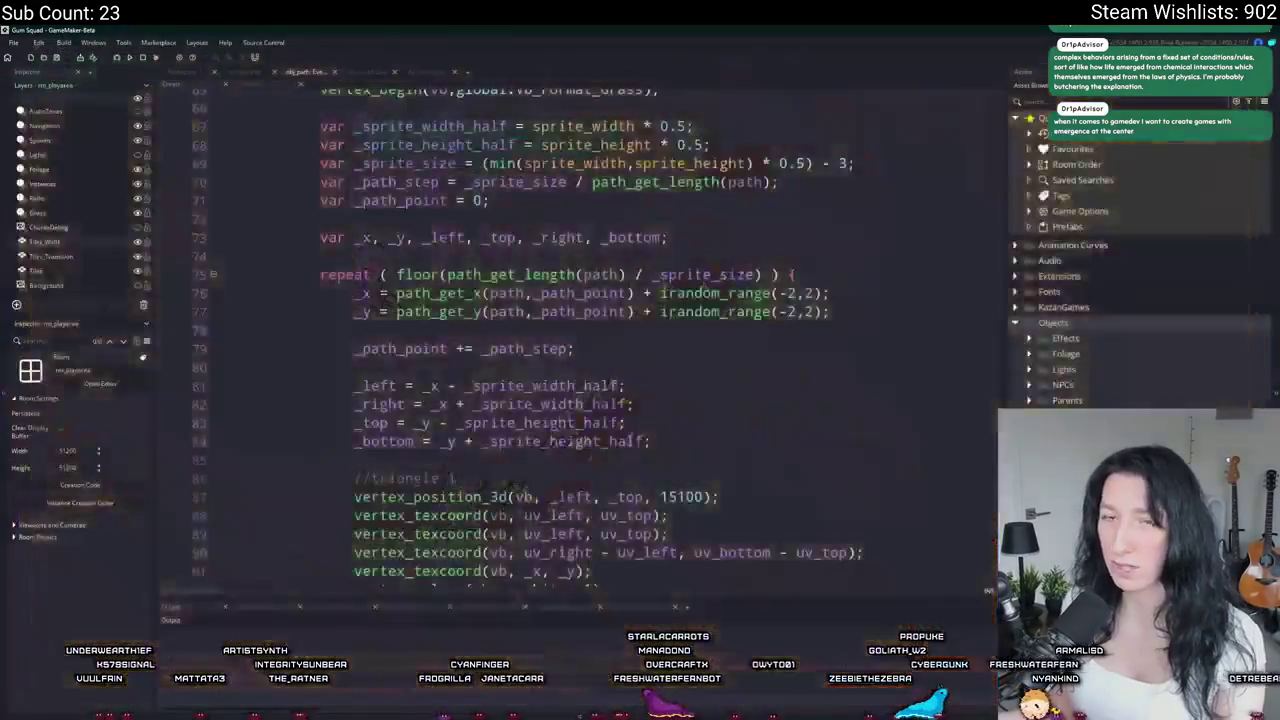
Step: Change the 15100 z value to 0 in the vertex_position_3d calls on lines 87, 94 and 101
scroll(593, 393, down, 2)
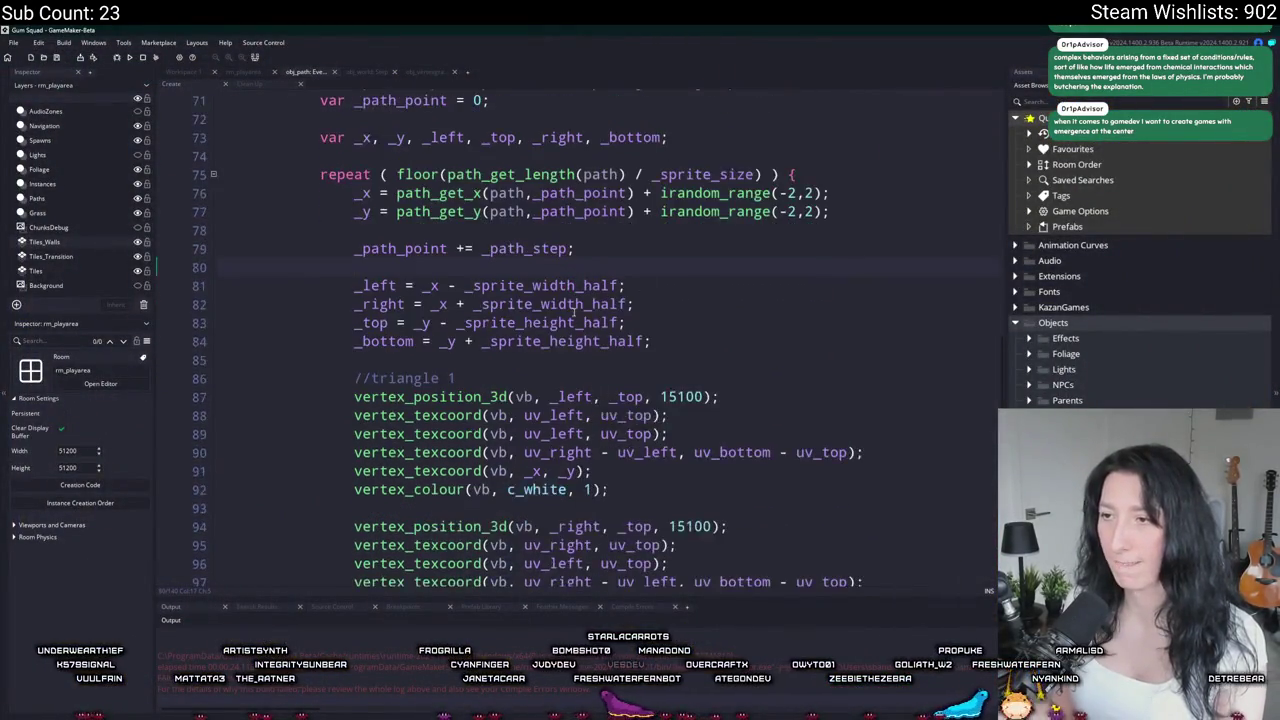
scroll(580, 385, up, 6)
scroll(551, 362, down, 3)
scroll(551, 362, down, 6)
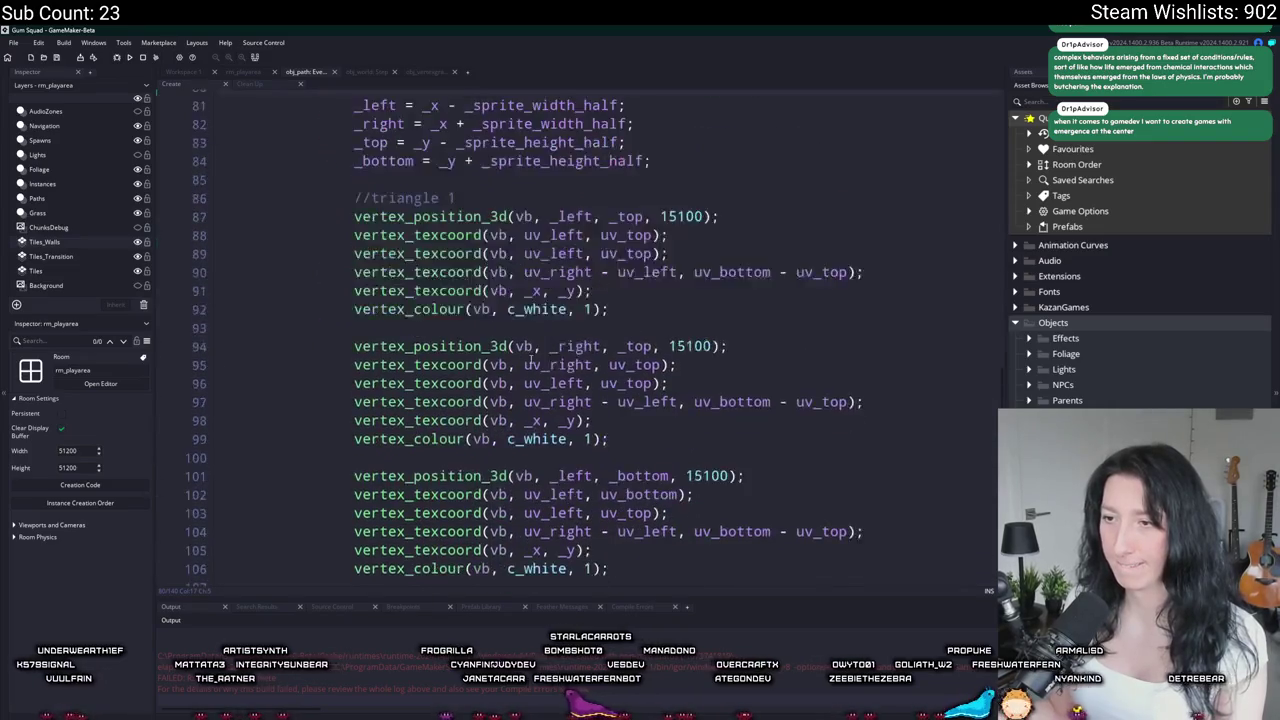
scroll(618, 402, up, 3)
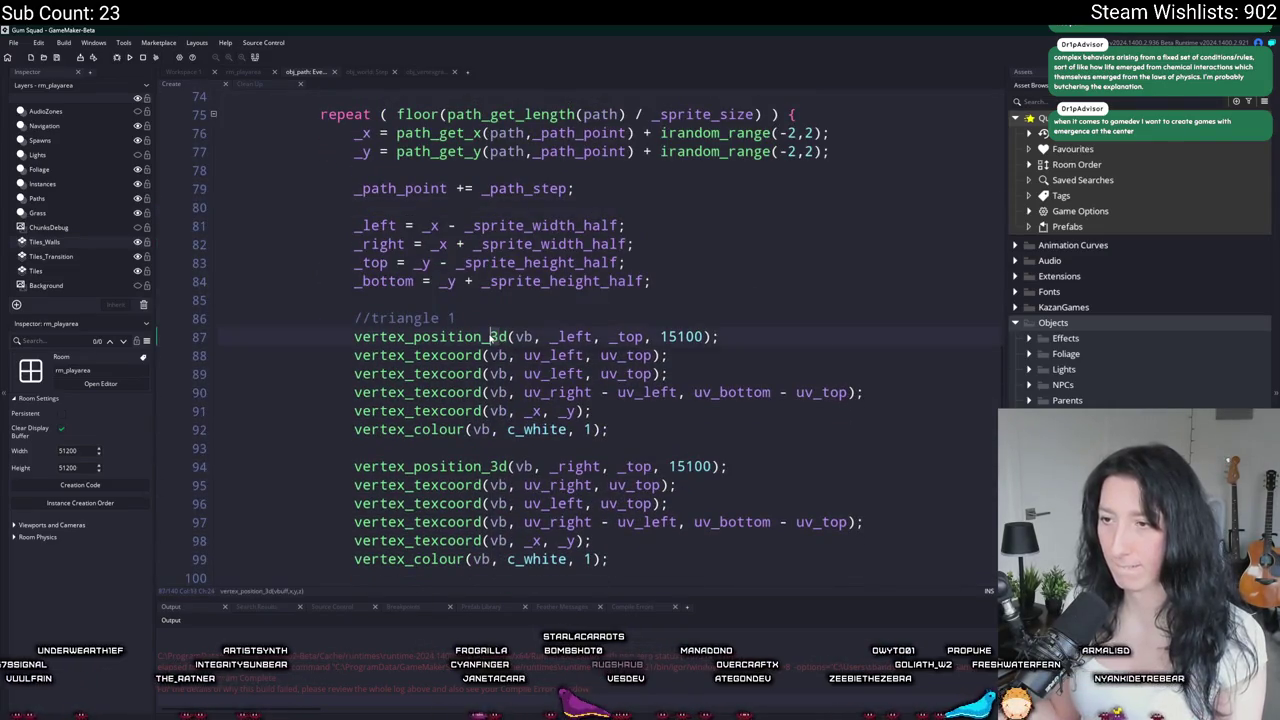
mouse_move(491, 337)
double_click(686, 337)
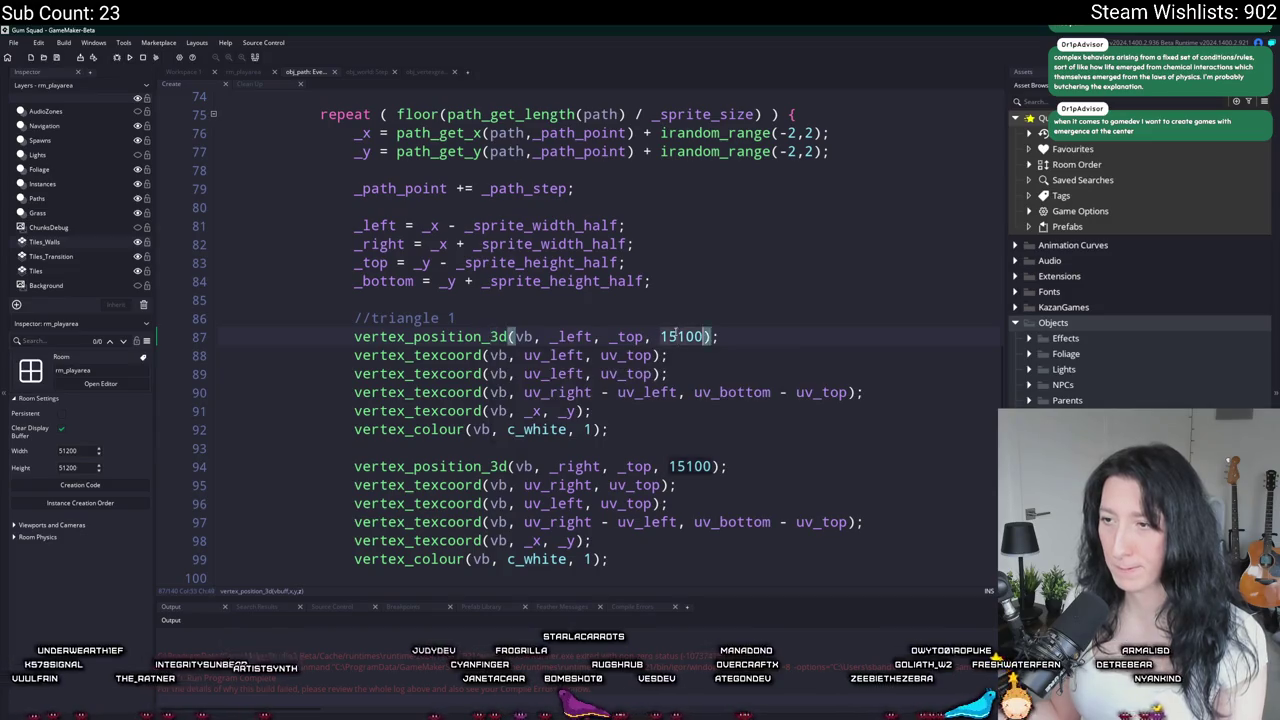
scroll(686, 400, down, 1)
text(0)
double_click(686, 406)
text(0)
scroll(690, 406, down, 2)
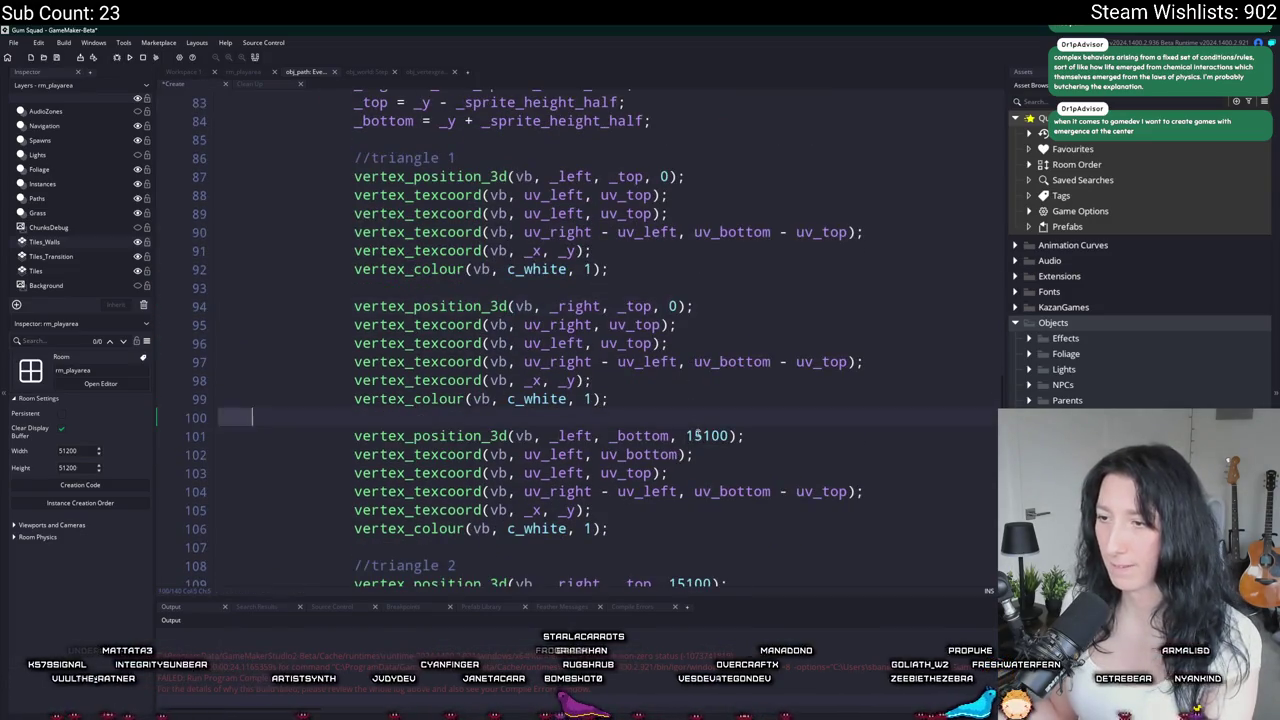
double_click(706, 435)
scroll(700, 430, down, 1)
text(0)
Step: Replace the 15100 z value with 0 on lines 109, 116 and 123
scroll(700, 430, down, 2)
double_click(706, 465)
scroll(700, 460, down, 5)
text(0)
double_click(716, 293)
text(0)
double_click(692, 422)
scroll(700, 424, down, 4)
scroll(702, 425, up, 4)
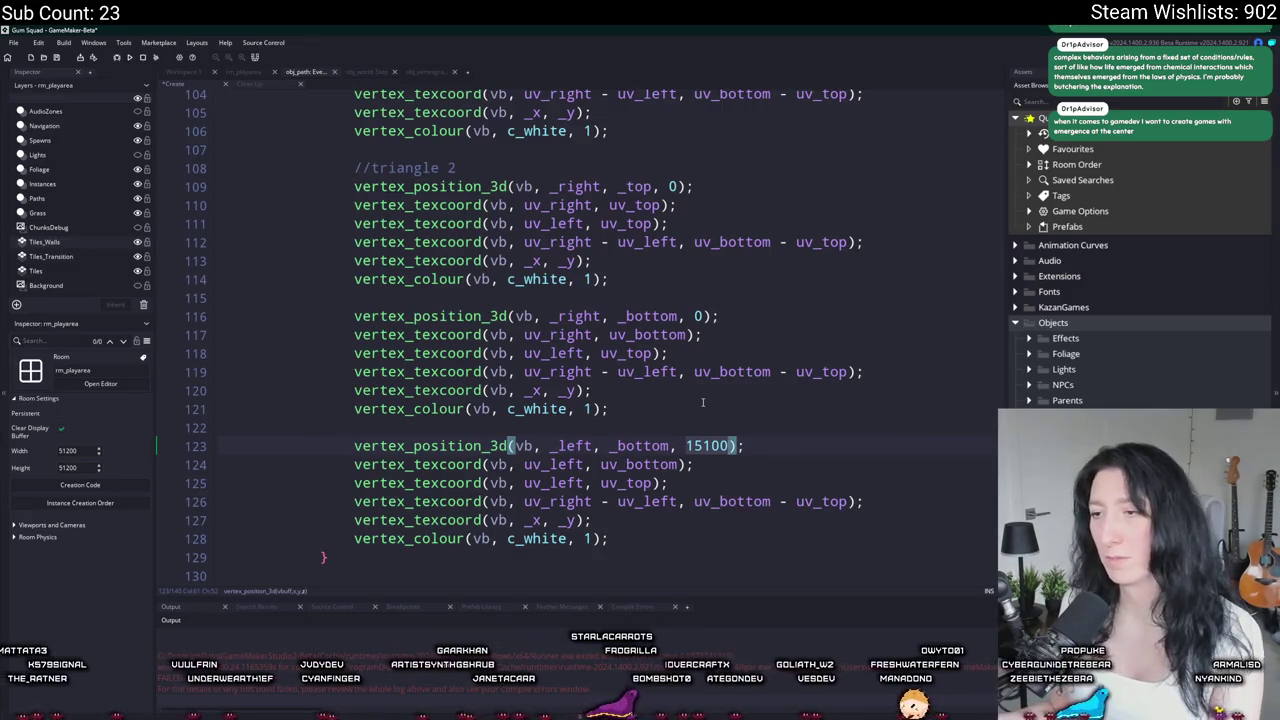
scroll(702, 402, down, 2)
text(0)
scroll(700, 411, down, 1)
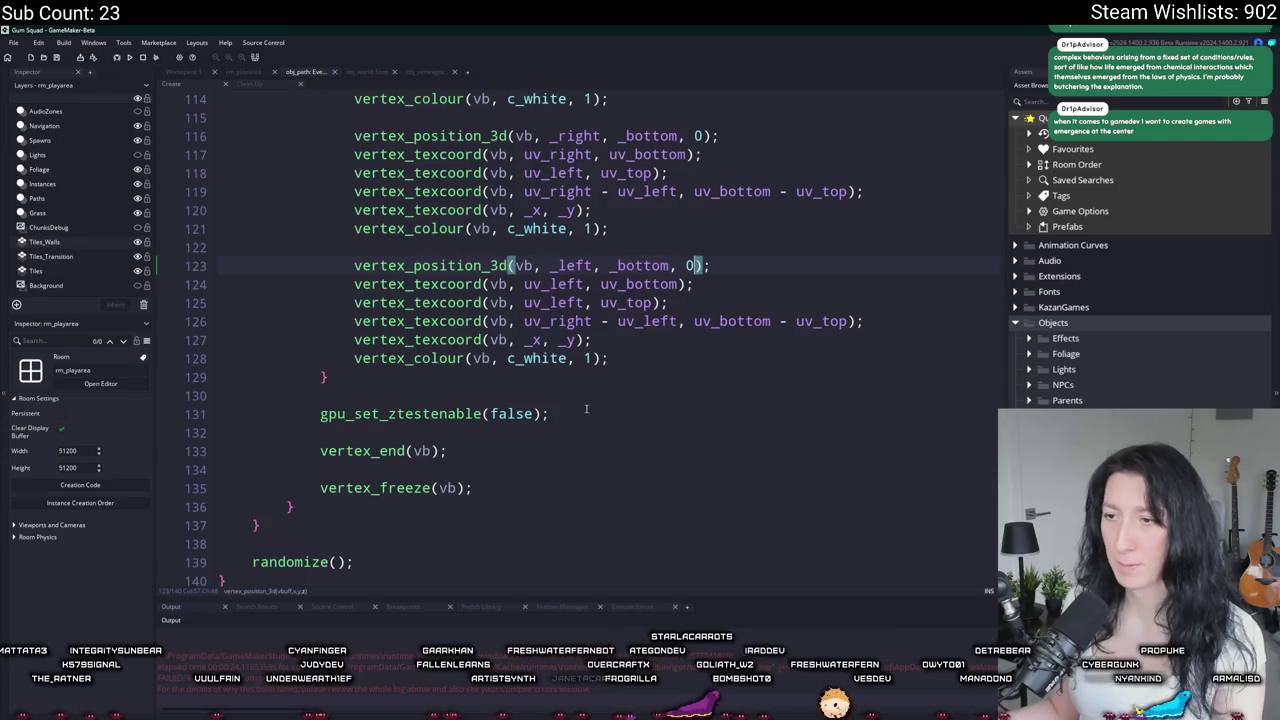
scroll(585, 400, up, 12)
scroll(580, 366, up, 12)
scroll(449, 281, down, 9)
click(192, 195)
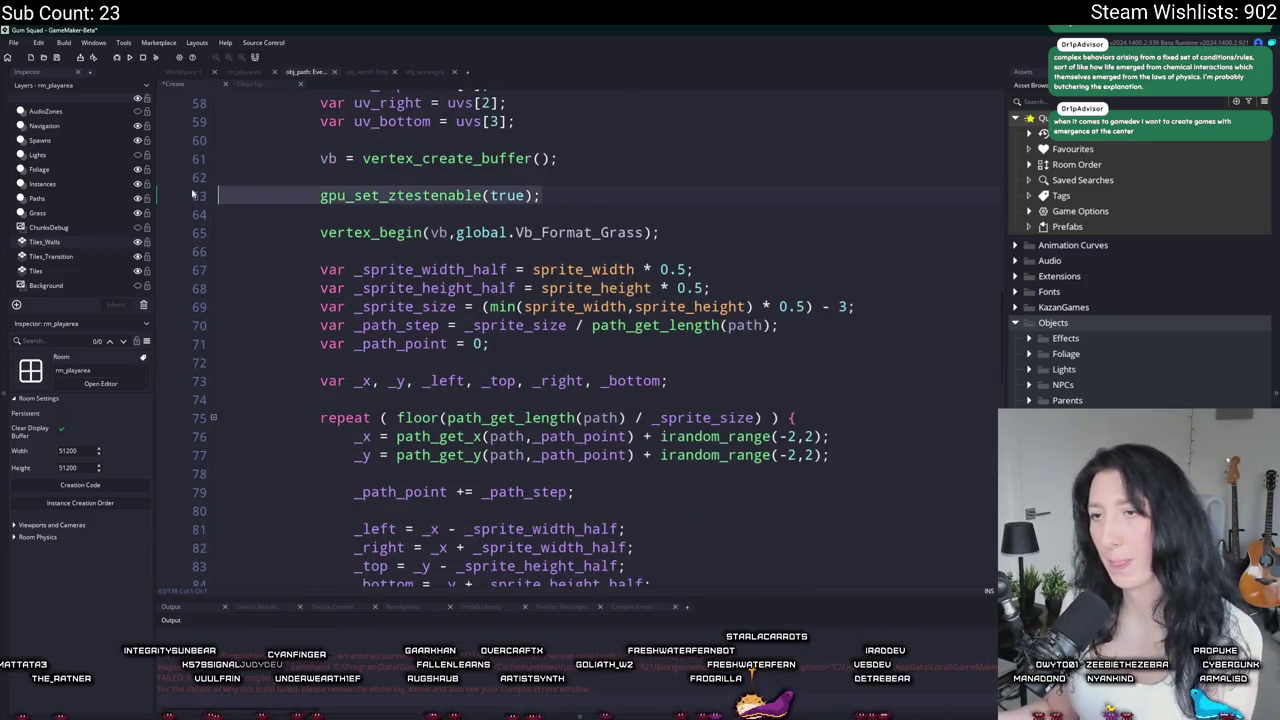
Step: Delete the gpu_set_ztestenable(true); line and bring up obj_path's Create event code
key(BackSpace)
key(BackSpace)
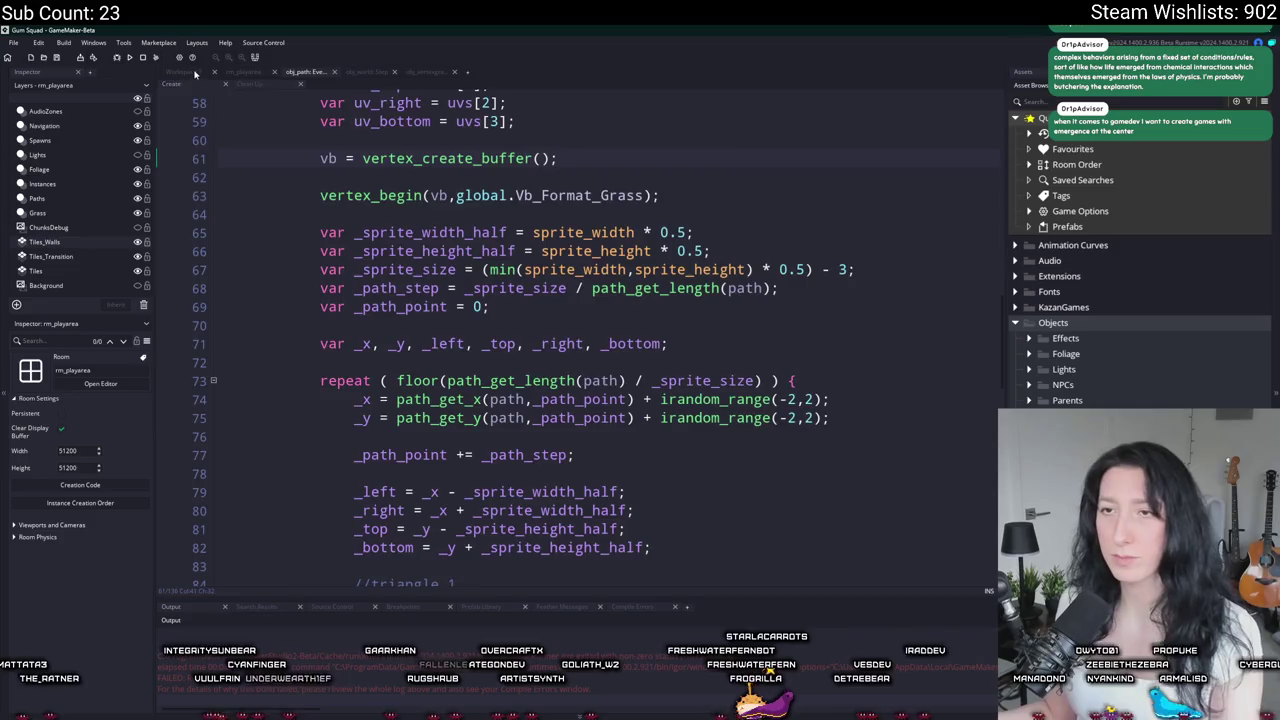
click(196, 73)
key(Home)
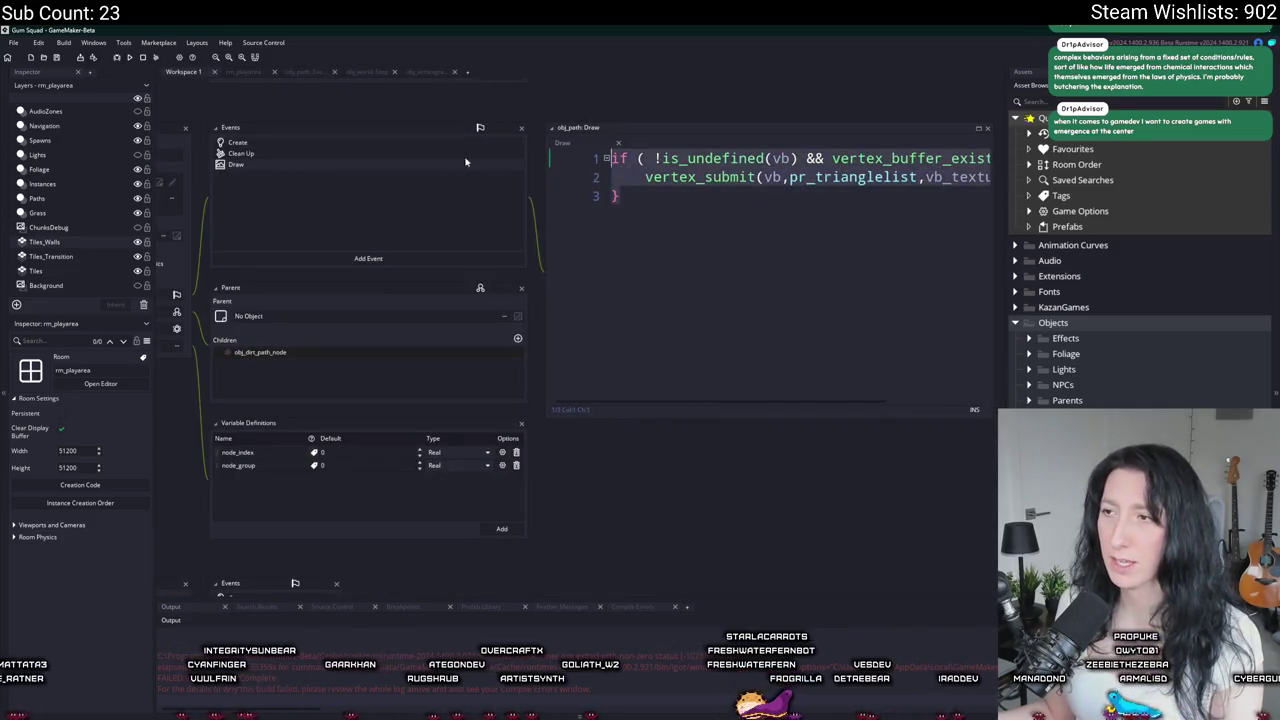
drag(237, 147, 373, 195)
double_click(373, 191)
scroll(420, 168, up, 15)
Step: Add depth = 15100; after the path setup and start a new game lobby
click(431, 157)
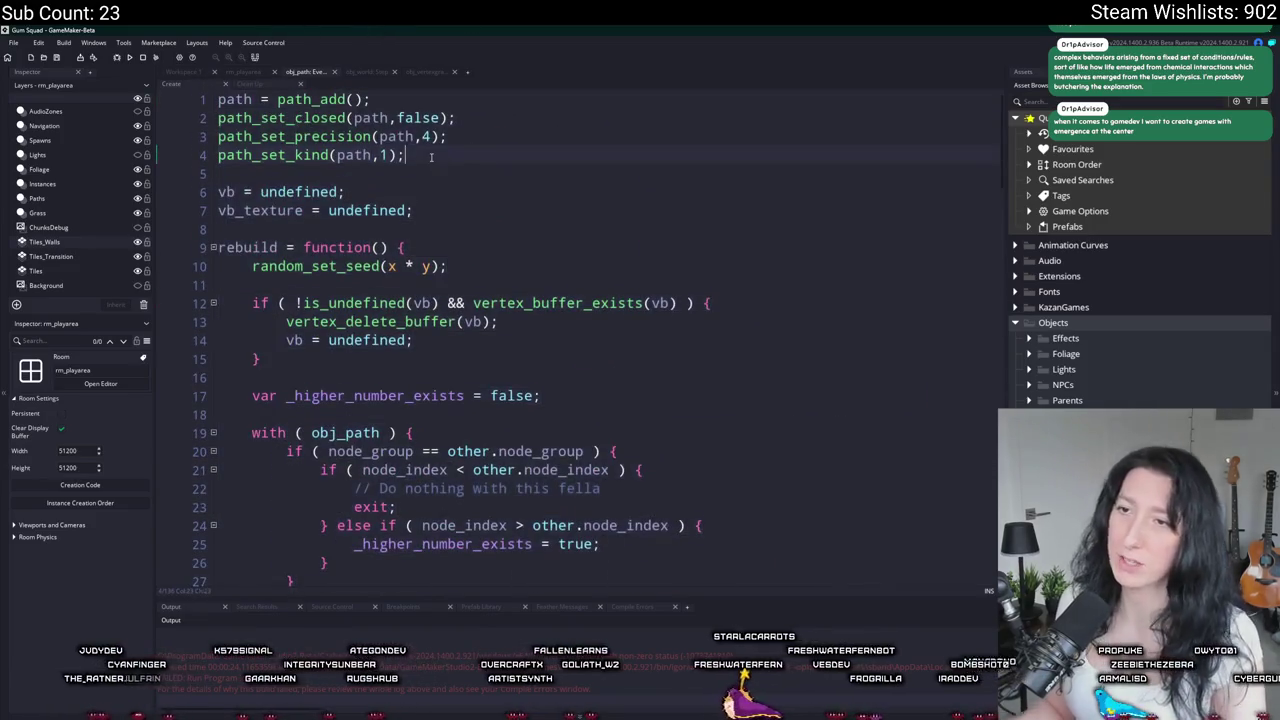
key(Return)
key(Return)
text(depth = 153)
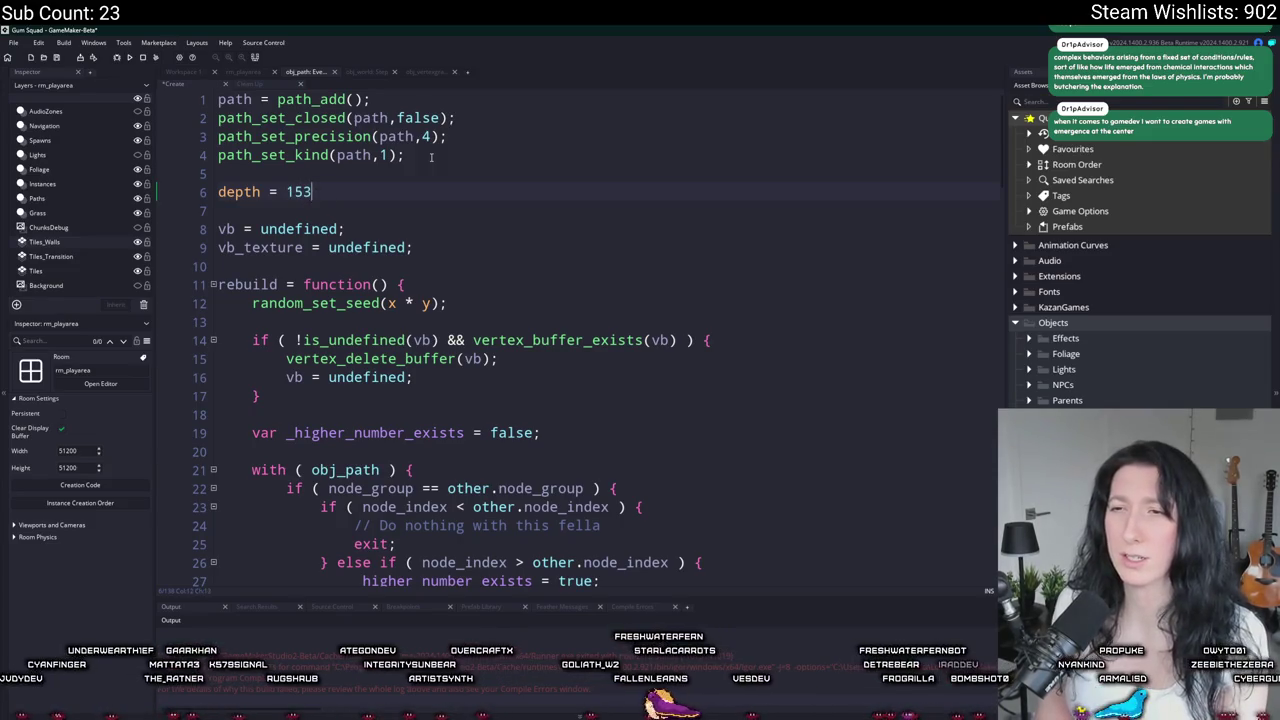
key(BackSpace)
text(100;)
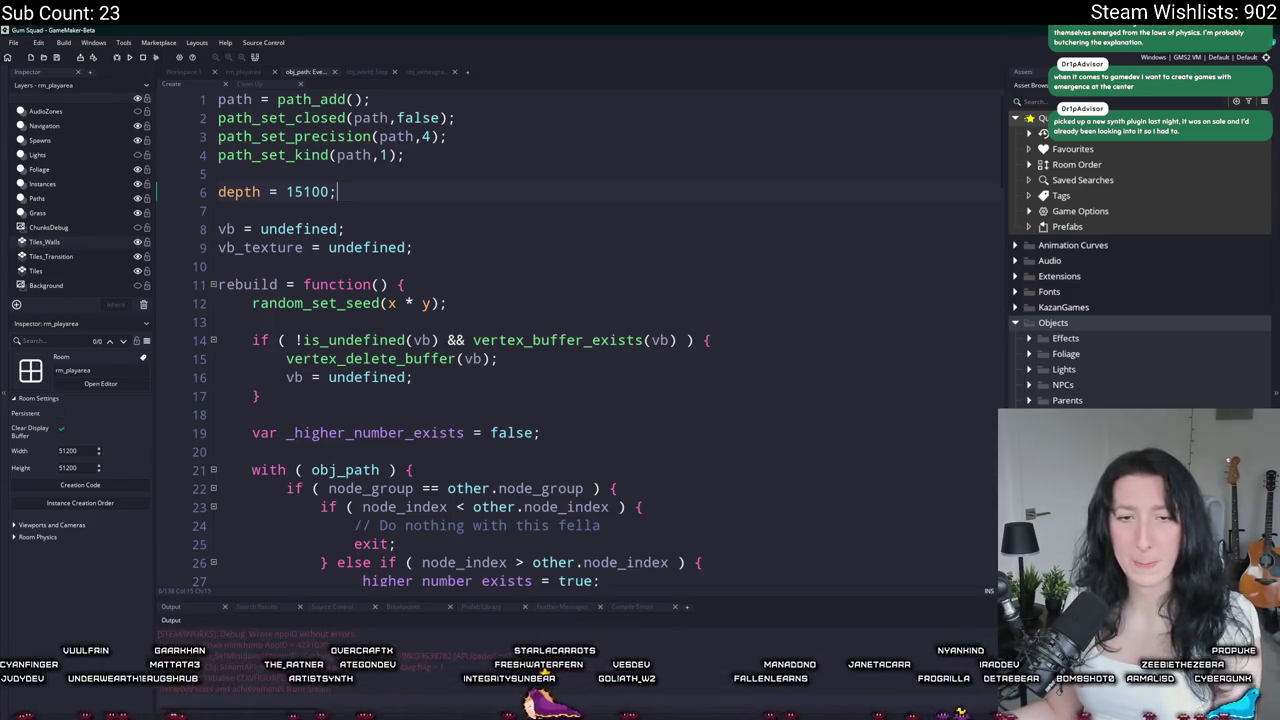
click(620, 355)
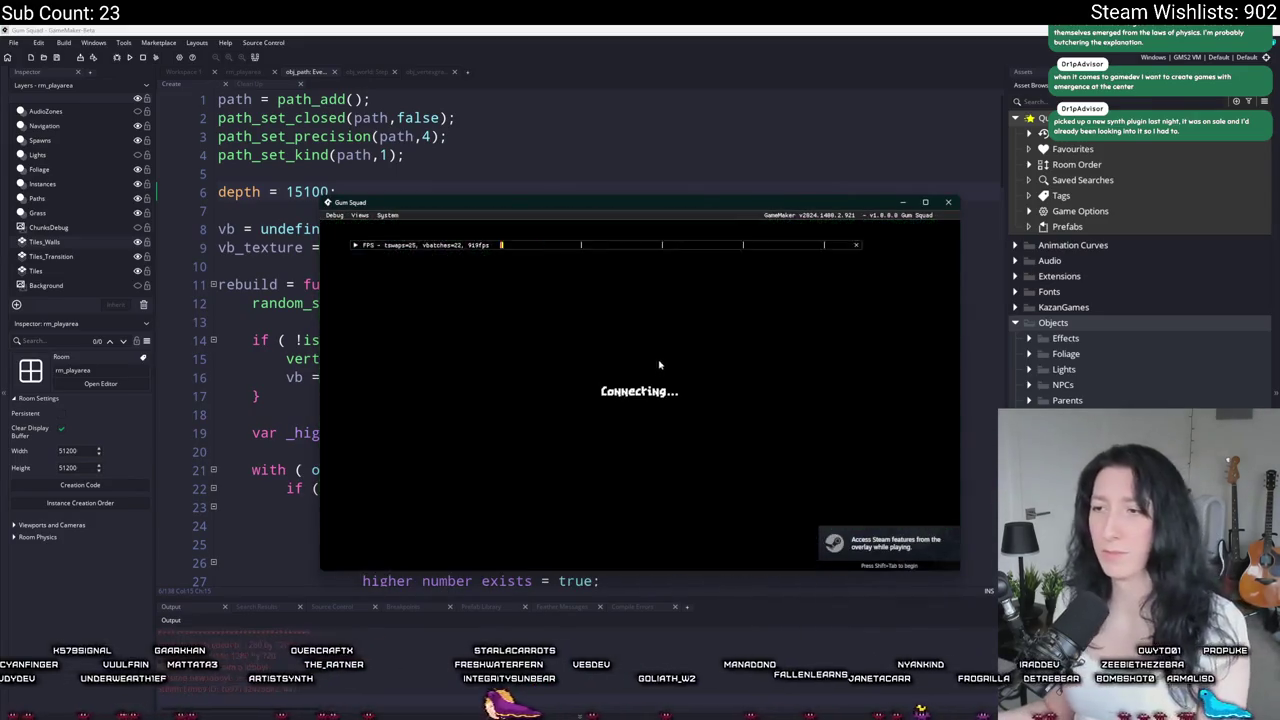
Step: Maximize the game window, walk the character up the dirt path, and quit the game
drag(547, 202, 424, 29)
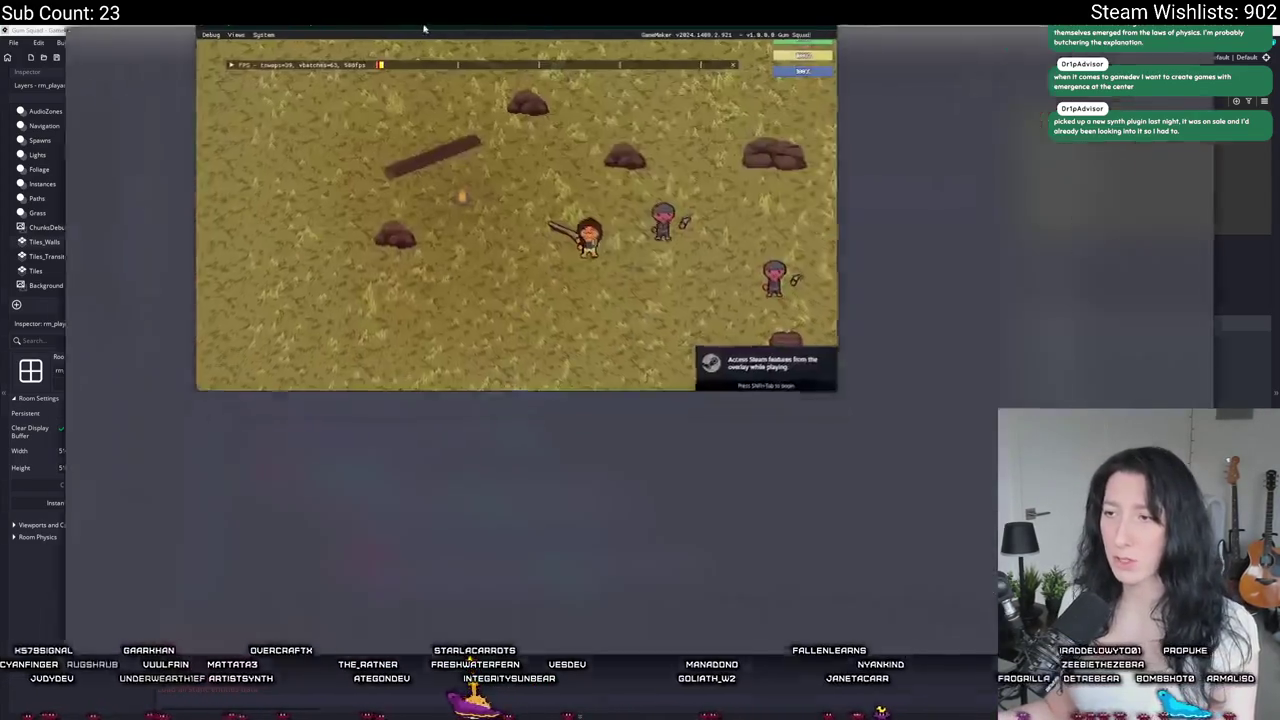
double_click(424, 29)
key(w)
key(w)
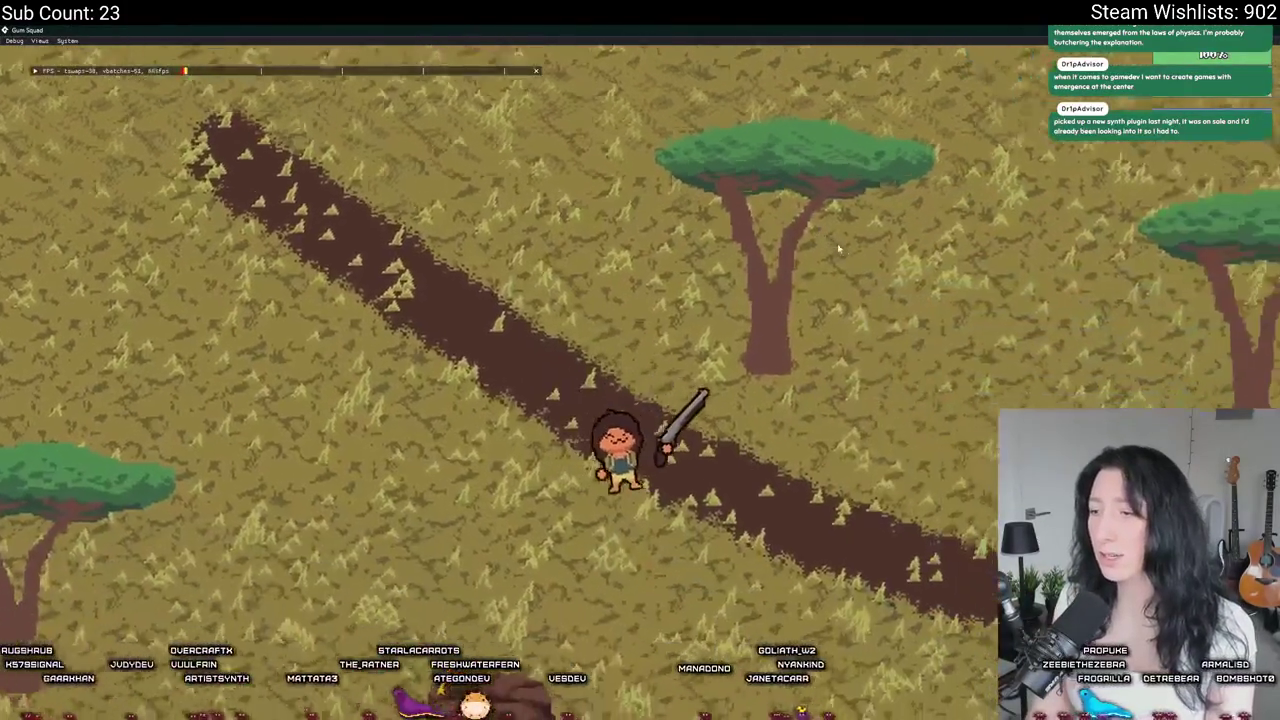
key(d)
key(w)
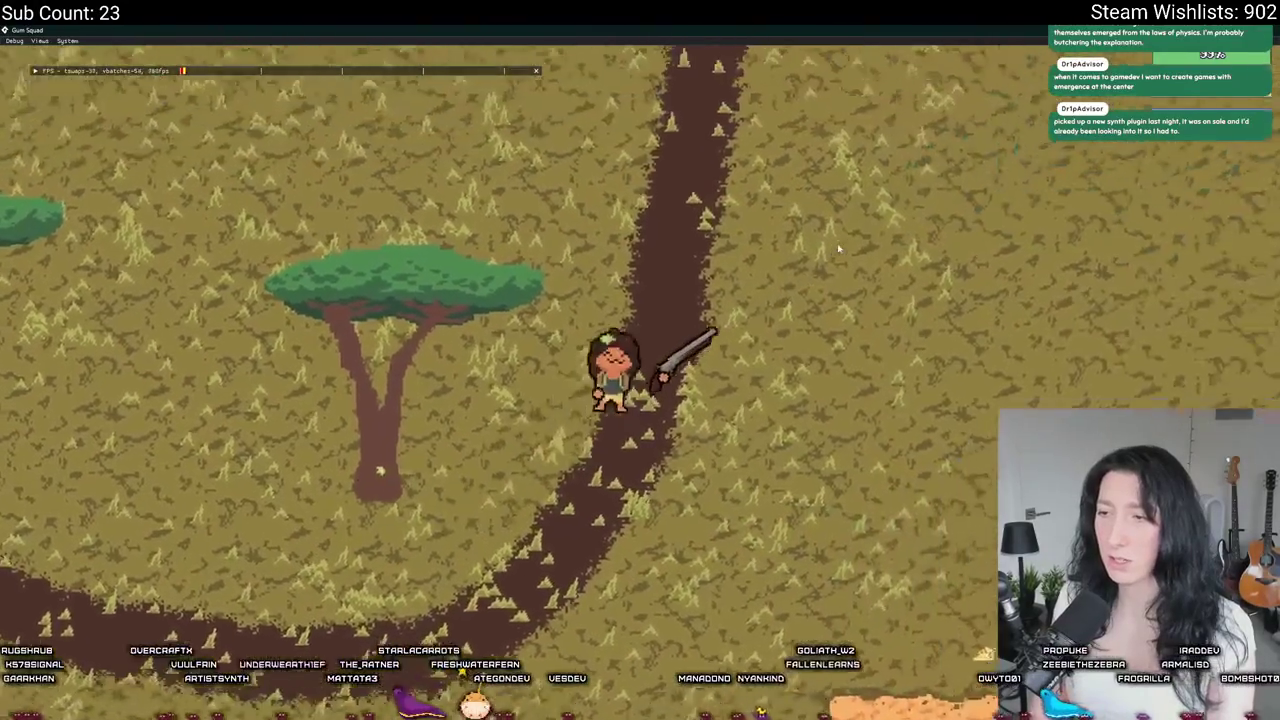
key(w)
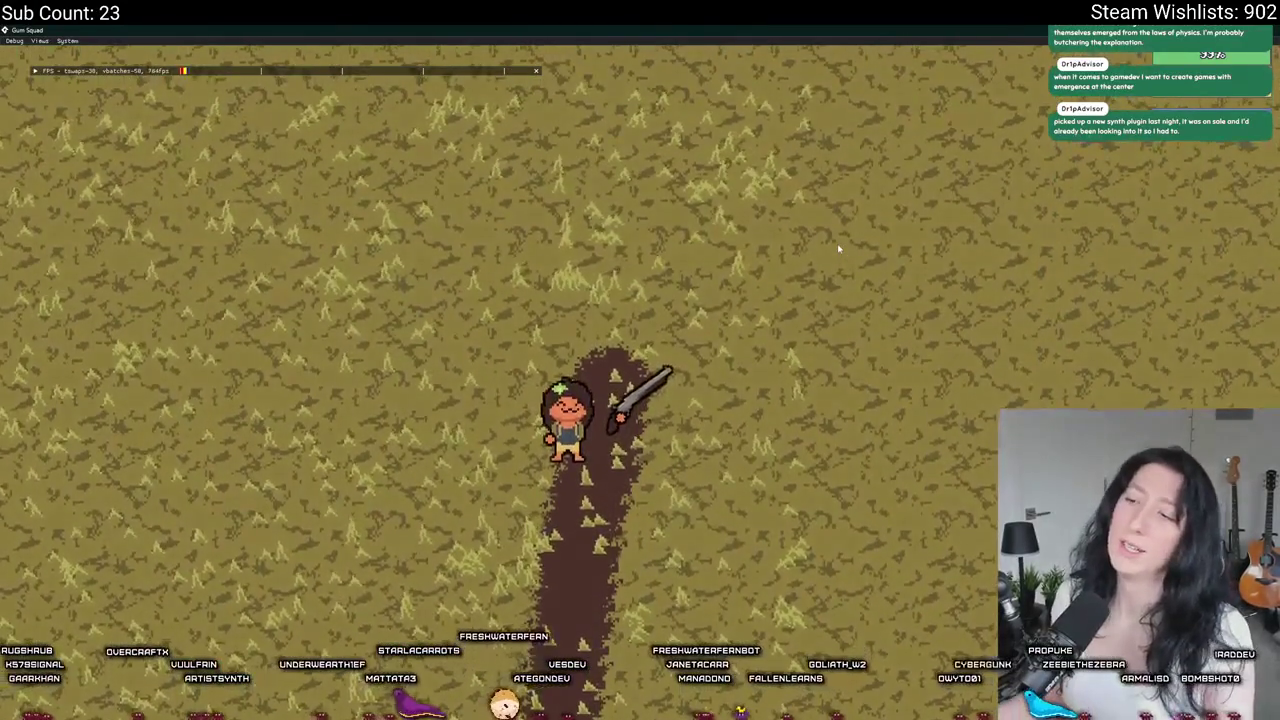
key(w)
key(Escape)
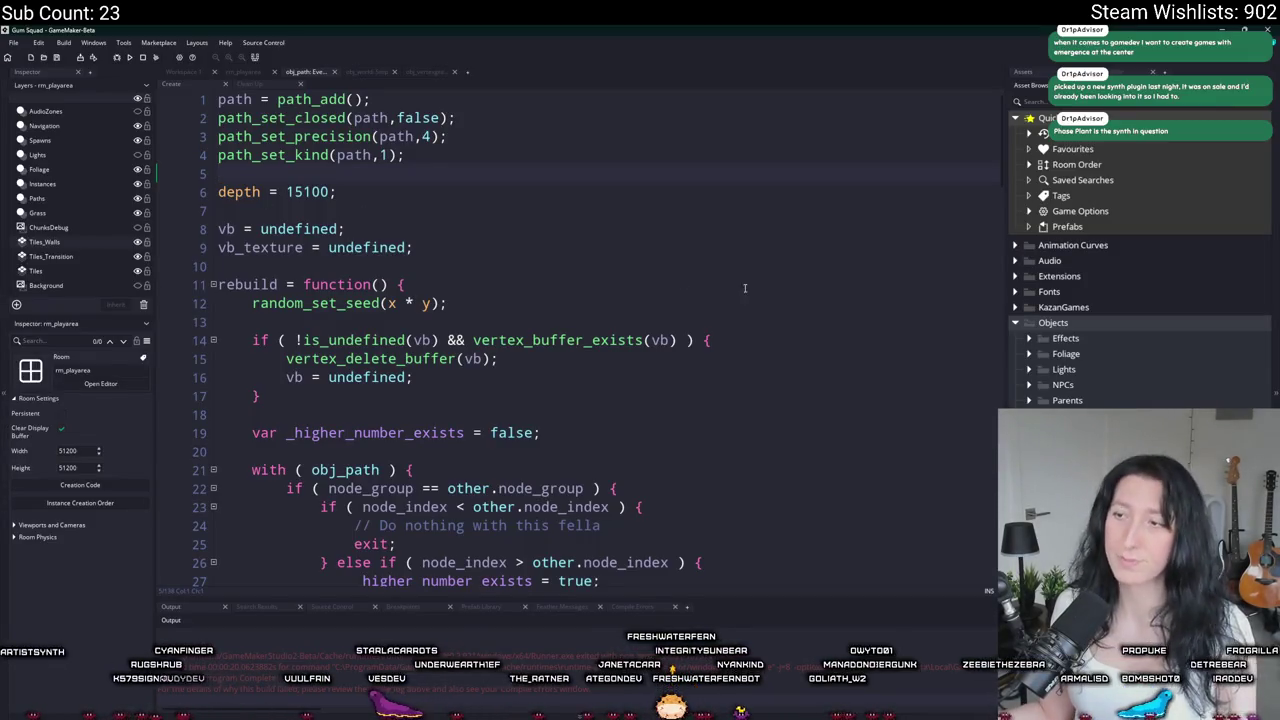
Step: Switch to the object editors workspace and centre the obj_dirt_path_node editor
scroll(567, 358, down, 9)
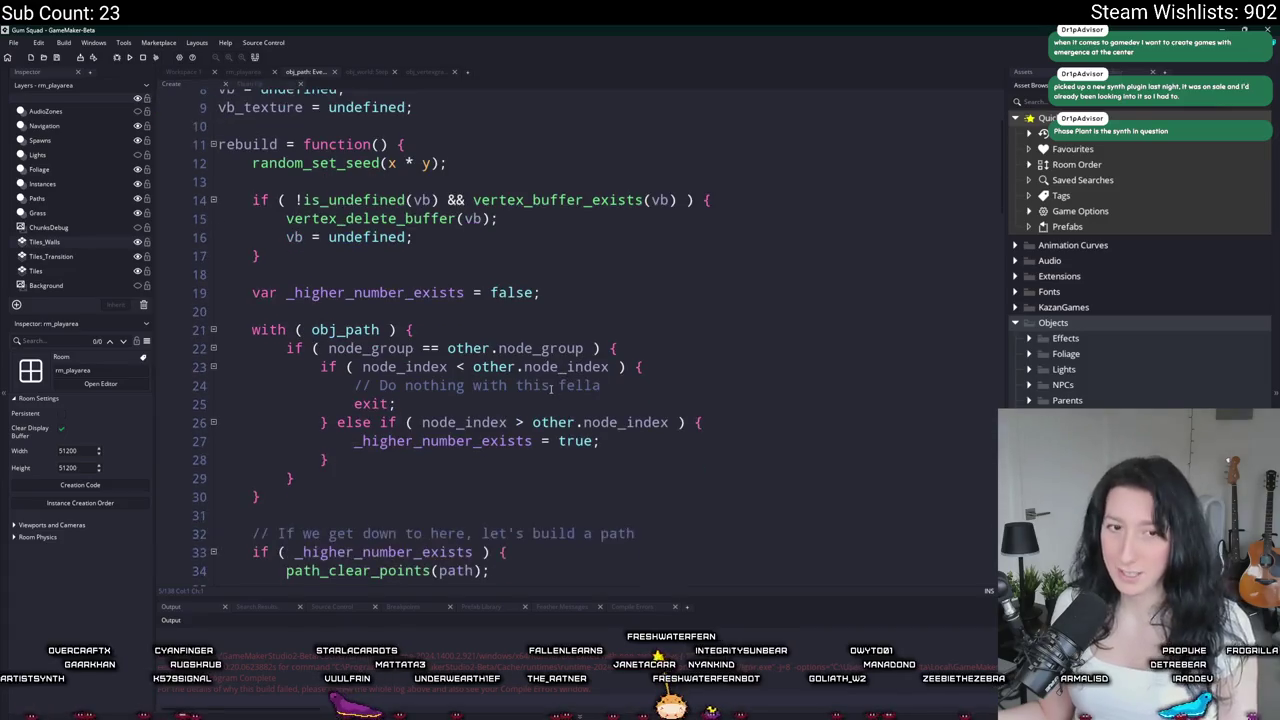
scroll(556, 392, down, 5)
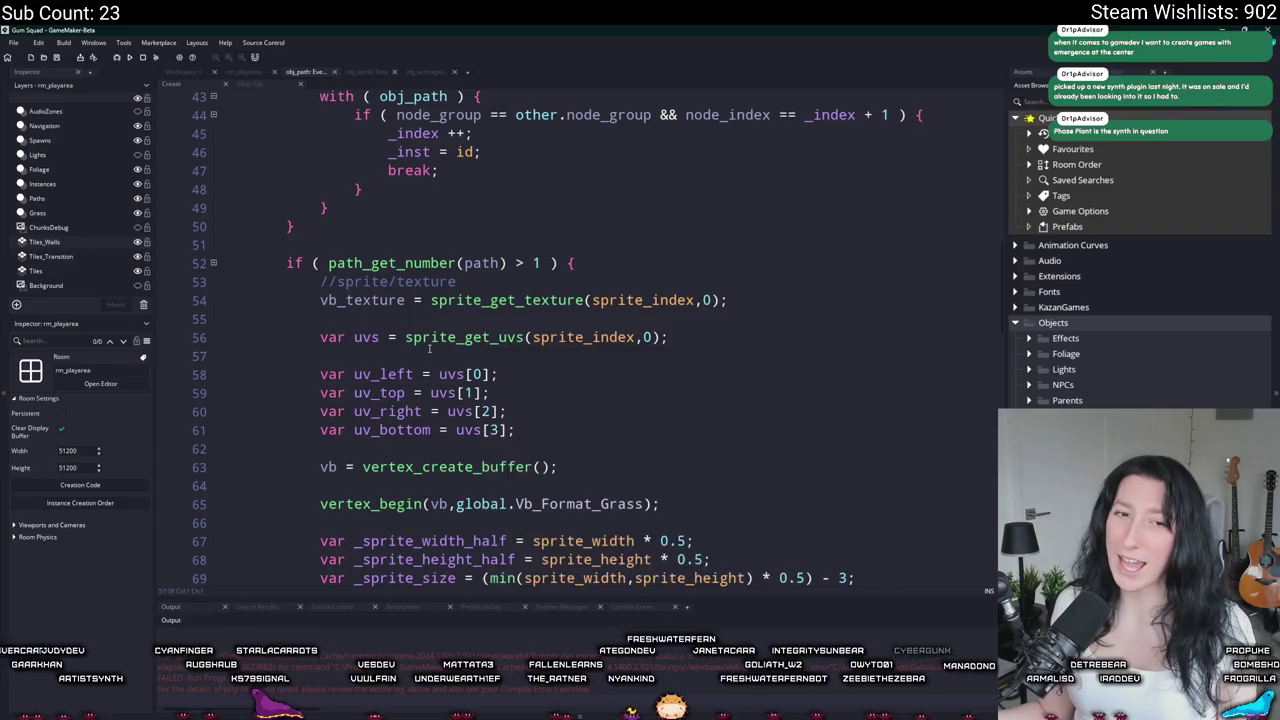
scroll(430, 347, up, 3)
scroll(430, 347, down, 2)
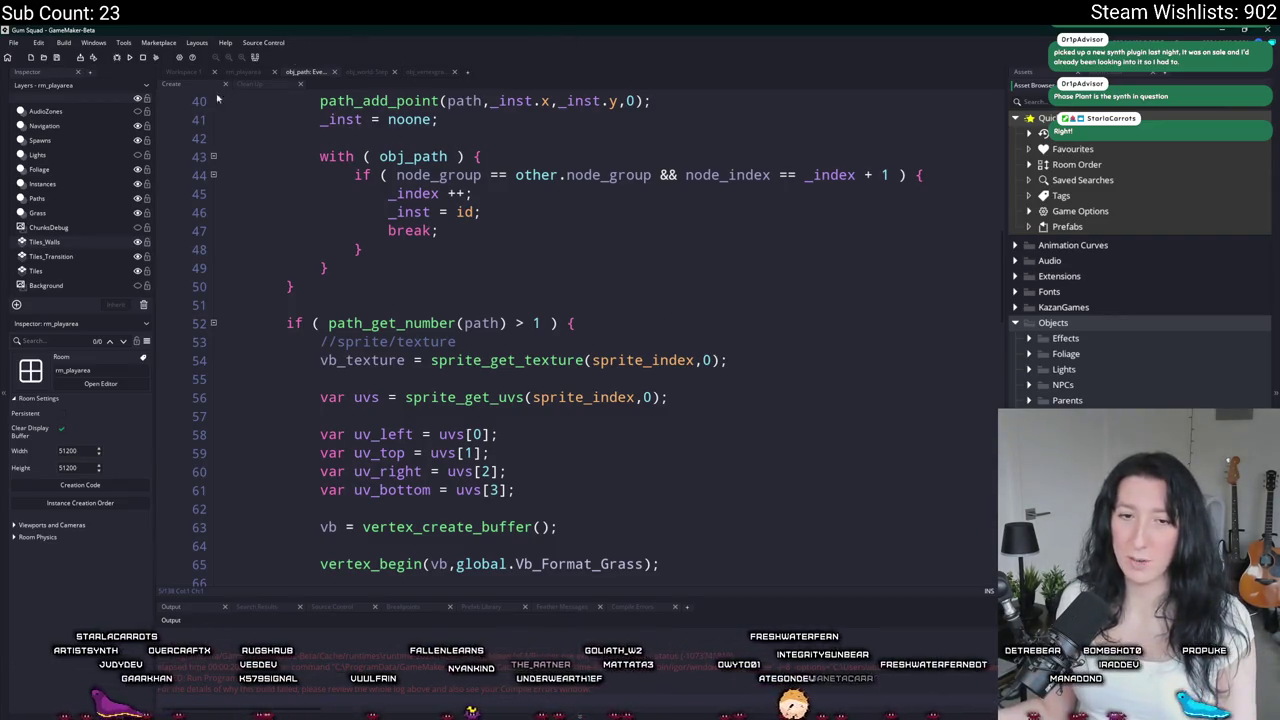
click(172, 71)
double_click(396, 400)
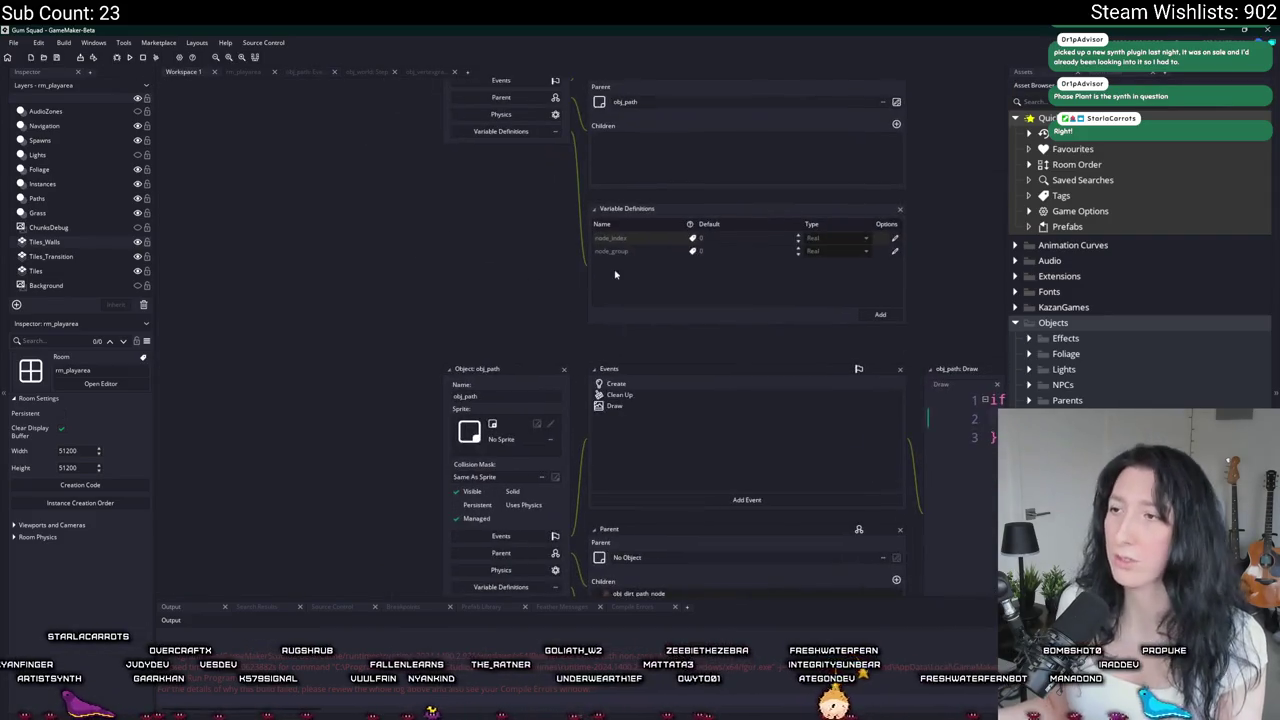
key(ctrl+shift+f)
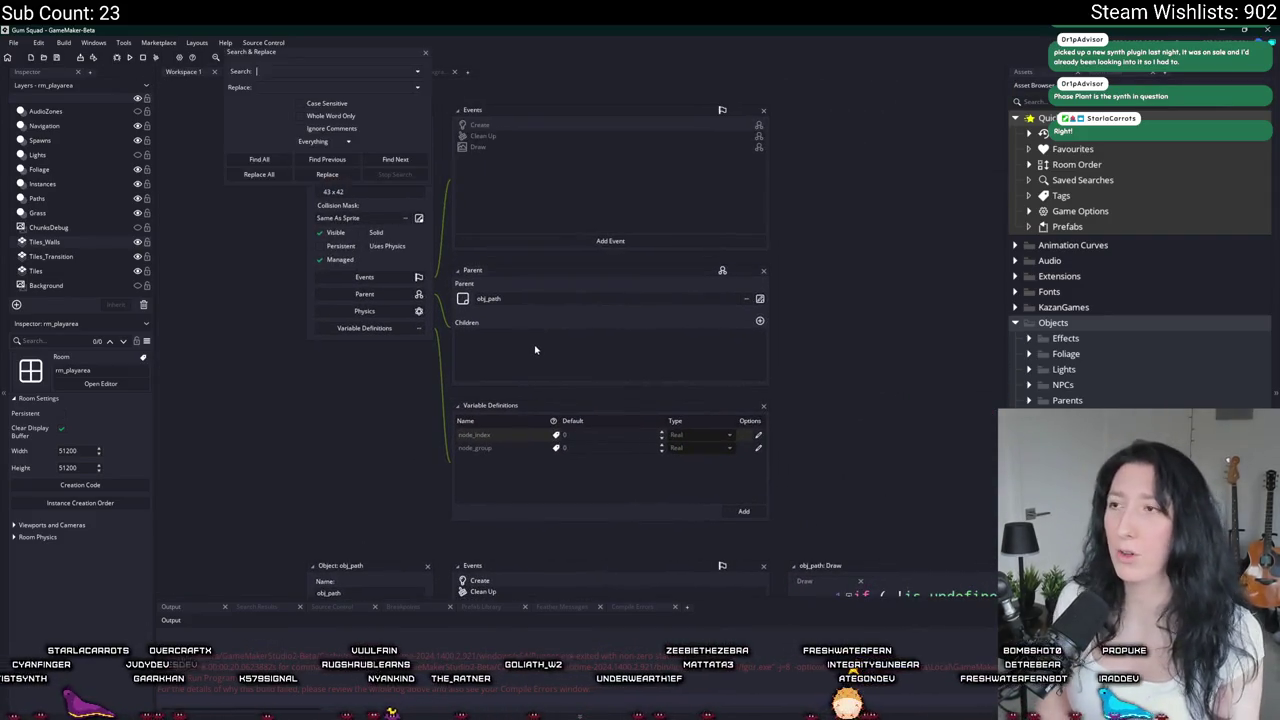
click(424, 56)
Step: Find obj_world with Ctrl+T and open its Step event code
key(ctrl+t)
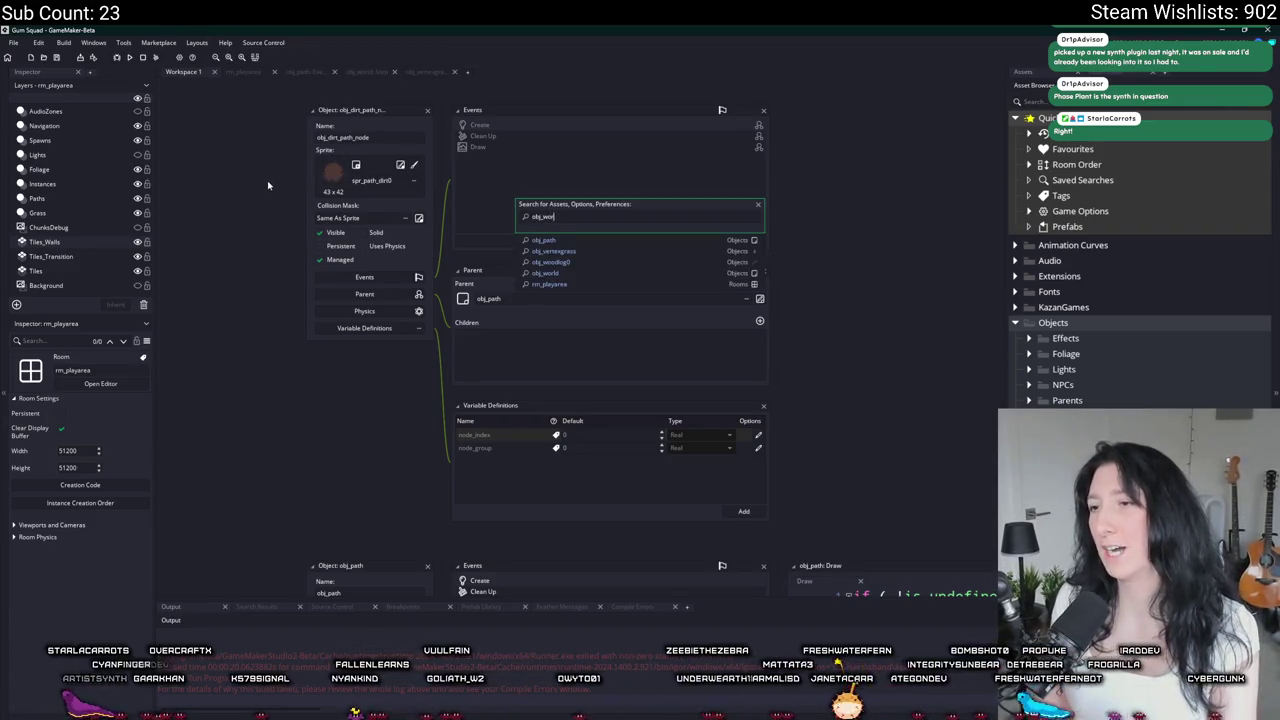
text(ld)
key(Return)
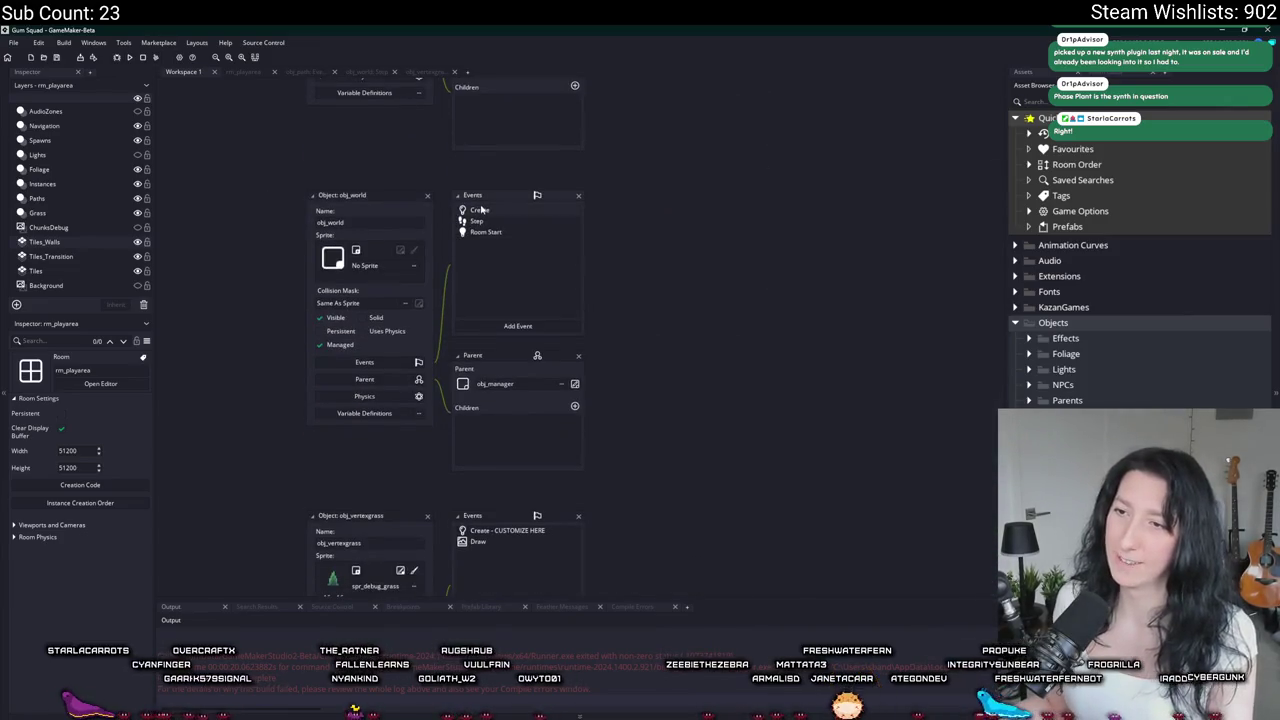
double_click(477, 221)
scroll(319, 423, down, 7)
scroll(319, 423, up, 6)
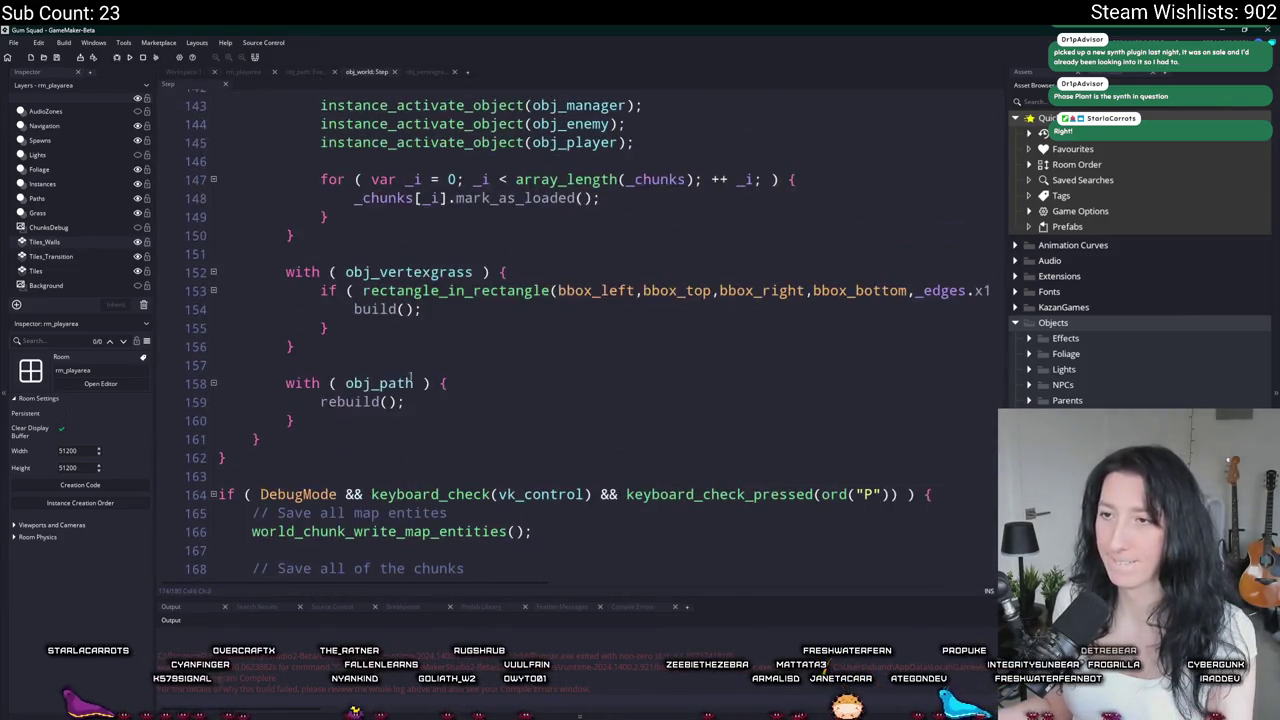
Step: Move the with (obj_path) rebuild block above the grass build and add a copy calling cleanup_grass_blockers() after it
mouse_move(319, 423)
mouse_down()
mouse_move(287, 383)
mouse_move(296, 346)
mouse_up()
key(BackSpace)
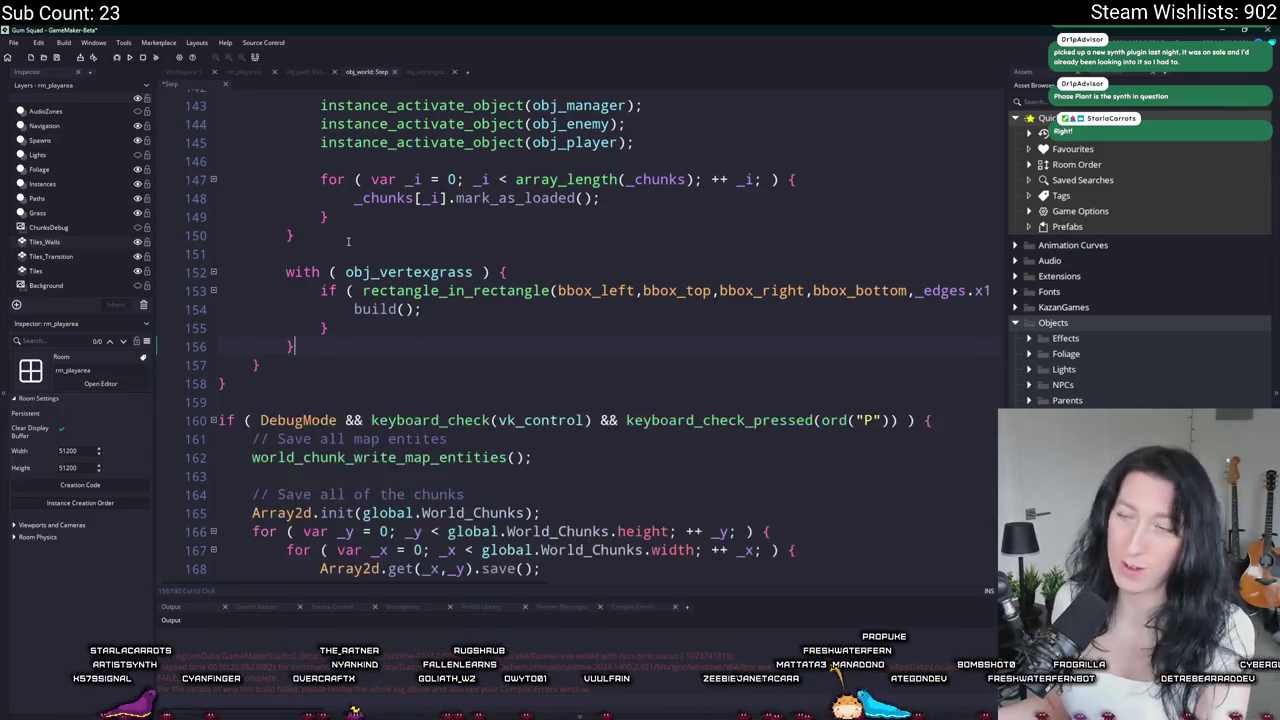
key(ctrl+v)
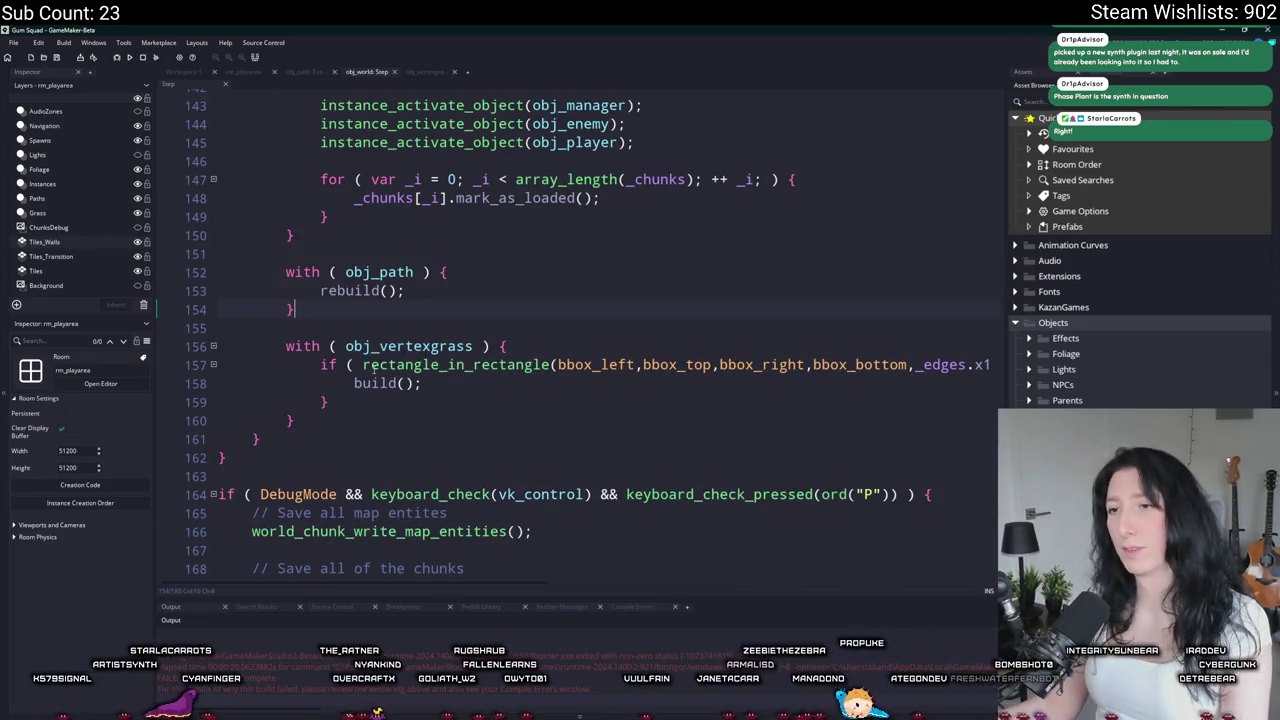
key(ctrl+v)
double_click(352, 477)
text(cleanup)
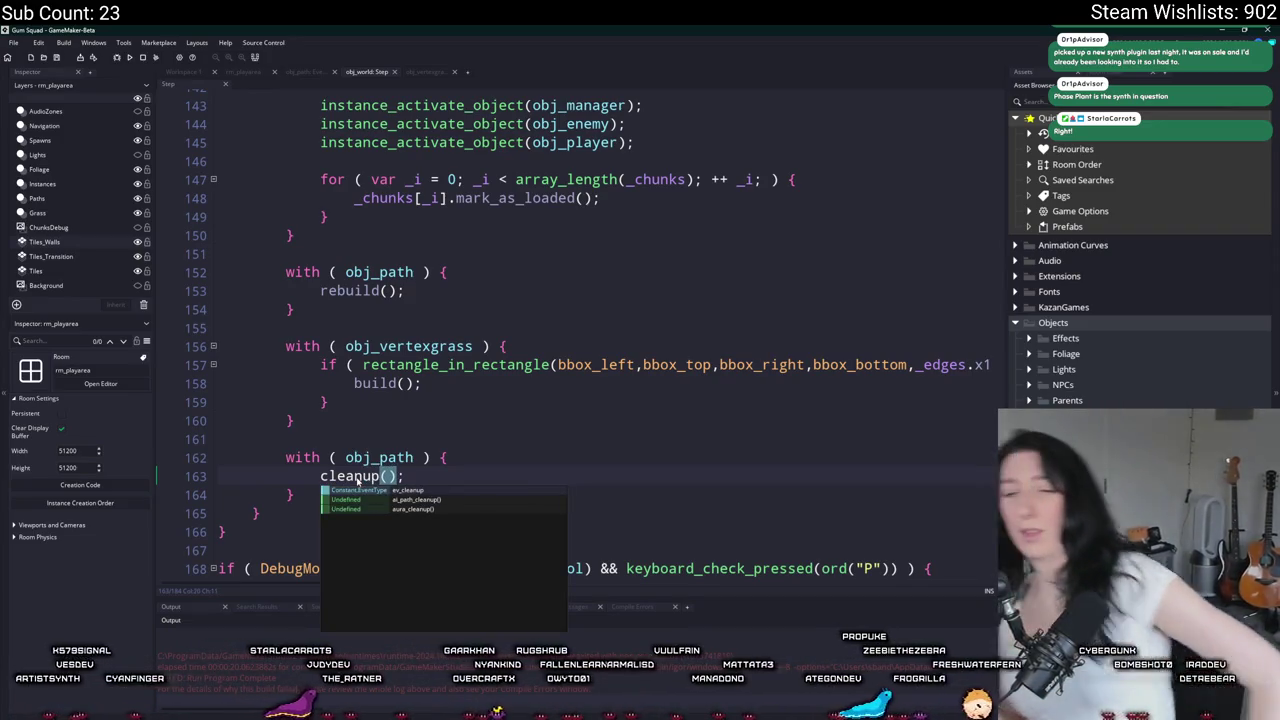
text(_bl)
key(BackSpace)
key(BackSpace)
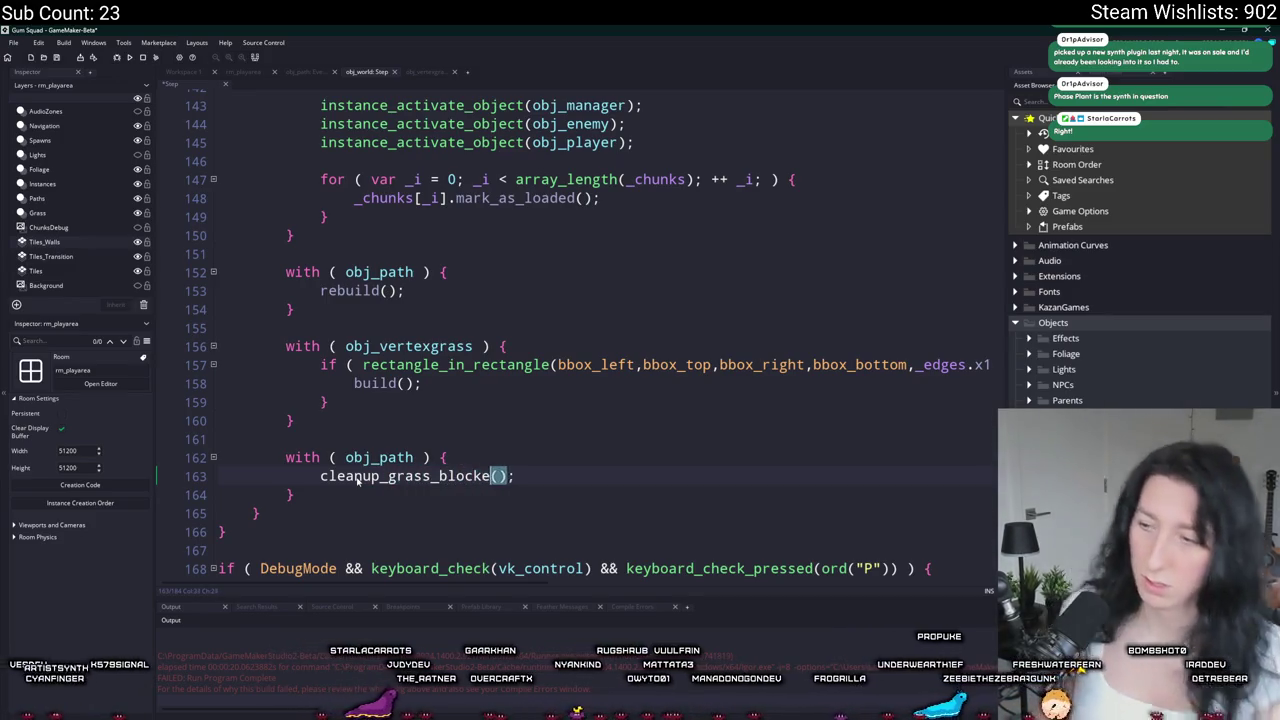
text(rs)
click(347, 476)
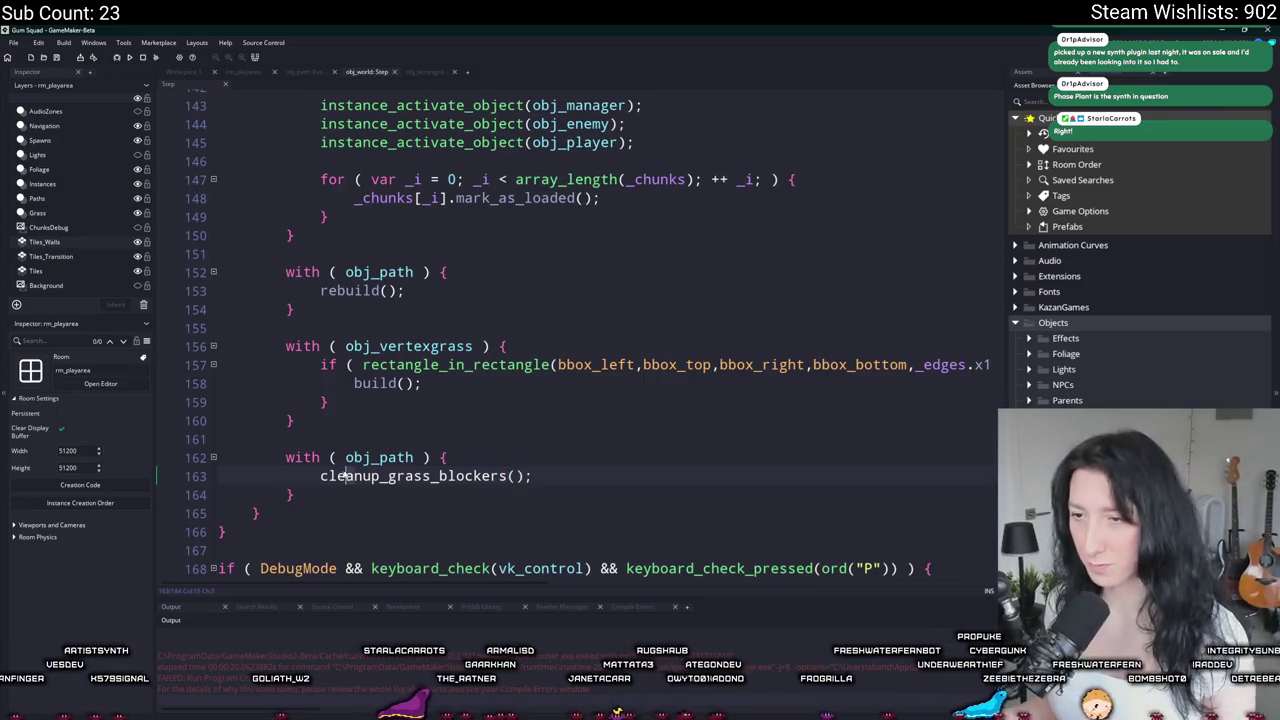
double_click(342, 476)
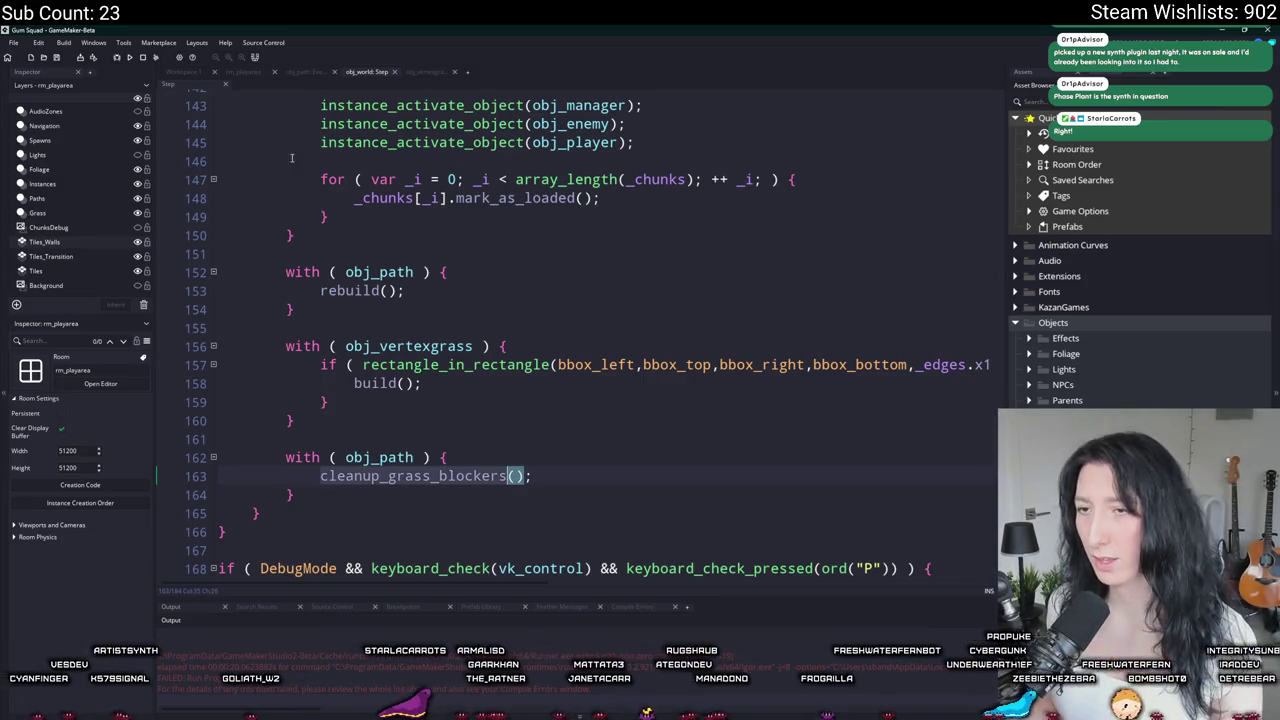
click(185, 72)
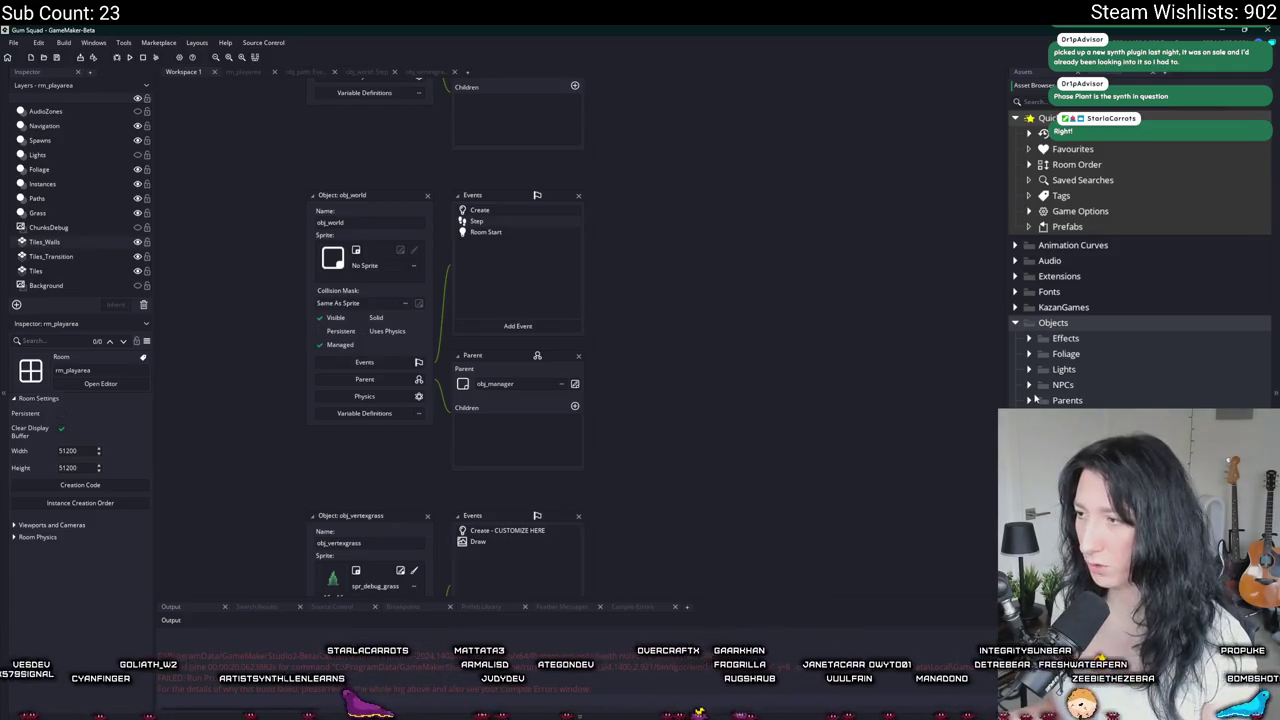
Step: Create a new object named obj_path_blocker in the Paths folder
drag(1011, 397, 871, 397)
click(891, 431)
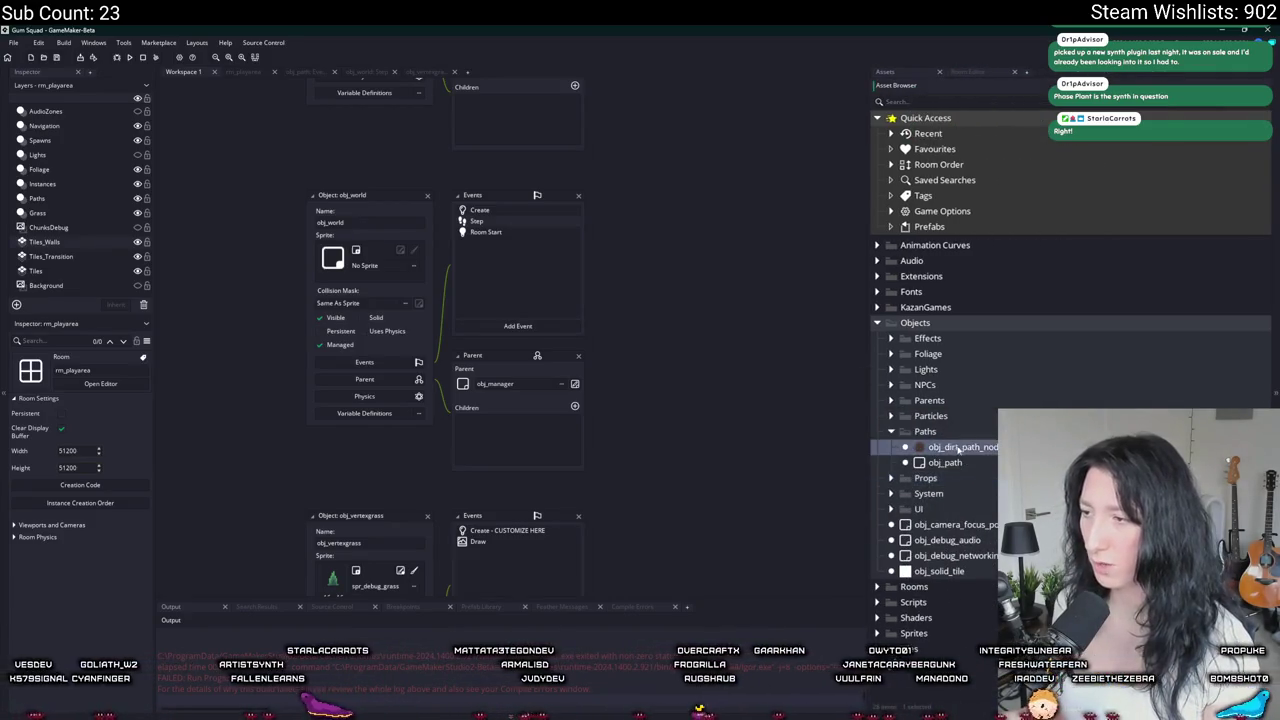
right_click(966, 445)
click(976, 437)
text(obj_path_blocker)
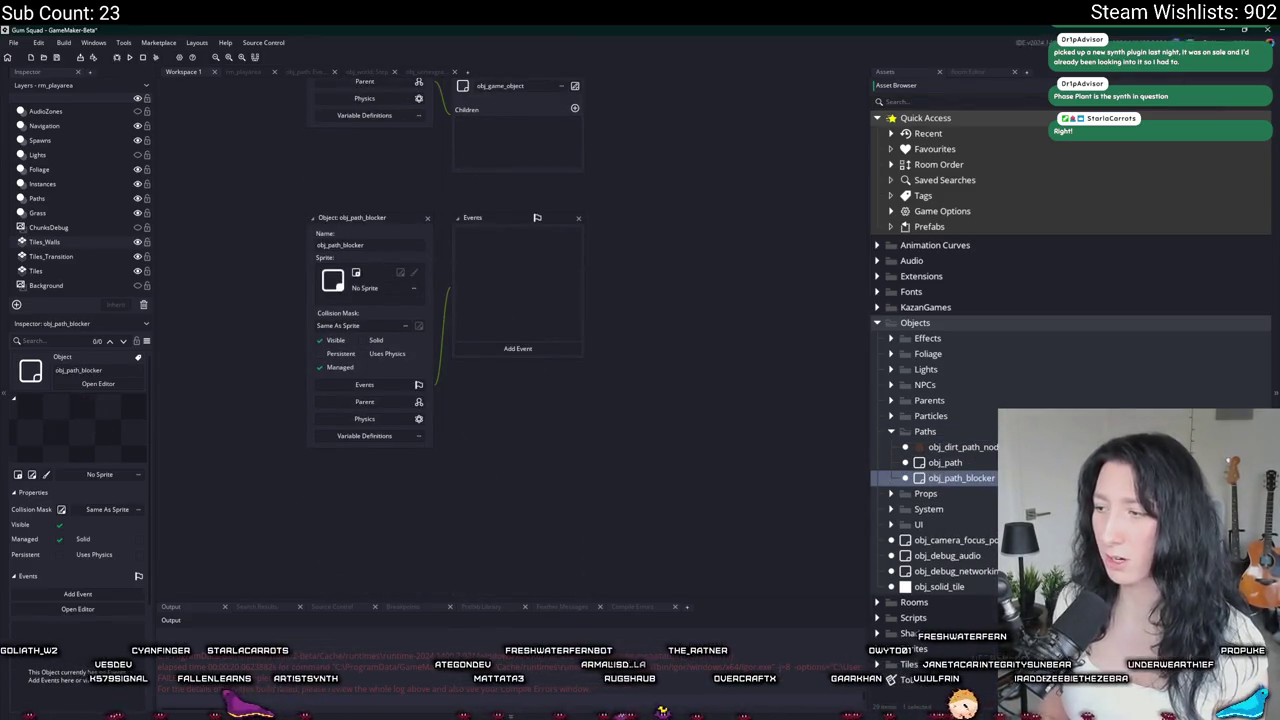
key(Return)
Step: Make obj_solid the parent of obj_path_blocker and turn off Visible
click(418, 401)
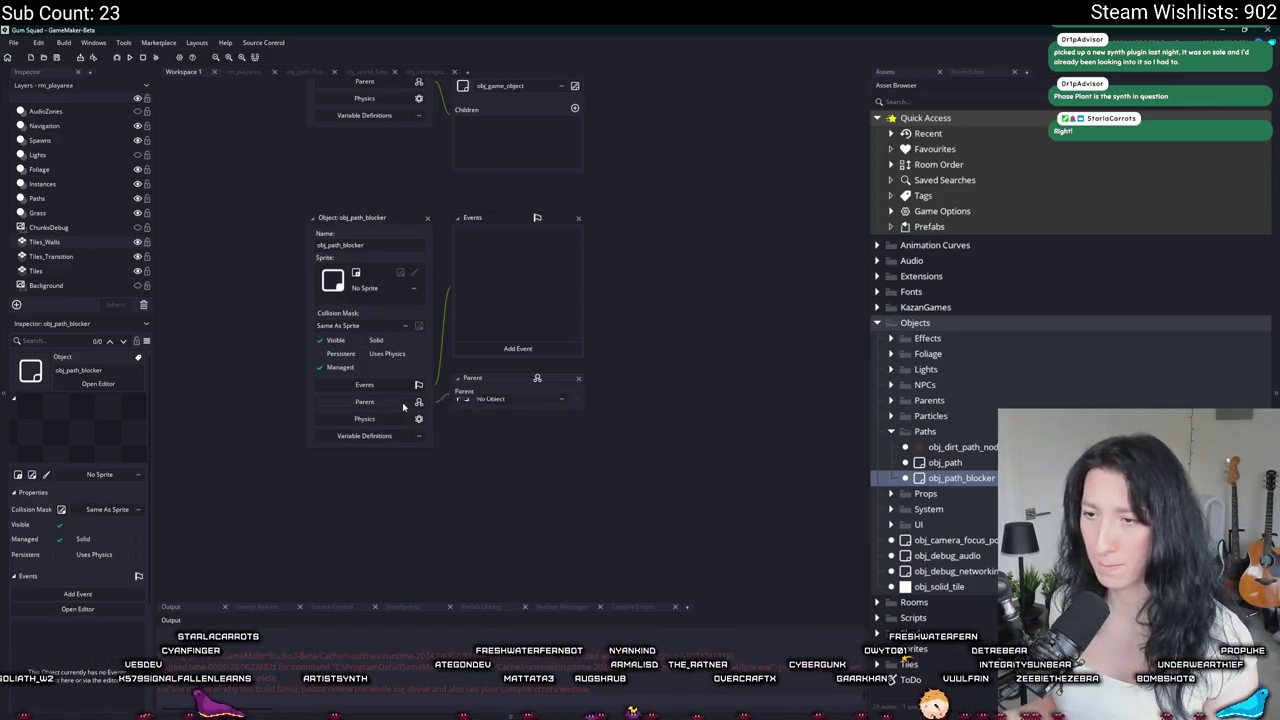
click(490, 407)
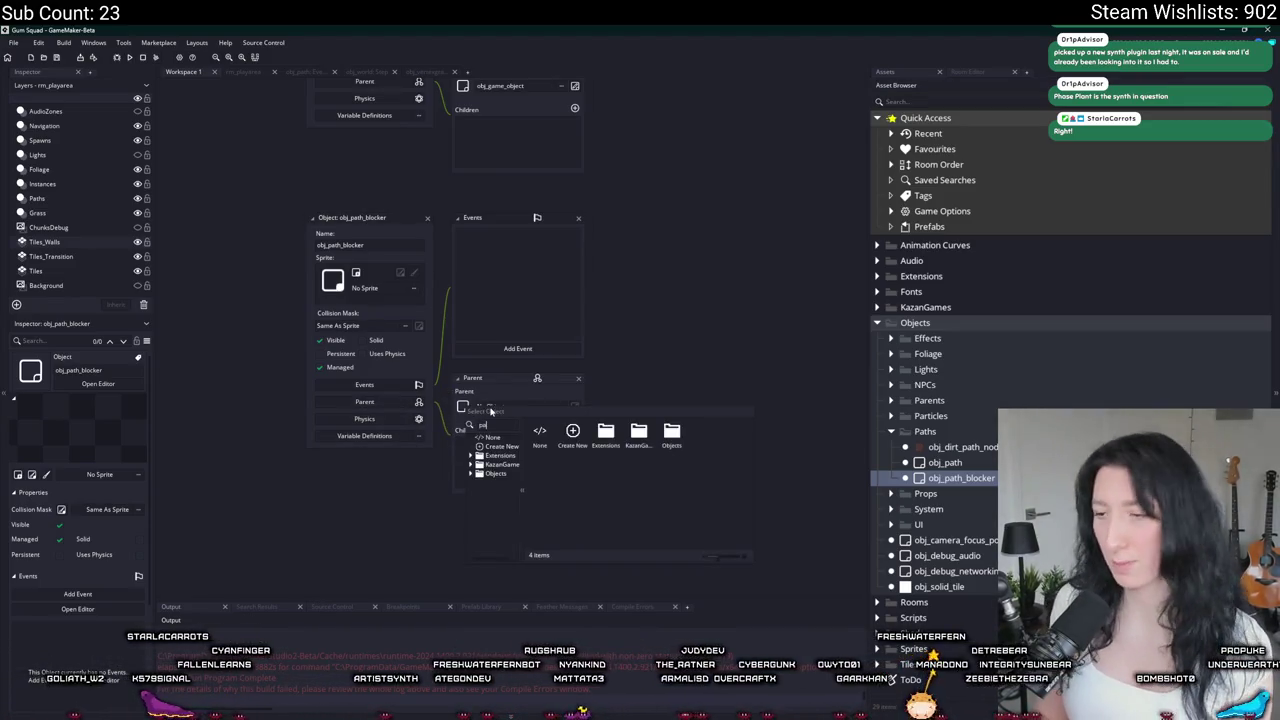
text(li)
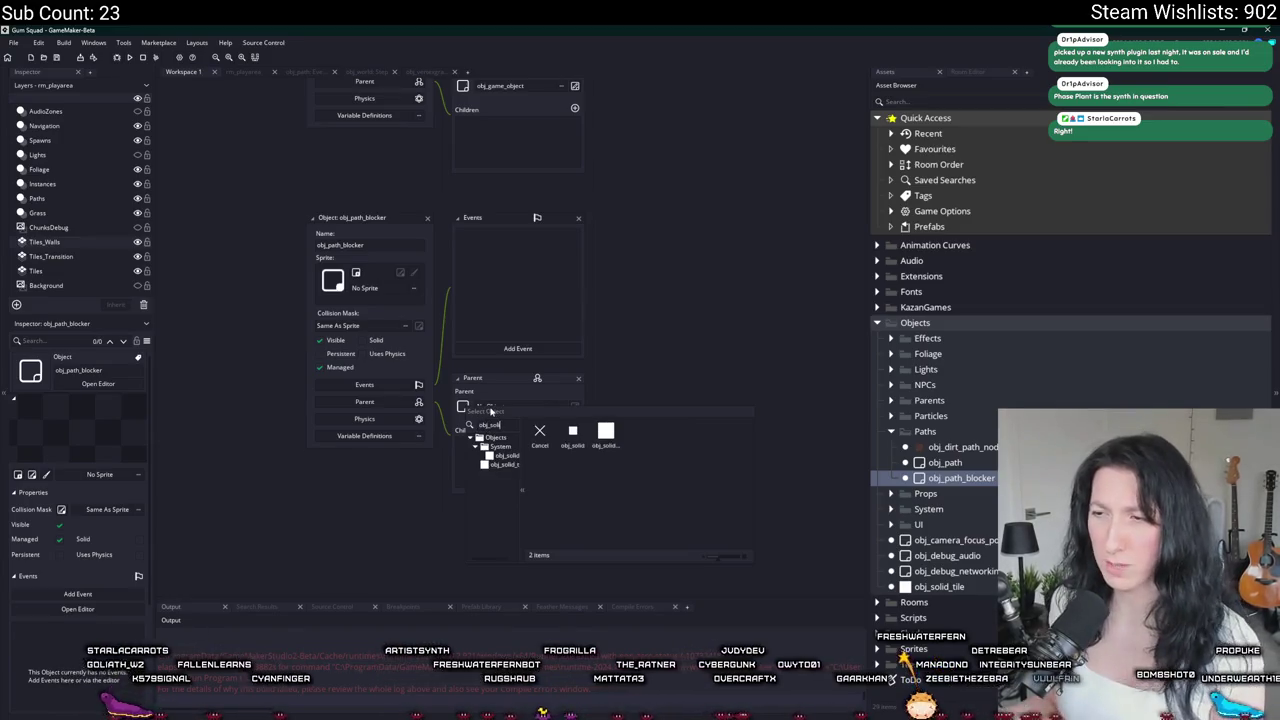
click(572, 432)
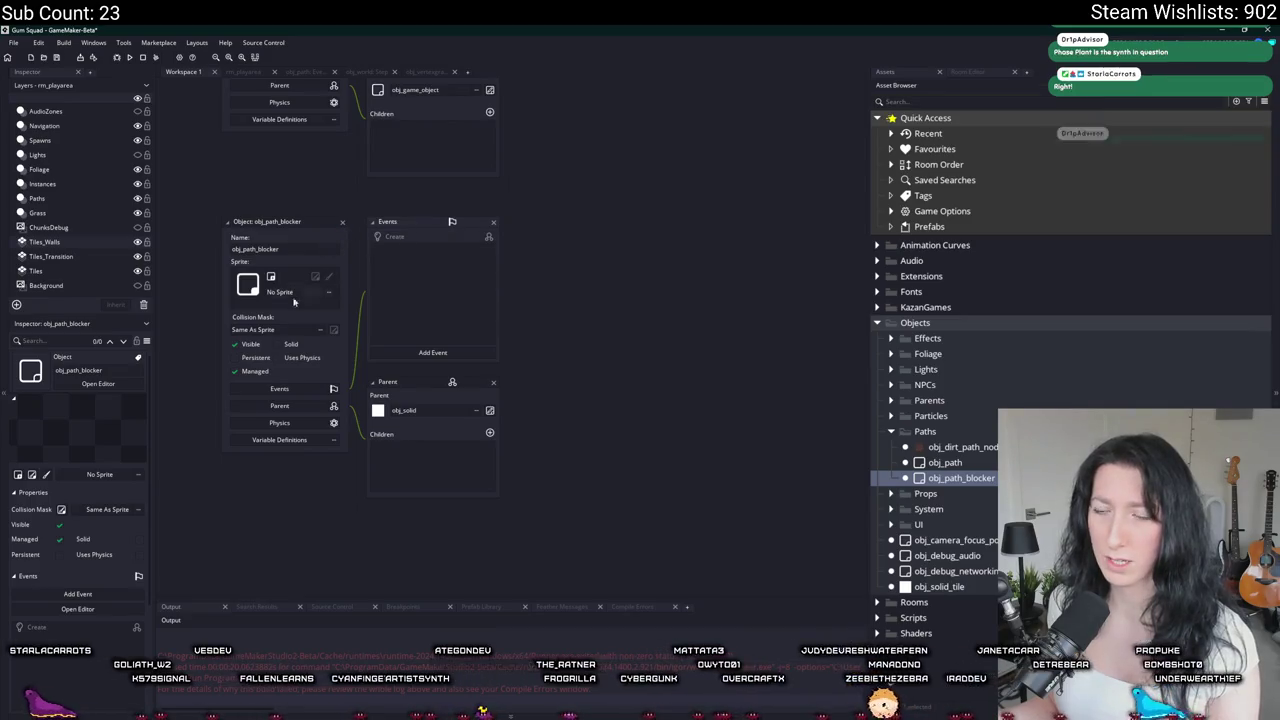
click(235, 344)
double_click(262, 250)
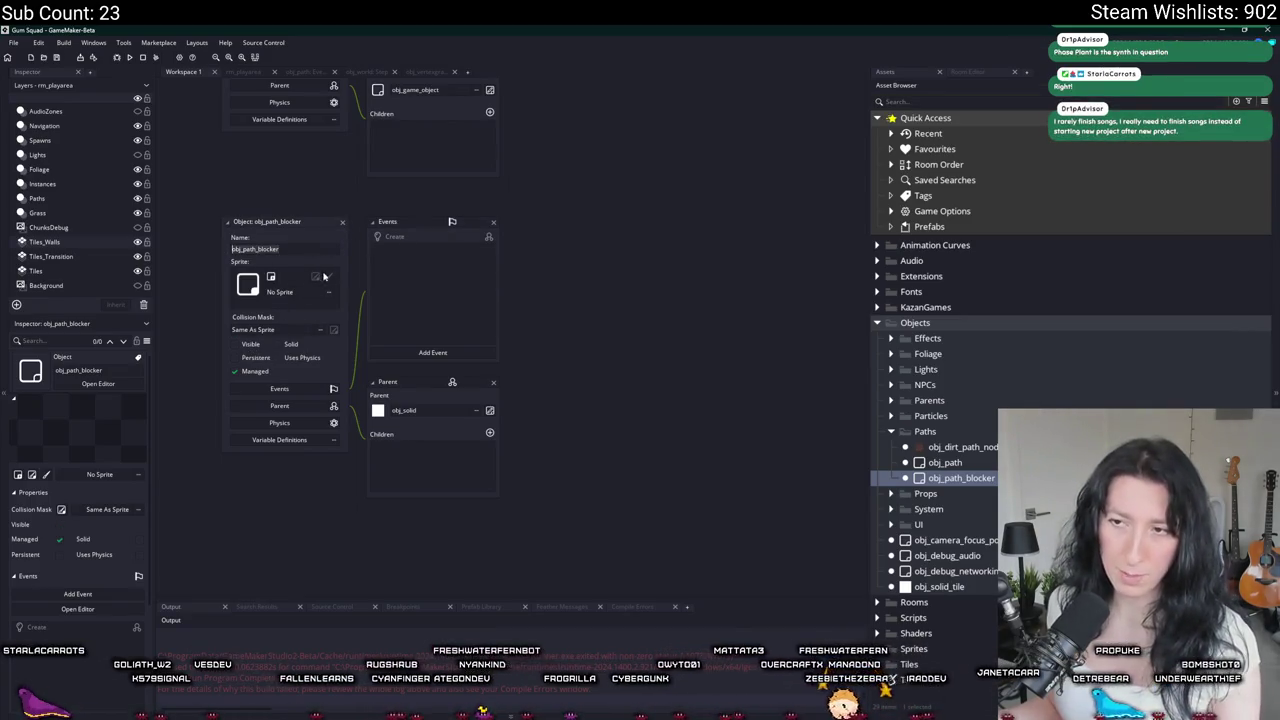
scroll(321, 227, down, 1)
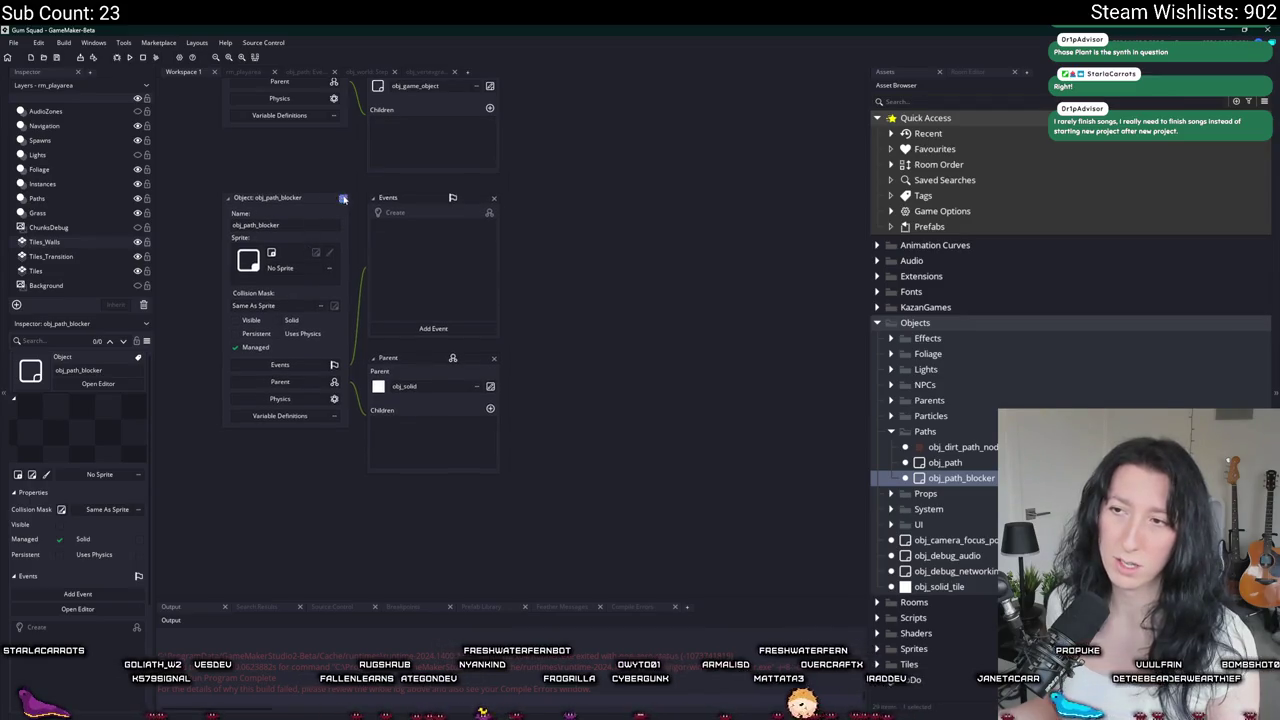
scroll(342, 200, up, 5)
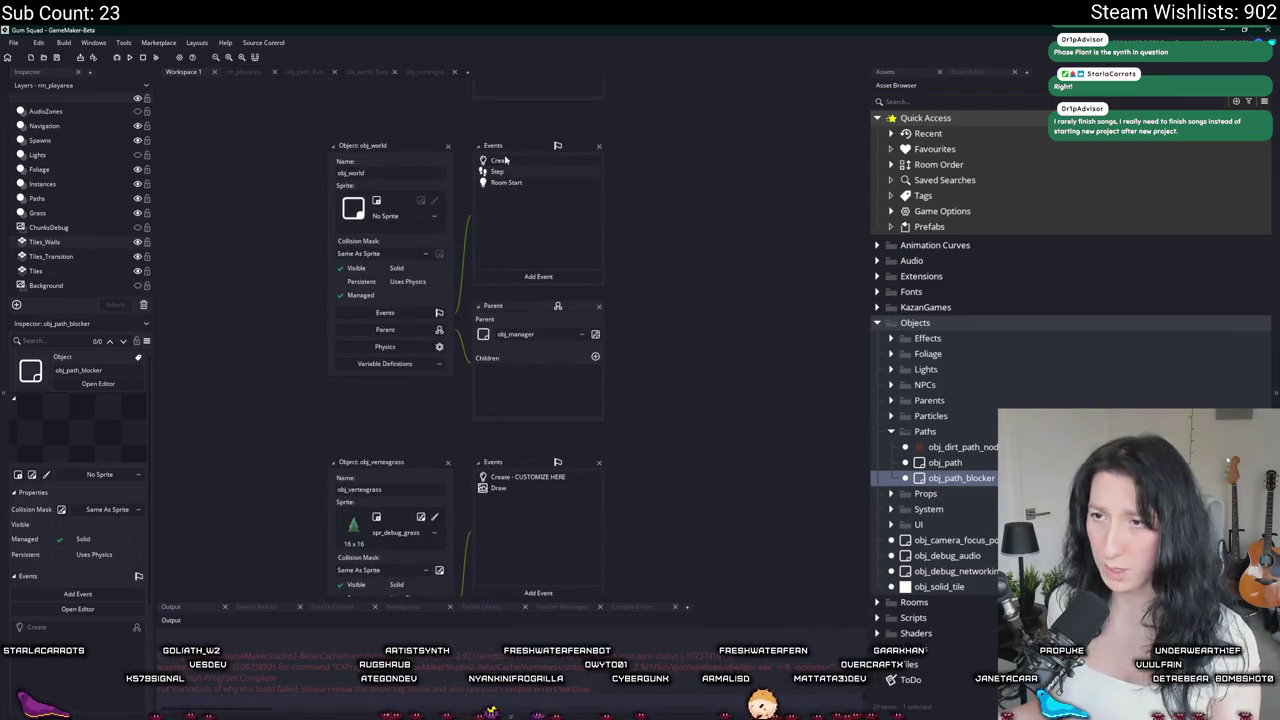
Step: Open obj_path's event code full-window and insert a blank line after line 77
double_click(942, 462)
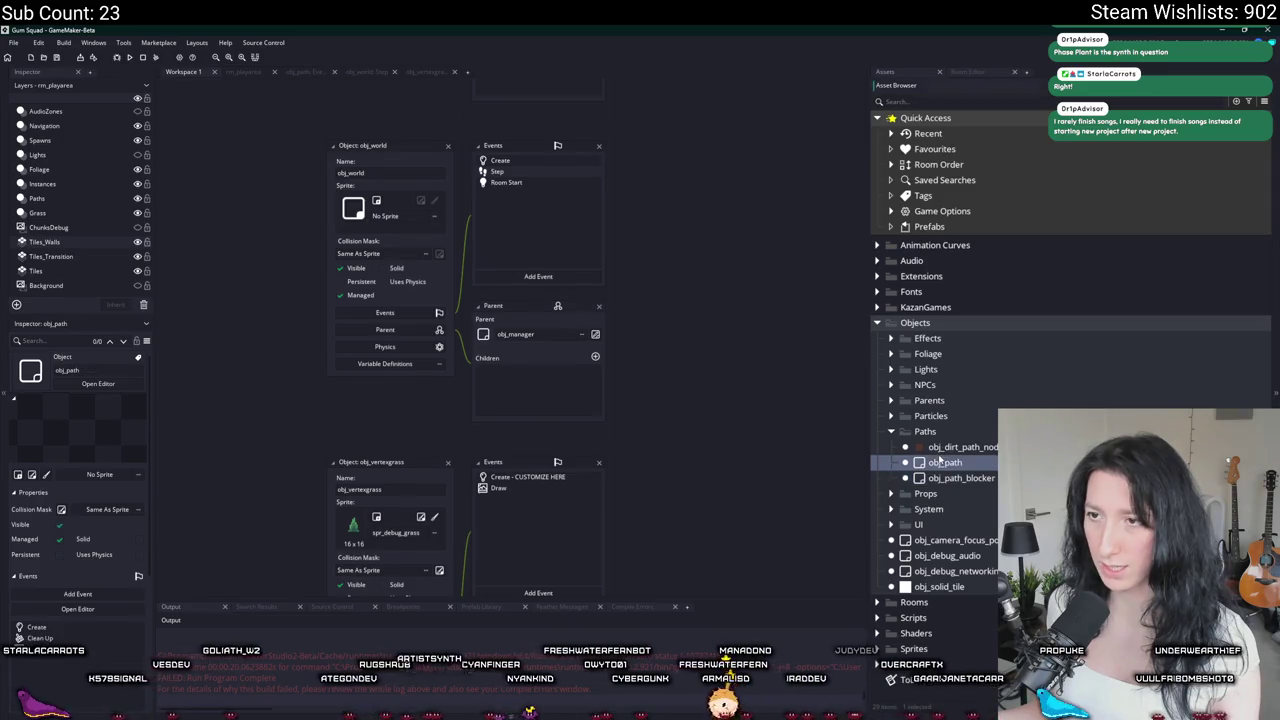
double_click(425, 146)
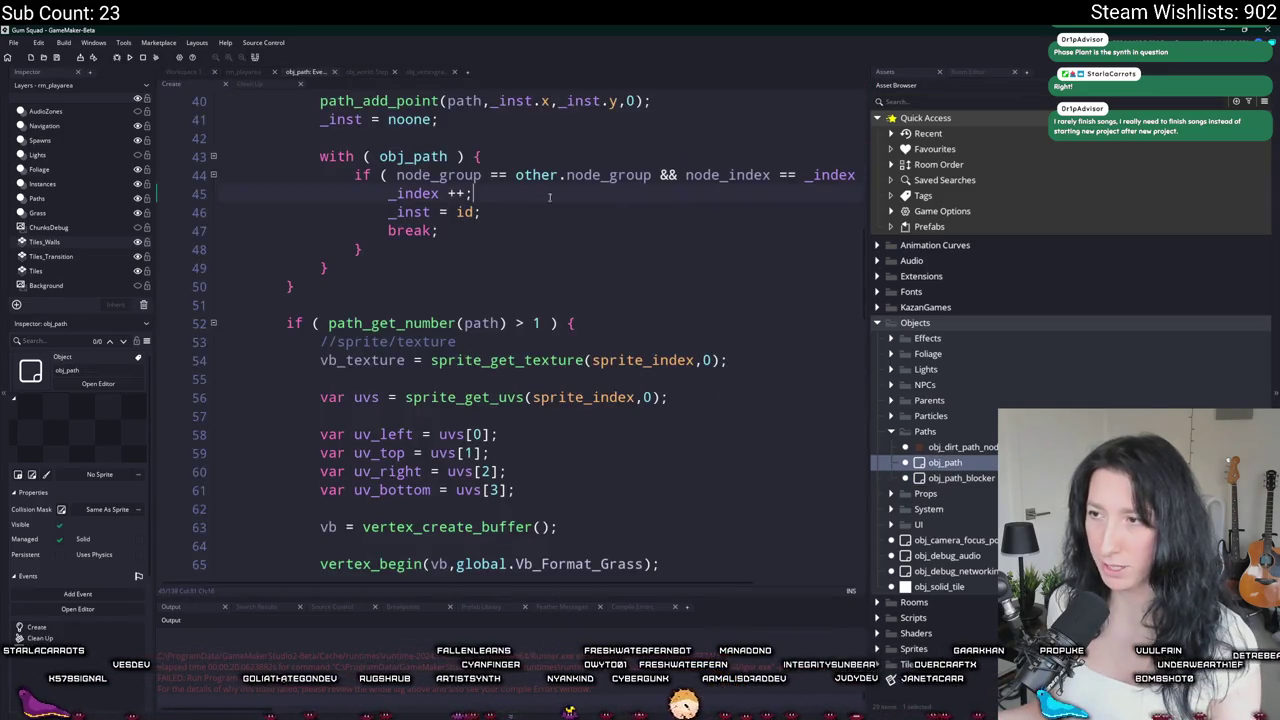
key(F12)
scroll(540, 360, down, 5)
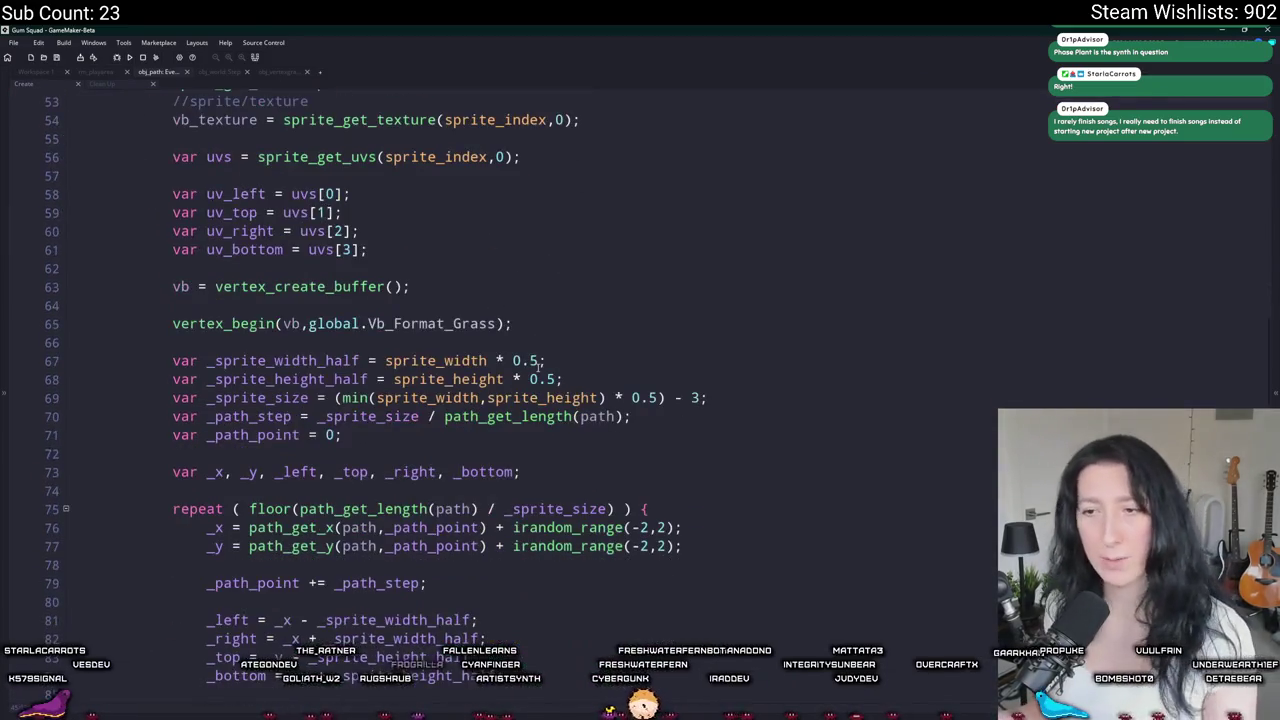
scroll(514, 286, down, 4)
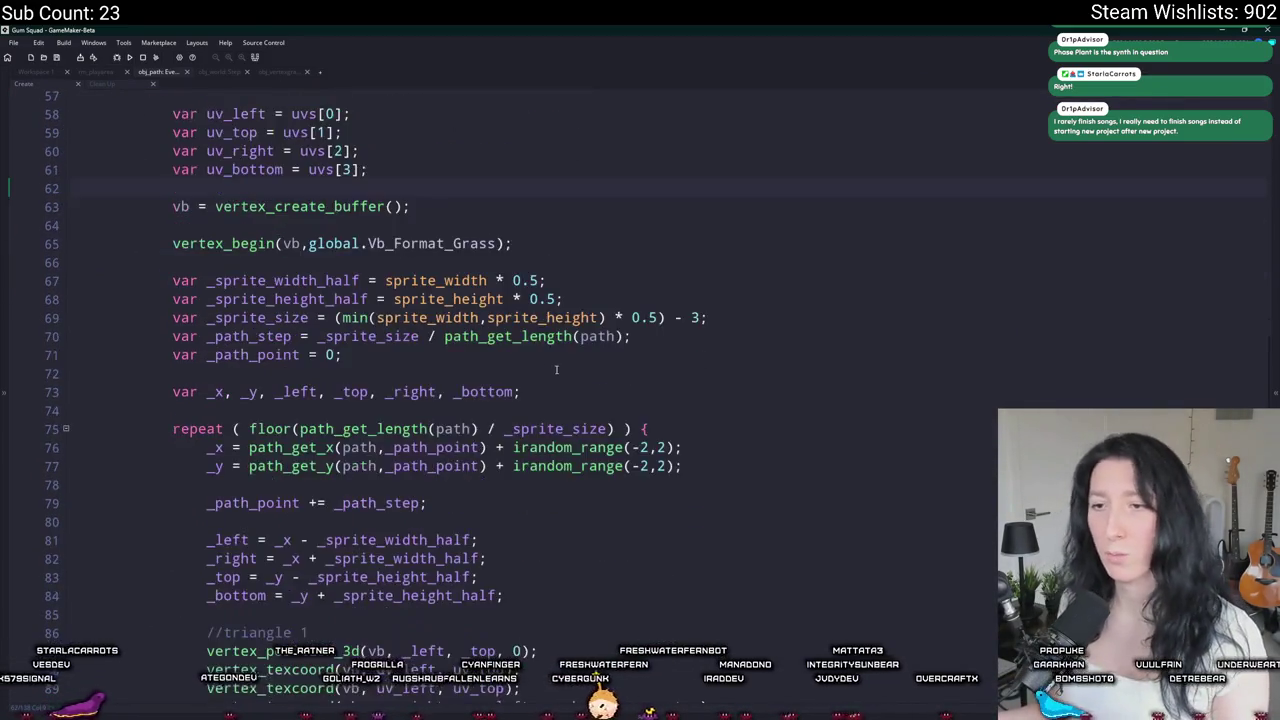
scroll(514, 286, down, 1)
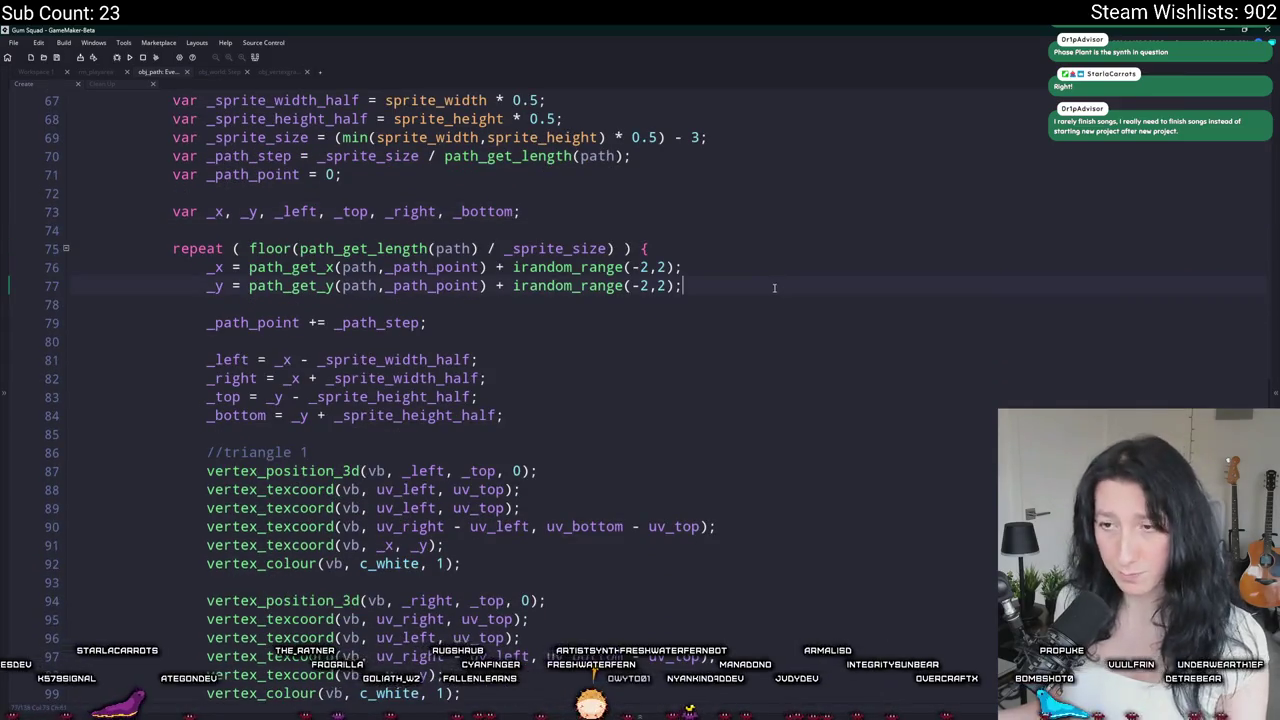
click(774, 288)
key(Return)
key(Return)
Step: Add instance_create_depth(_x,_y,0,obj_path_blocker,{mask_index : sprite_index}); inside the repeat loop
text(instance_c)
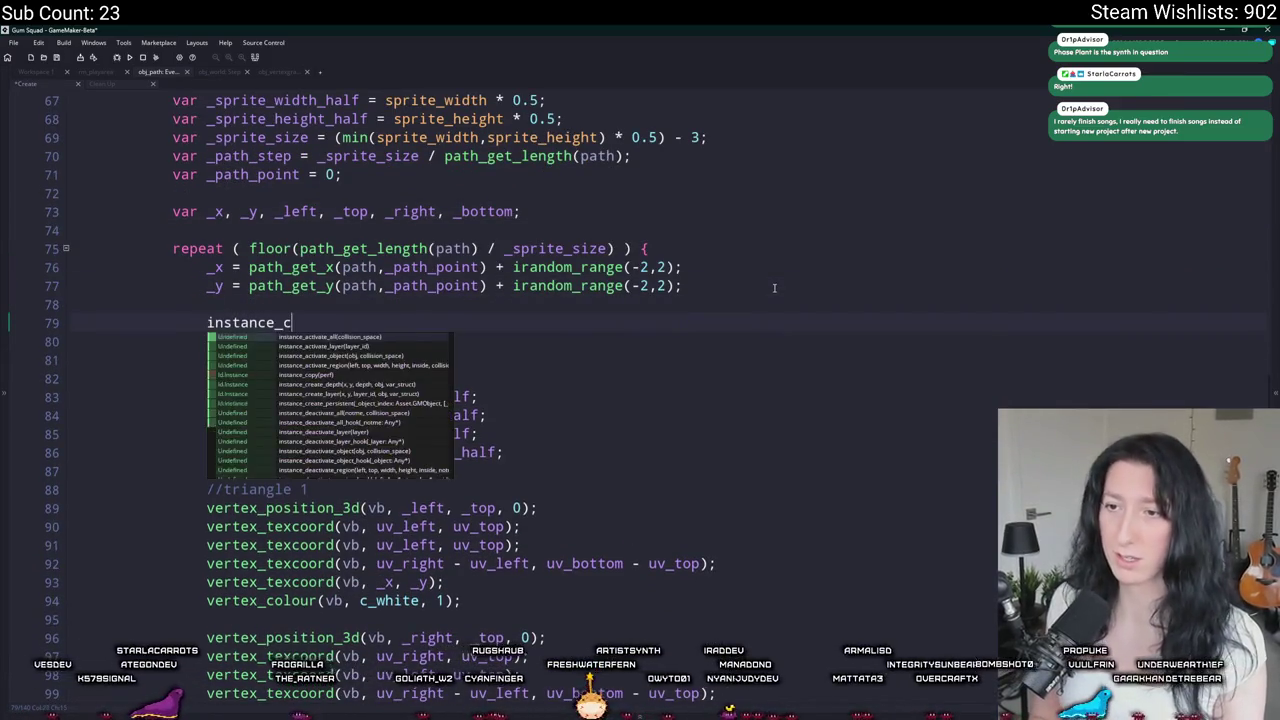
text(reate_d)
key(Return)
text((_x)
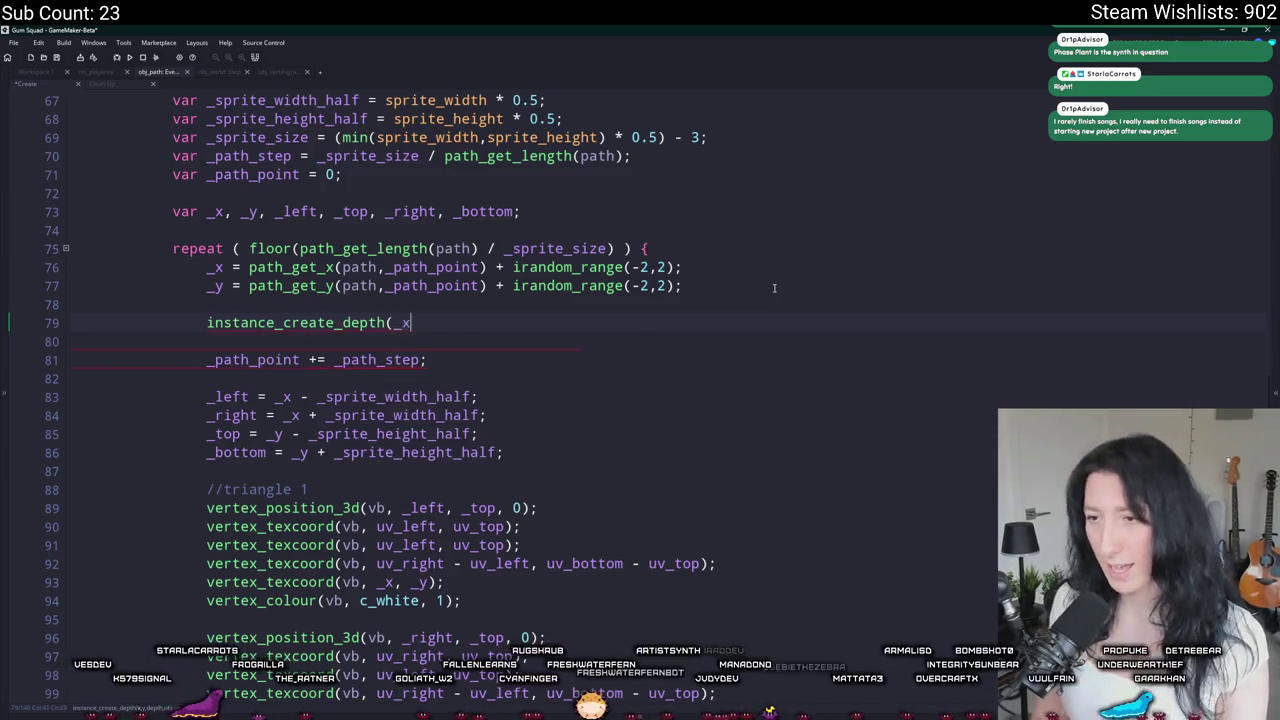
text(,_y,0,path_blo)
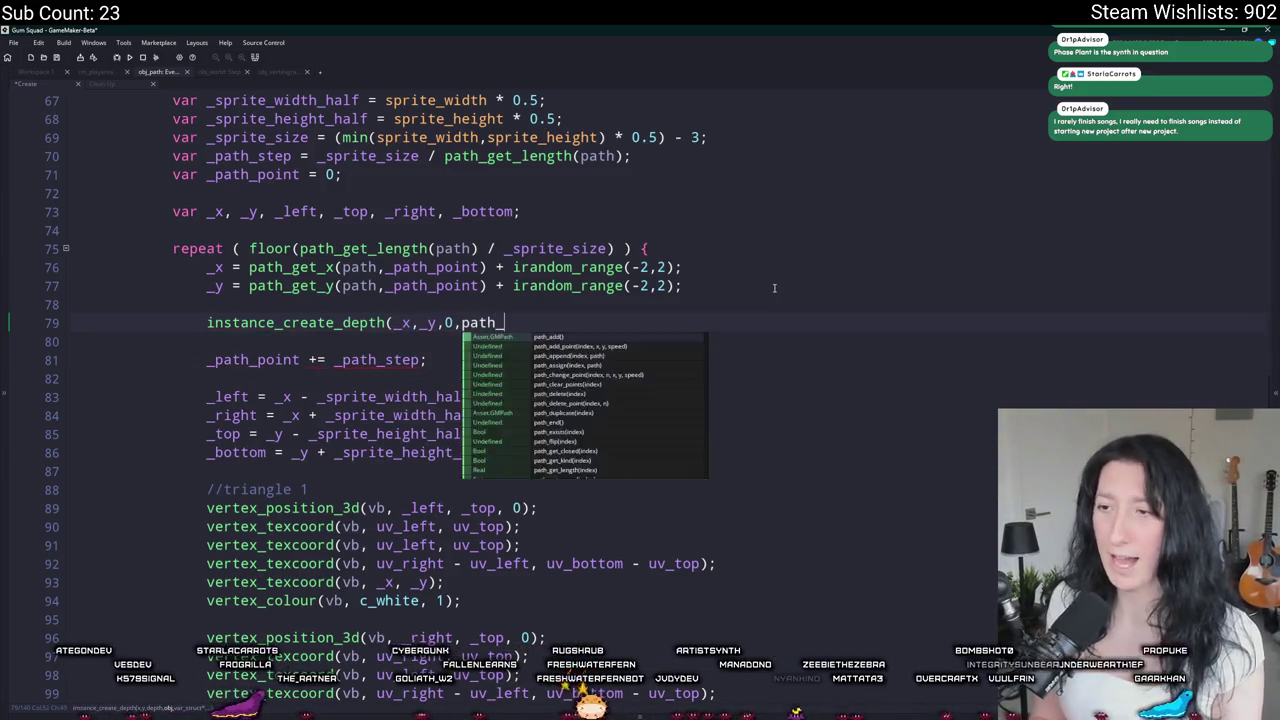
key(Return)
text();)
key(Left)
text(,{spri)
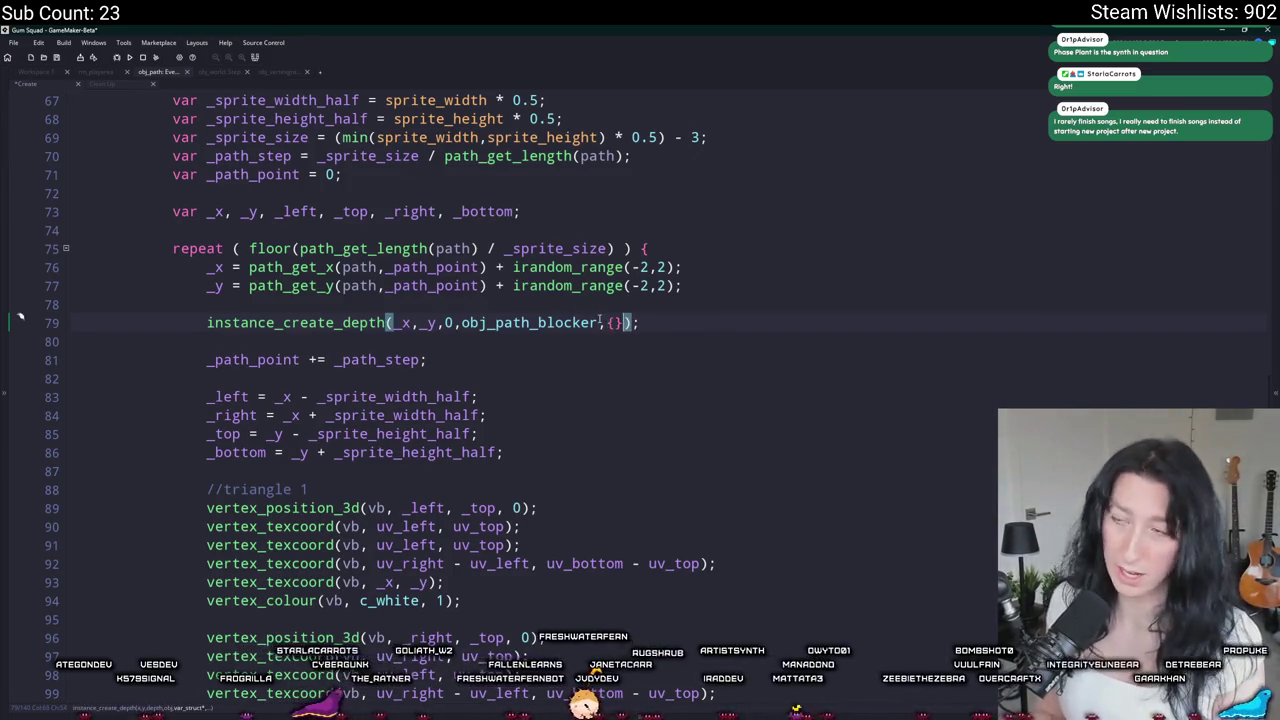
key(BackSpace)
key(BackSpace)
key(BackSpace)
text(mask_index : sprite_index)
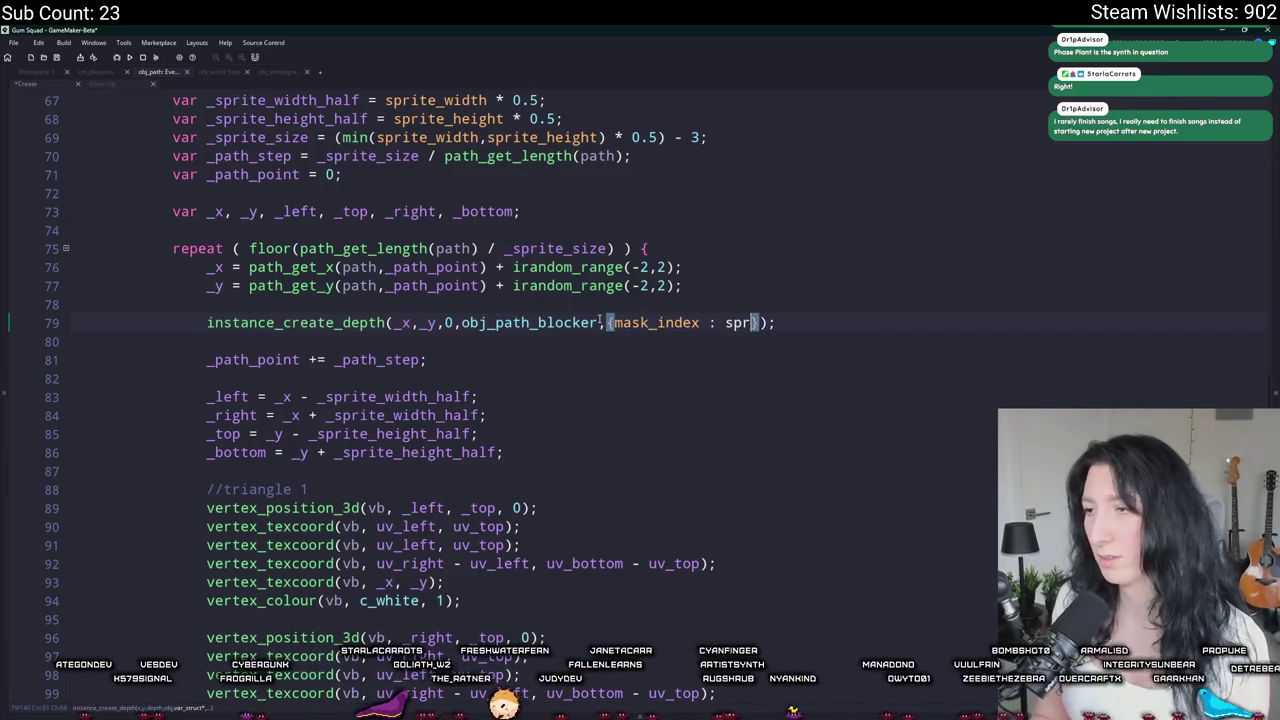
click(878, 321)
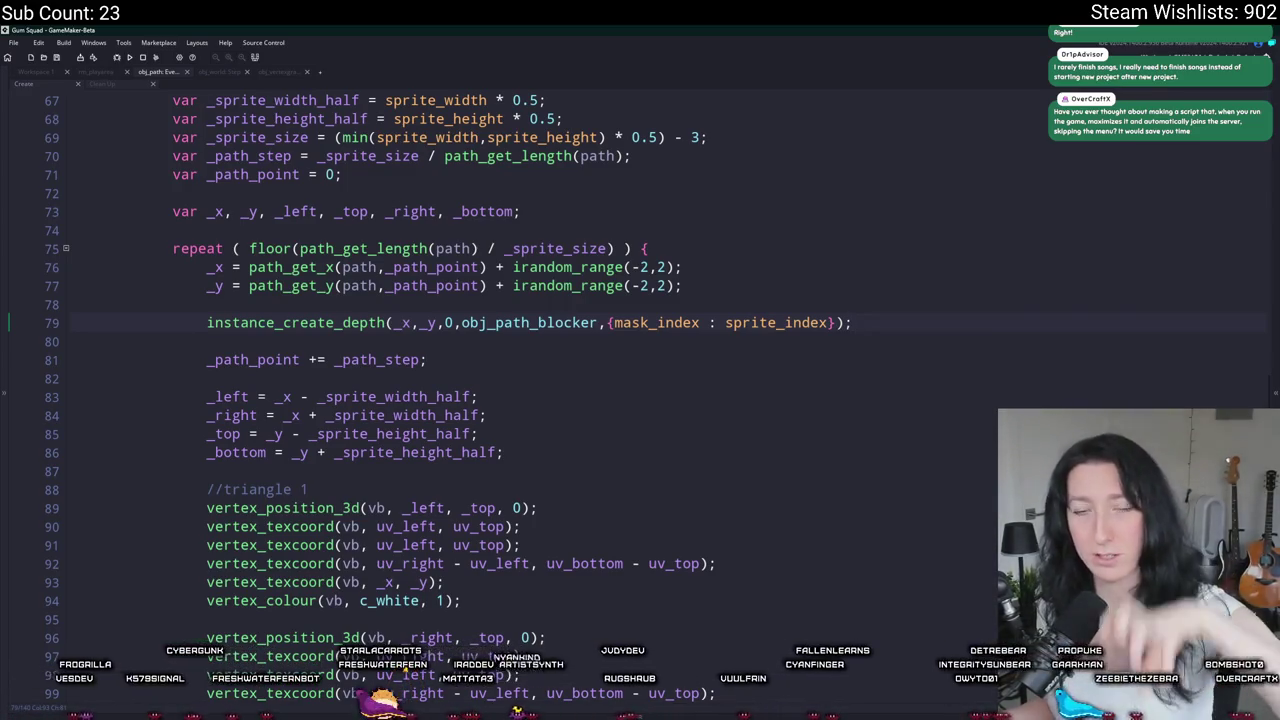
double_click(545, 322)
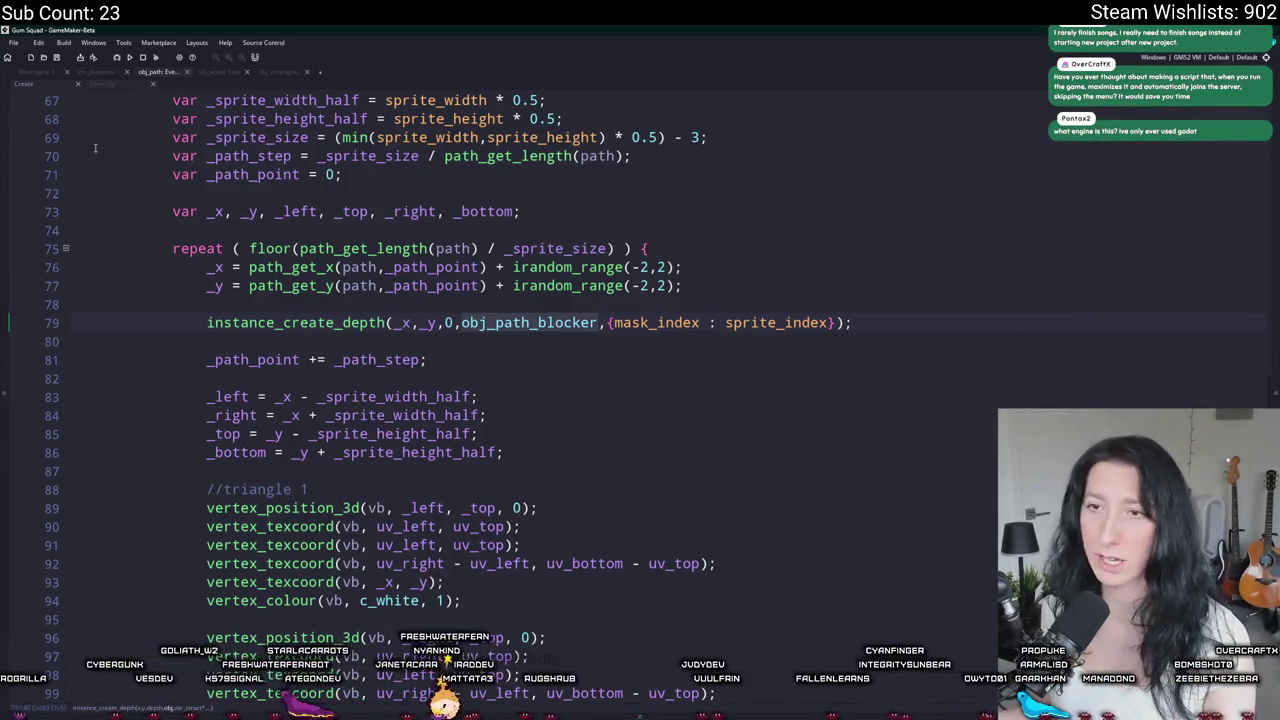
click(50, 74)
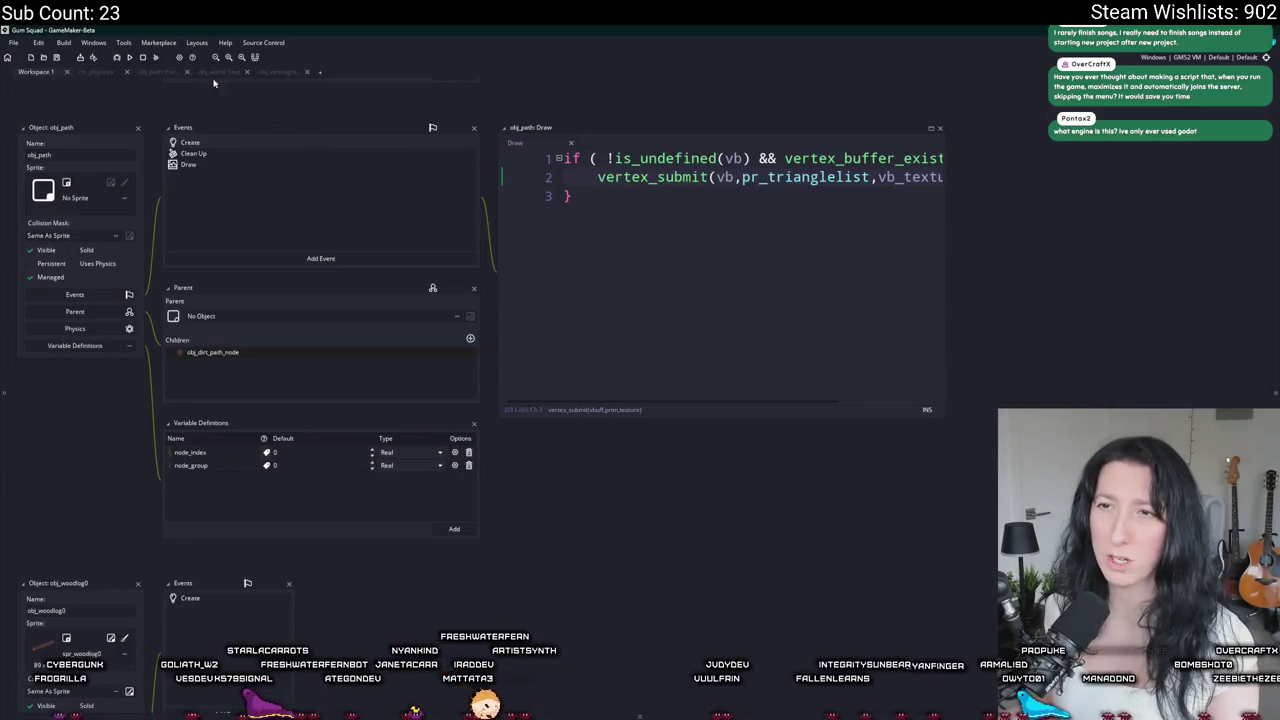
Step: Jump to obj_world with Ctrl+T and open its Step event code
double_click(212, 352)
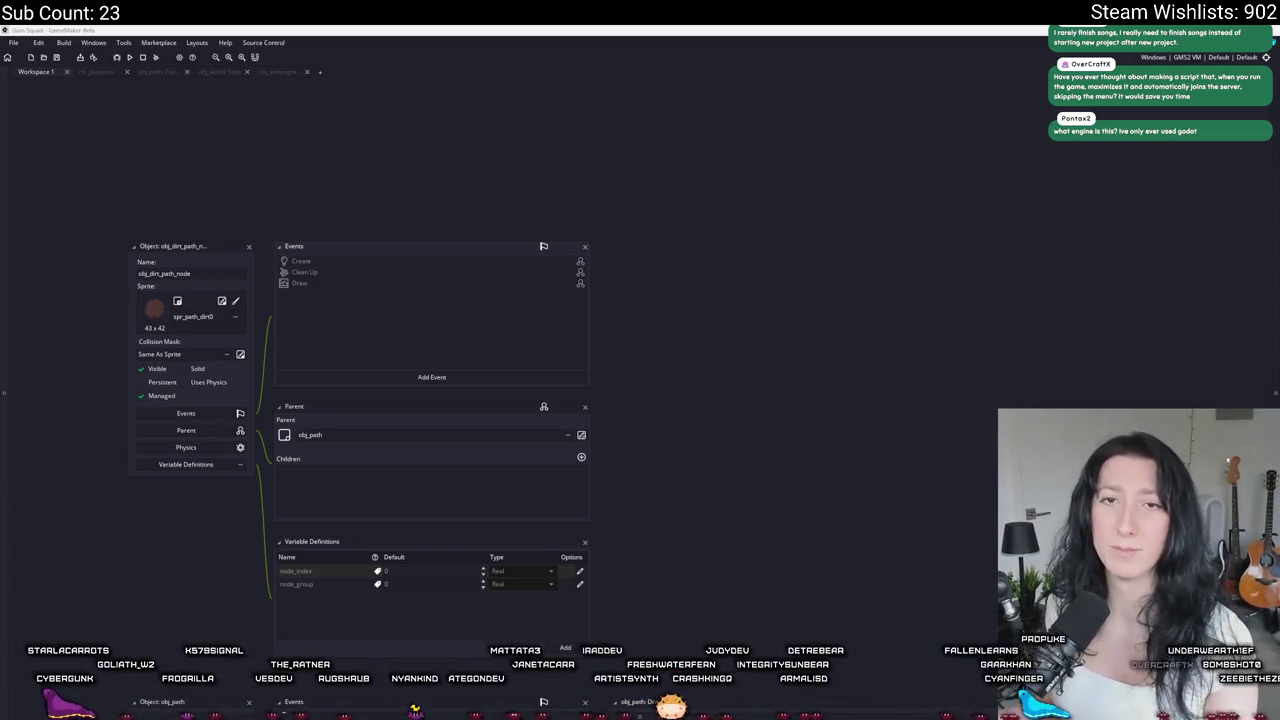
key(ctrl+t)
text(obj_wor)
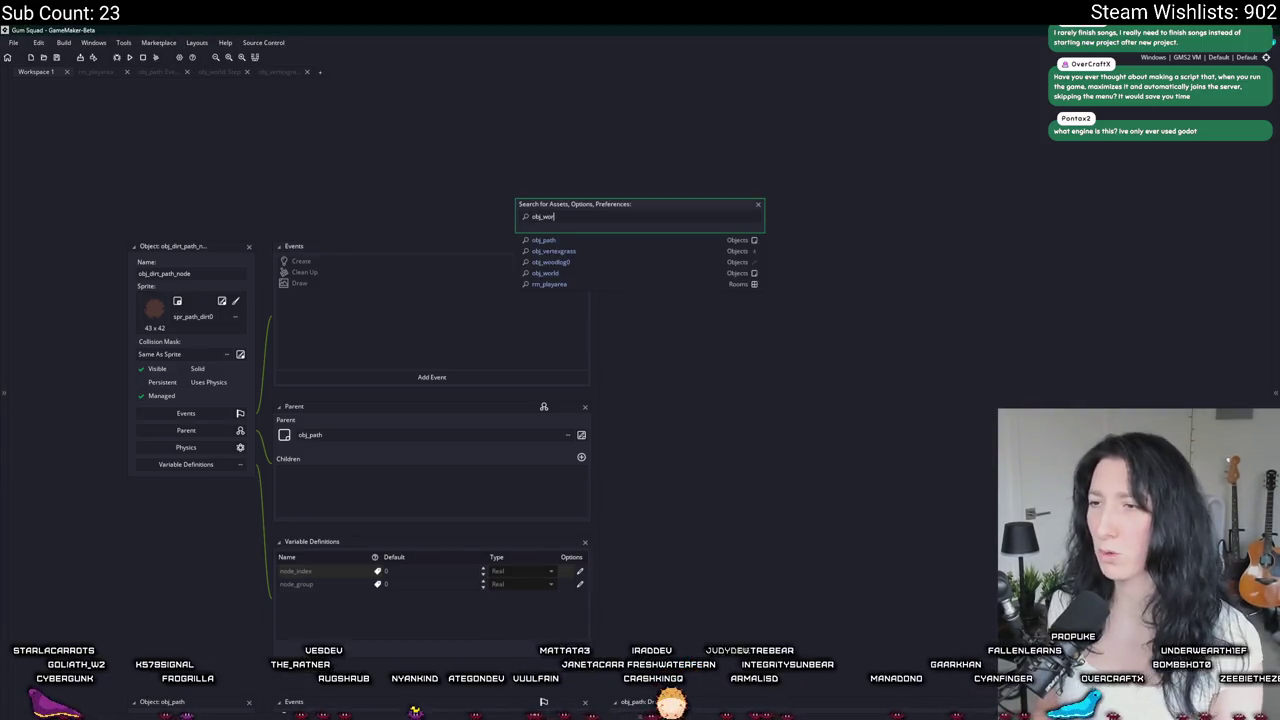
key(Return)
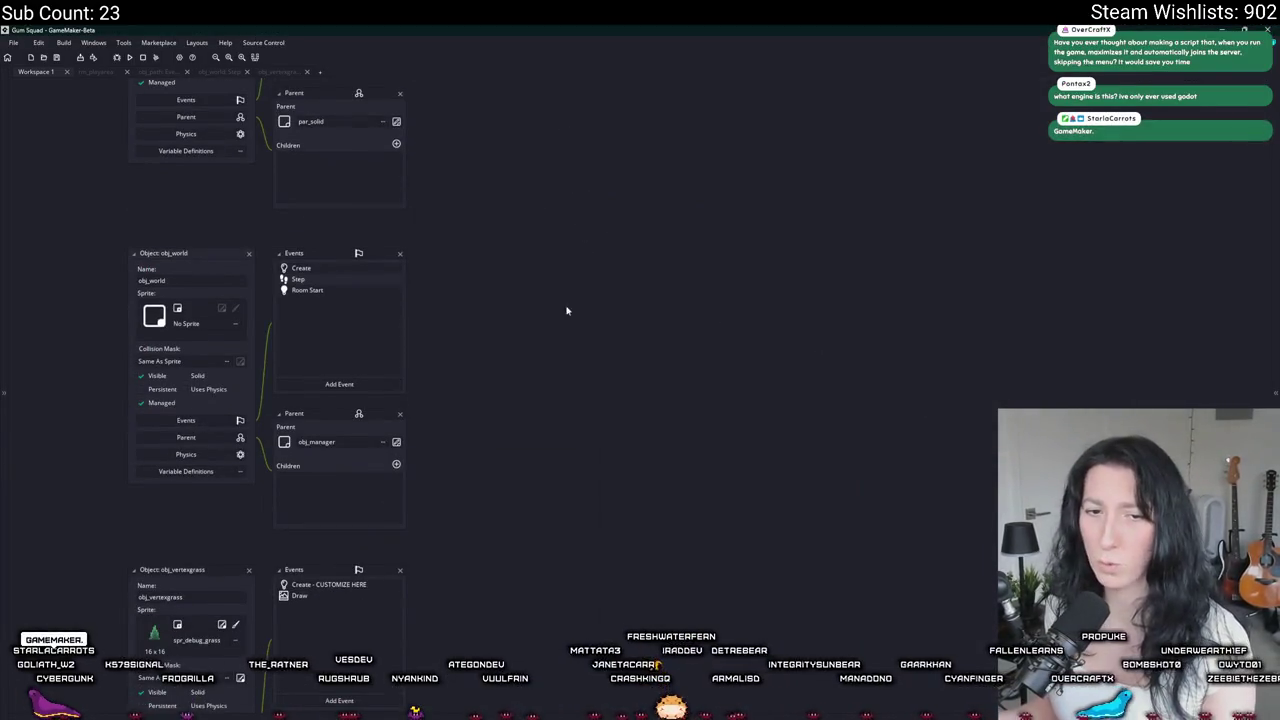
double_click(485, 191)
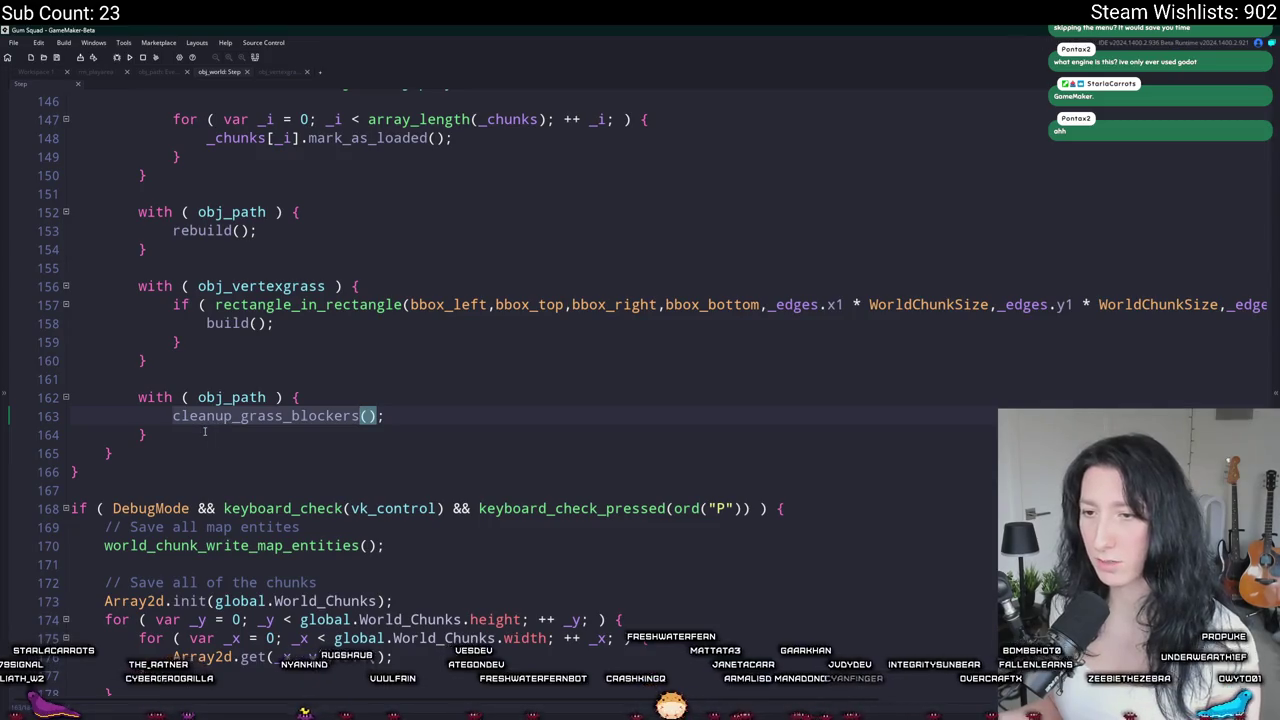
Step: Delete the with (obj_path) { cleanup_grass_blockers(); } block, then open obj_vertexgrass's Create code
drag(148, 435, 129, 397)
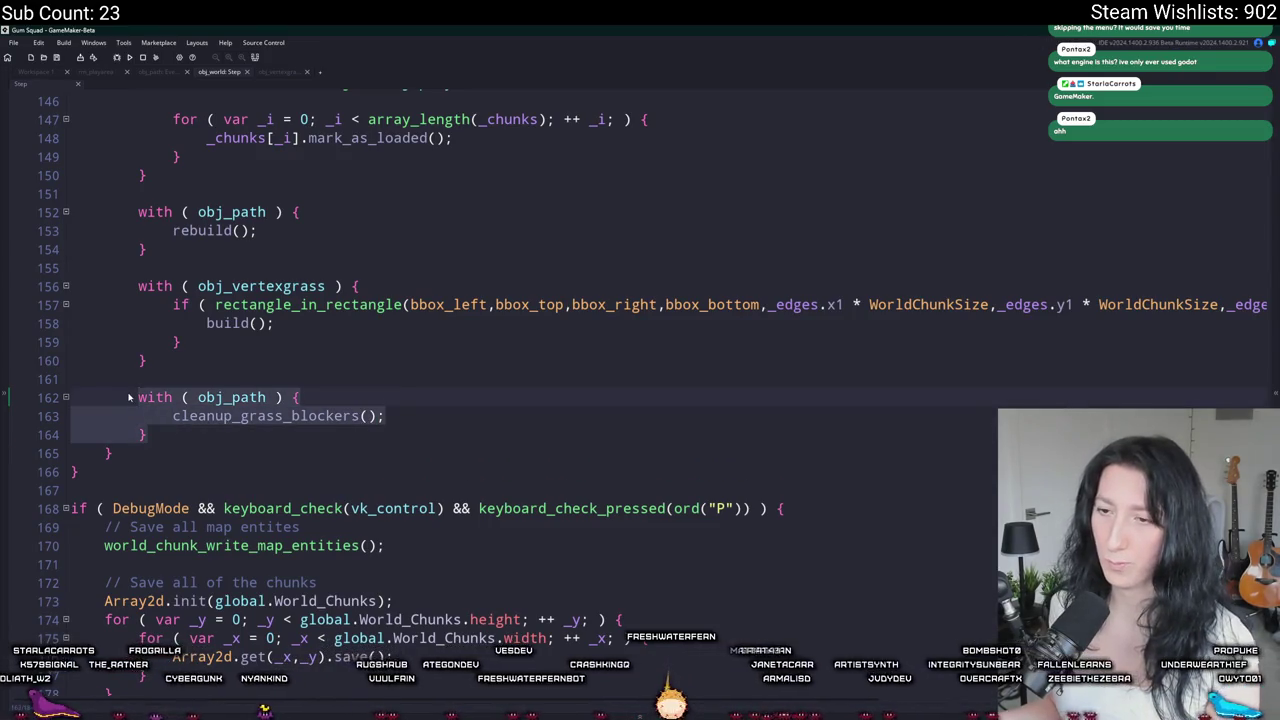
click(177, 414)
click(172, 434)
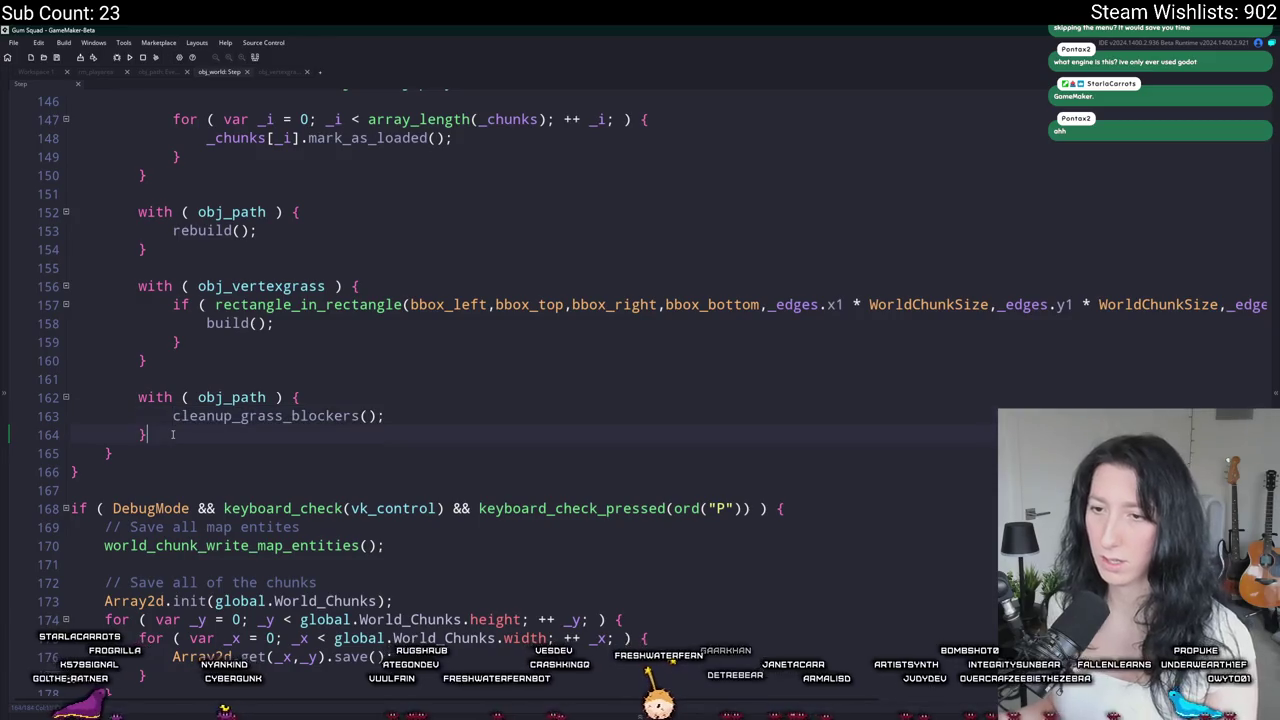
drag(172, 434, 140, 397)
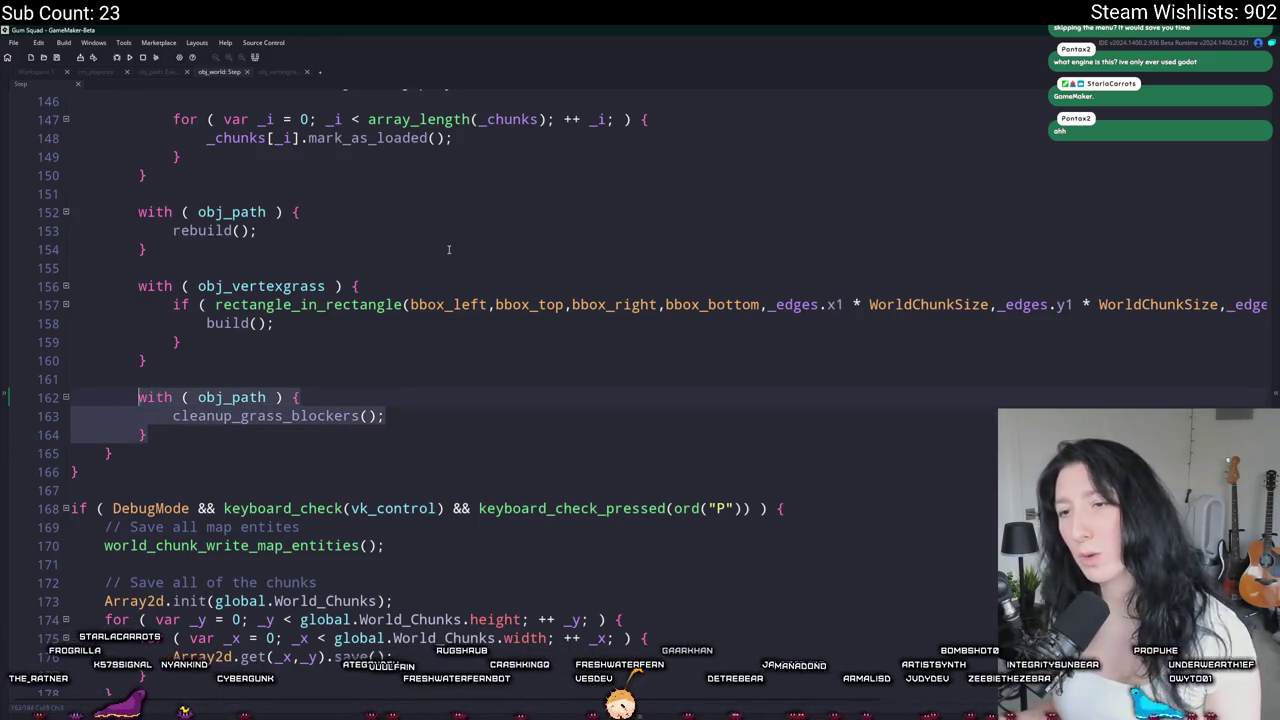
click(148, 434)
click(140, 415)
click(140, 397)
drag(148, 434, 141, 397)
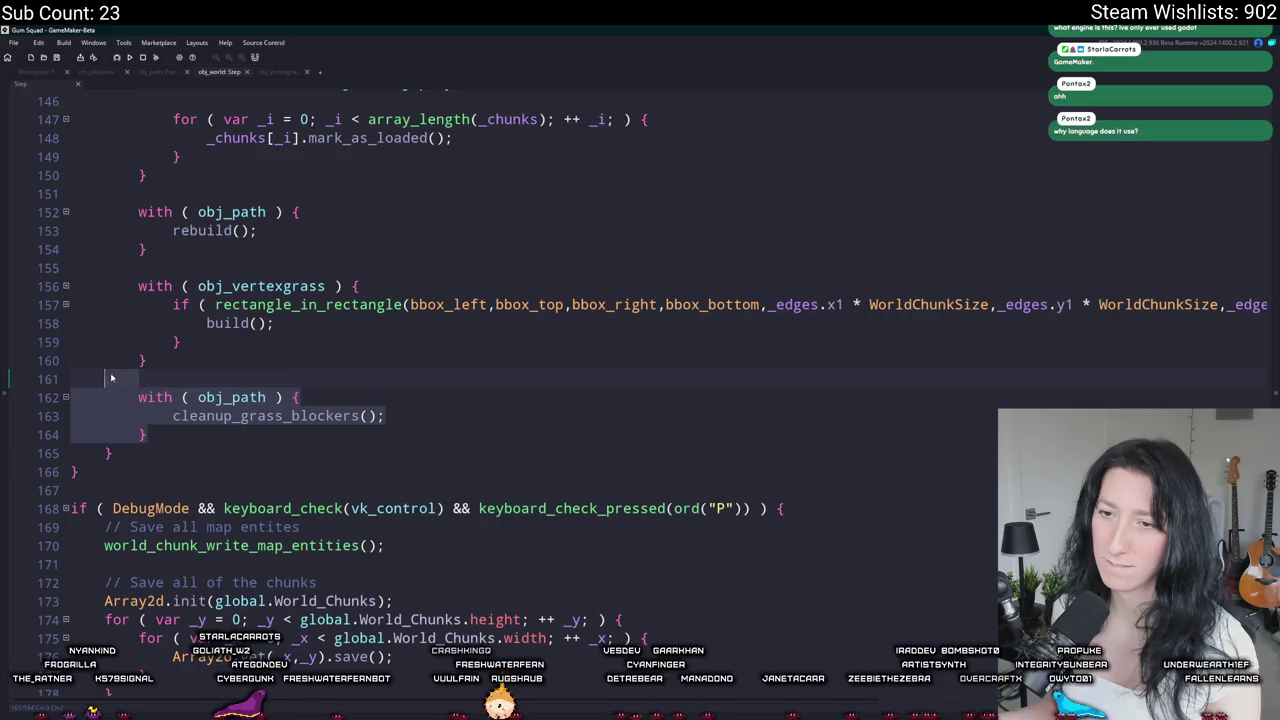
key(BackSpace)
key(BackSpace)
key(BackSpace)
key(BackSpace)
middle_click(230, 323)
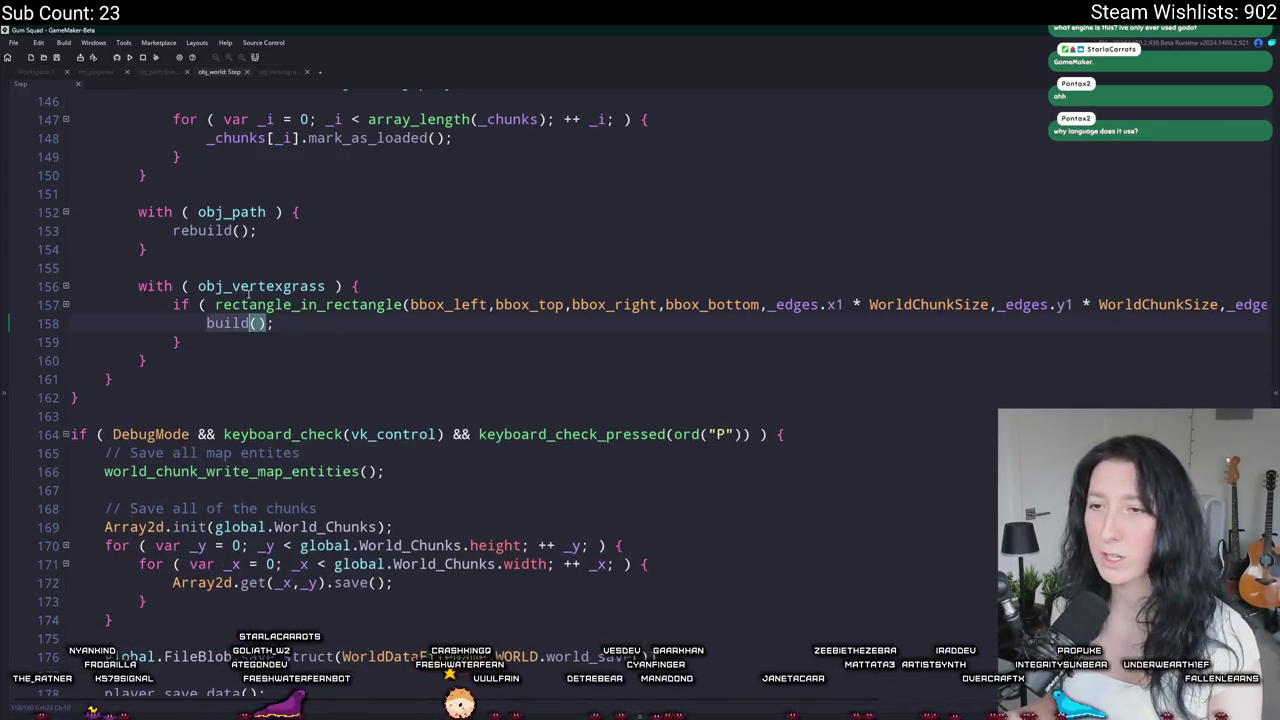
double_click(470, 269)
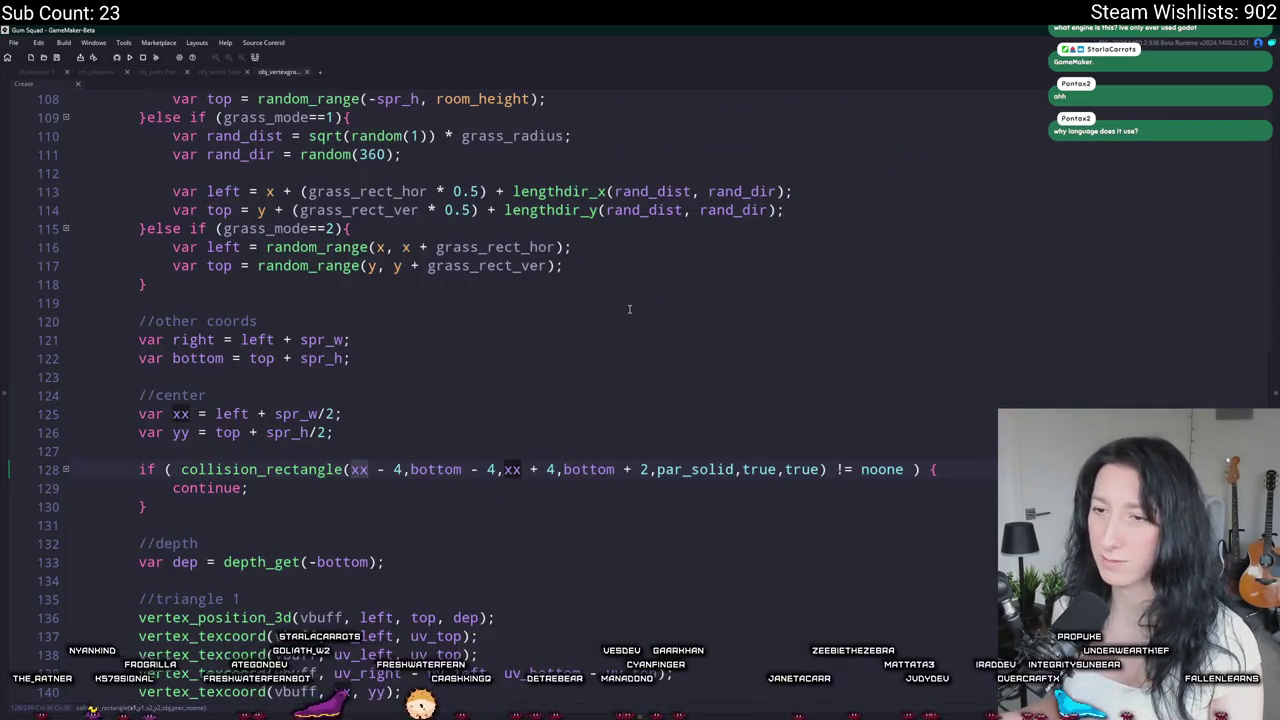
Step: Insert instance_destroy(obj_path_blocker); as the first line of build, then run the game with F5
scroll(349, 357, up, 5)
scroll(349, 357, up, 10)
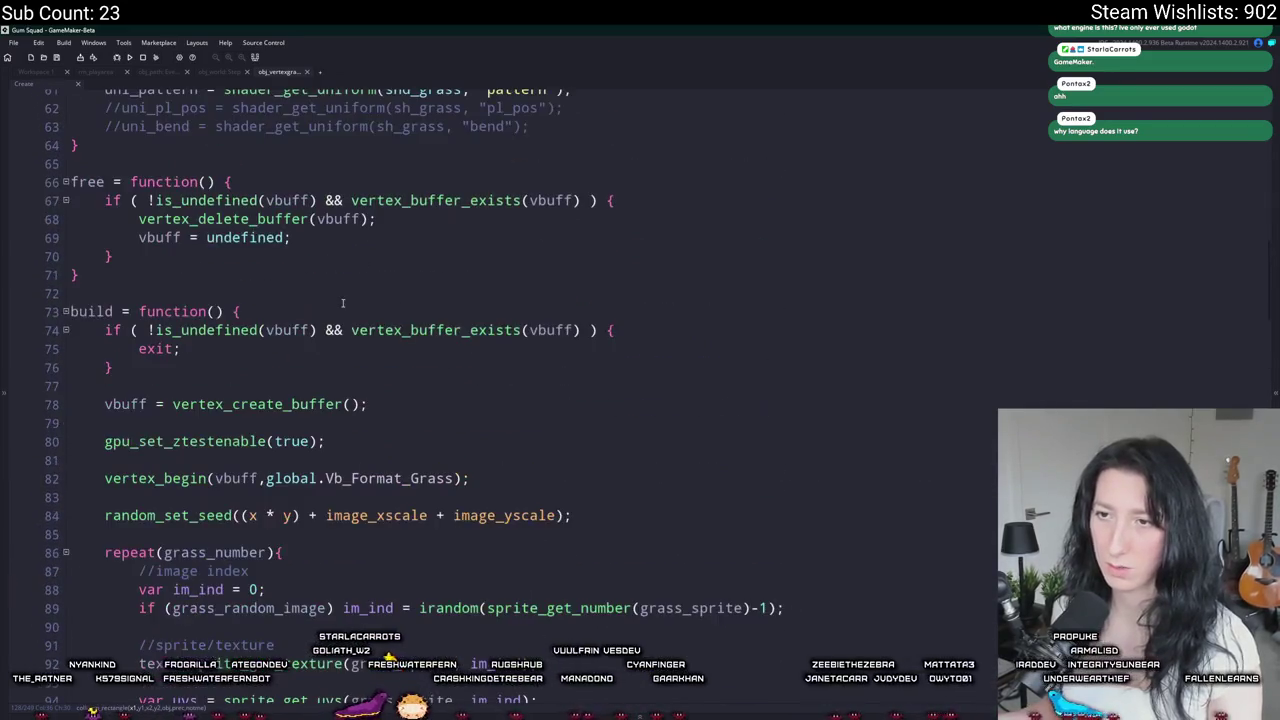
key(Return)
key(Return)
key(Up)
text(insatn)
key(BackSpace)
key(BackSpace)
key(BackSpace)
text(ta)
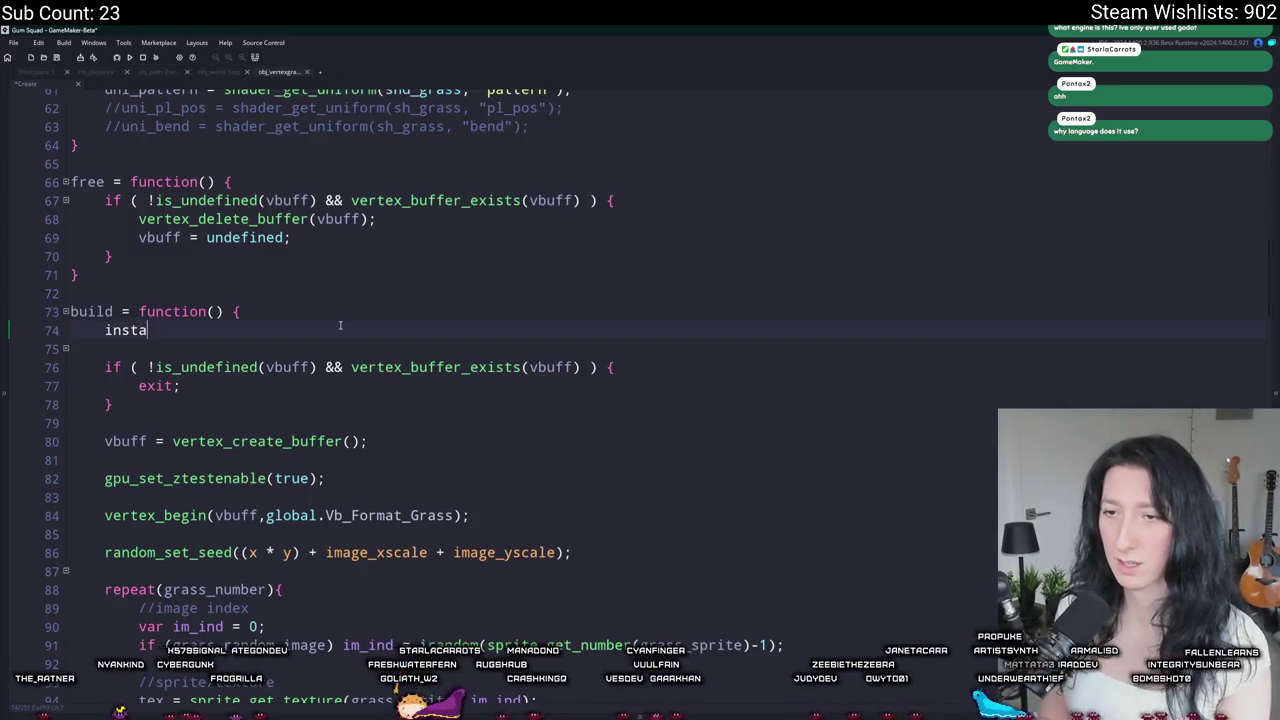
text(nce_destroy(obj_pa)
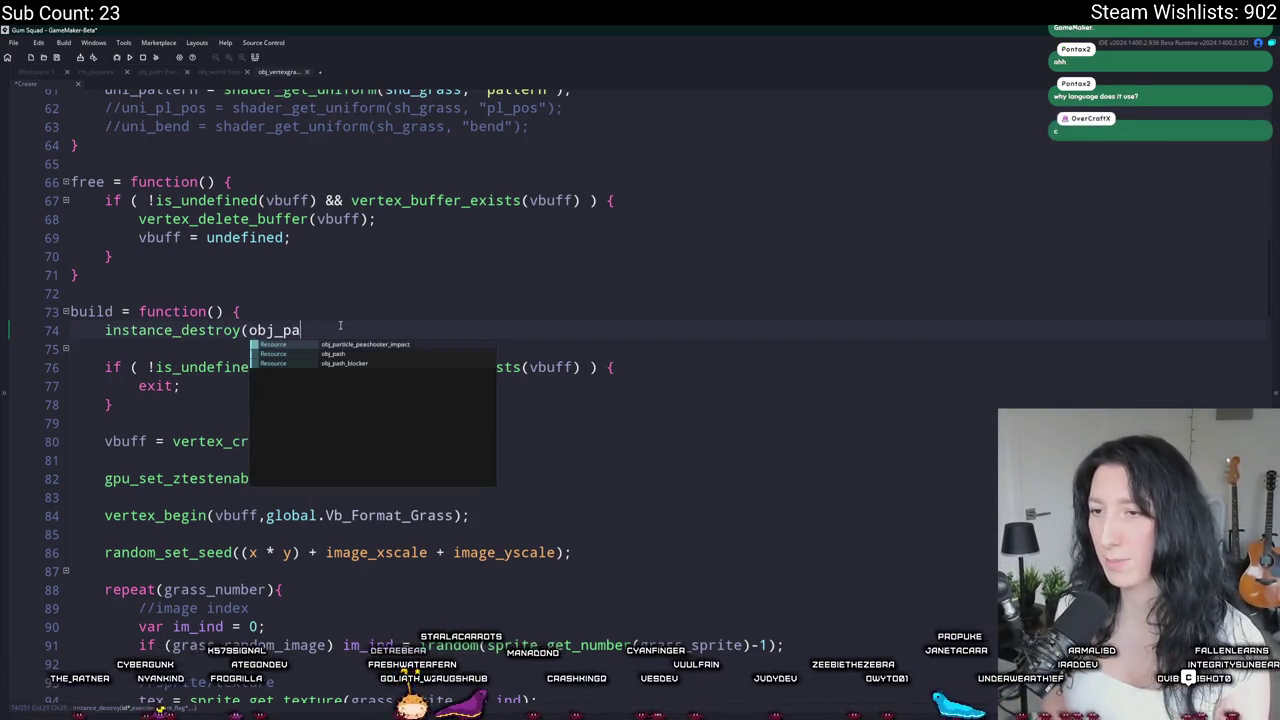
text(th_blocker);)
key(F5)
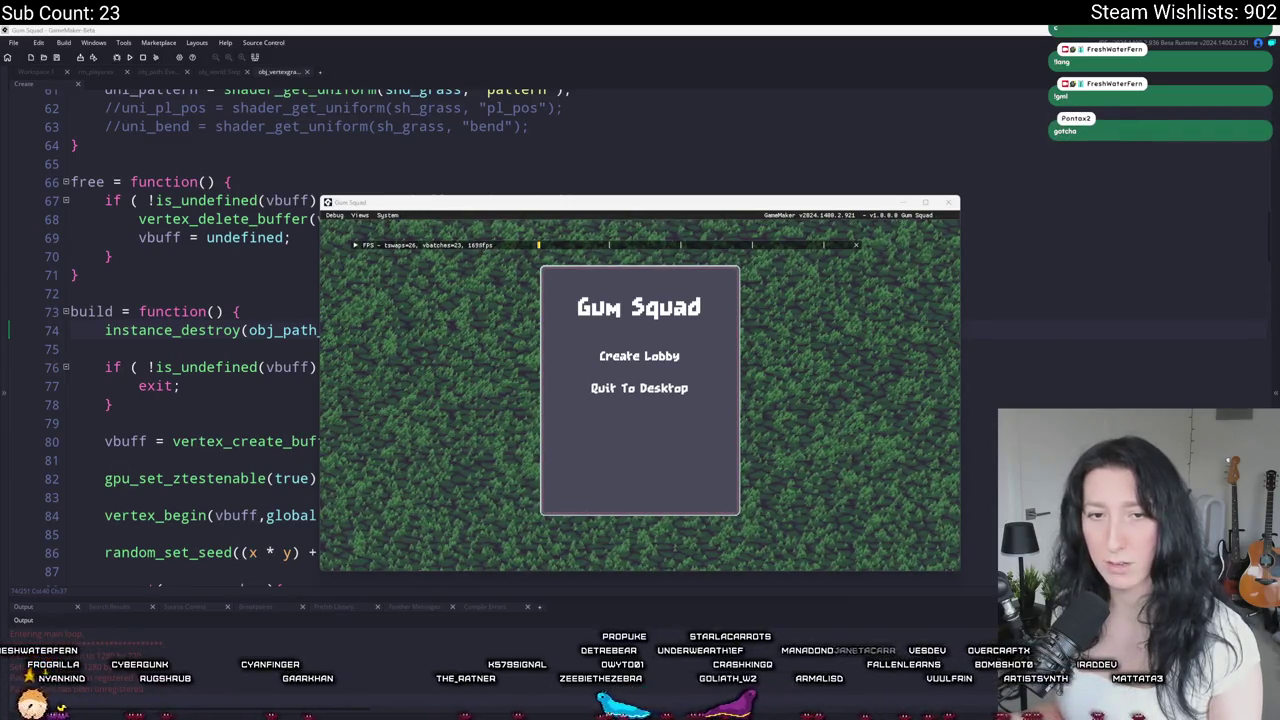
Step: Maximize the game, look up a friend in the Steam overlay, then Create Lobby to load the world
key(super+Up)
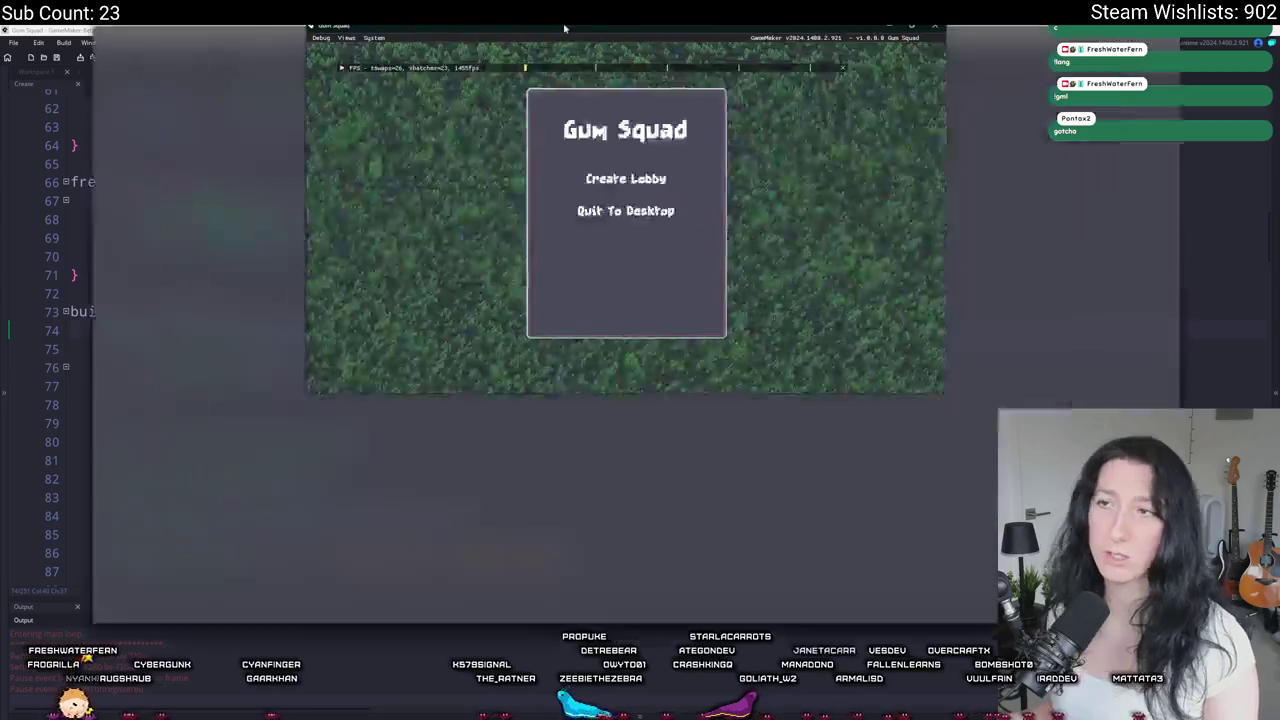
key(shift+Tab)
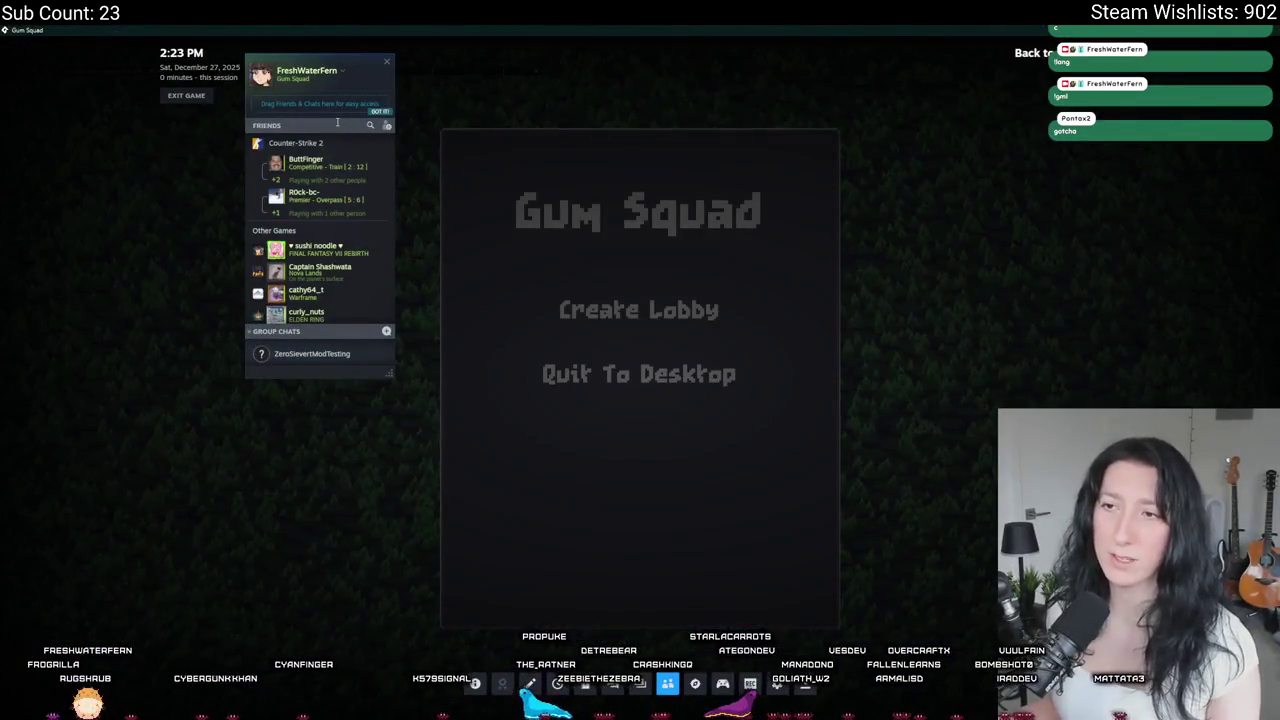
click(338, 122)
text(fer)
right_click(306, 156)
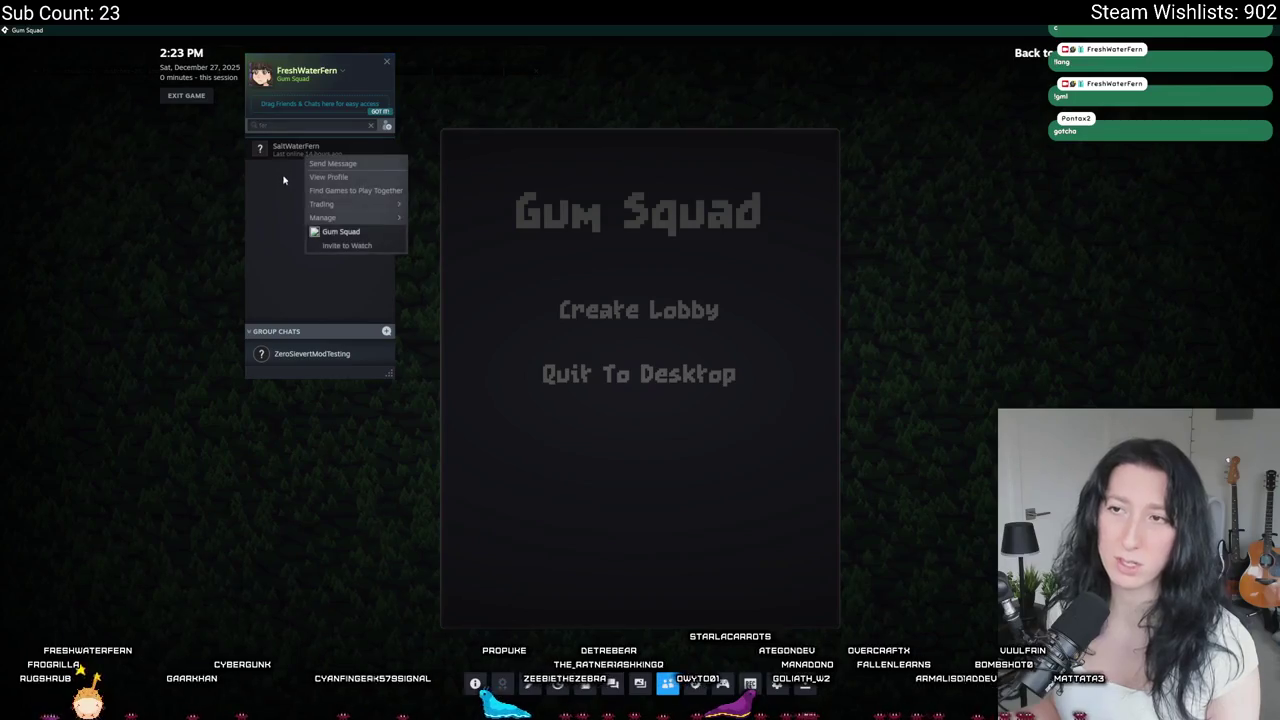
key(Escape)
key(shift+Tab)
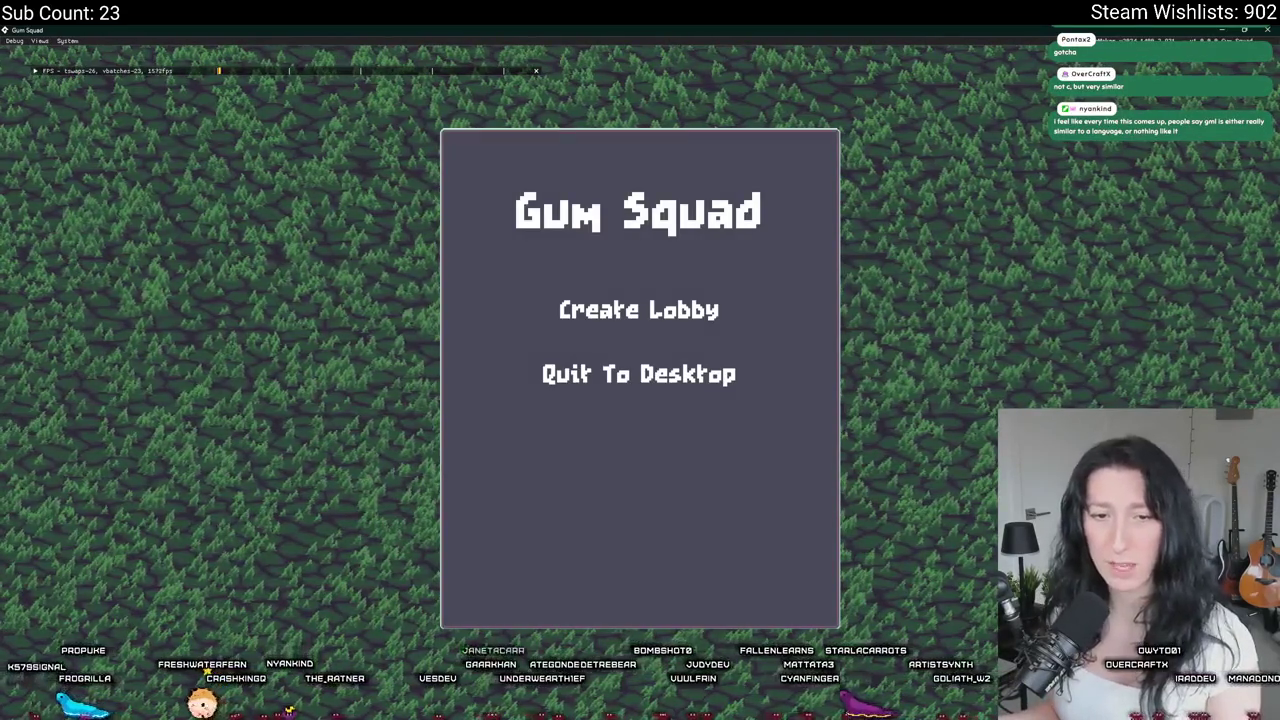
click(632, 306)
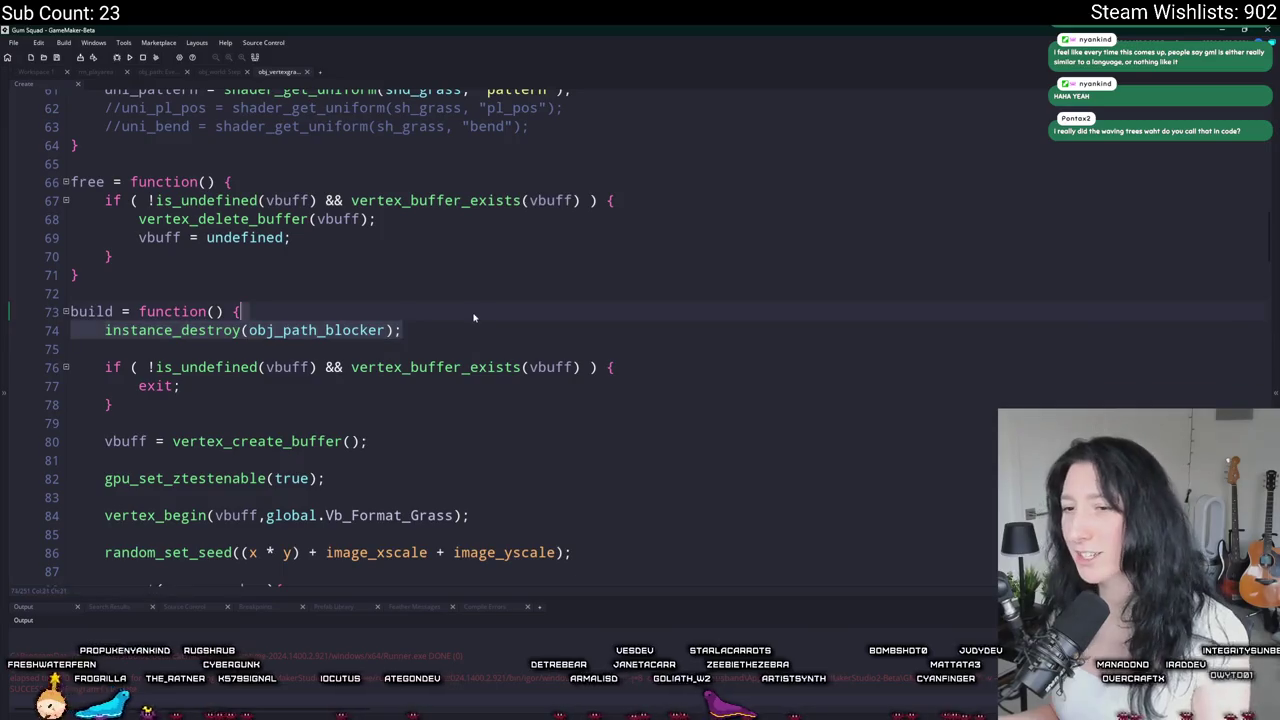
Step: Move the instance_destroy(obj_path_blocker); line from the top of build to after randomize()
key(BackSpace)
key(ctrl+End)
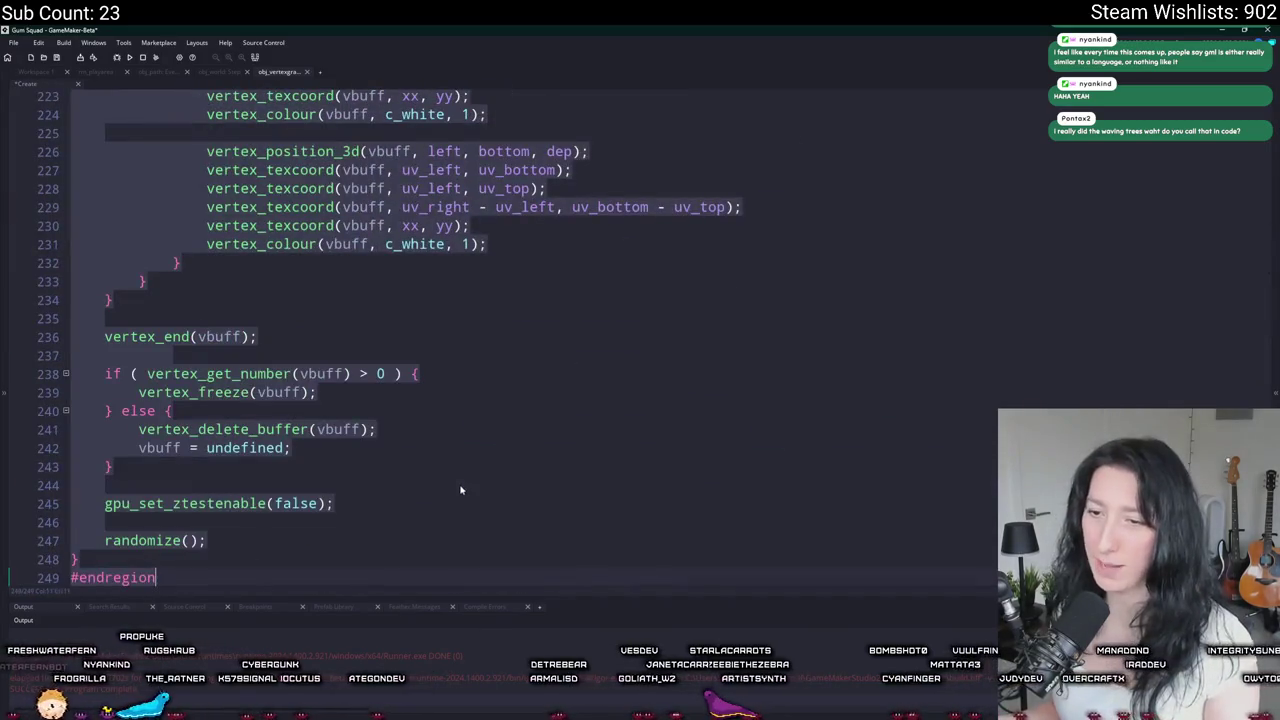
click(375, 536)
text(instance_destroy(obj_path_blocker);)
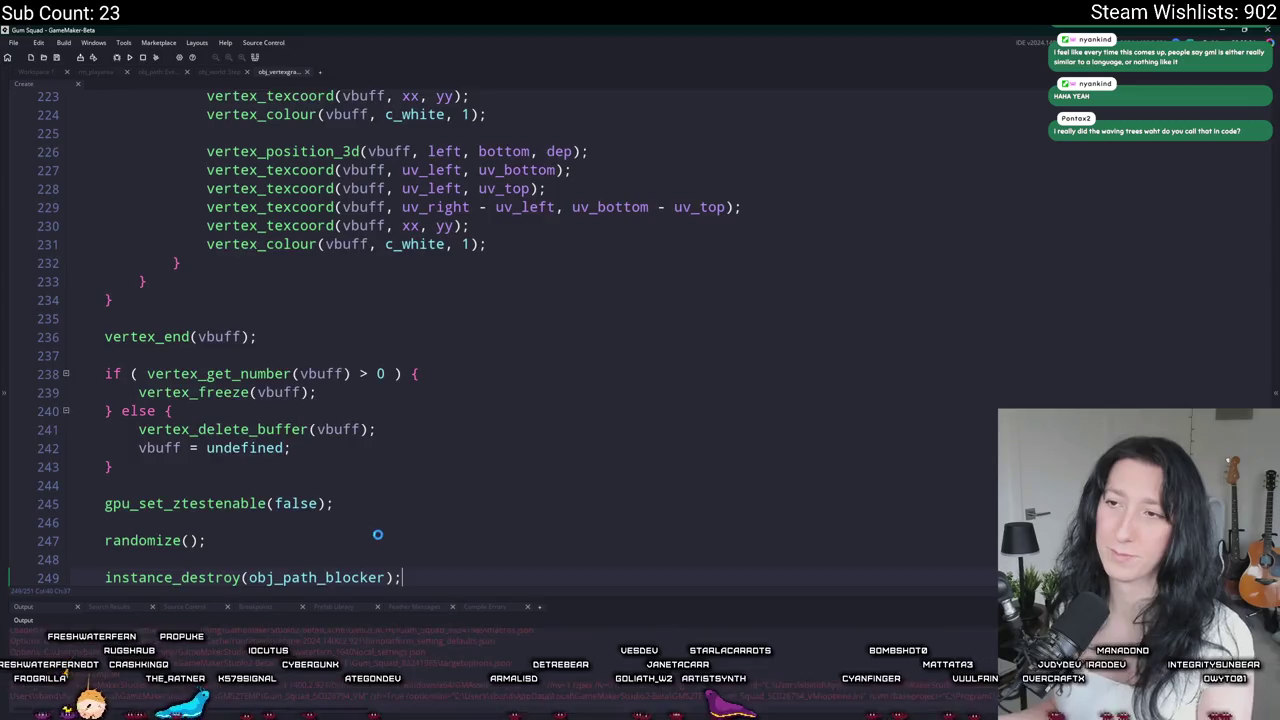
scroll(375, 536, up, 10)
scroll(450, 355, up, 1)
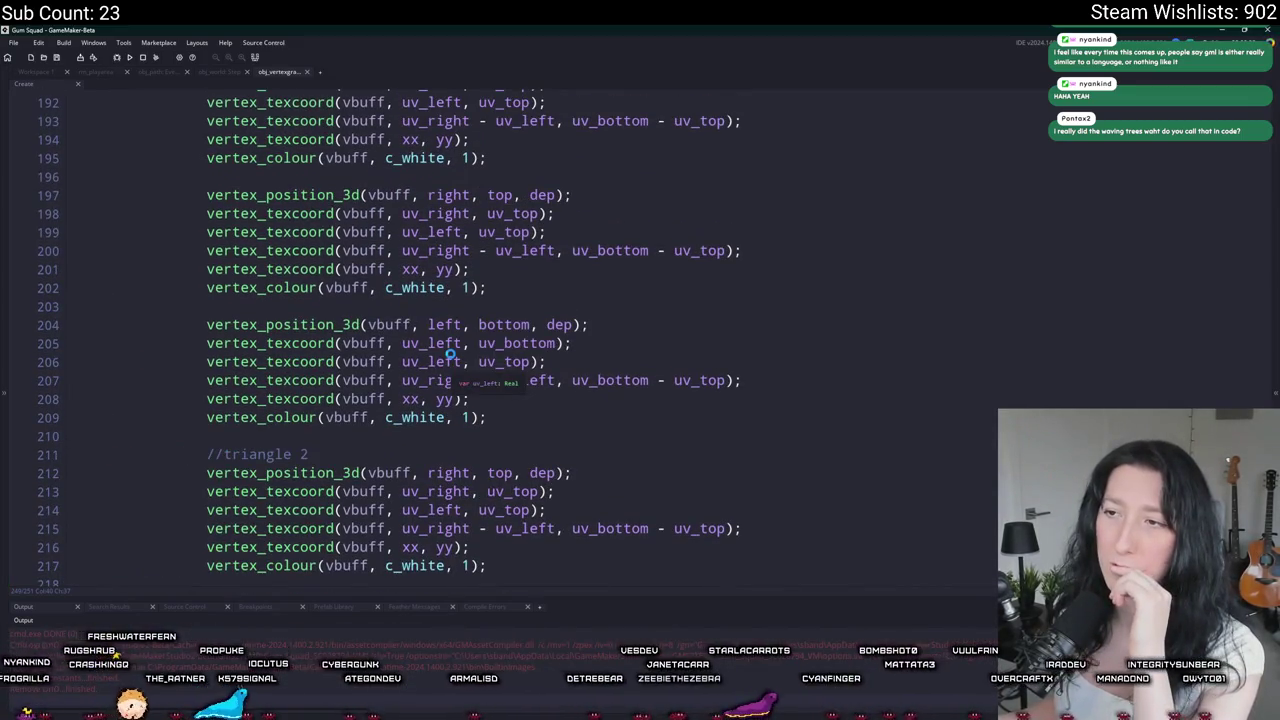
scroll(450, 355, down, 12)
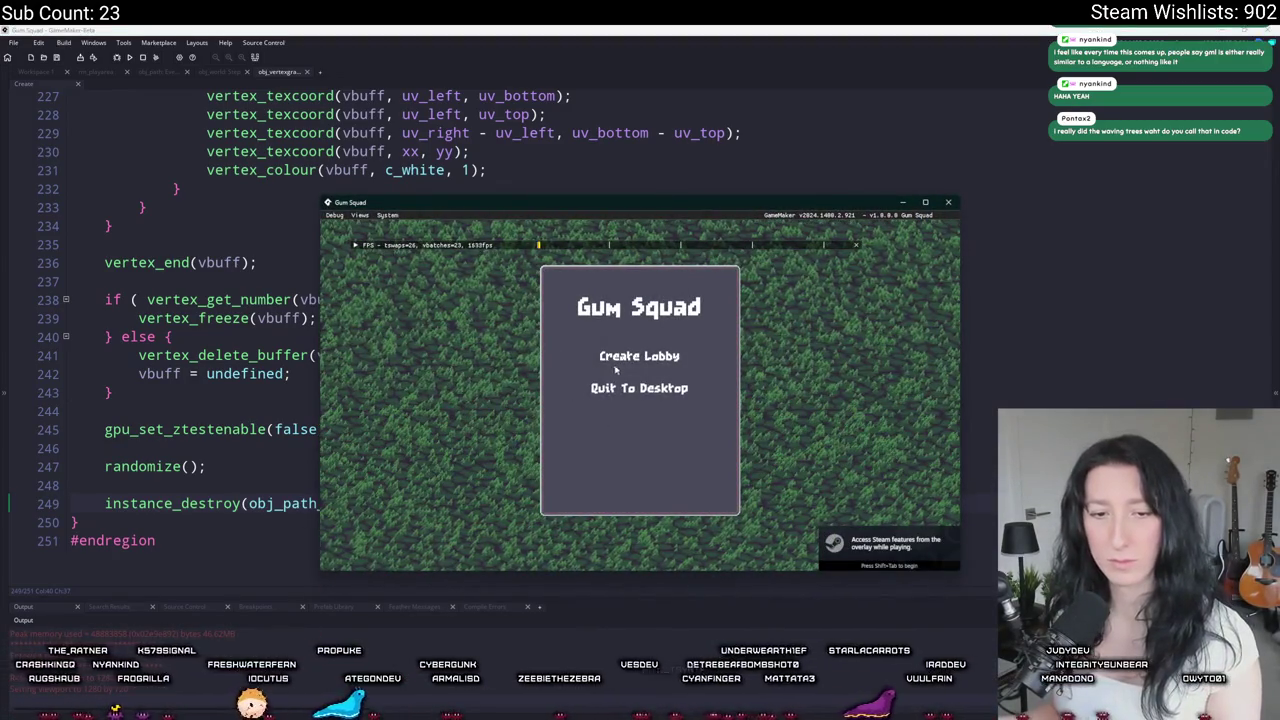
Step: Create a lobby, walk the character with WASD around the tree and dirt path, then quit
click(648, 356)
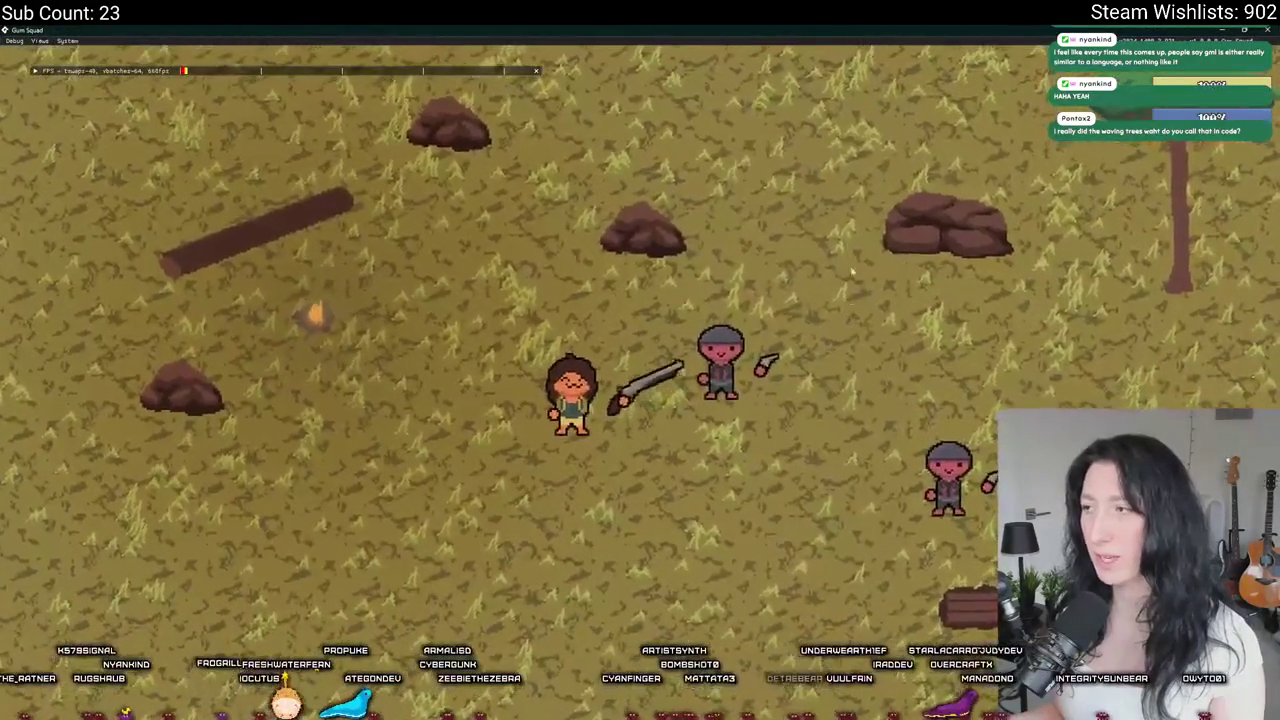
key(w)
key(w)
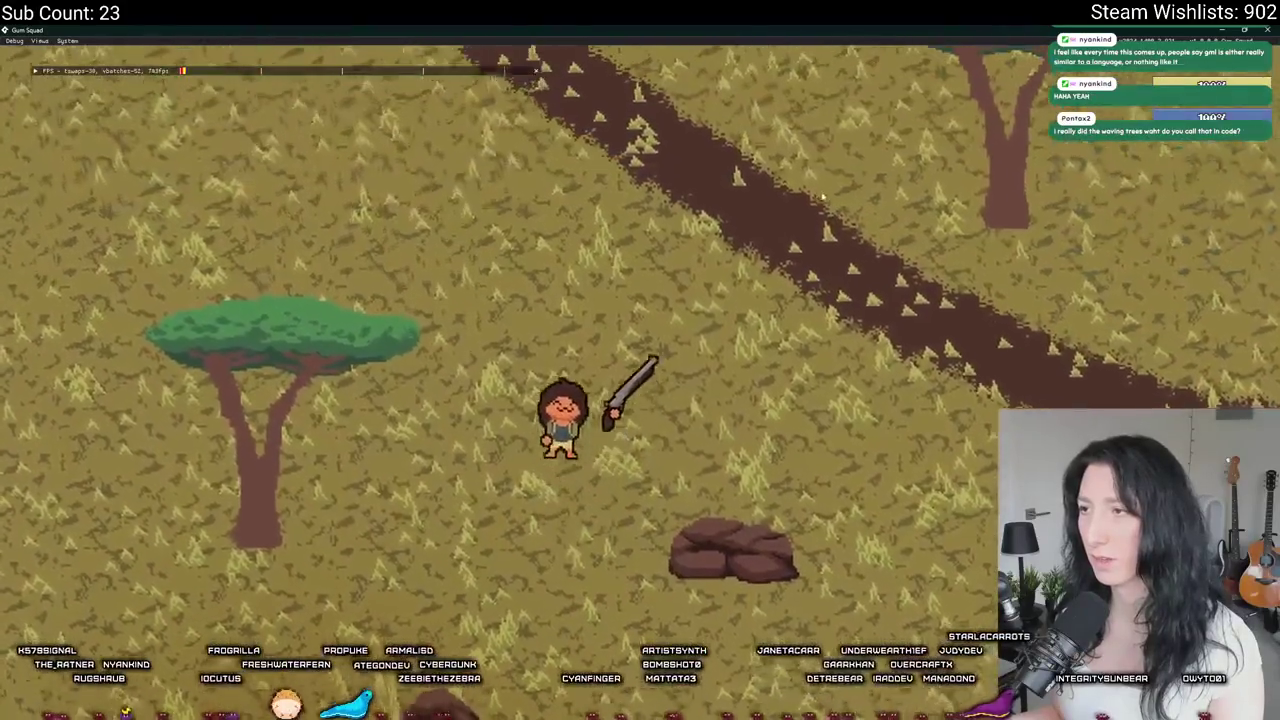
key(d)
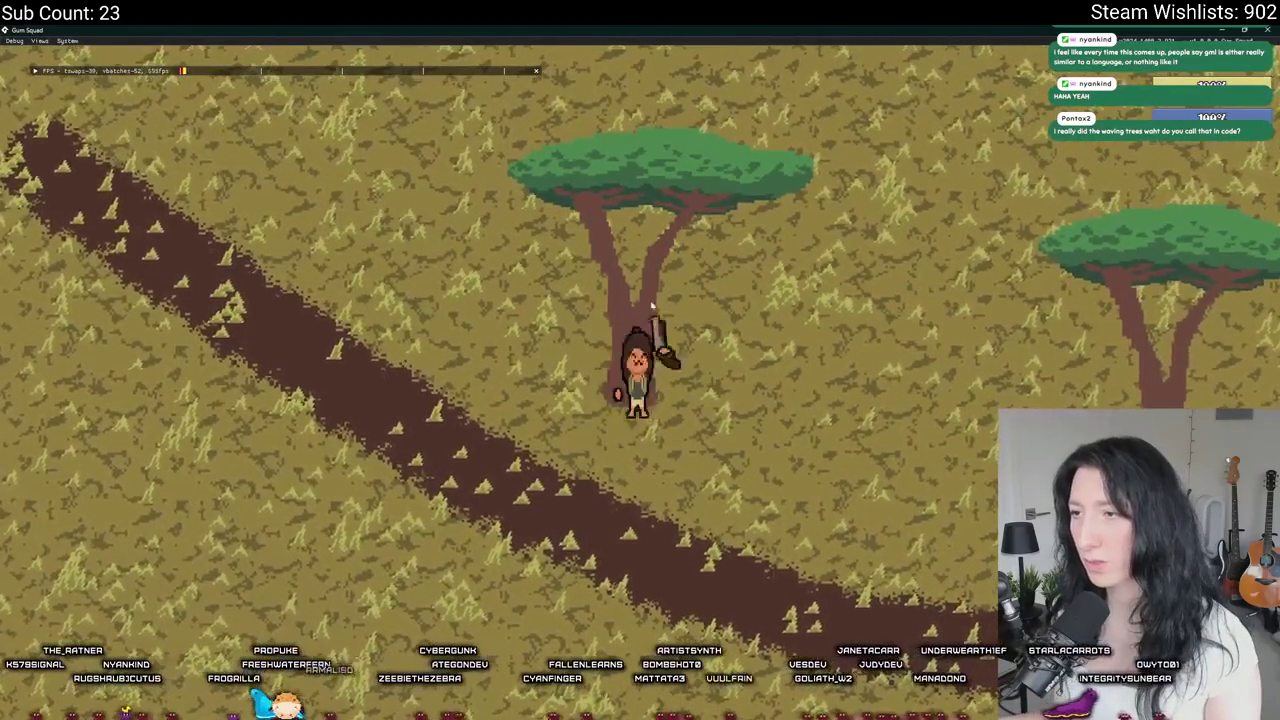
key(w)
key(d)
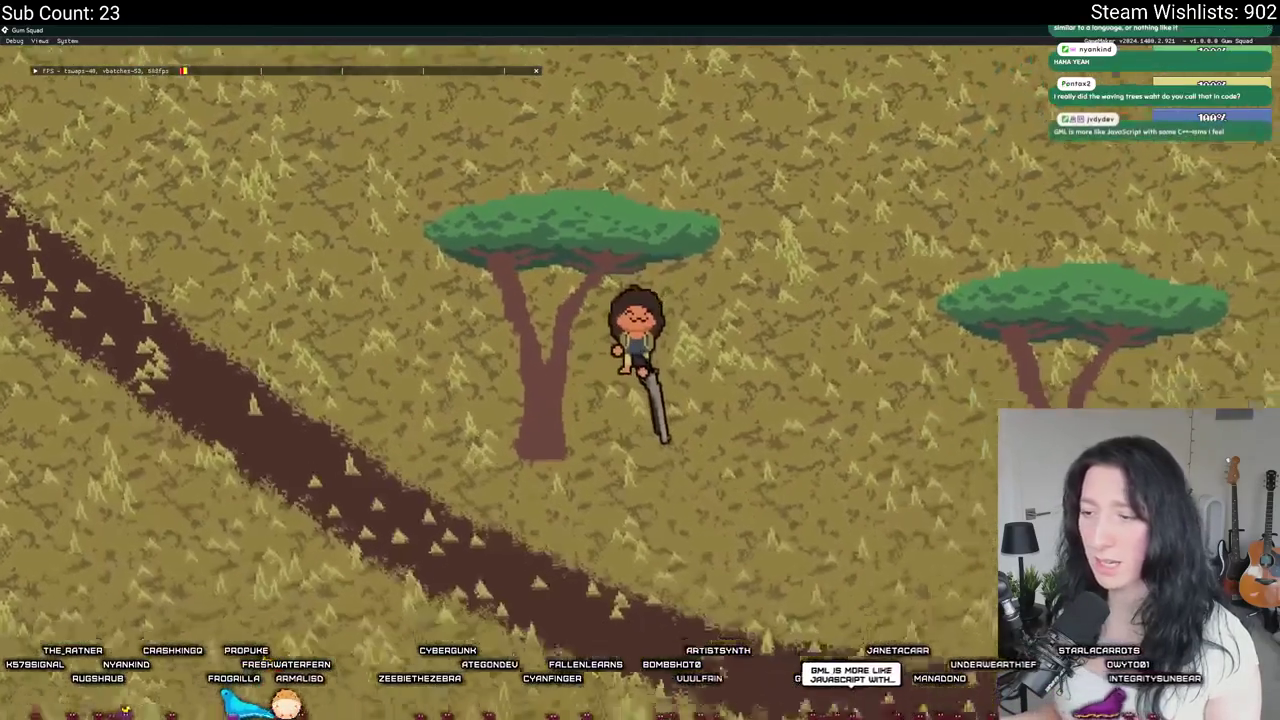
key(w)
key(a)
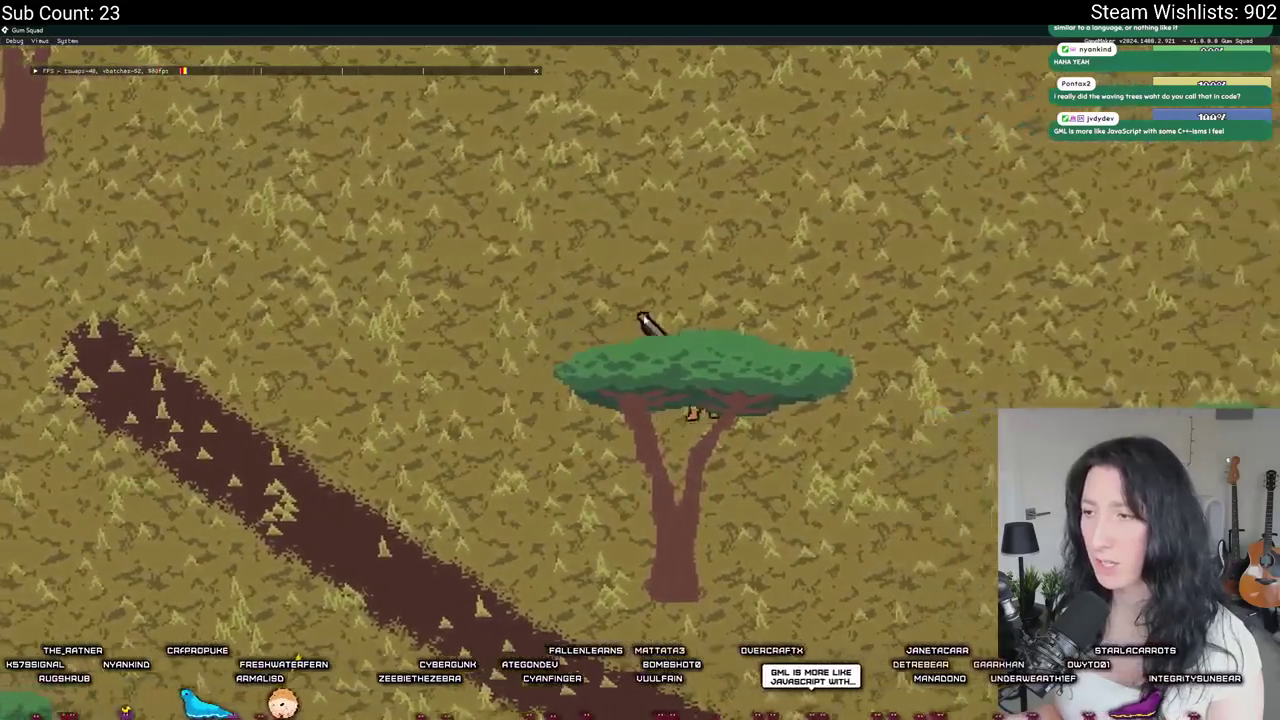
key(d)
key(s)
key(a)
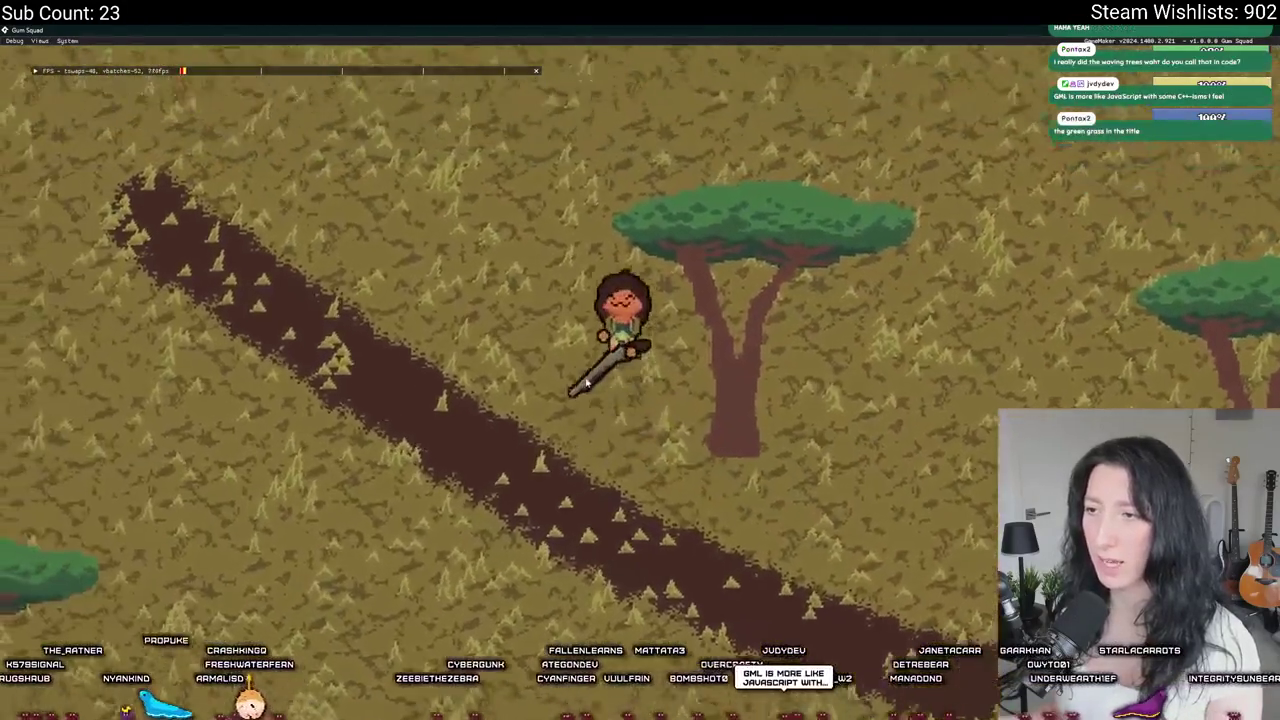
key(w)
key(d)
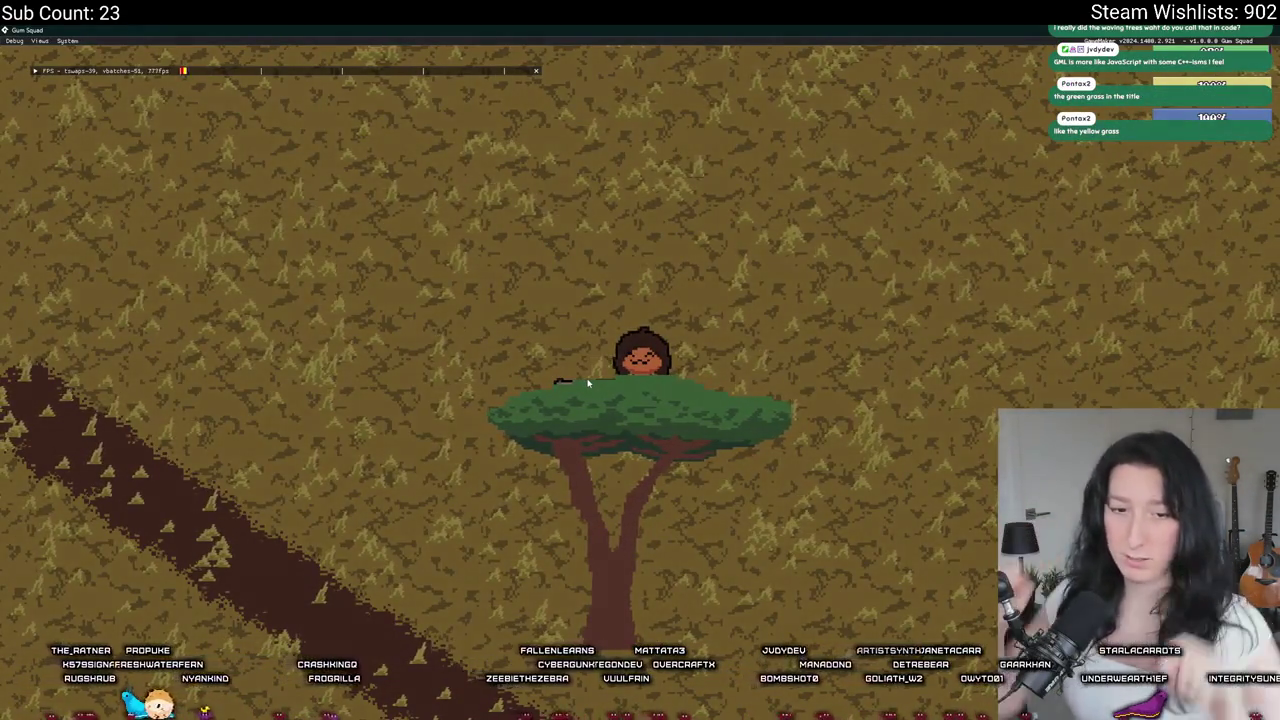
key(s)
key(a)
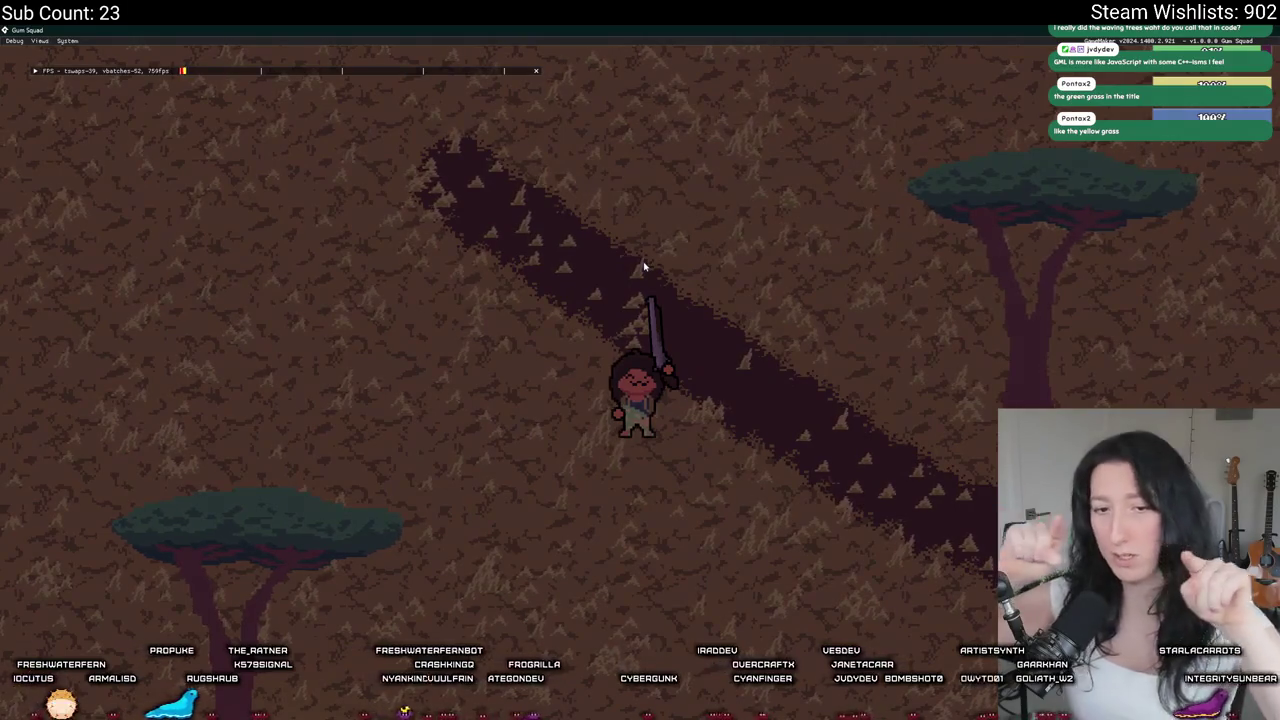
key(s)
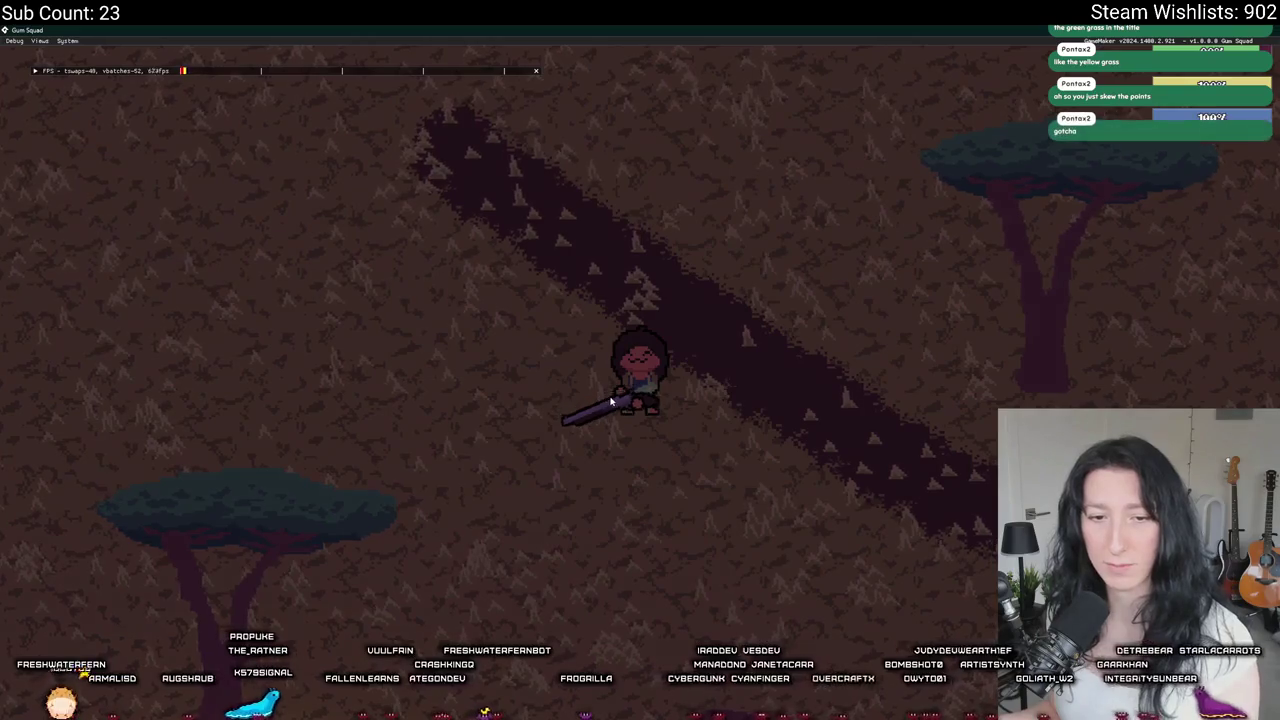
key(w)
key(d)
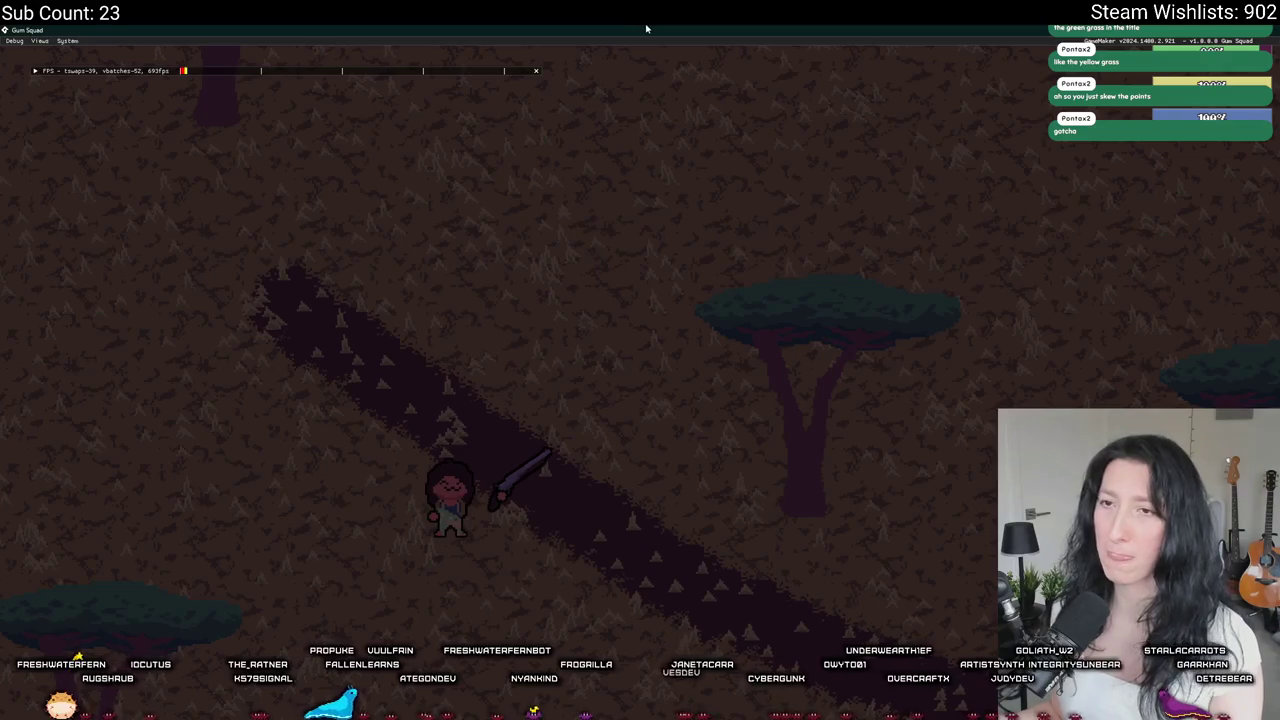
key(Escape)
Step: Comment out the instance_destroy(obj_path_blocker) line with //
scroll(348, 232, up, 1)
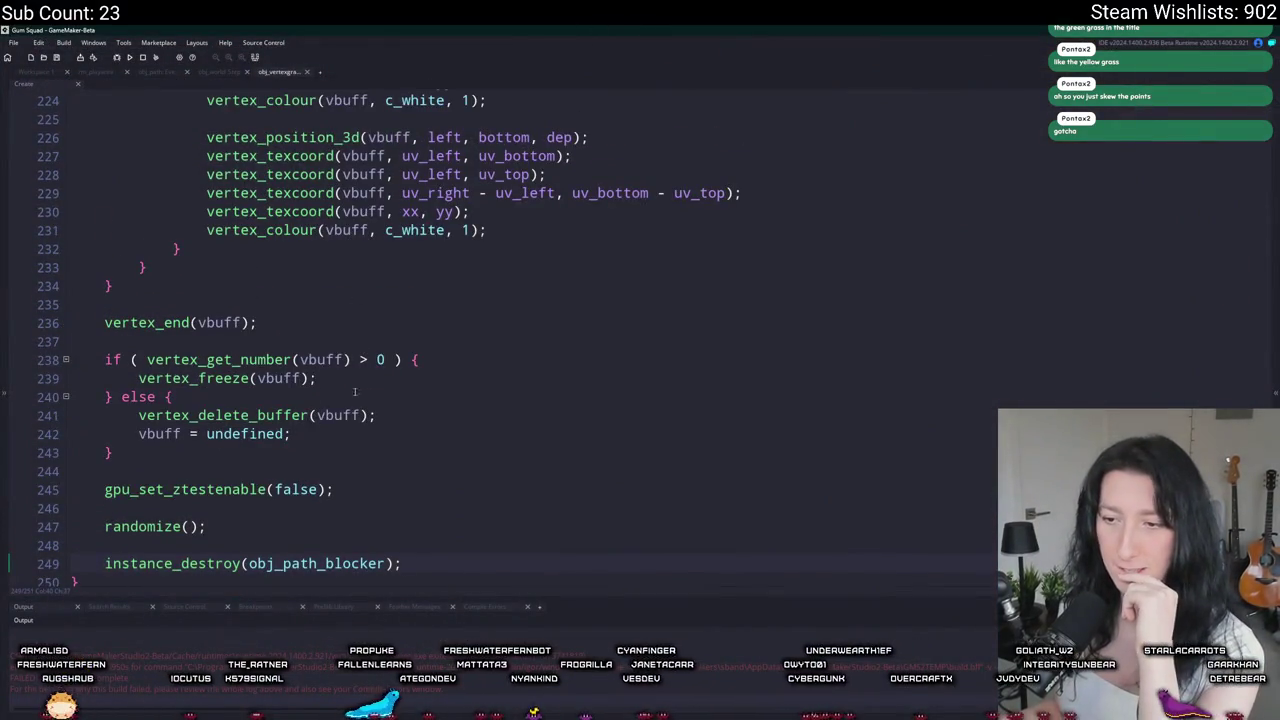
text(//)
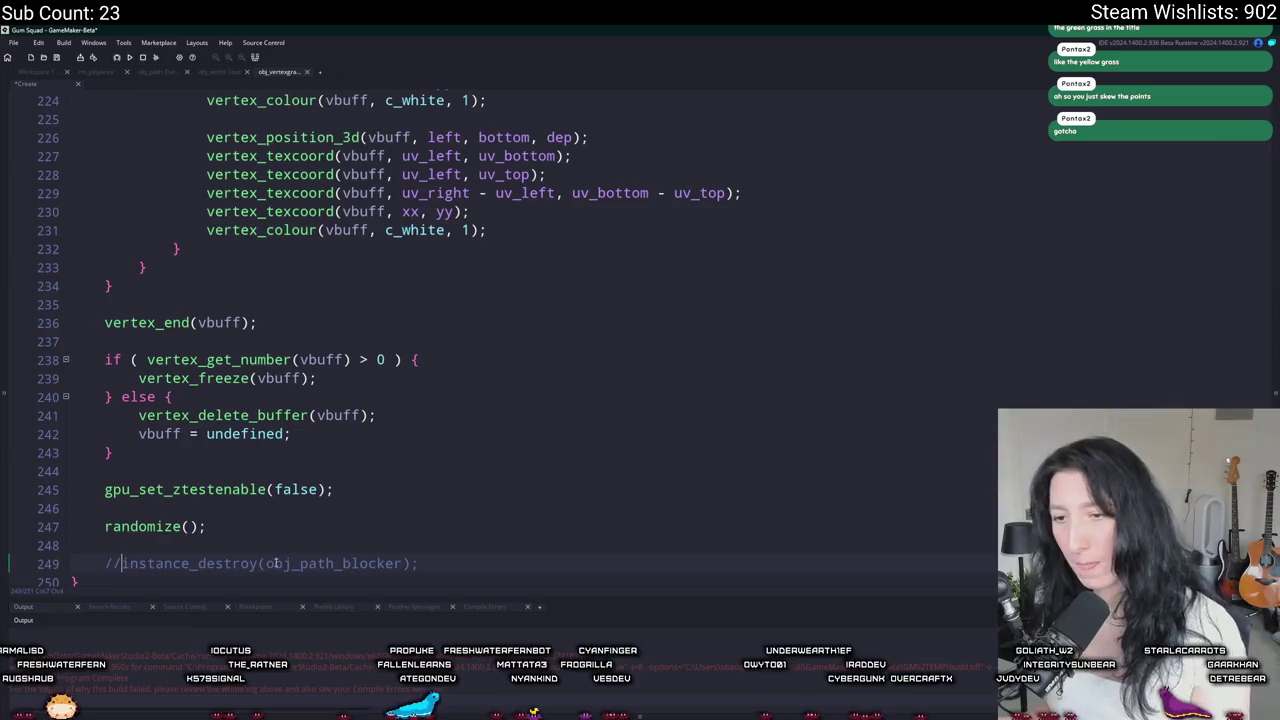
middle_click(316, 563)
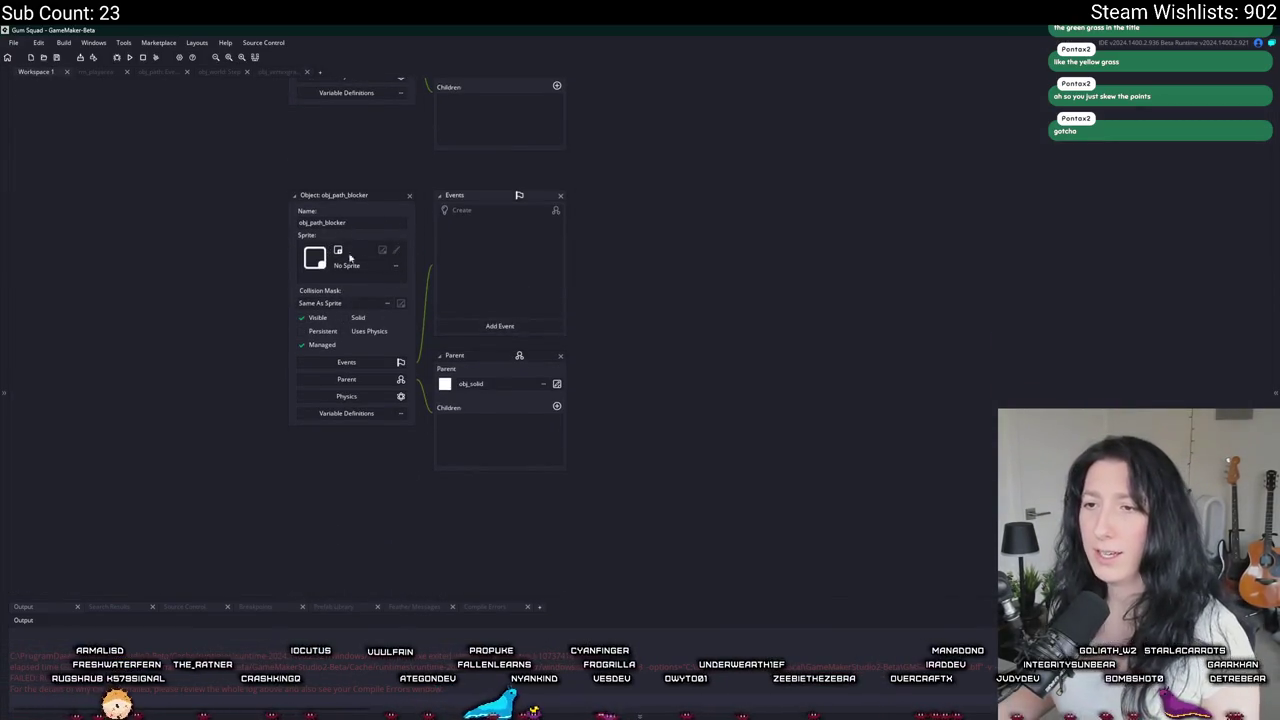
Step: Give obj_path_blocker a Draw event with draw_sprite(mask_index,0,x,y); and build with F5
click(480, 325)
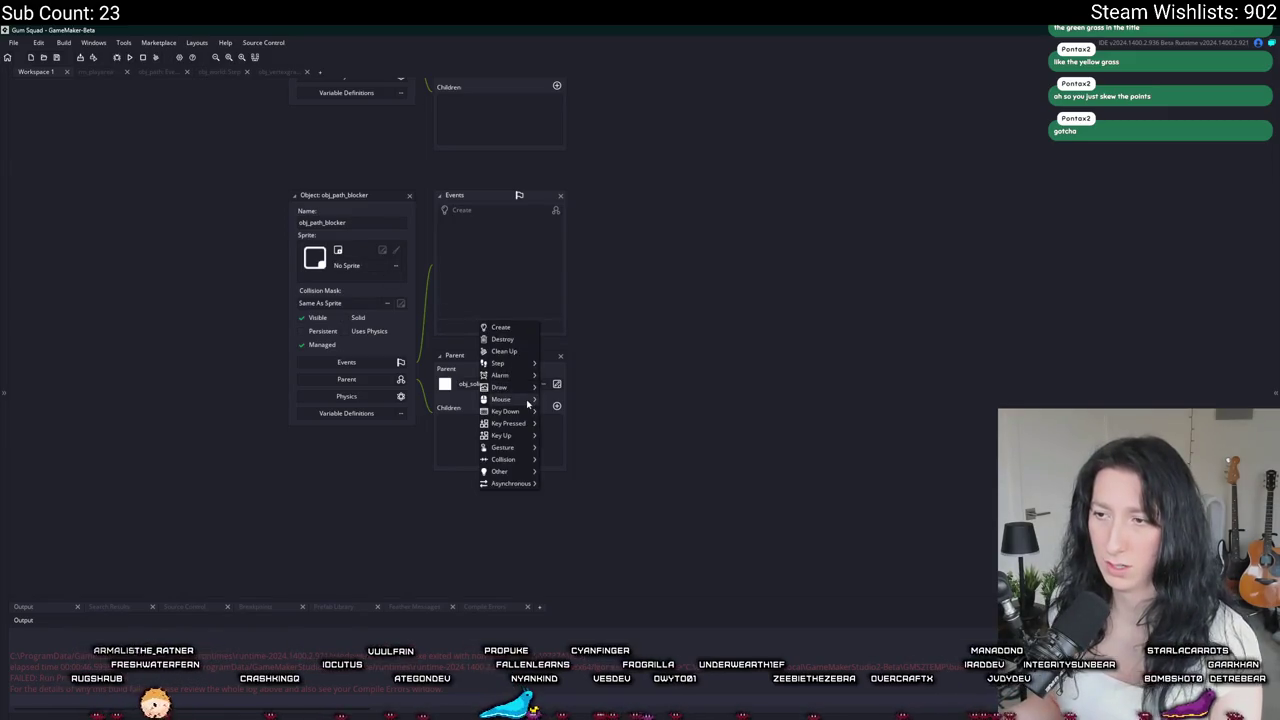
mouse_move(520, 390)
click(560, 389)
text(draw_)
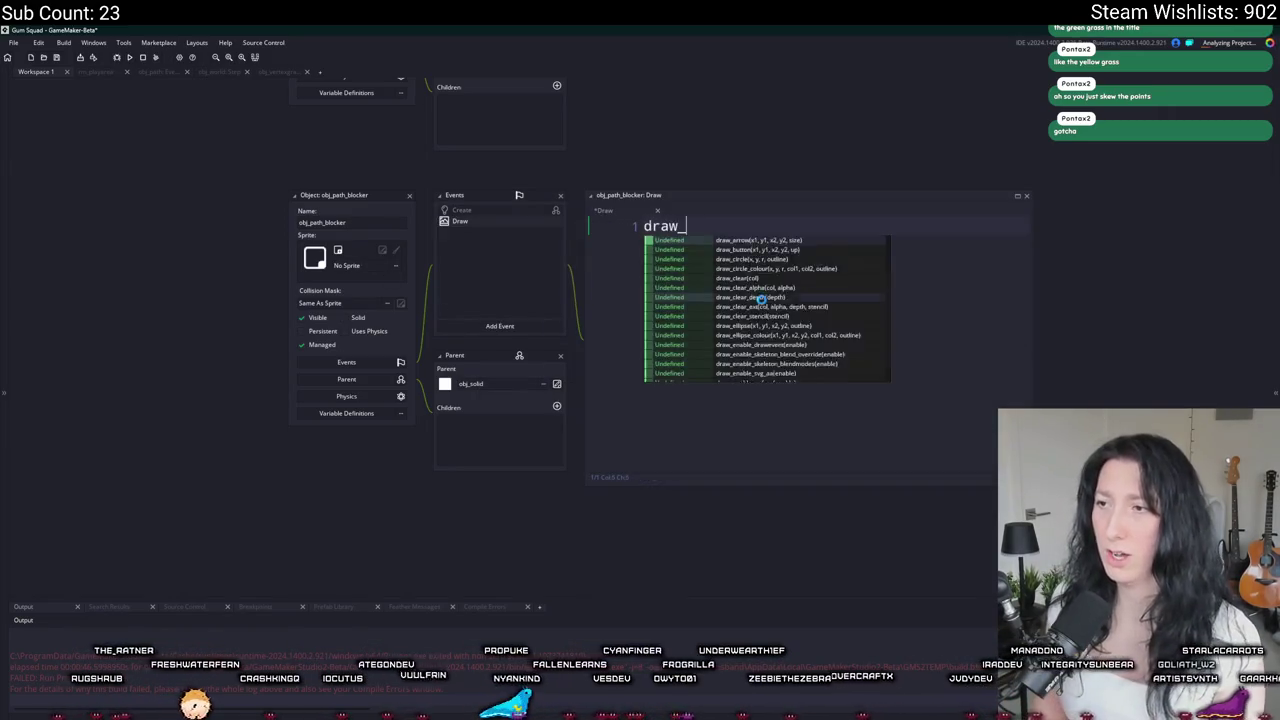
text(sprite(spr_m)
key(BackSpace)
key(BackSpace)
key(BackSpace)
text(mask_index,0,x,y);)
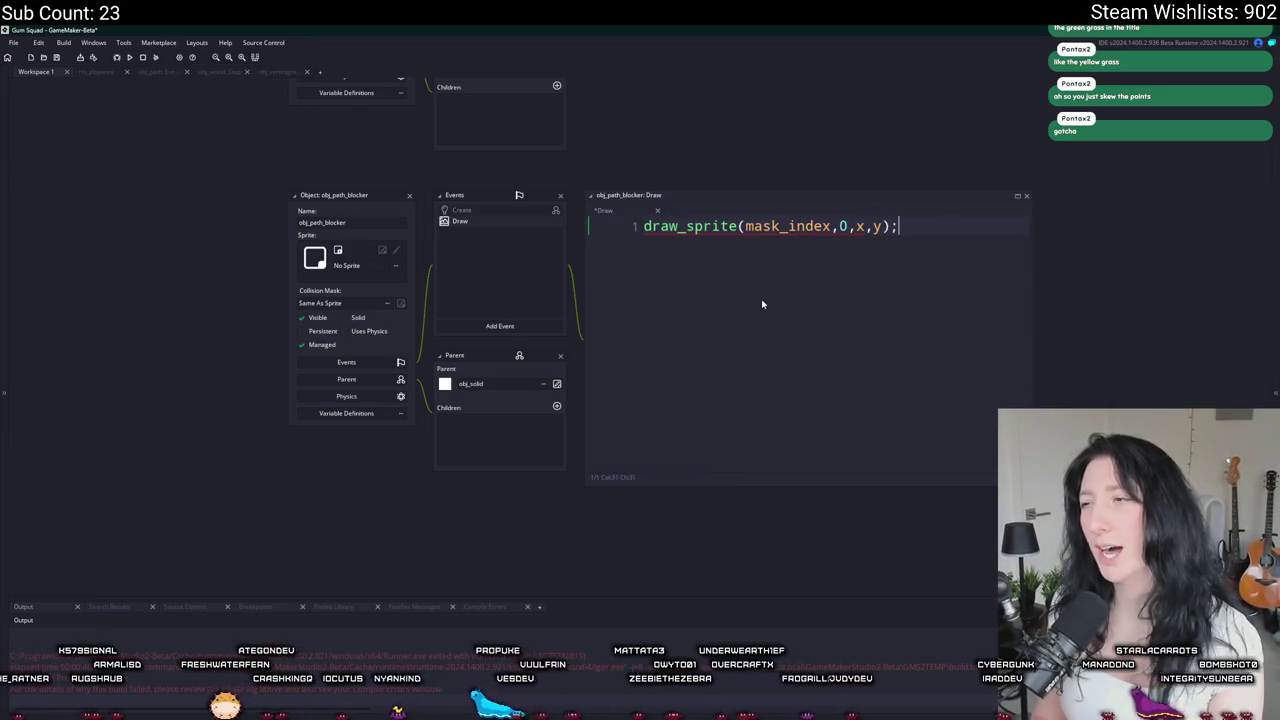
key(F5)
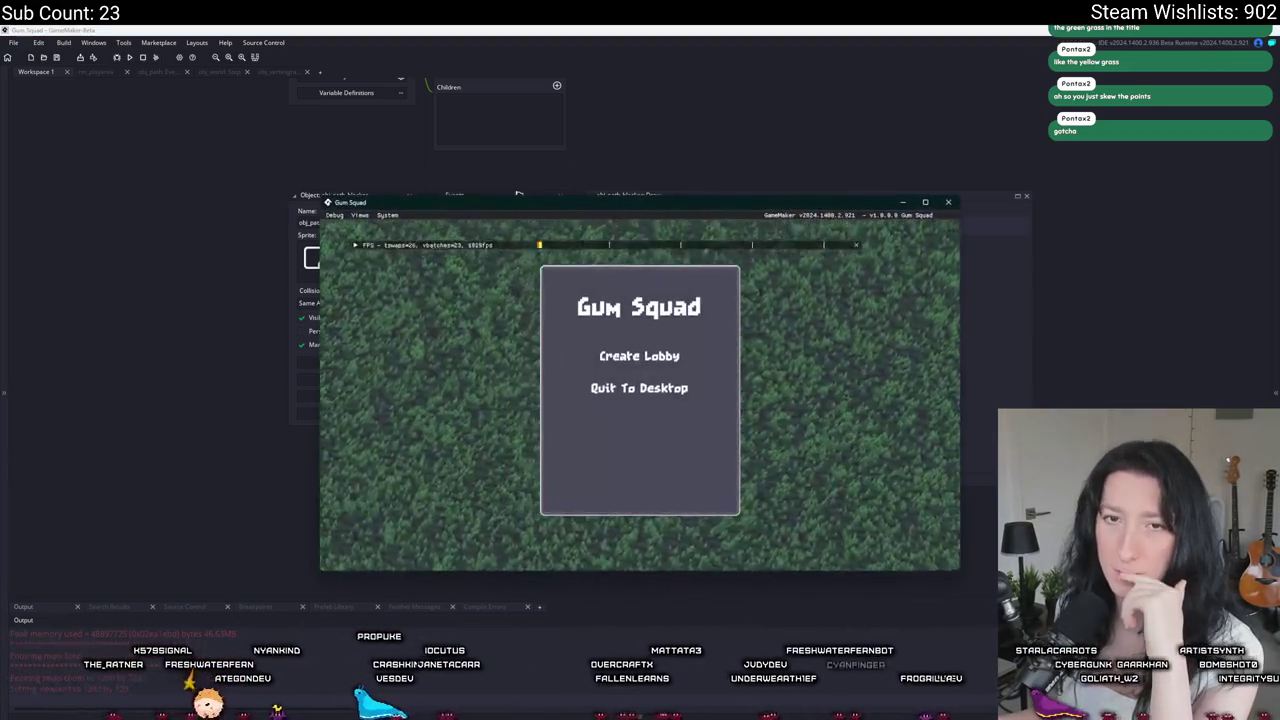
click(640, 358)
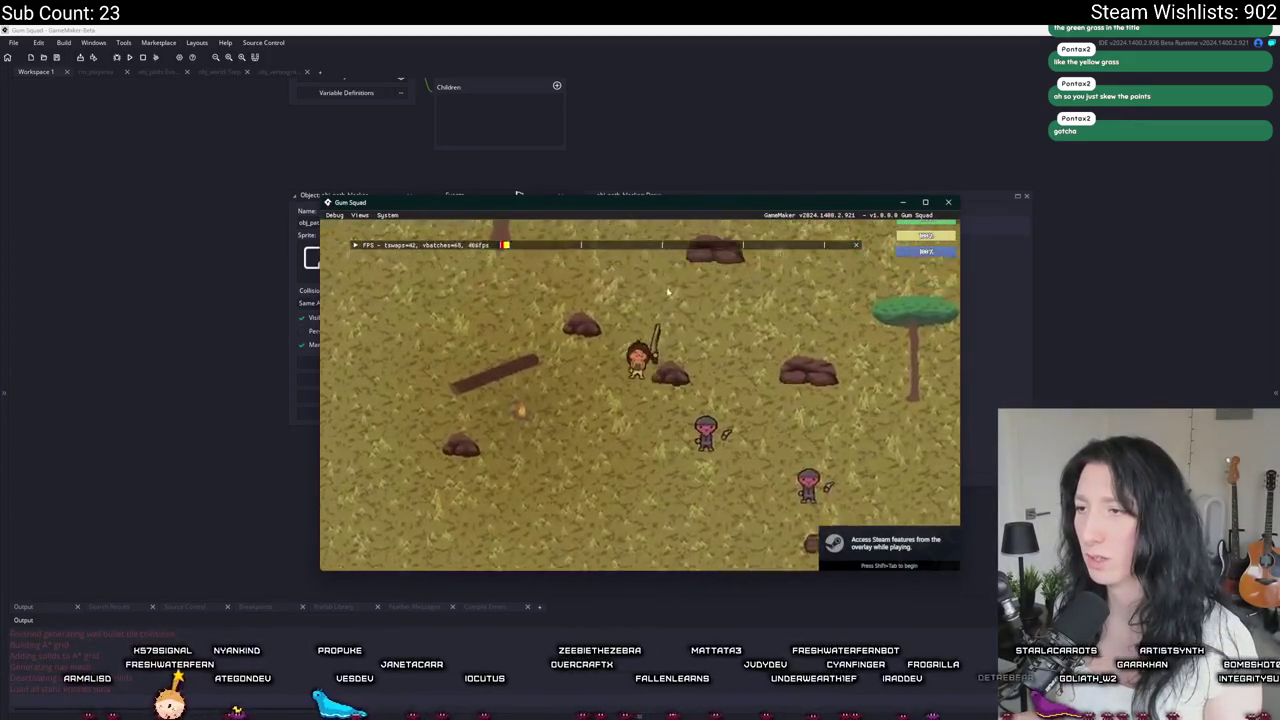
key(w)
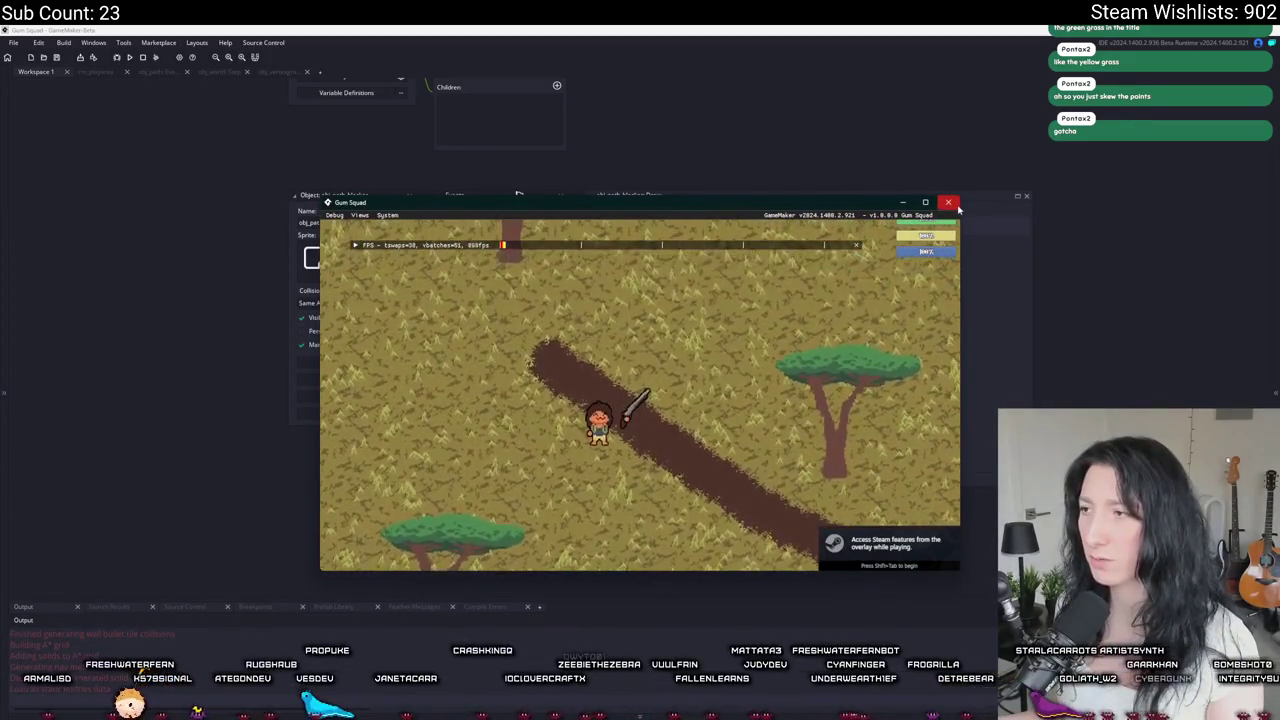
key(Escape)
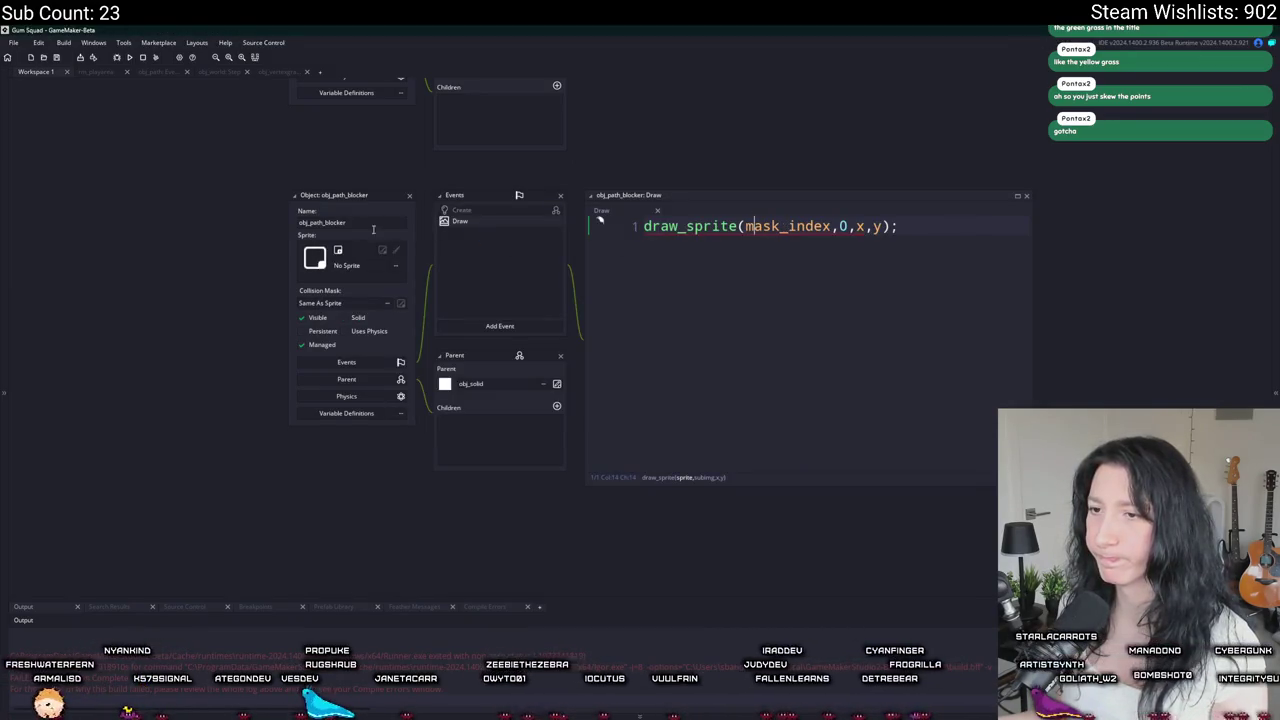
Step: Check obj_path_blocker's Create and Draw code, then bring up obj_vertexgrass's Create code
double_click(477, 220)
click(471, 222)
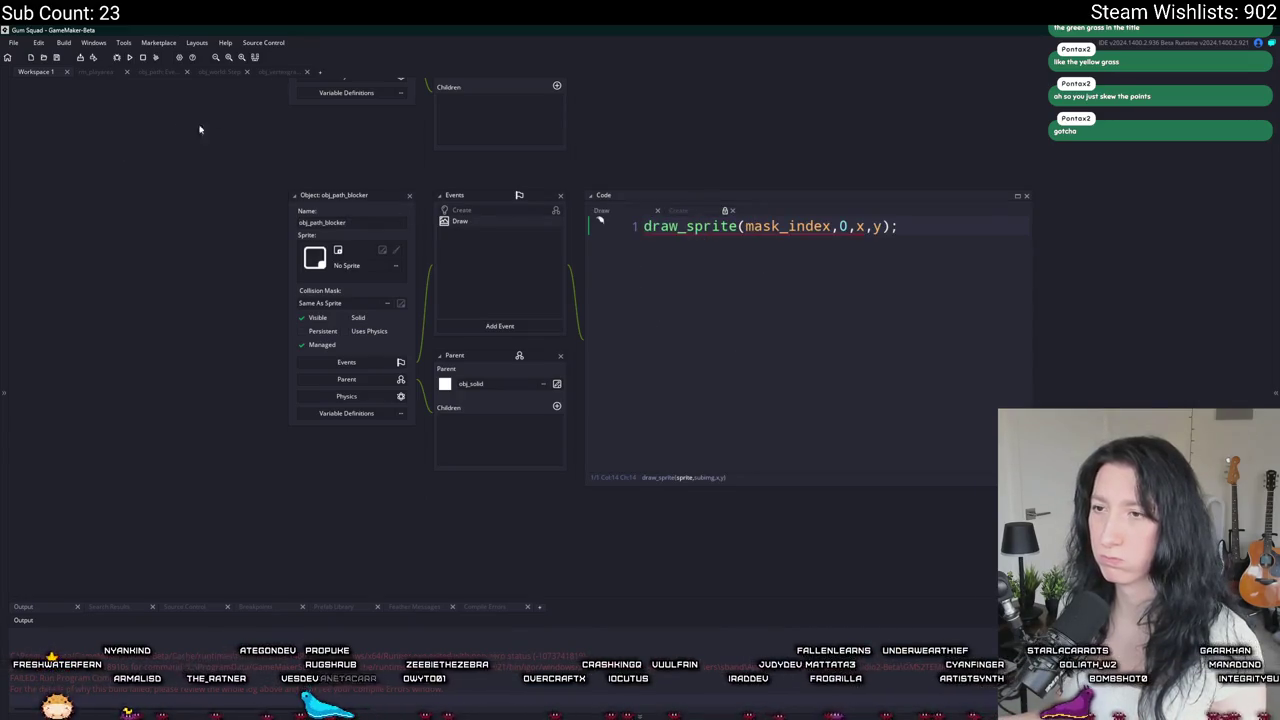
click(222, 75)
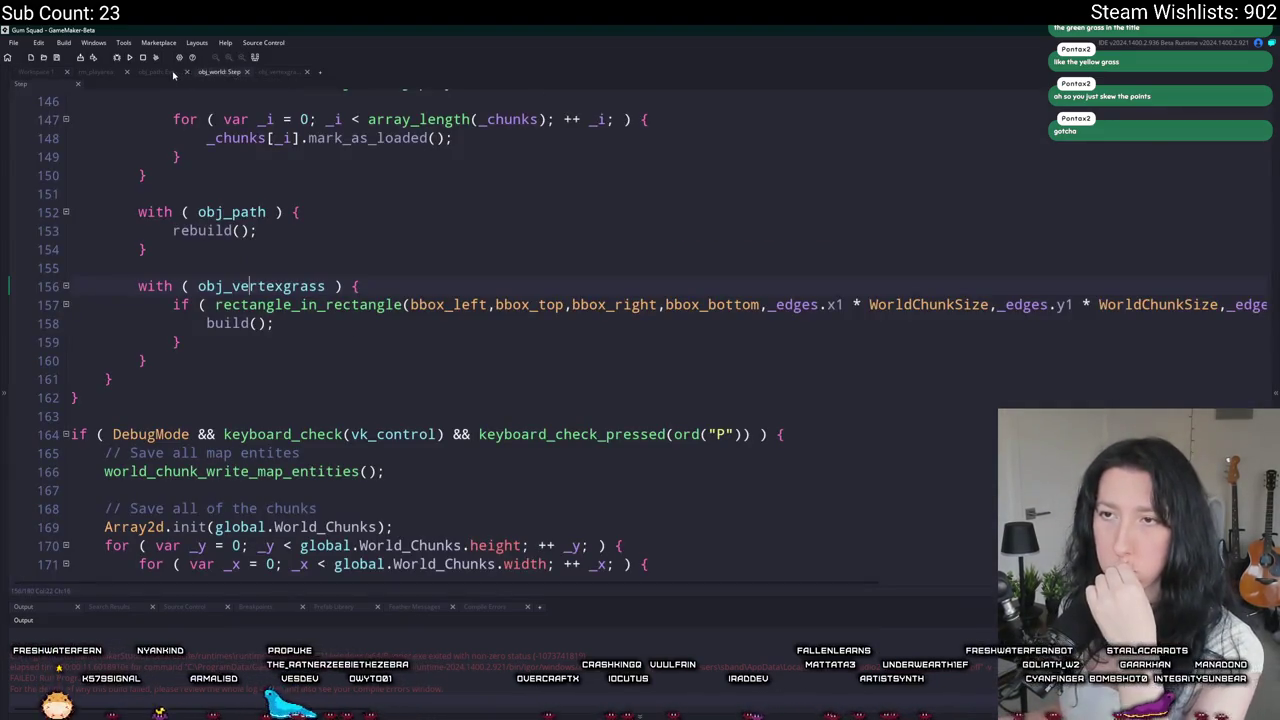
scroll(272, 141, up, 1)
middle_click(270, 306)
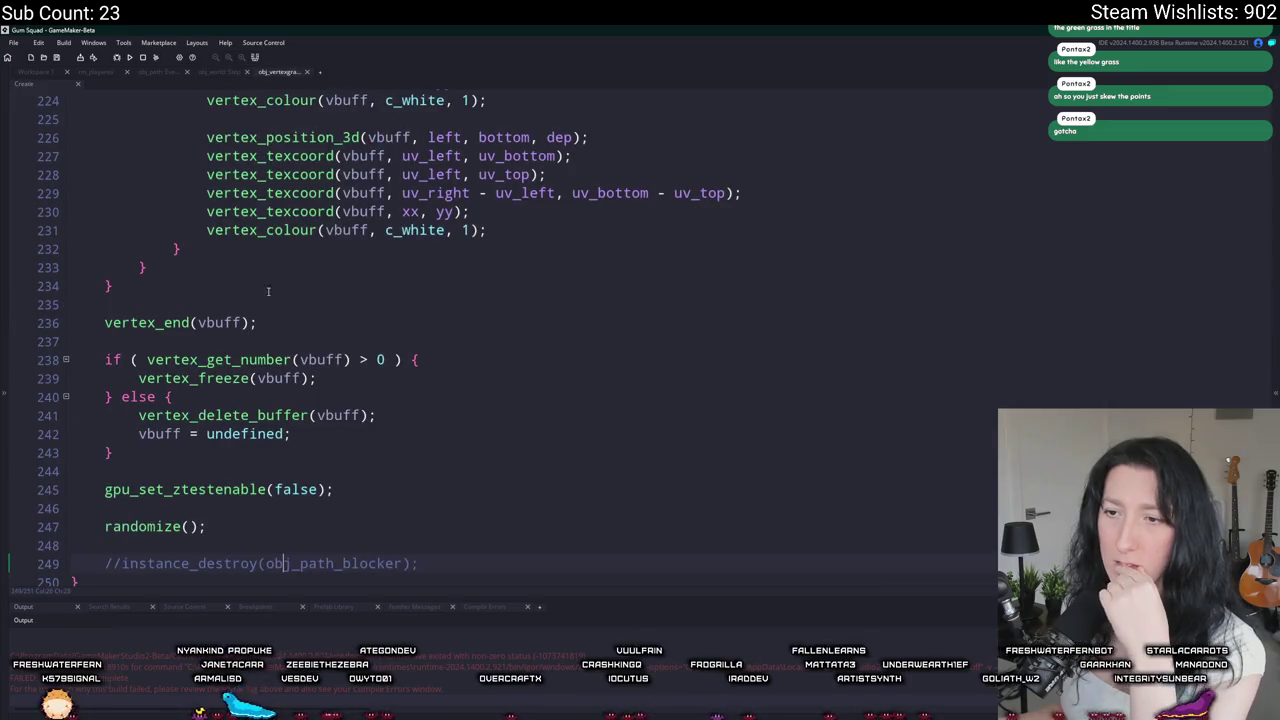
Step: Search the project for obj_path_blocker and jump to its line 79 spawn call in obj_path
scroll(280, 462, down, 1)
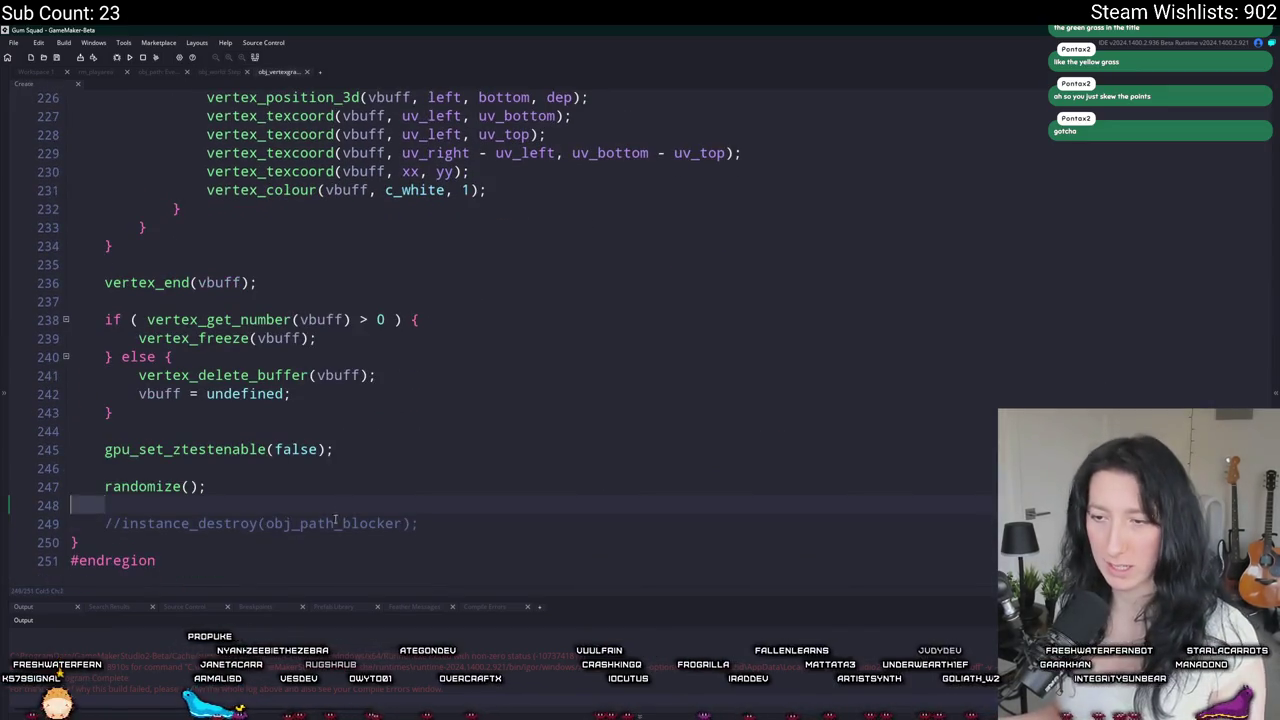
double_click(323, 523)
key(ctrl+shift+f)
key(Return)
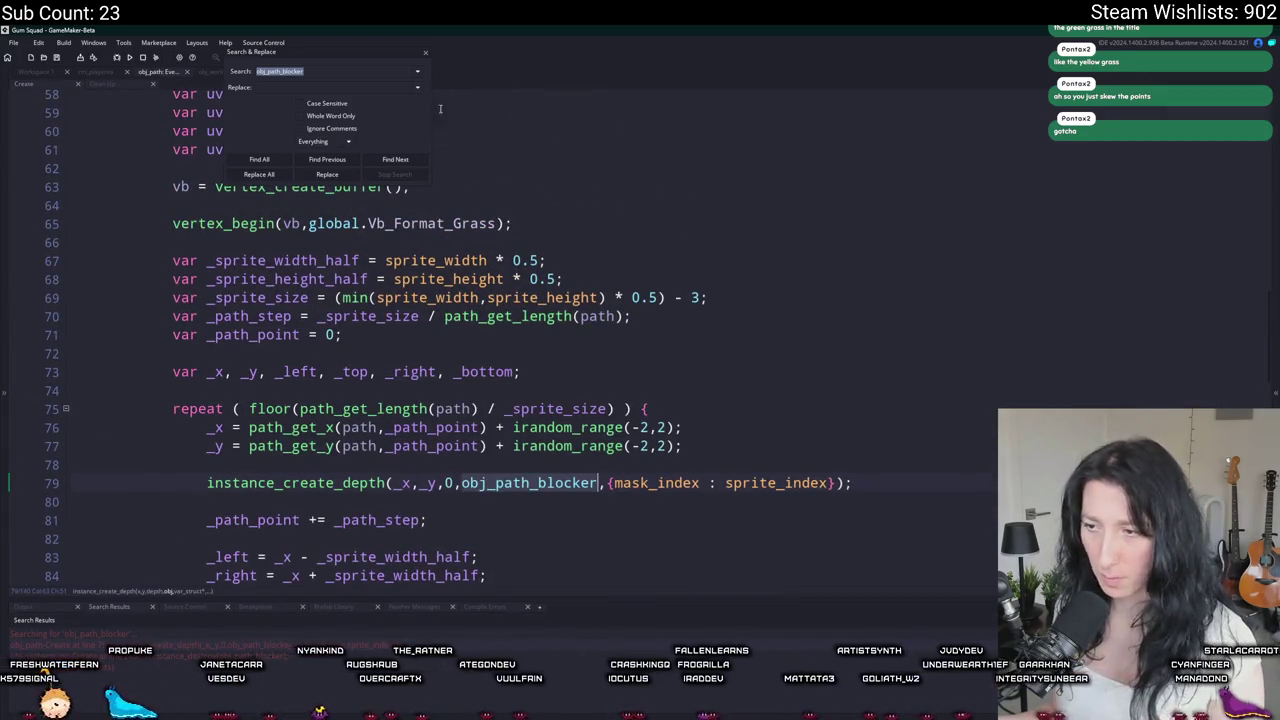
Step: Add sprite_index : sprite_index before mask_index in line 79's obj_path_blocker spawn struct
click(427, 57)
click(537, 483)
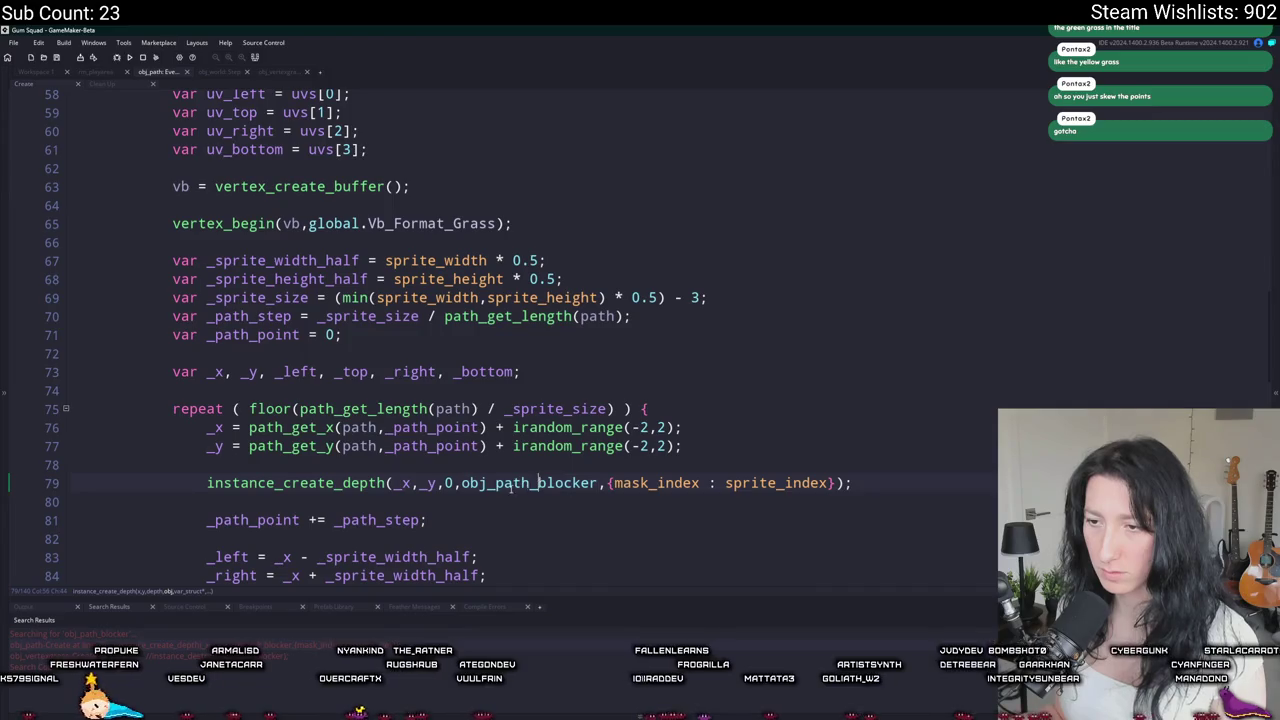
scroll(514, 479, down, 1)
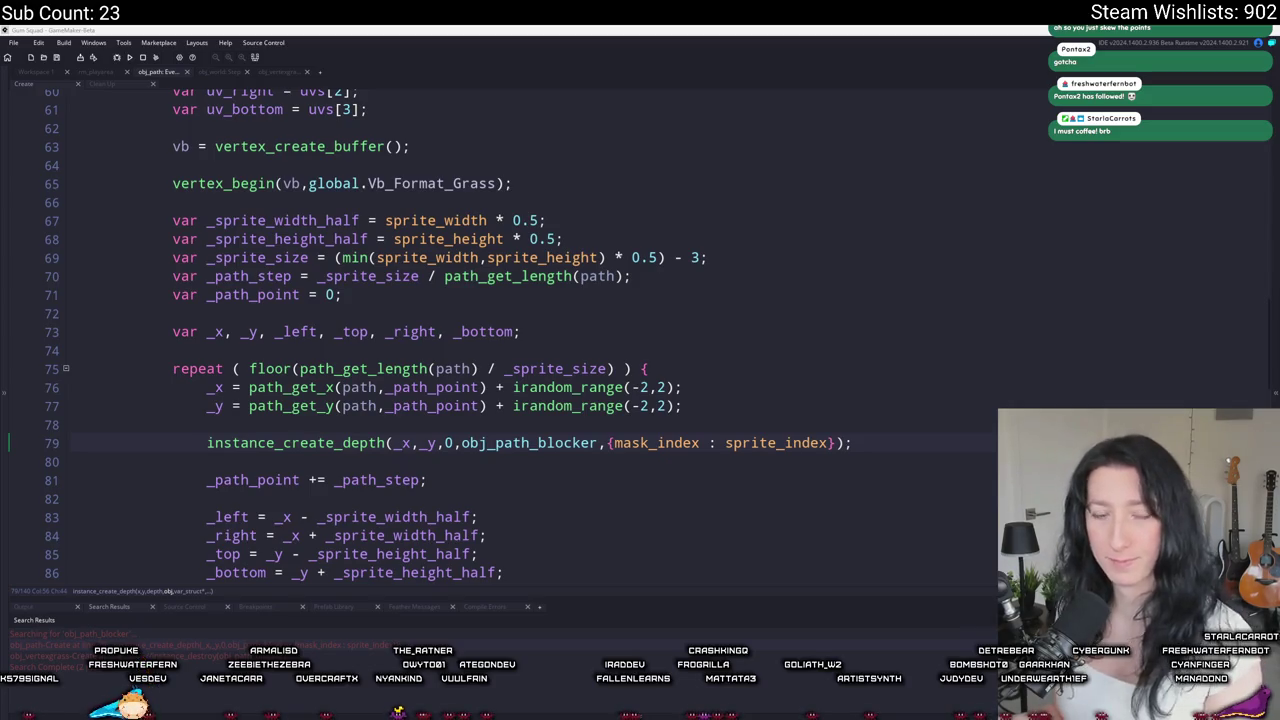
click(858, 443)
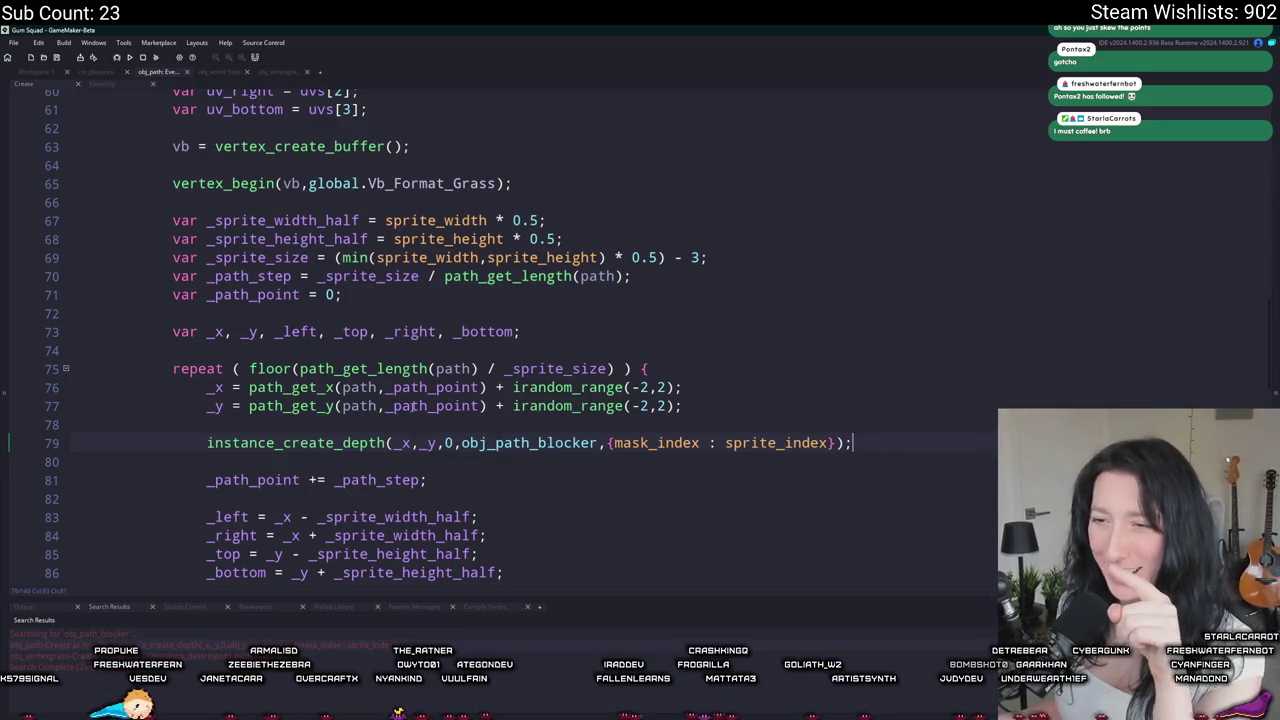
scroll(571, 420, down, 1)
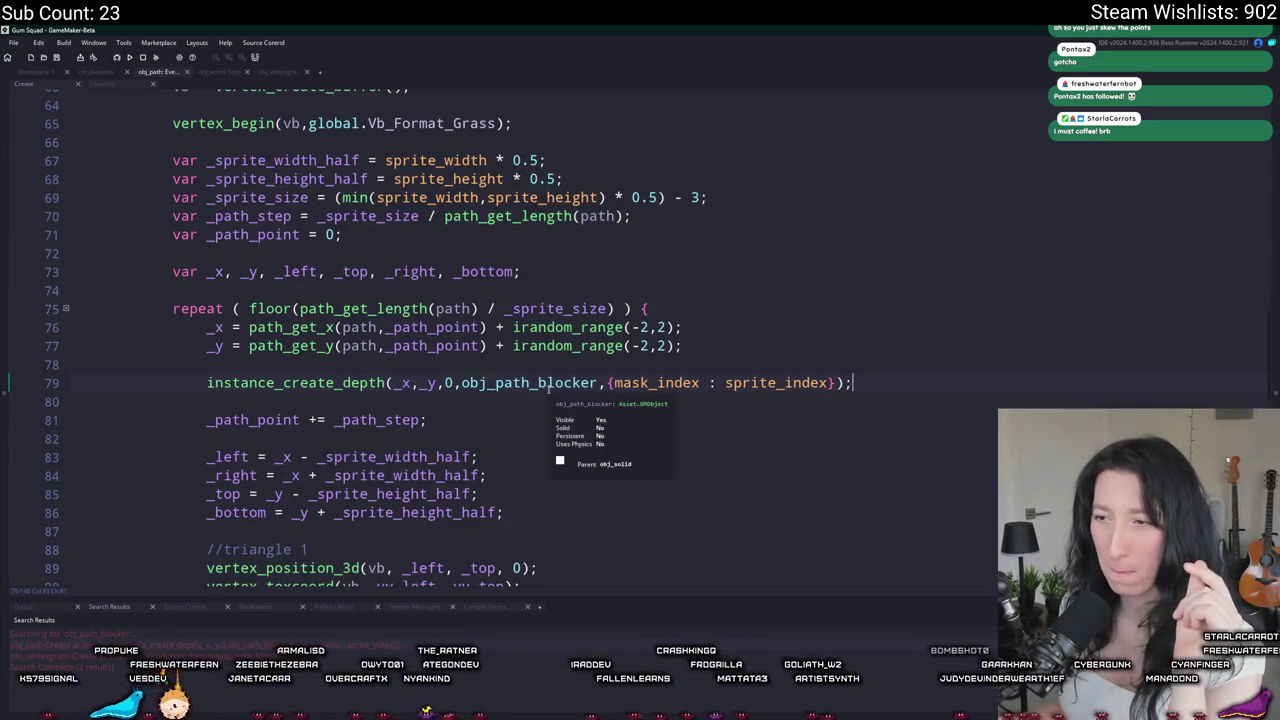
click(701, 383)
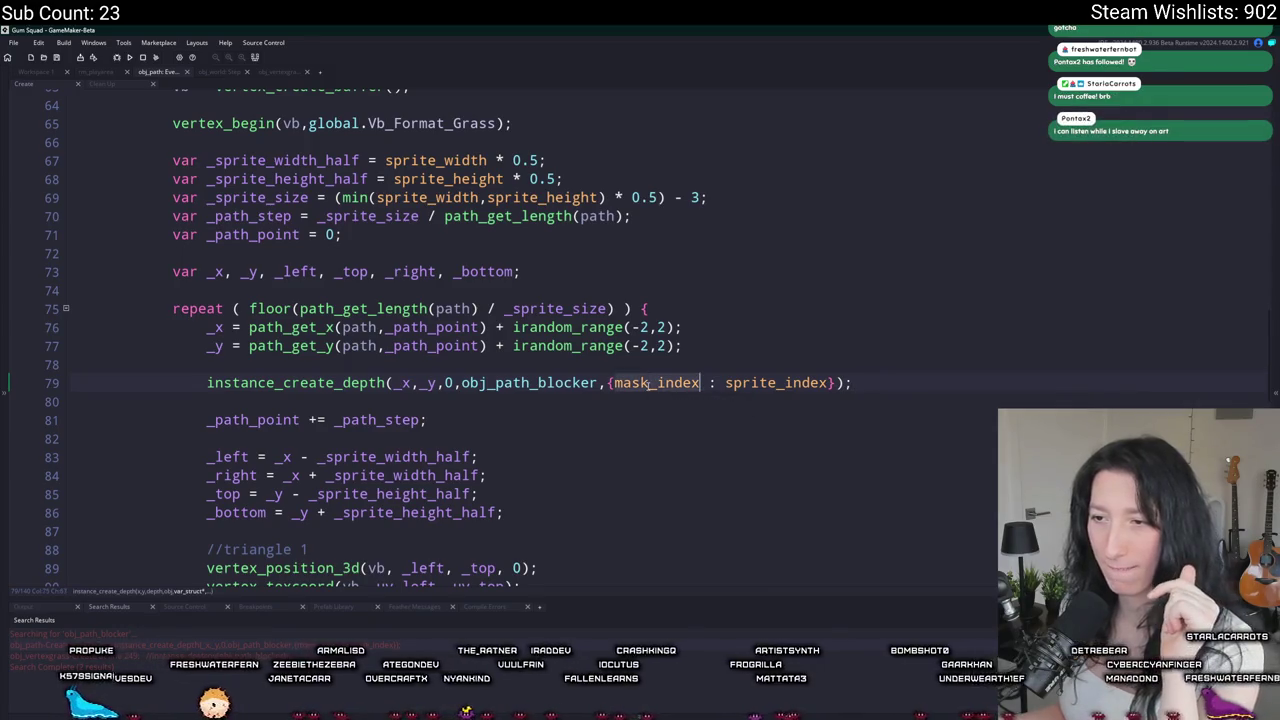
click(614, 383)
text(sprite_index :)
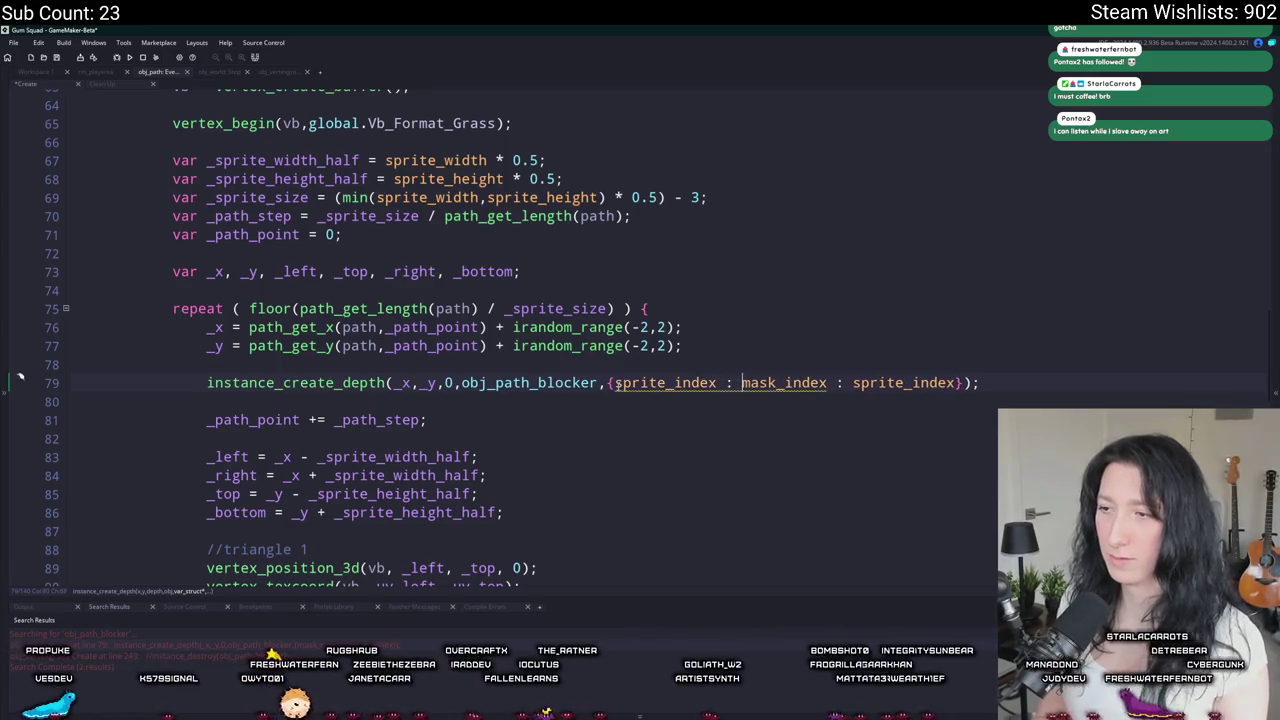
text( sprite_index,)
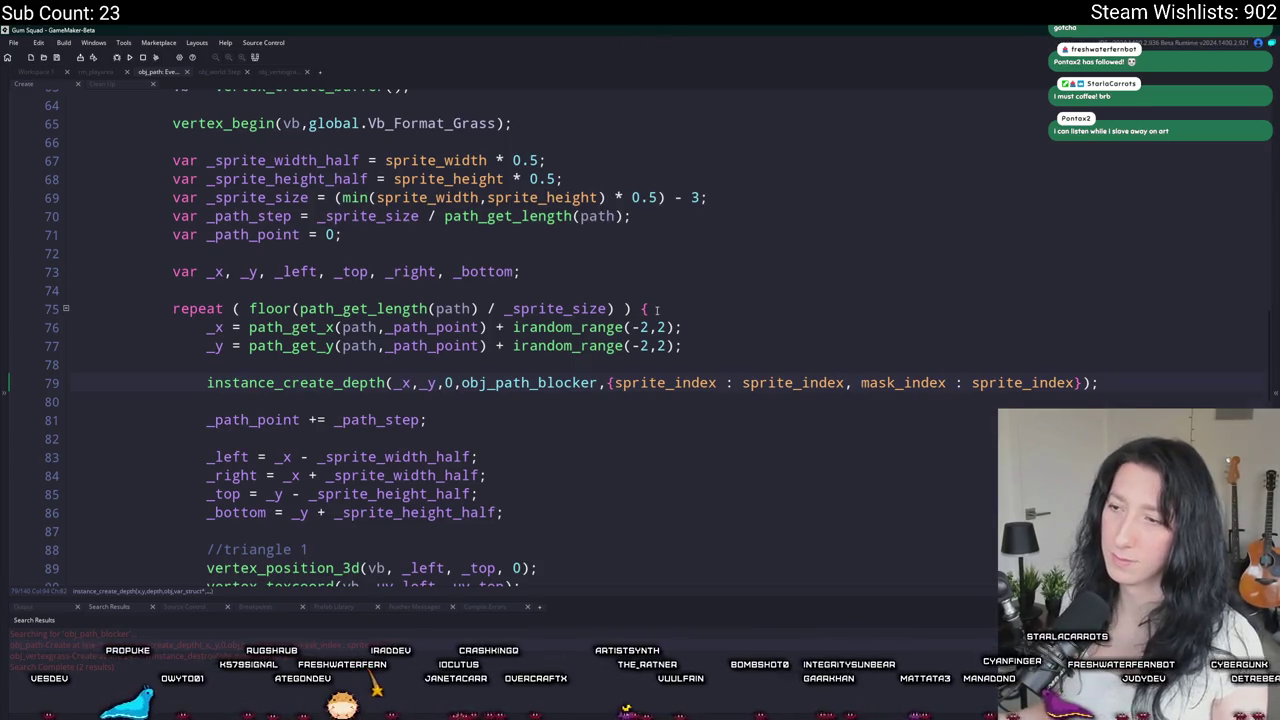
scroll(656, 310, up, 6)
Step: Replace the Draw code with draw_self(); and show_message("TEST?");, then build and run
click(40, 71)
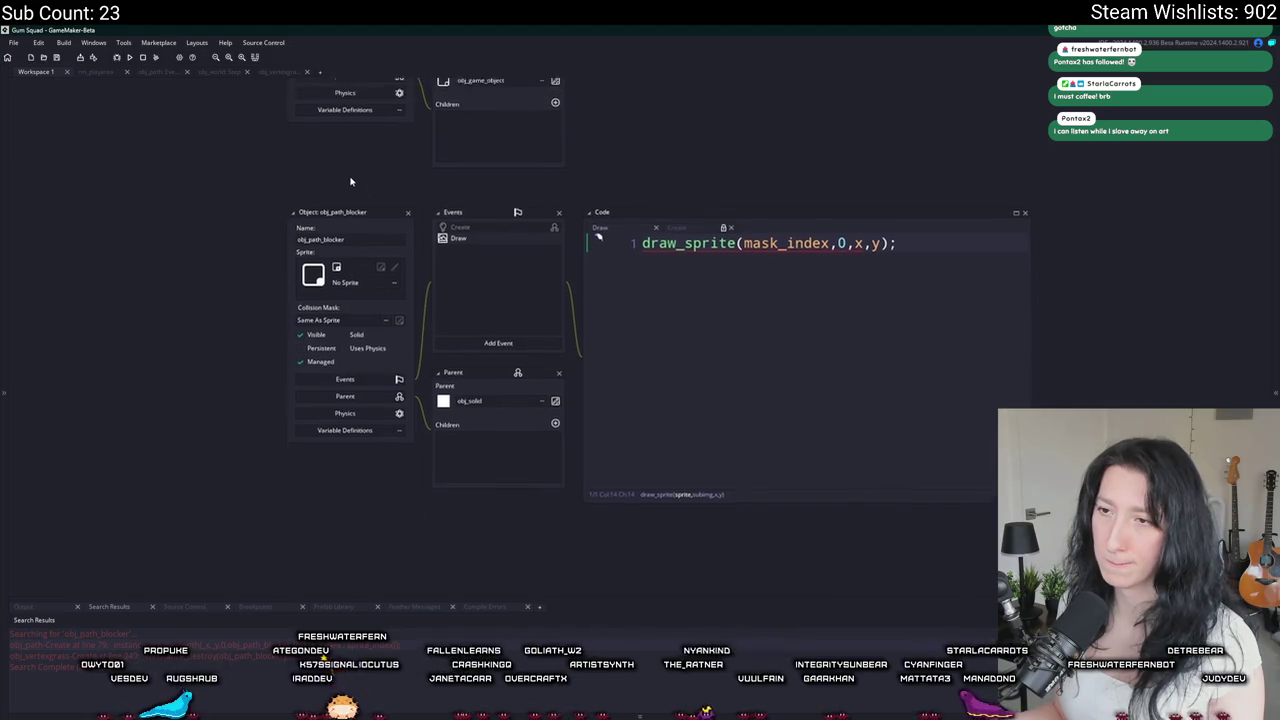
scroll(329, 420, up, 5)
scroll(323, 434, down, 2)
scroll(758, 431, down, 3)
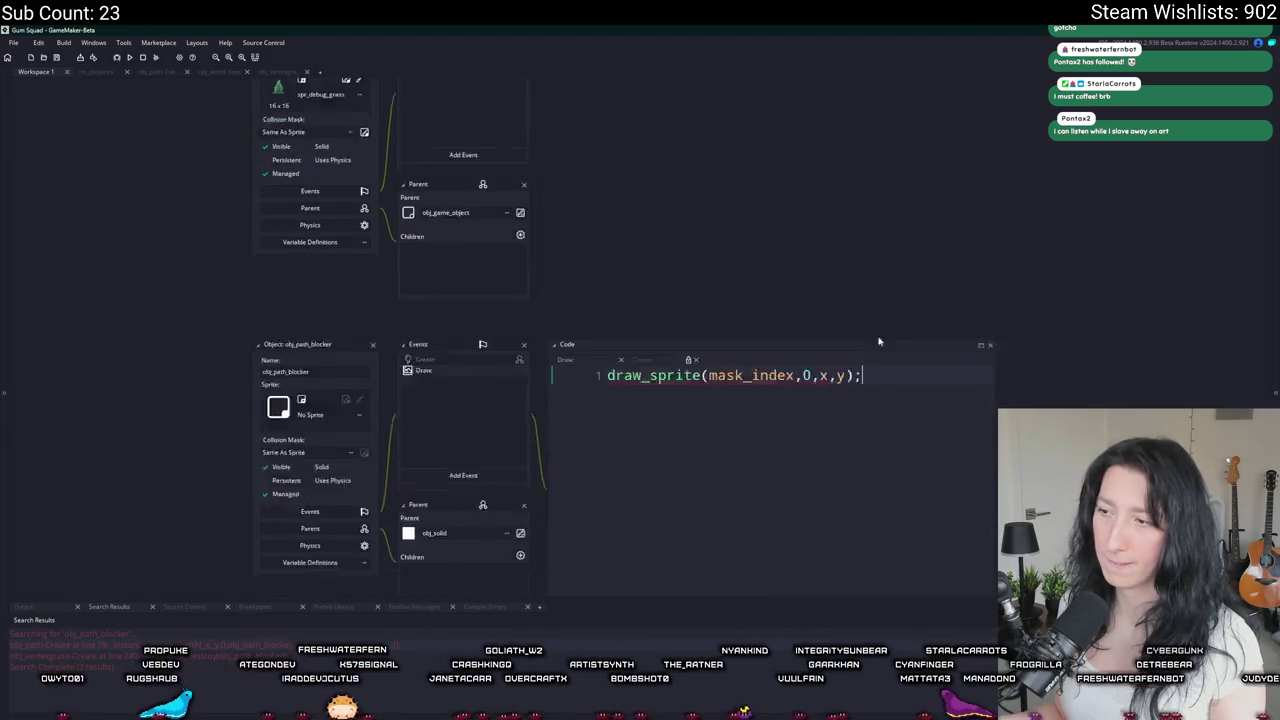
key(ctrl+a)
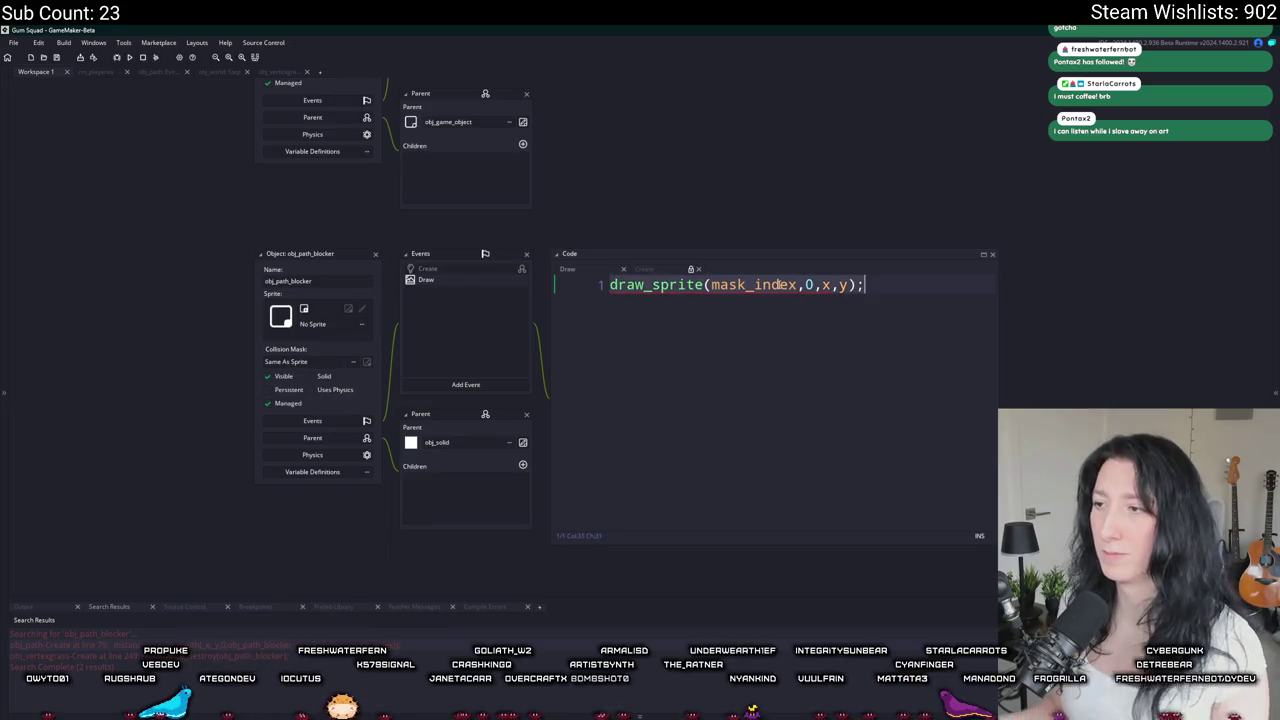
text(draw_self())
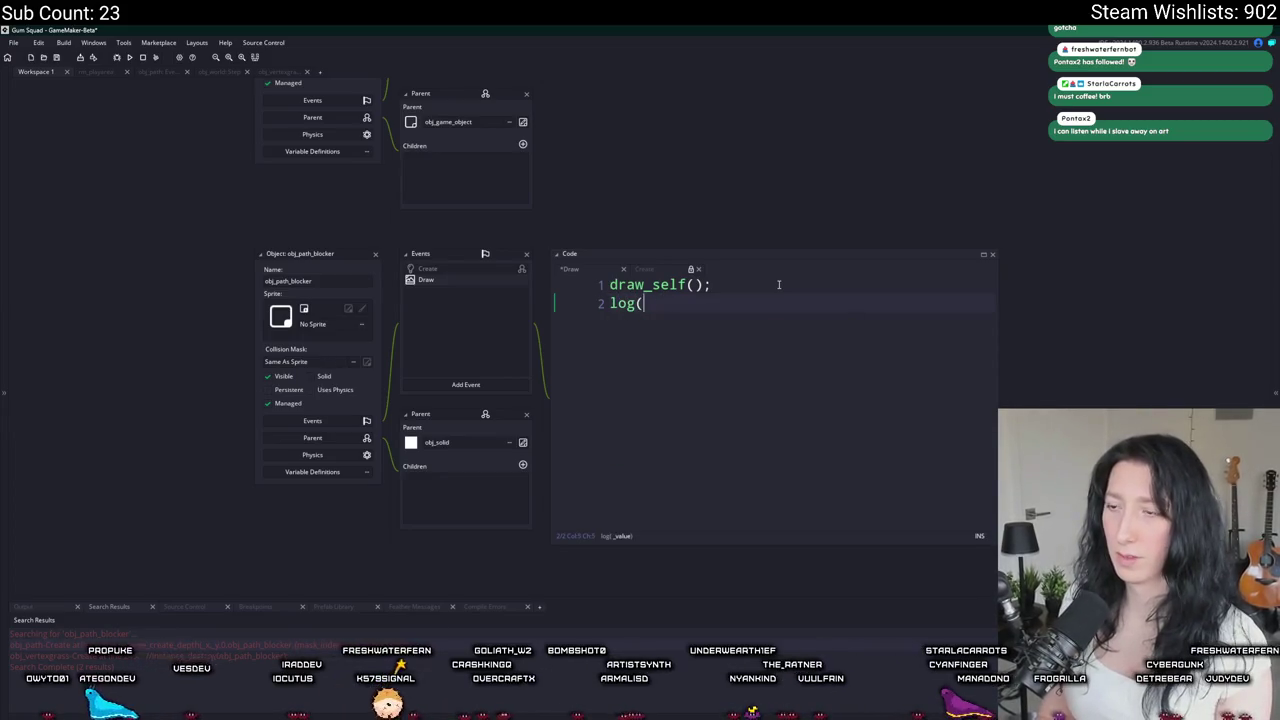
text(_message("TEST?");)
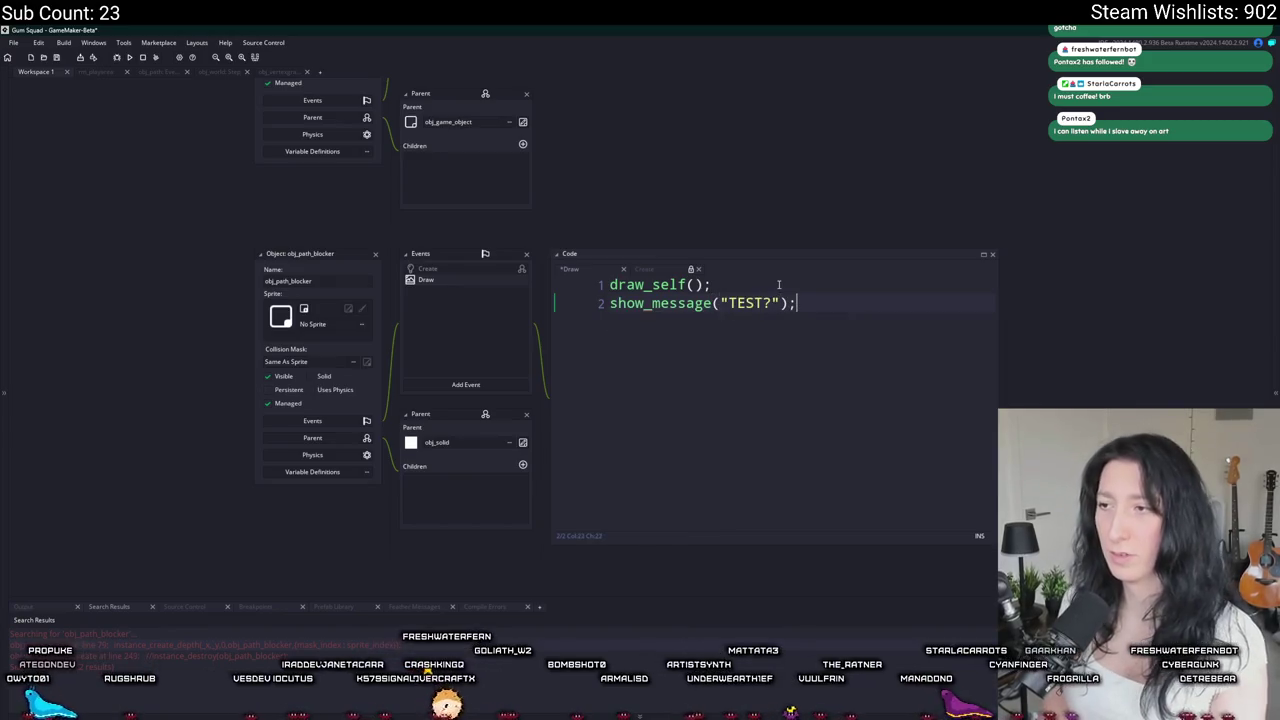
key(F5)
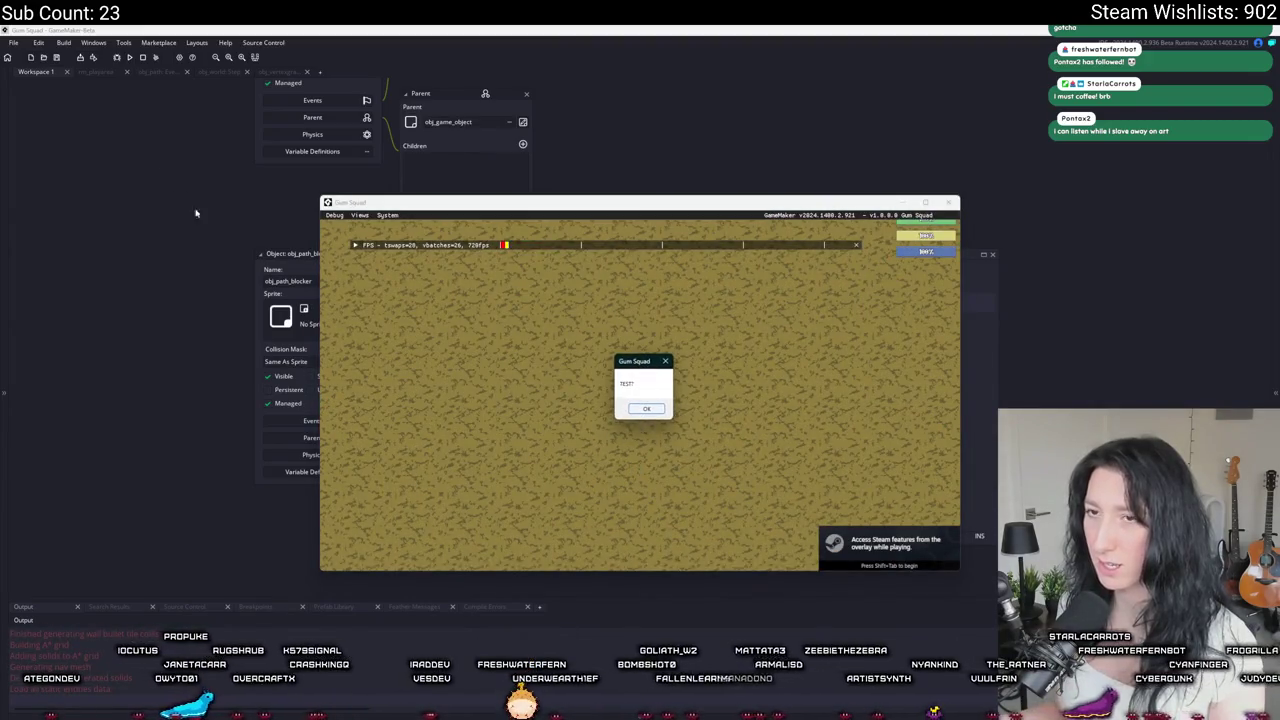
click(381, 258)
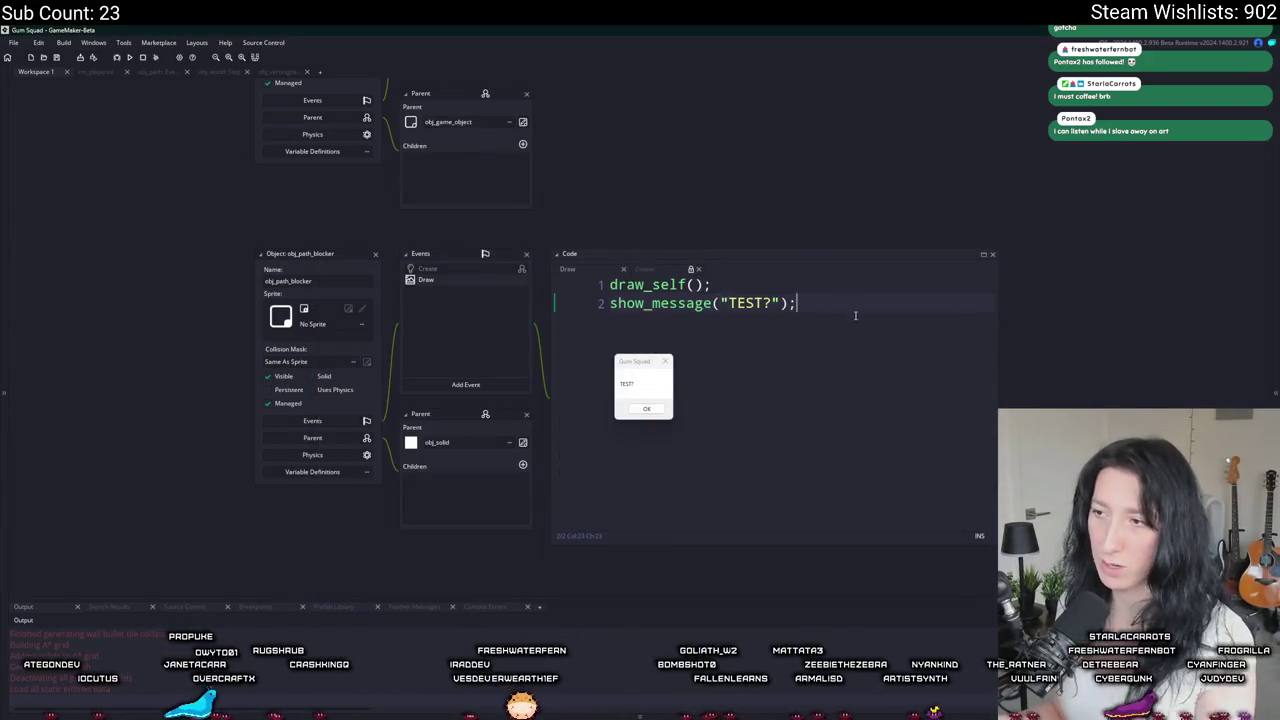
Step: Remove the show_message test line, dismiss the TEST? popup, and rerun with F5
key(ctrl+z)
click(144, 60)
key(F5)
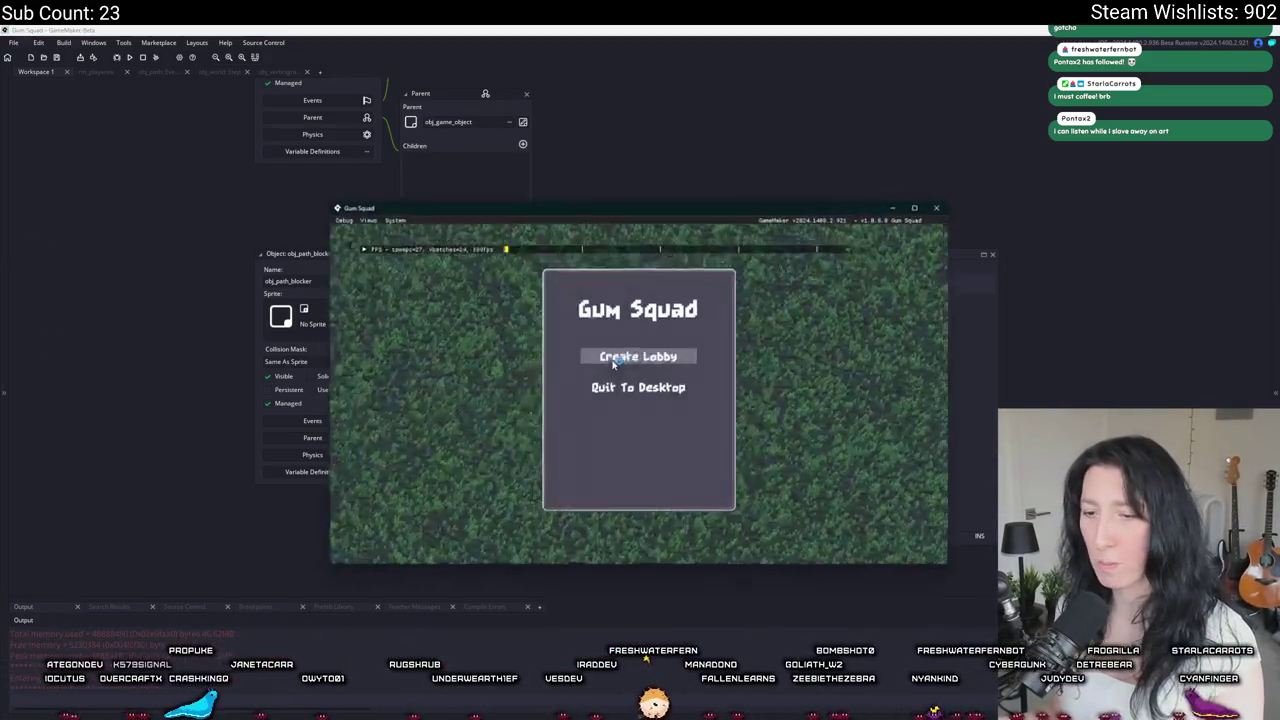
Step: Create a lobby, go full screen with F11, and walk along the dirt path and across the grass
click(613, 360)
key(w)
key(d)
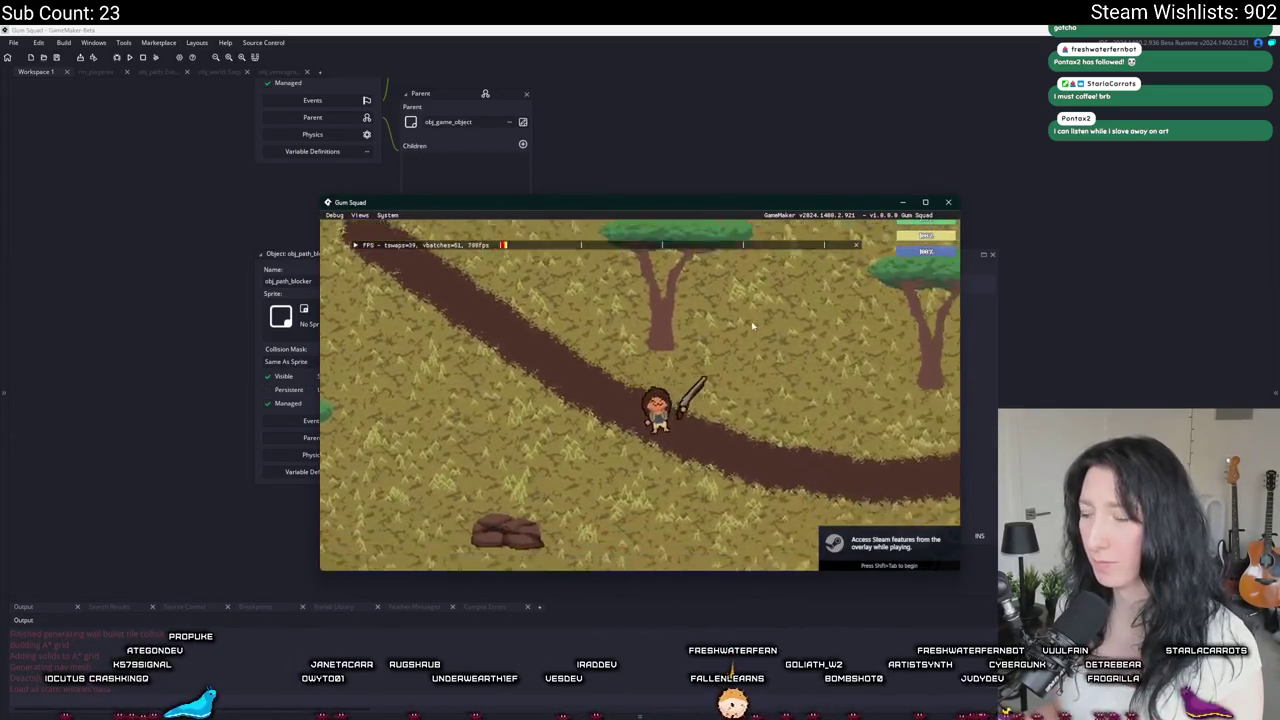
key(F11)
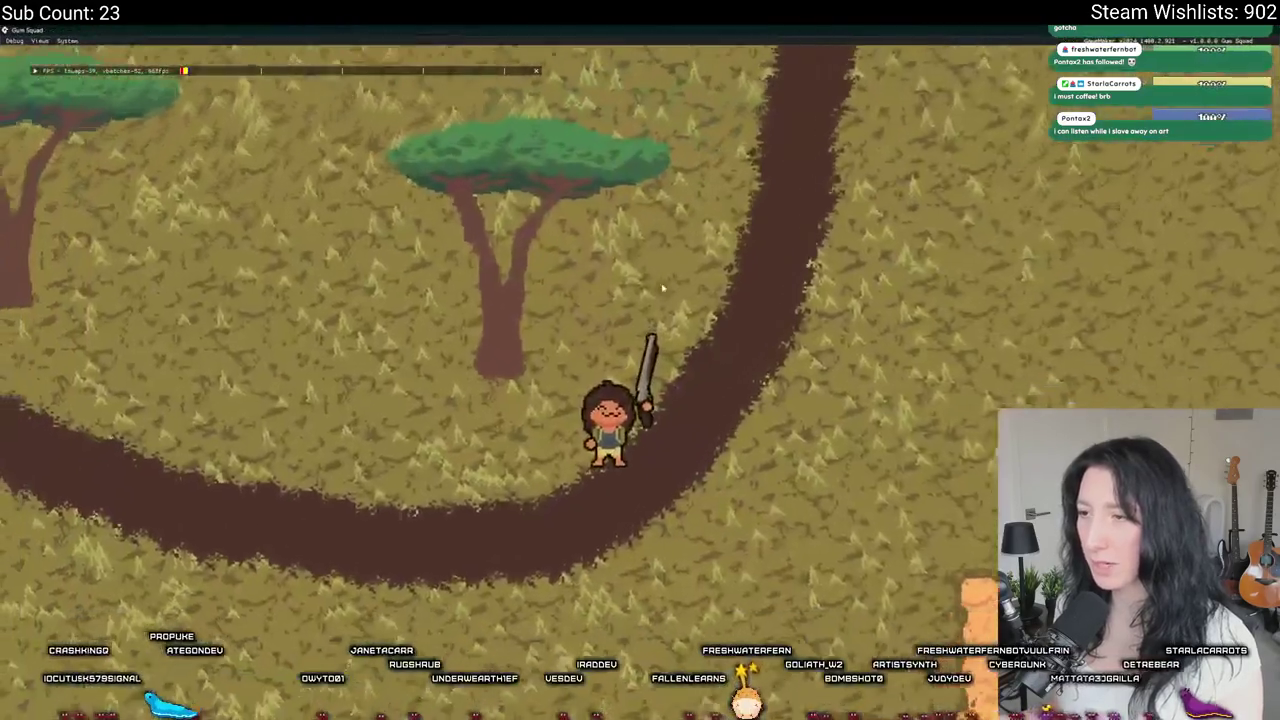
key(w)
key(d)
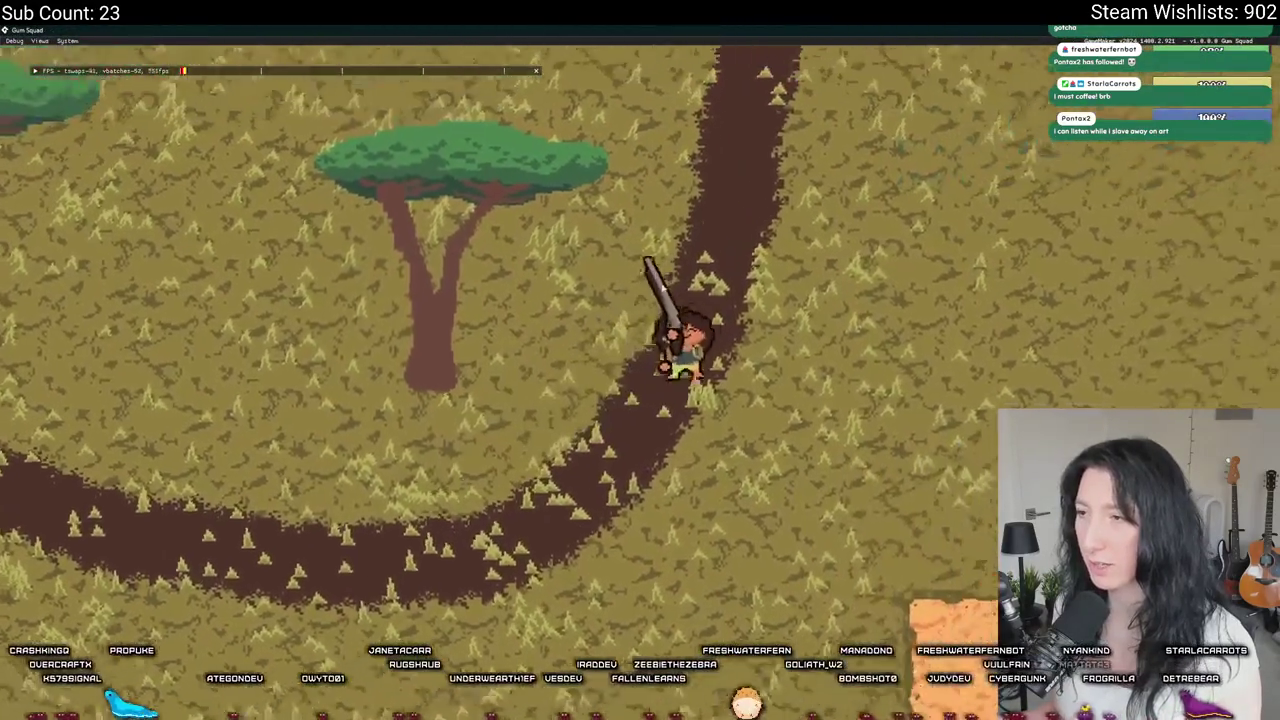
key(w)
key(d)
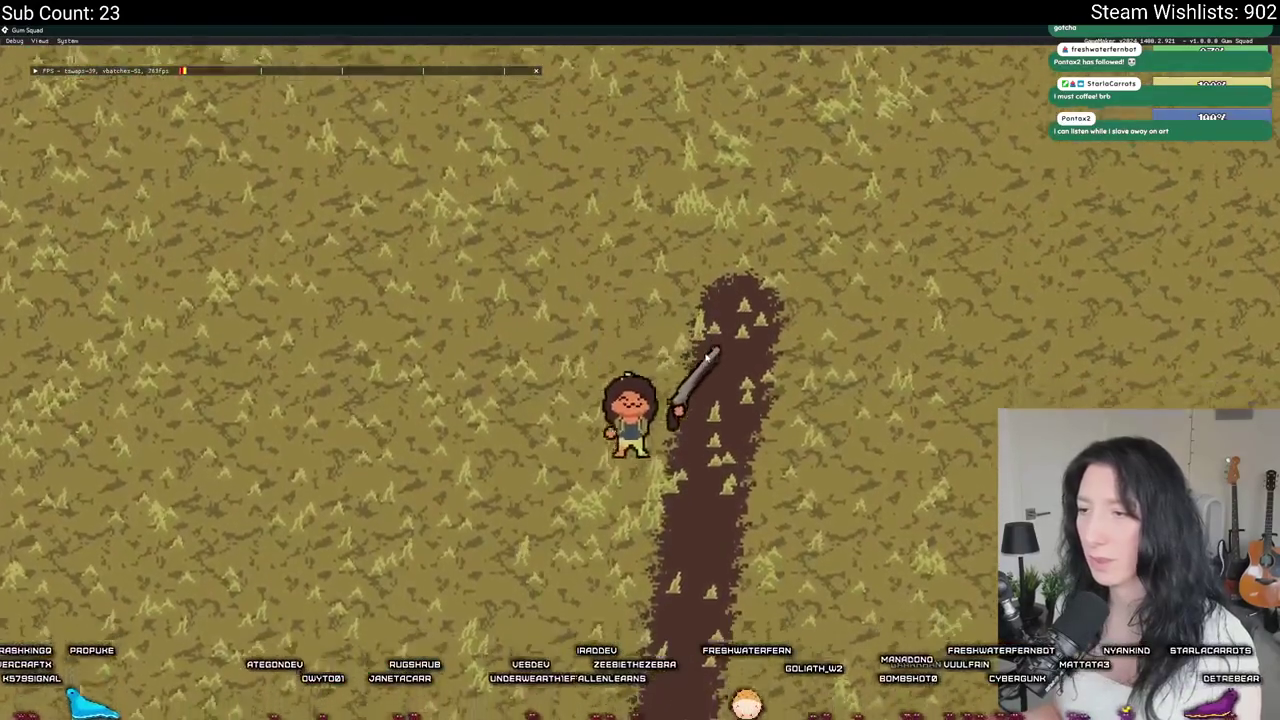
key(w)
key(a)
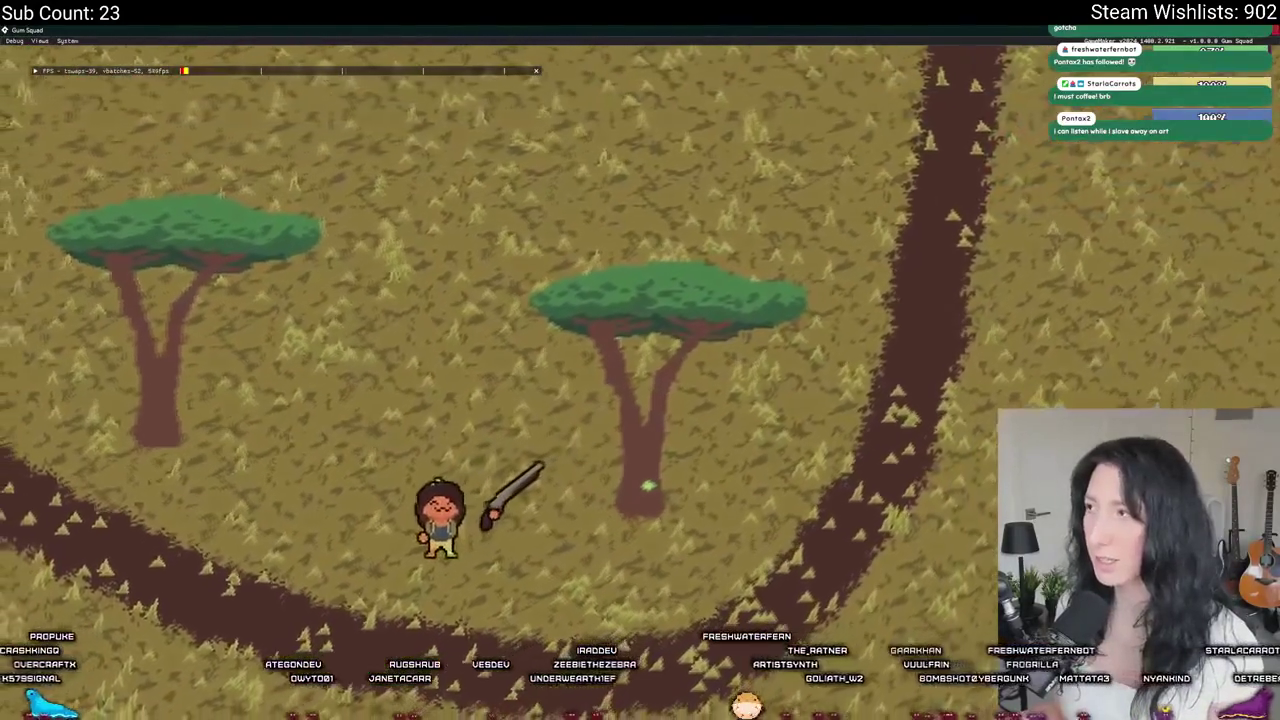
key(Escape)
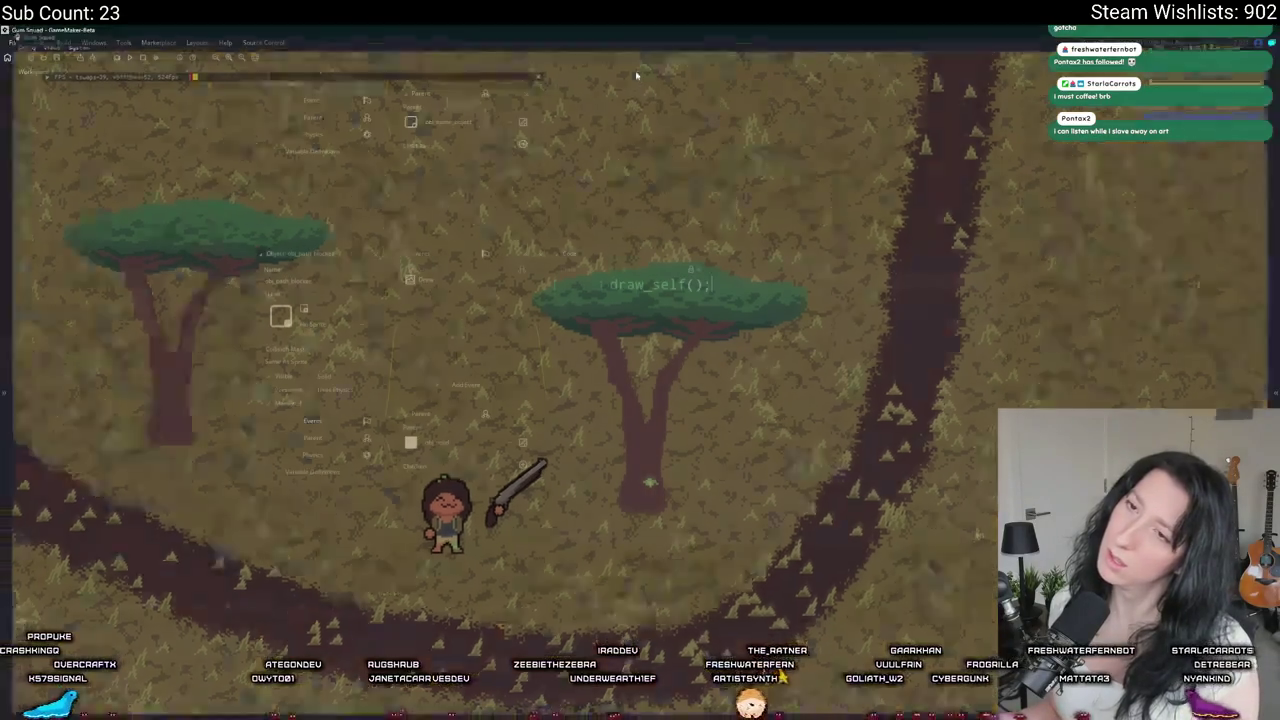
Step: Review the obj_path_blocker Draw, obj_path, obj_world Step and obj_vertexgrass code tabs
click(704, 309)
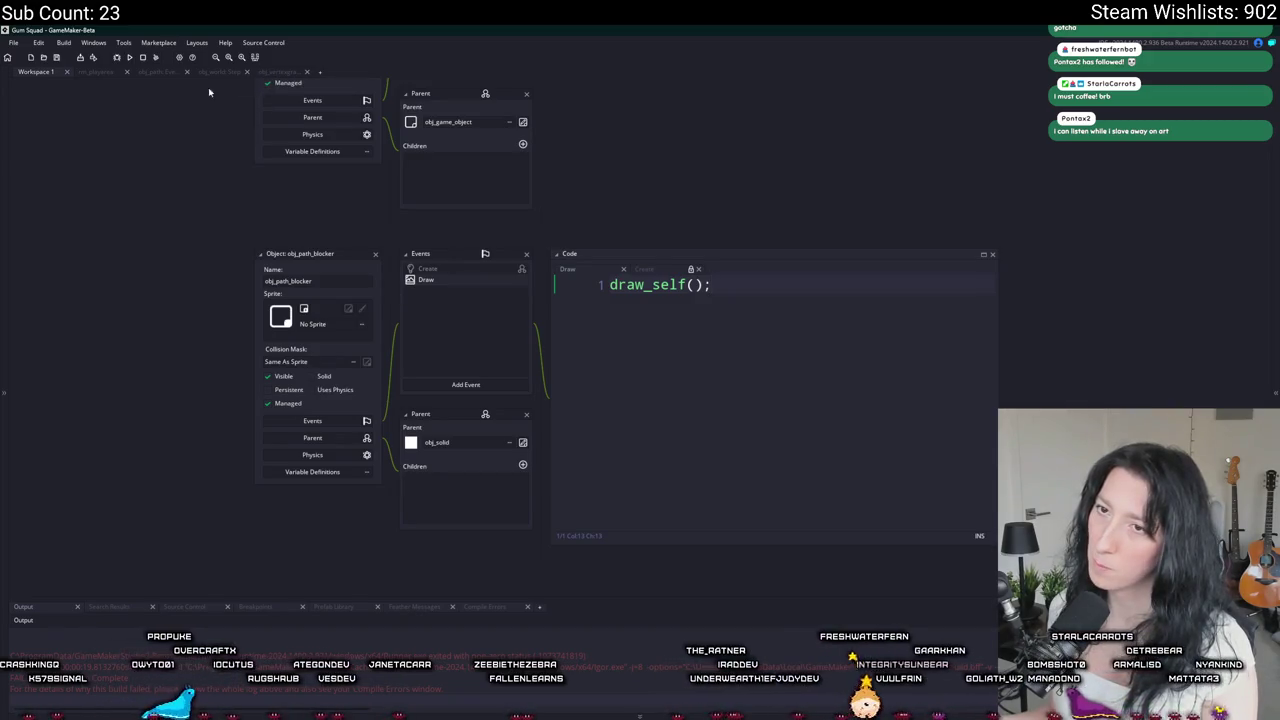
click(151, 74)
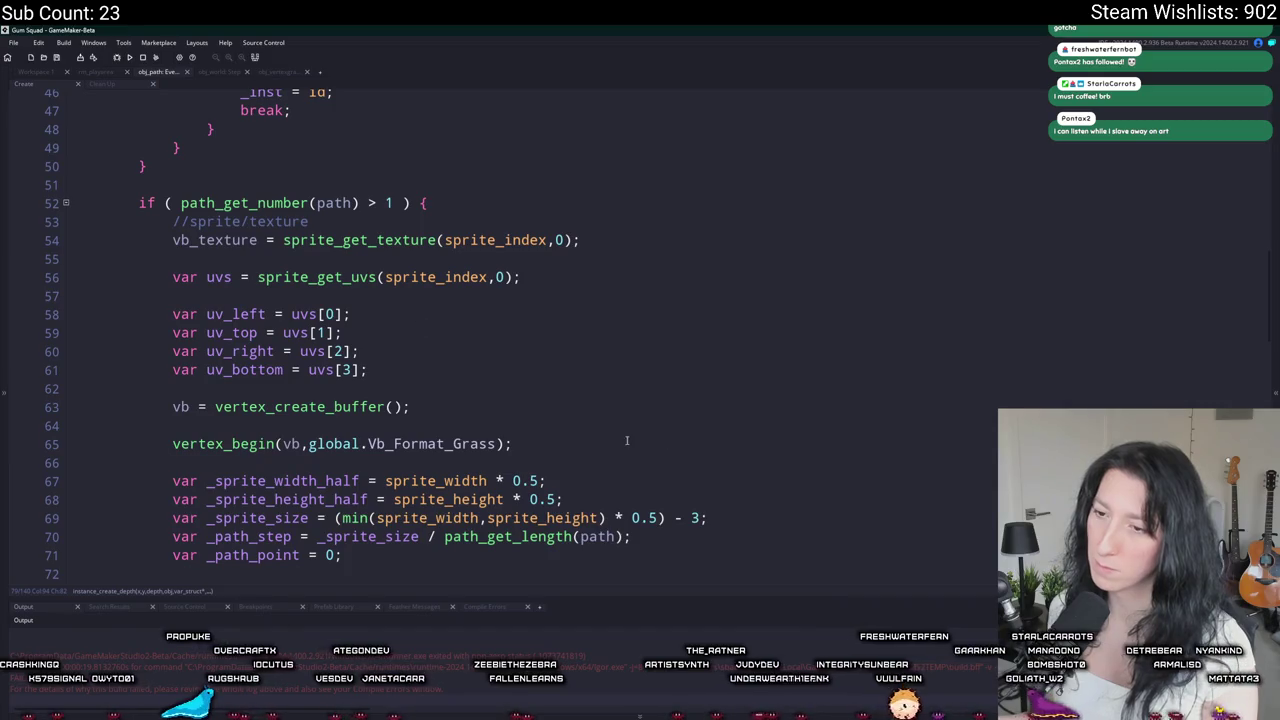
scroll(627, 441, up, 2)
click(229, 73)
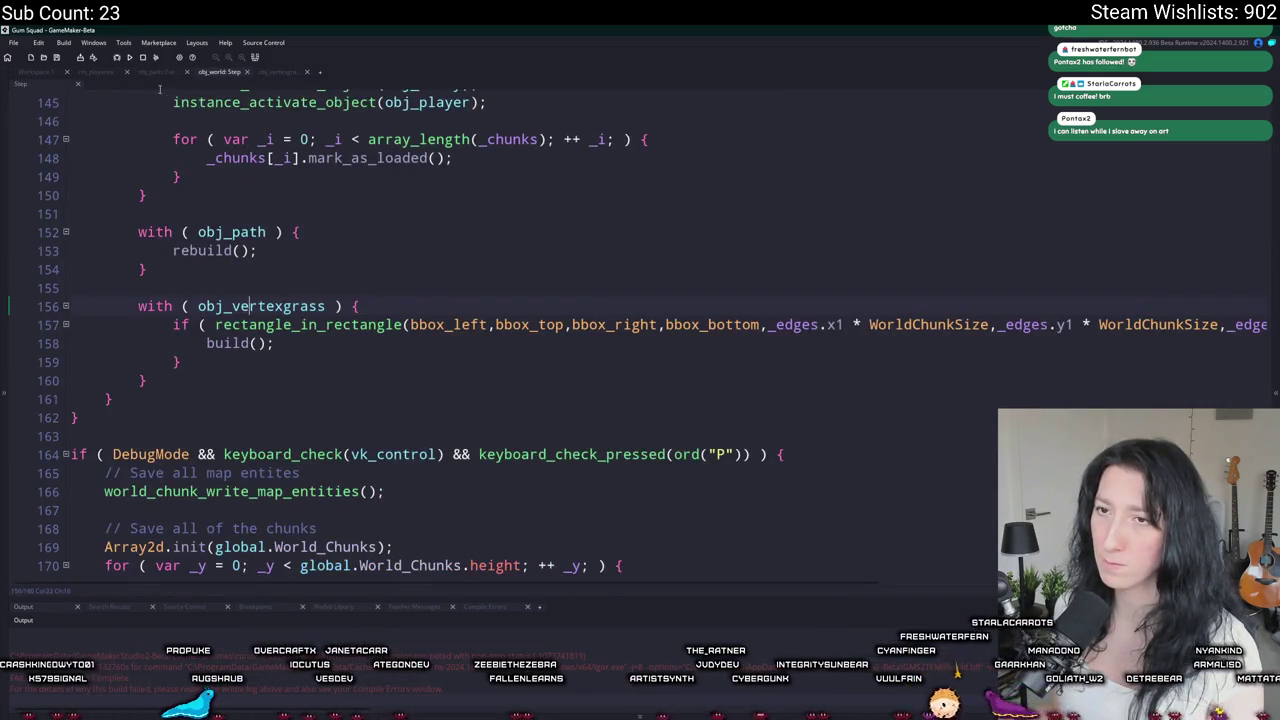
click(271, 73)
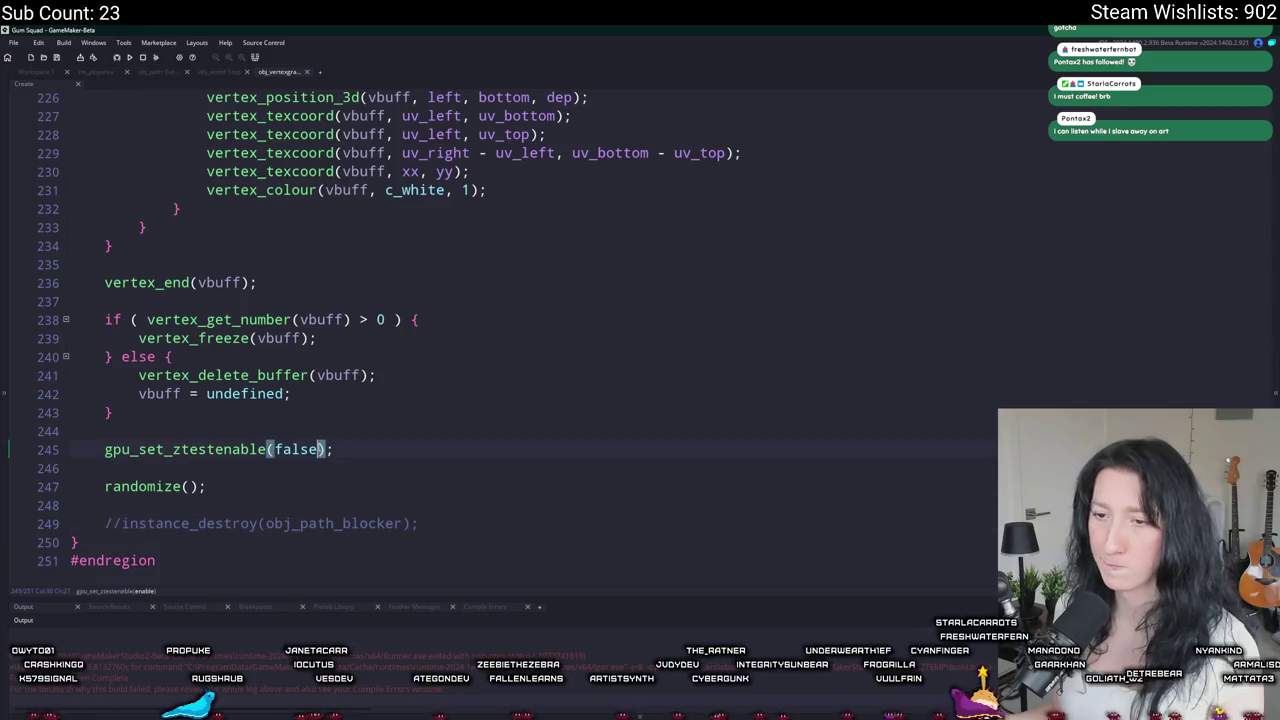
scroll(171, 505, up, 2)
click(36, 73)
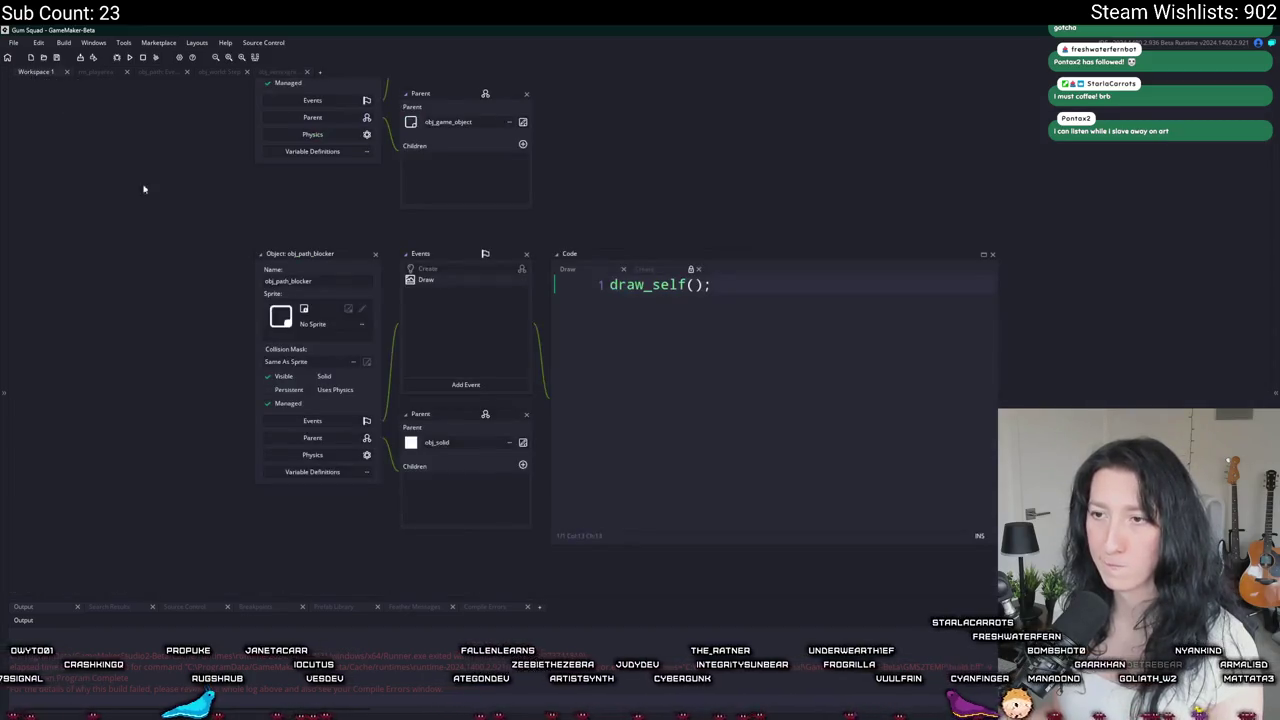
scroll(234, 380, up, 5)
scroll(228, 453, up, 10)
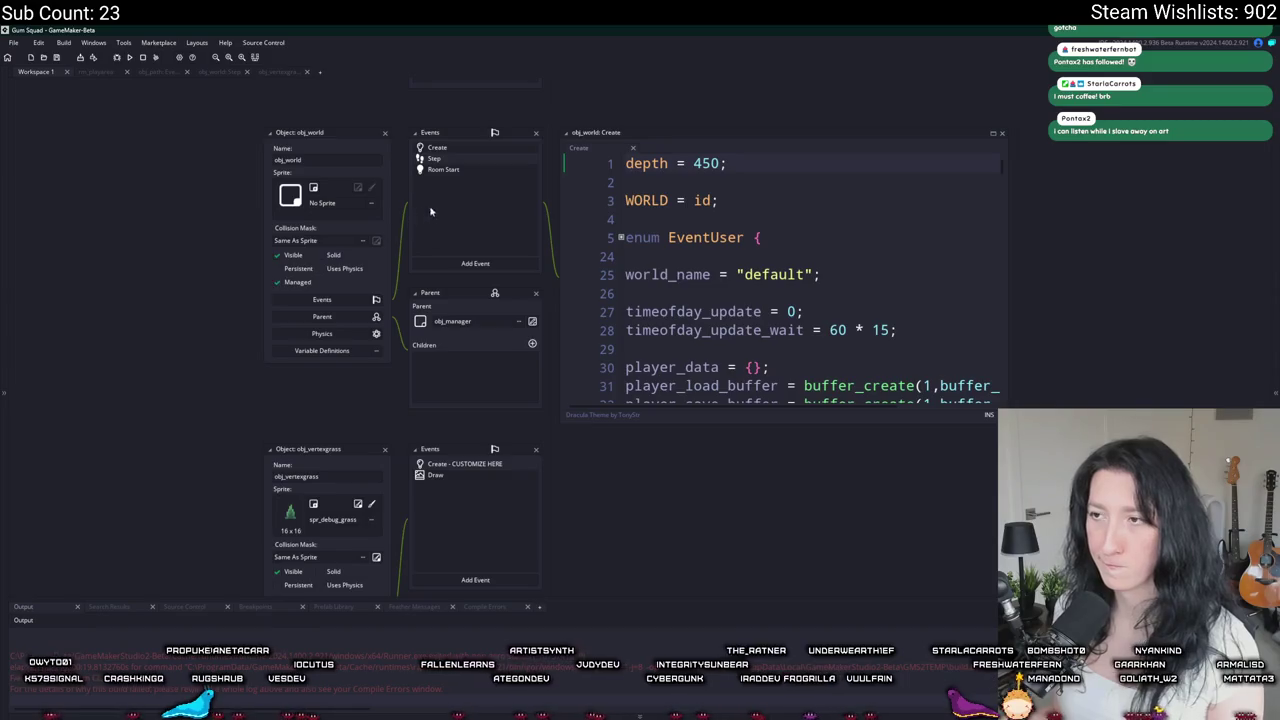
Step: Find obj_path_blocker with Ctrl+T, set its Parent to None, and rebuild with F5
key(ctrl+t)
text(path_block)
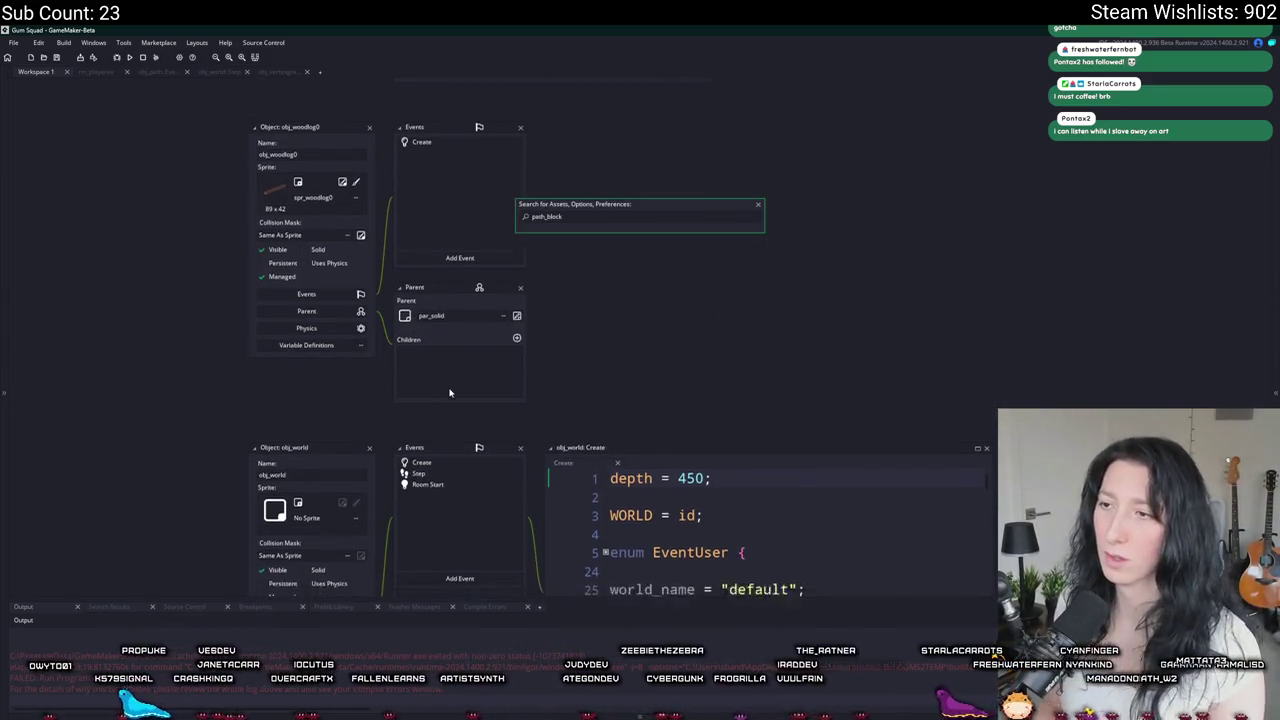
key(Return)
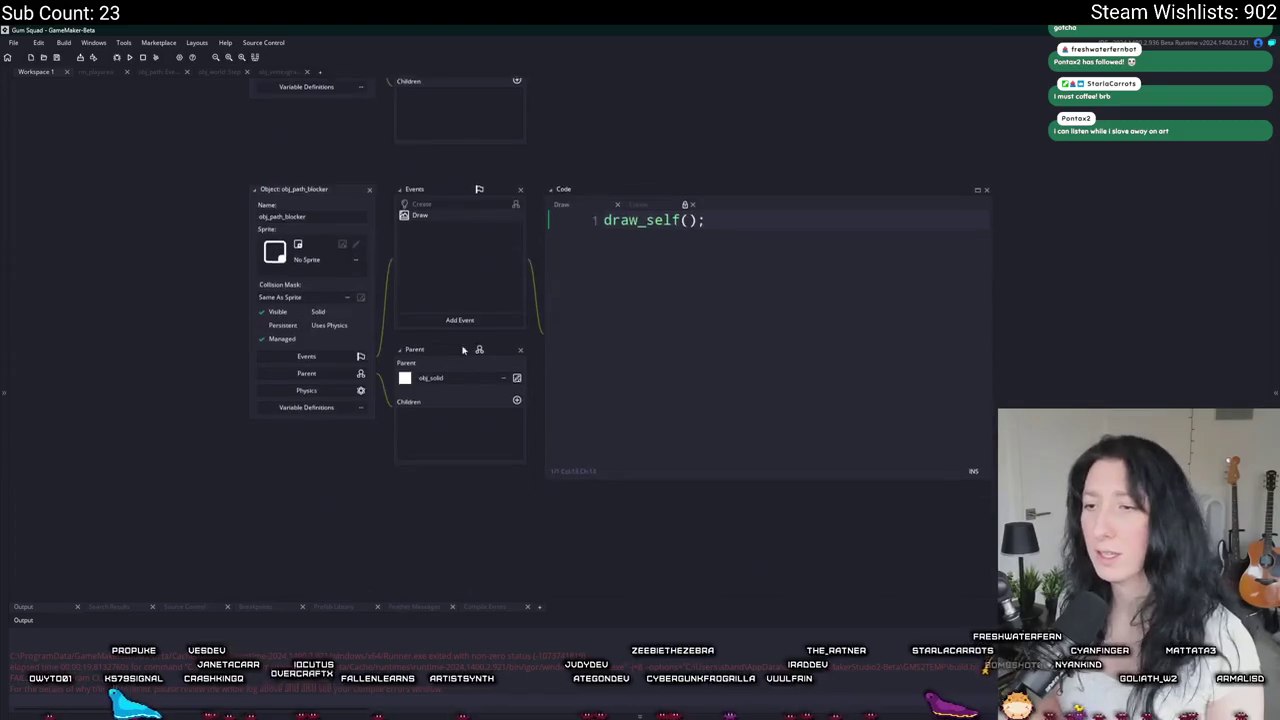
click(460, 377)
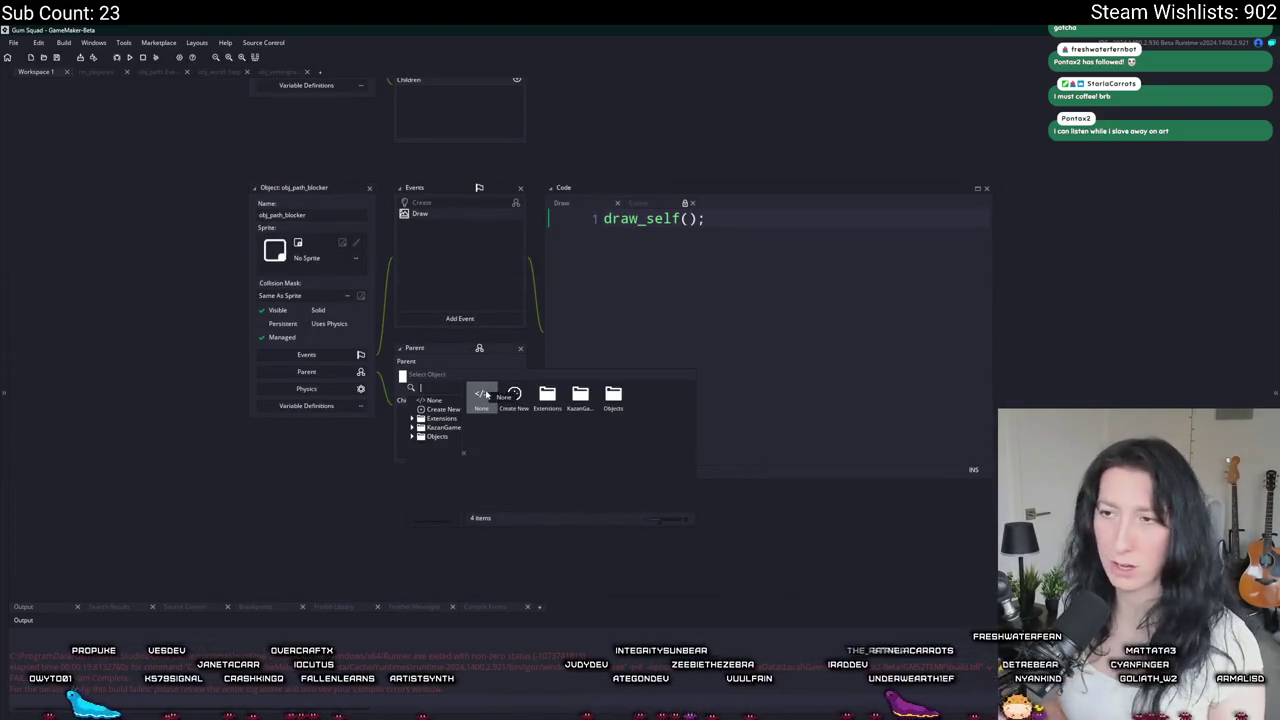
click(484, 395)
key(F5)
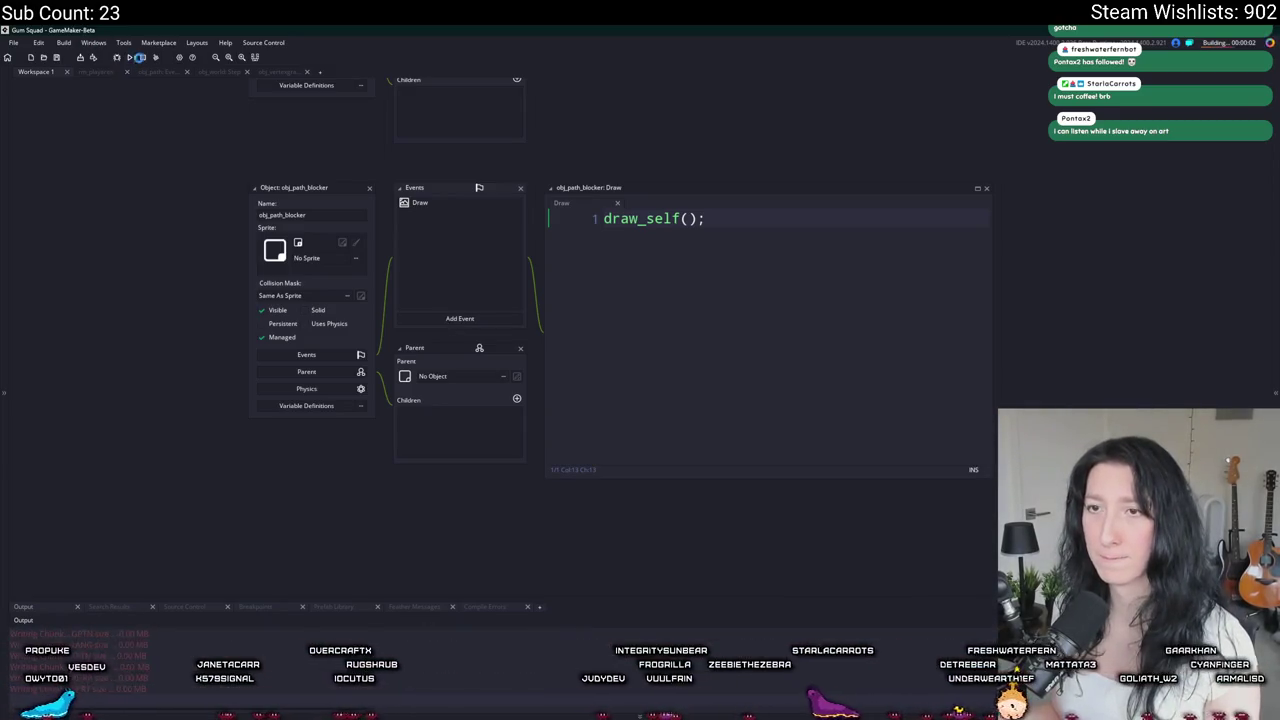
click(790, 237)
text(\d)
Step: Fix a mistyped character in the Draw code, then test-run the game and close it
key(BackSpace)
text(depth = -16000)
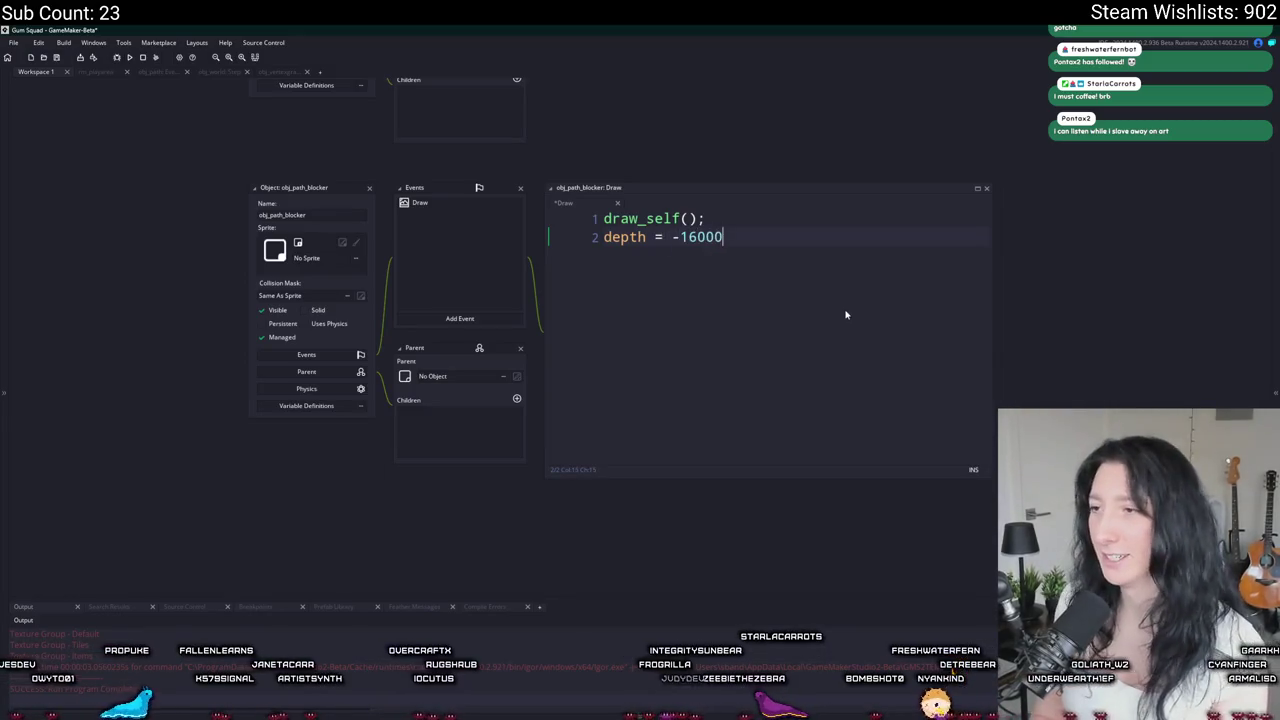
key(F5)
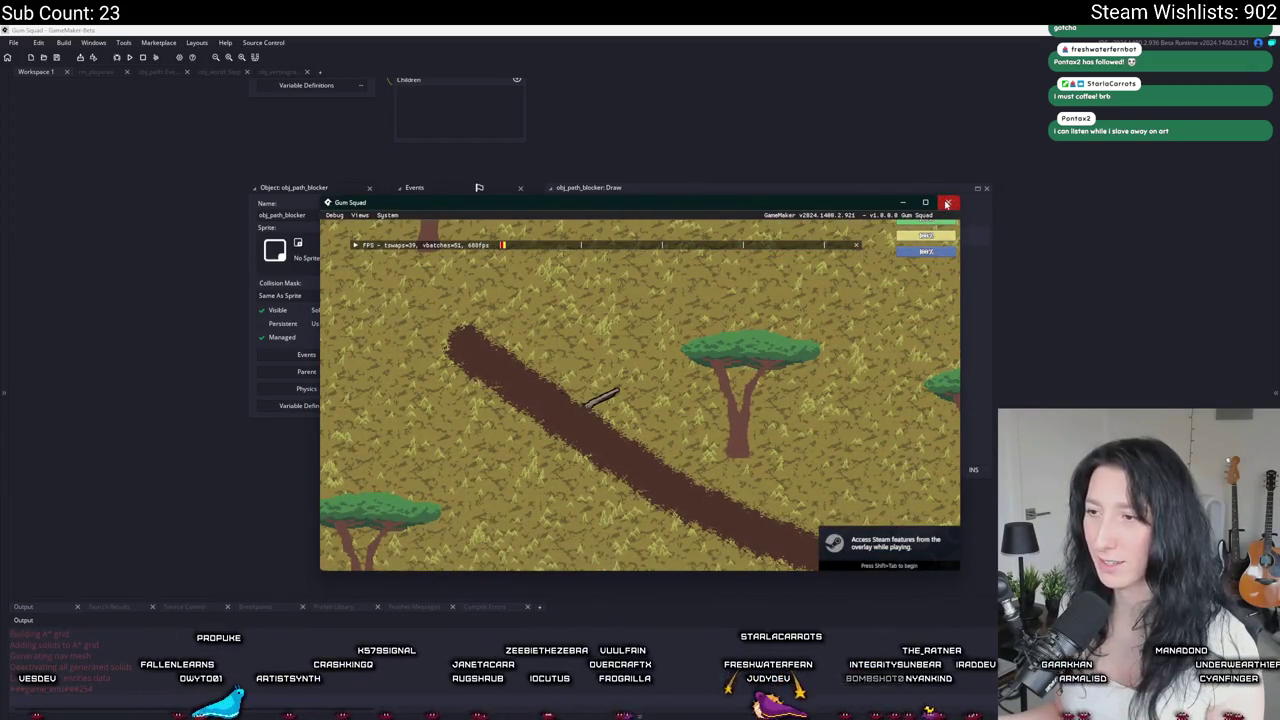
click(948, 202)
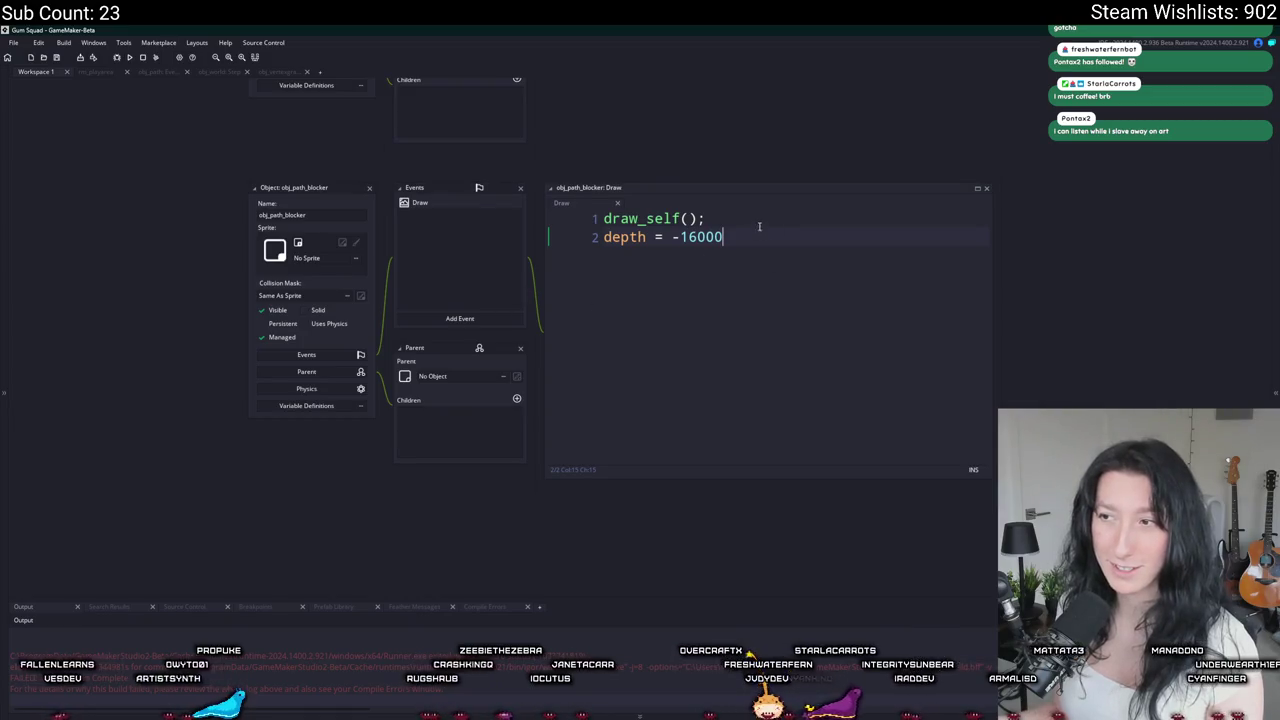
Step: Set obj_path_blocker's parent back to par_solid
click(600, 218)
click(828, 254)
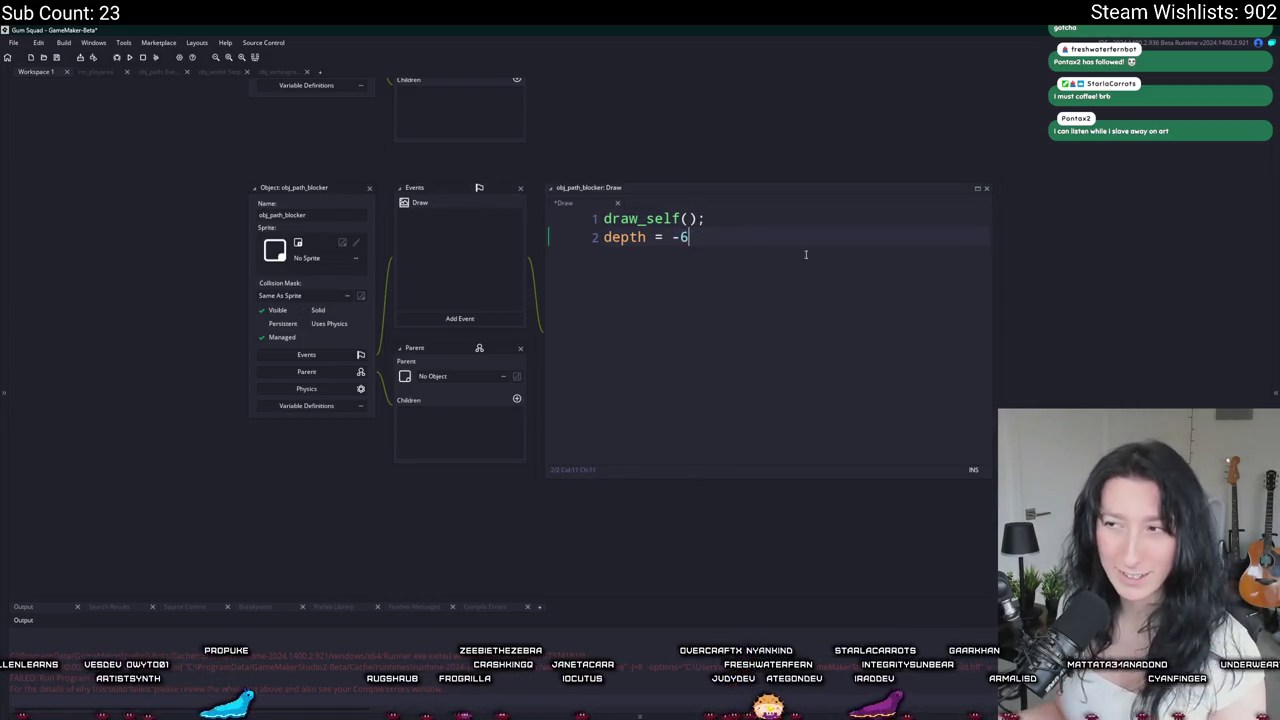
click(446, 376)
text(par)
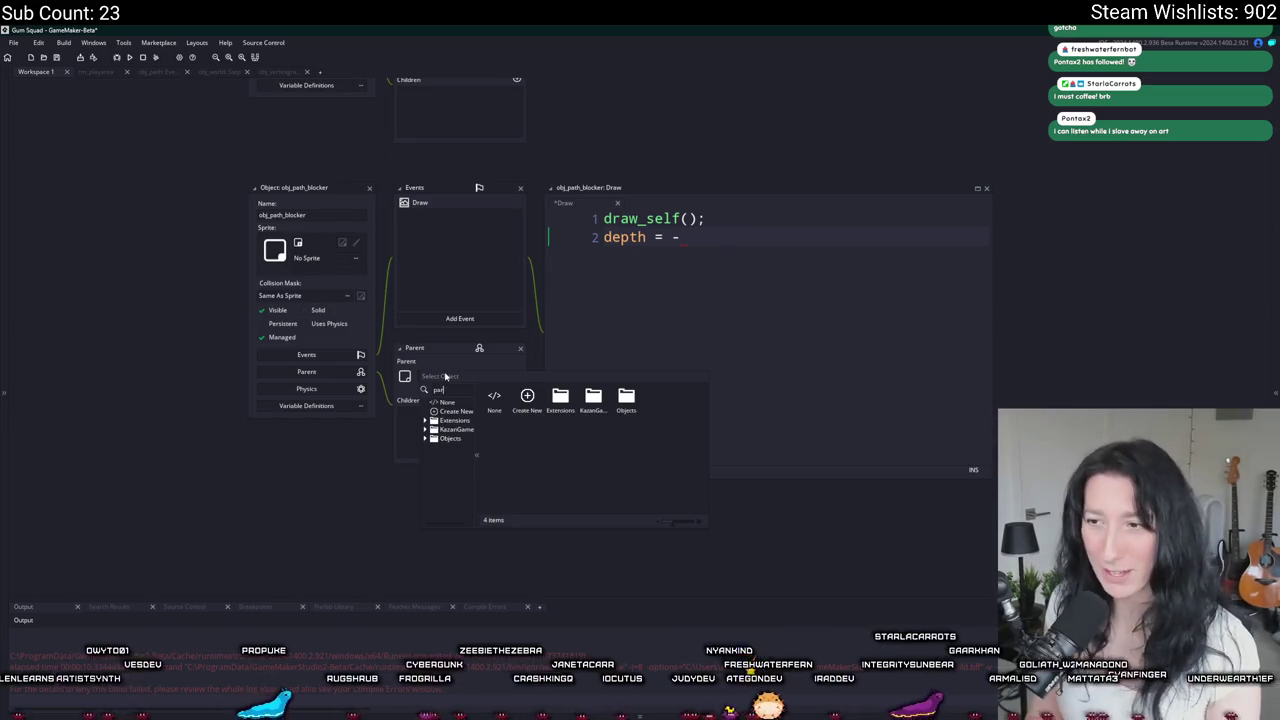
text(_)
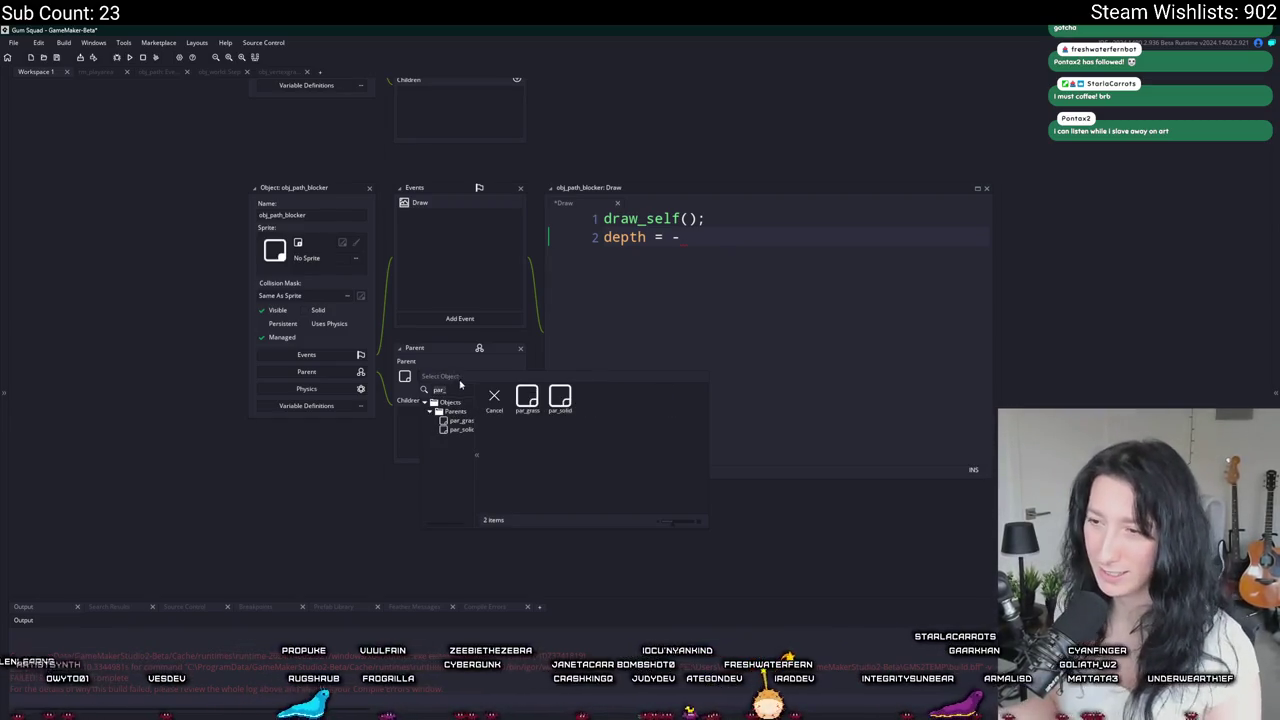
click(560, 398)
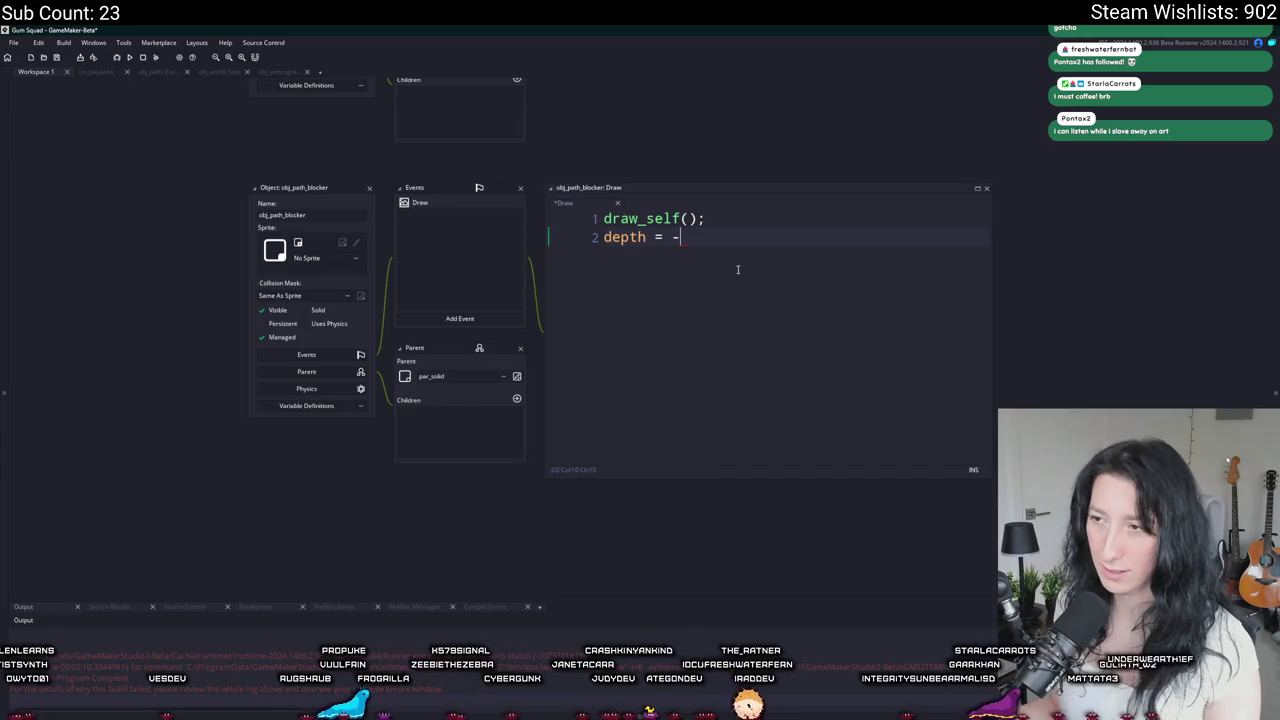
Step: Delete obj_path_blocker's Draw event along with its unfinished depth code, confirming with Yes
drag(743, 254, 455, 238)
right_click(472, 200)
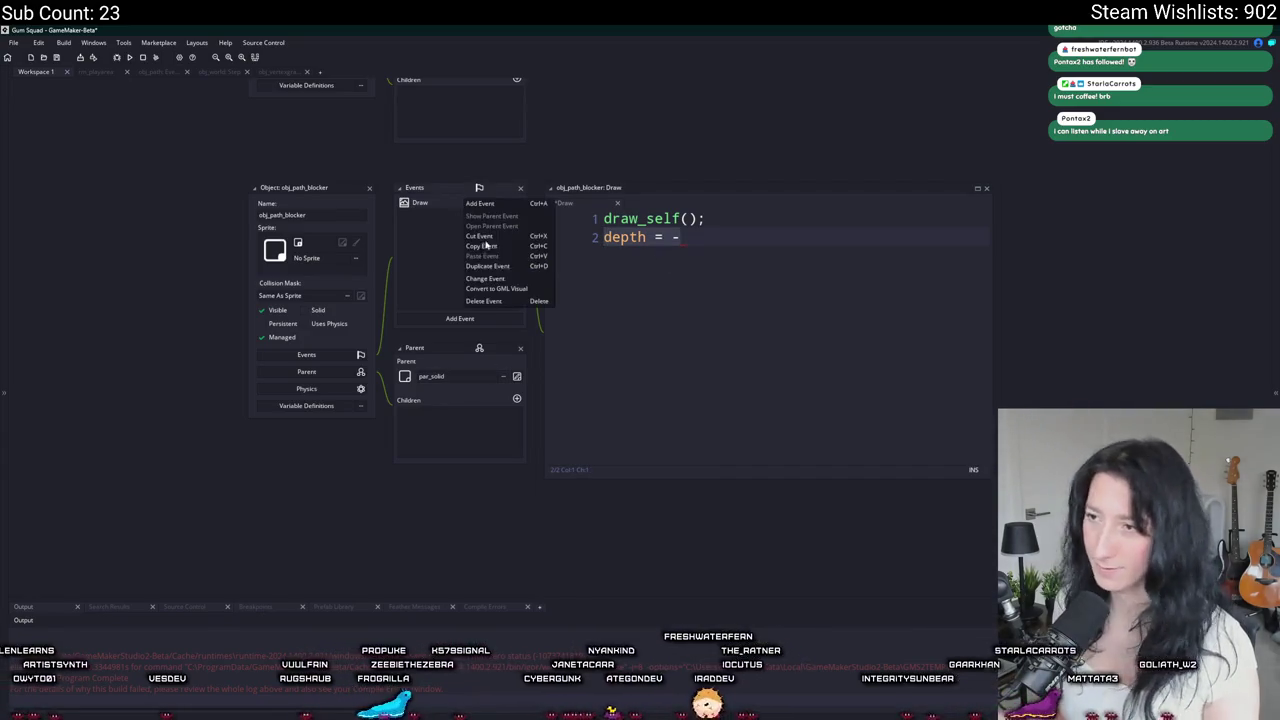
click(505, 290)
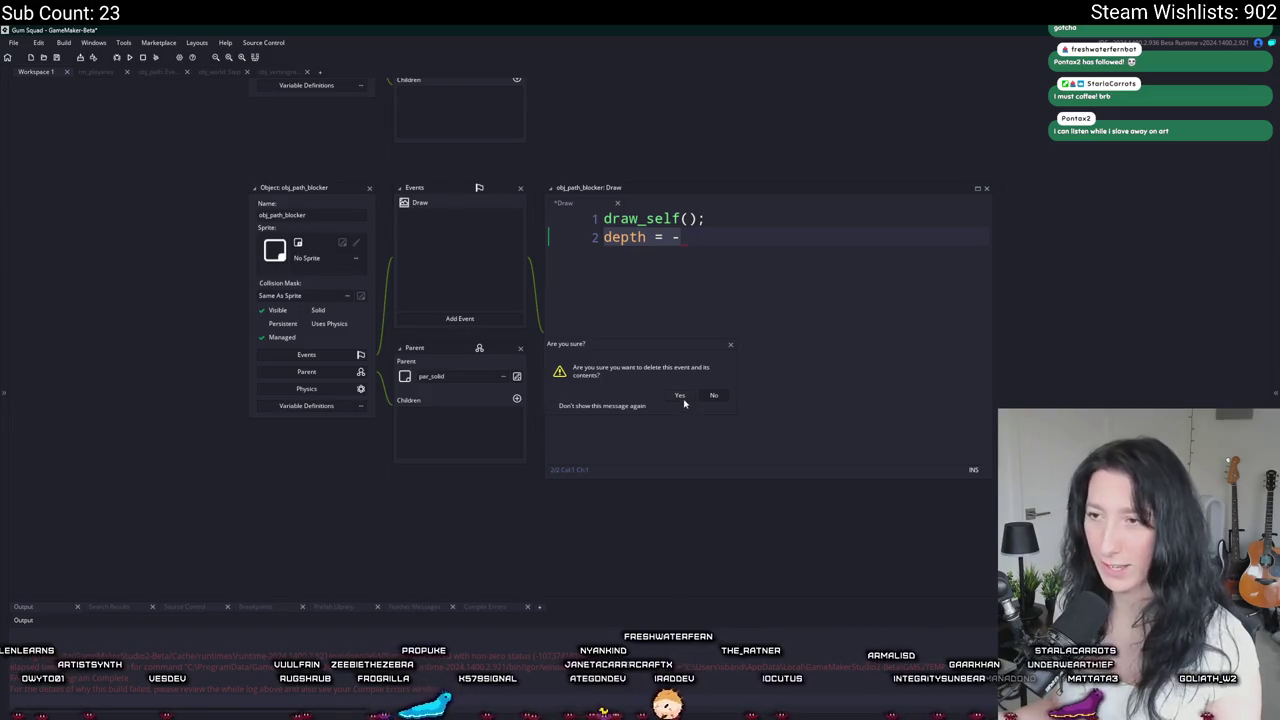
click(680, 396)
drag(437, 246, 471, 317)
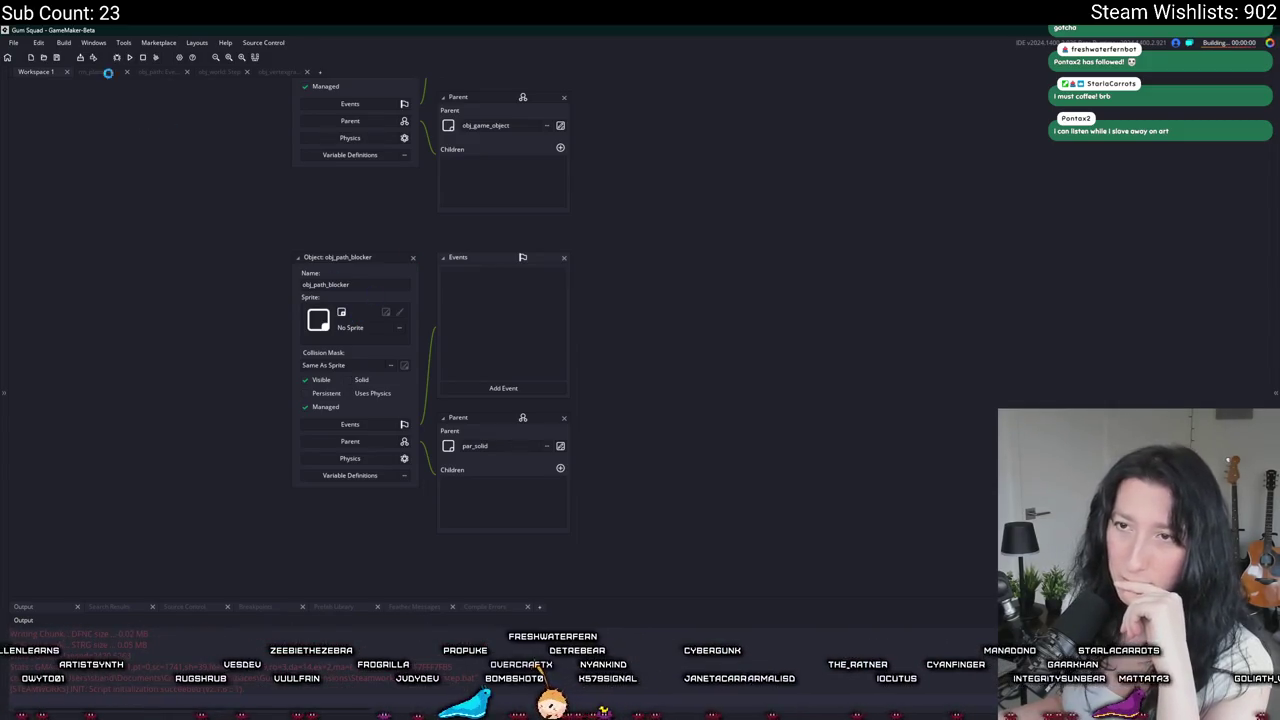
Step: Find the line 79 use of obj_path_blocker and delete 'sprite_index : sprite_index' from its struct
double_click(325, 284)
key(ctrl+shift+f)
click(413, 255)
click(258, 159)
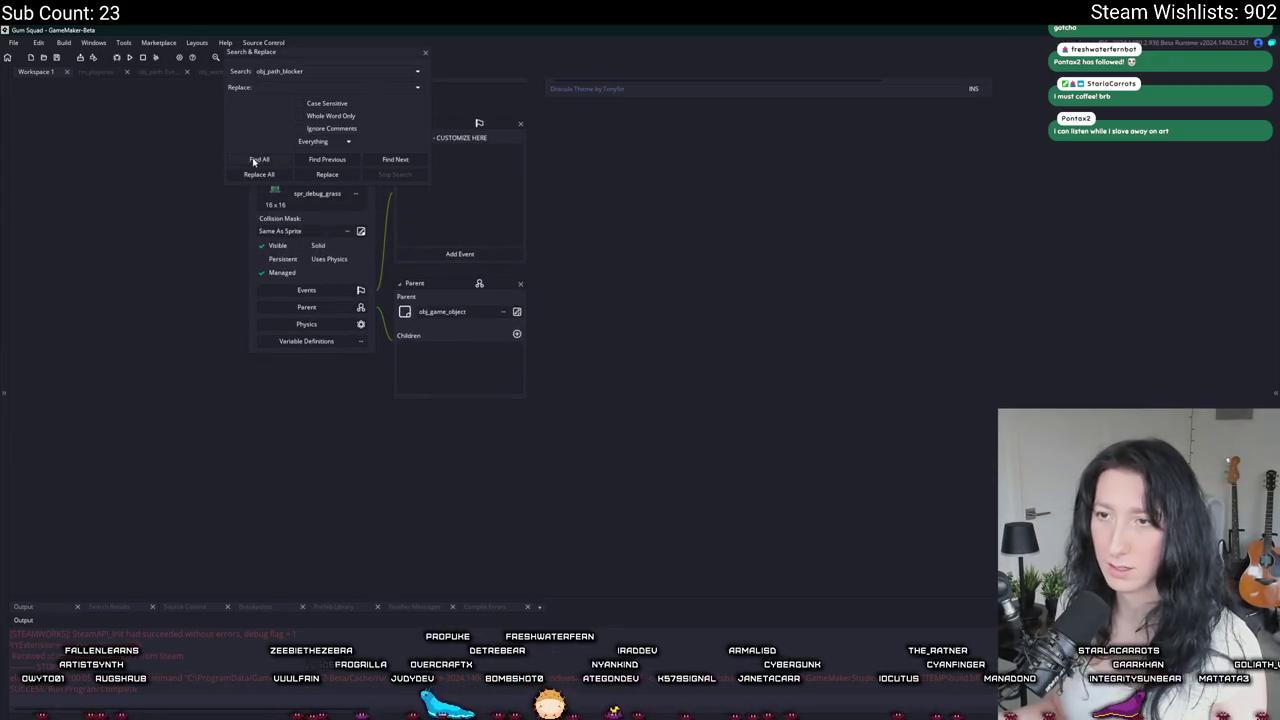
double_click(242, 644)
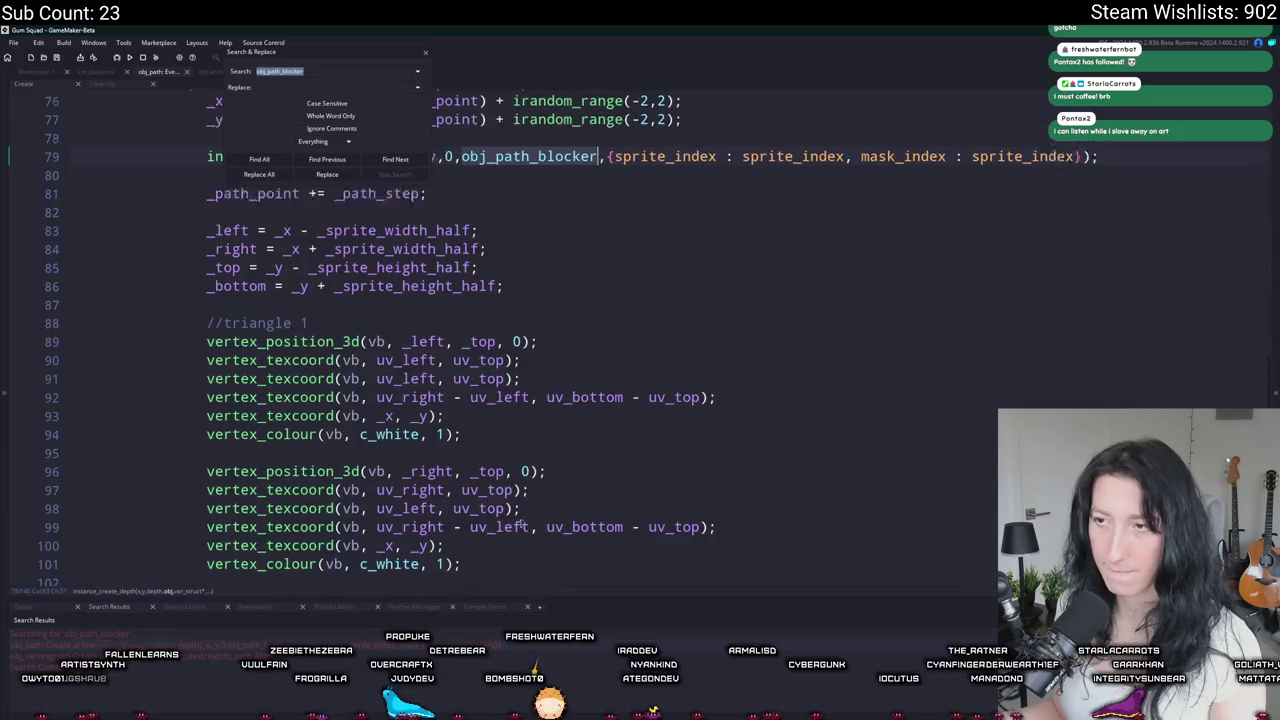
key(End)
key(Left)
key(Left)
key(ctrl+Left)
key(ctrl+Left)
key(ctrl+Left)
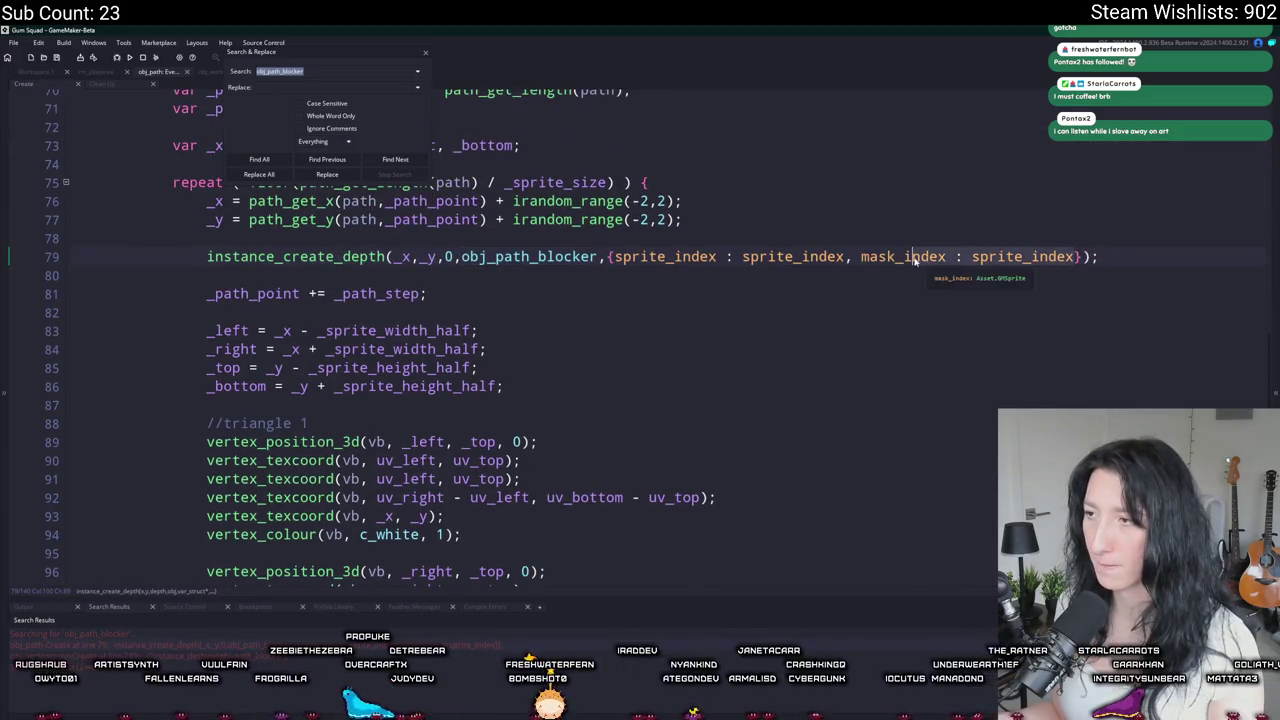
key(ctrl+Delete)
key(ctrl+Delete)
key(ctrl+Delete)
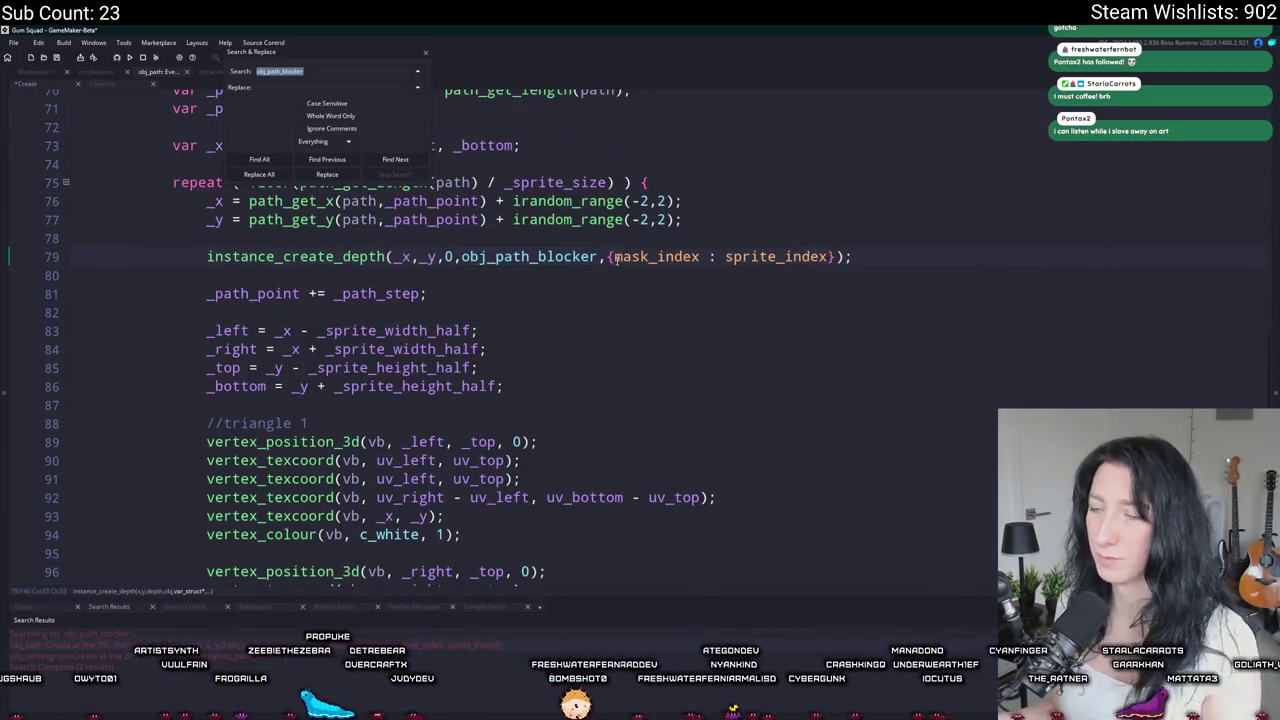
Step: Run the game, walk the character along the dirt path with W and D, then close it
key(F5)
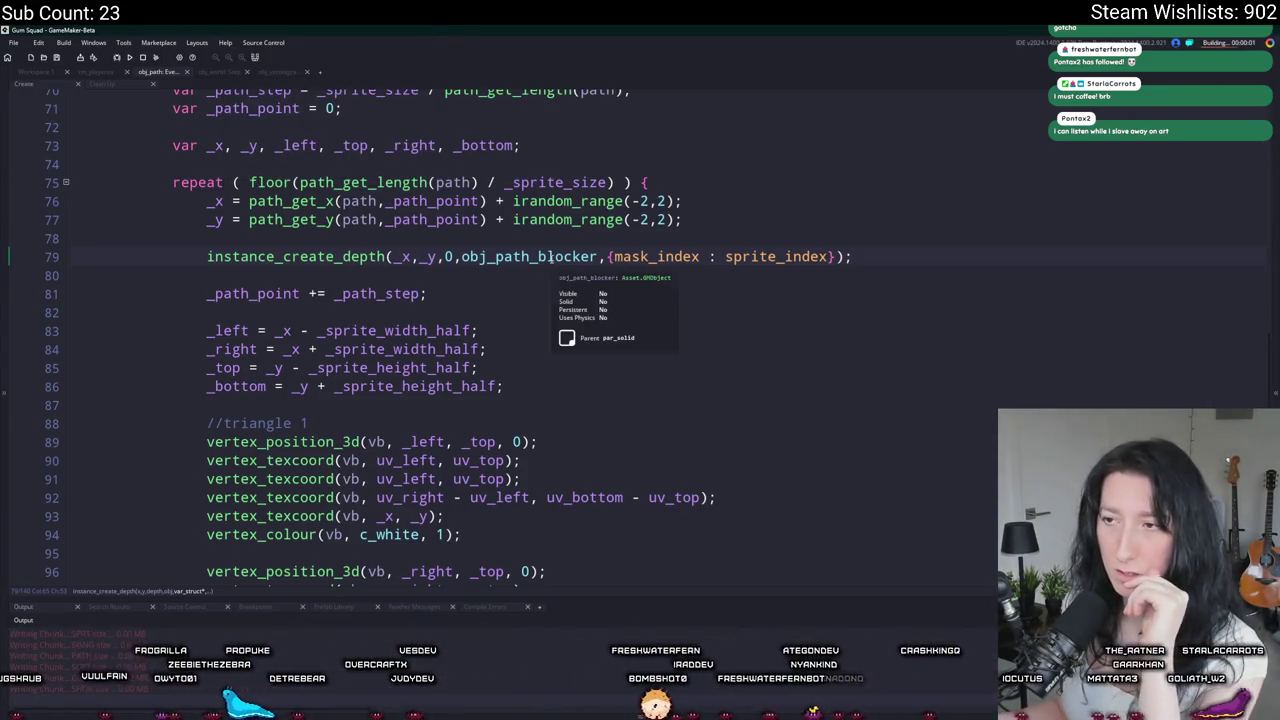
scroll(550, 256, down, 2)
scroll(520, 300, up, 4)
scroll(485, 330, down, 4)
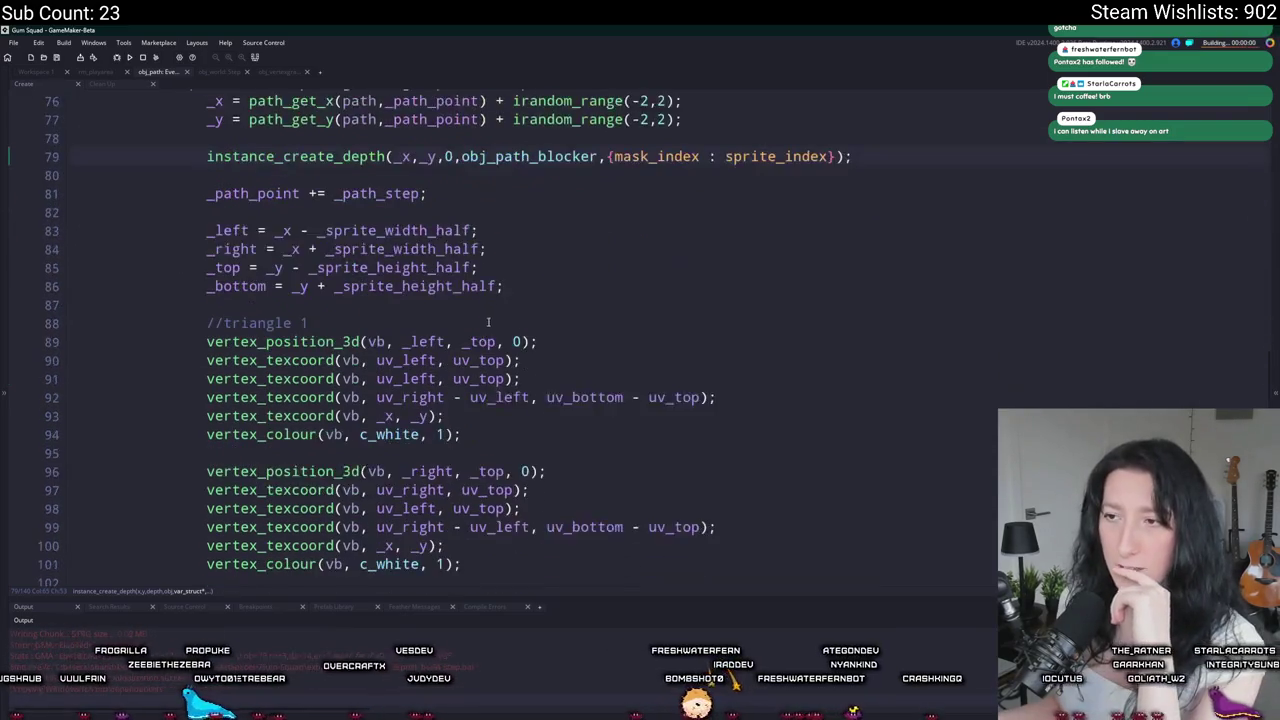
scroll(495, 270, up, 8)
scroll(500, 260, down, 15)
scroll(482, 311, up, 7)
scroll(481, 311, up, 17)
scroll(462, 276, up, 3)
scroll(480, 320, down, 18)
scroll(492, 359, down, 6)
scroll(492, 359, up, 1)
key(w)
key(d)
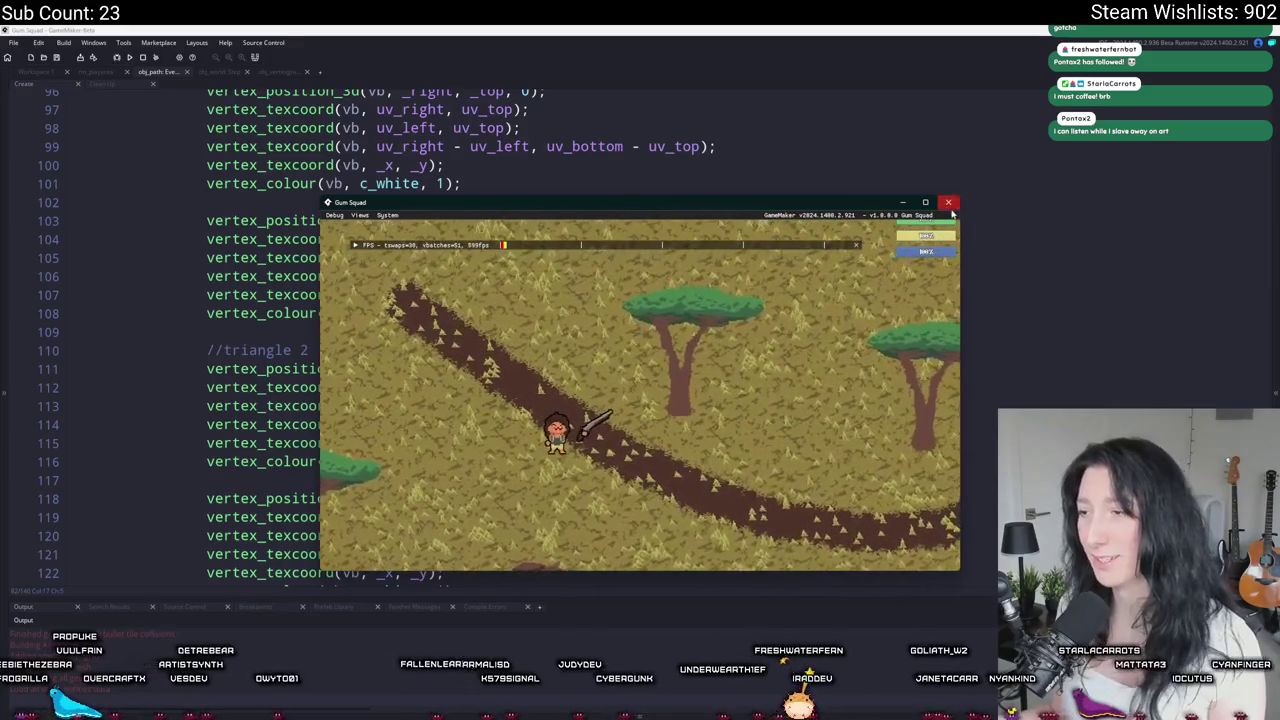
click(949, 203)
key(ctrl+t)
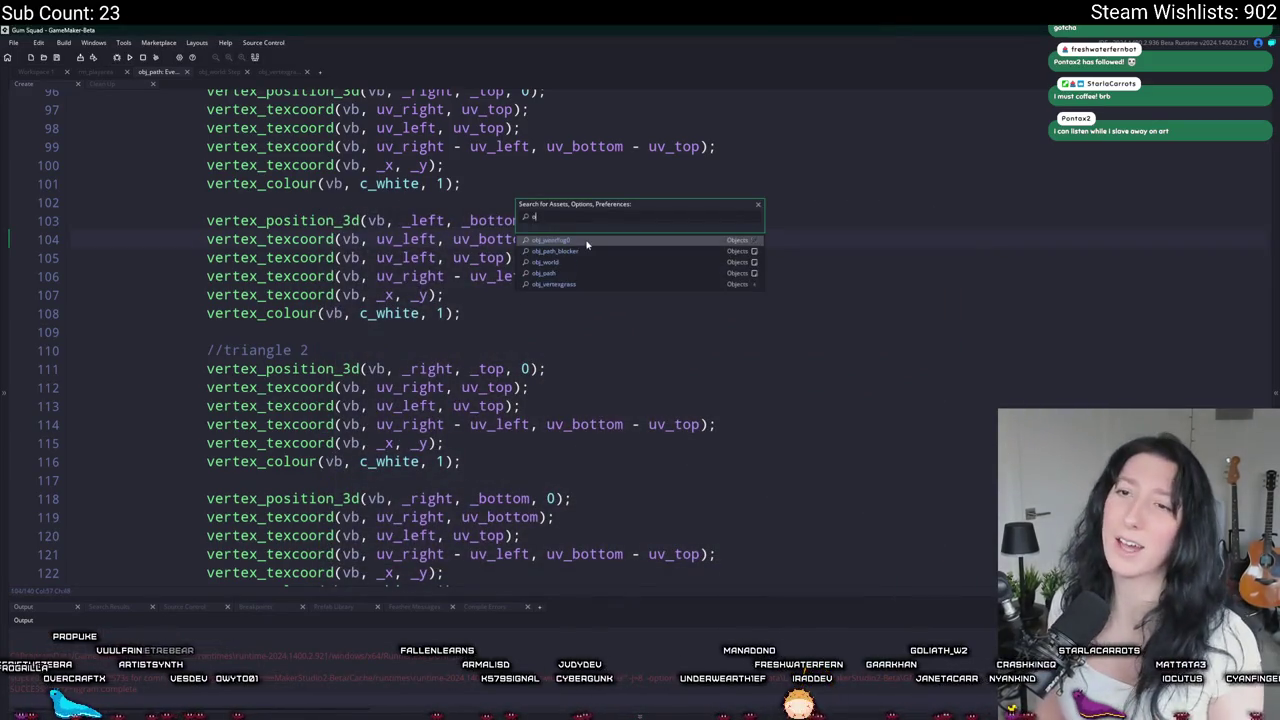
Step: Open obj_vertexgrass's event code and inspect its par_solid collision check
text(ss)
key(Return)
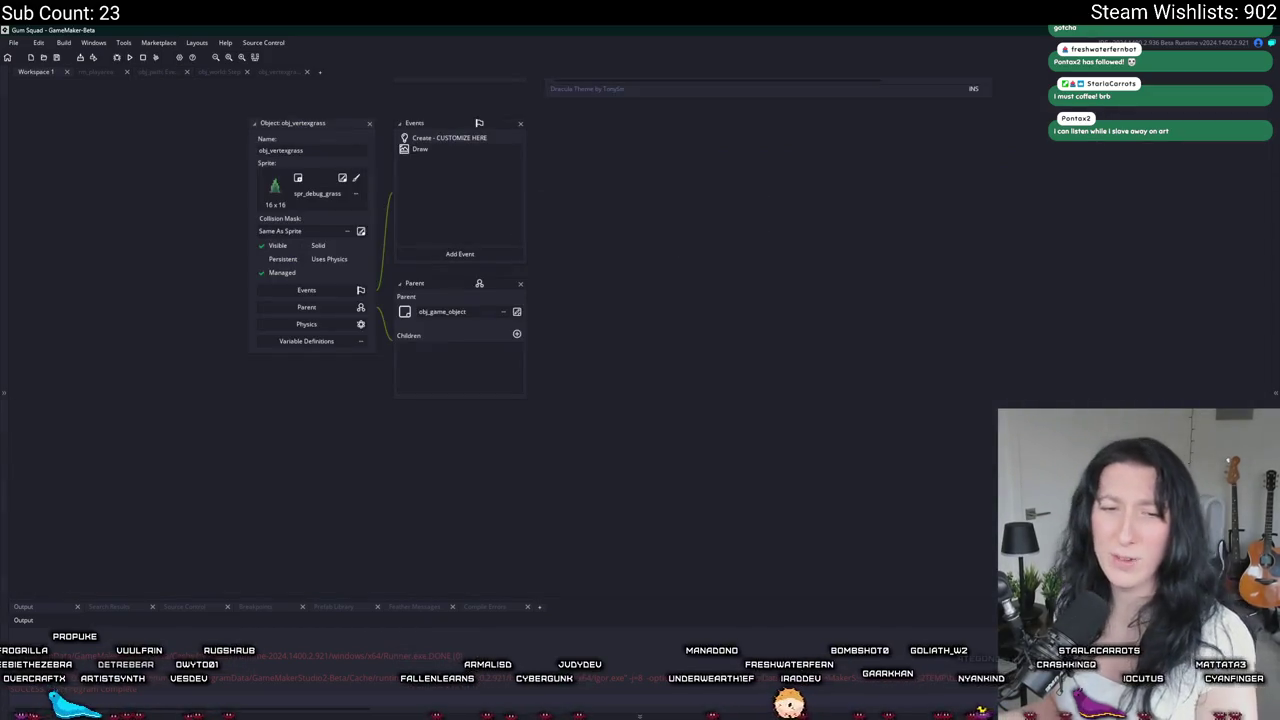
double_click(479, 147)
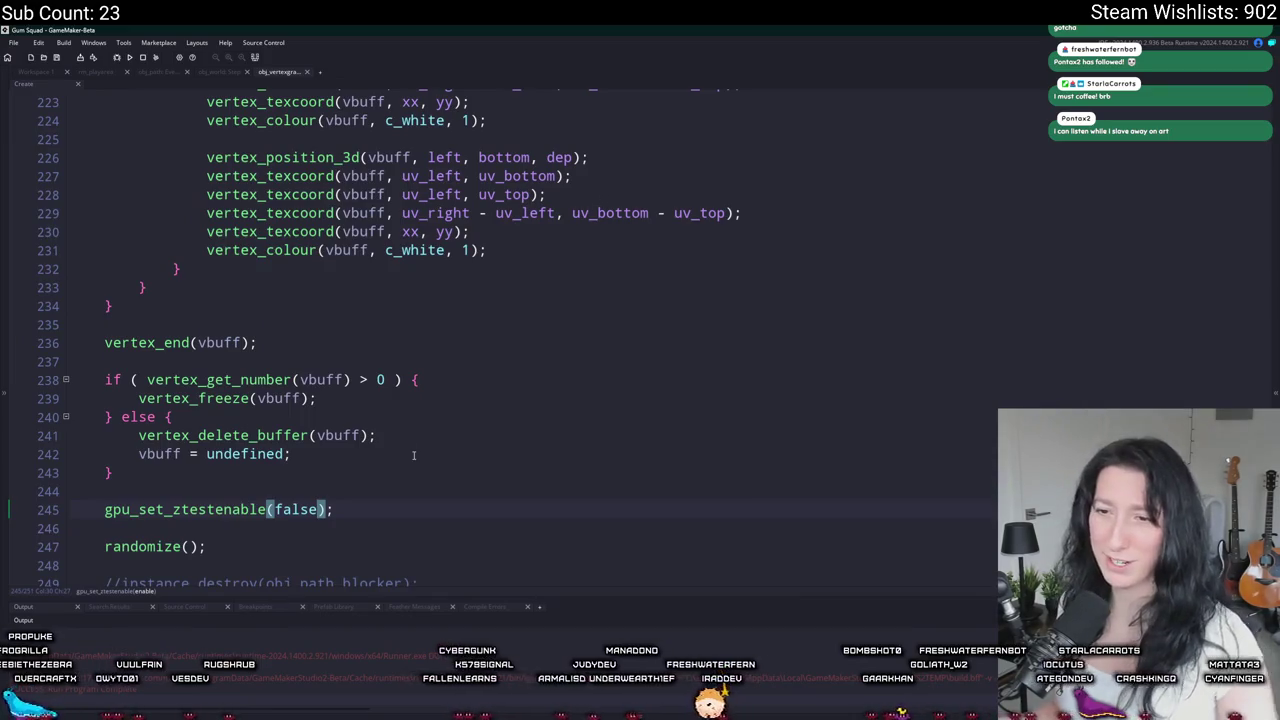
scroll(413, 457, up, 10)
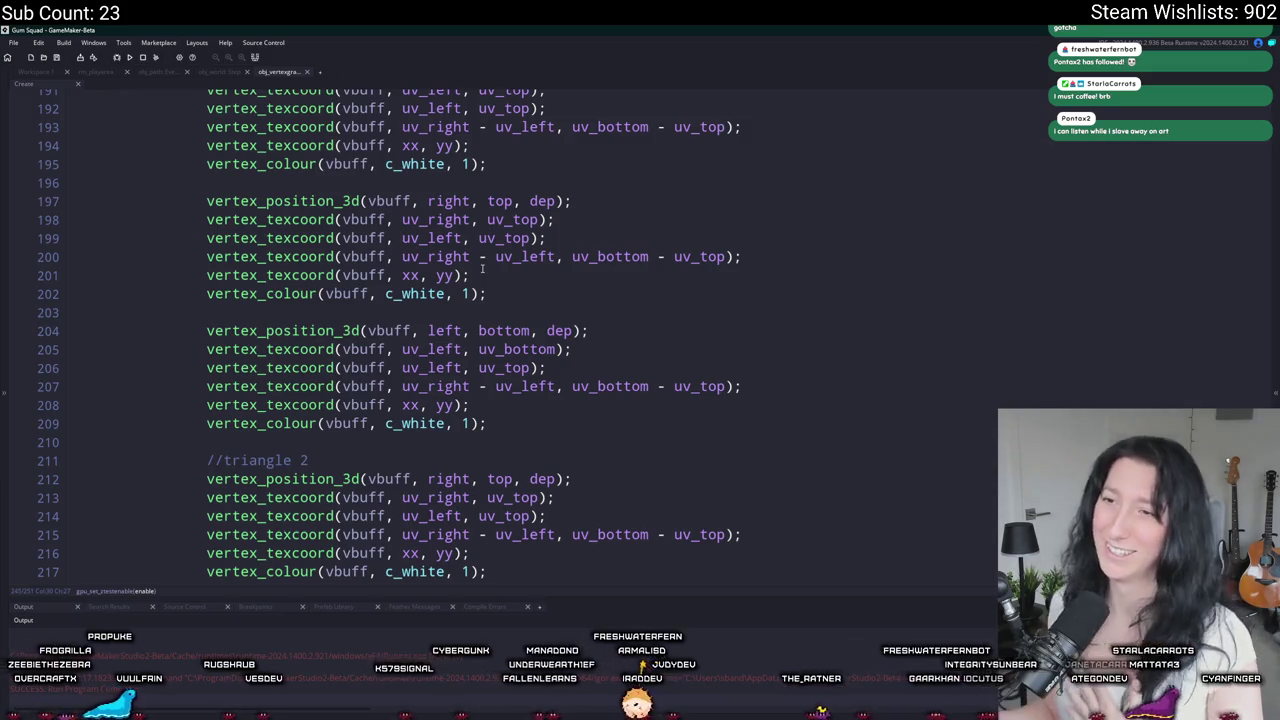
scroll(482, 268, up, 12)
scroll(473, 223, up, 13)
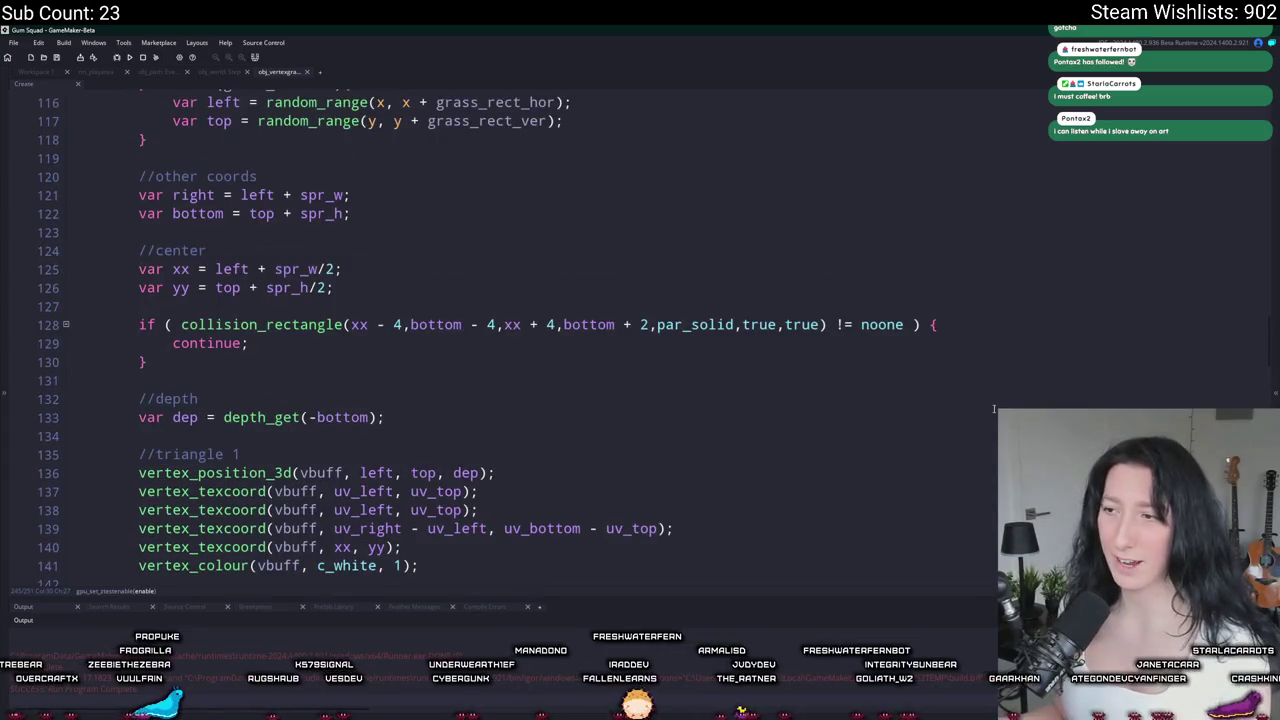
click(720, 325)
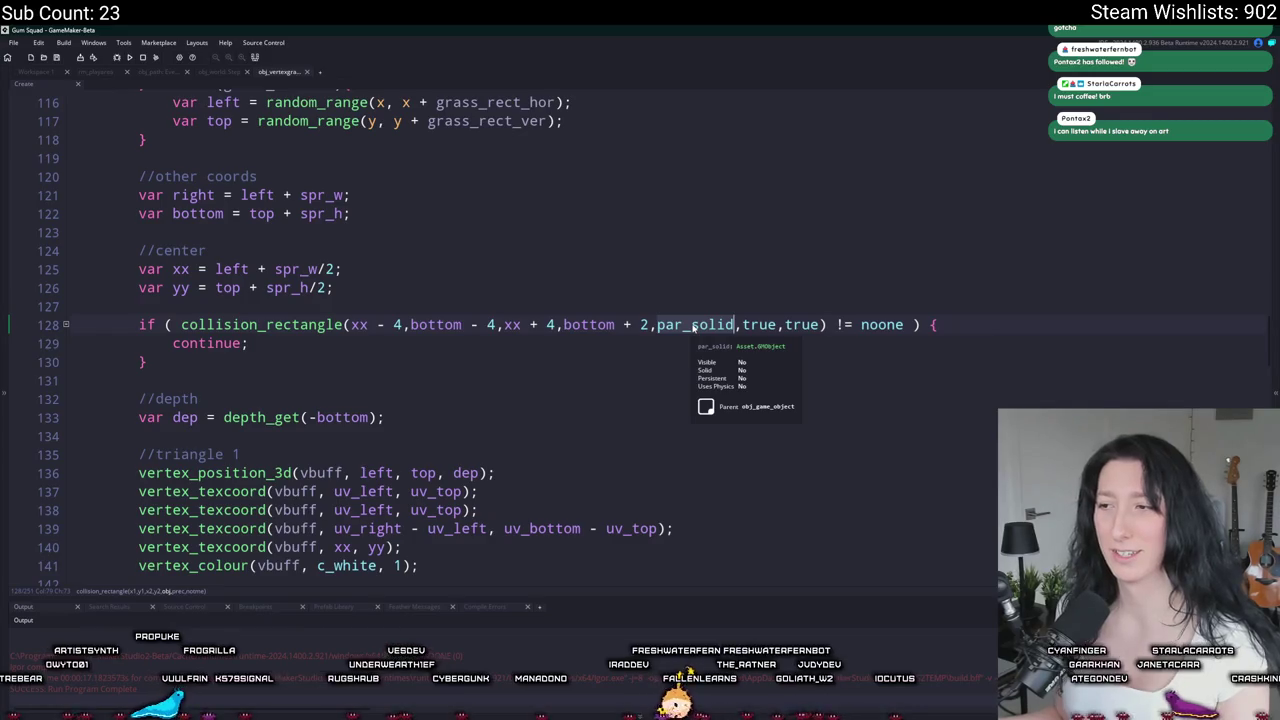
scroll(183, 165, up, 2)
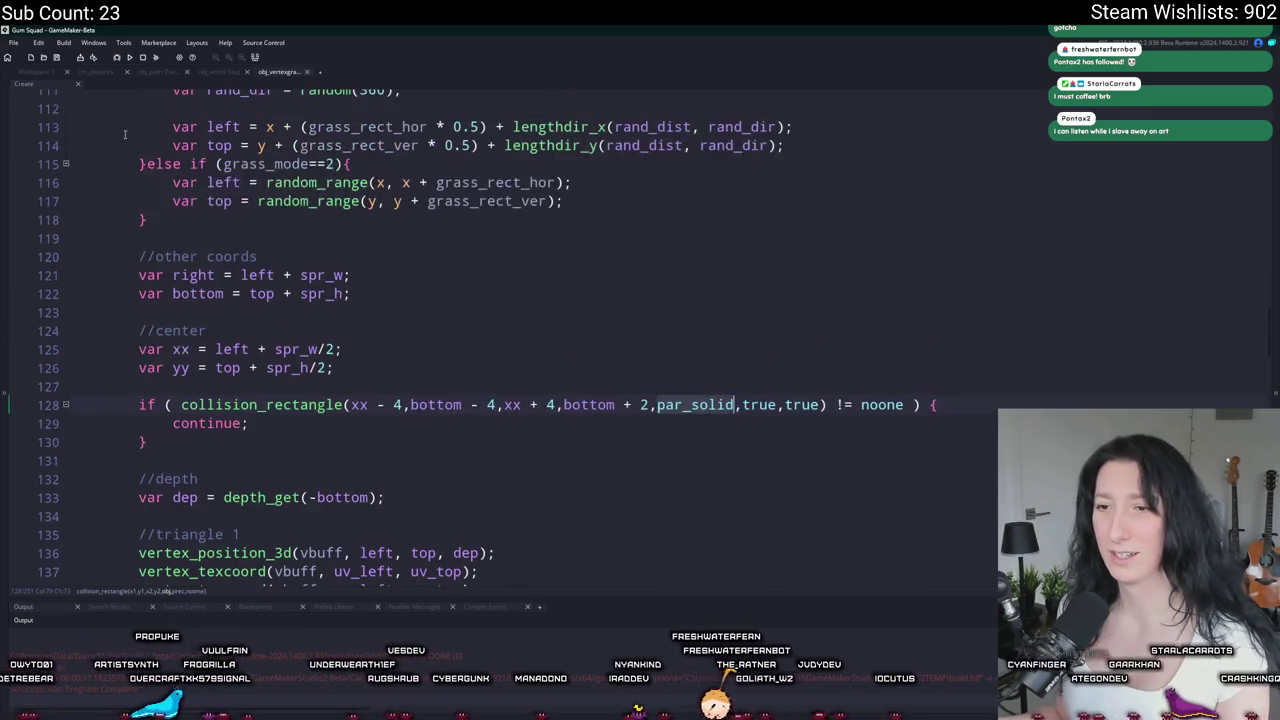
key(F12)
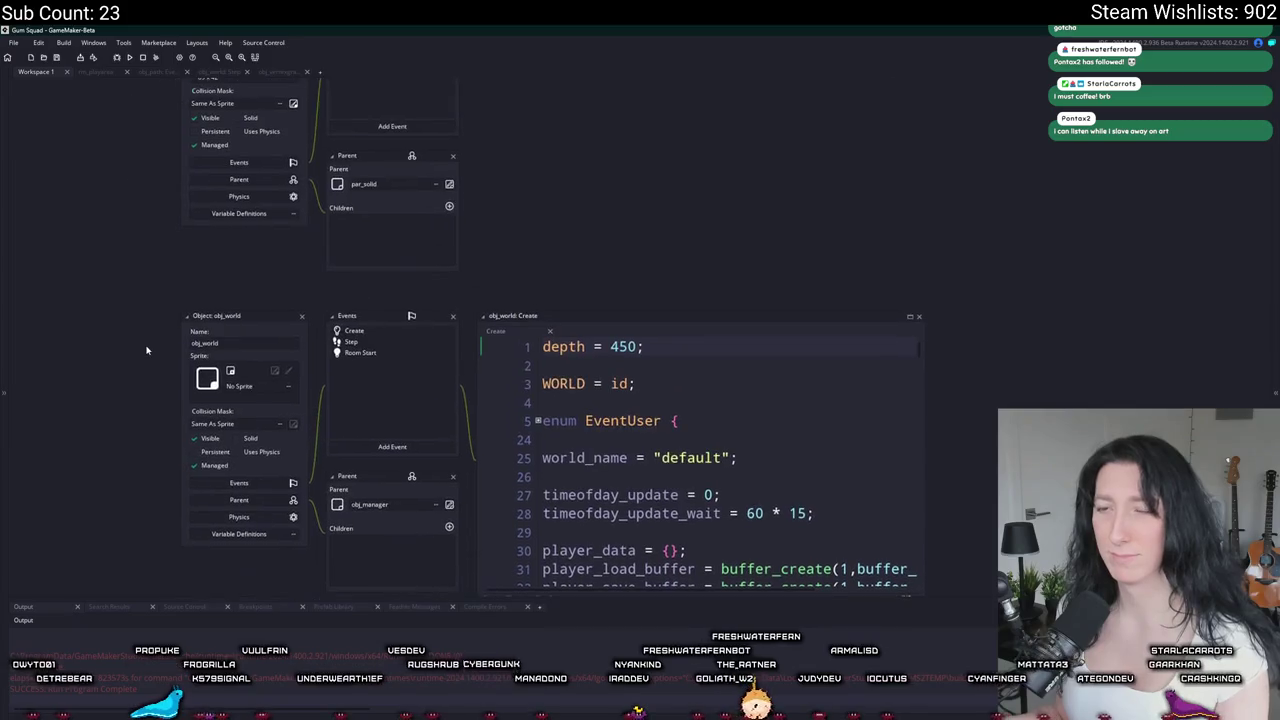
Step: Reopen obj_path_blocker, check its line 79 usage, and return to its object editor
key(ctrl+t)
text(path_blocker)
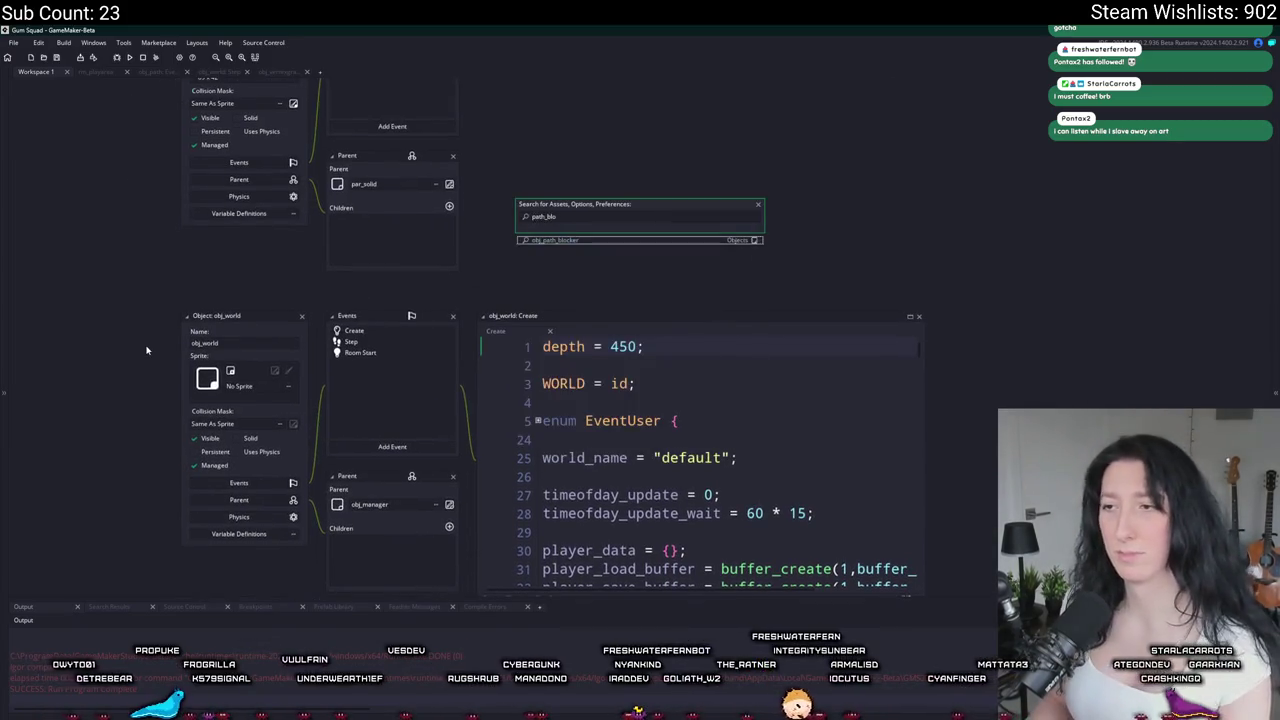
key(Return)
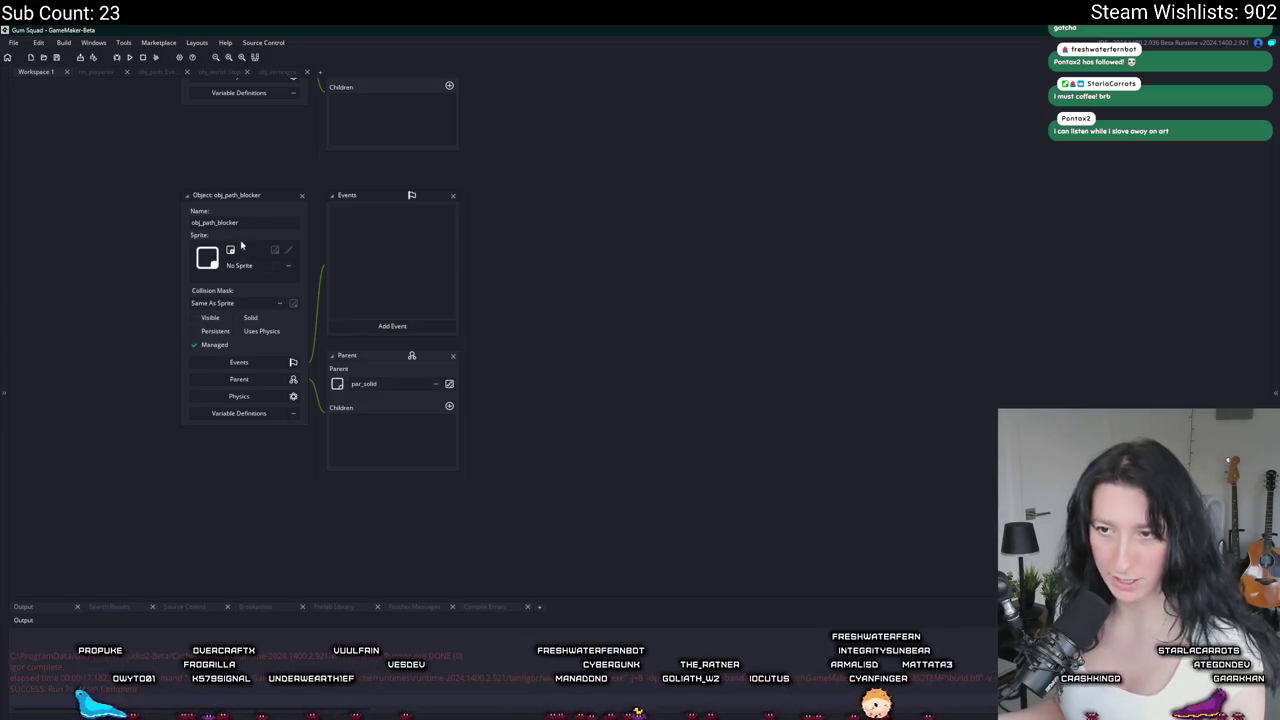
key(ctrl+shift+f)
key(Return)
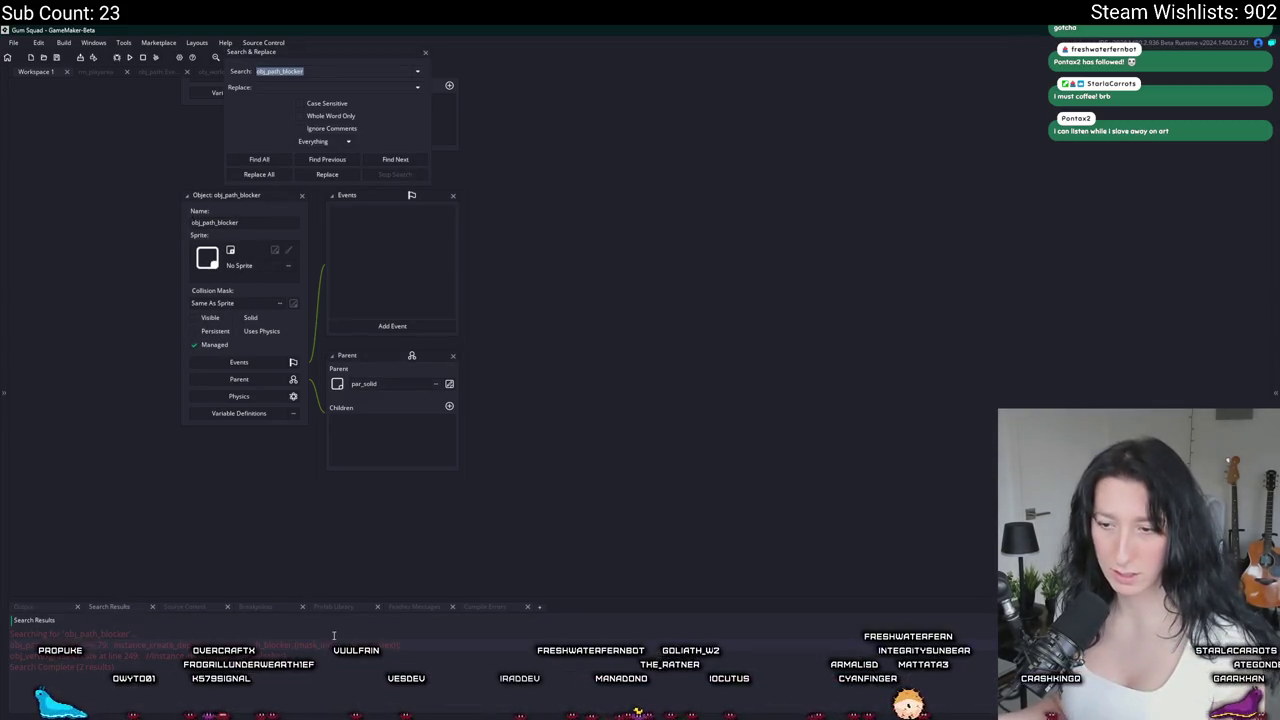
key(Return)
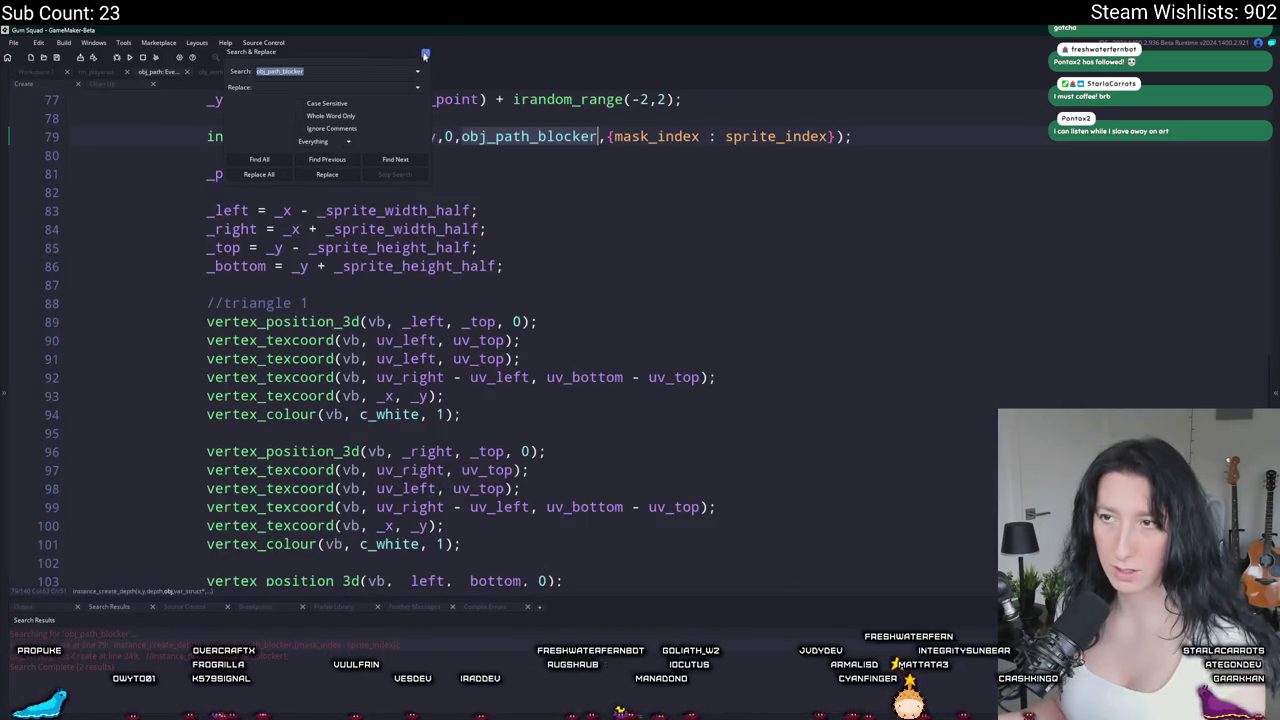
click(424, 56)
click(43, 78)
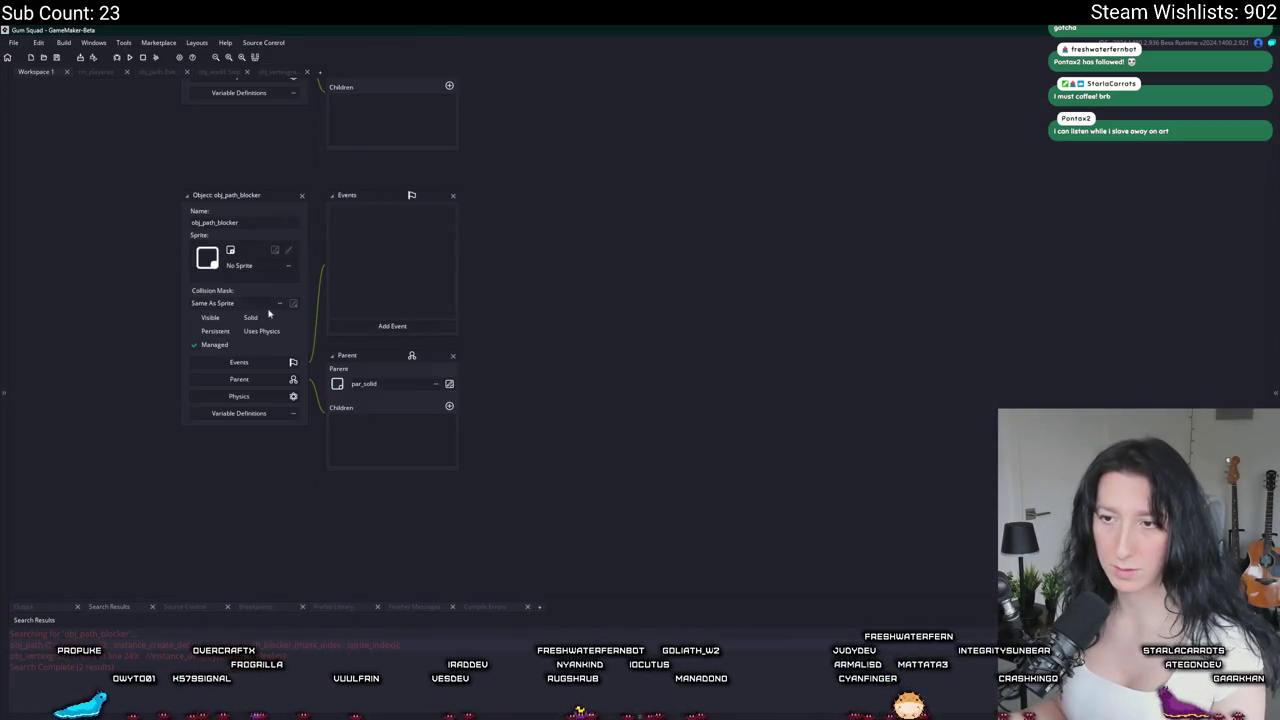
Step: Add a Draw event with depth = -16000 and an outlined bbox draw_rectangle, then run the game maximized
click(380, 331)
mouse_move(410, 395)
click(465, 394)
text(depth = -16000; )
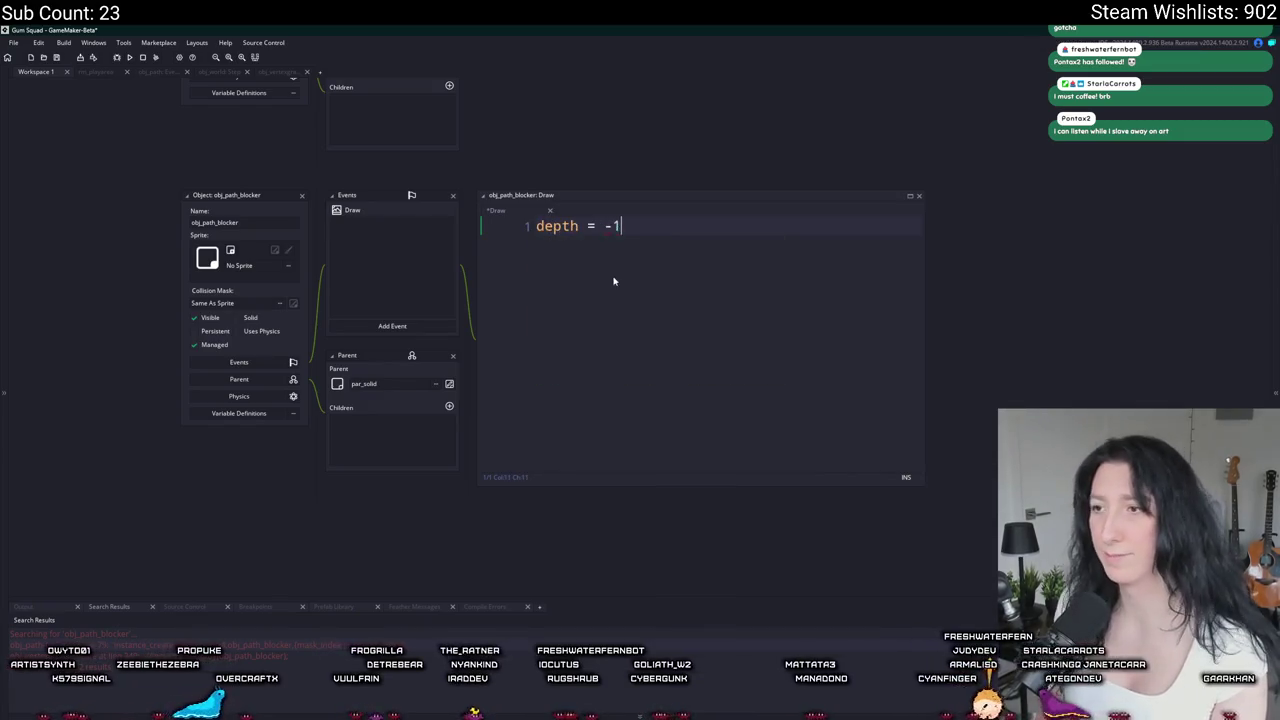
text(draw_rect)
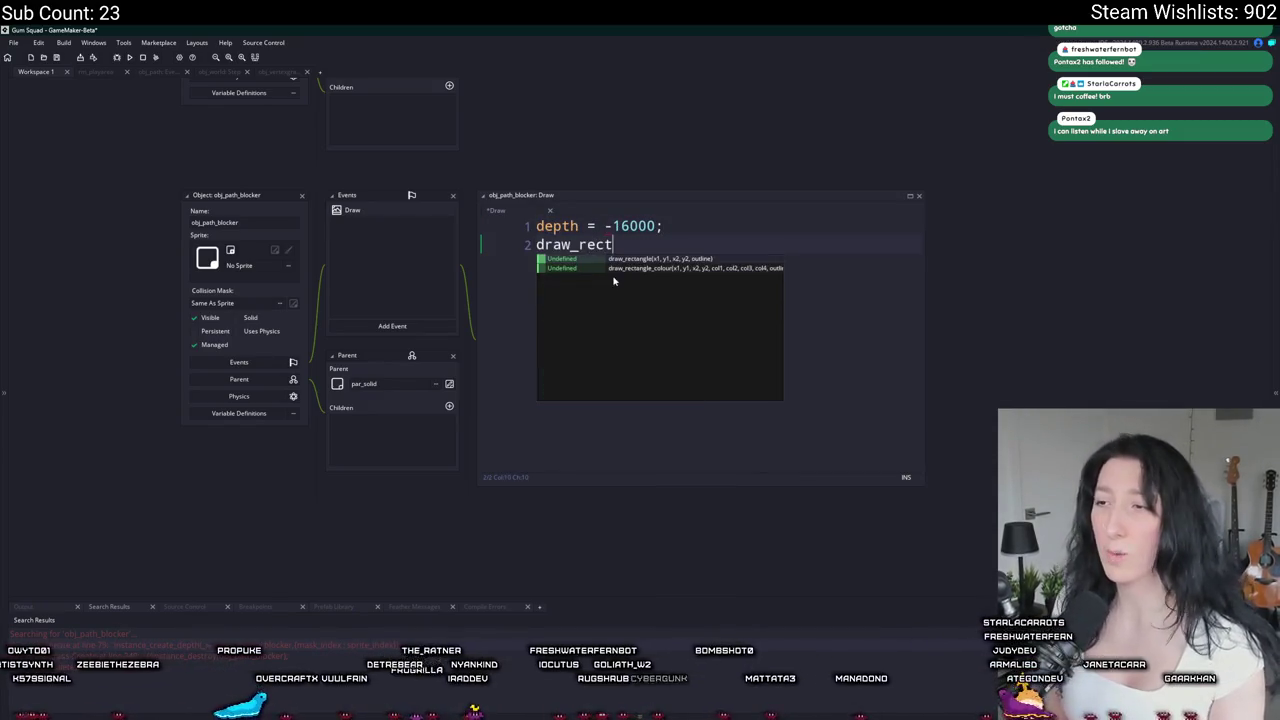
key(Return)
text(bbox_lef)
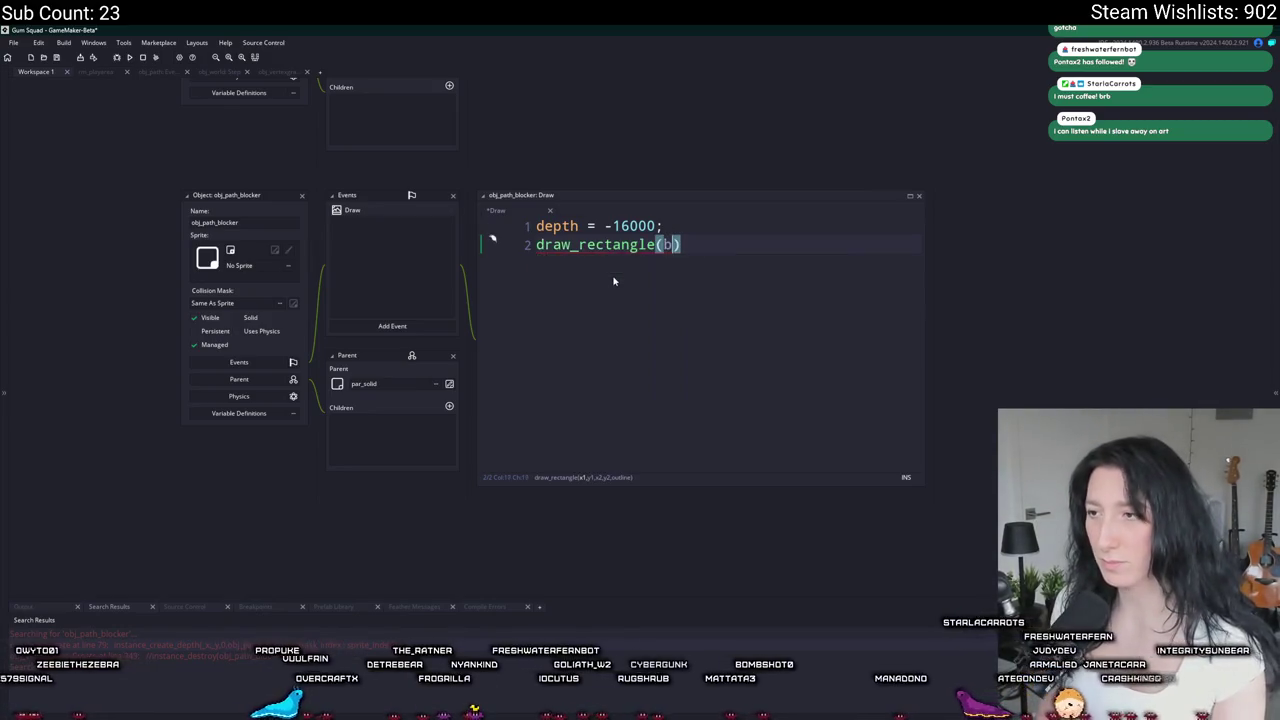
text(t,bbox_top)
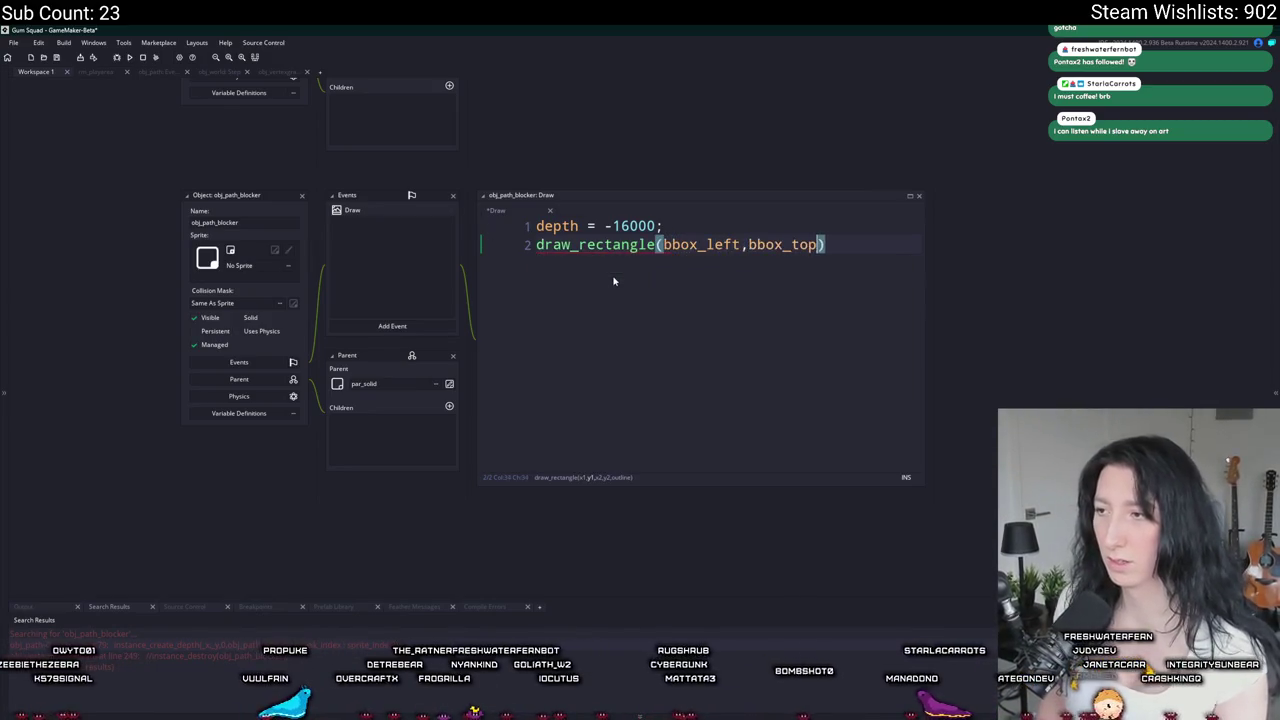
text(_right,bbox_bottom,)
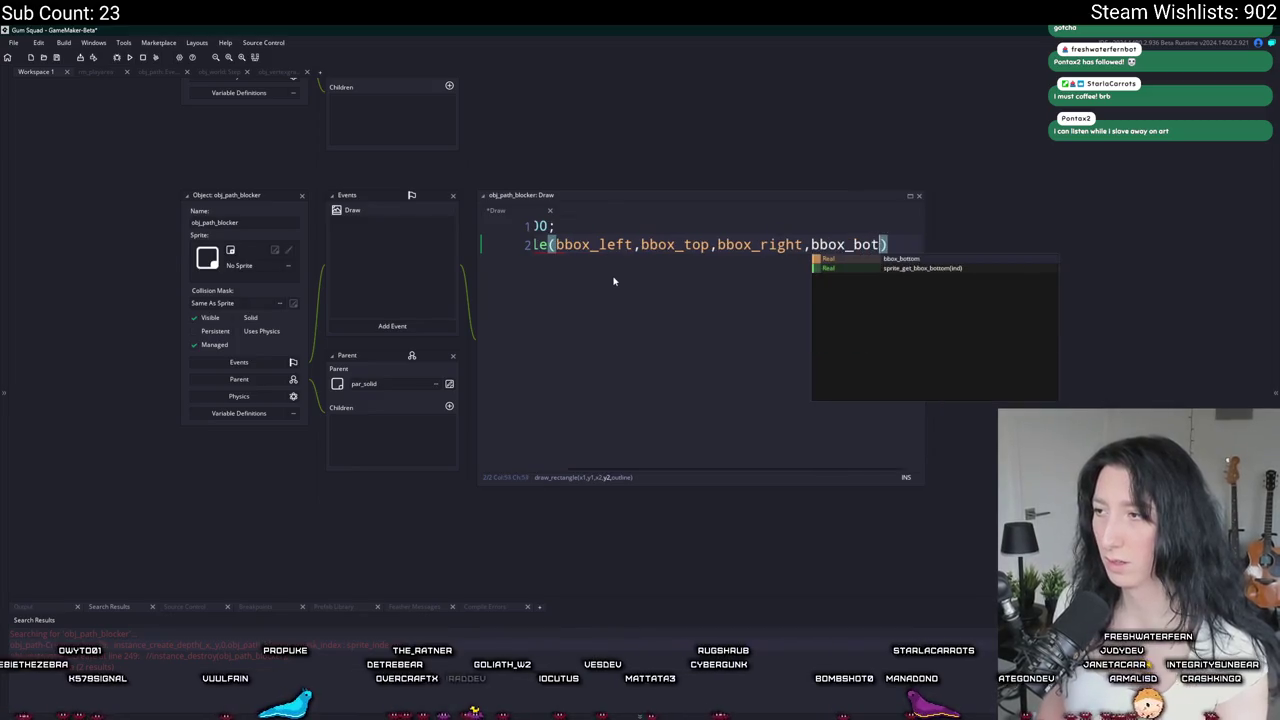
text(false)
key(BackSpace)
key(BackSpace)
key(BackSpace)
text(tr)
key(Return)
key(F5)
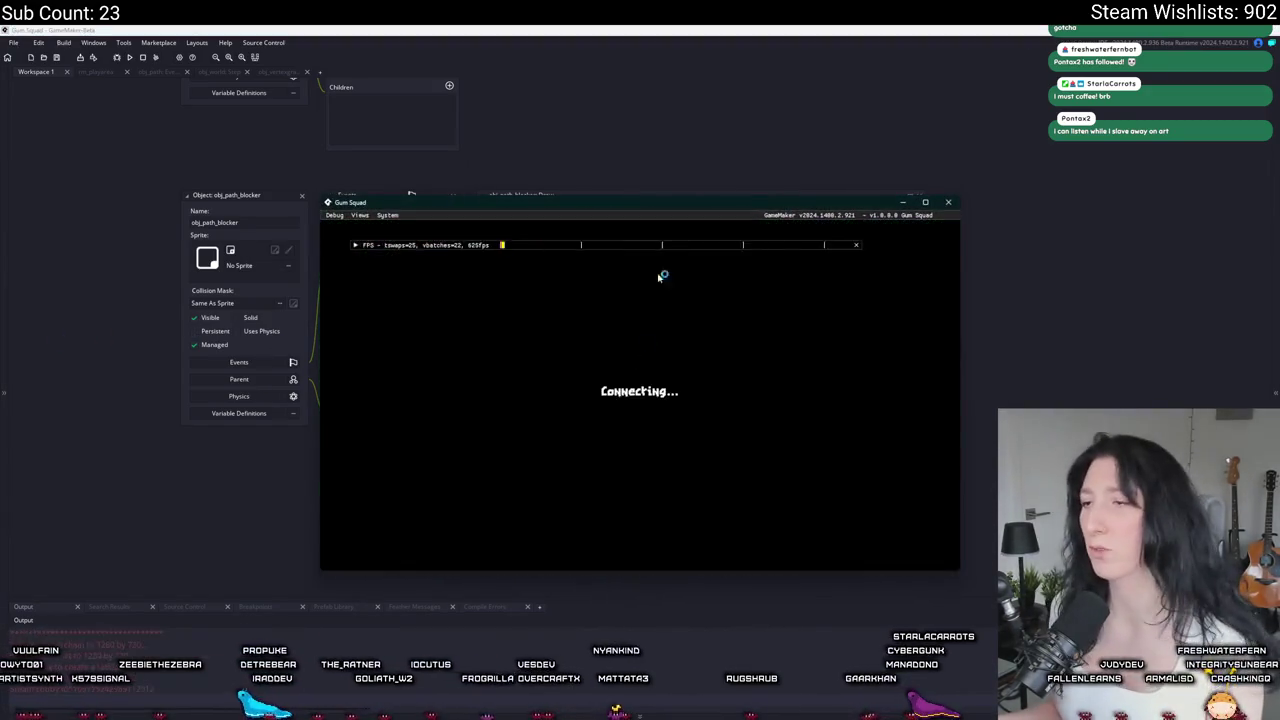
double_click(659, 207)
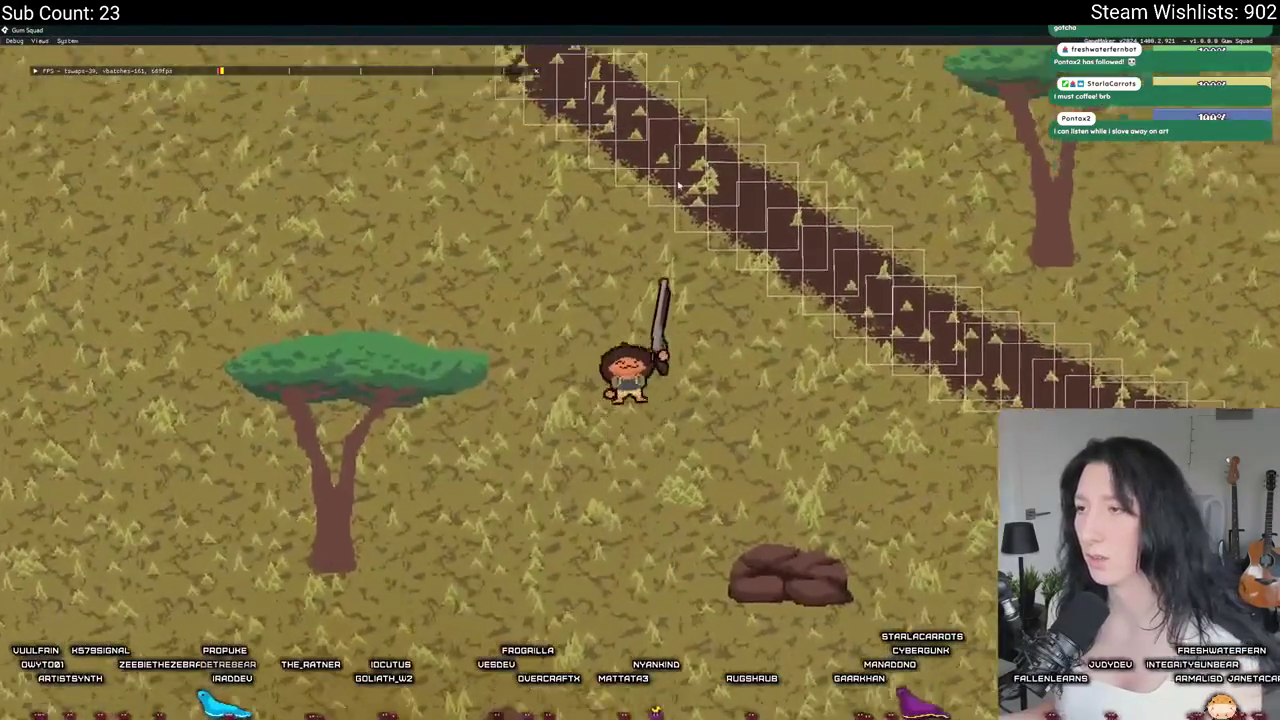
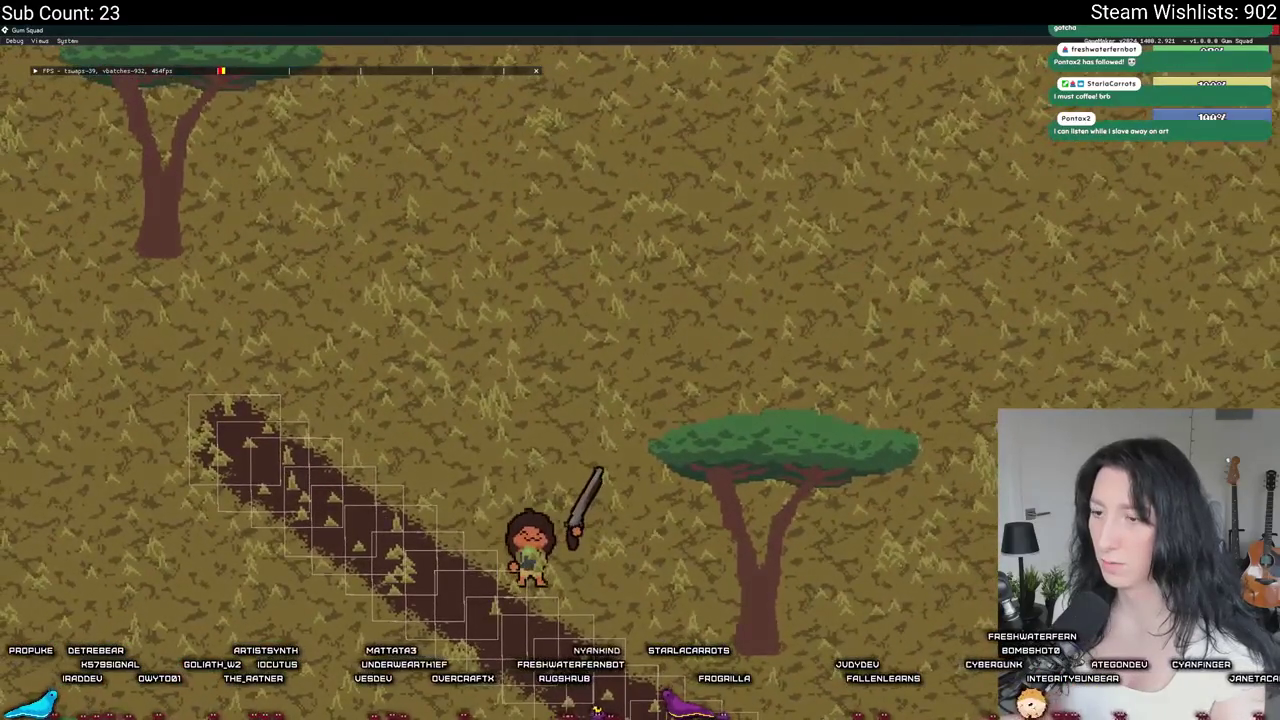
Step: Stop the game, cancel deleting obj_path_blocker's Draw event, and turn its Visible property off
key(Escape)
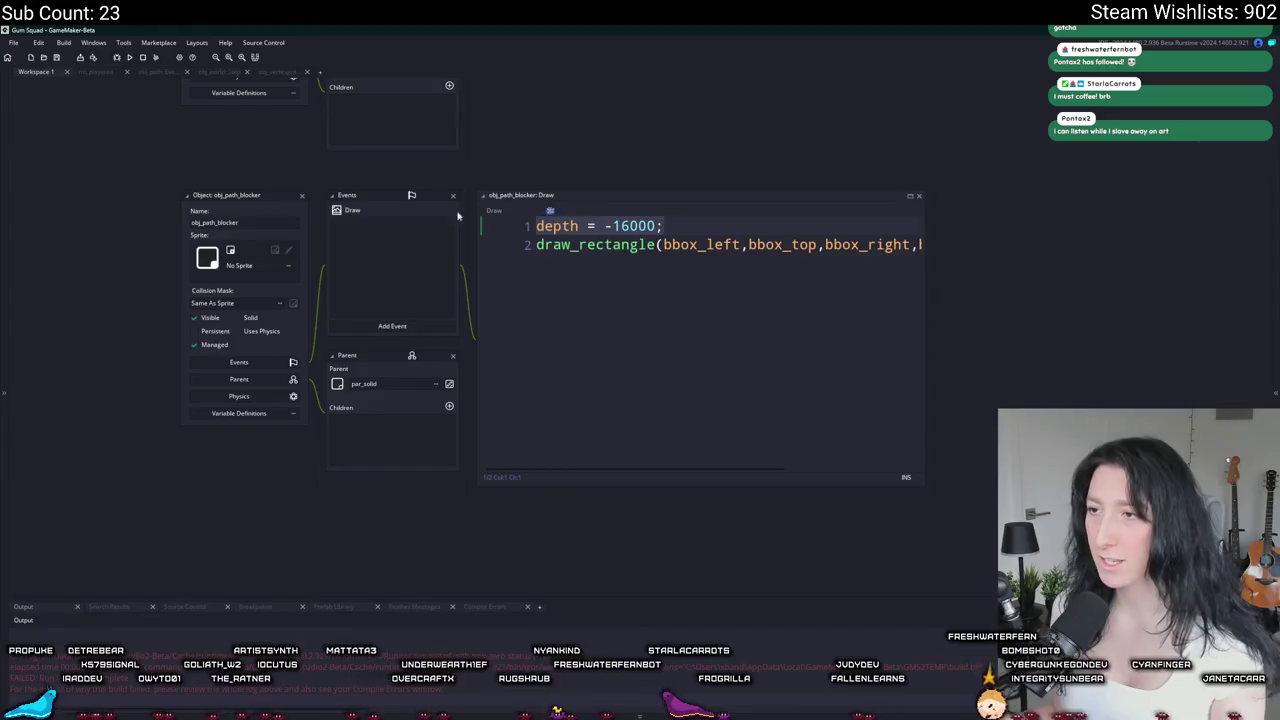
right_click(395, 211)
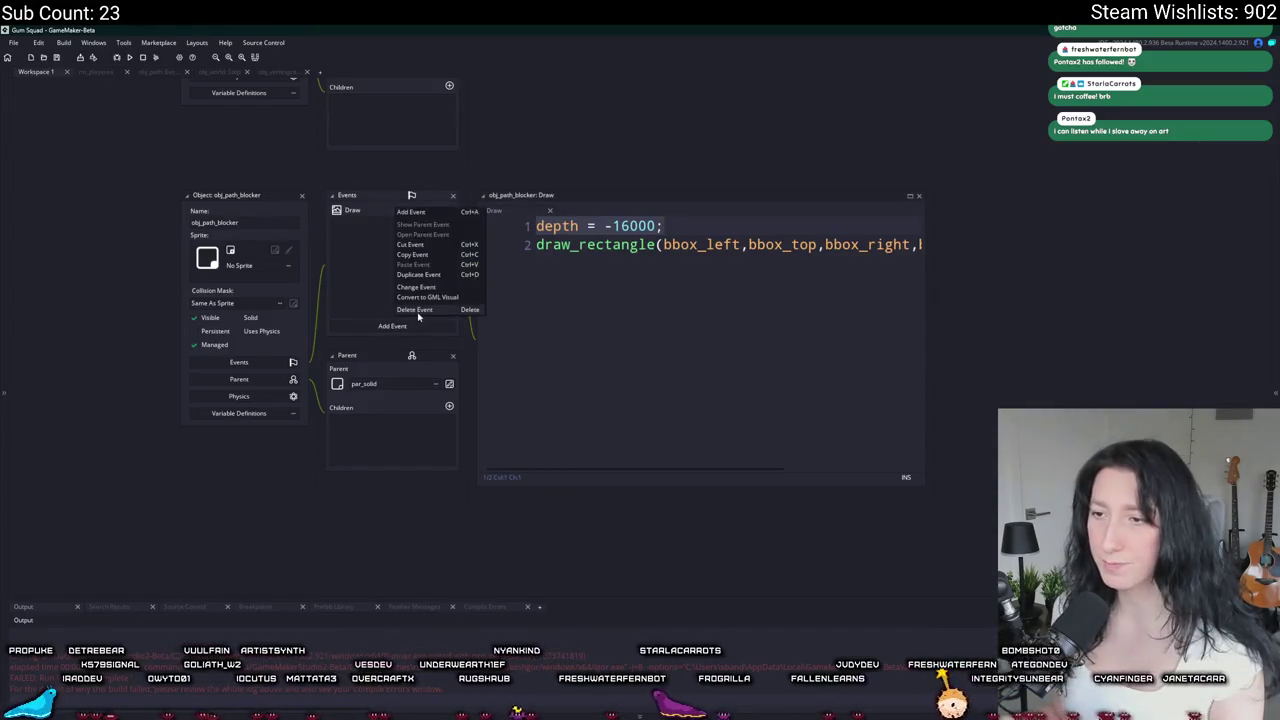
click(425, 313)
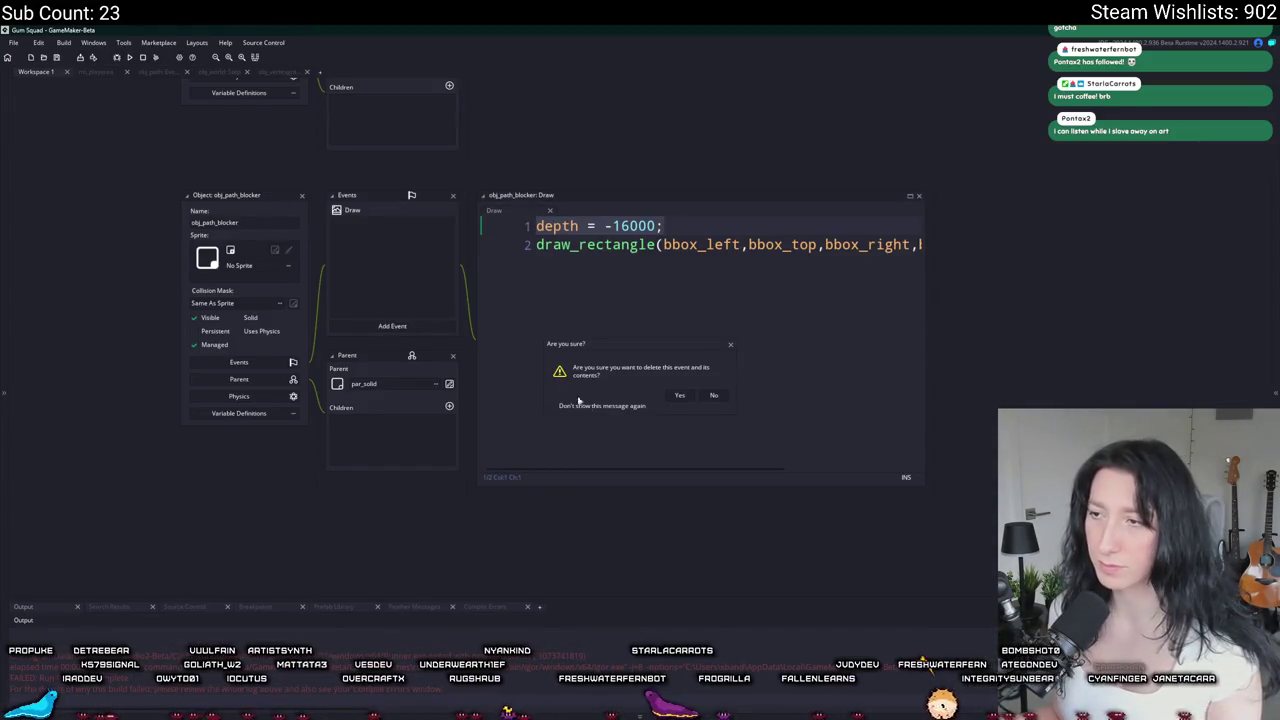
click(679, 396)
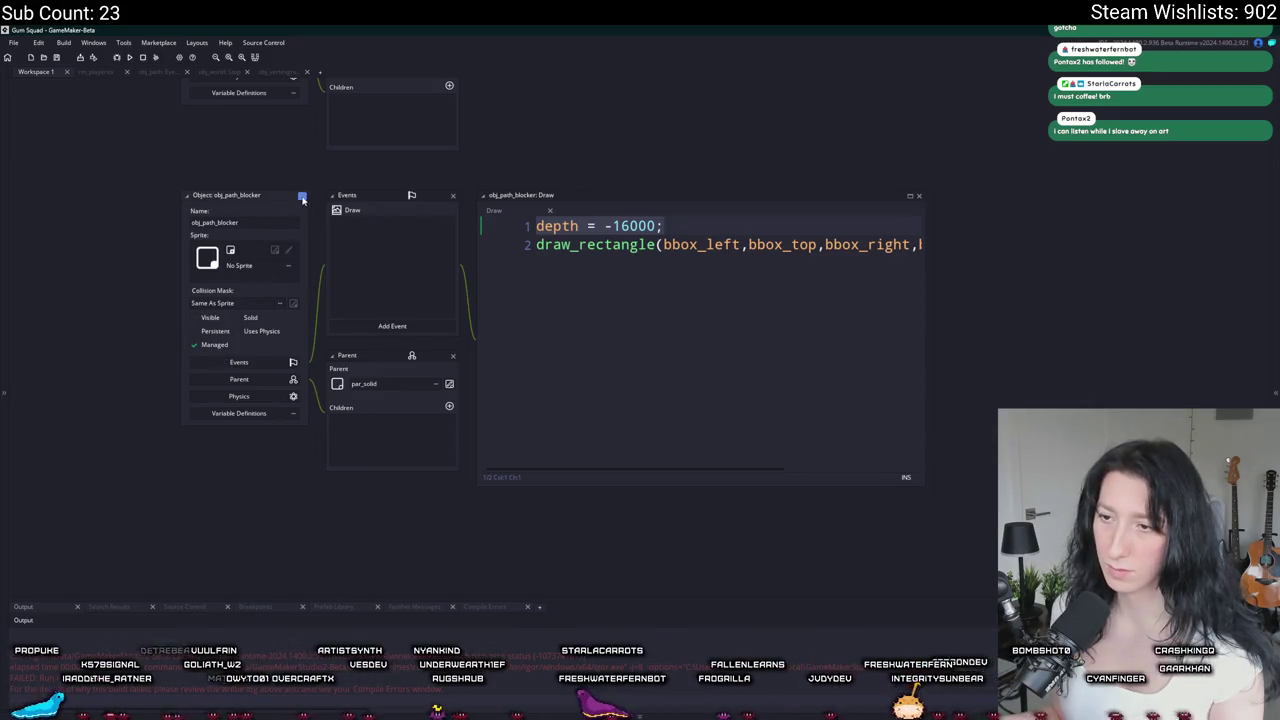
scroll(412, 457, down, 5)
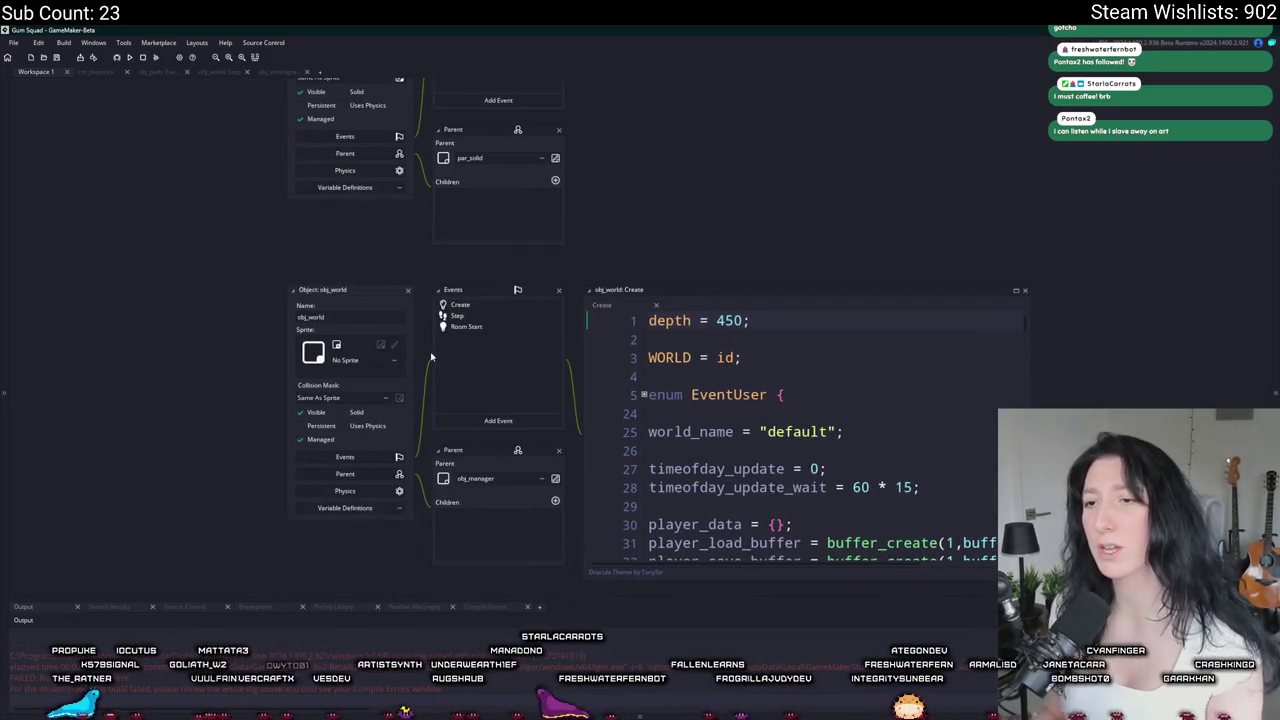
Step: Uncomment the instance_destroy(obj_path_blocker) line 249 in obj_vertexgrass's Create code
key(ctrl+t)
text(obj_wor)
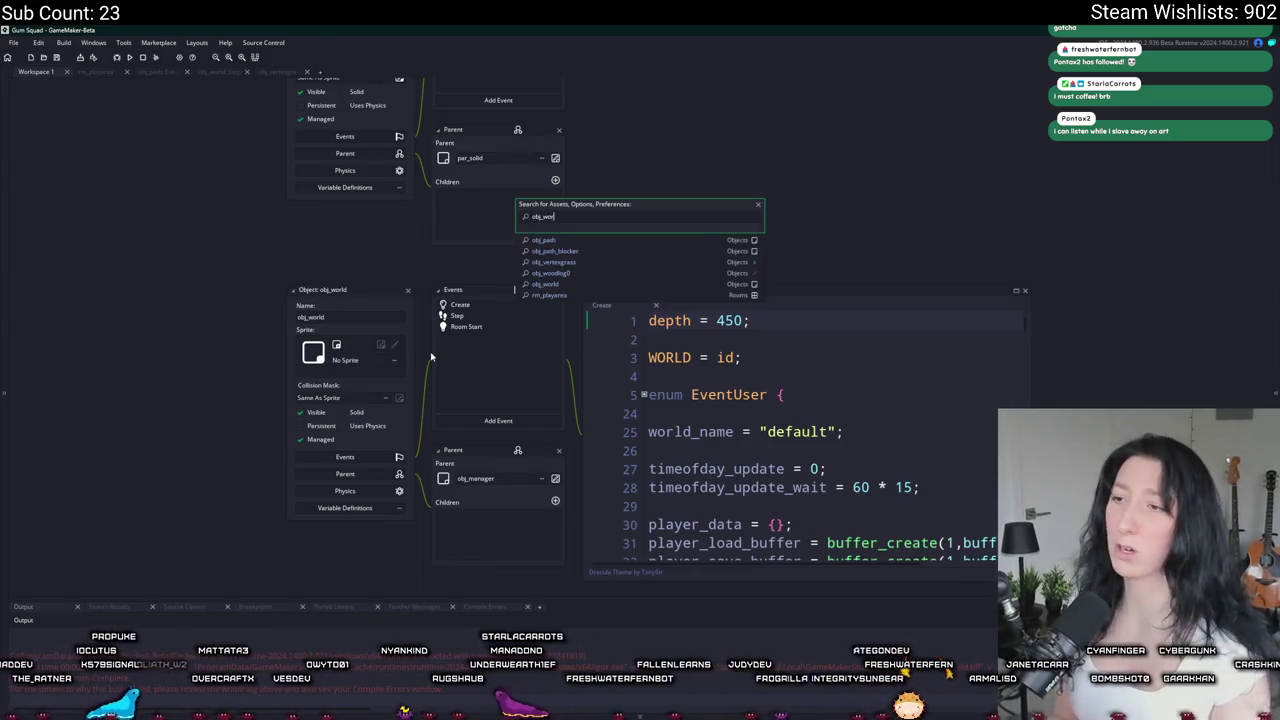
text(ld)
key(Return)
click(108, 606)
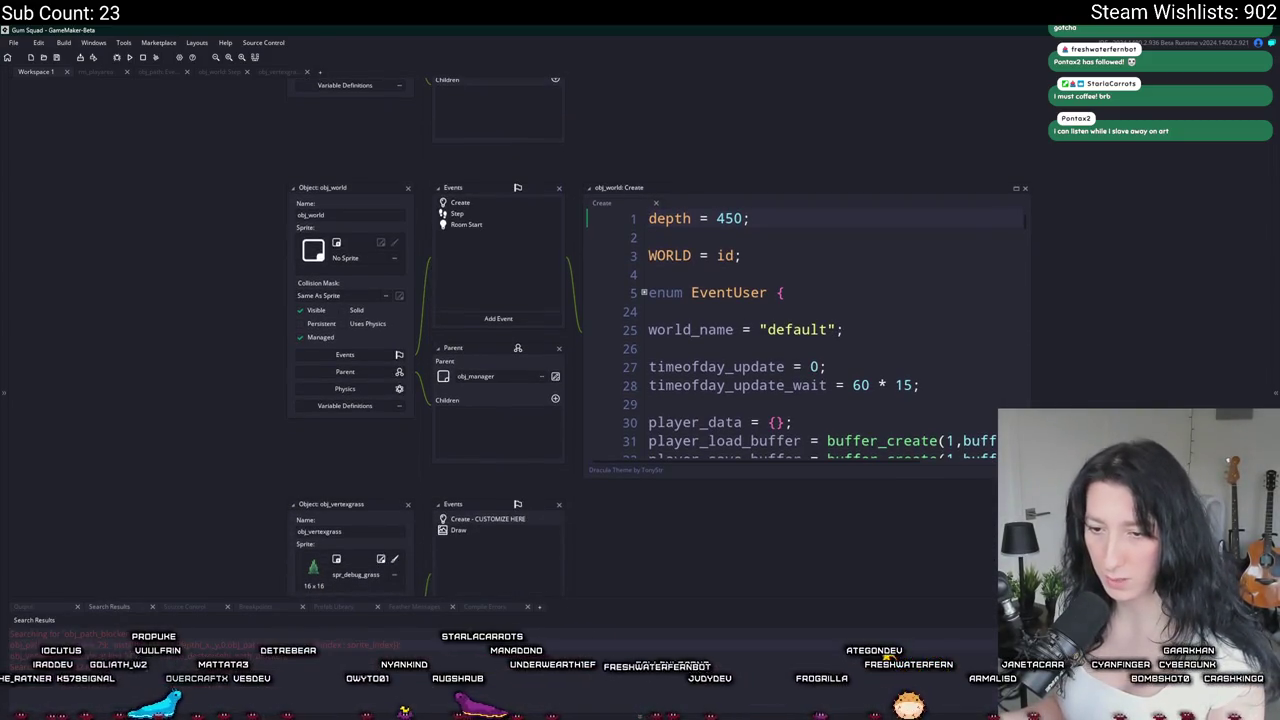
double_click(90, 647)
click(122, 503)
key(BackSpace)
key(BackSpace)
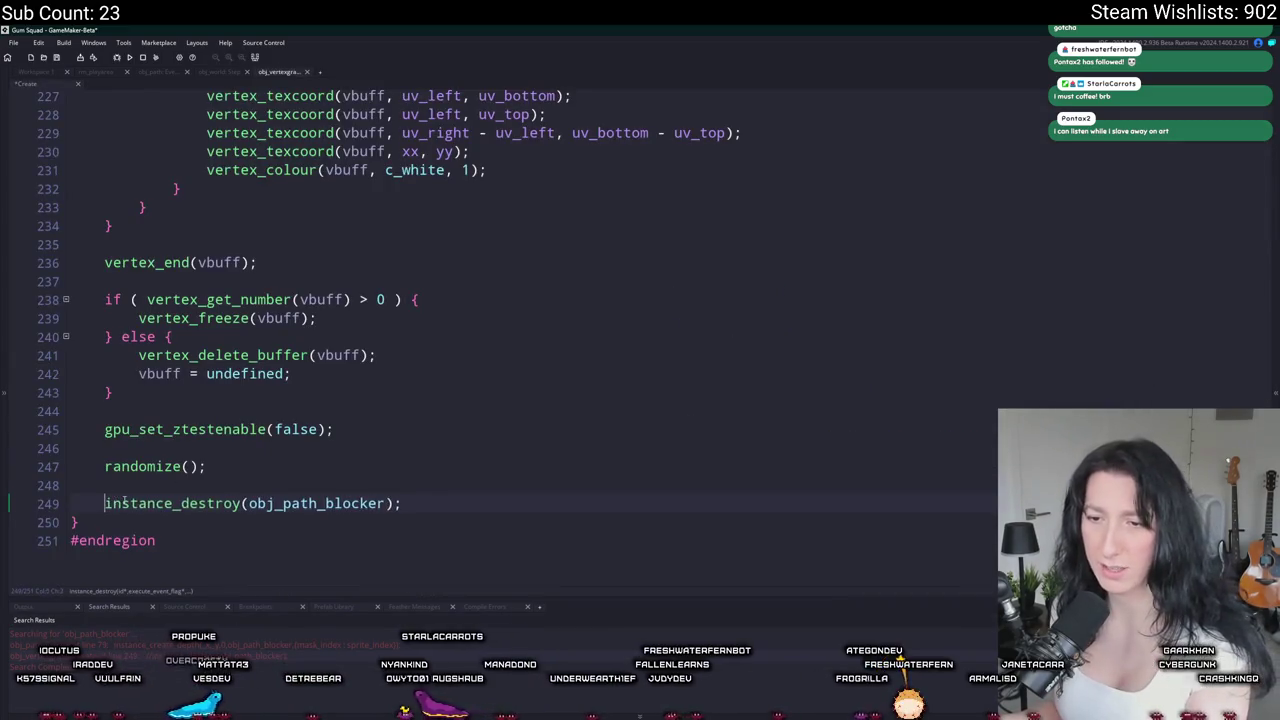
Step: Open obj_world's Step event code
click(50, 605)
key(ctrl+w)
scroll(243, 334, up, 2)
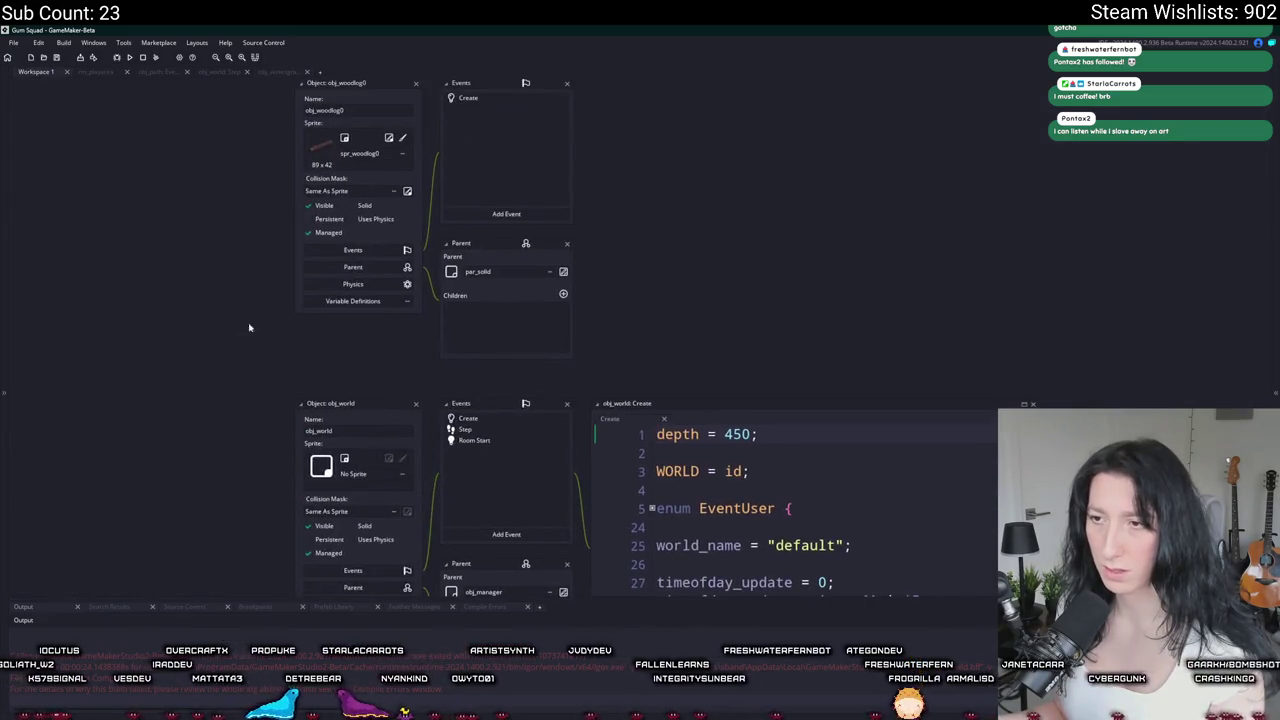
scroll(286, 443, up, 1)
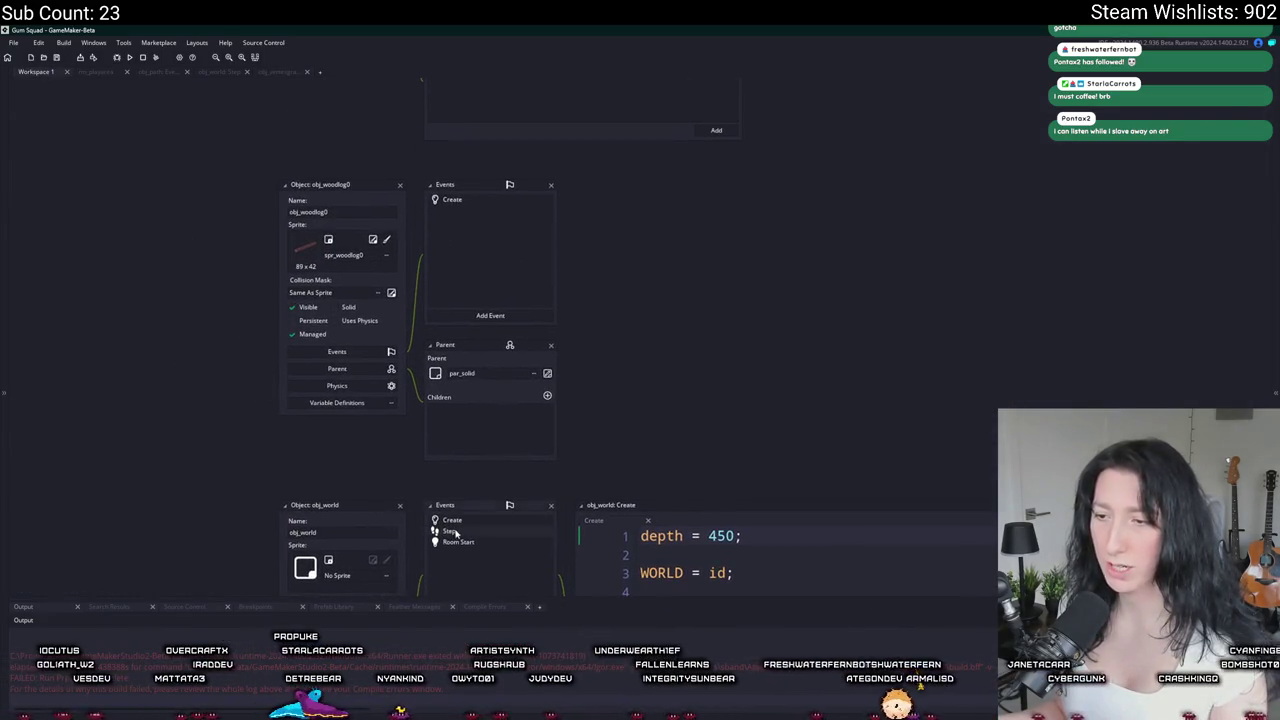
double_click(445, 531)
Step: Find every build() call in the project and open obj_vertexgrass's Draw event from the results
scroll(287, 372, up, 3)
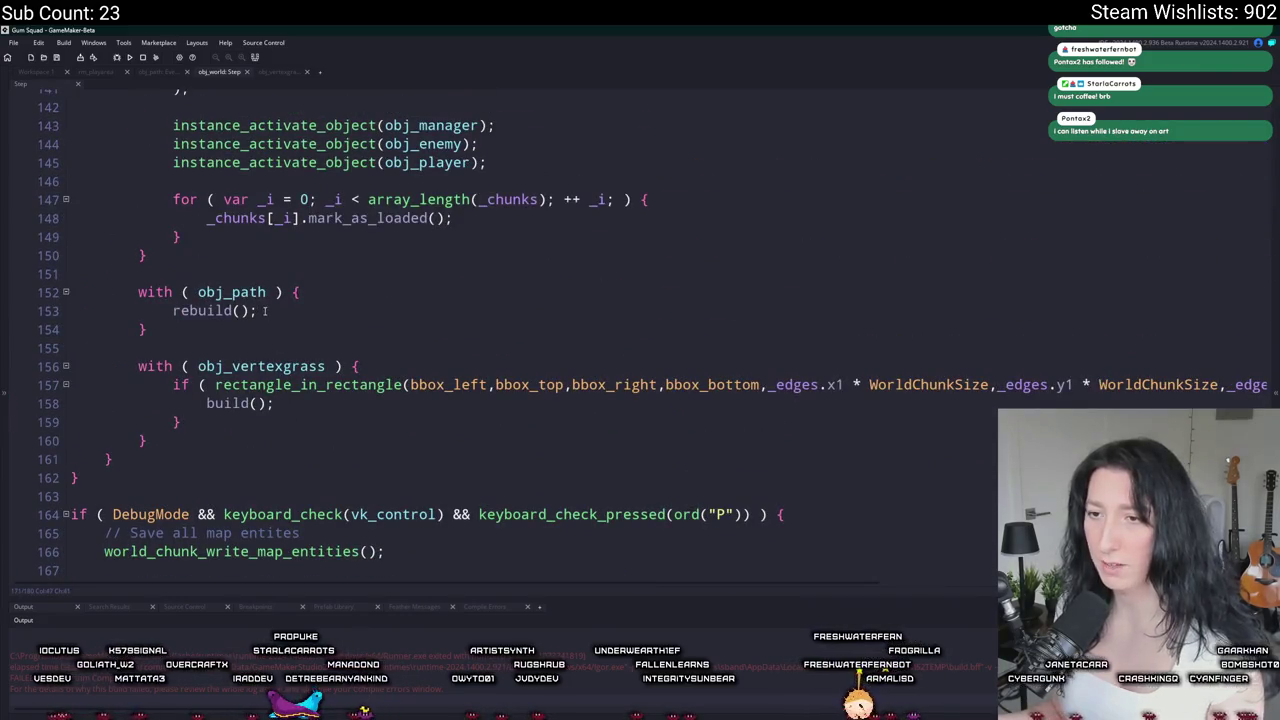
mouse_move(278, 403)
mouse_down()
mouse_move(172, 405)
mouse_move(138, 372)
mouse_up()
scroll(200, 385, up, 3)
double_click(201, 390)
click(147, 410)
double_click(228, 483)
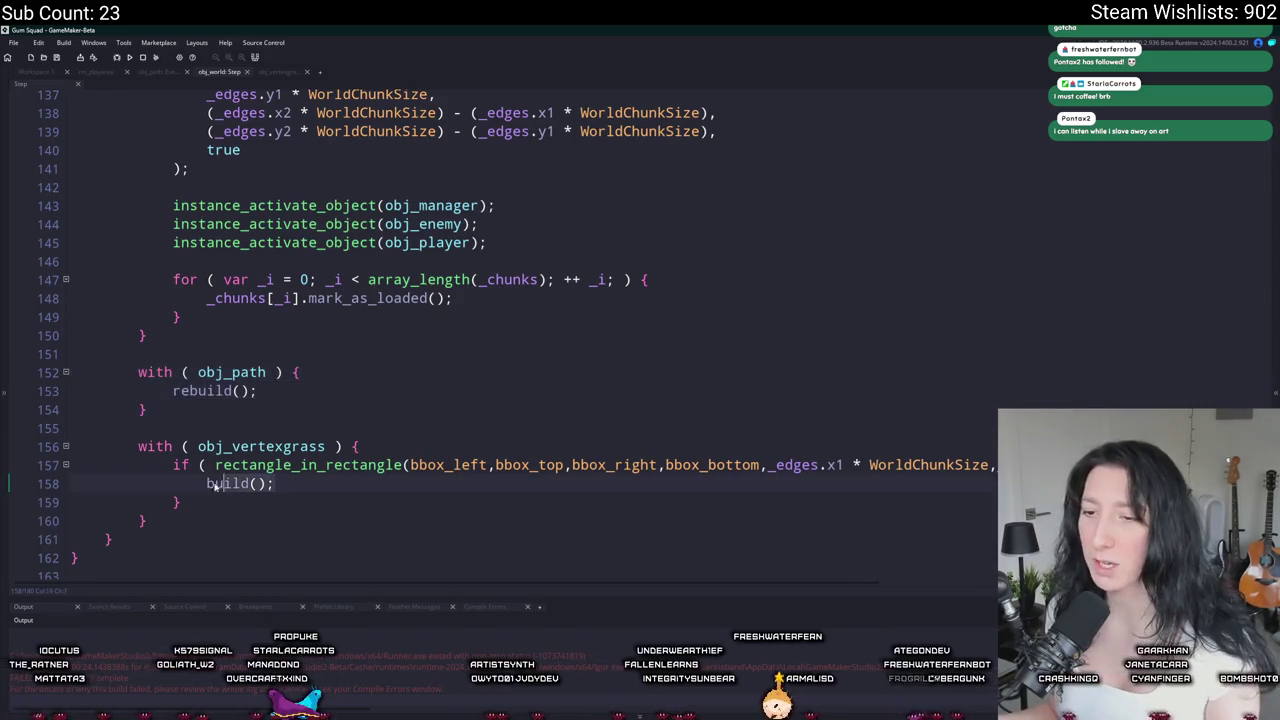
key(ctrl+shift+f)
key(Return)
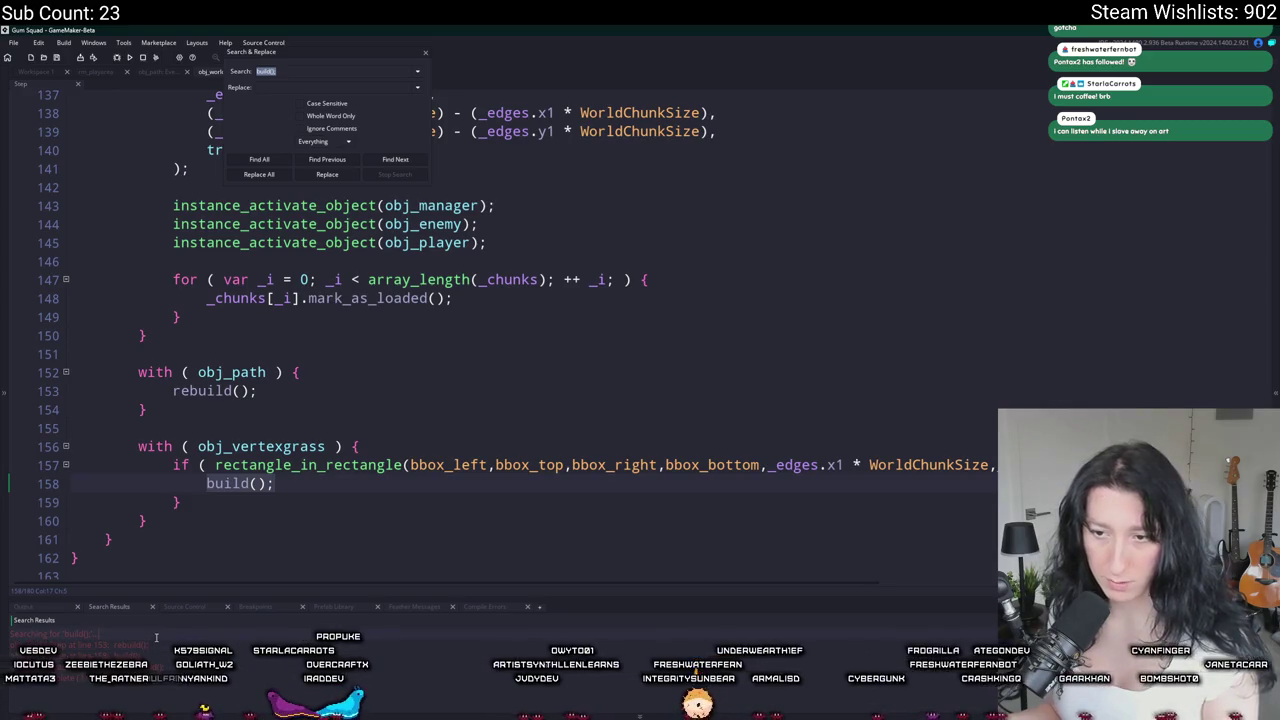
double_click(157, 661)
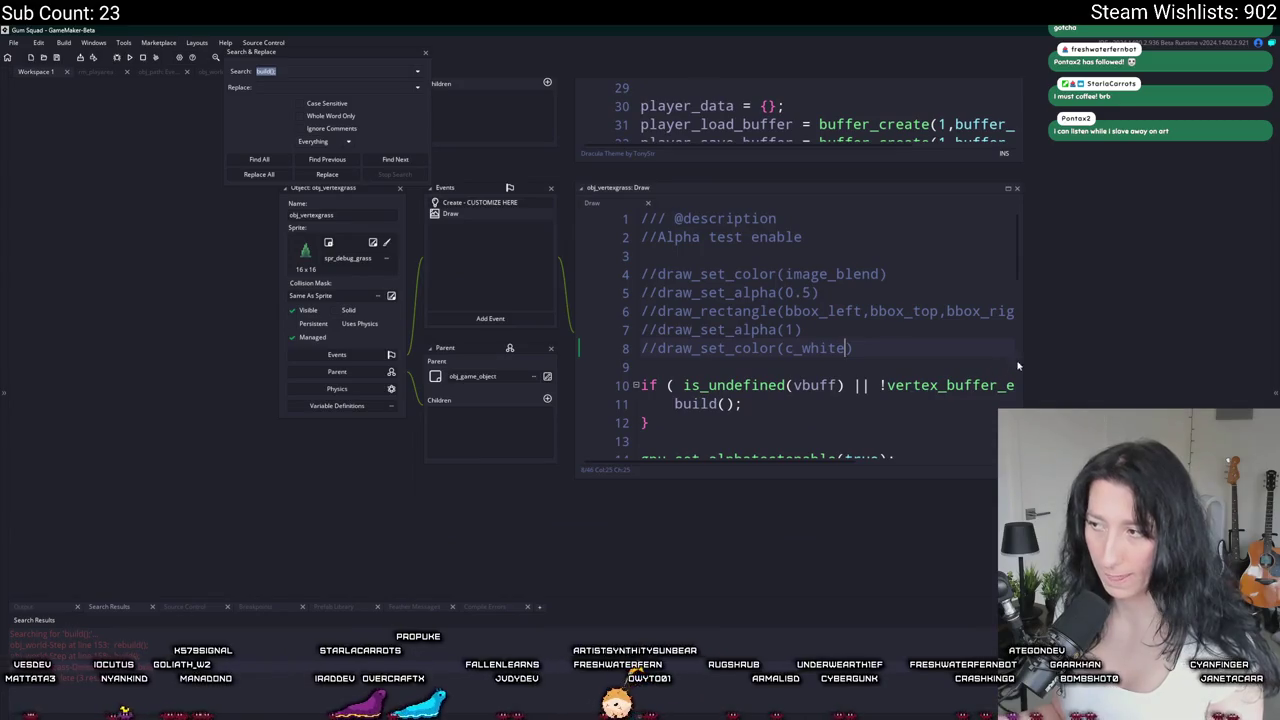
Step: Comment out build(); on line 11, test-run, and abort after the code error
drag(1021, 353, 1210, 360)
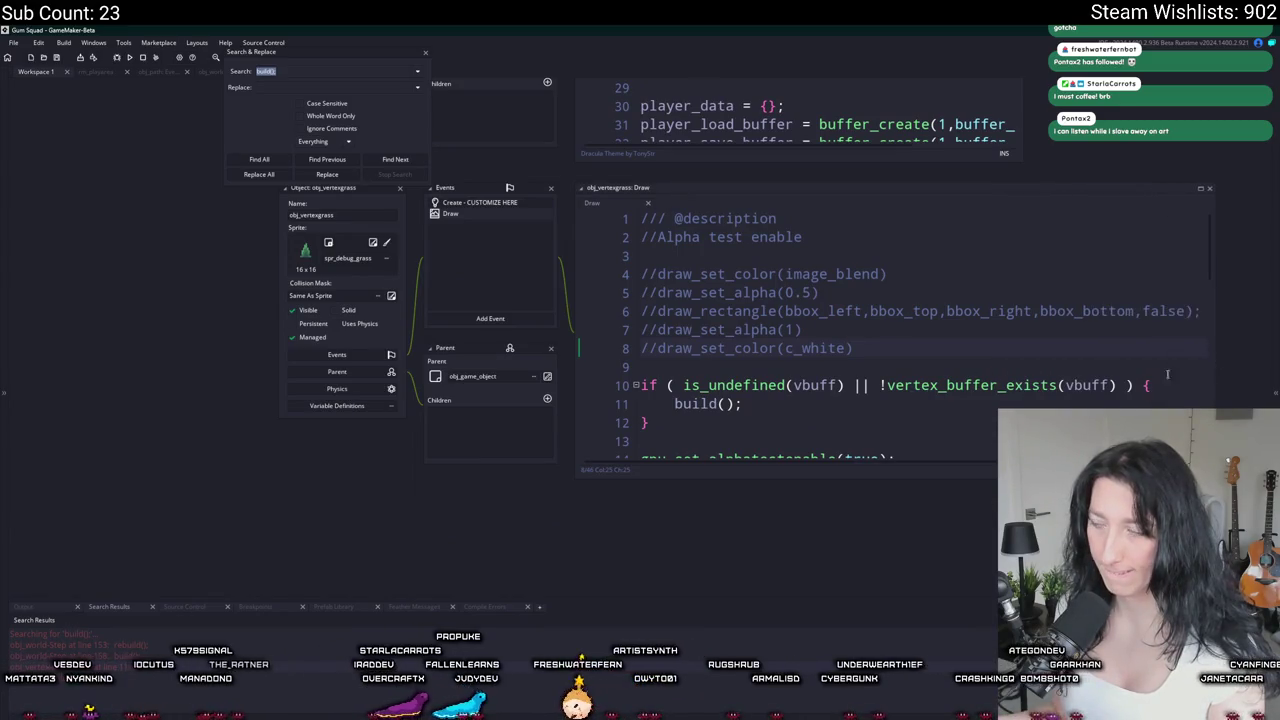
scroll(938, 325, down, 1)
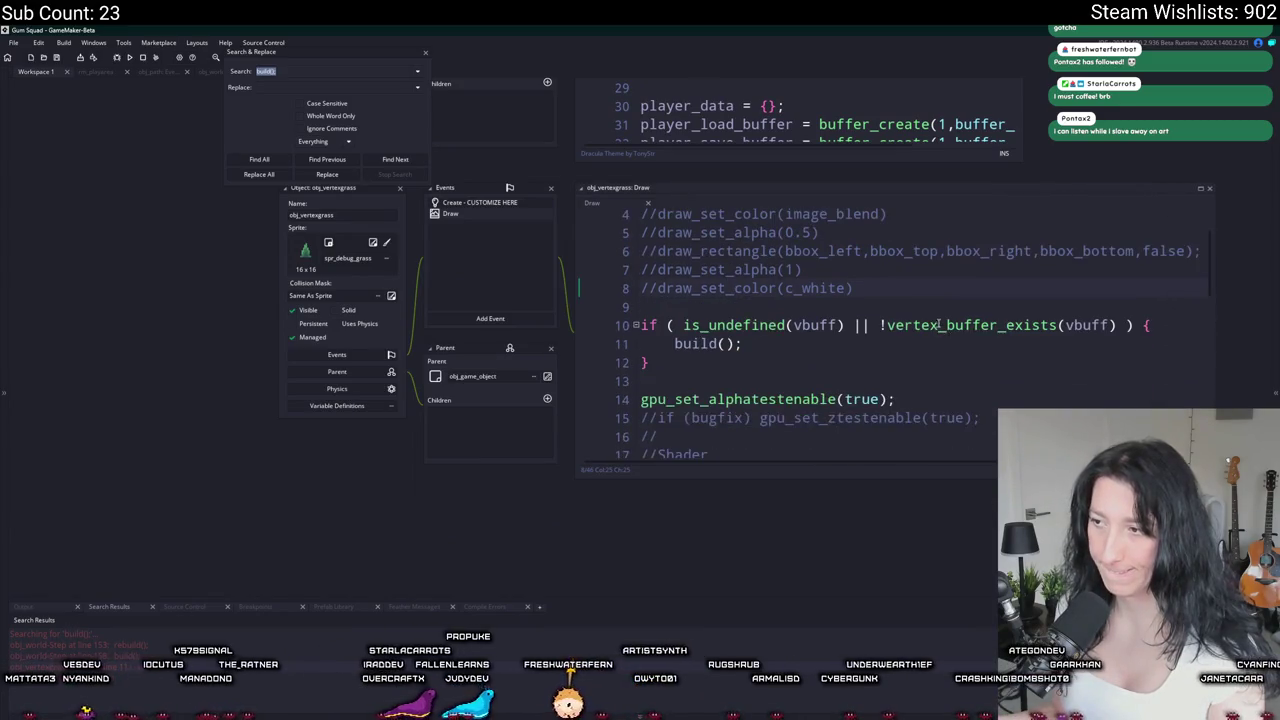
click(676, 343)
scroll(677, 343, down, 2)
text(/)
key(F5)
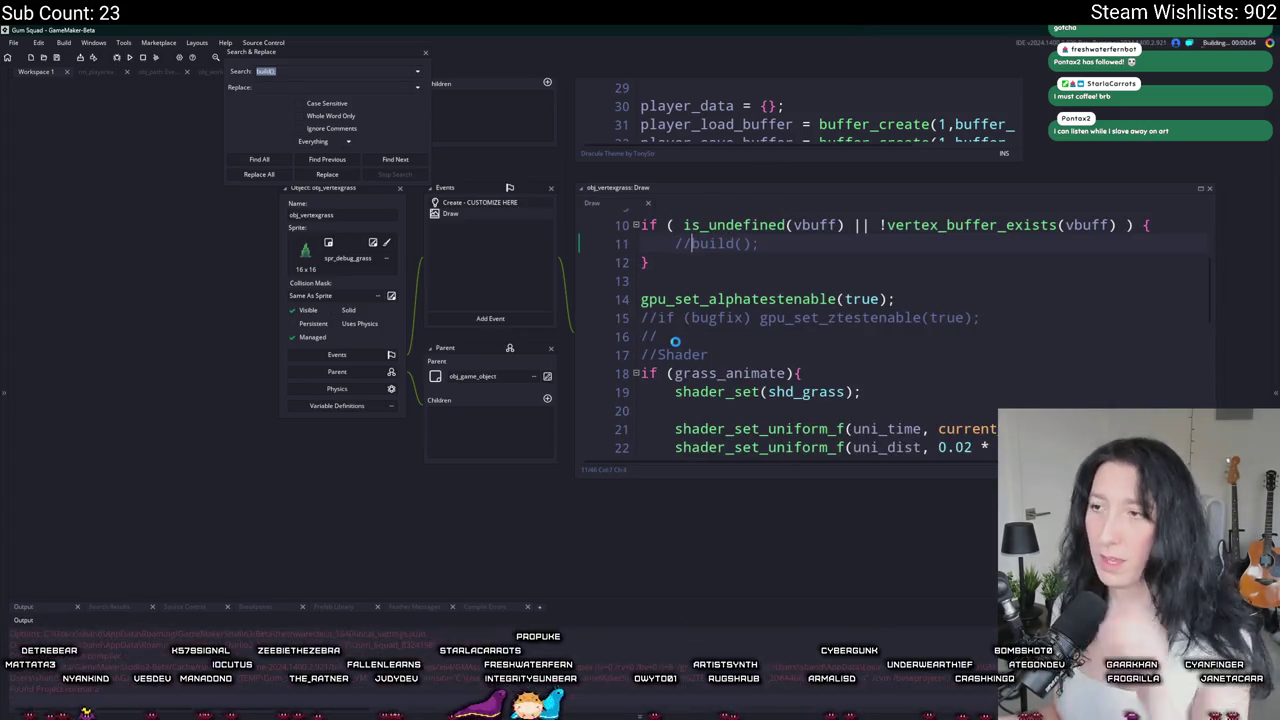
click(426, 50)
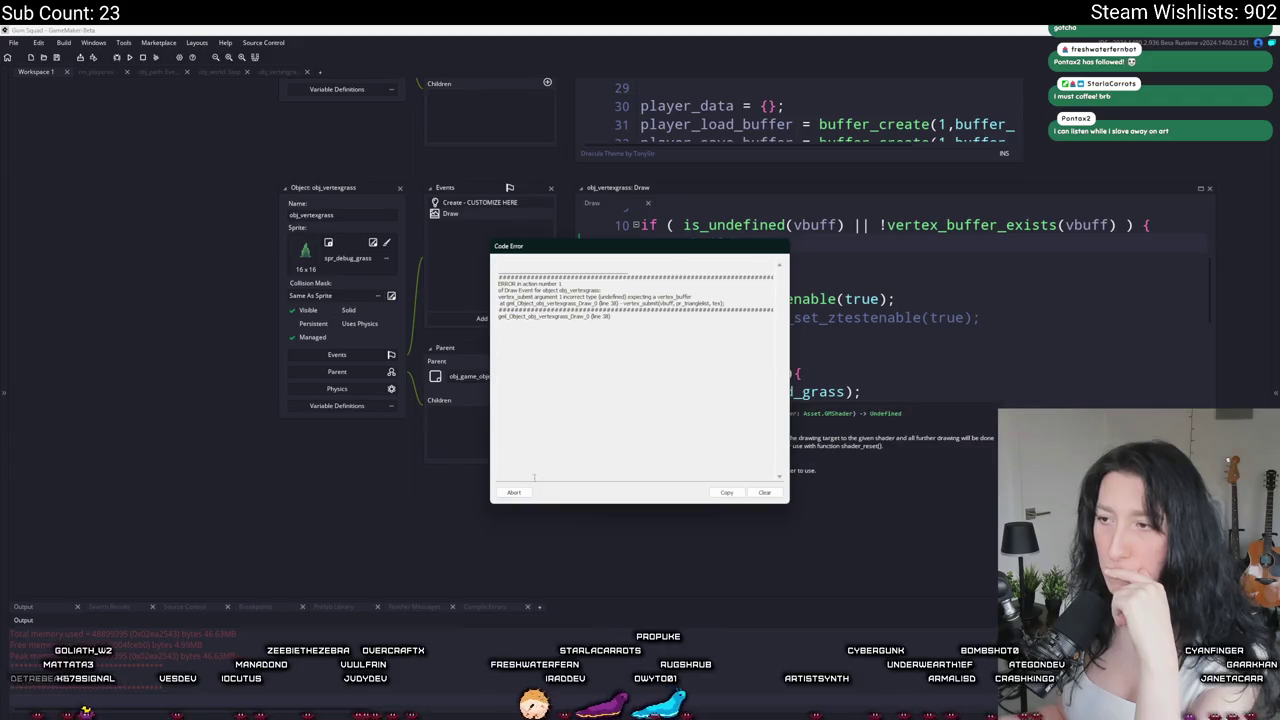
click(513, 493)
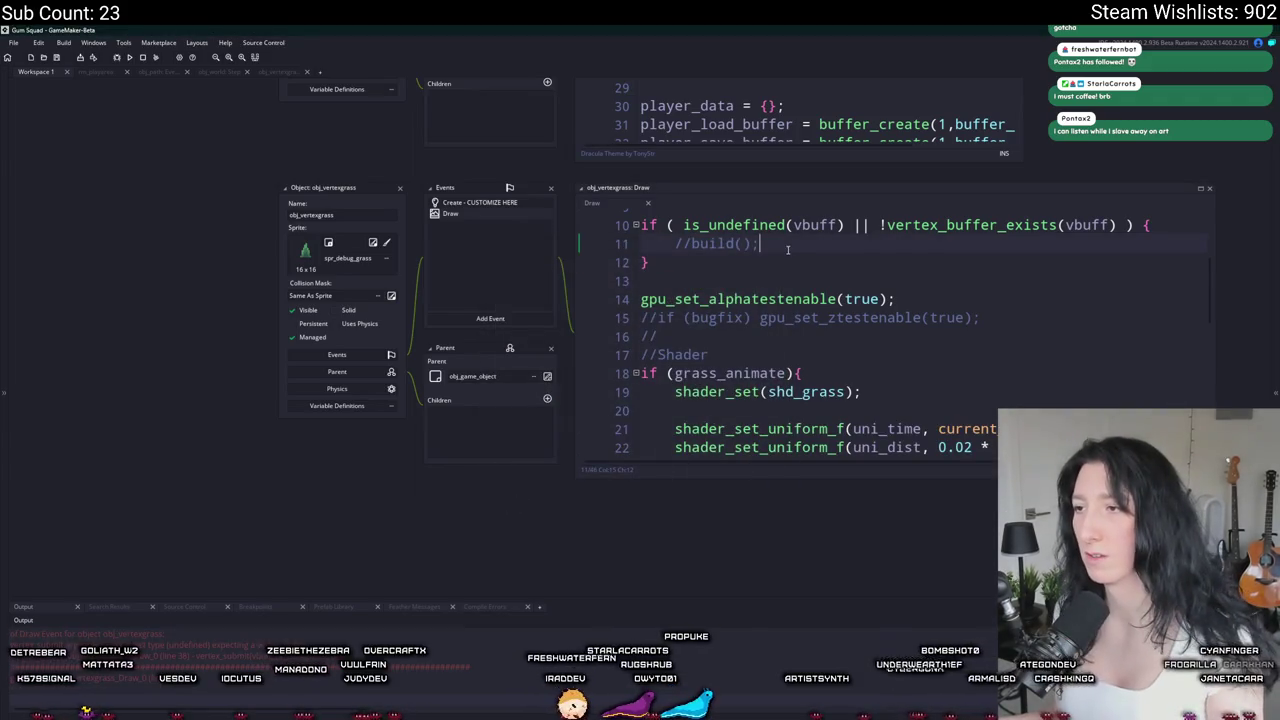
Step: Add exit; under the commented build call, rerun the game, and start a lobby
key(Return)
text(exit;)
key(F5)
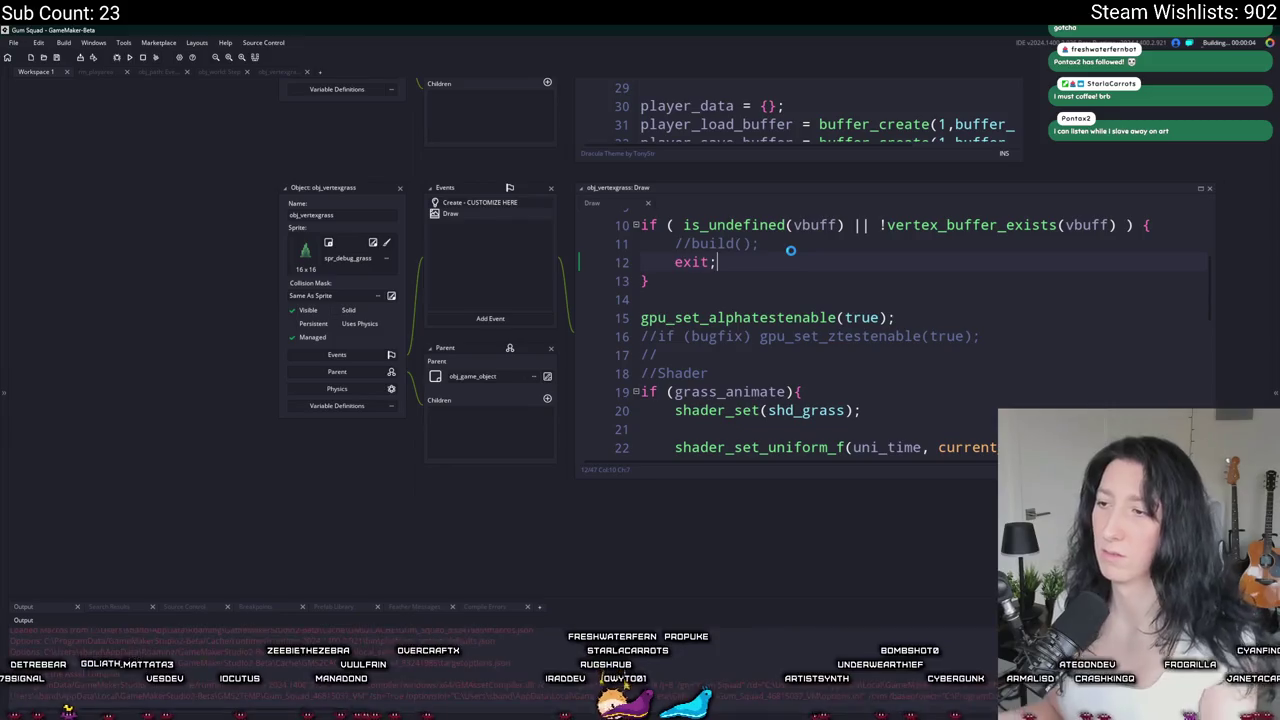
scroll(790, 258, down, 1)
scroll(790, 258, up, 4)
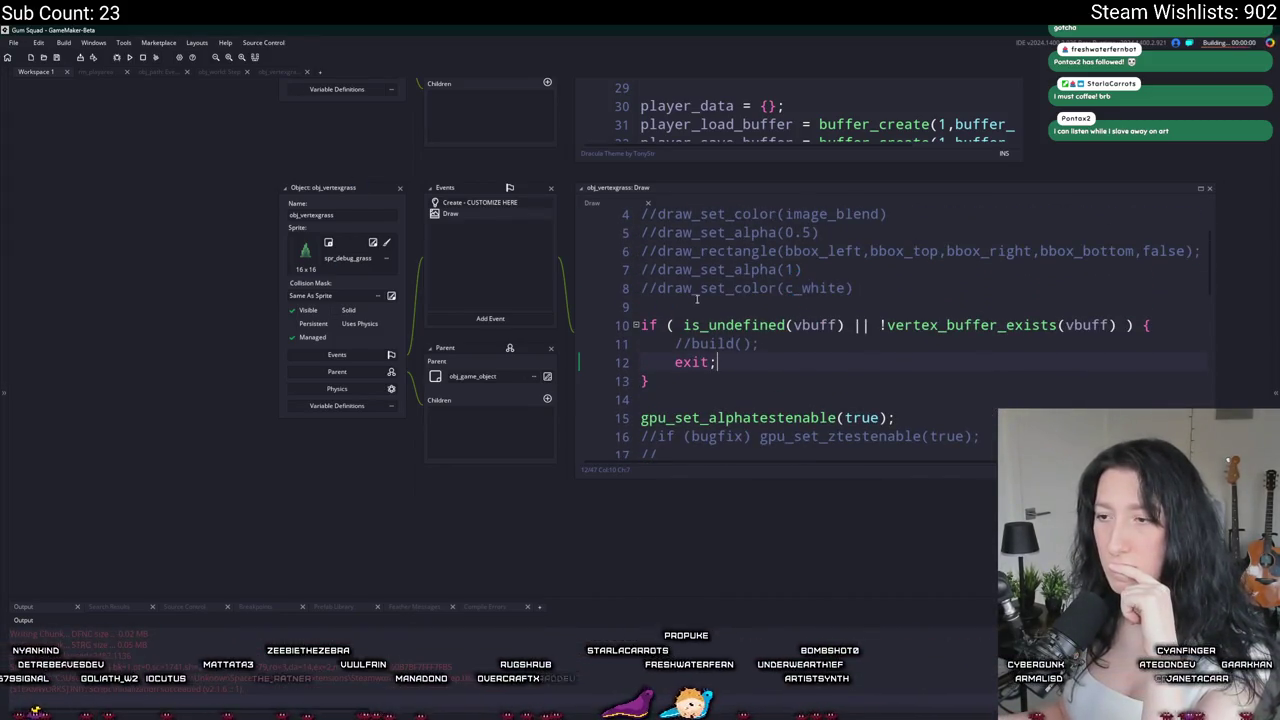
click(690, 350)
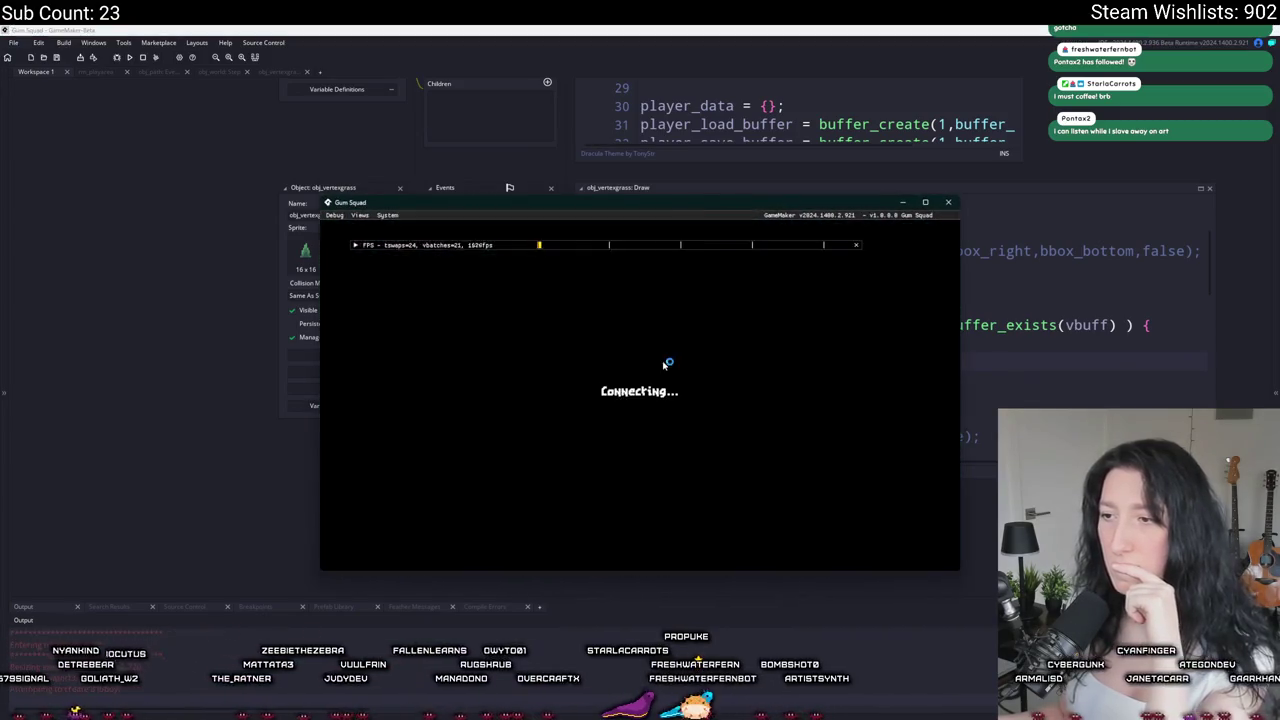
Step: Maximize the game window and walk up and down the dirt path checking its grass edges
double_click(691, 208)
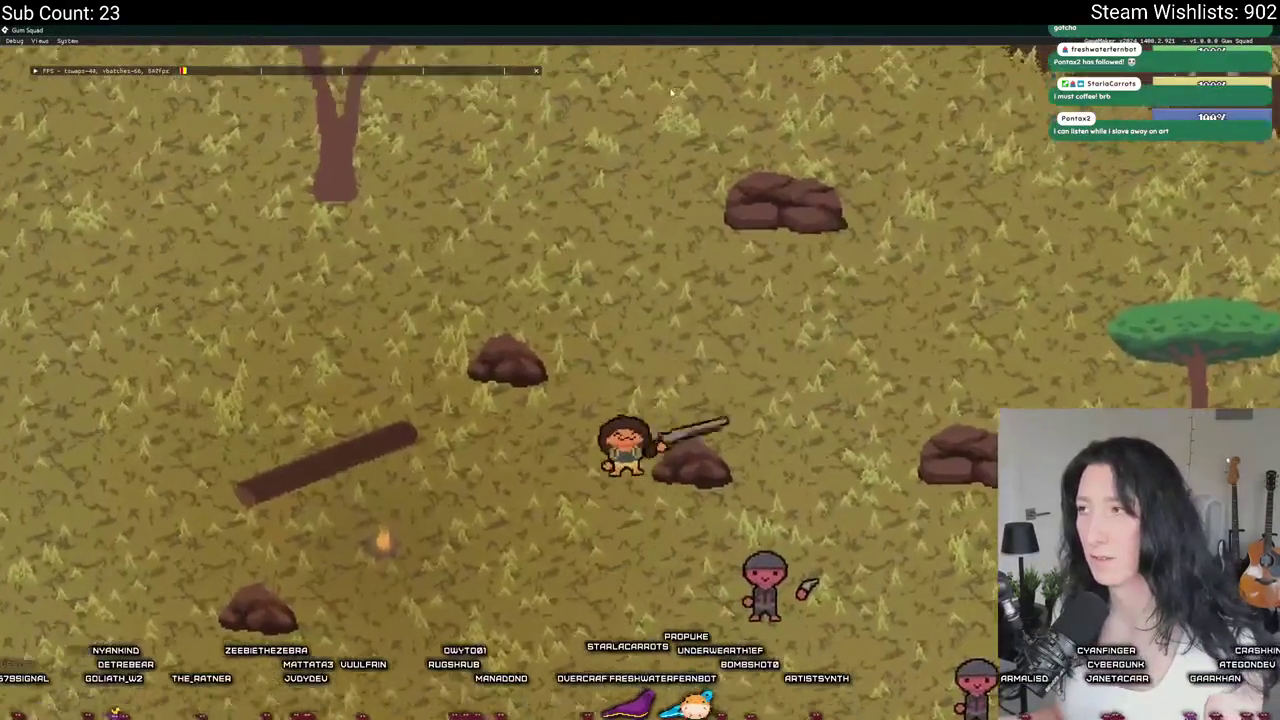
key(w)
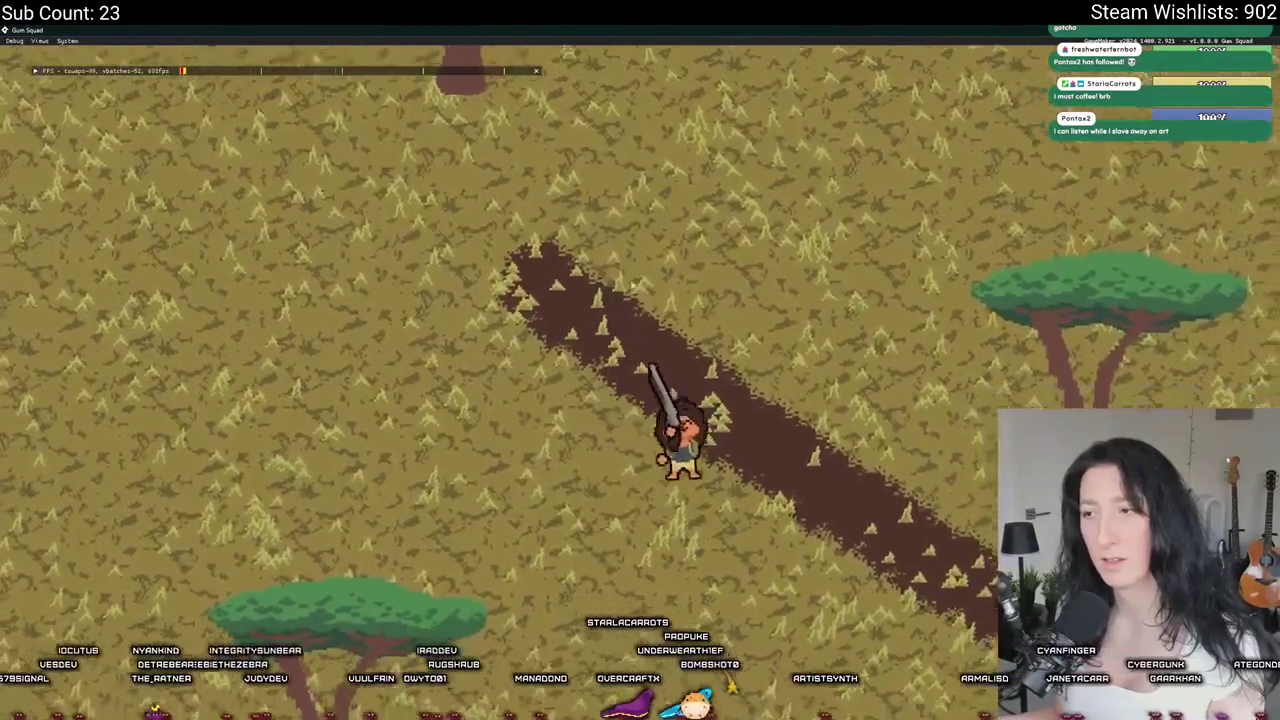
key(s)
key(d)
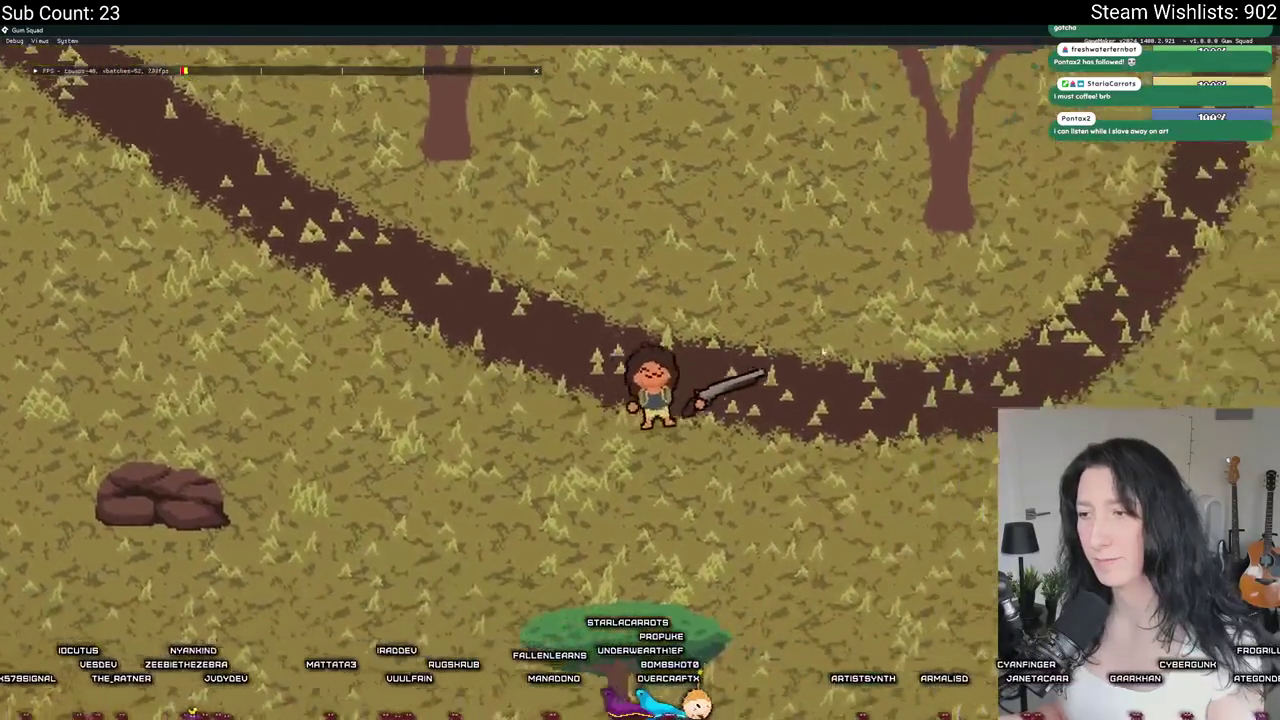
key(w)
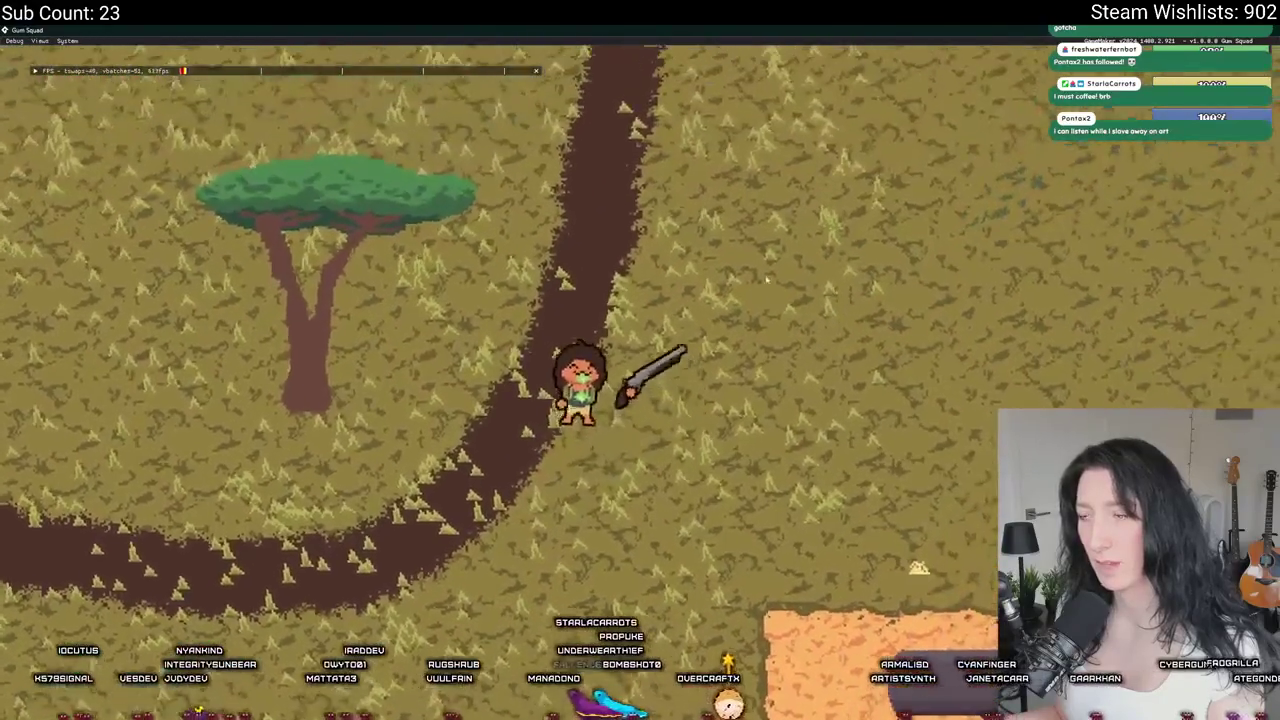
key(w)
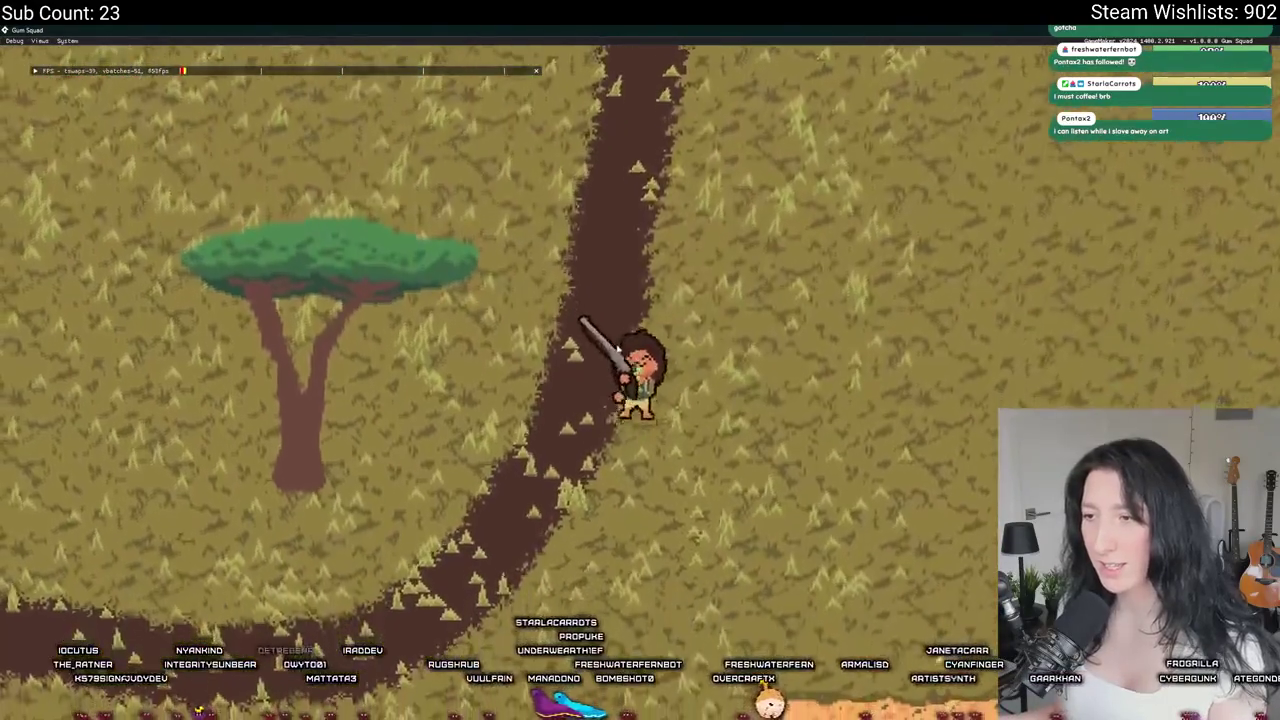
key(s)
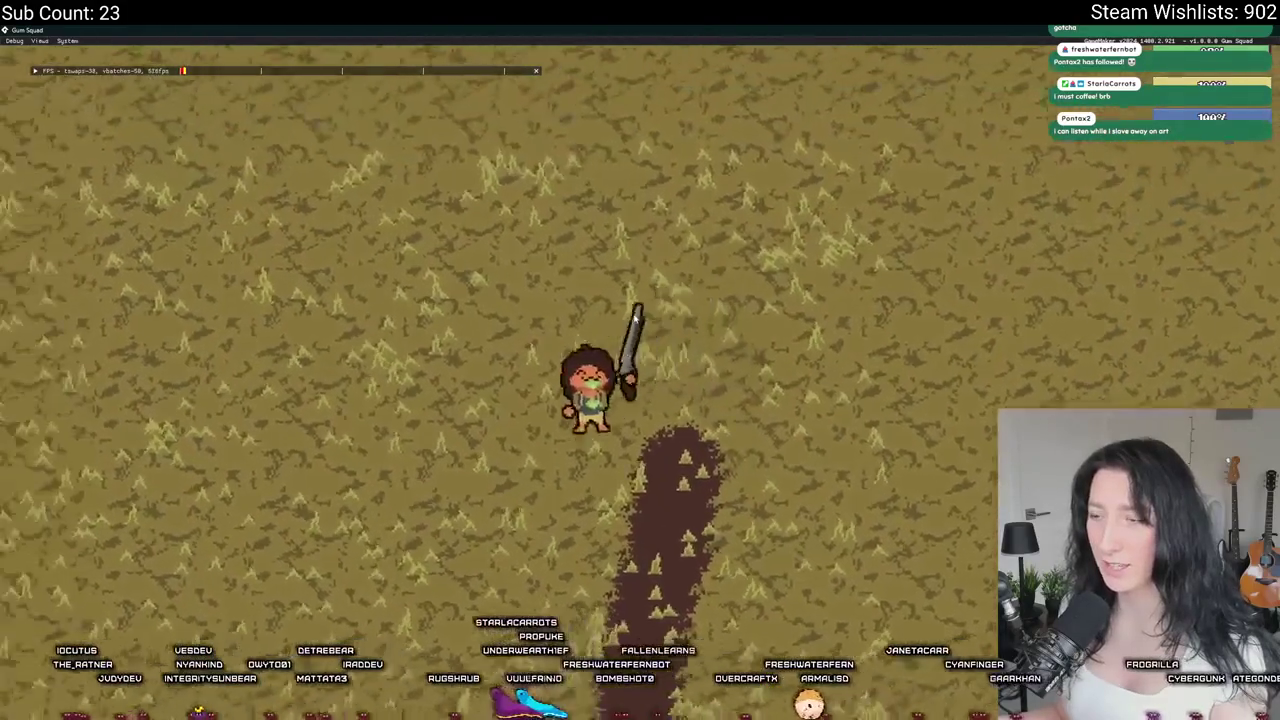
key(s)
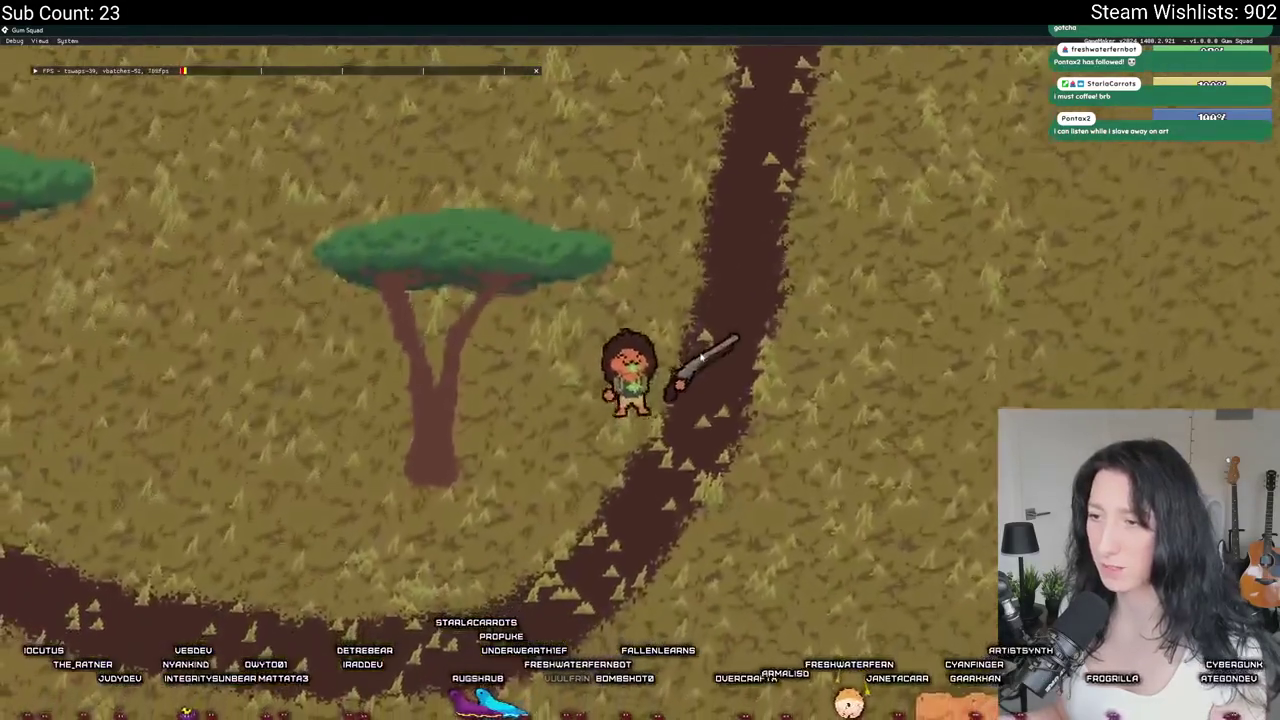
key(a)
key(d)
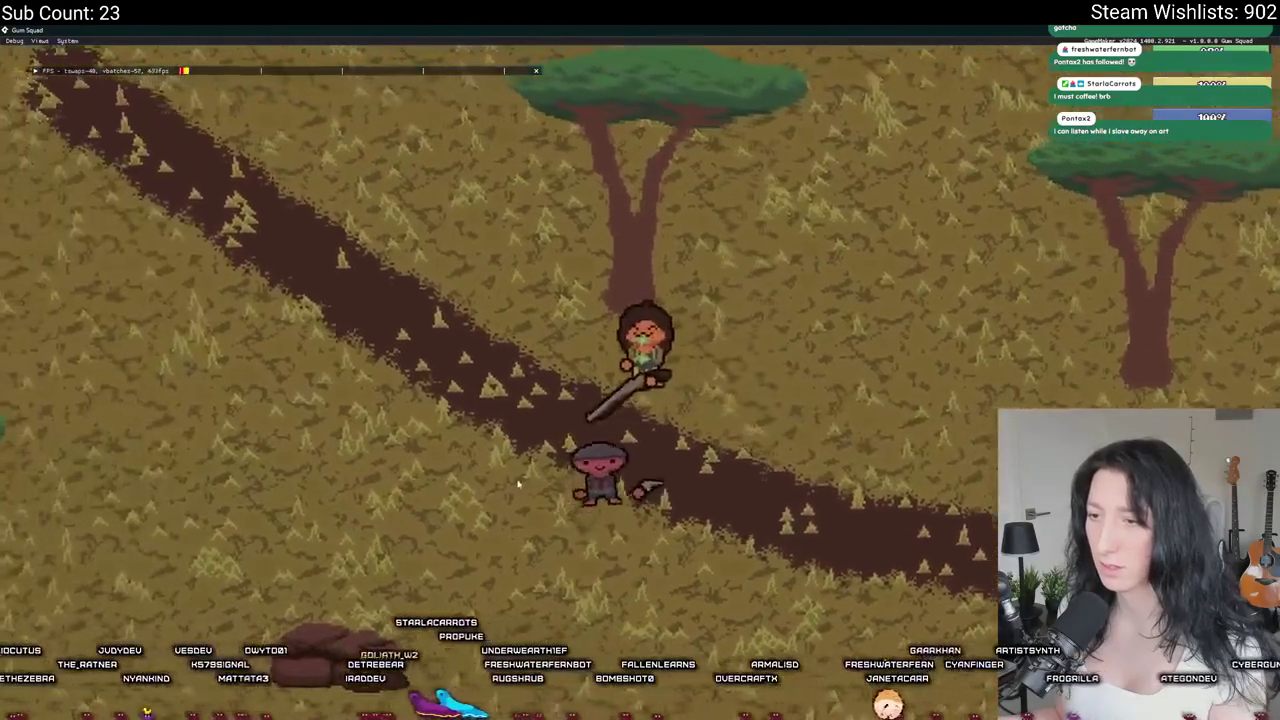
Step: Shoot enemies while crossing the savanna, then close the game and delete empty line 12
click(575, 502)
key(w)
key(a)
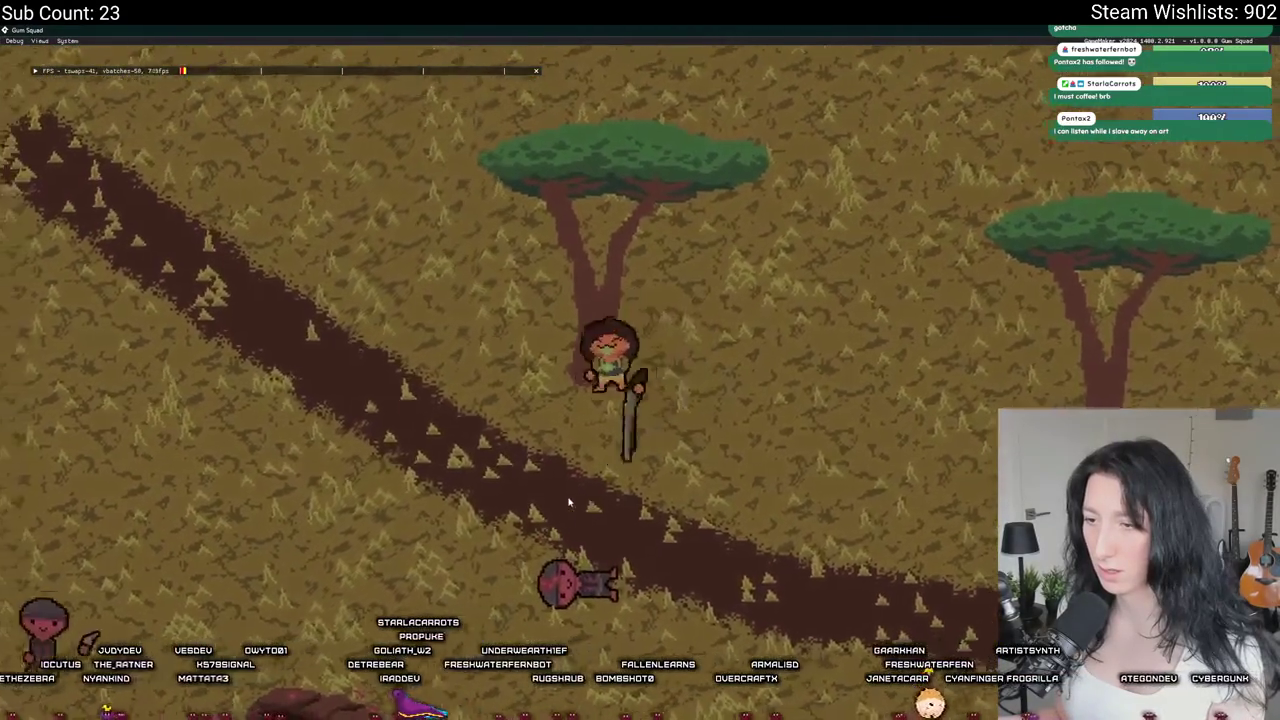
key(w)
click(562, 515)
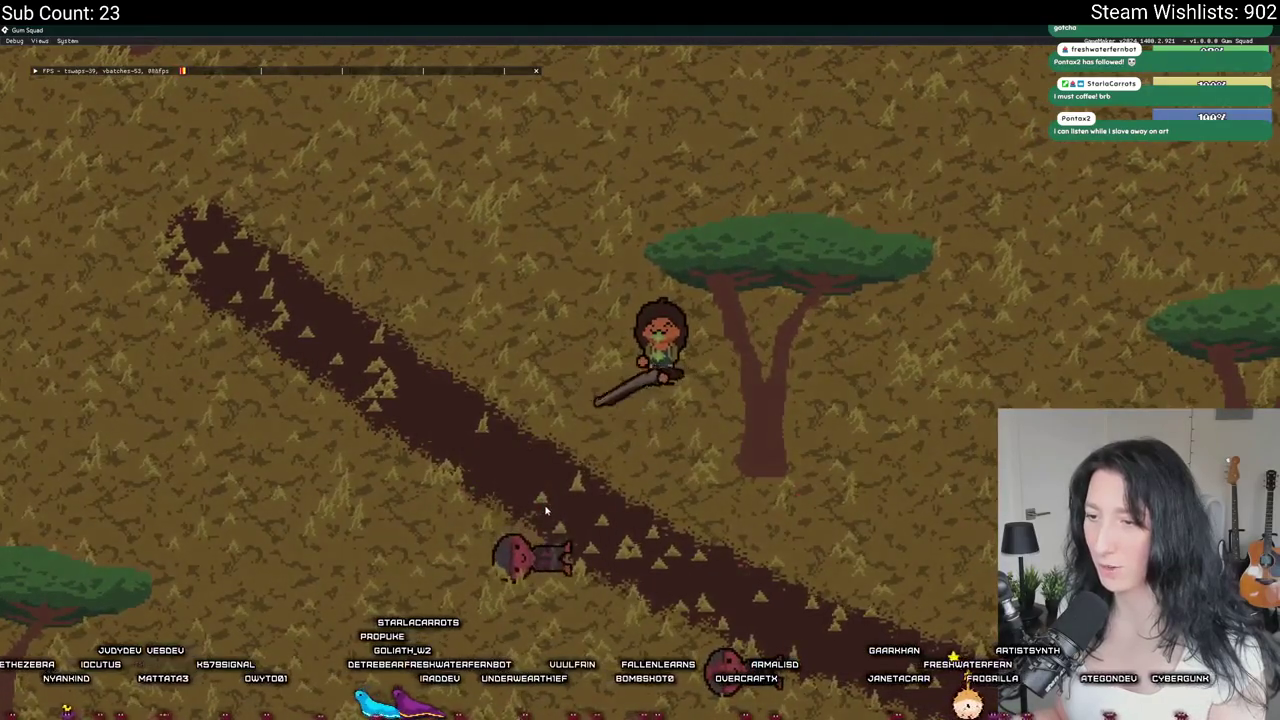
key(a)
key(w)
key(d)
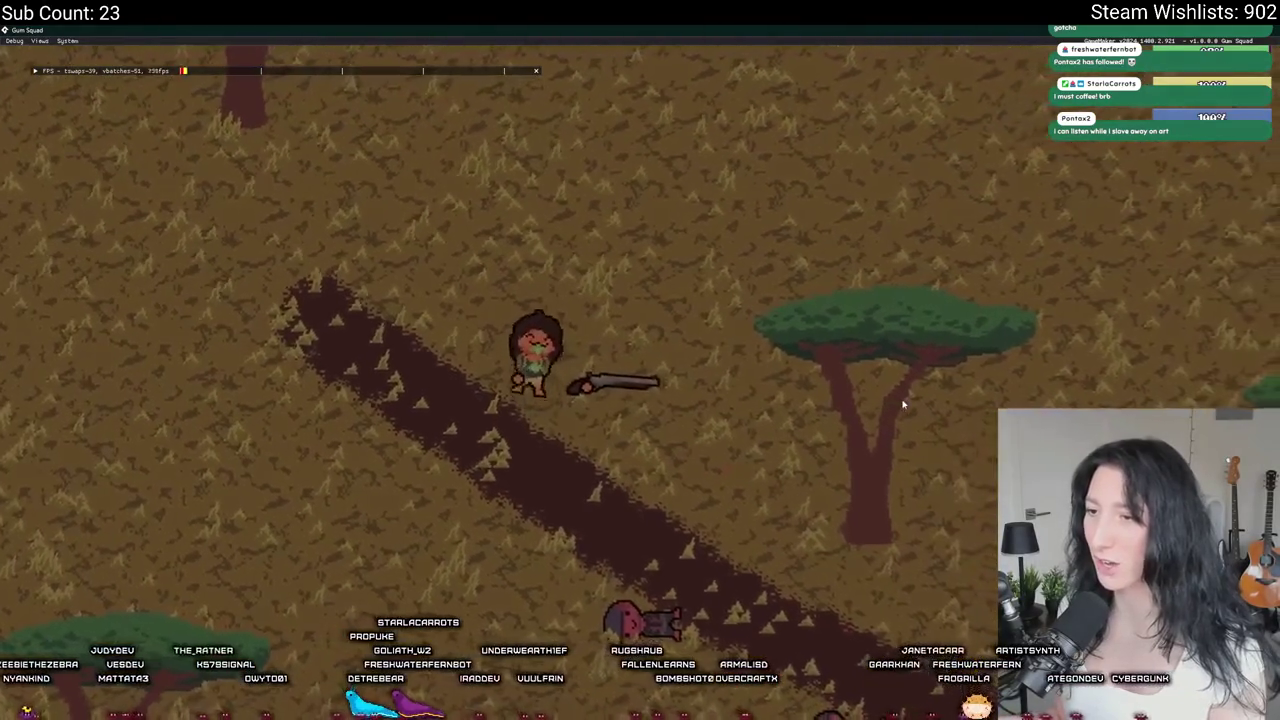
key(s)
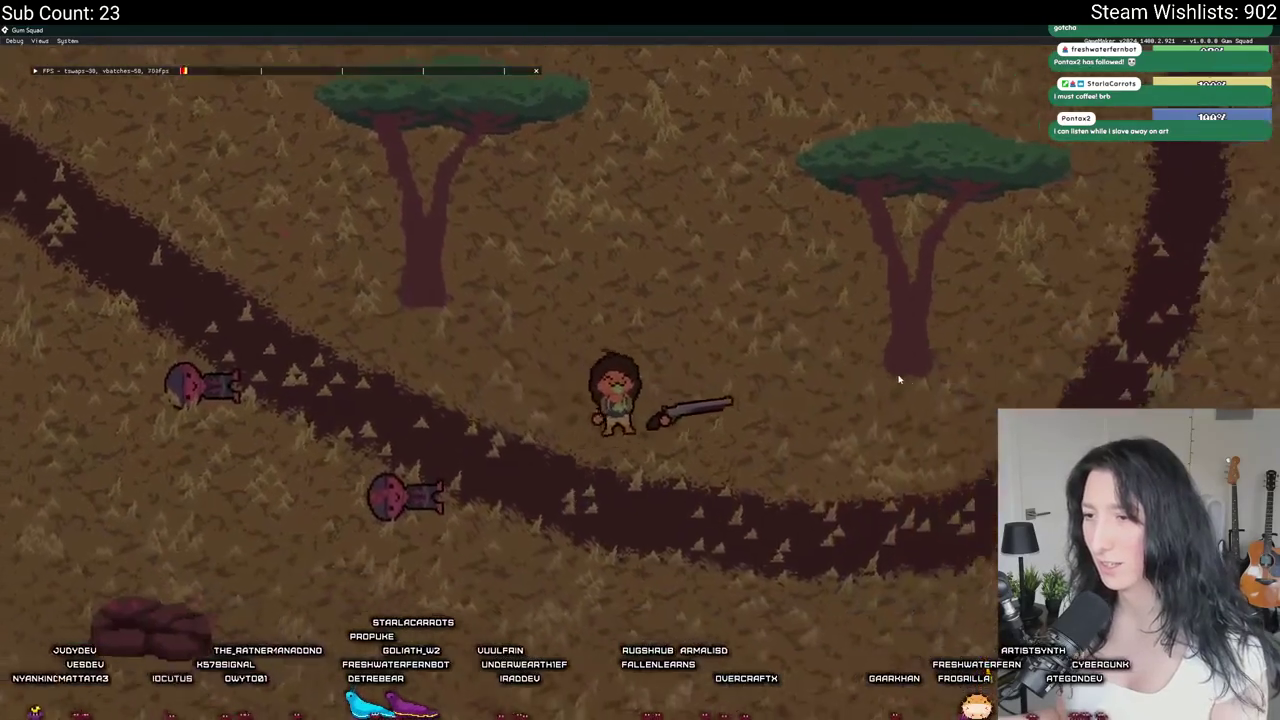
key(w)
key(w)
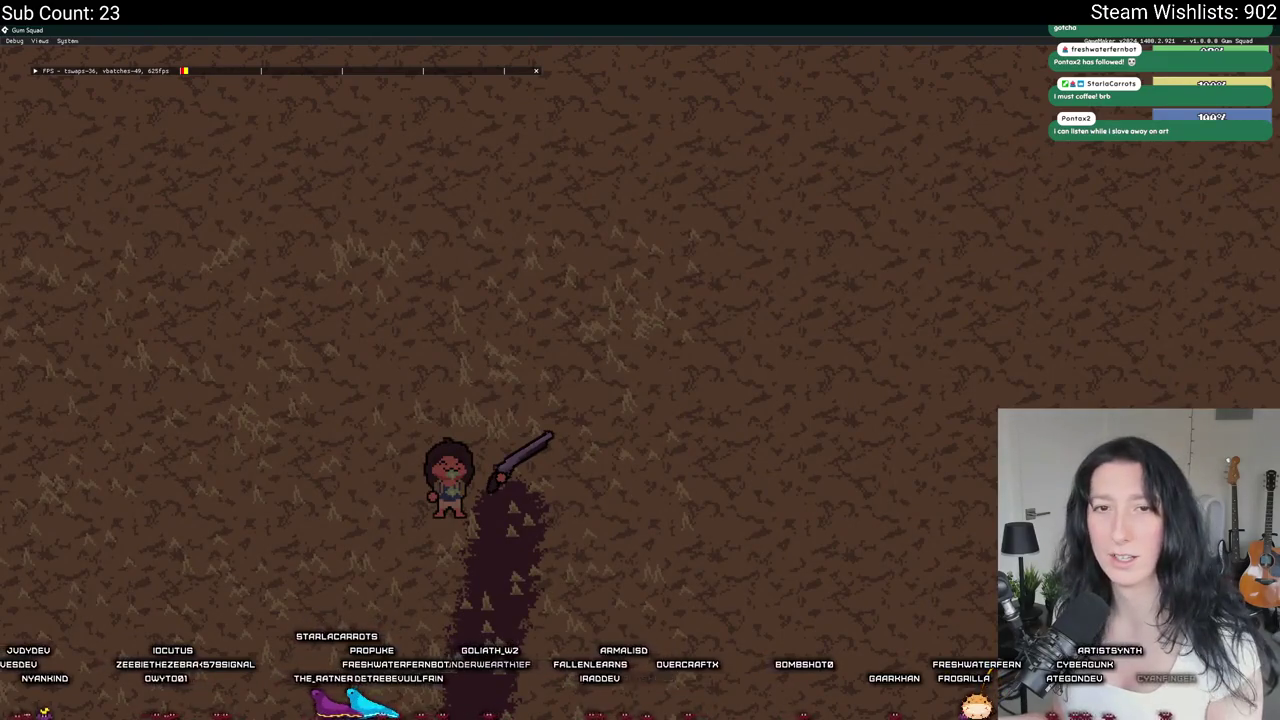
key(Escape)
key(BackSpace)
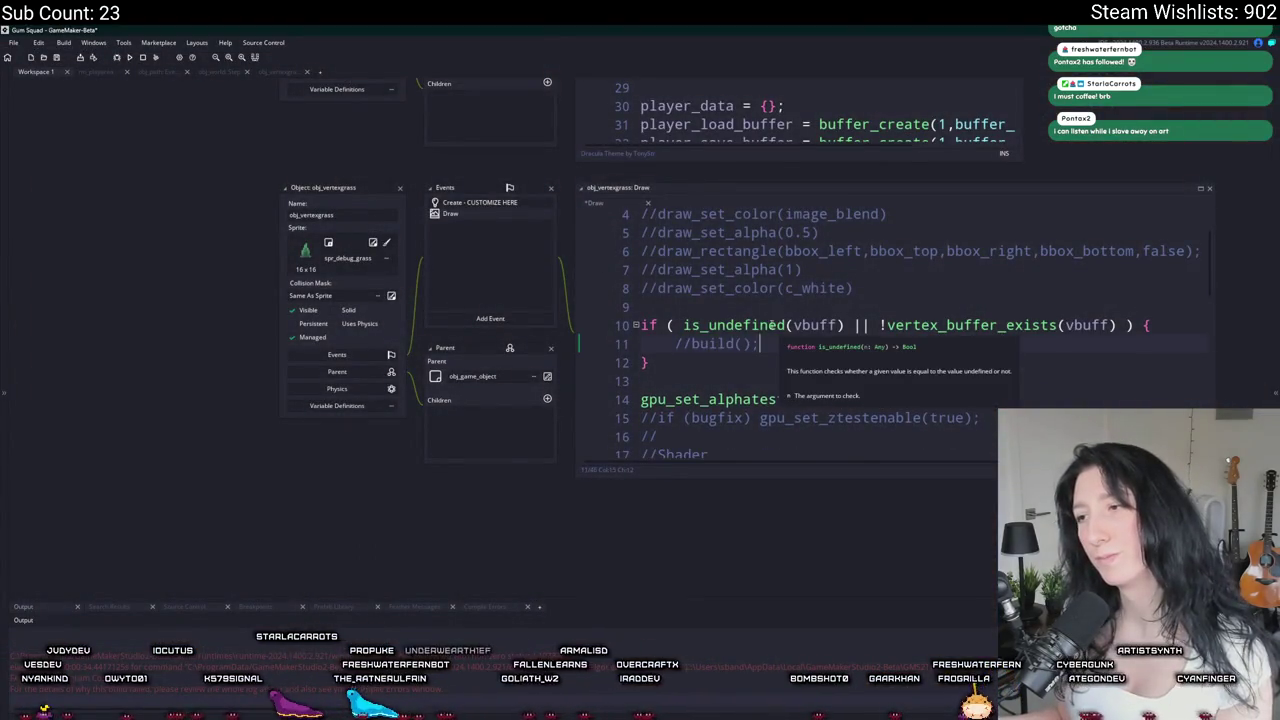
Step: Reactivate build(); on line 11 by removing its // comment
key(Home)
key(Delete)
key(Delete)
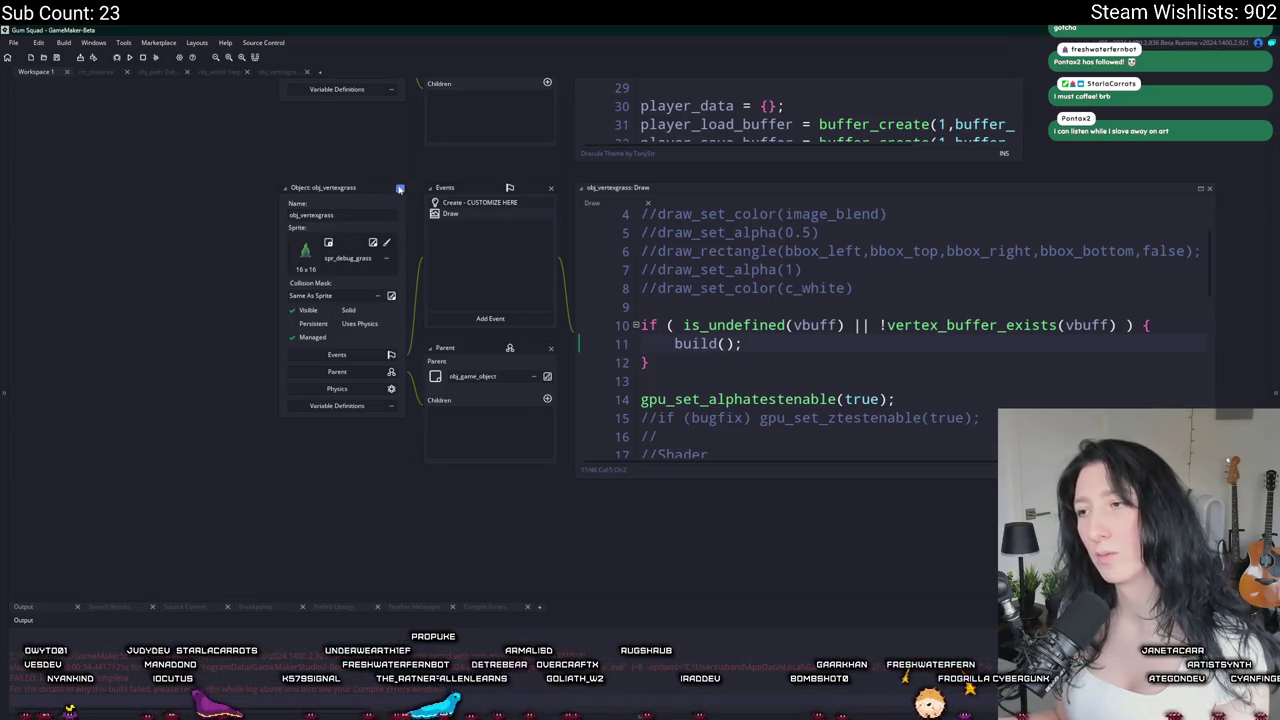
scroll(520, 280, up, 10)
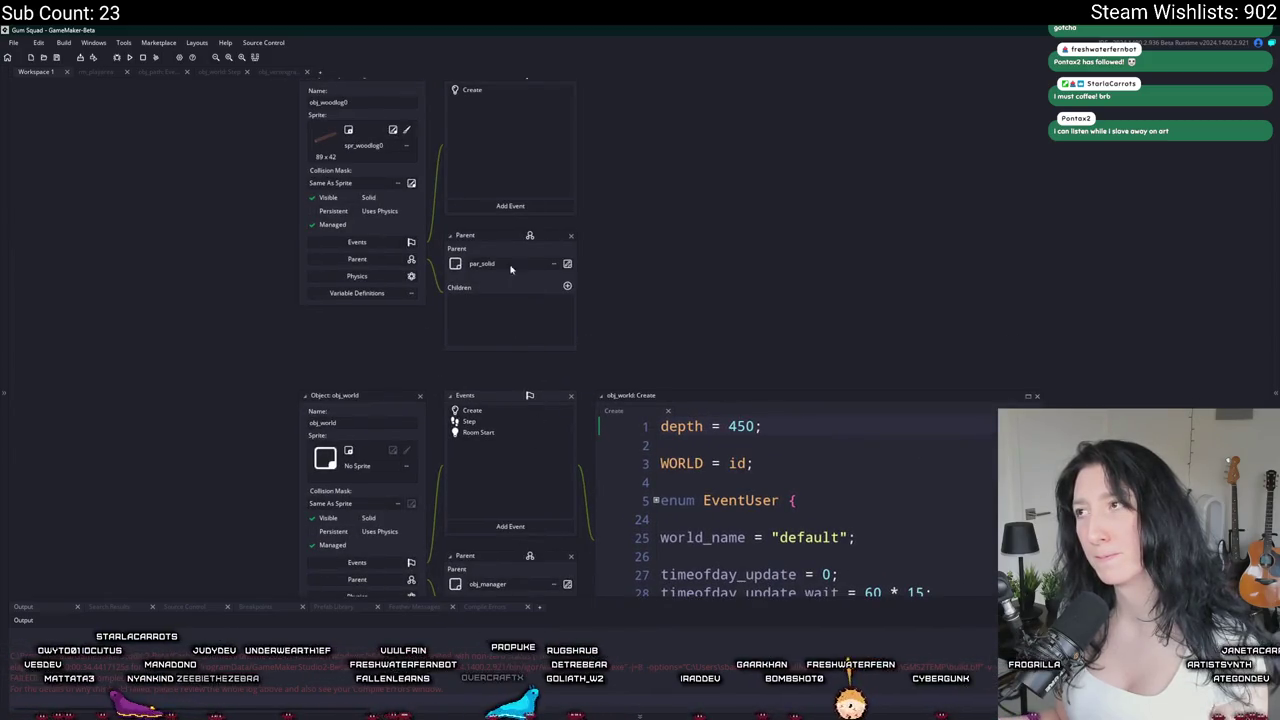
scroll(523, 181, up, 10)
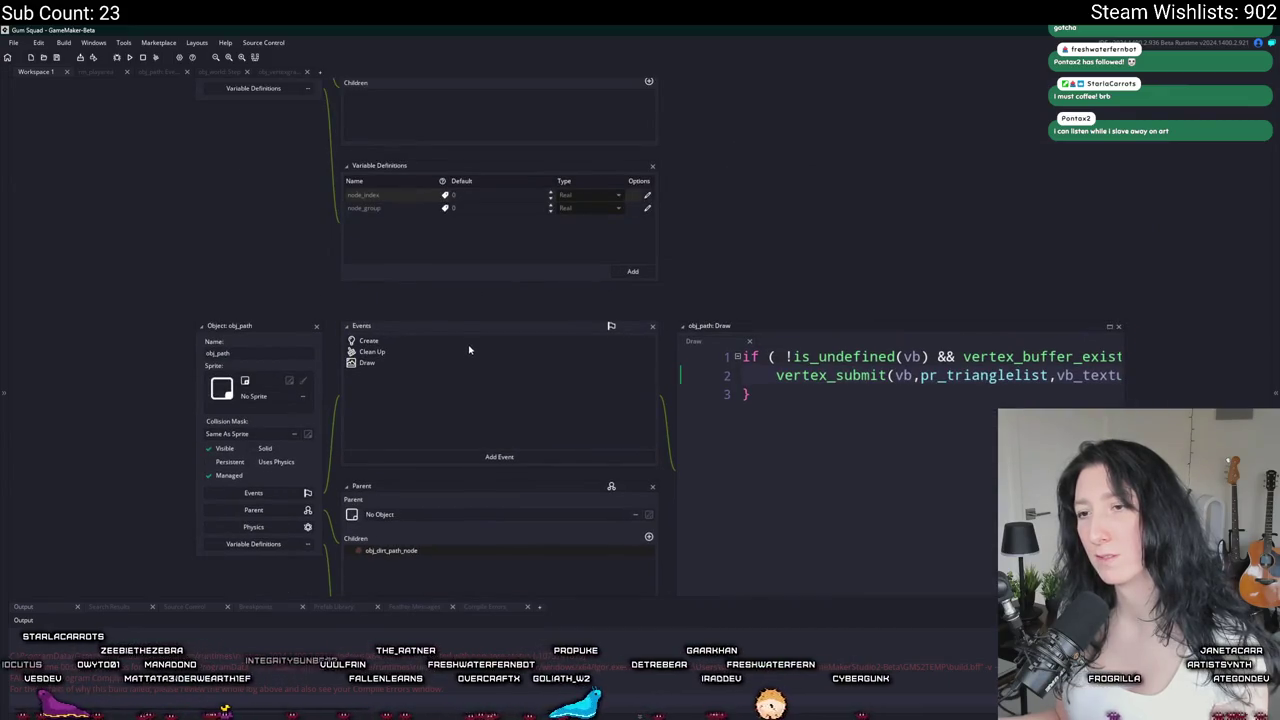
Step: Inspect obj_path's Create event code, then return to obj_vertexgrass's code
double_click(362, 344)
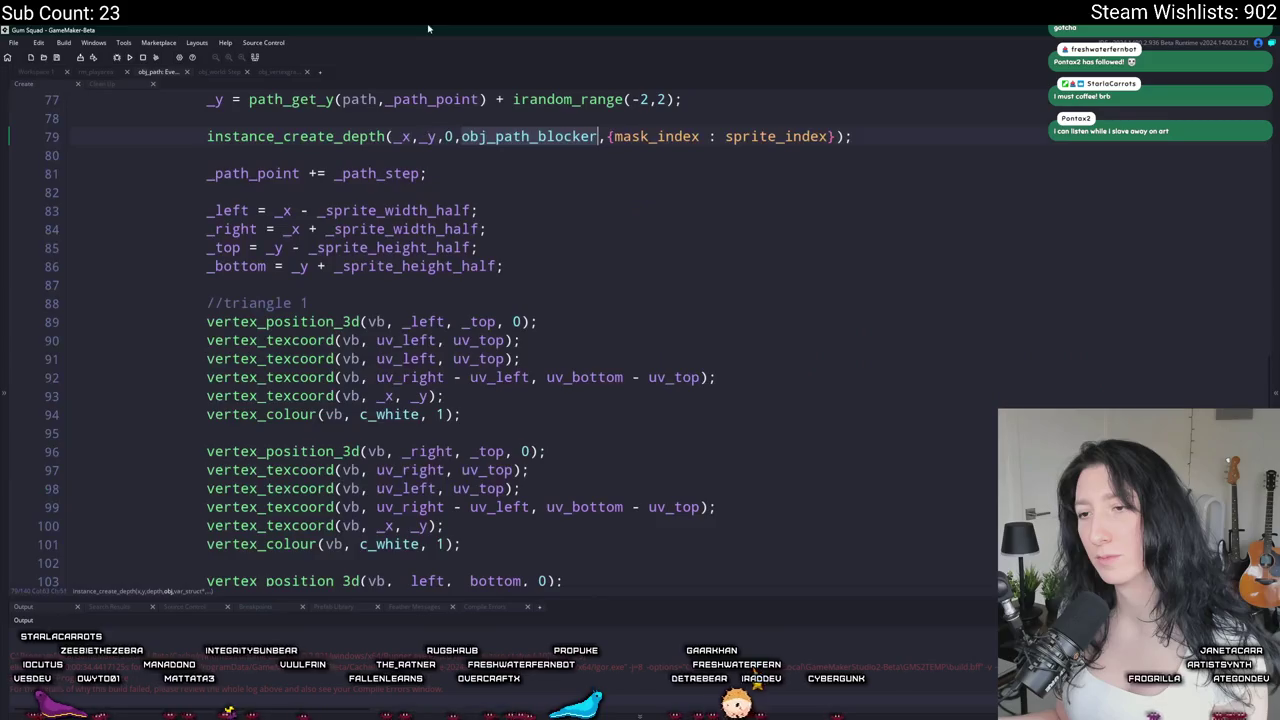
scroll(560, 219, up, 1)
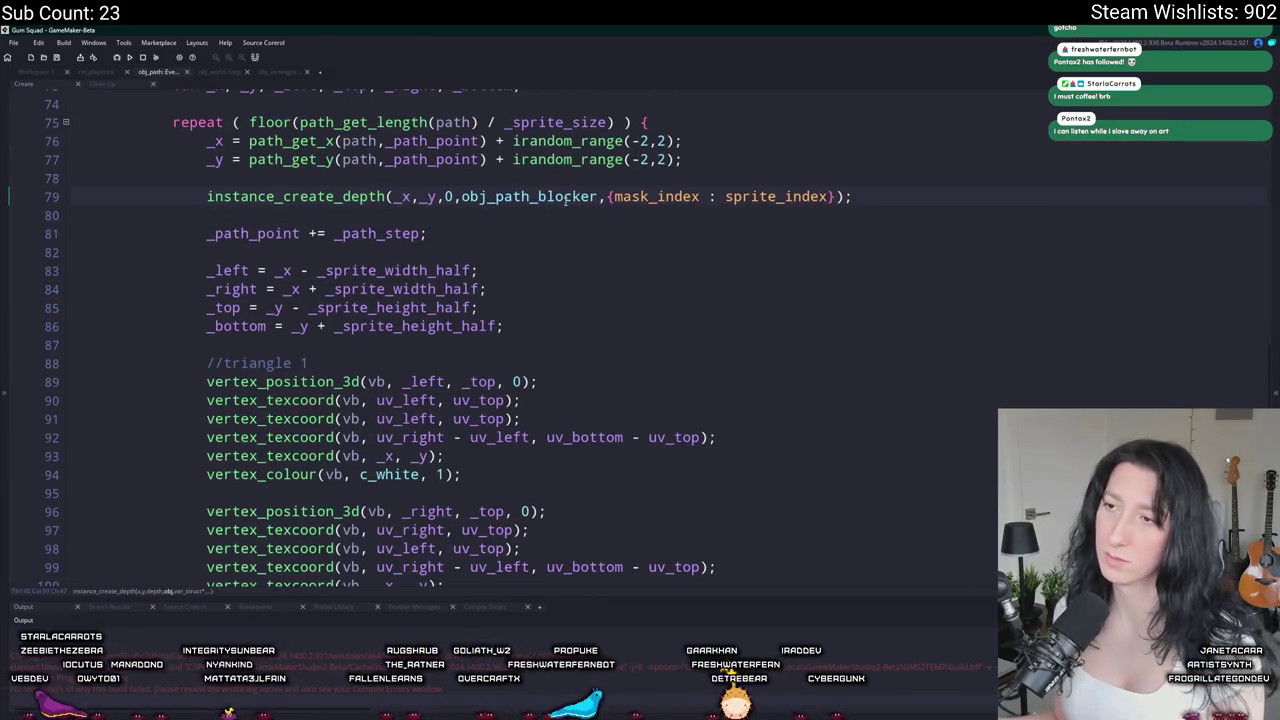
mouse_move(550, 201)
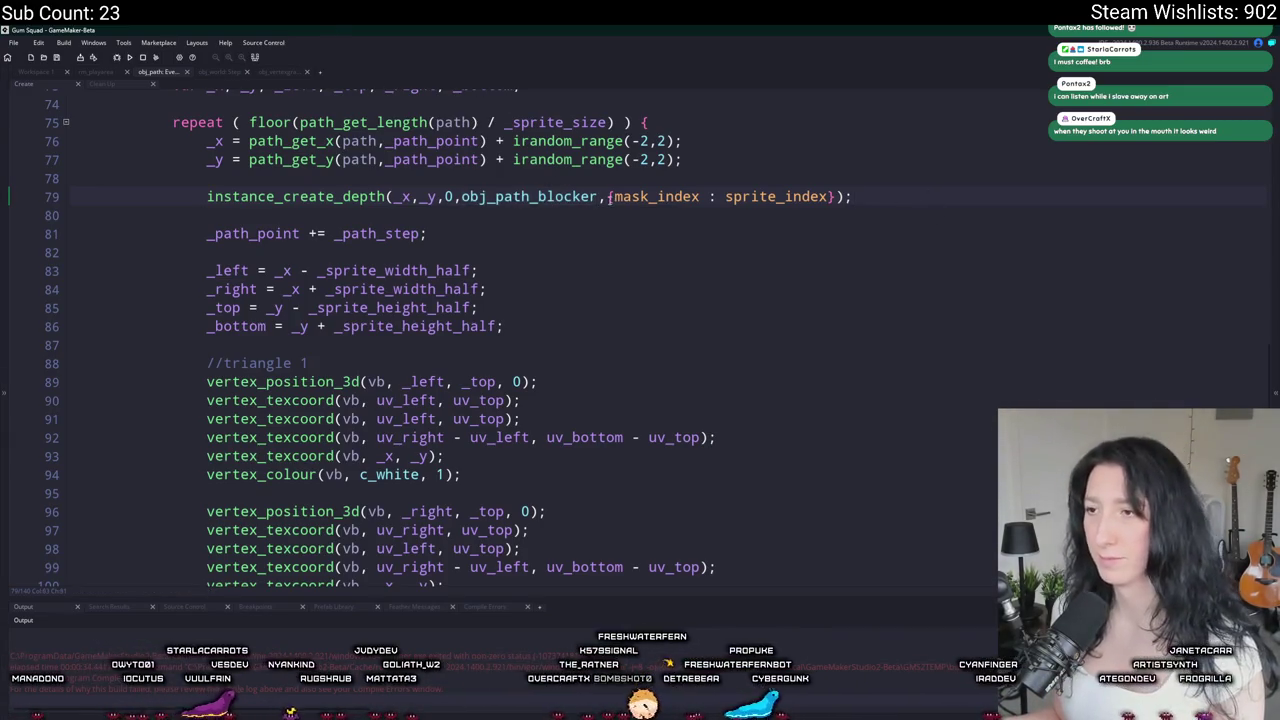
scroll(577, 195, up, 1)
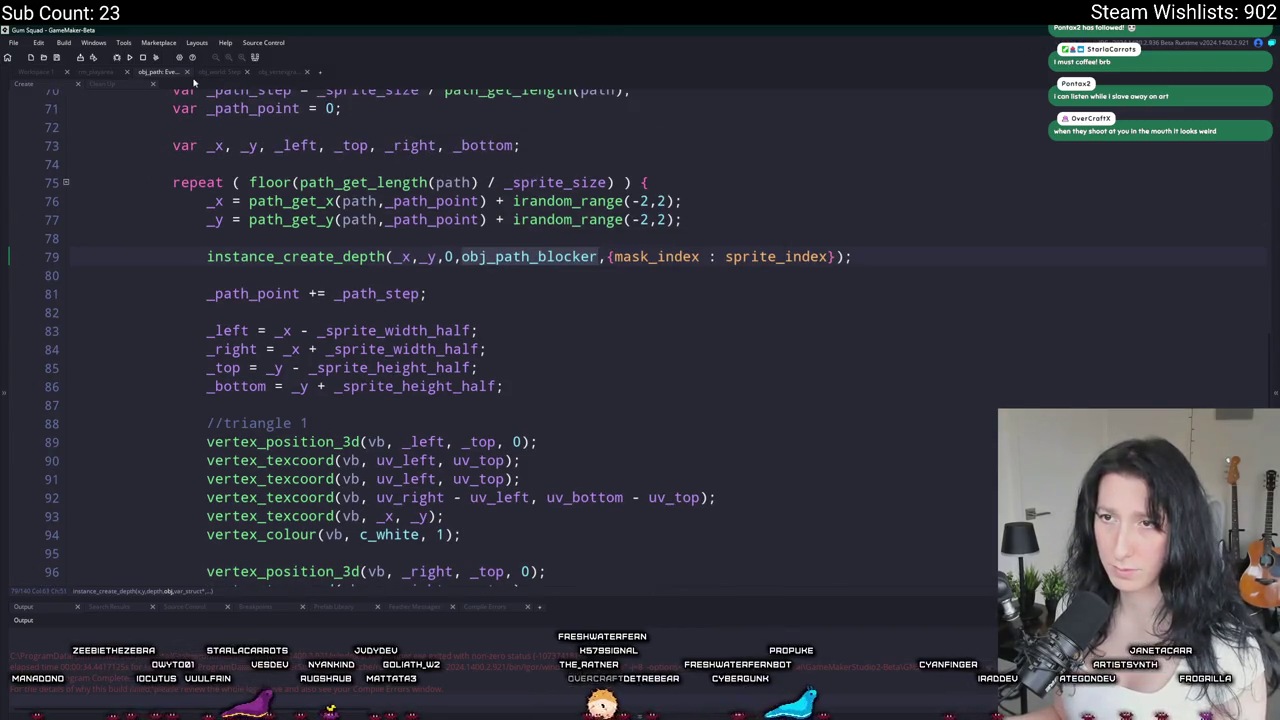
click(267, 71)
scroll(383, 463, up, 19)
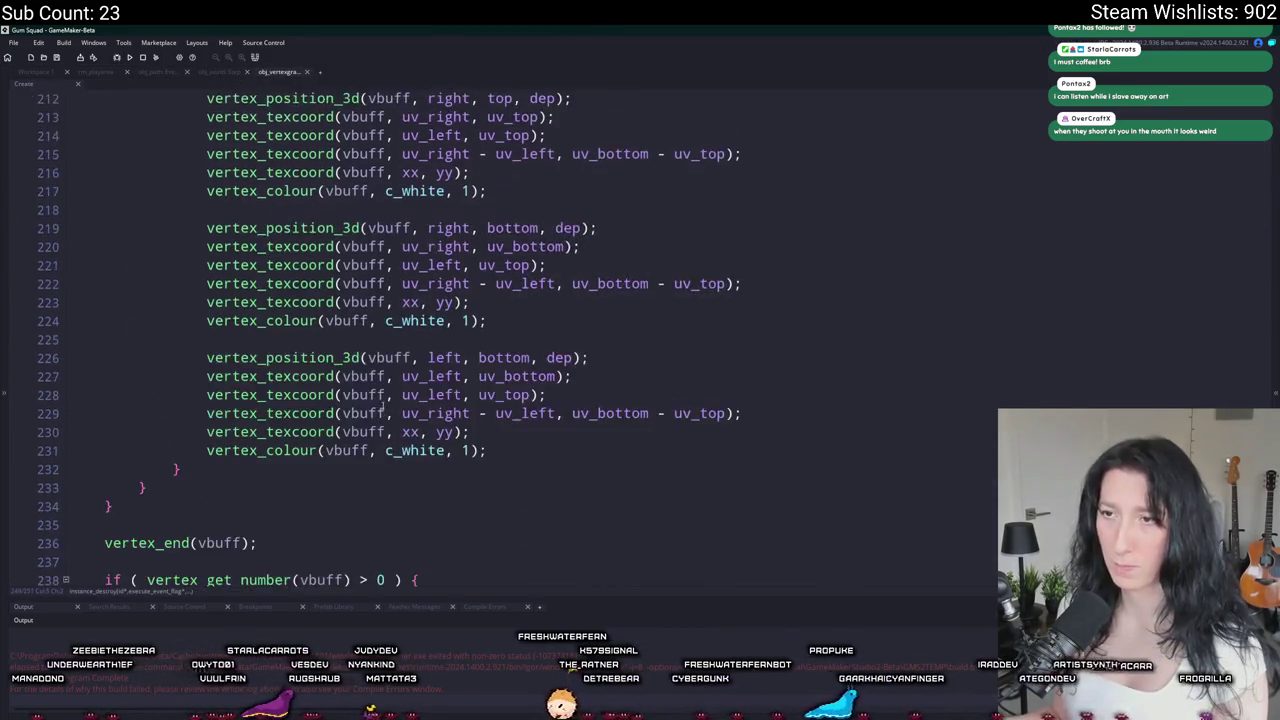
Step: Change line 128's collision_rectangle offsets from 4 to 8 and run the game
scroll(350, 416, up, 19)
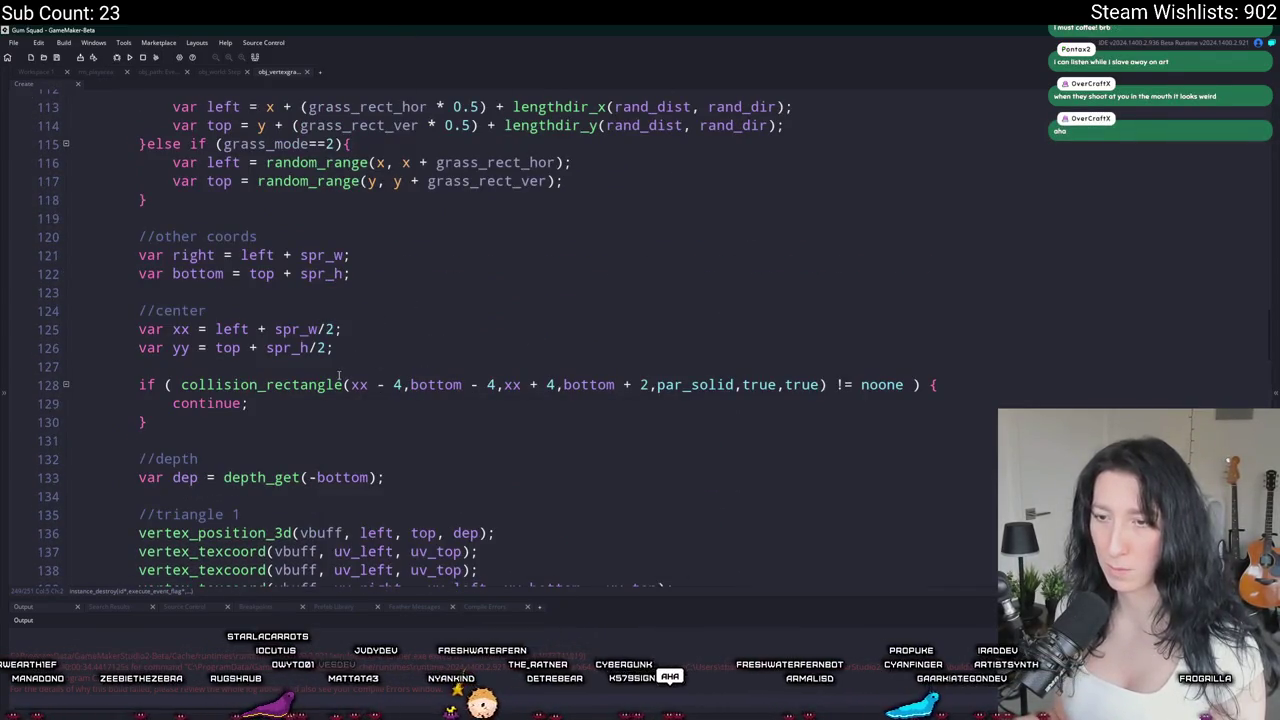
scroll(415, 343, up, 8)
scroll(415, 343, down, 9)
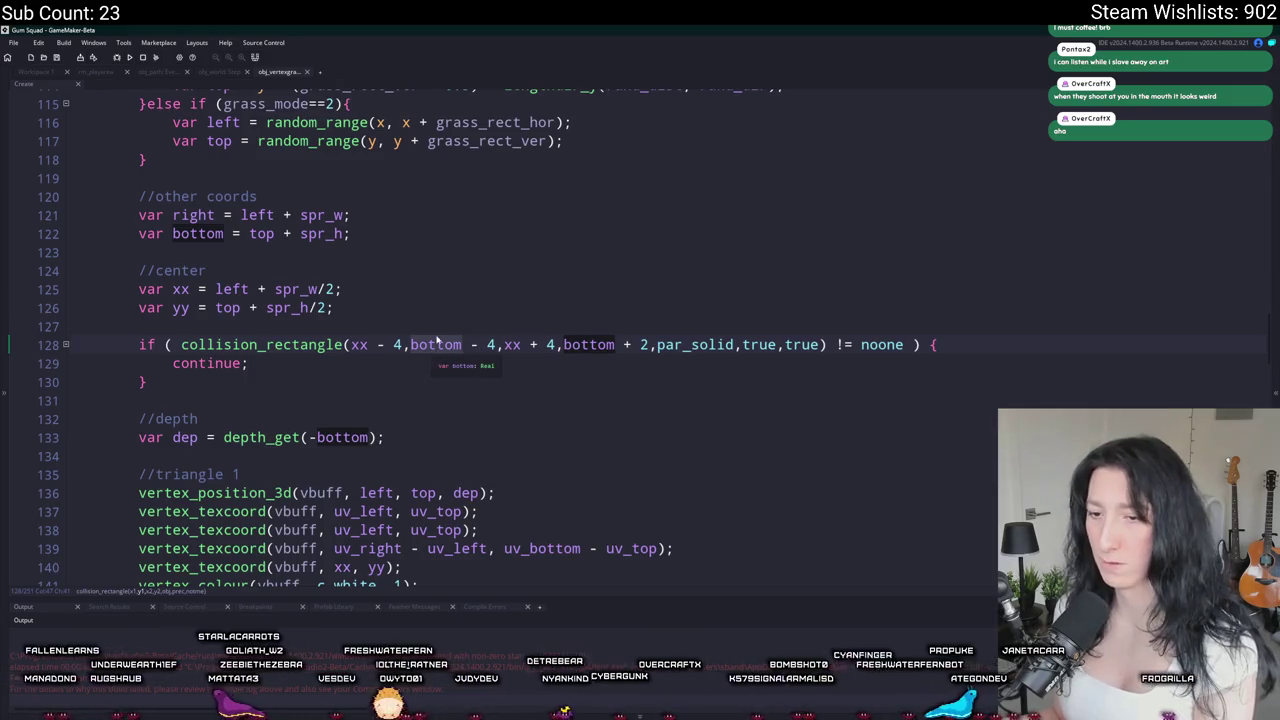
scroll(437, 343, down, 1)
click(395, 287)
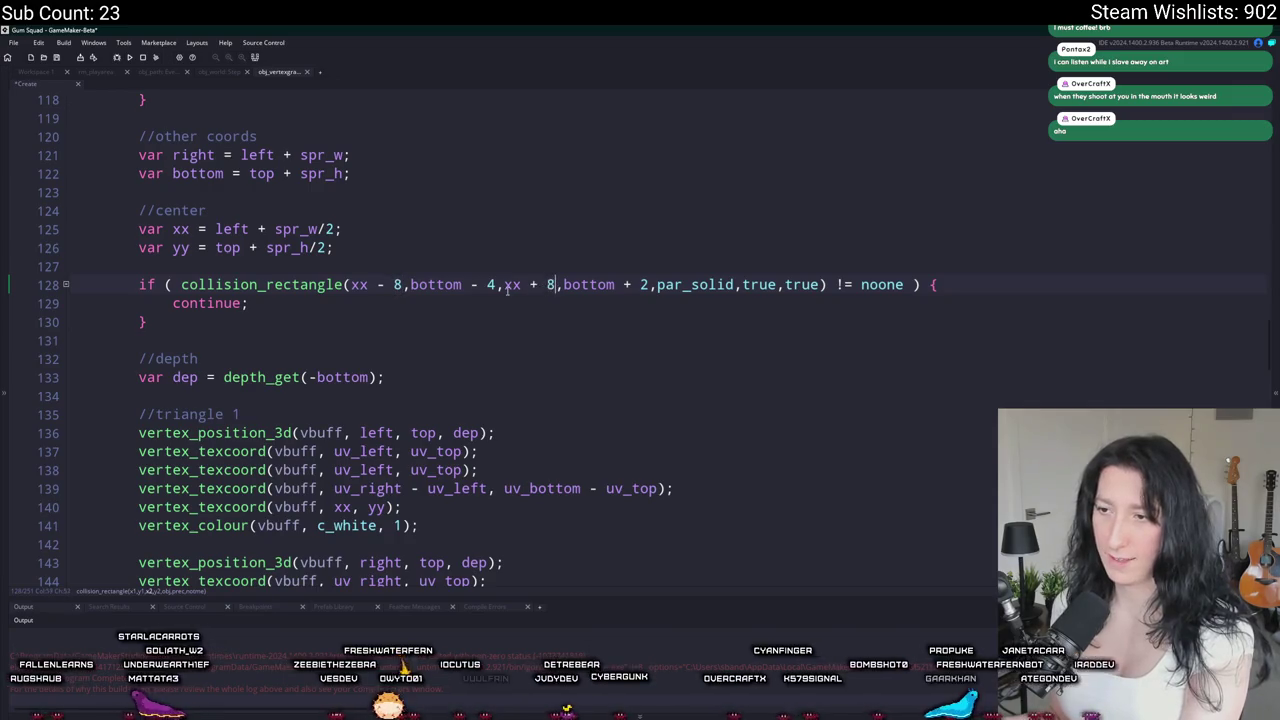
text(8)
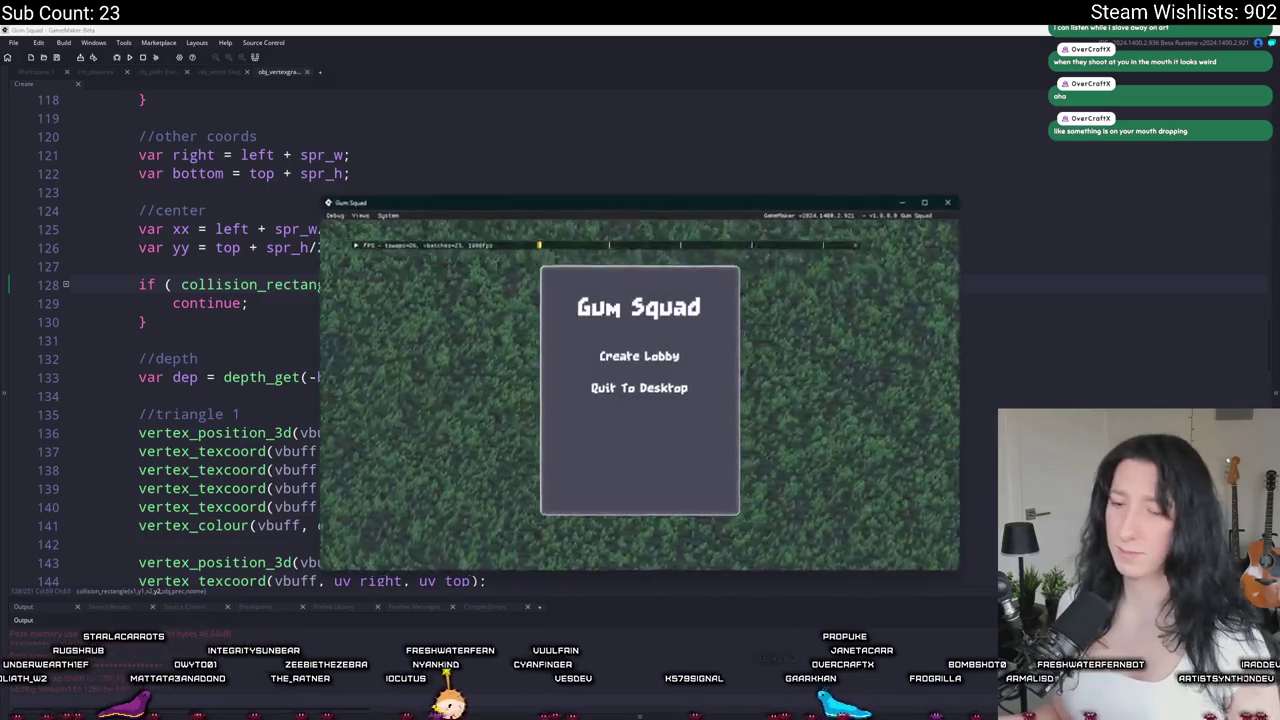
Step: Walk the dirt path in a new lobby, close the game, and start typing show_message(instance_number(par_solid)
click(640, 351)
key(w)
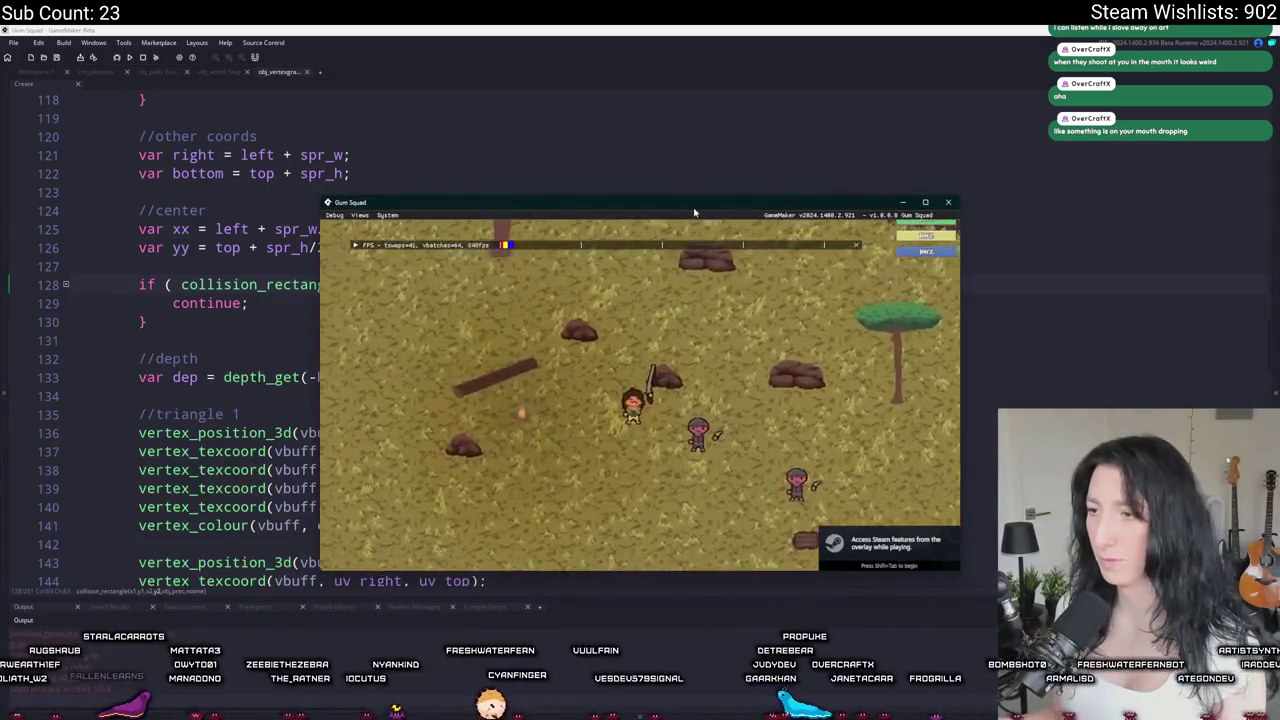
key(w)
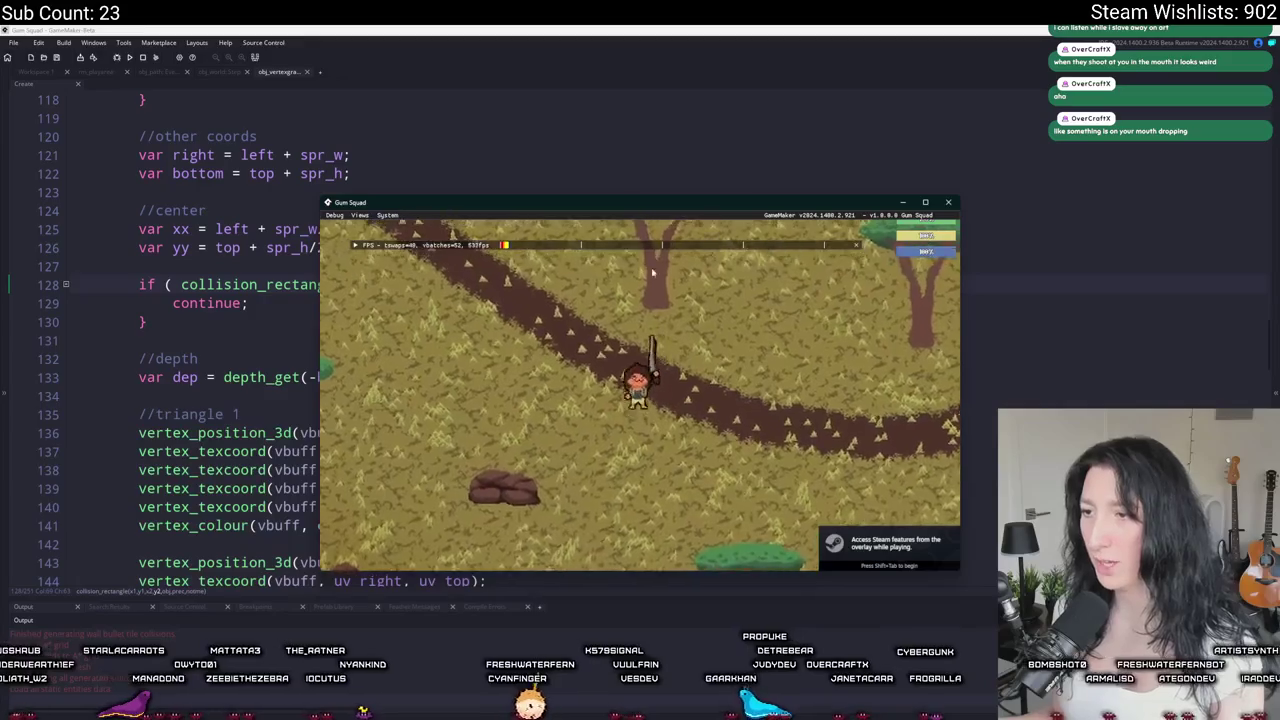
key(s)
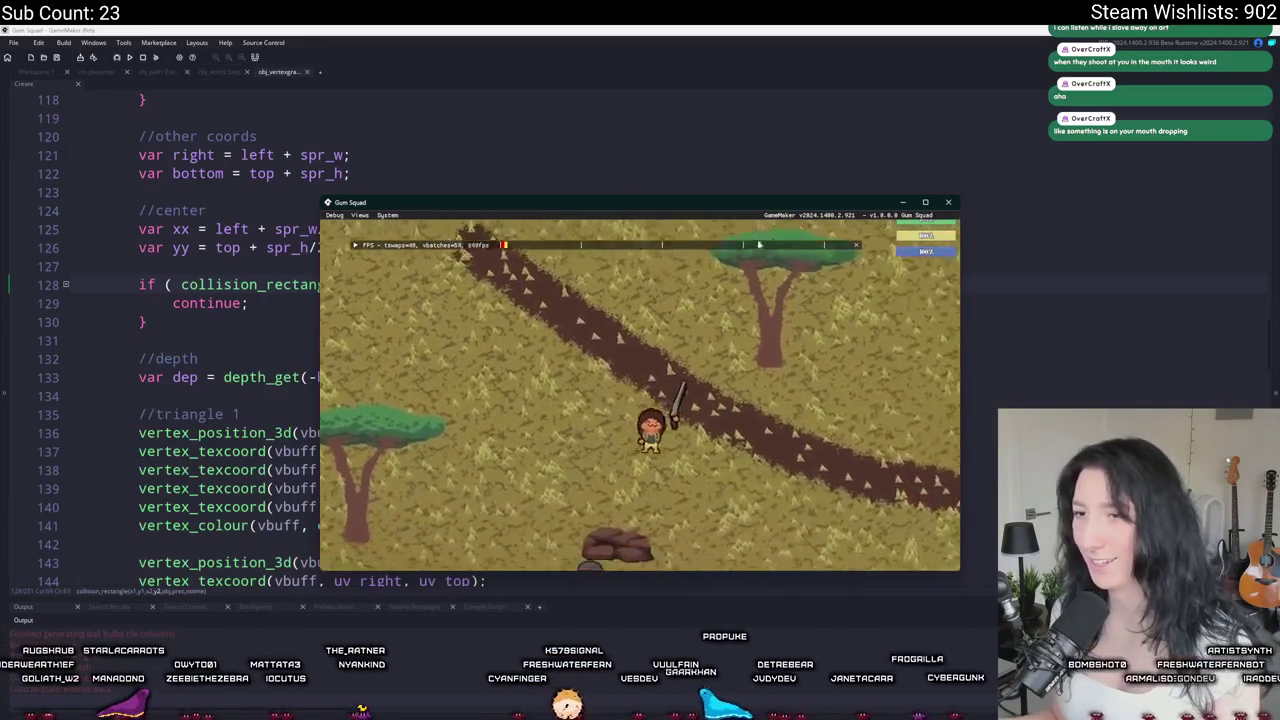
click(949, 203)
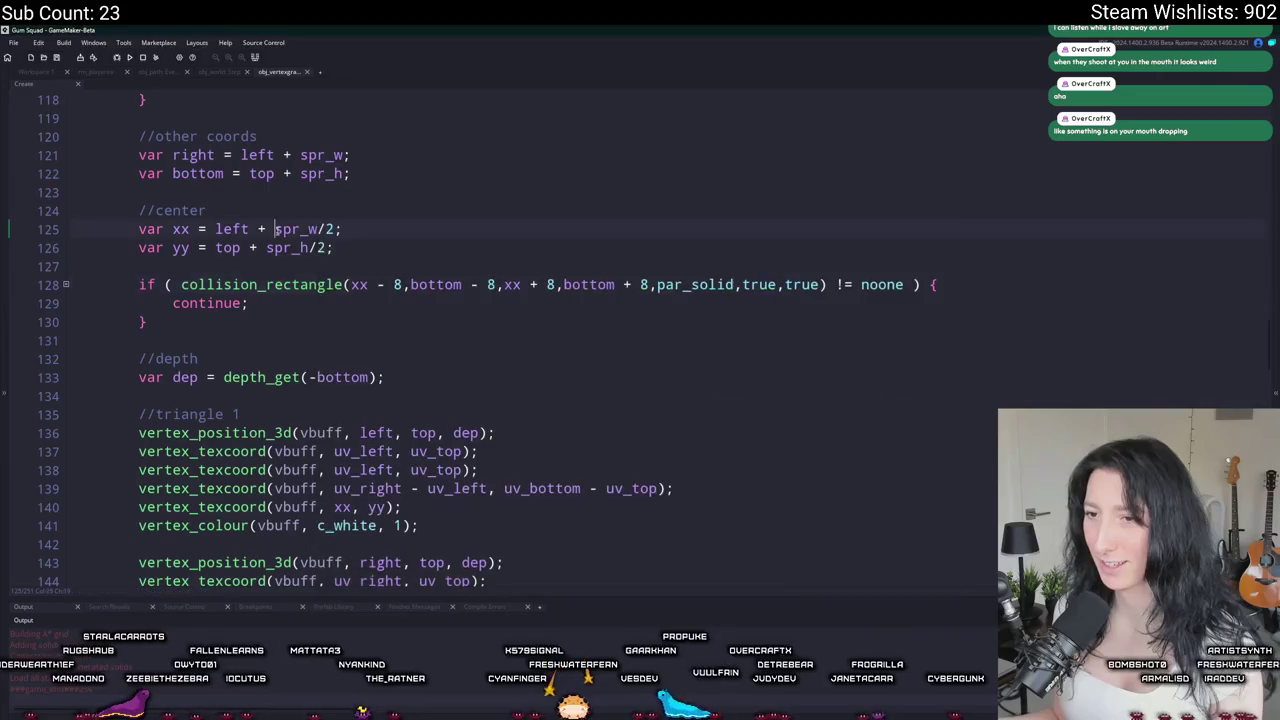
scroll(667, 347, up, 13)
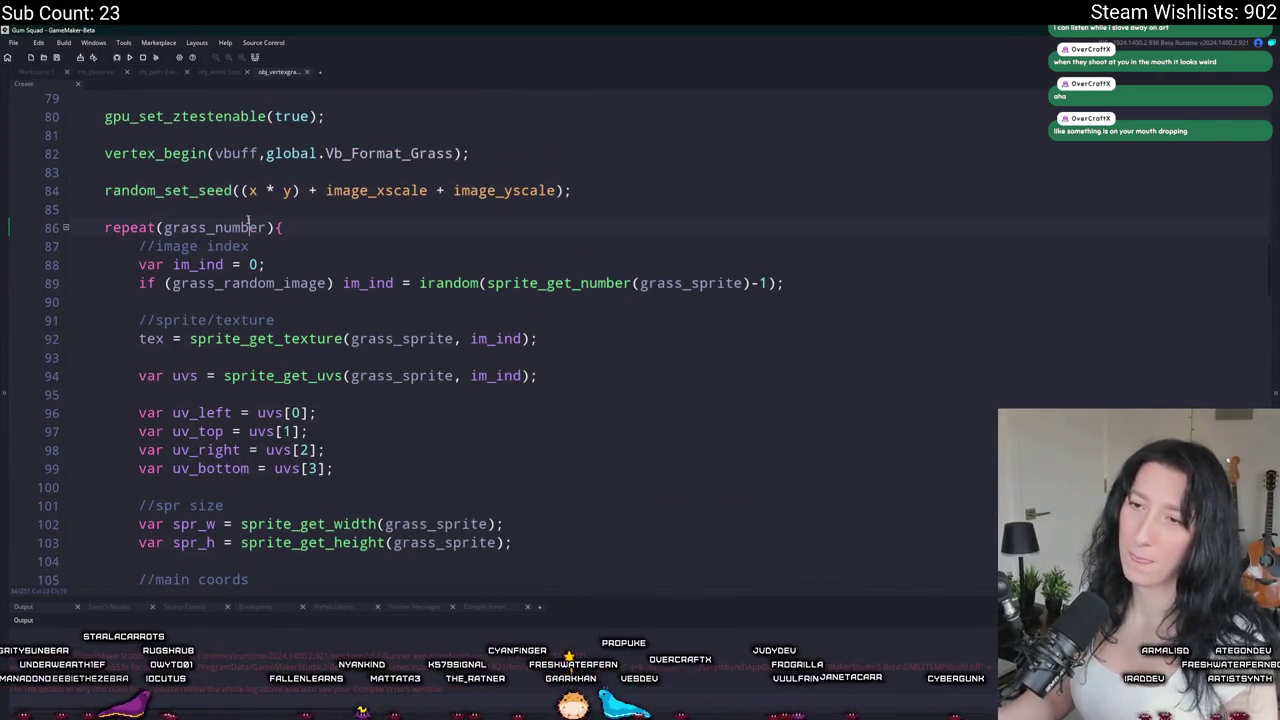
text(show_message)
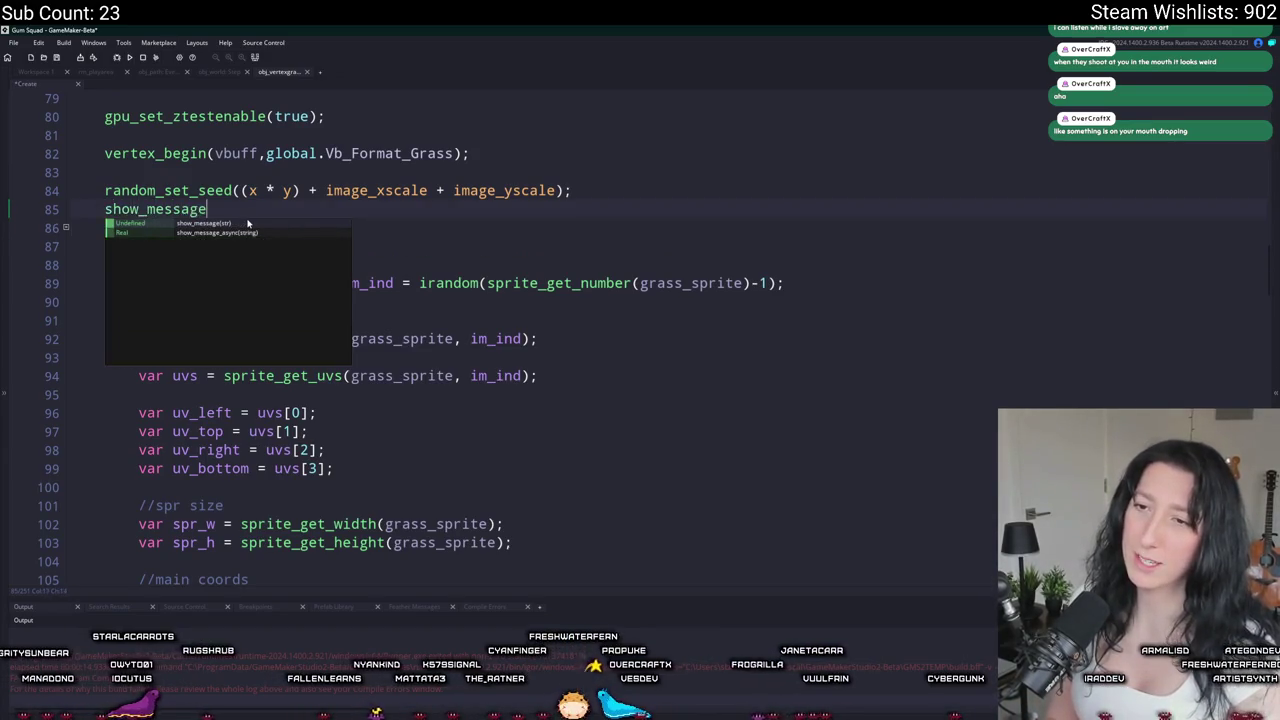
text((instance_numbe)
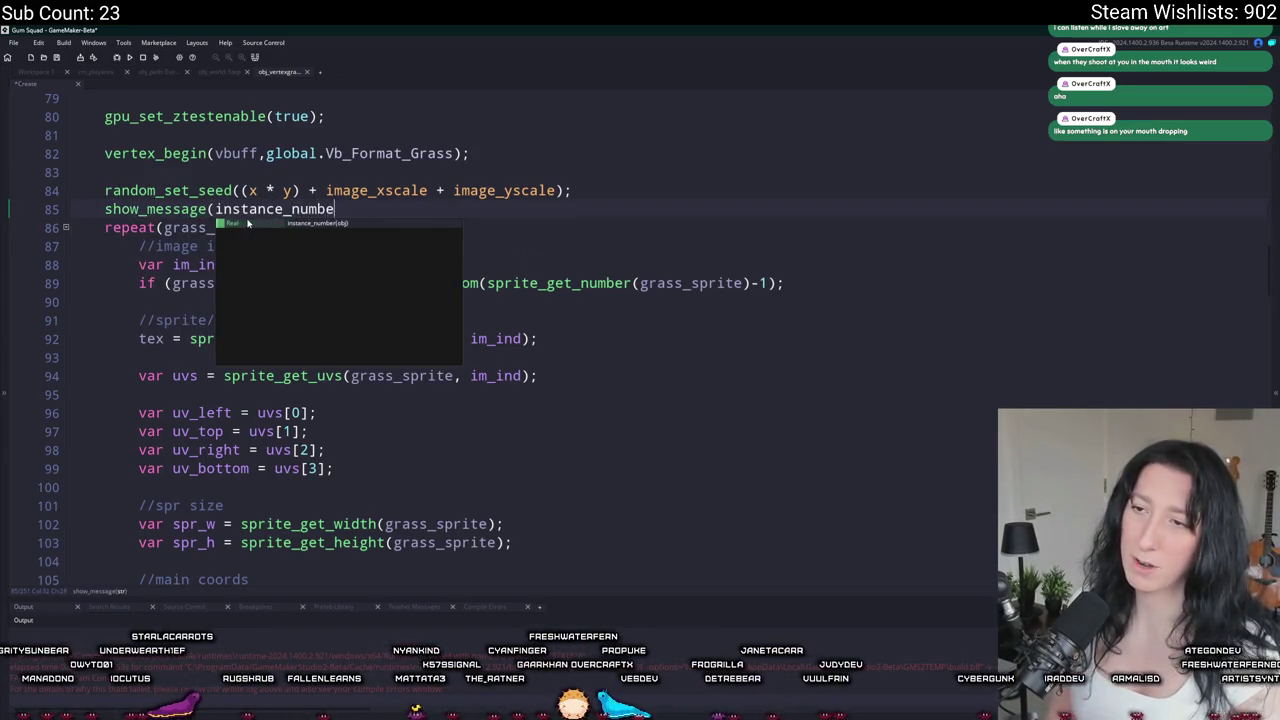
text(r(par_solid));)
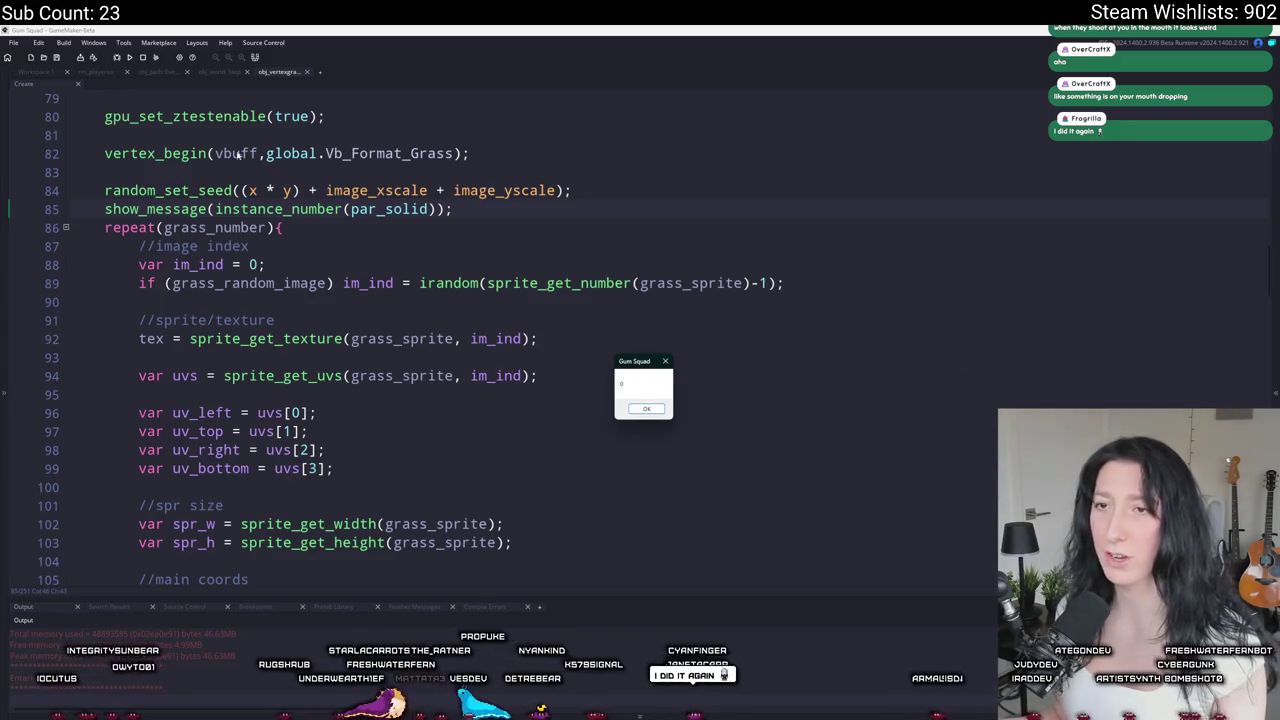
Step: Dismiss the par_solid count messages, including the one reporting 28, while creating a lobby
click(645, 408)
click(640, 357)
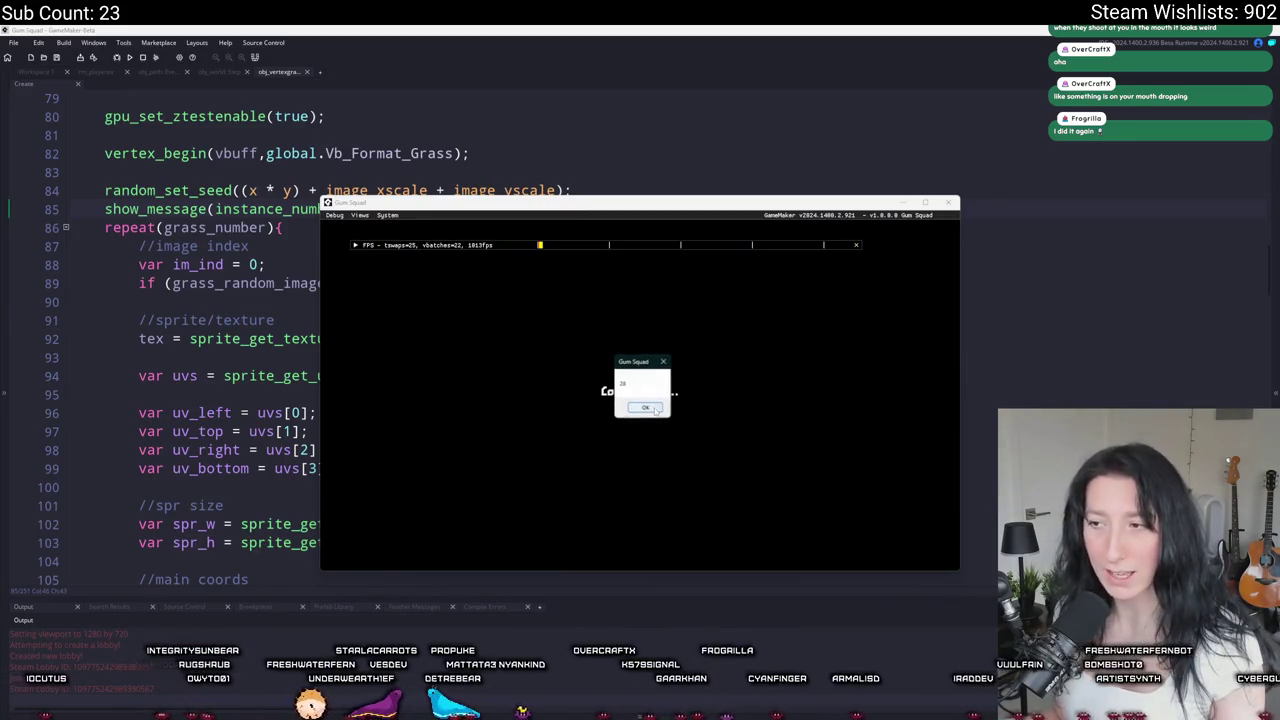
click(649, 408)
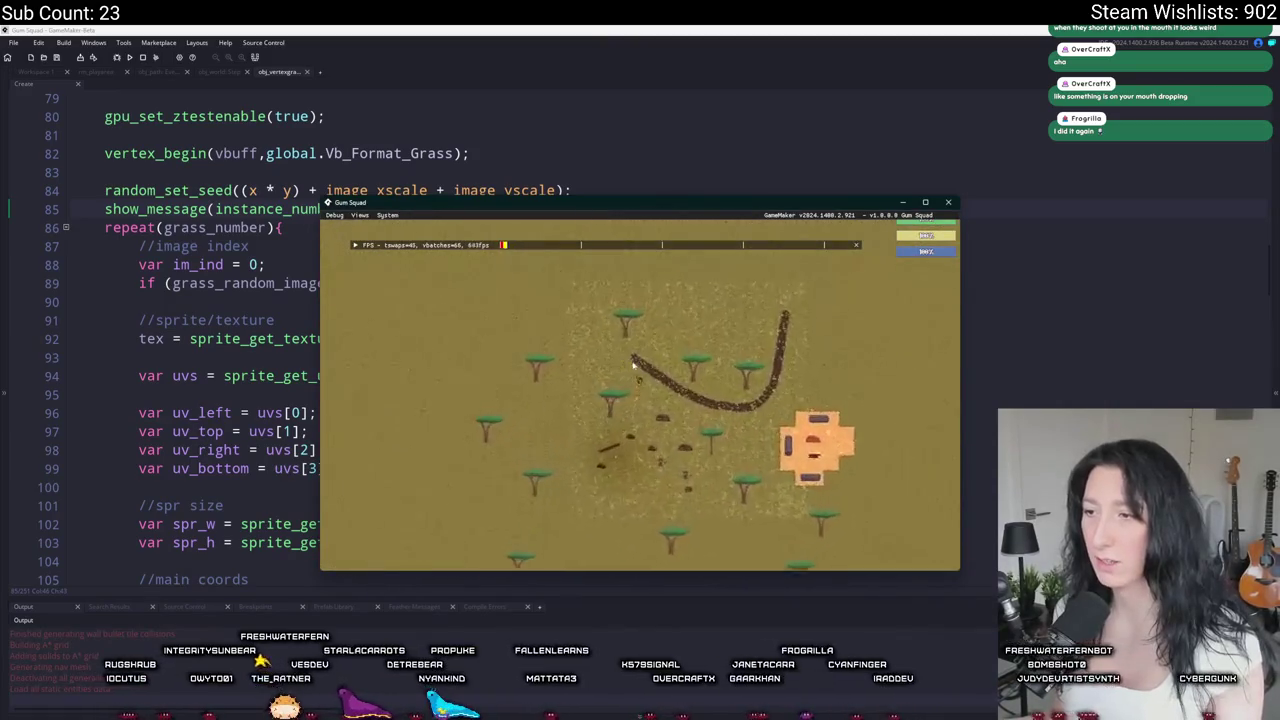
Step: Walk across the grass and onto the dirt path, close the game, and select the debug line
key(s)
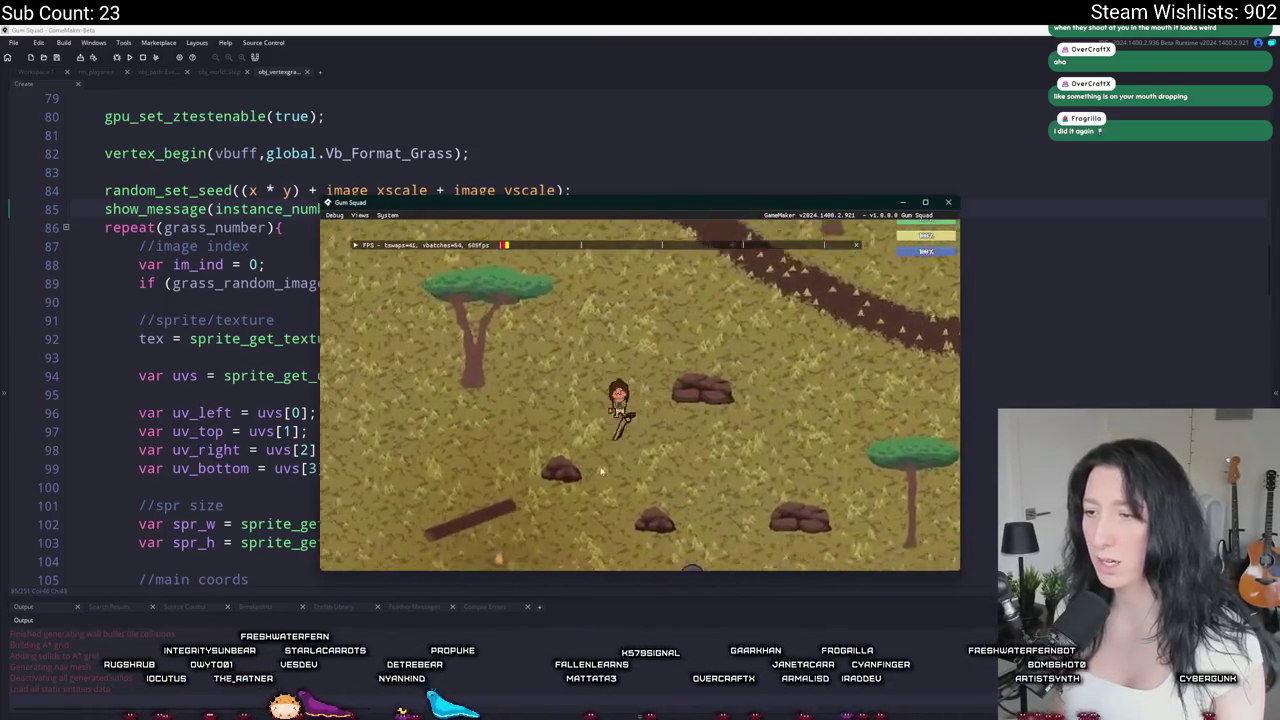
key(d)
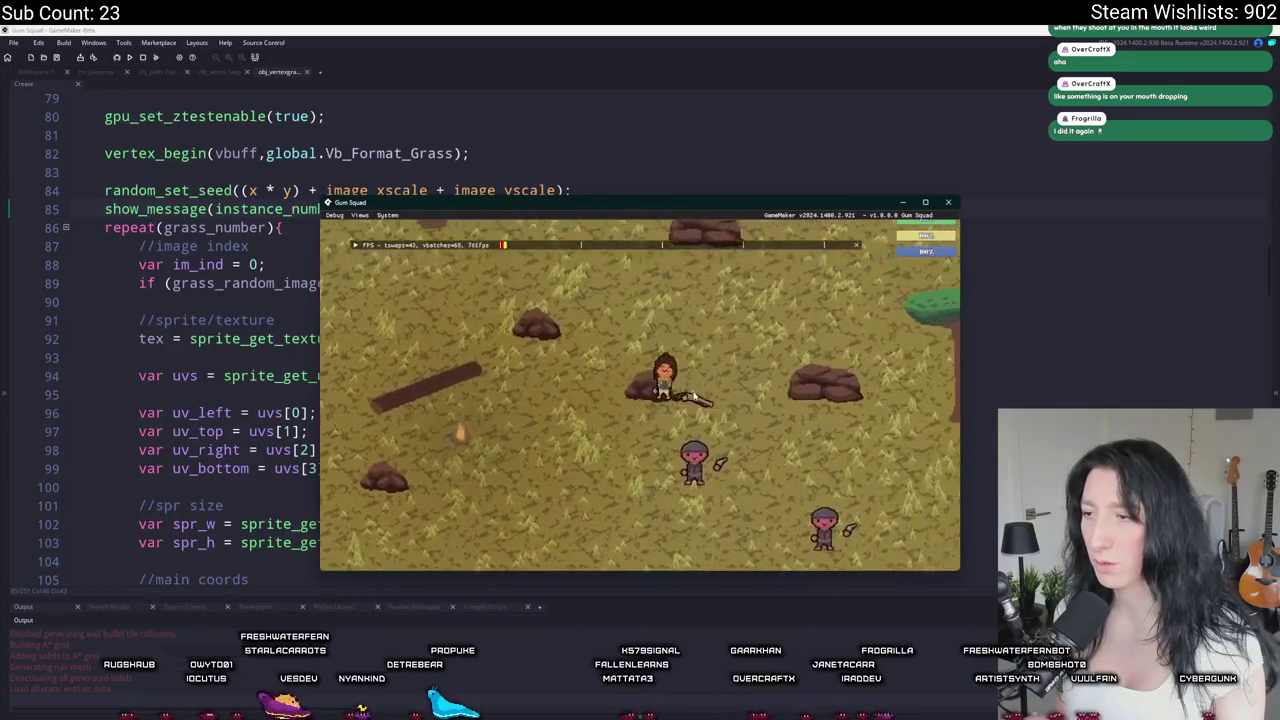
key(s)
key(d)
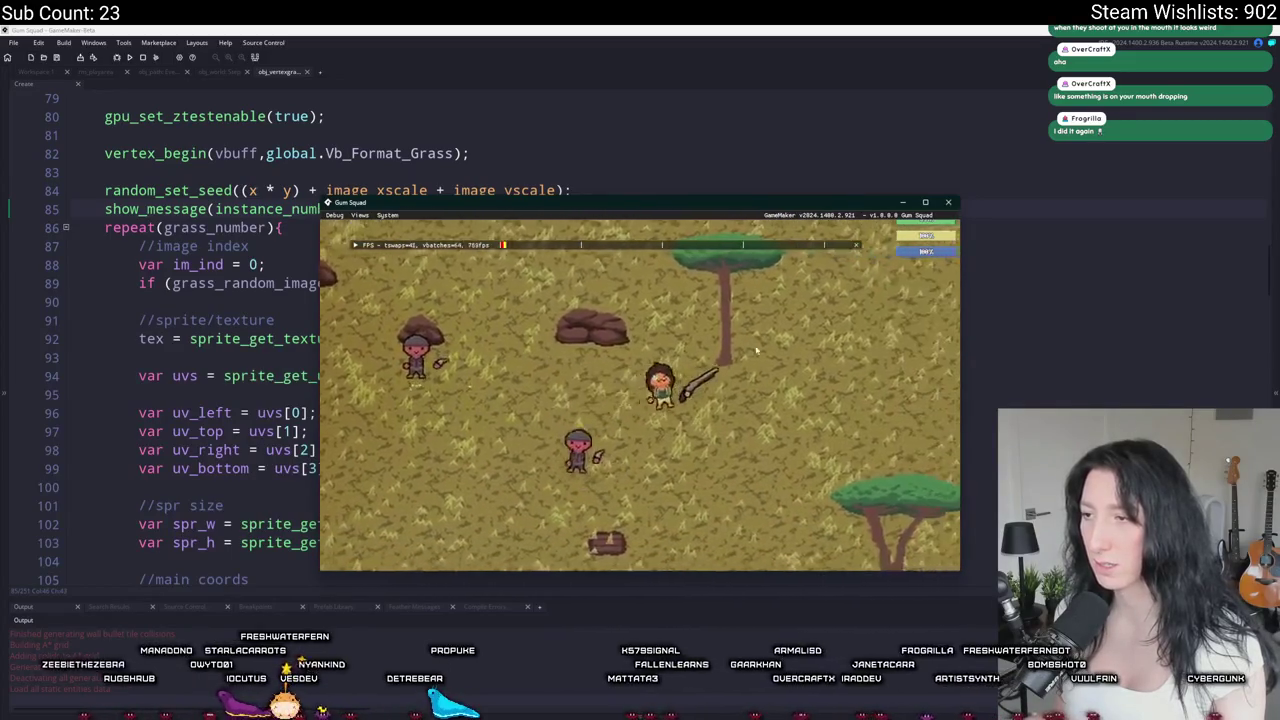
key(w)
key(d)
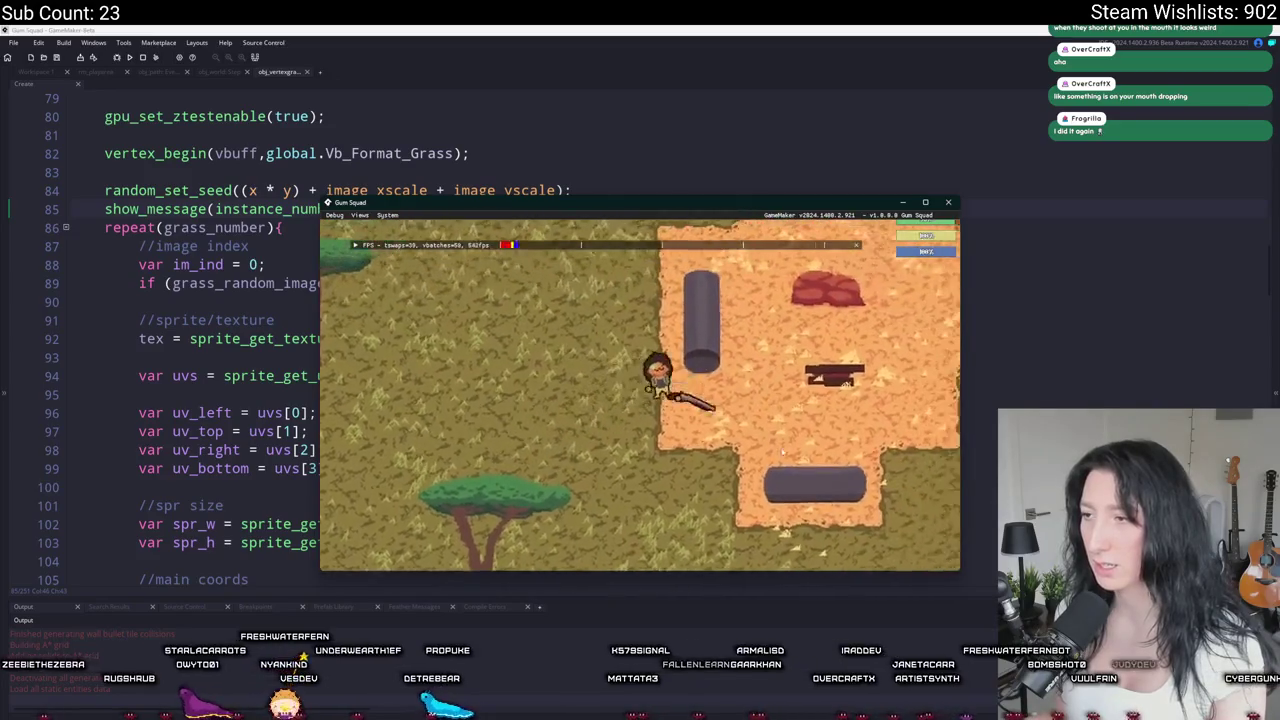
key(w)
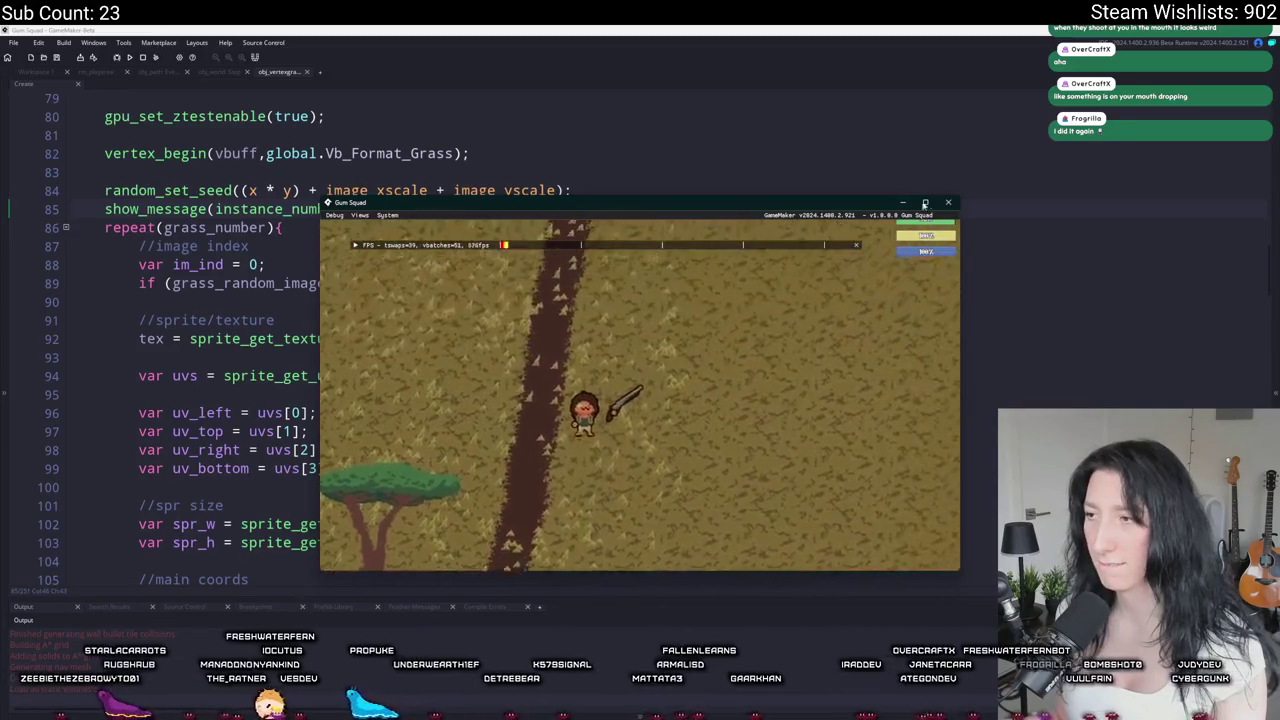
click(948, 202)
triple_click(316, 209)
key(ctrl+c)
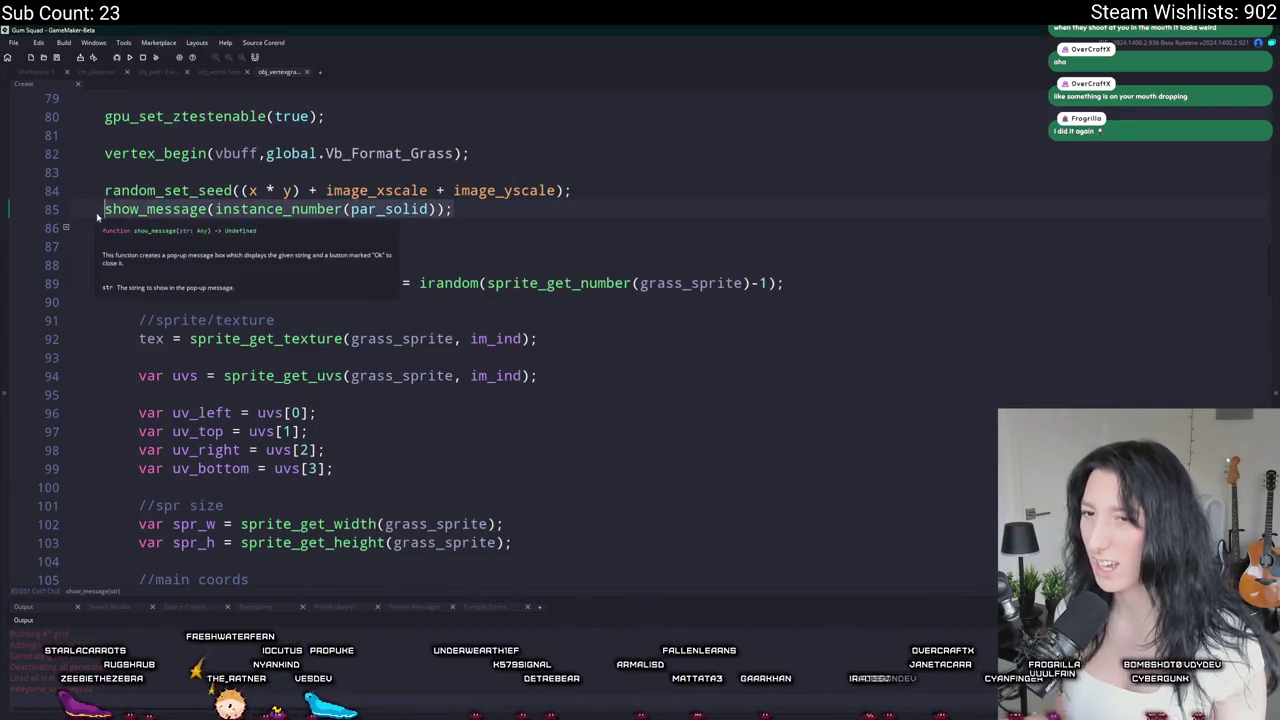
Step: Delete the show_message debug line from obj_vertexgrass and open obj_path's path-building code
key(BackSpace)
key(BackSpace)
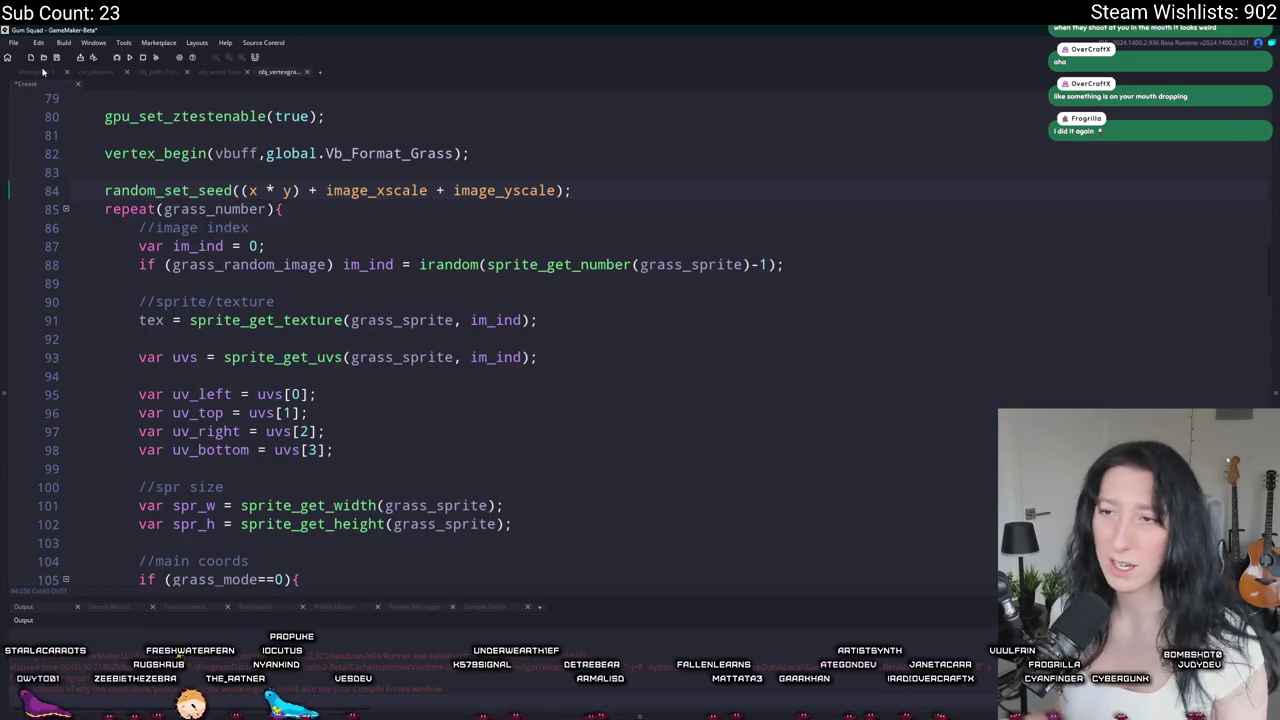
key(Return)
click(60, 84)
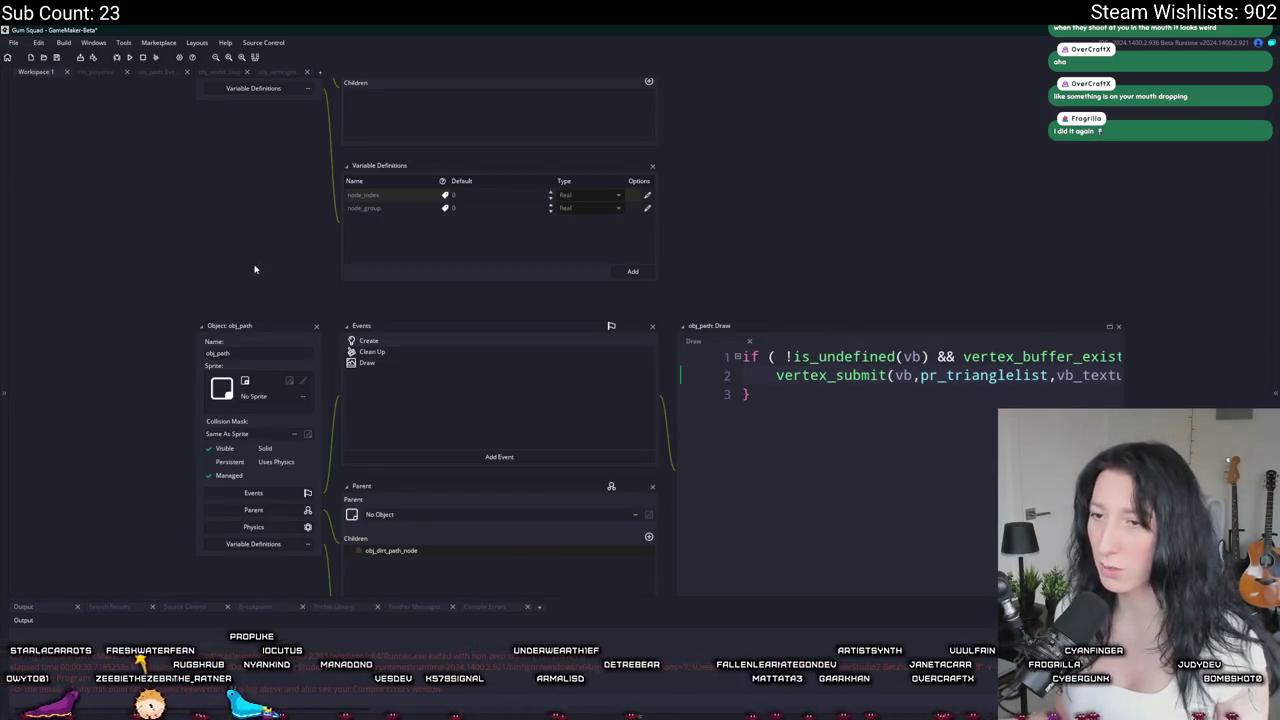
click(158, 72)
Step: Paste the par_solid count message on a new line after the loop in obj_path
scroll(351, 313, down, 3)
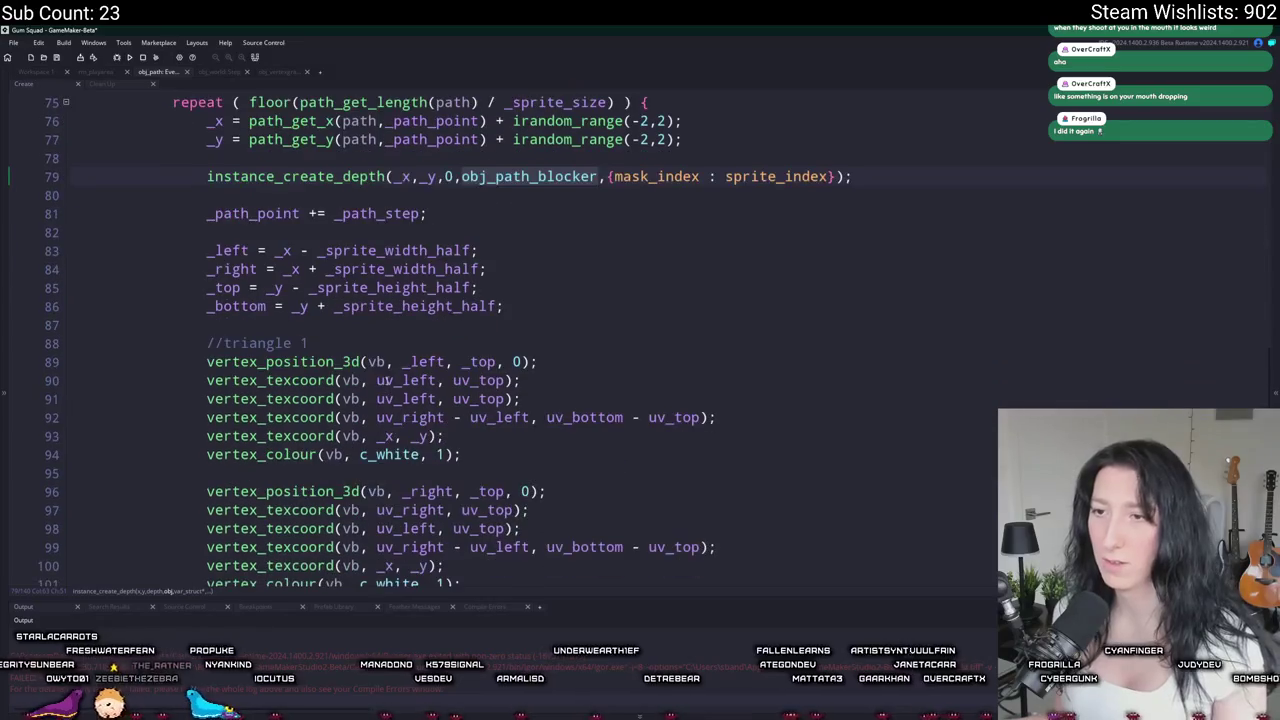
scroll(595, 160, up, 2)
scroll(400, 330, down, 10)
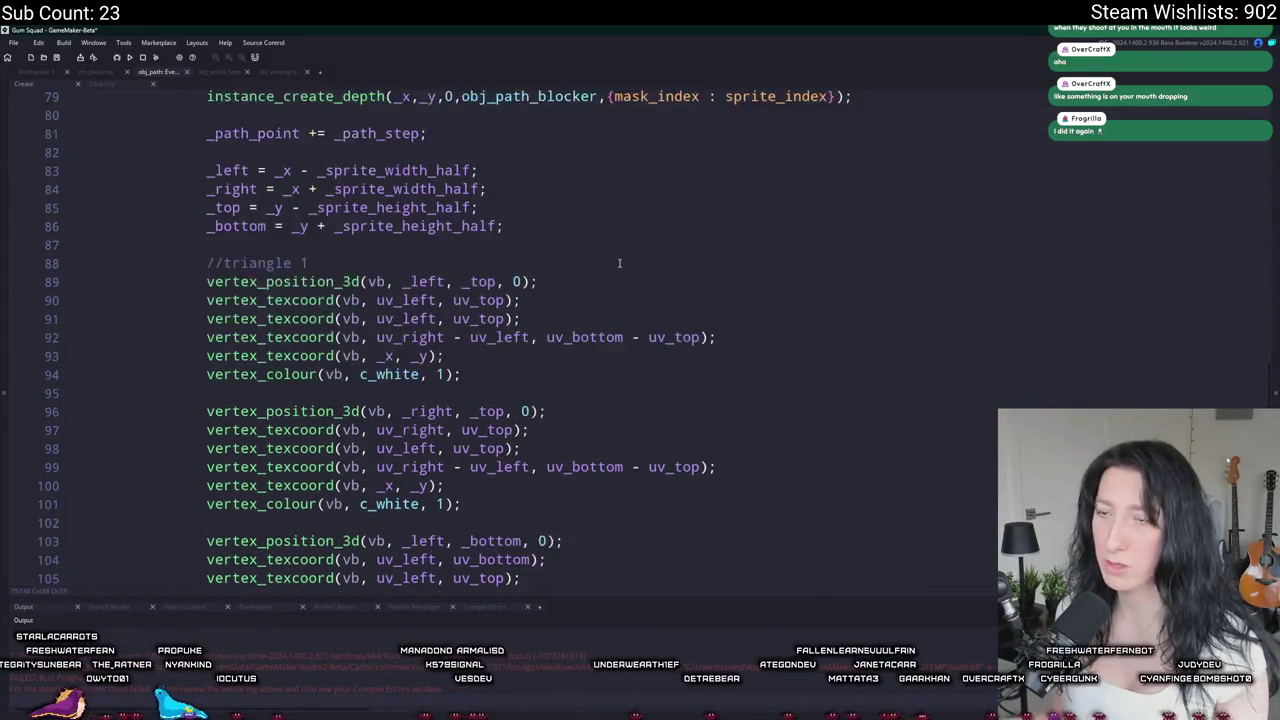
scroll(400, 330, up, 2)
click(530, 271)
scroll(638, 177, up, 10)
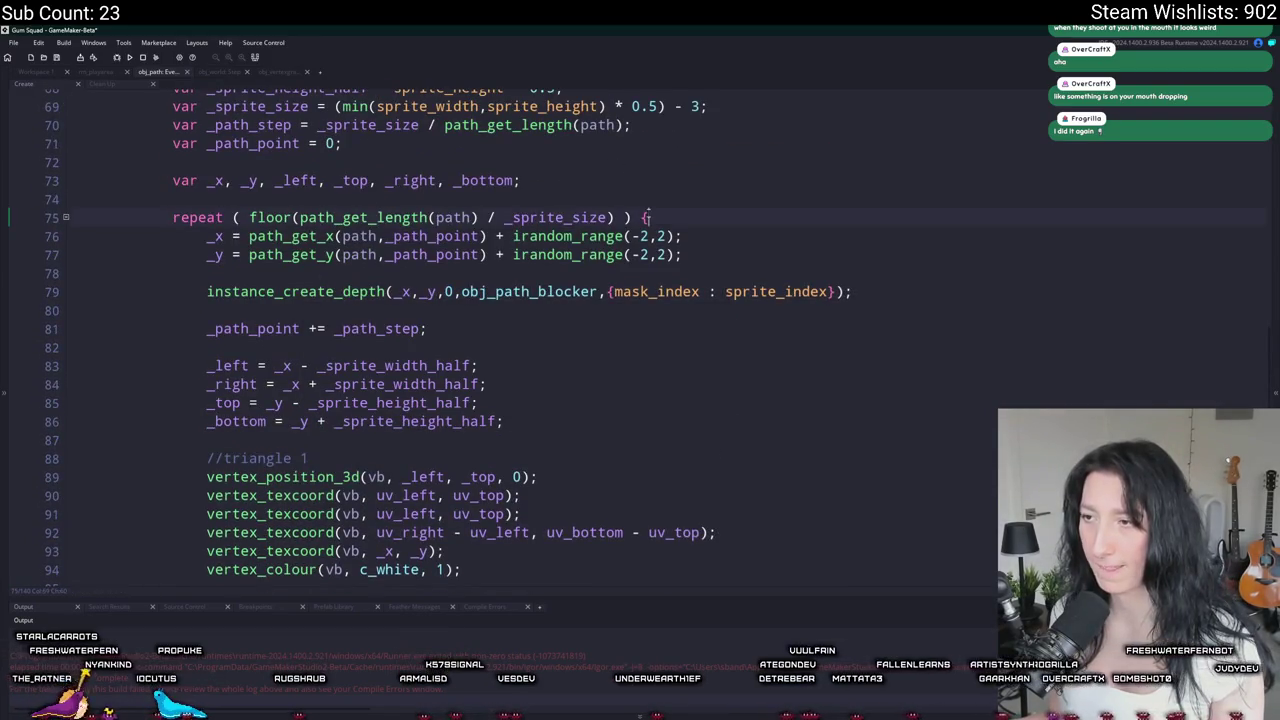
scroll(315, 469, down, 9)
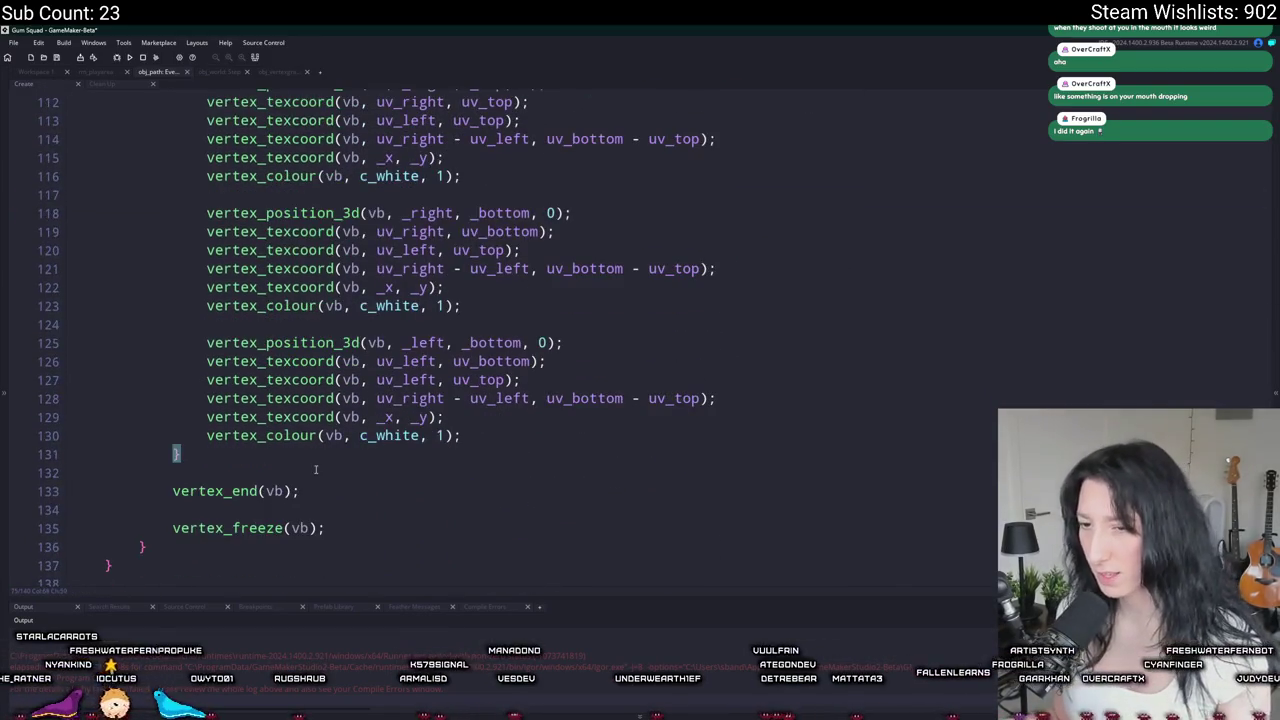
key(Return)
key(Return)
key(ctrl+v)
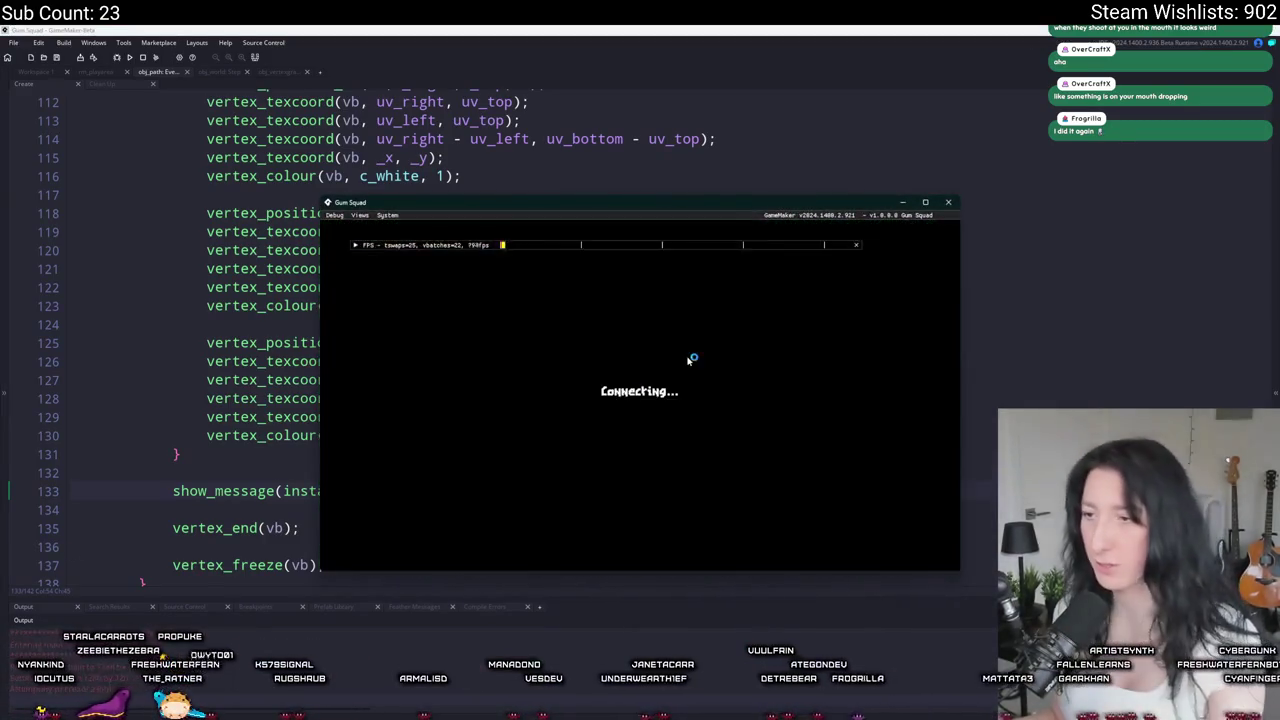
Step: Dismiss the count message from the test run and delete the temporary message line
click(665, 402)
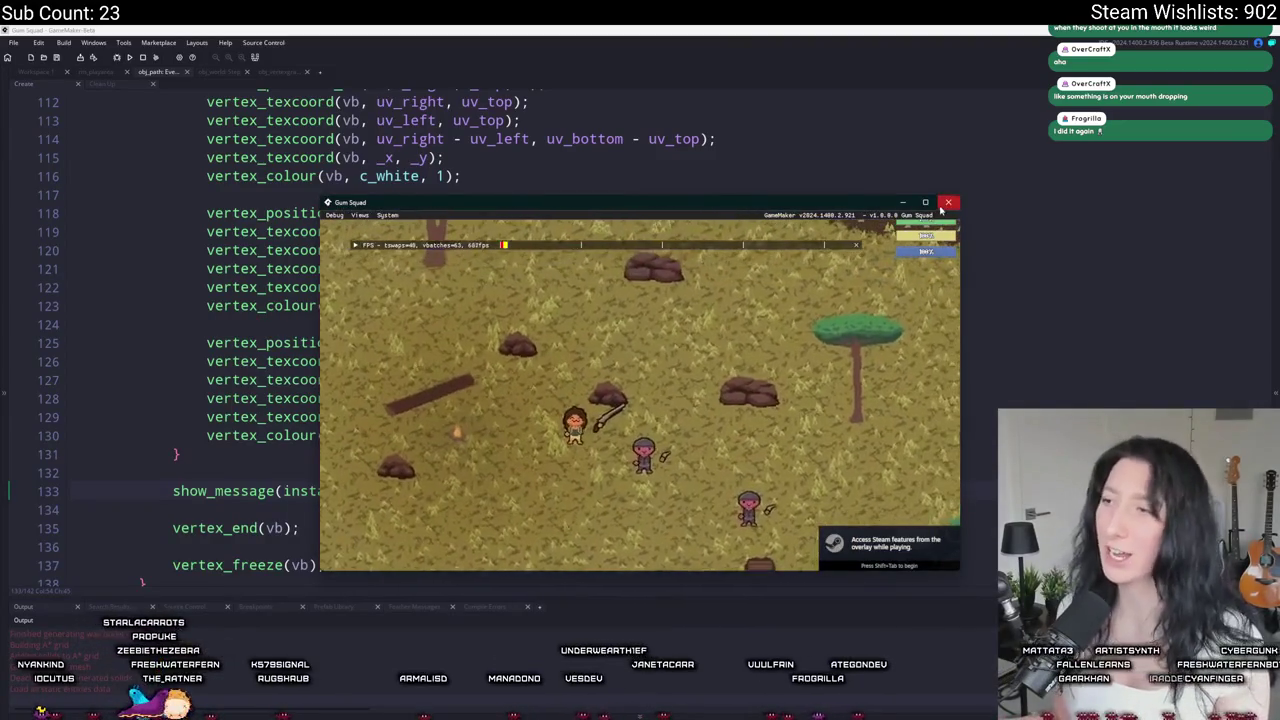
click(893, 158)
drag(522, 491, 180, 454)
key(BackSpace)
scroll(560, 459, up, 11)
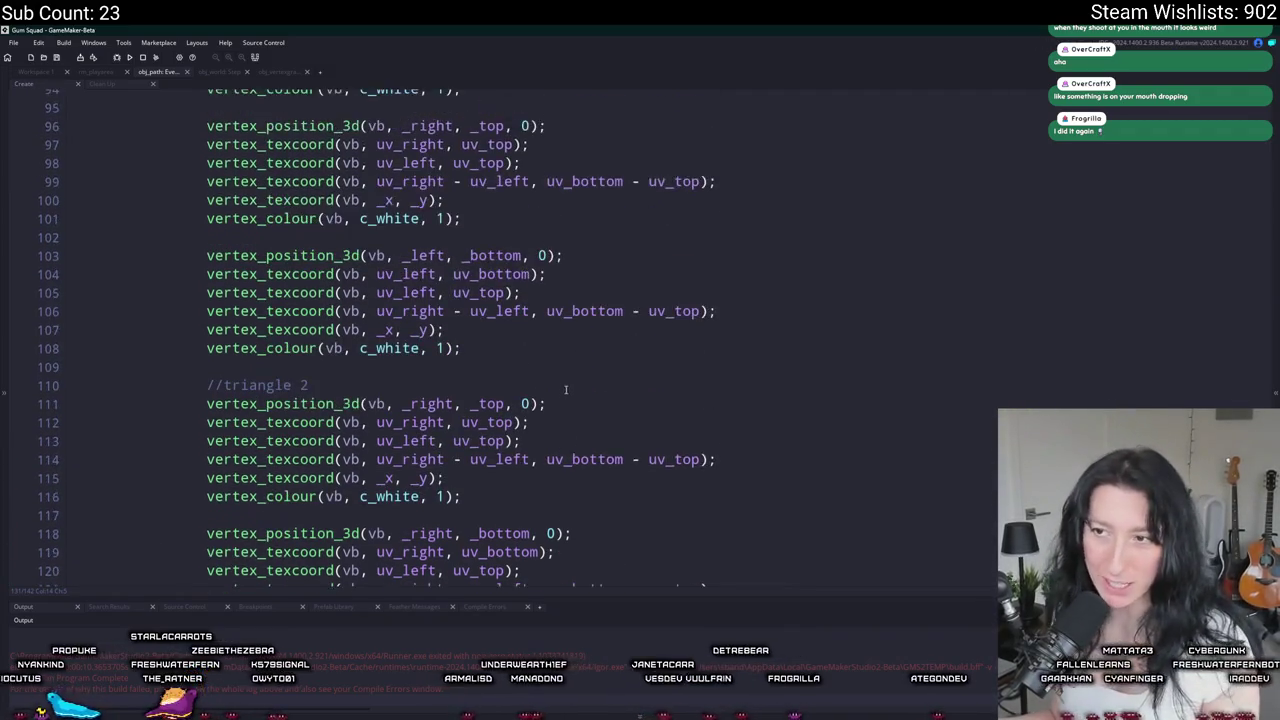
Step: Find all uses of obj_path_blocker and open the instance_destroy result at line 249
scroll(590, 338, up, 5)
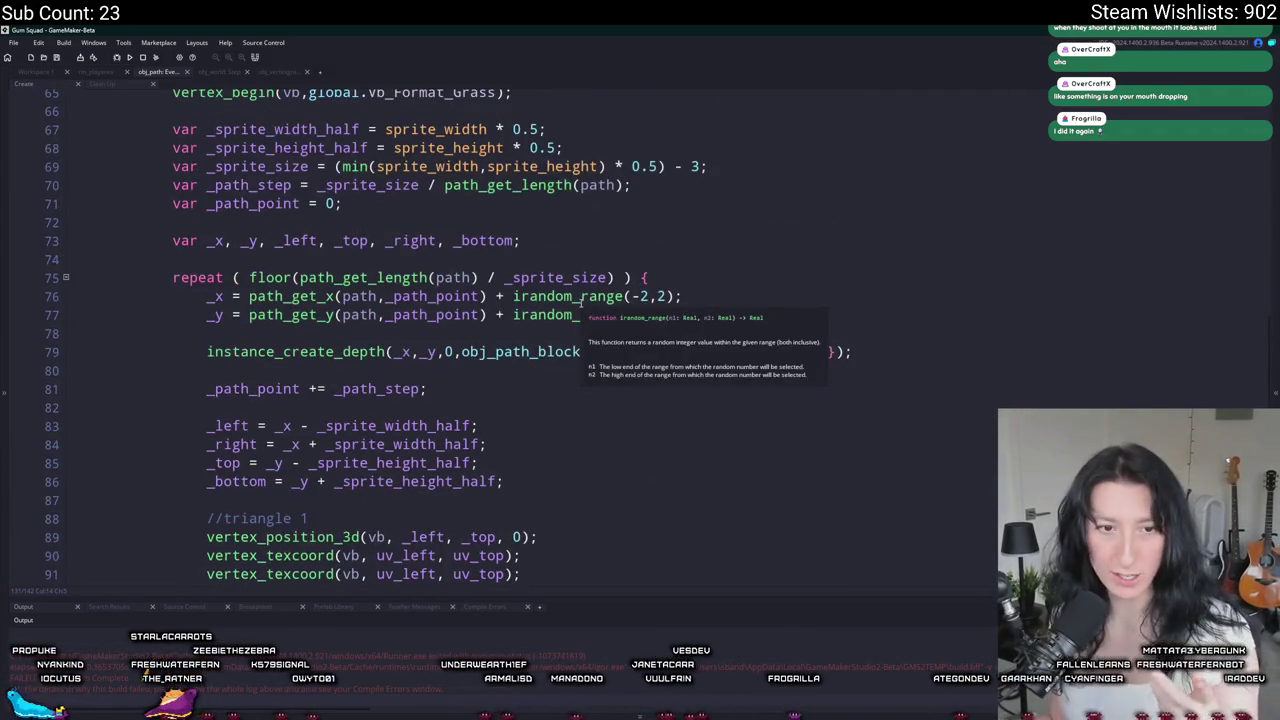
scroll(553, 291, up, 1)
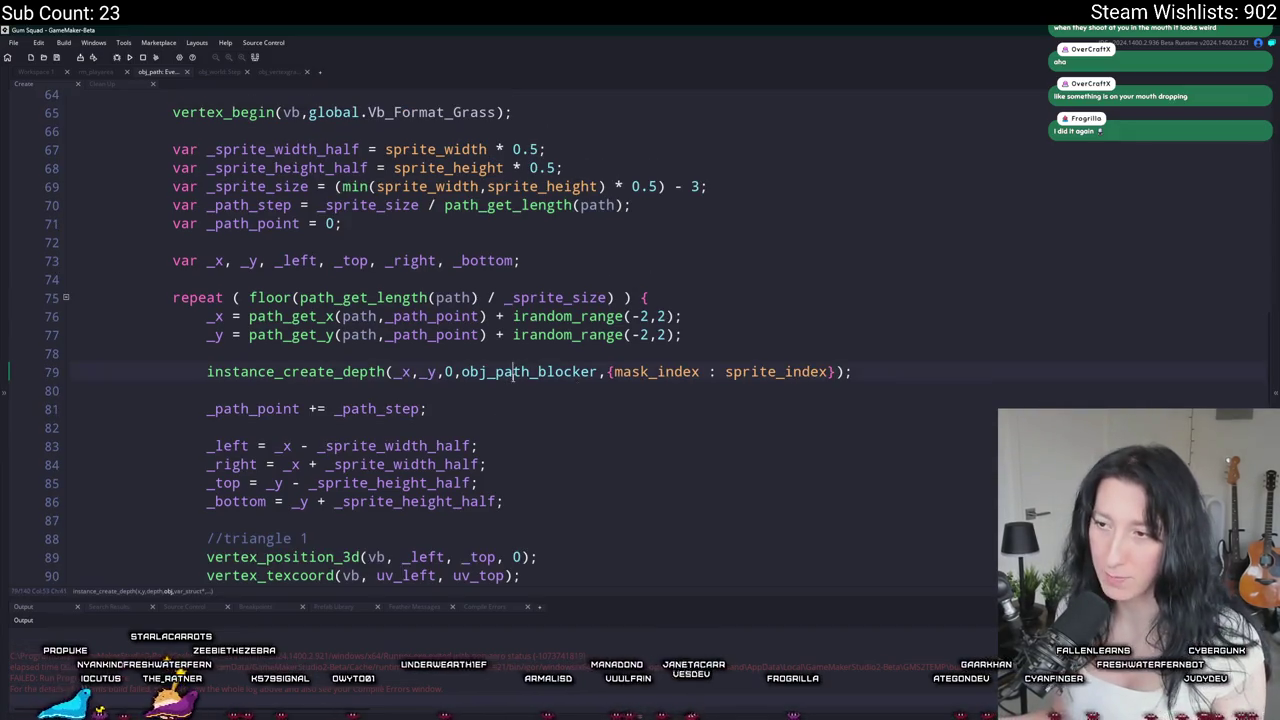
click(600, 371)
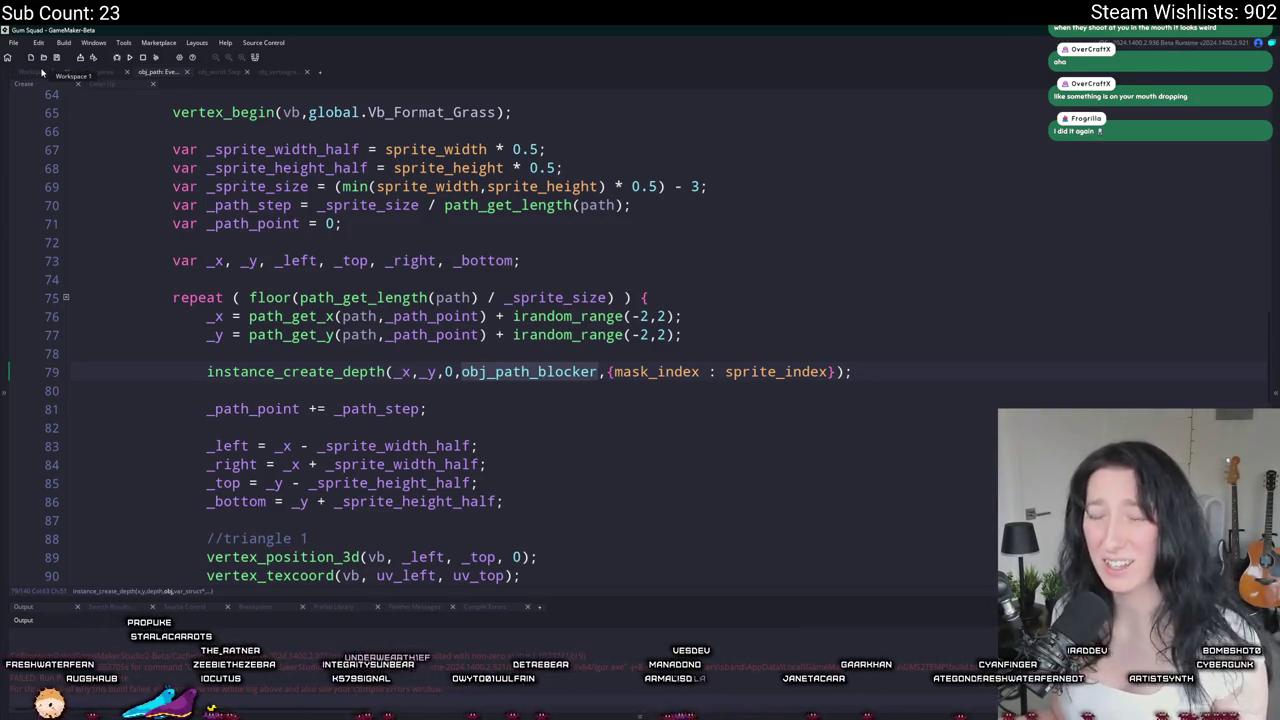
click(42, 72)
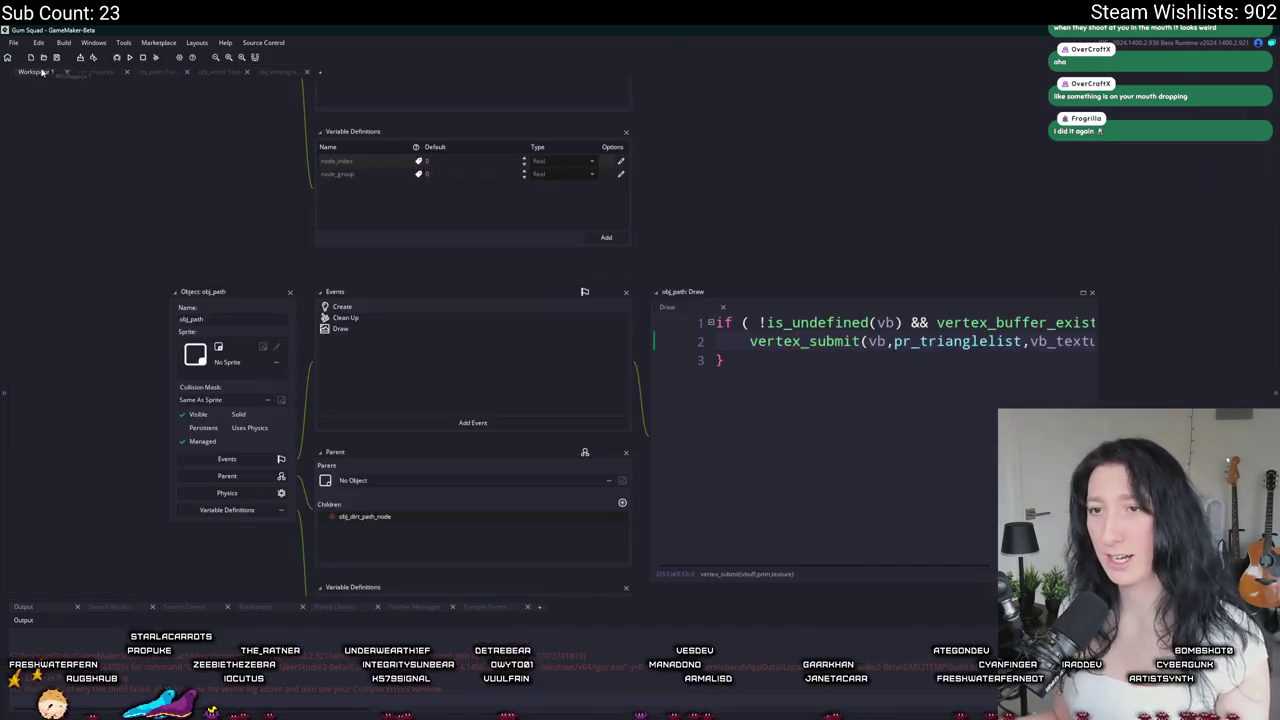
key(ctrl+shift+f)
key(Return)
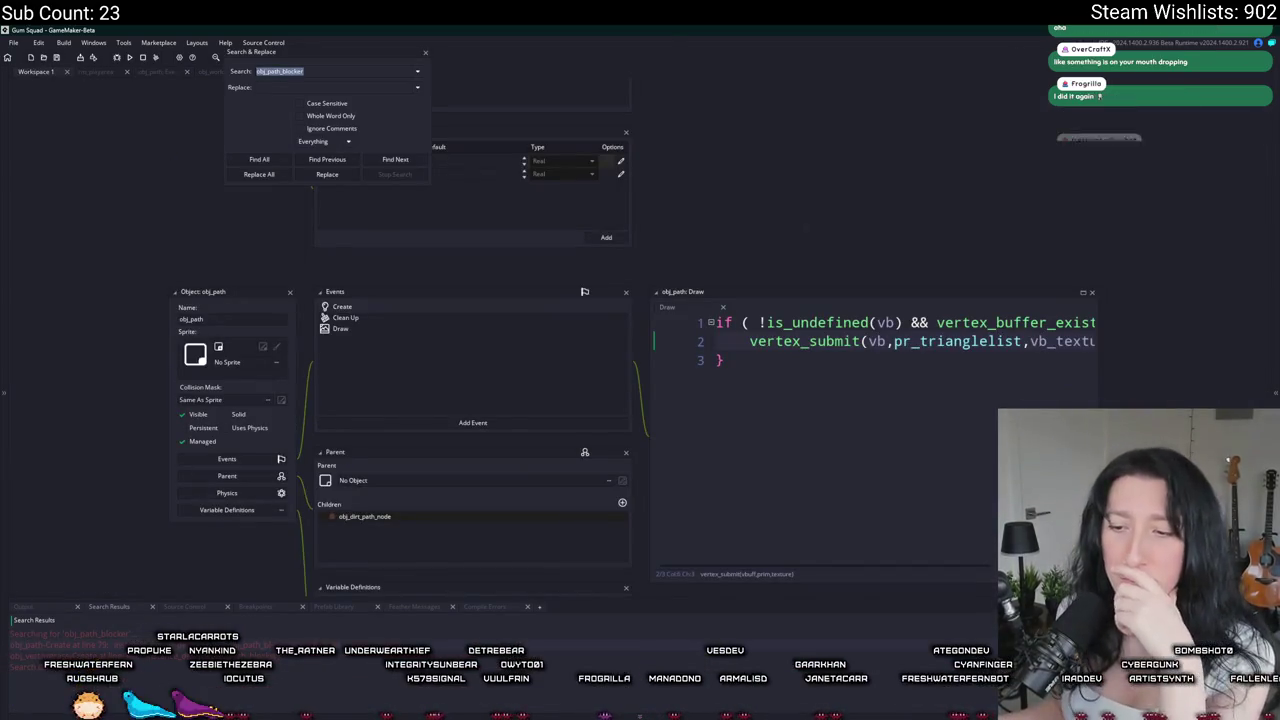
click(450, 498)
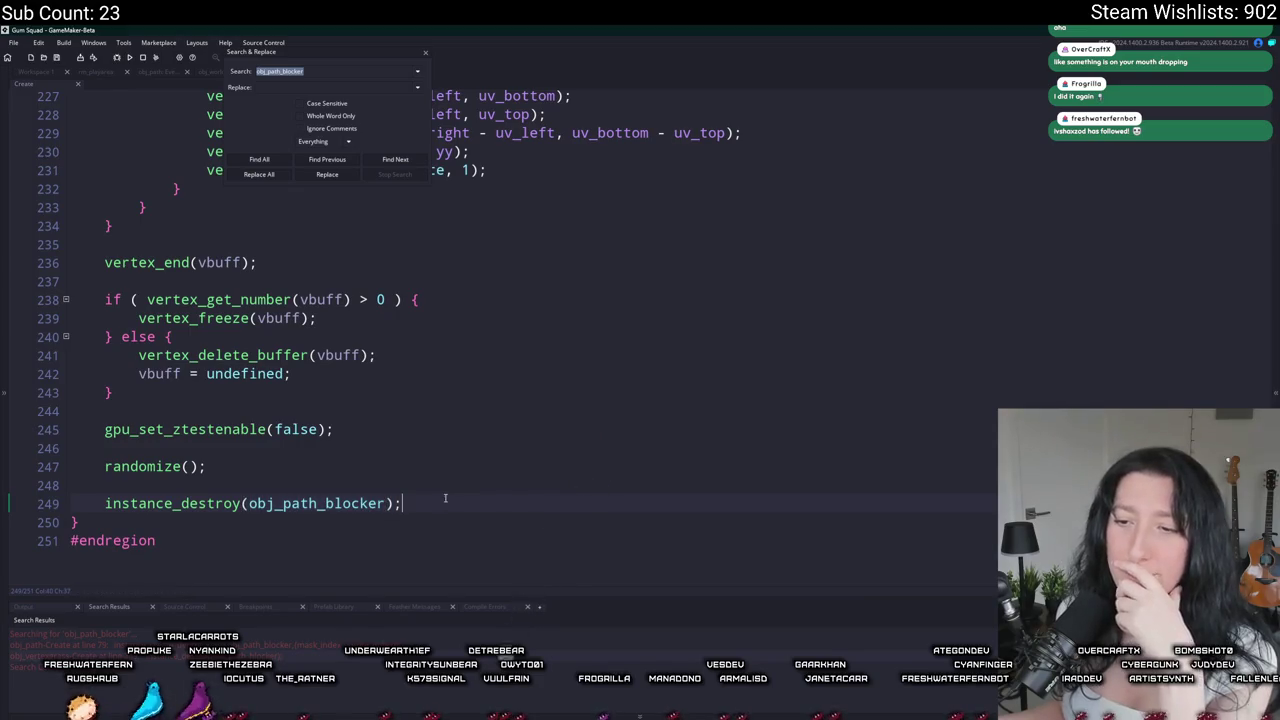
Step: Rerun the obj_path_blocker search and switch to the grass sprite Sprite-0001 in Aseprite
key(Home)
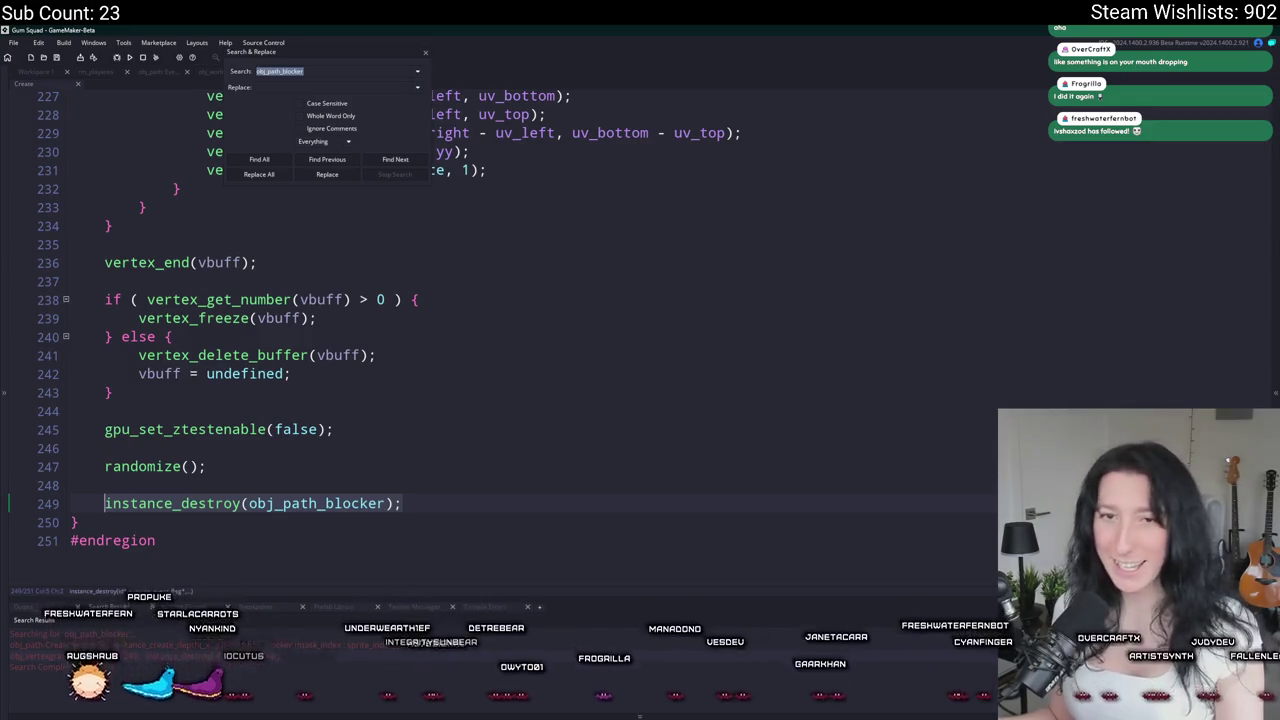
key(Return)
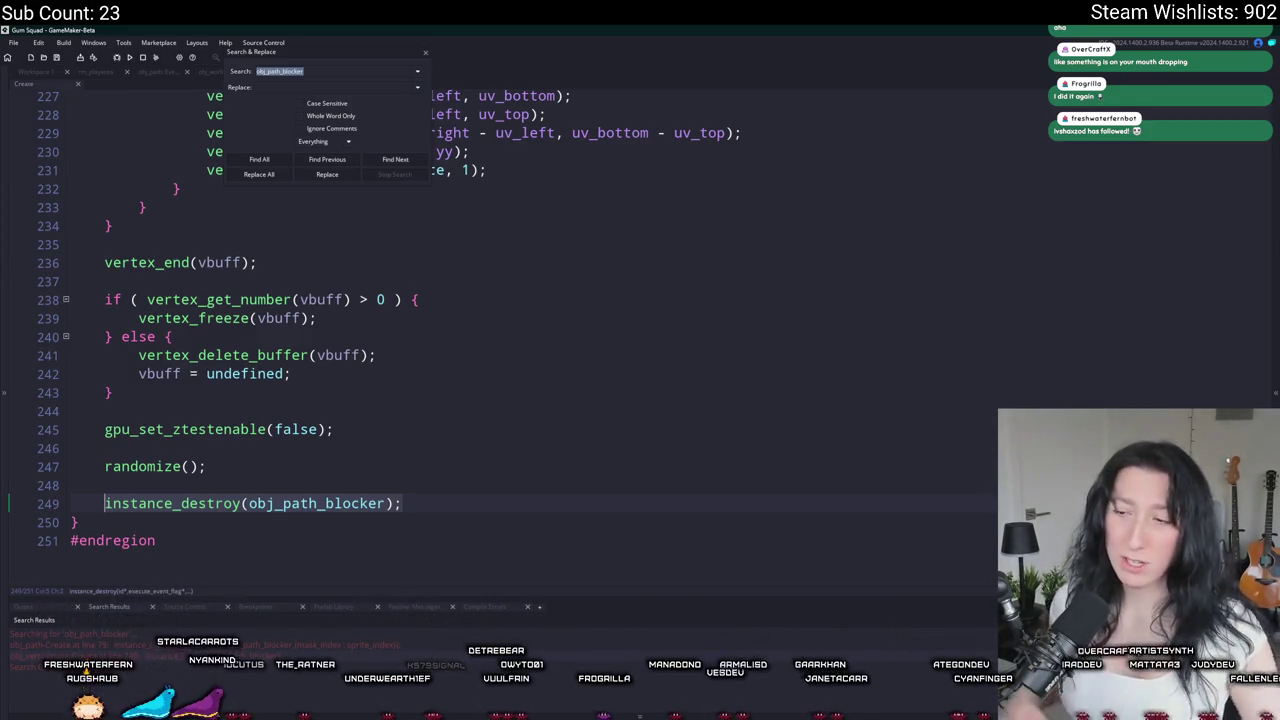
key(alt+Tab)
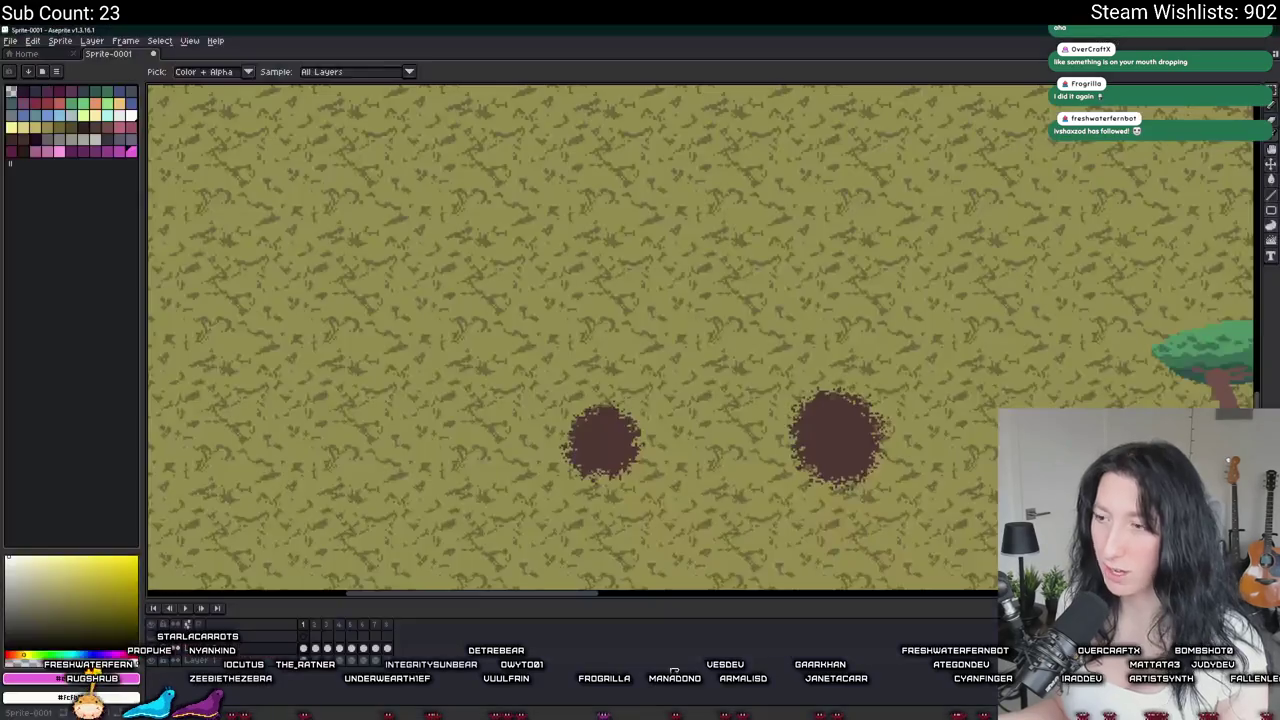
Step: Pick a light green grass colour and undo the stray white stroke
scroll(569, 426, up, 3)
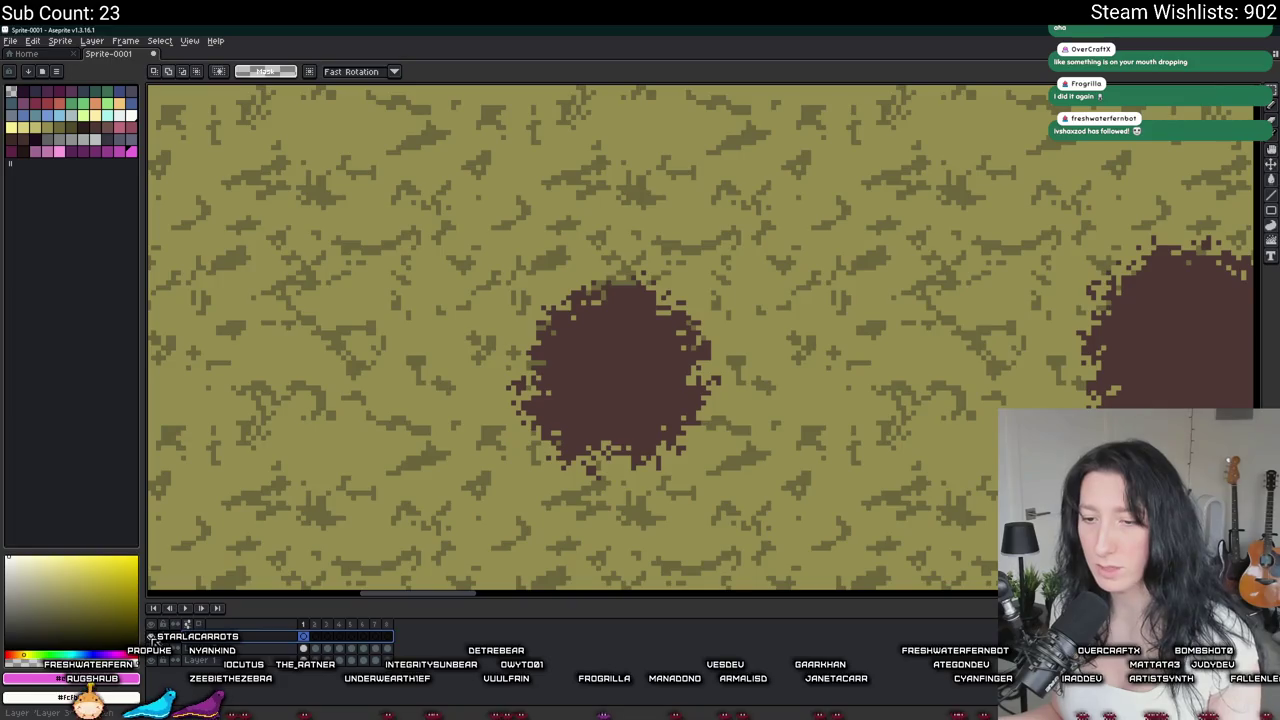
click(86, 118)
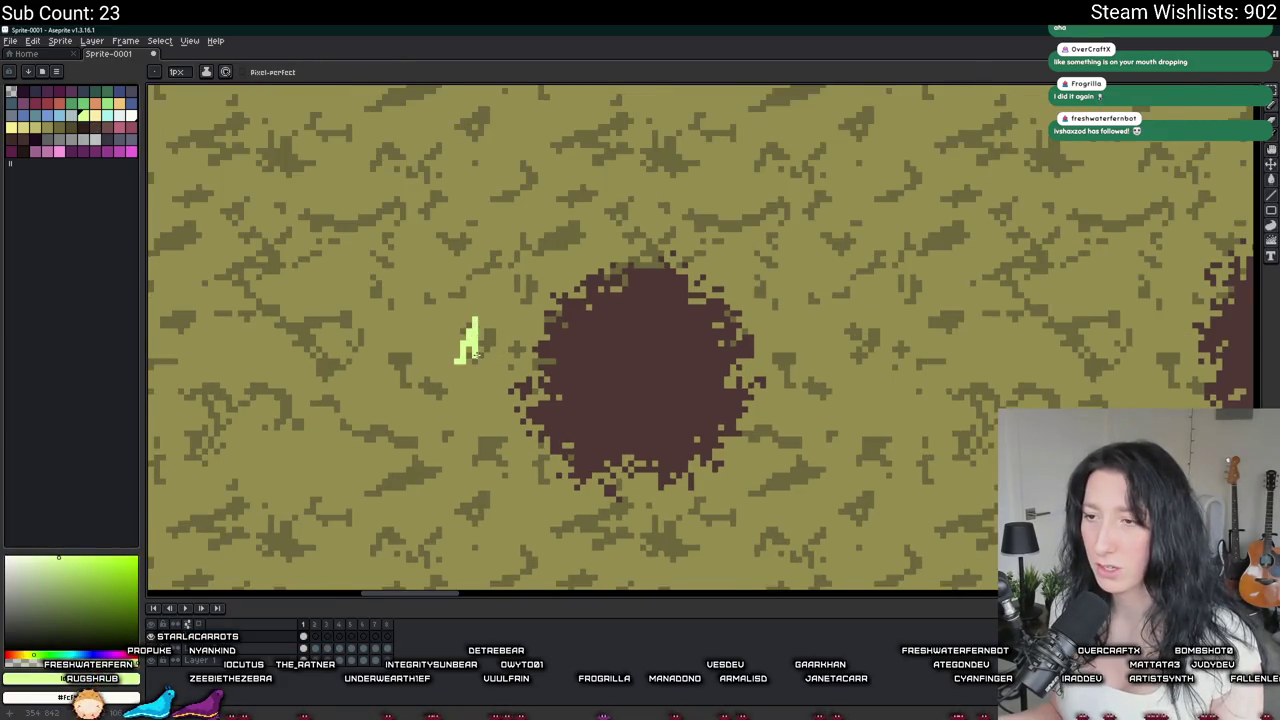
scroll(470, 345, up, 1)
key(ctrl+z)
scroll(490, 360, down, 2)
Step: Paste grass tuft copies into a cluster and start a second cluster up and right
key(ctrl+v)
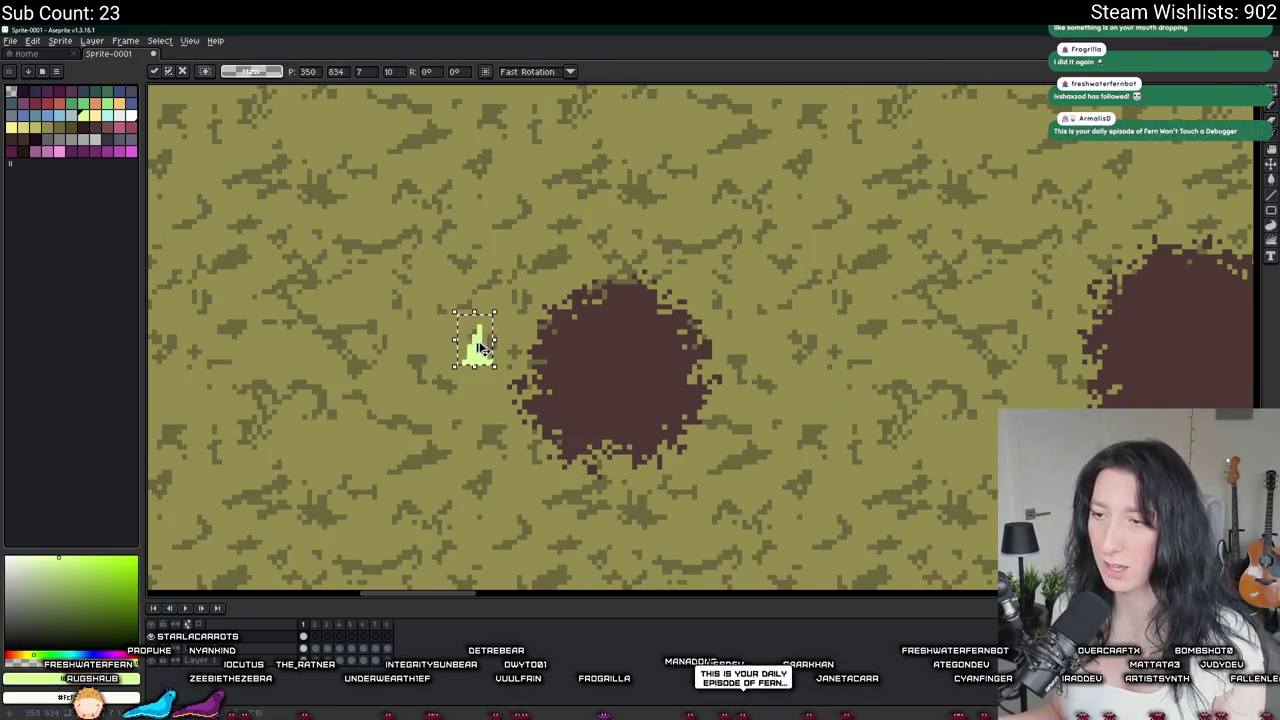
drag(480, 345, 432, 345)
drag(463, 394, 430, 400)
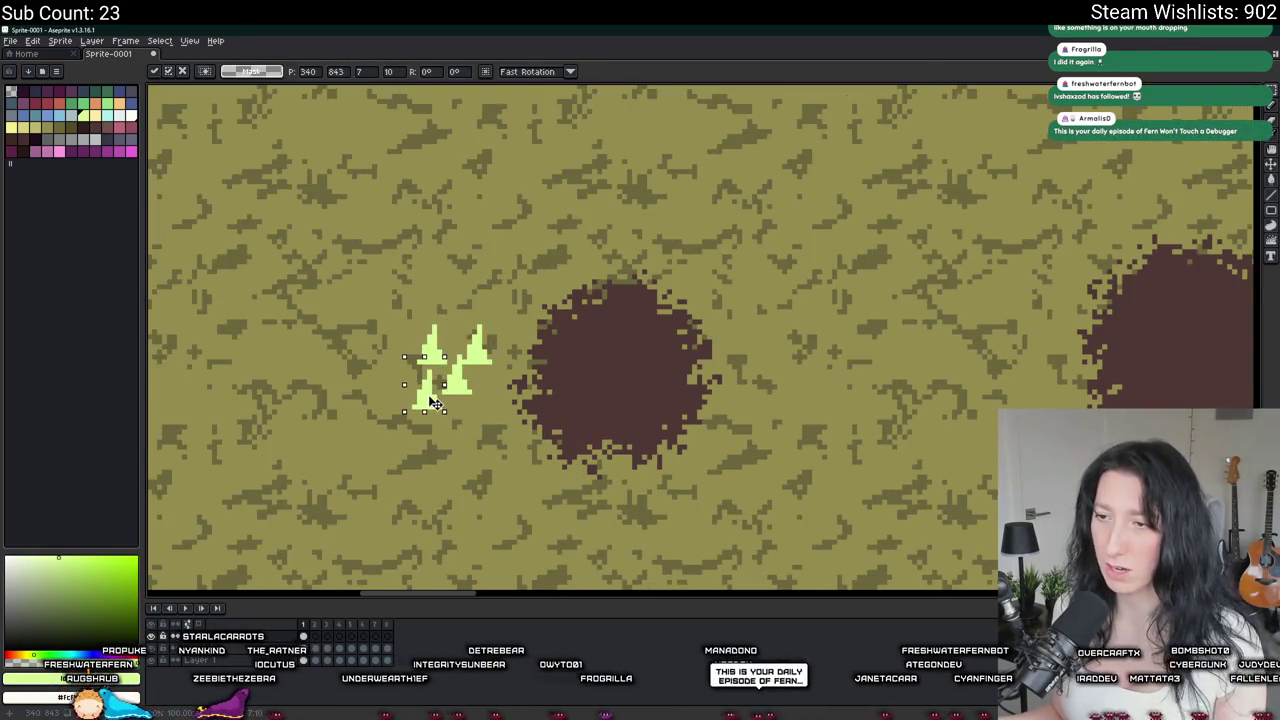
mouse_move(471, 340)
mouse_down()
mouse_move(716, 218)
mouse_move(596, 278)
mouse_up()
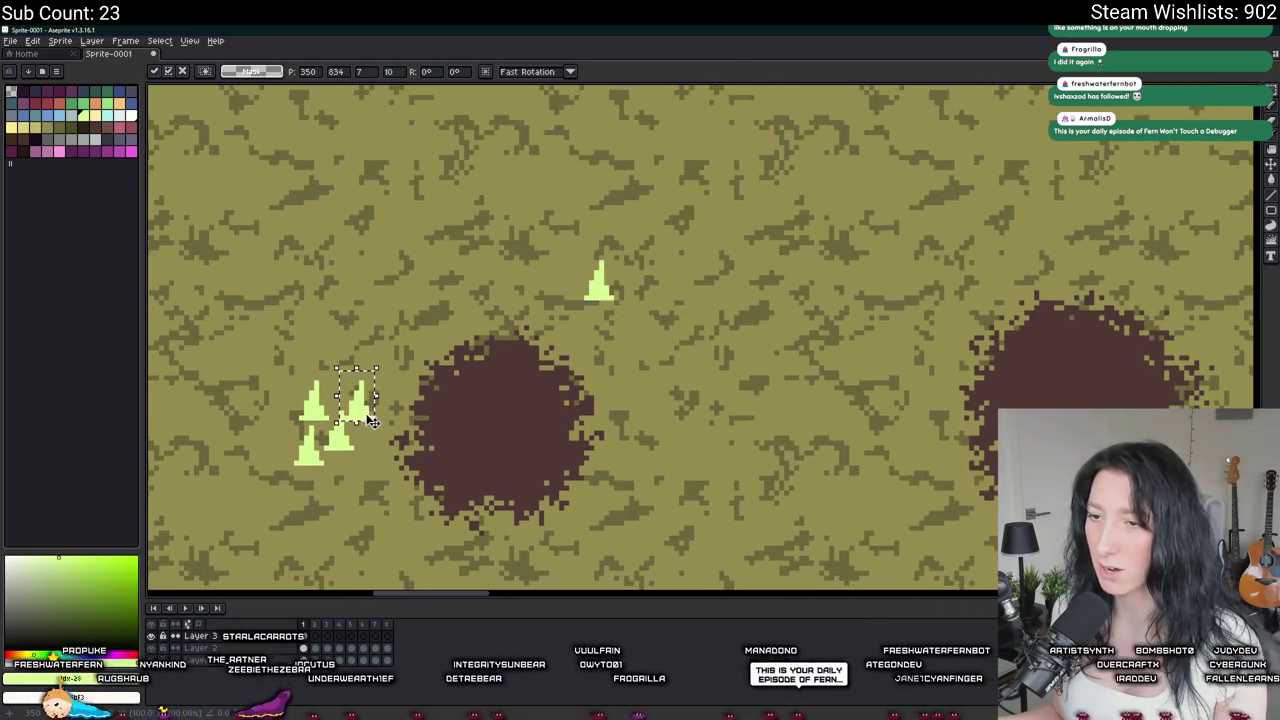
key(ctrl+v)
drag(357, 397, 636, 272)
Step: Copy the lower-left grass cluster and paste copies onto the brown dirt patch
drag(400, 487, 257, 343)
key(ctrl+c)
key(ctrl+v)
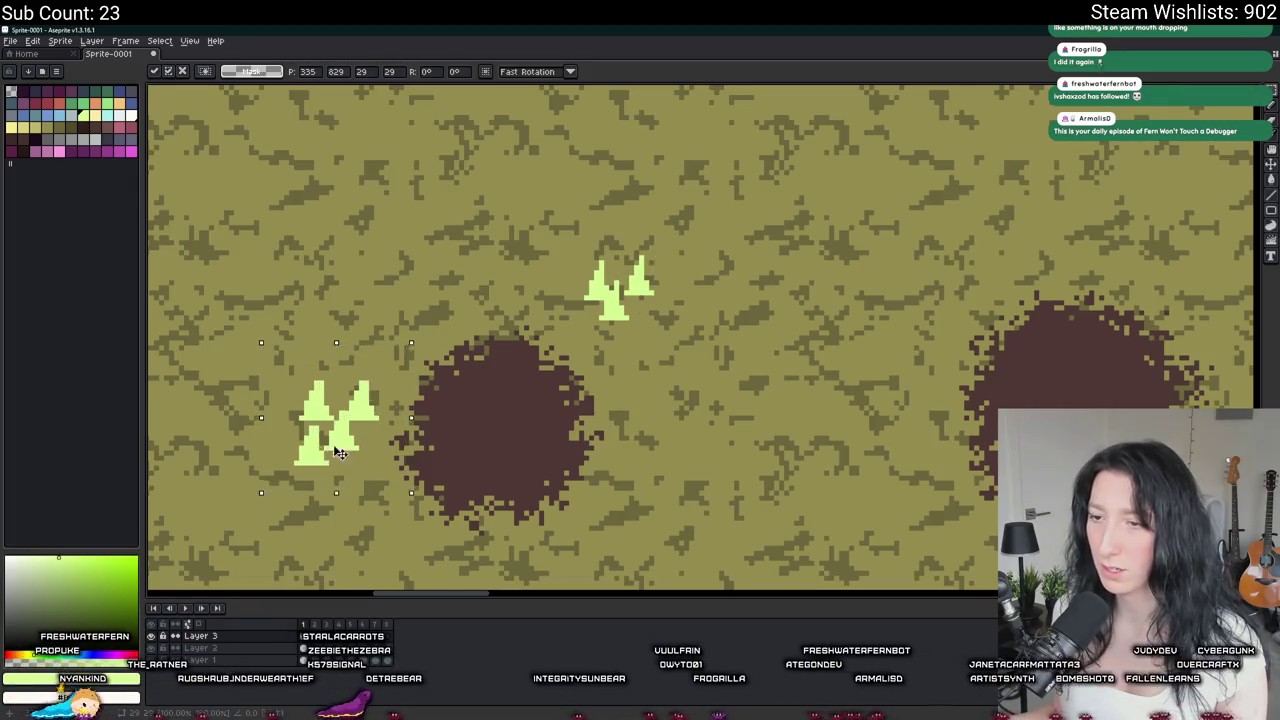
drag(335, 420, 555, 410)
key(ctrl+d)
key(ctrl+v)
mouse_move(371, 408)
mouse_down()
mouse_move(532, 429)
mouse_move(566, 448)
mouse_up()
key(Return)
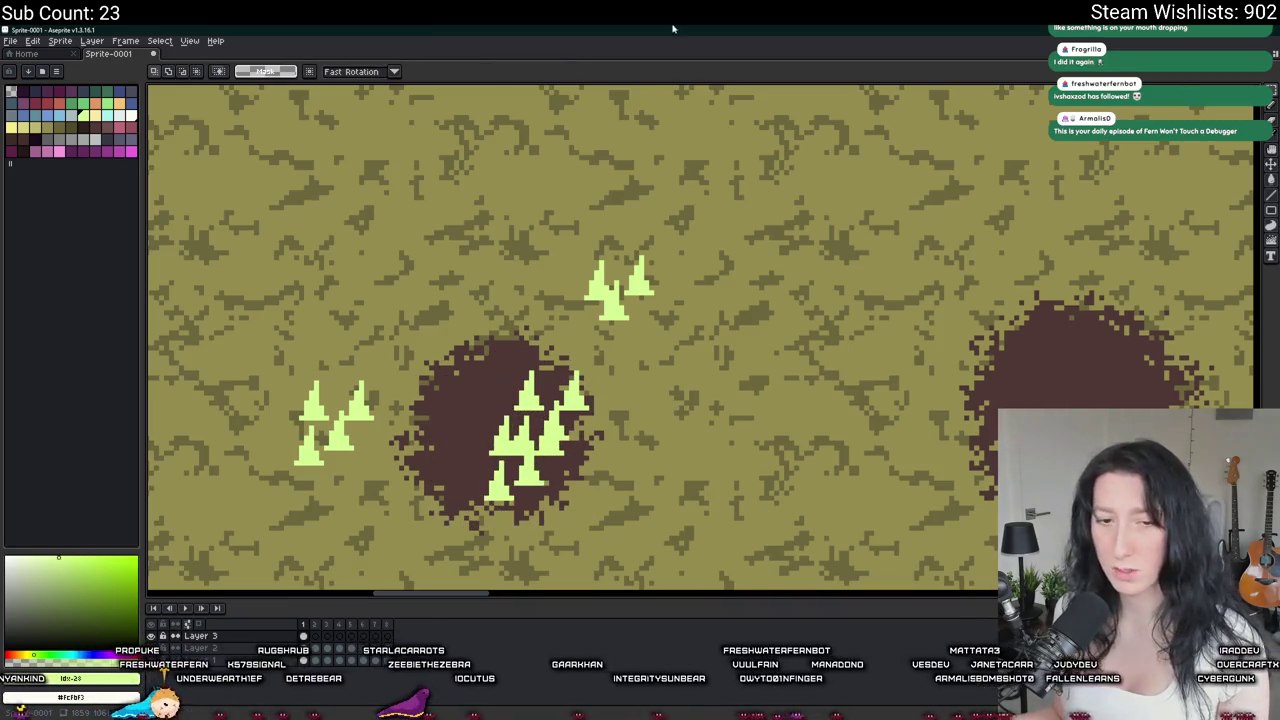
Step: Move the centre grass cluster up-left over the dirt patch, then select the right dirt patch area
drag(519, 323, 579, 243)
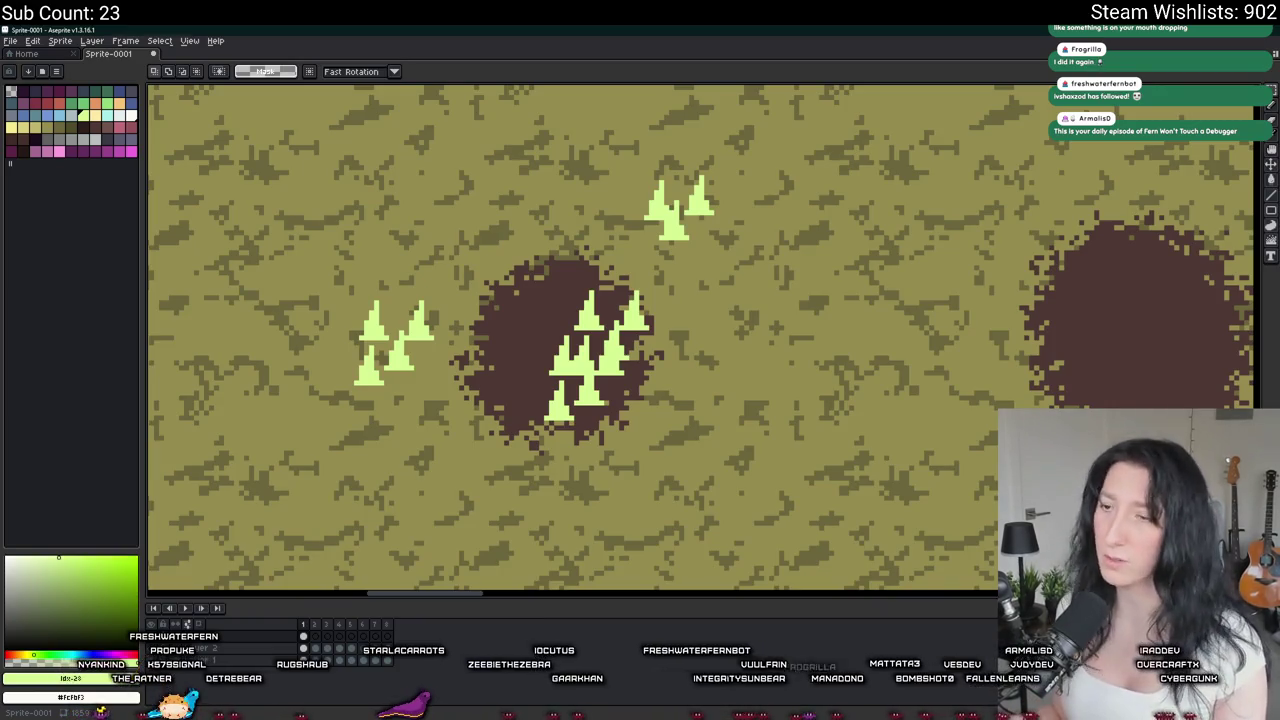
drag(643, 346, 693, 326)
drag(706, 423, 580, 271)
drag(638, 336, 608, 316)
key(Return)
scroll(700, 320, down, 3)
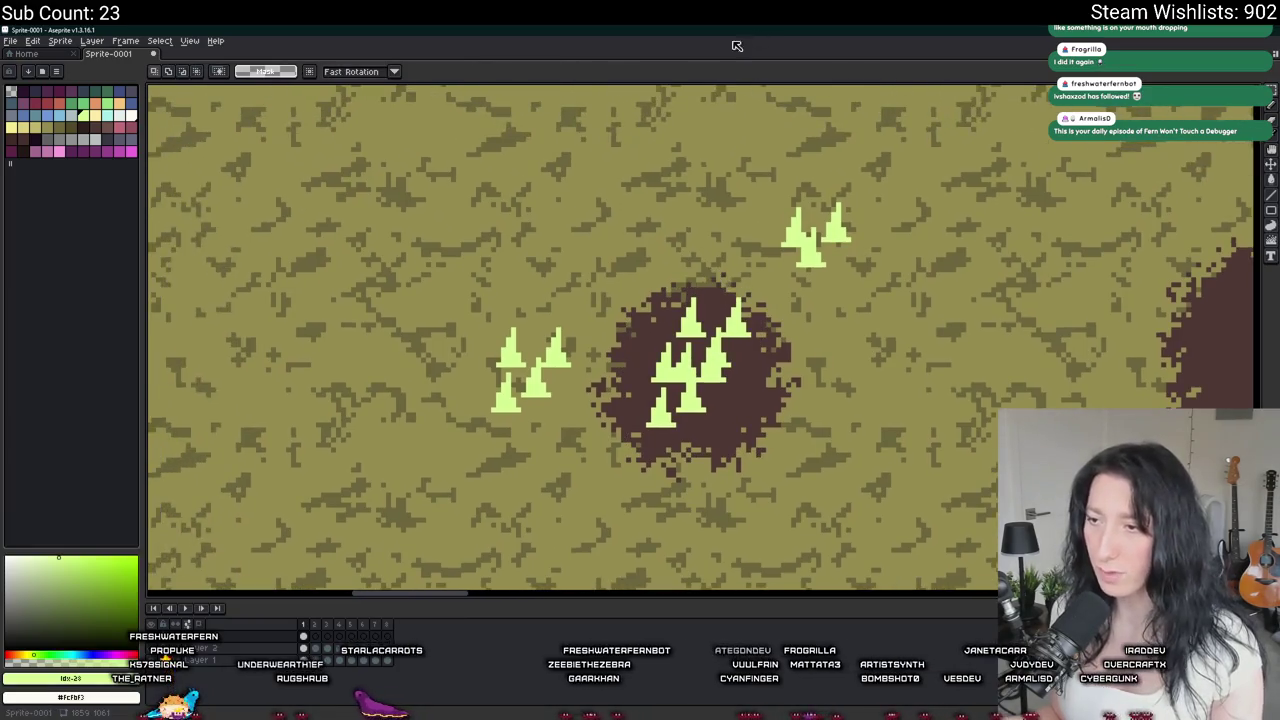
scroll(794, 323, up, 2)
drag(680, 214, 829, 429)
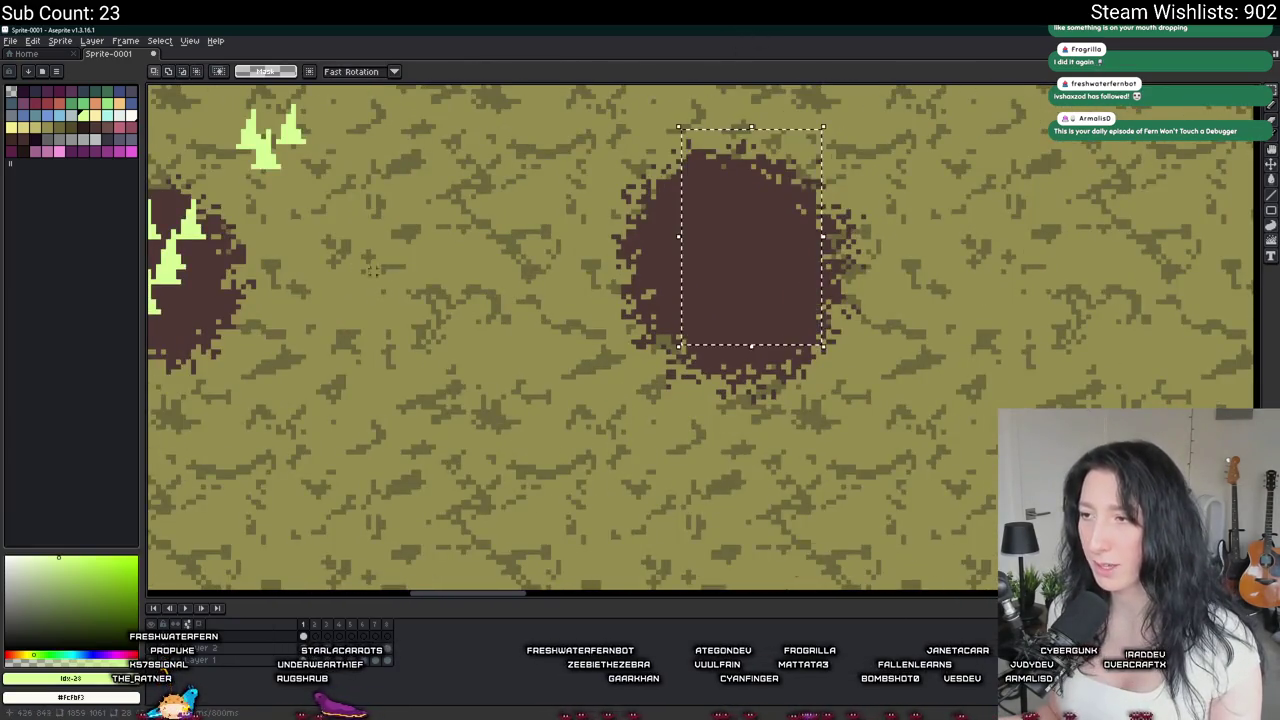
key(ctrl+z)
key(ctrl+d)
drag(939, 331, 783, 347)
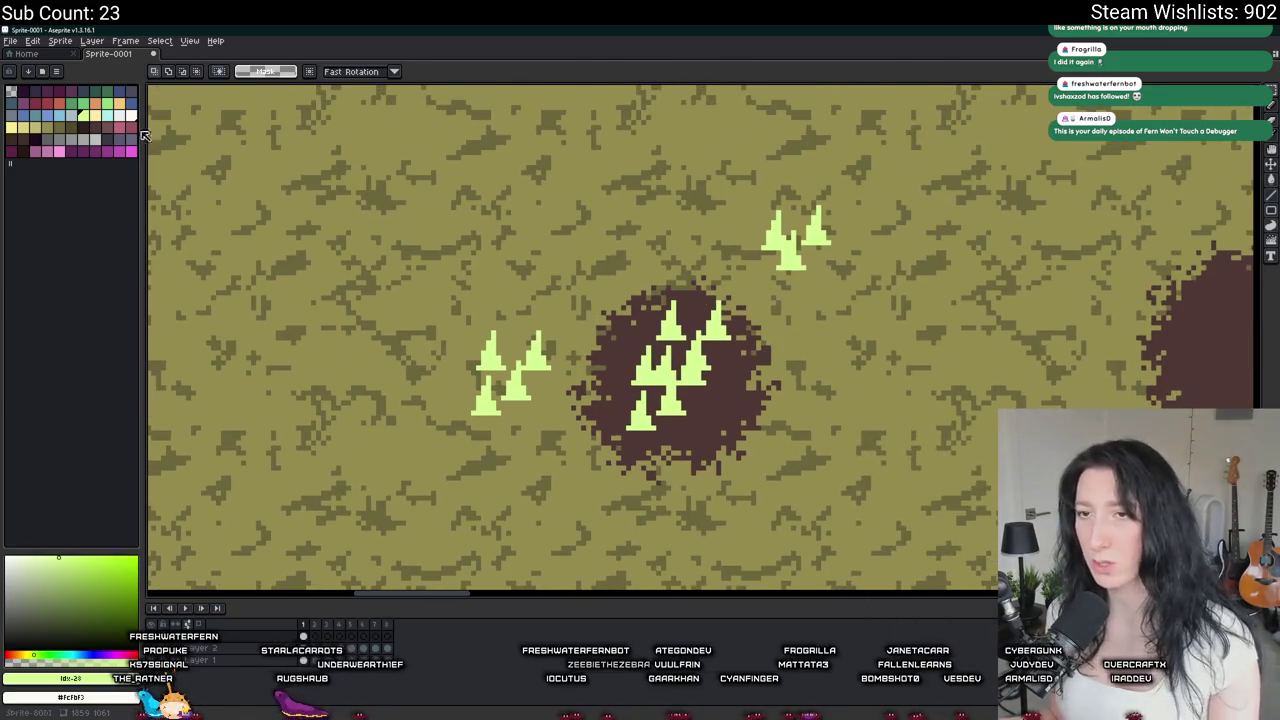
click(130, 117)
key(b)
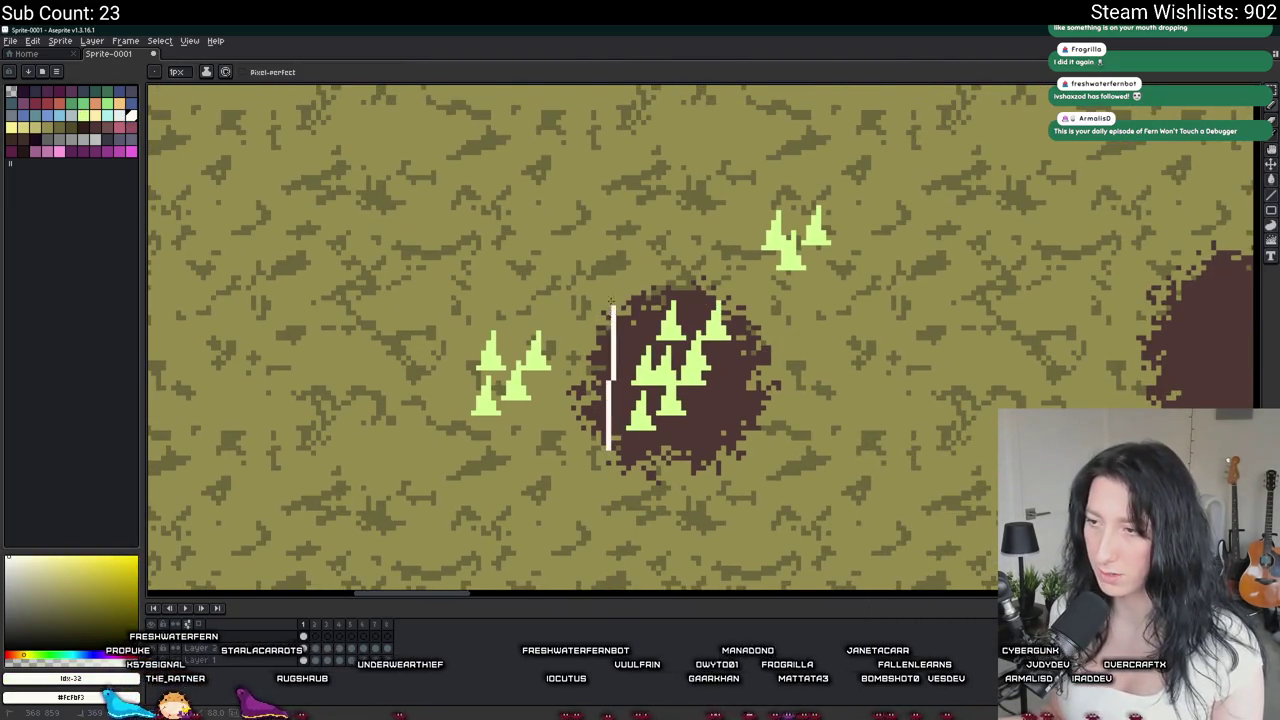
mouse_move(607, 297)
mouse_down()
mouse_move(766, 299)
mouse_move(766, 440)
mouse_up()
key(ctrl+z)
mouse_move(607, 300)
mouse_down()
mouse_move(748, 300)
mouse_move(748, 450)
mouse_move(607, 443)
mouse_up()
key(m)
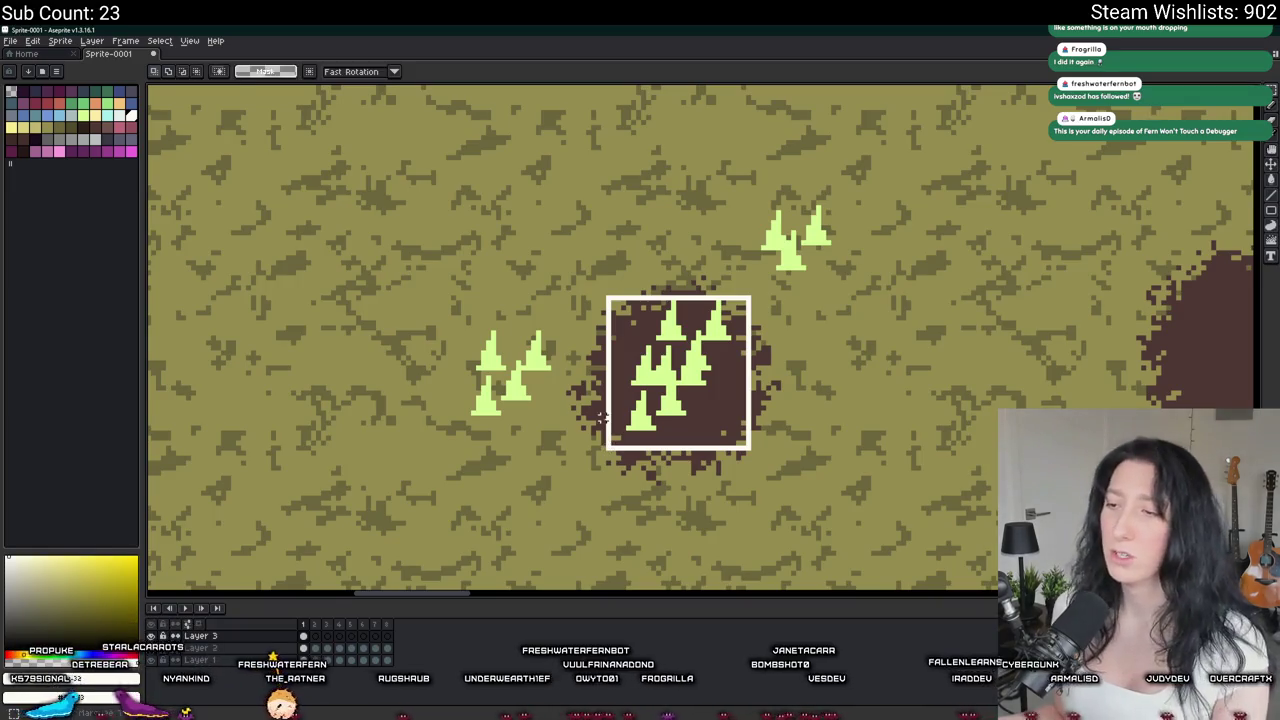
scroll(607, 422, up, 1)
drag(548, 250, 382, 476)
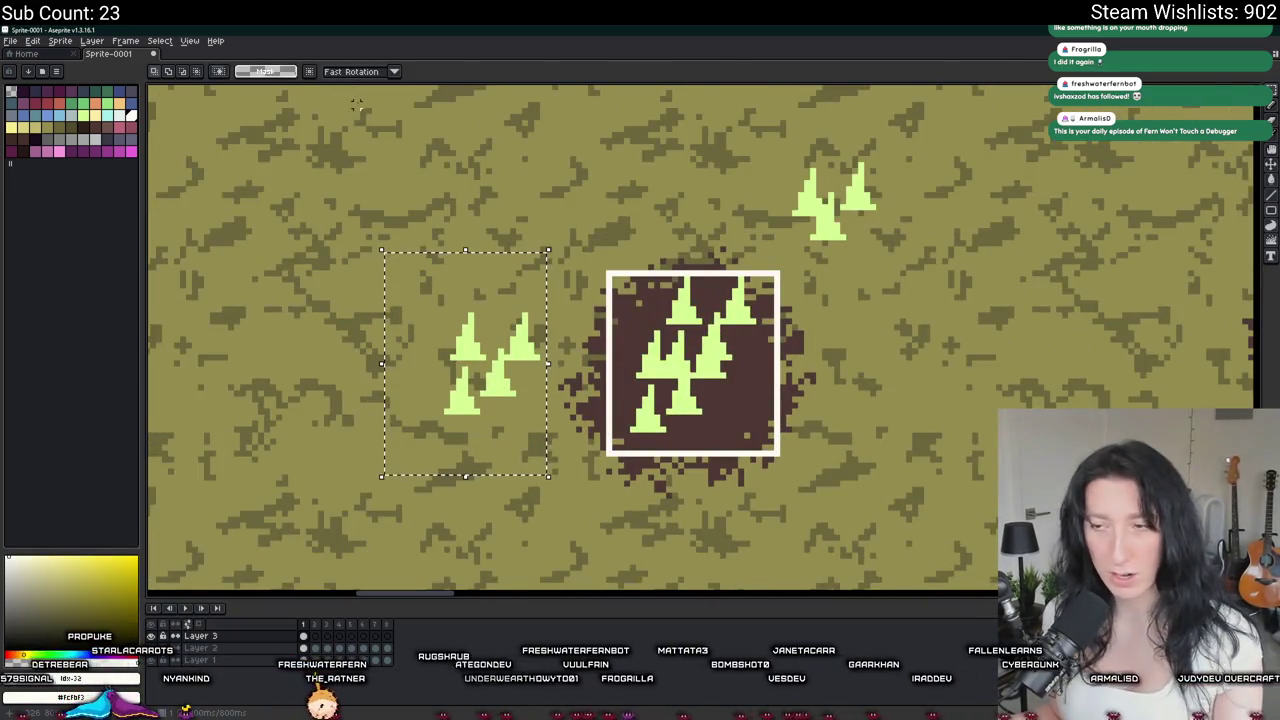
drag(613, 266, 857, 486)
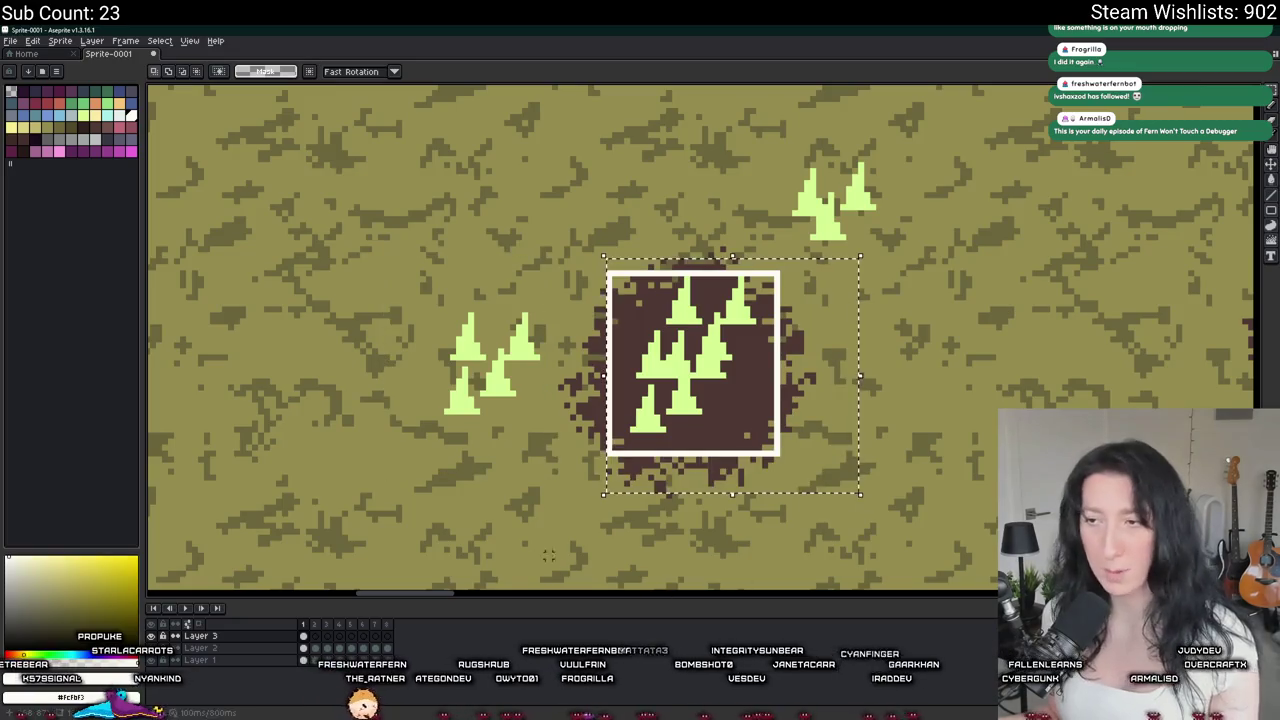
drag(566, 458, 370, 233)
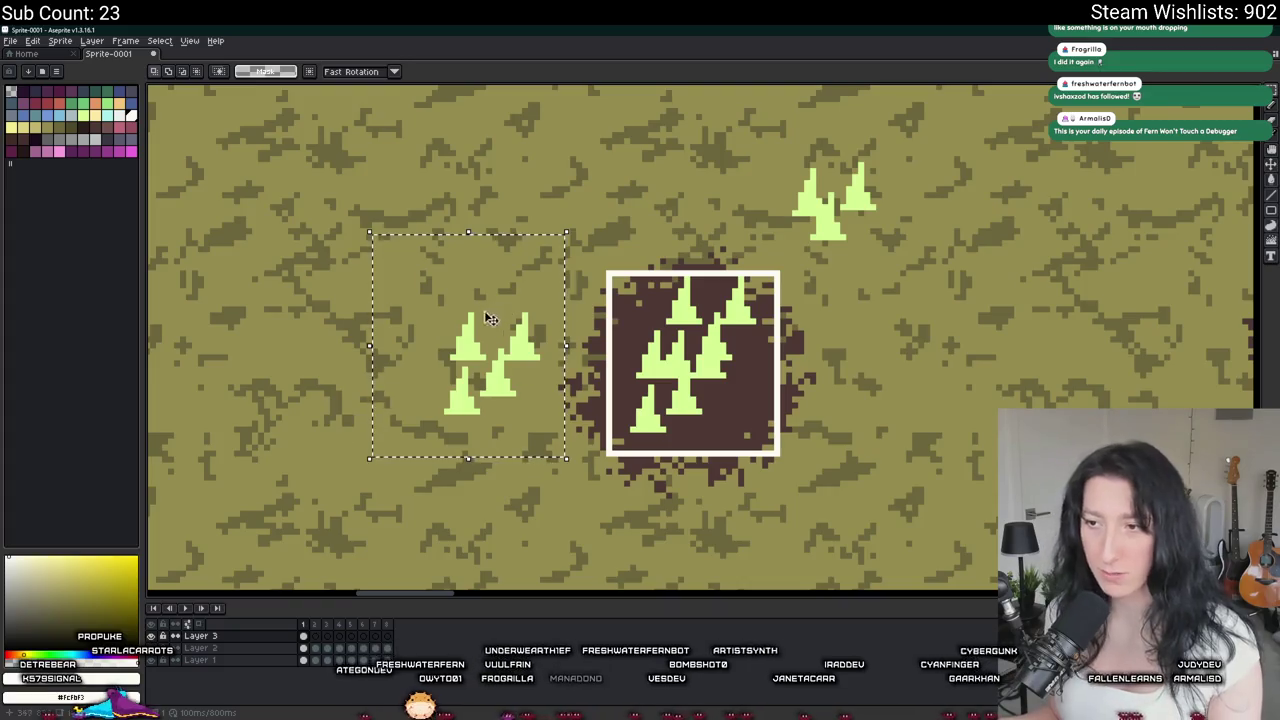
click(538, 428)
drag(545, 428, 390, 243)
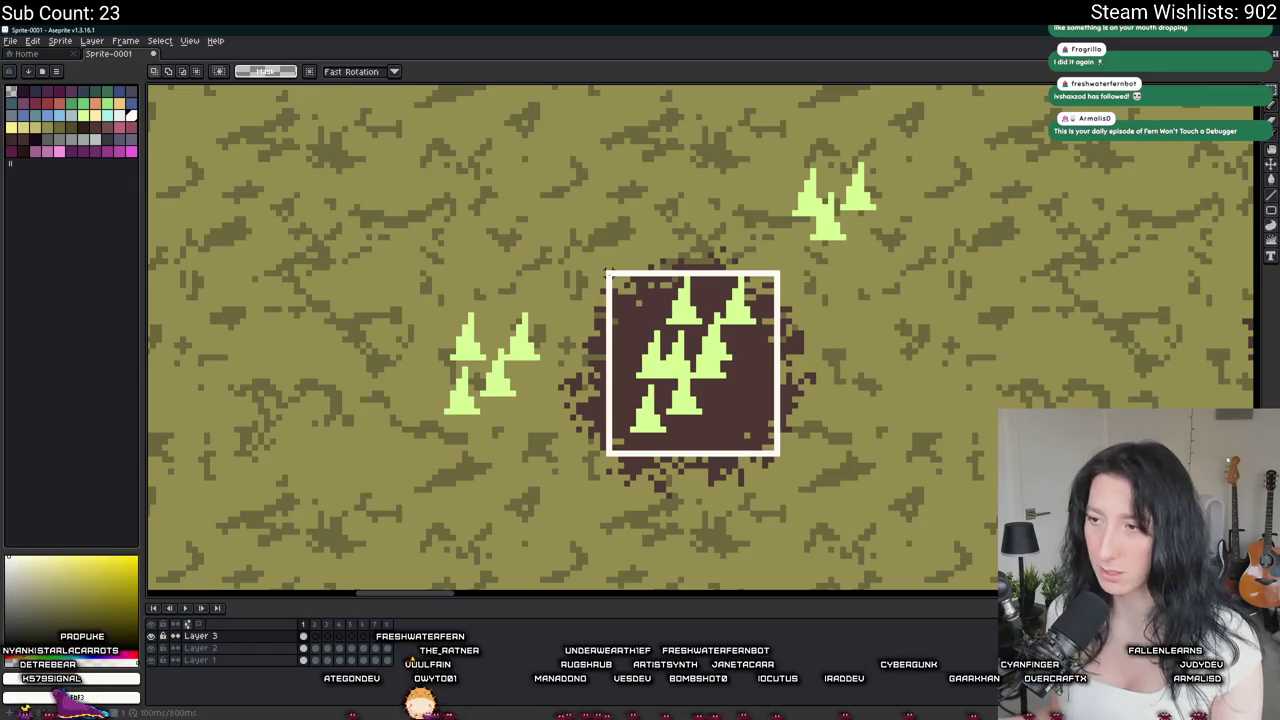
mouse_move(608, 271)
mouse_down()
mouse_move(650, 338)
mouse_move(782, 458)
mouse_up()
drag(740, 339, 620, 378)
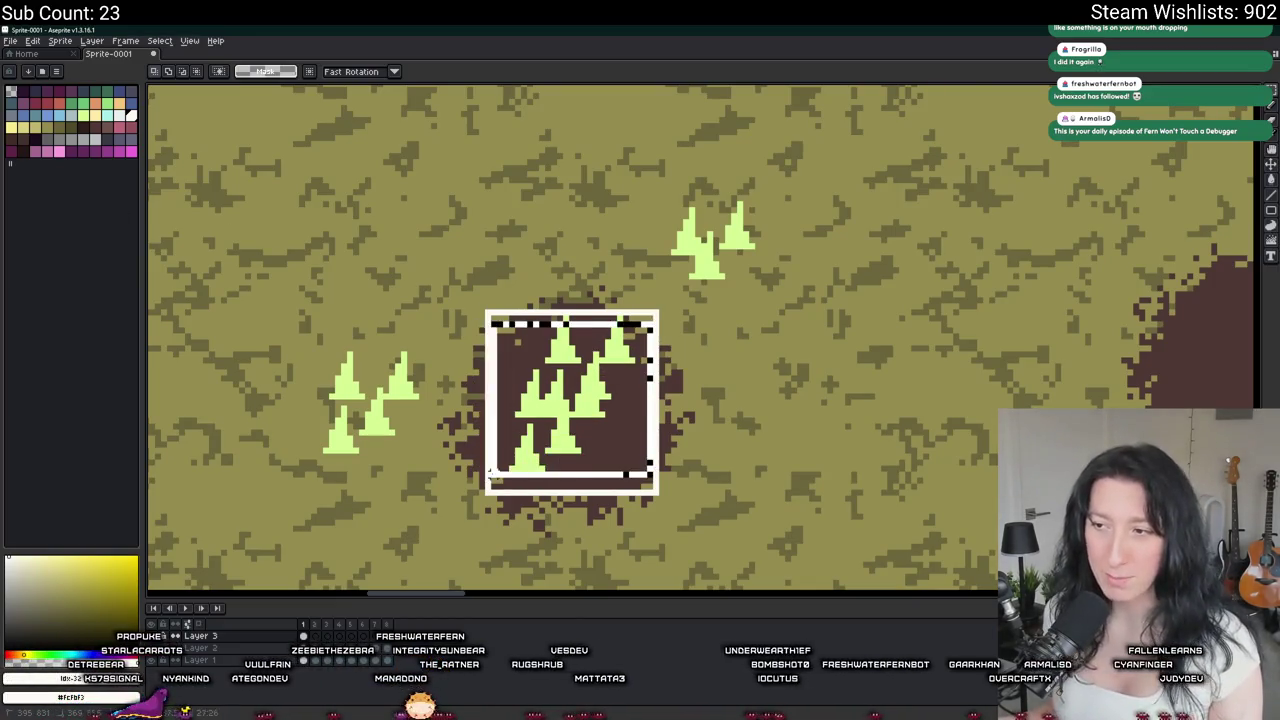
drag(1140, 405, 610, 407)
scroll(608, 407, down, 2)
scroll(300, 400, up, 3)
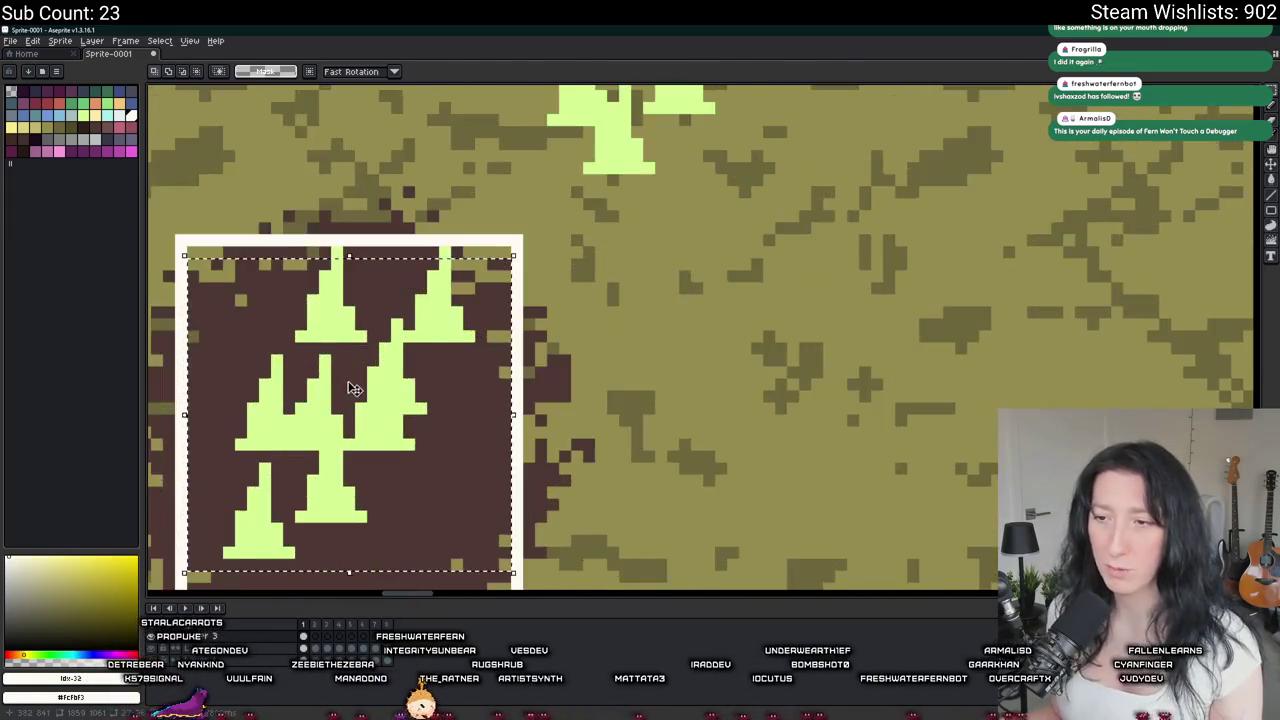
drag(298, 245, 515, 196)
key(w)
key(ctrl+d)
scroll(518, 205, down, 3)
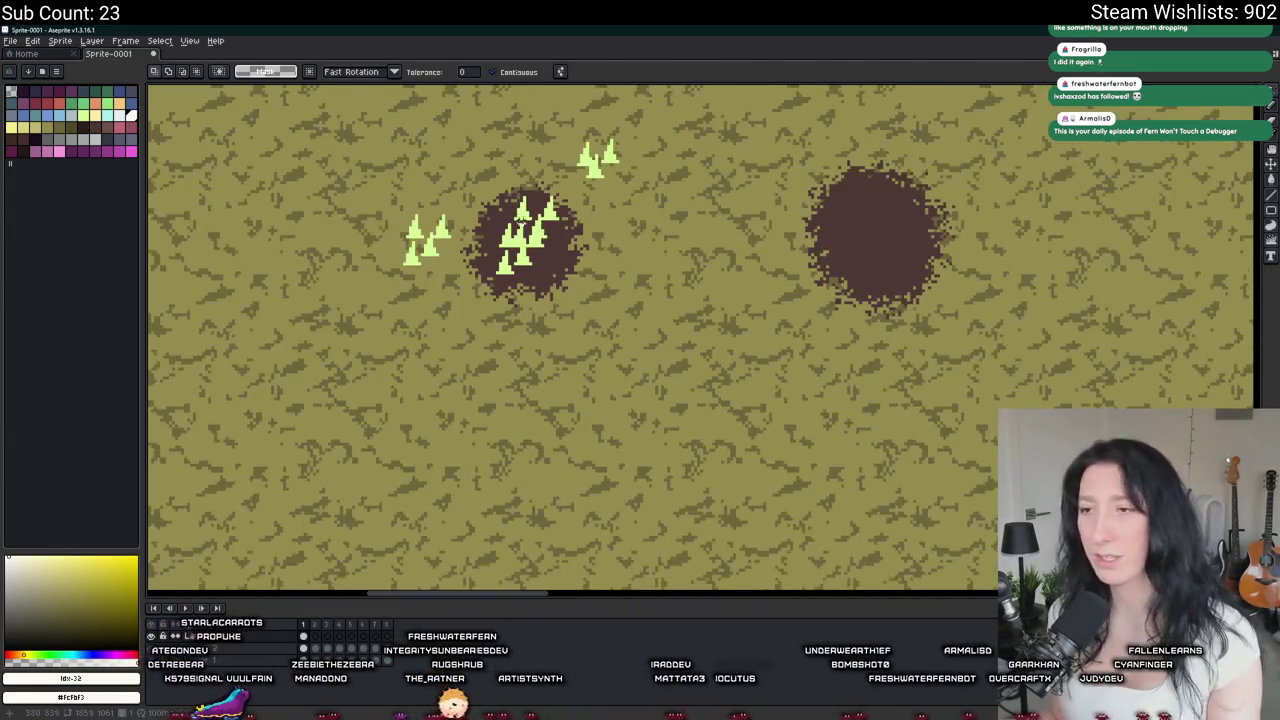
key(alt+Tab)
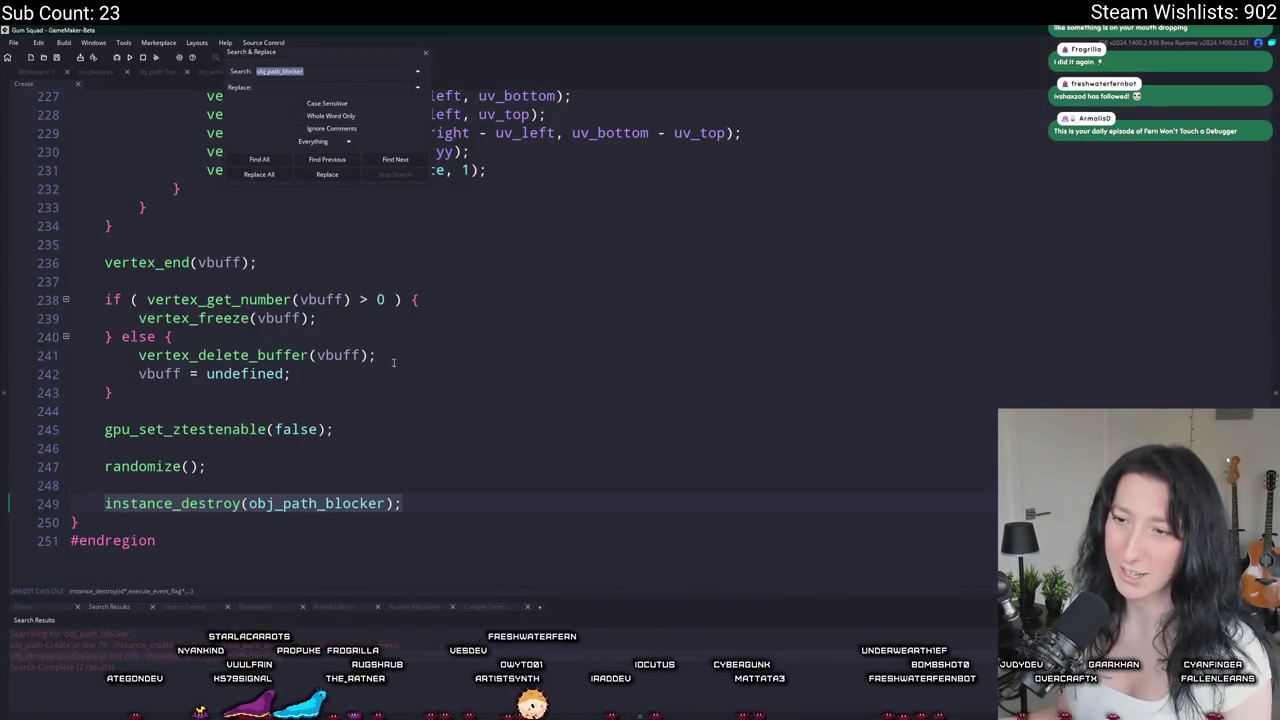
Step: Delete the instance_destroy(obj_path_blocker); line 249 from obj_vertexgrass's Create code
key(Escape)
click(438, 500)
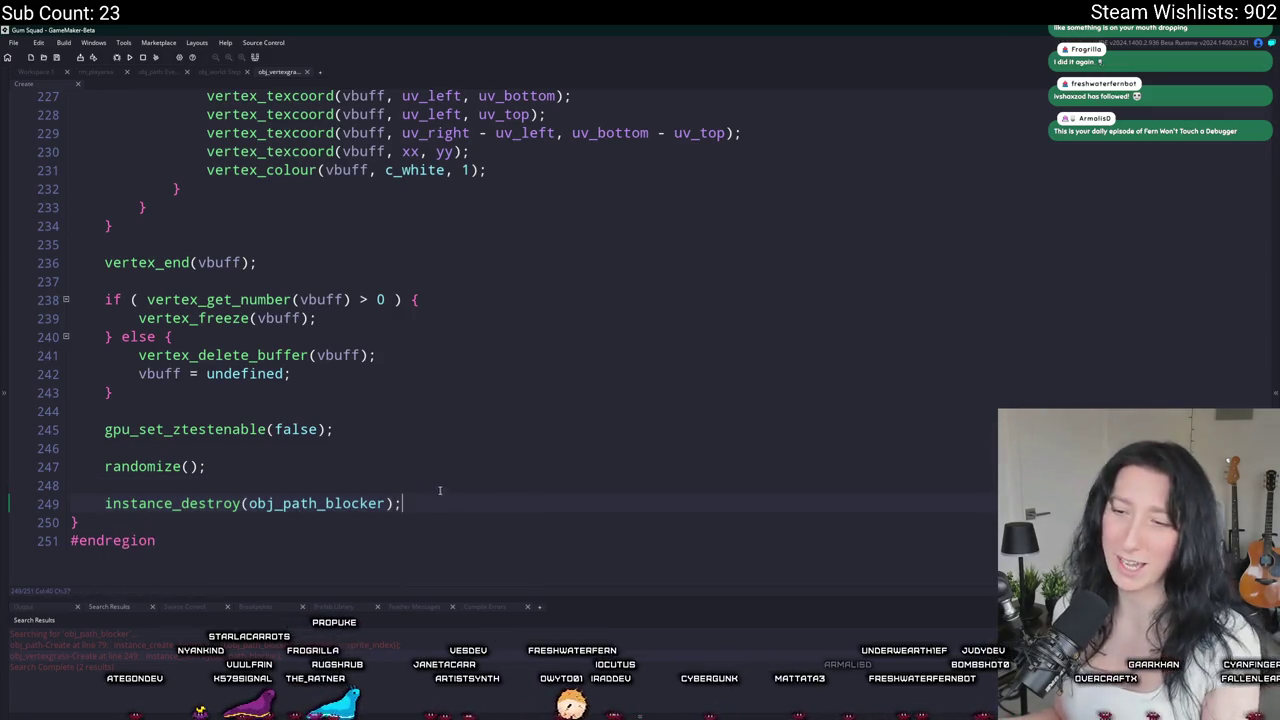
drag(438, 500, 448, 466)
key(BackSpace)
Step: Find obj_world through the asset search and look over its Create code
click(42, 73)
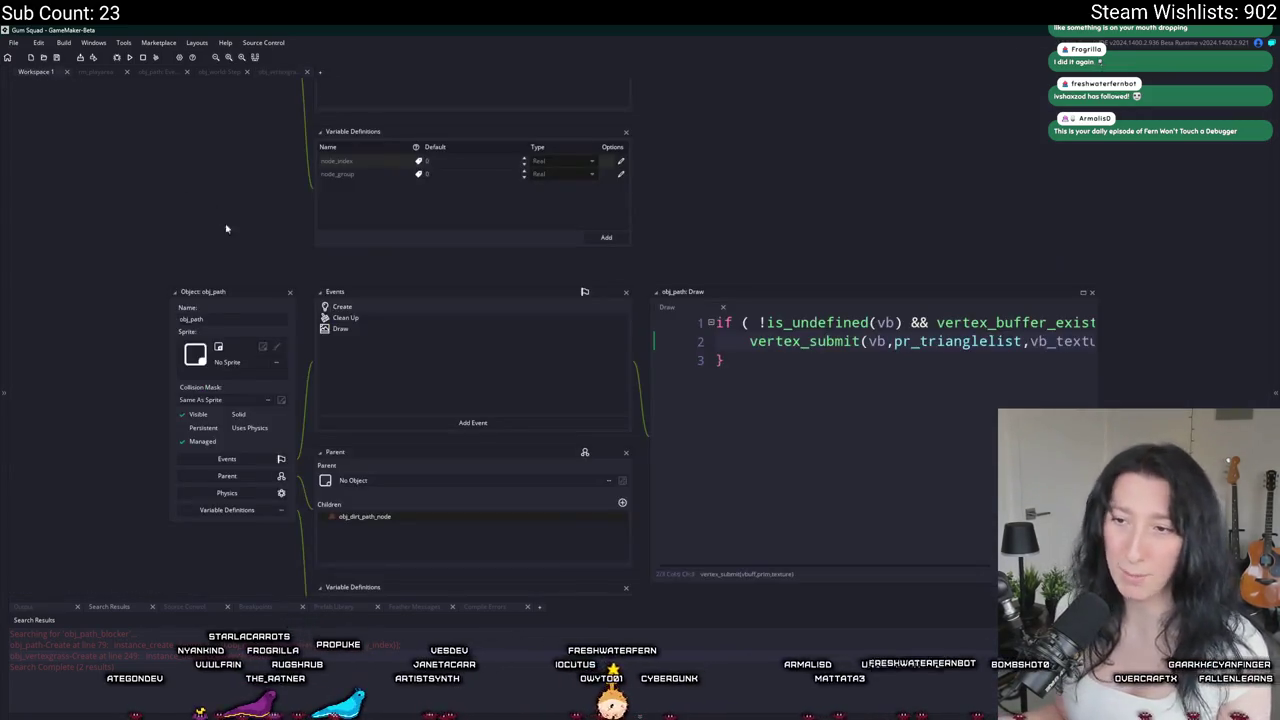
scroll(270, 380, up, 5)
key(ctrl+t)
text(obj_worl)
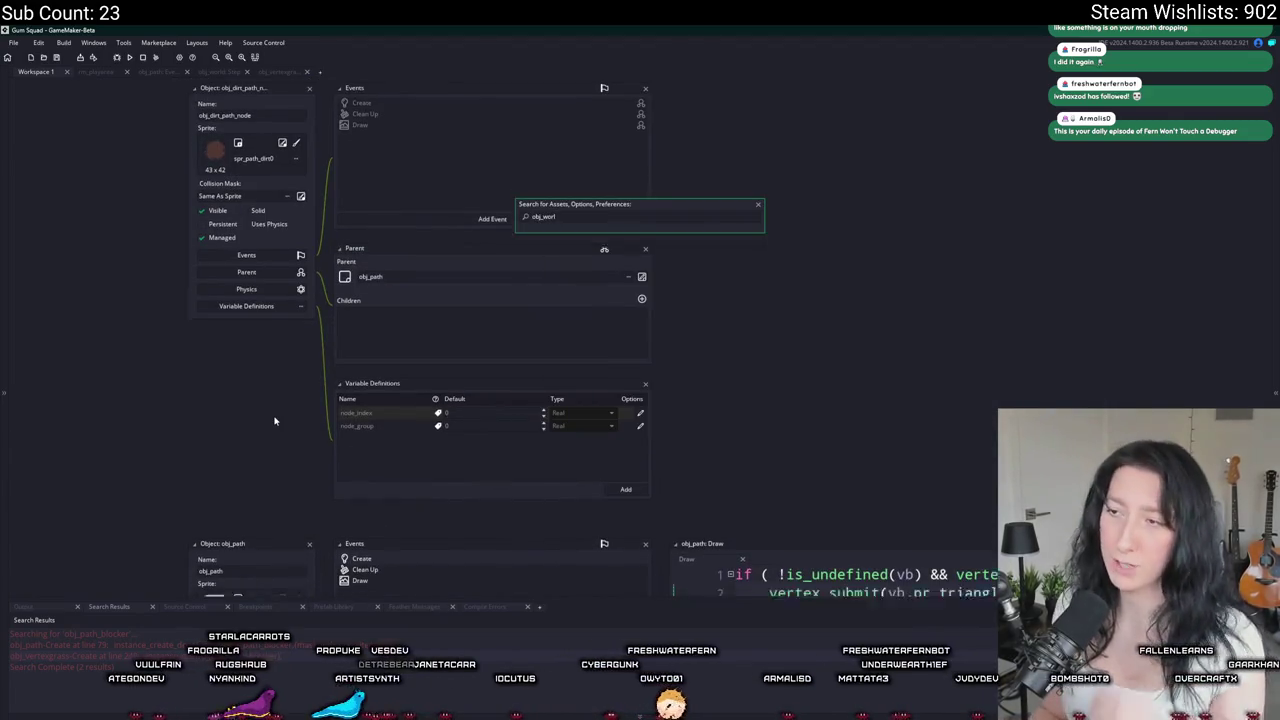
key(Return)
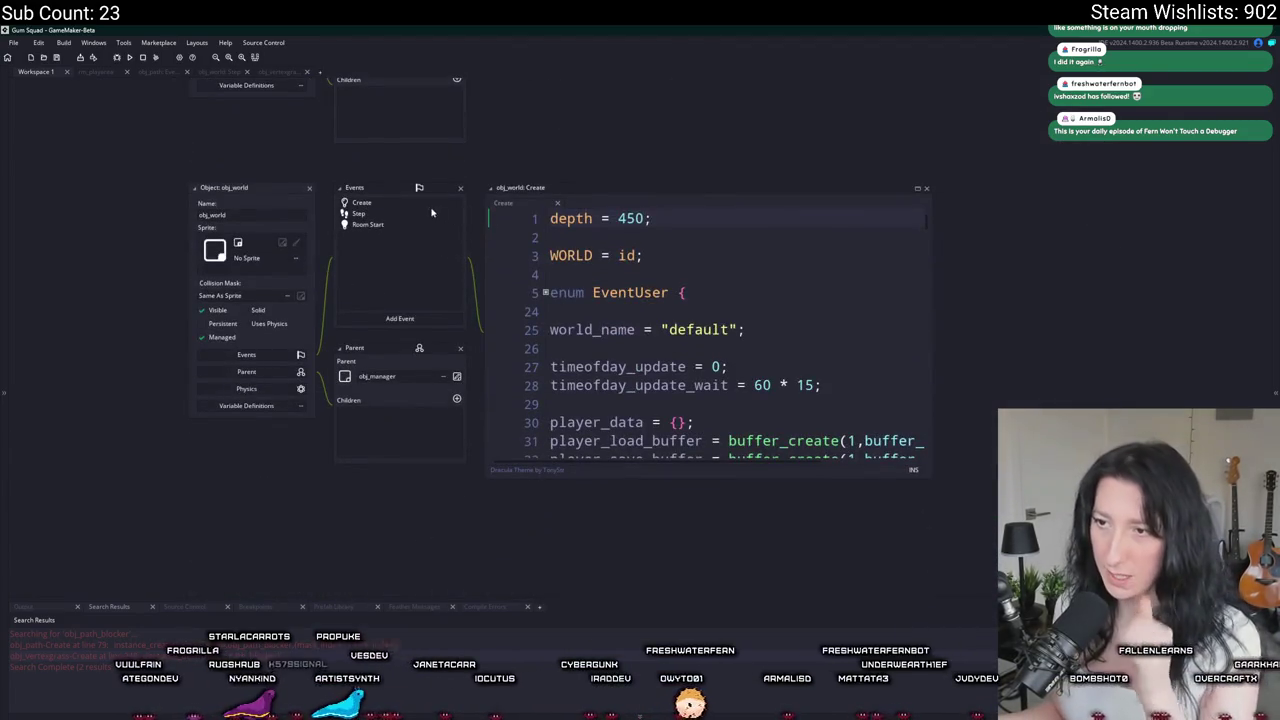
click(917, 189)
scroll(532, 460, down, 15)
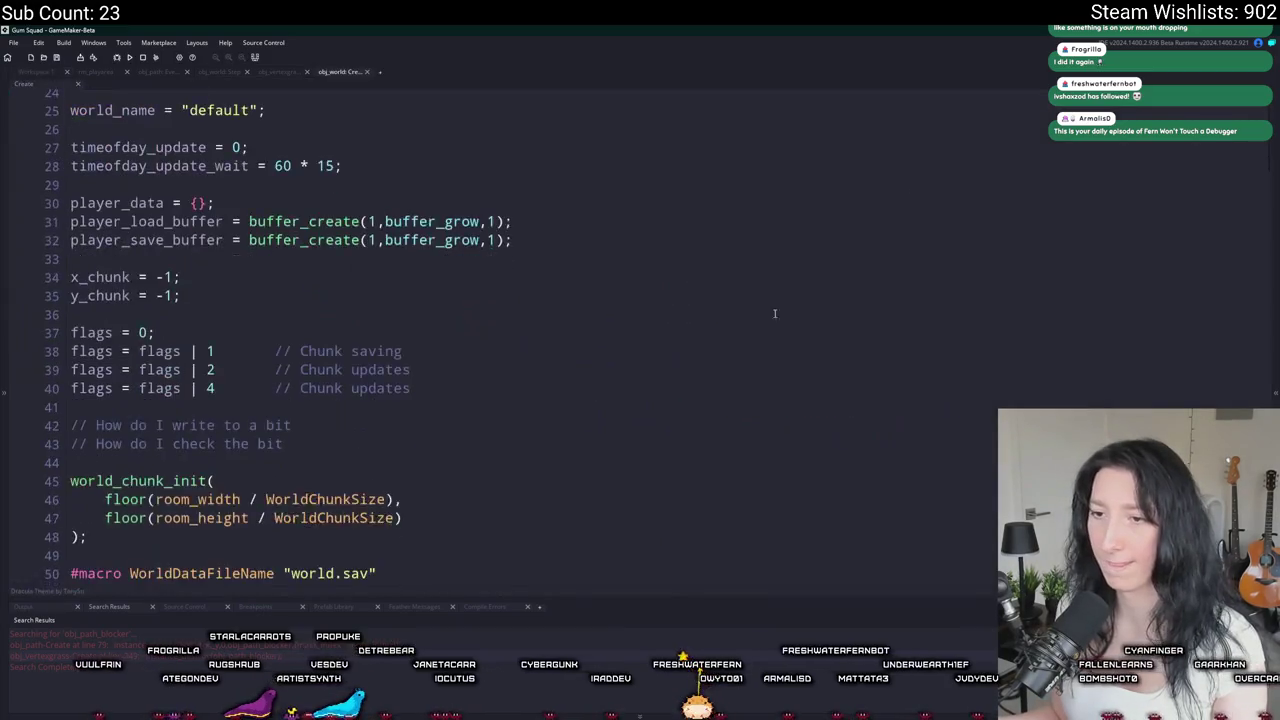
scroll(532, 460, down, 3)
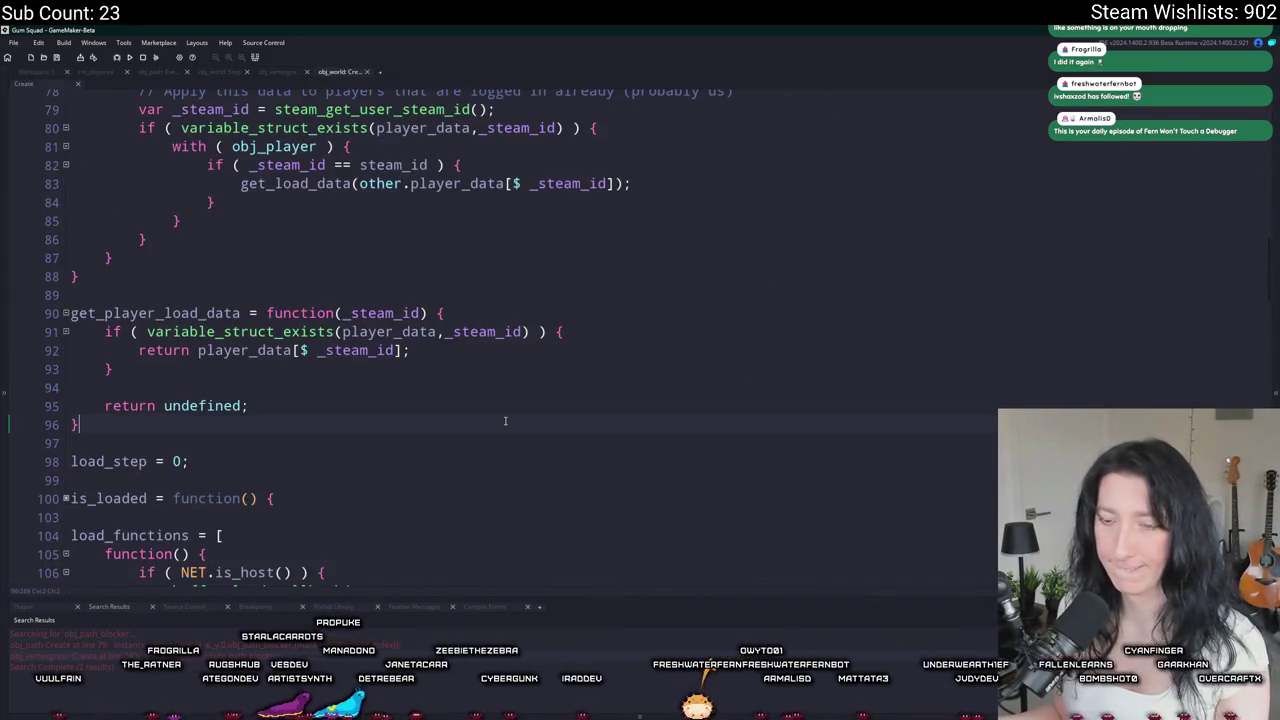
scroll(510, 430, up, 5)
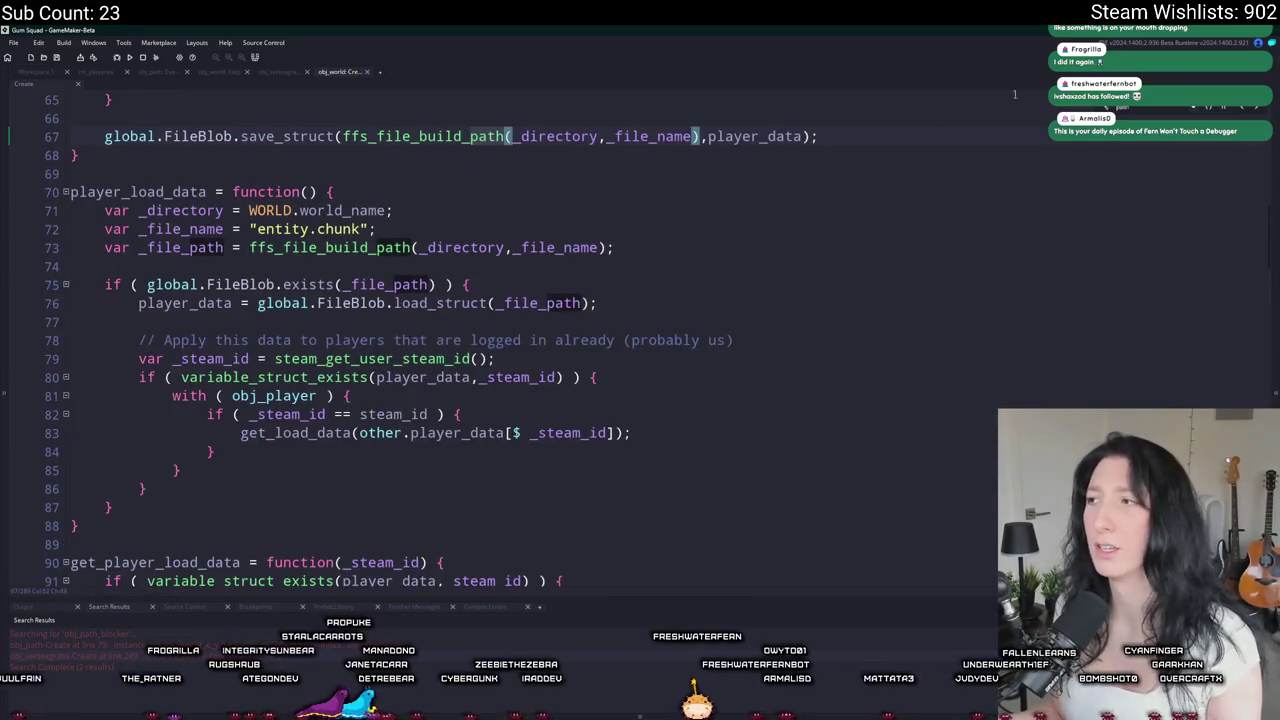
key(ctrl+Tab)
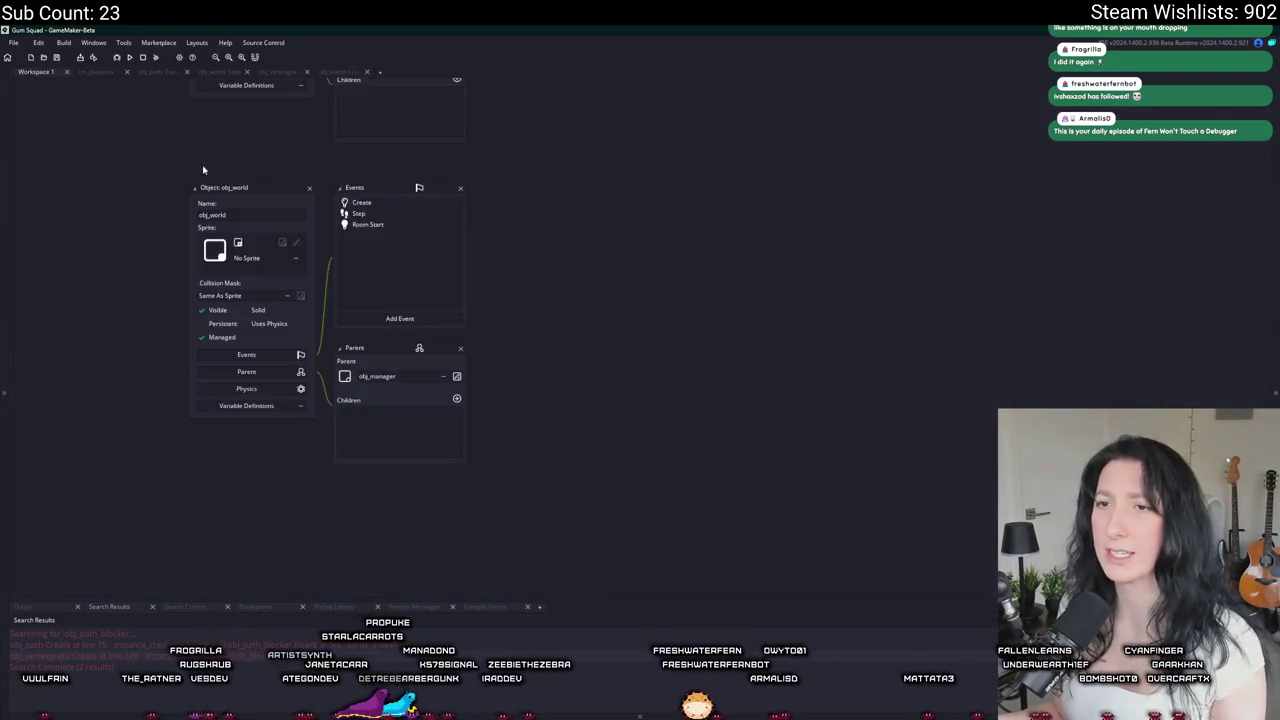
Step: Paste instance_destroy(obj_path_blocker); into obj_world's Step after the obj_vertexgrass build block
double_click(352, 215)
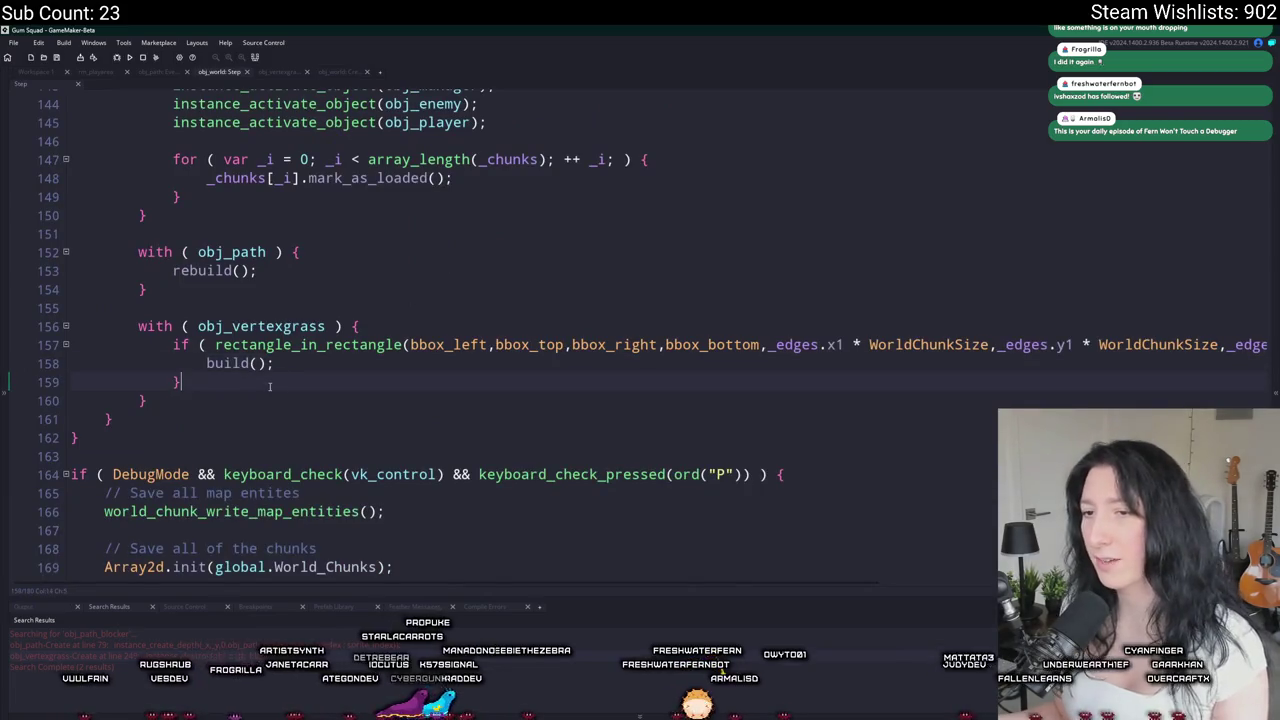
key(Return)
key(Return)
text(instance_destroy(obj_path_blocker);)
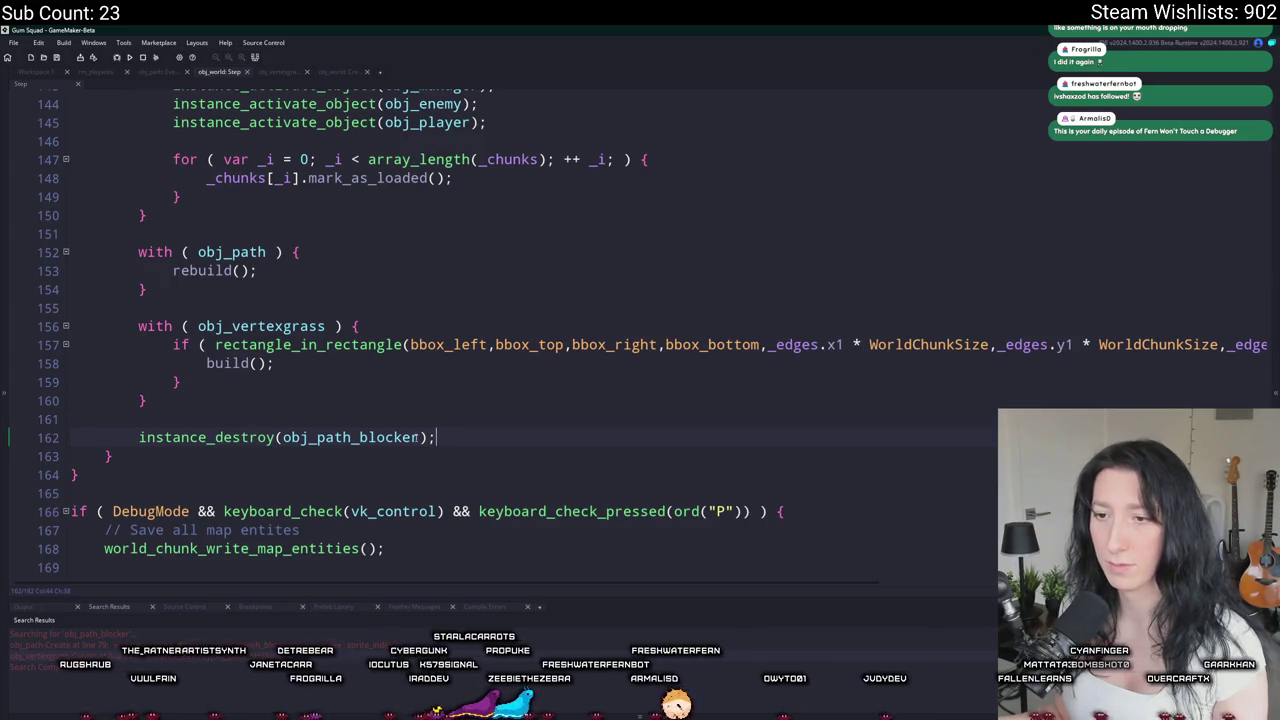
drag(184, 293, 139, 251)
key(ctrl+c)
click(46, 74)
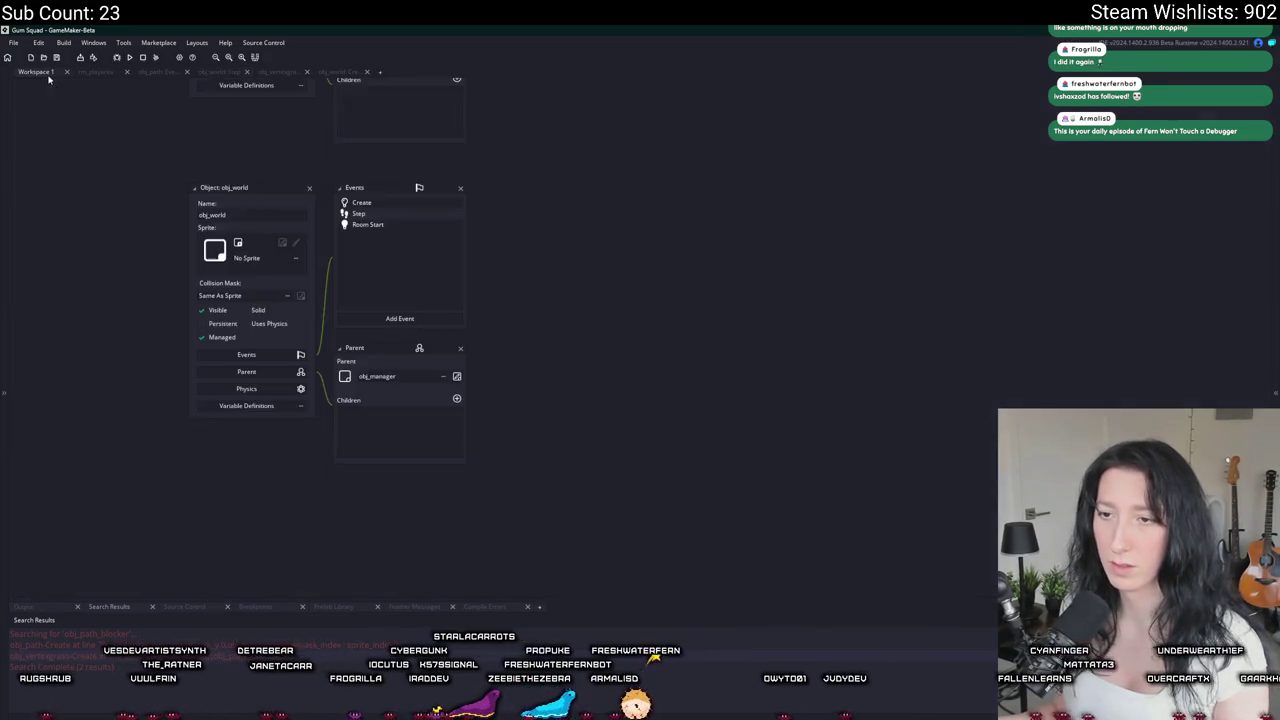
Step: Open obj_vertexgrass's Draw code in the full editor using the 'vertexg' asset search
key(ctrl+t)
text(obj_)
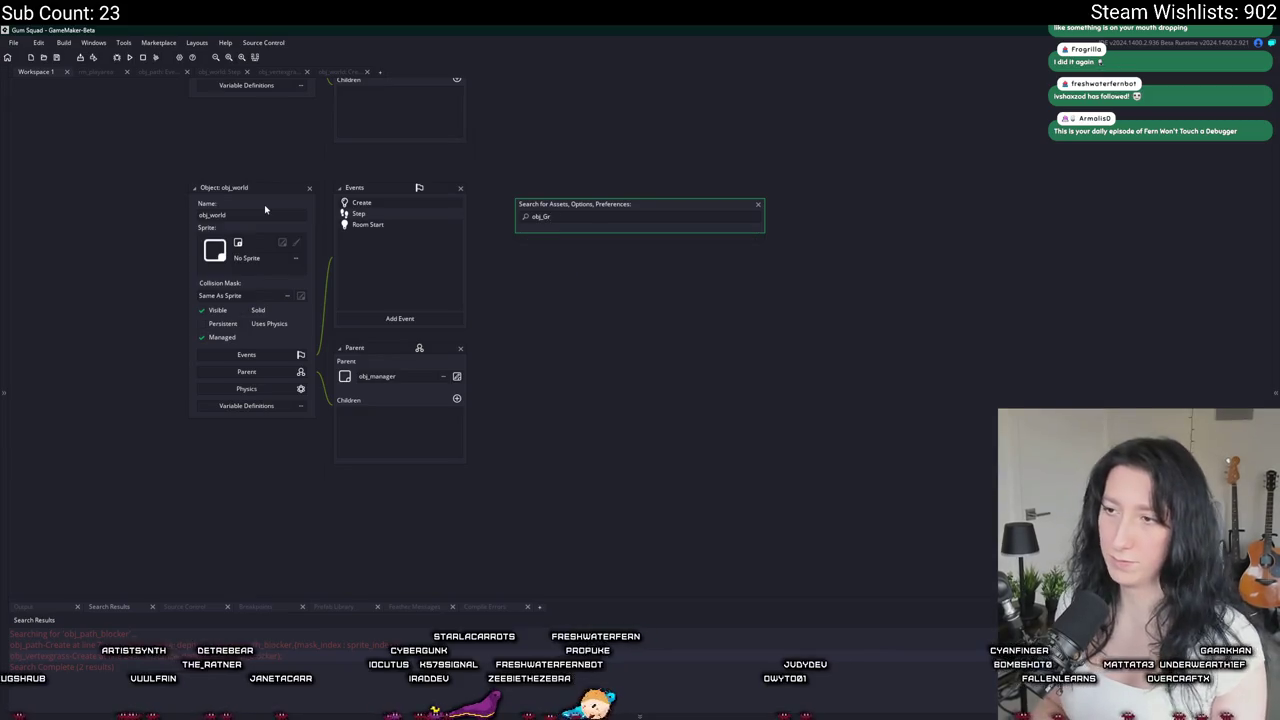
key(BackSpace)
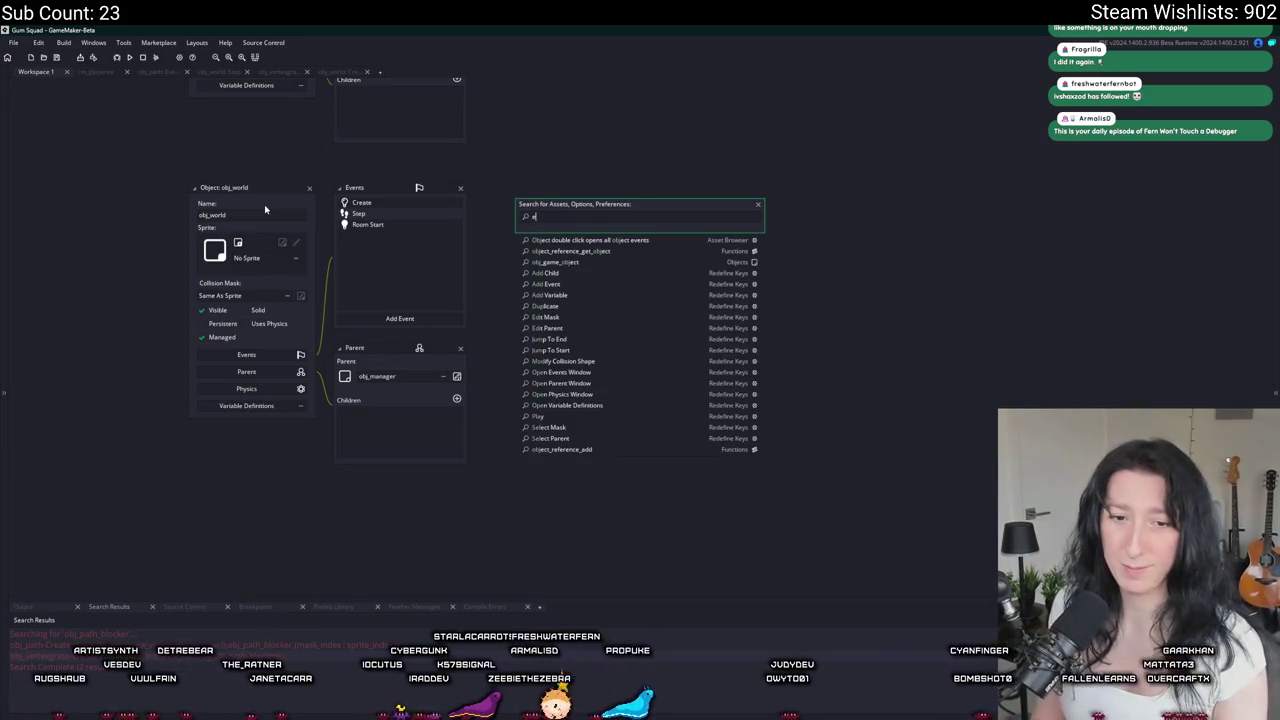
text(vertexg)
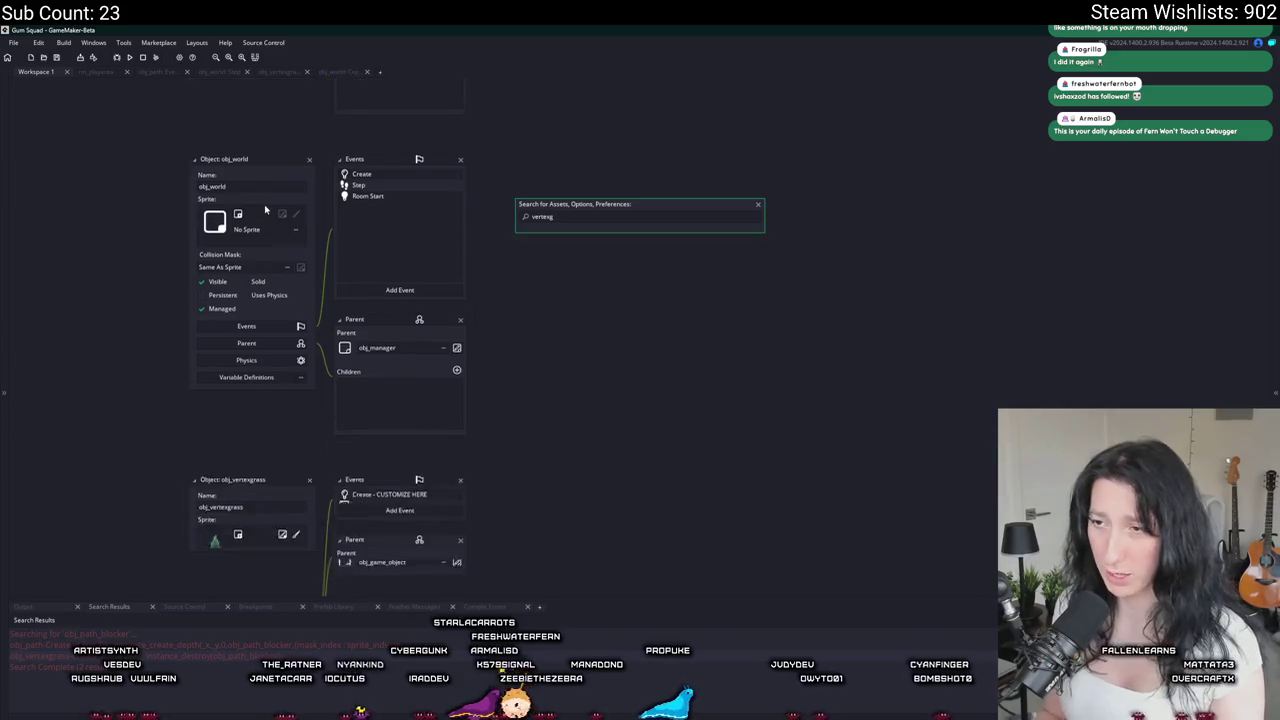
key(Return)
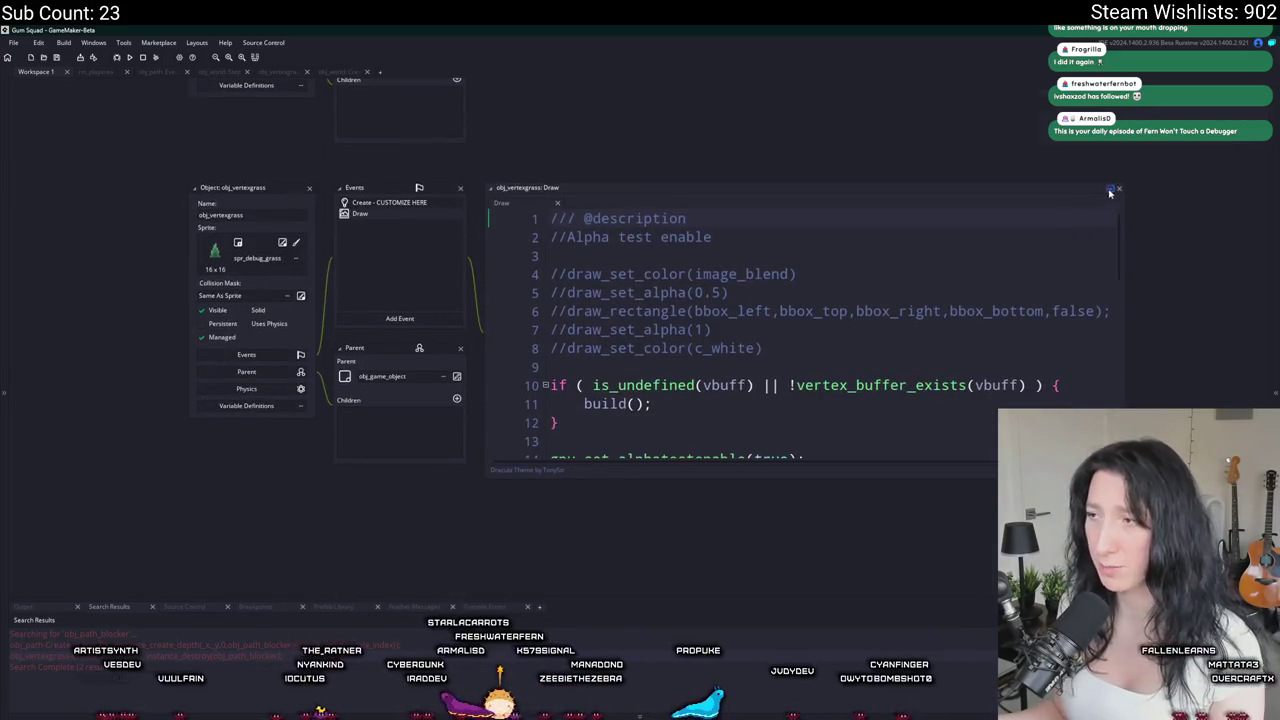
click(1110, 189)
Step: Paste the with (obj_path) { rebuild(); } block above build() with corrected indentation
click(266, 284)
key(Return)
key(ctrl+v)
key(ctrl+z)
key(ctrl+z)
click(591, 266)
key(Return)
key(ctrl+v)
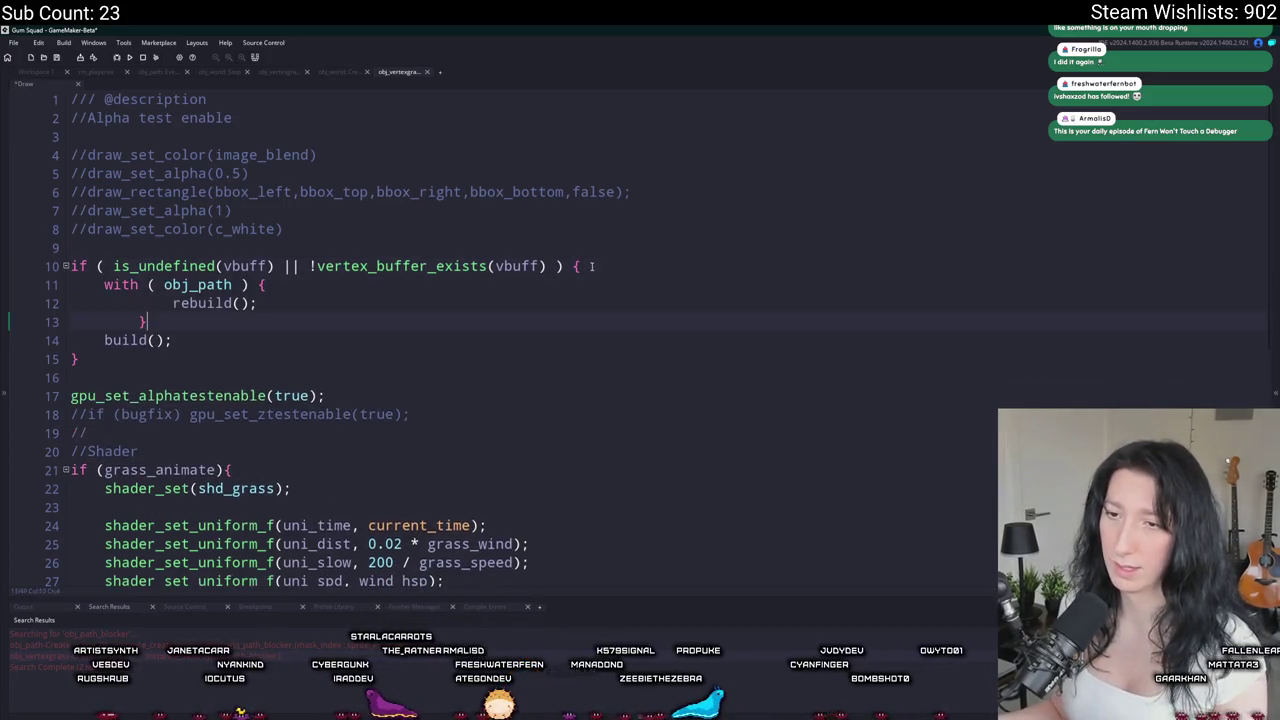
key(Return)
key(shift+Up)
key(shift+Up)
key(shift+Tab)
Step: Add instance_destroy(obj_path_blocker); on a new line after build()
click(200, 356)
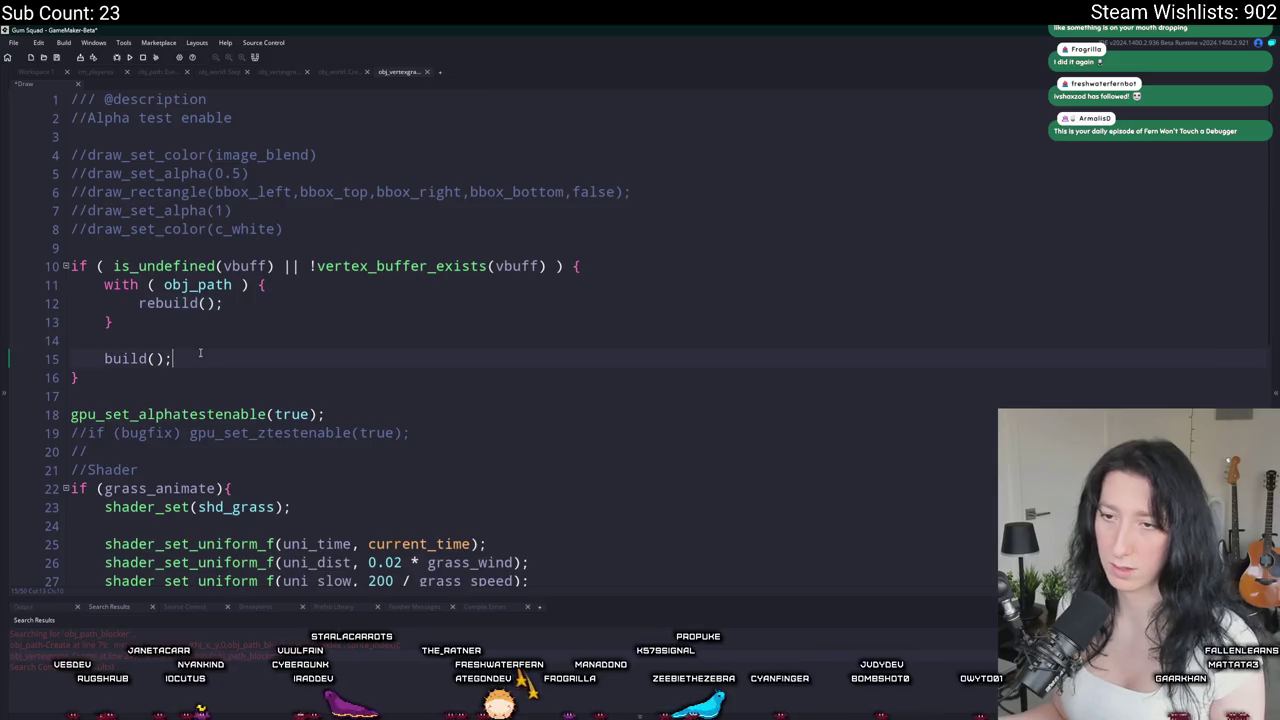
key(Return)
key(Return)
text(instance_destroy(path)
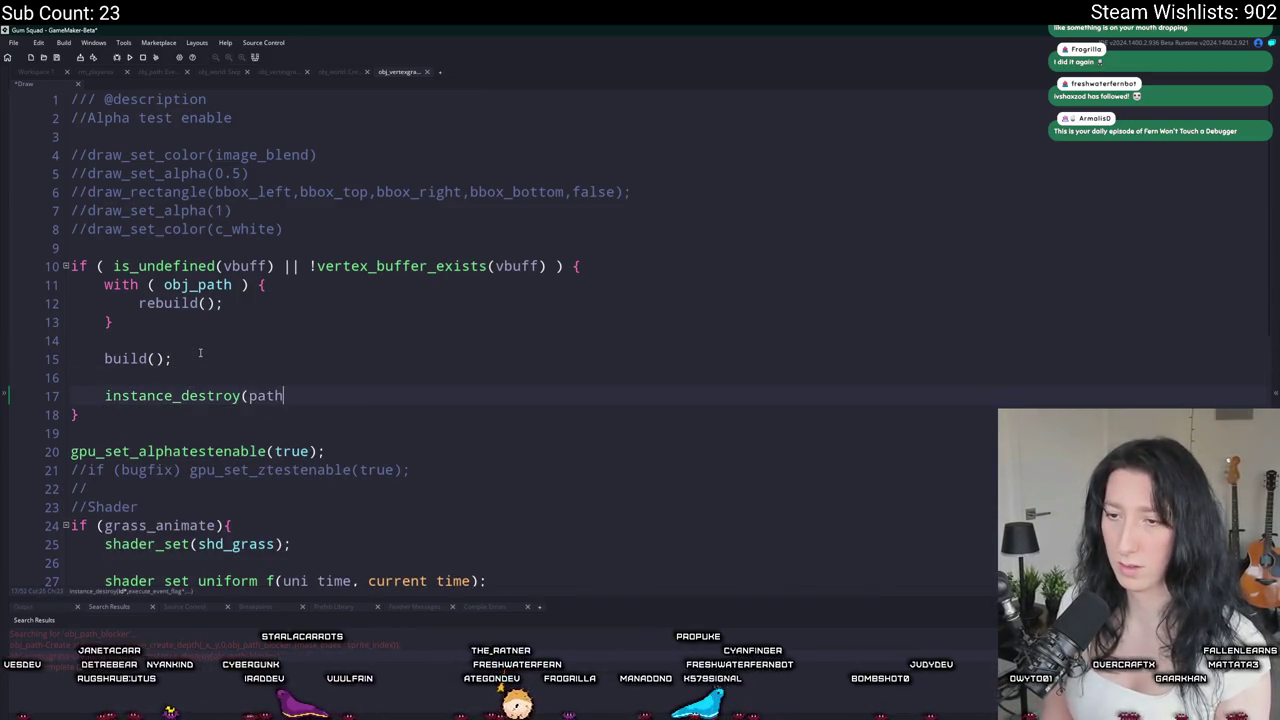
text(_bl)
key(Return)
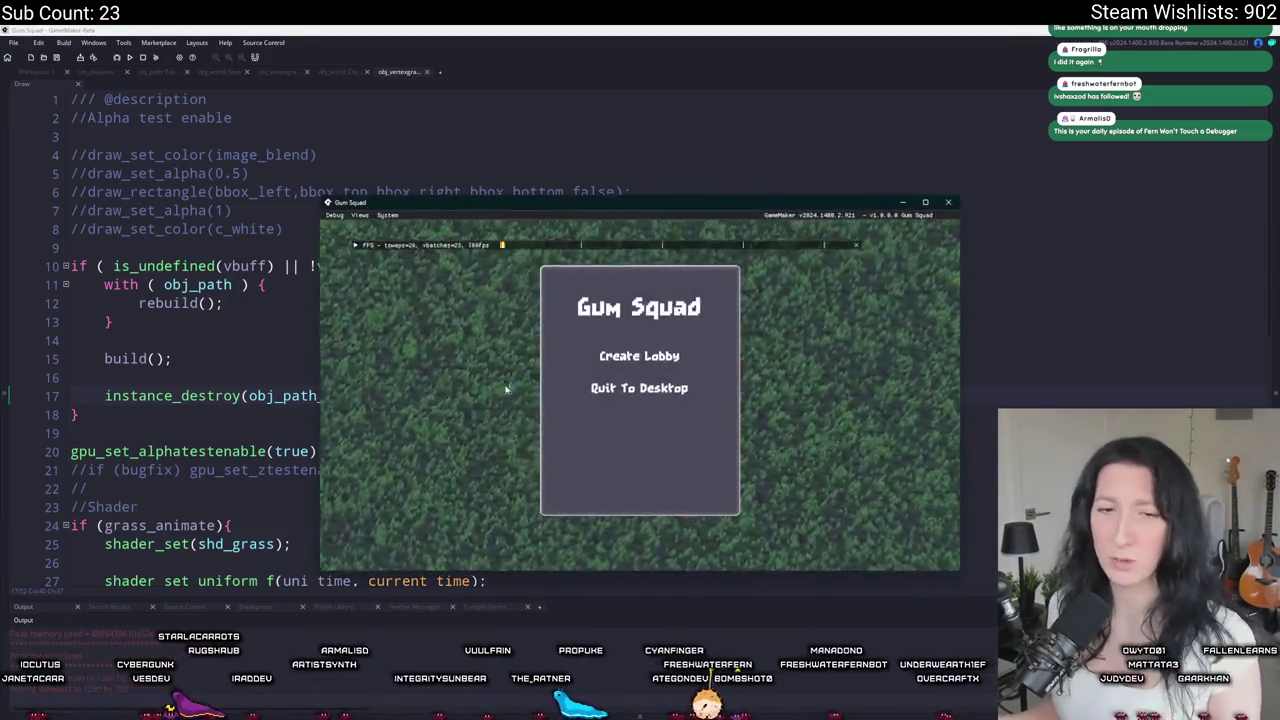
Step: Create a lobby, maximize the game window, and walk the player along the dirt path
click(674, 366)
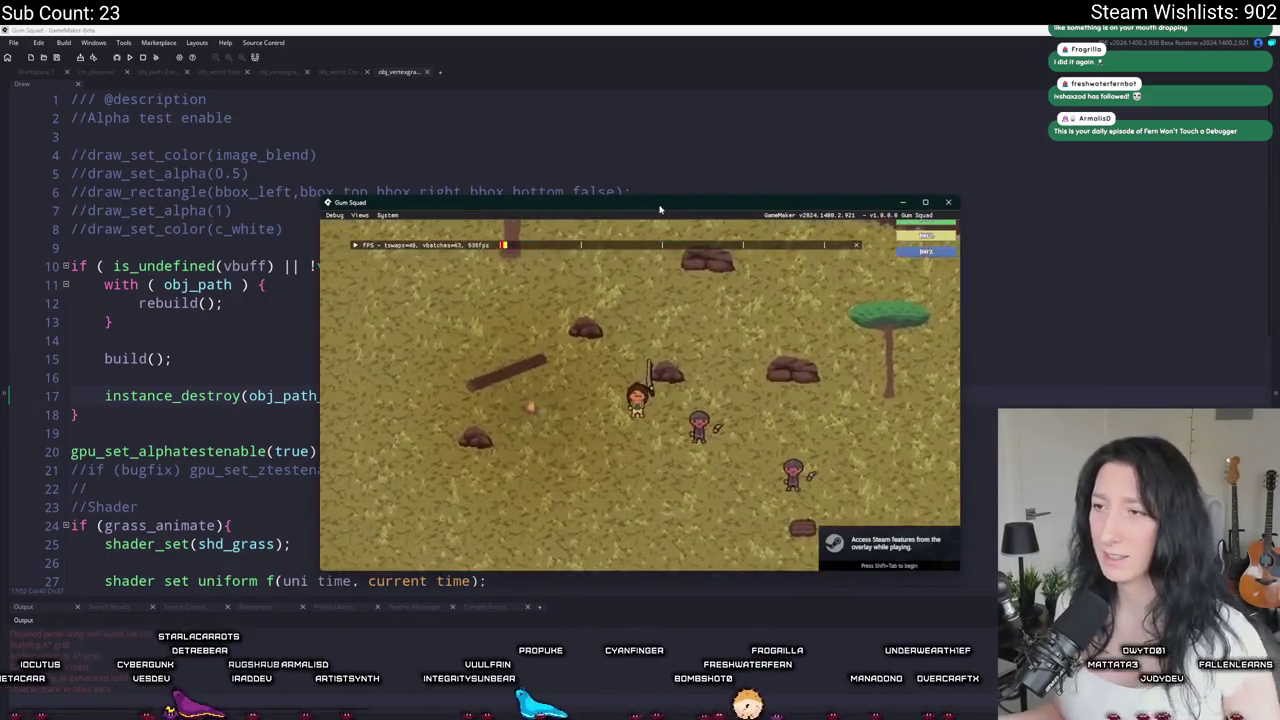
drag(668, 217, 668, 50)
double_click(668, 38)
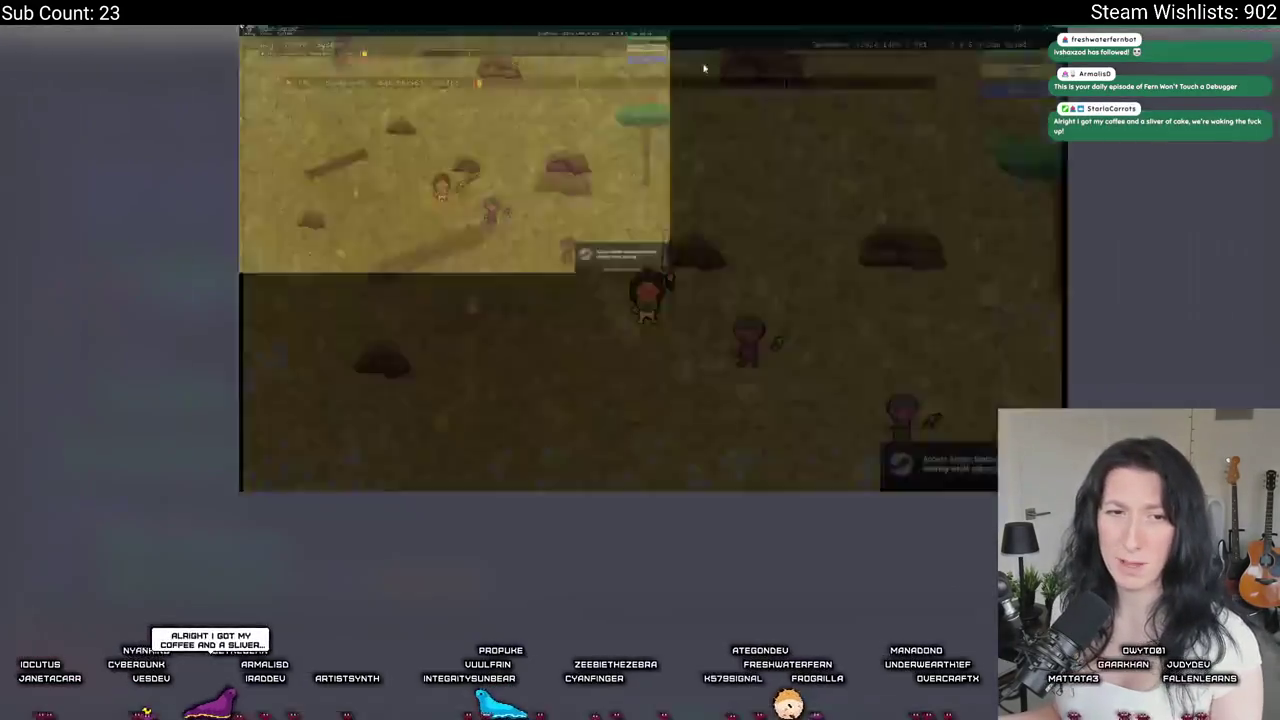
key(w)
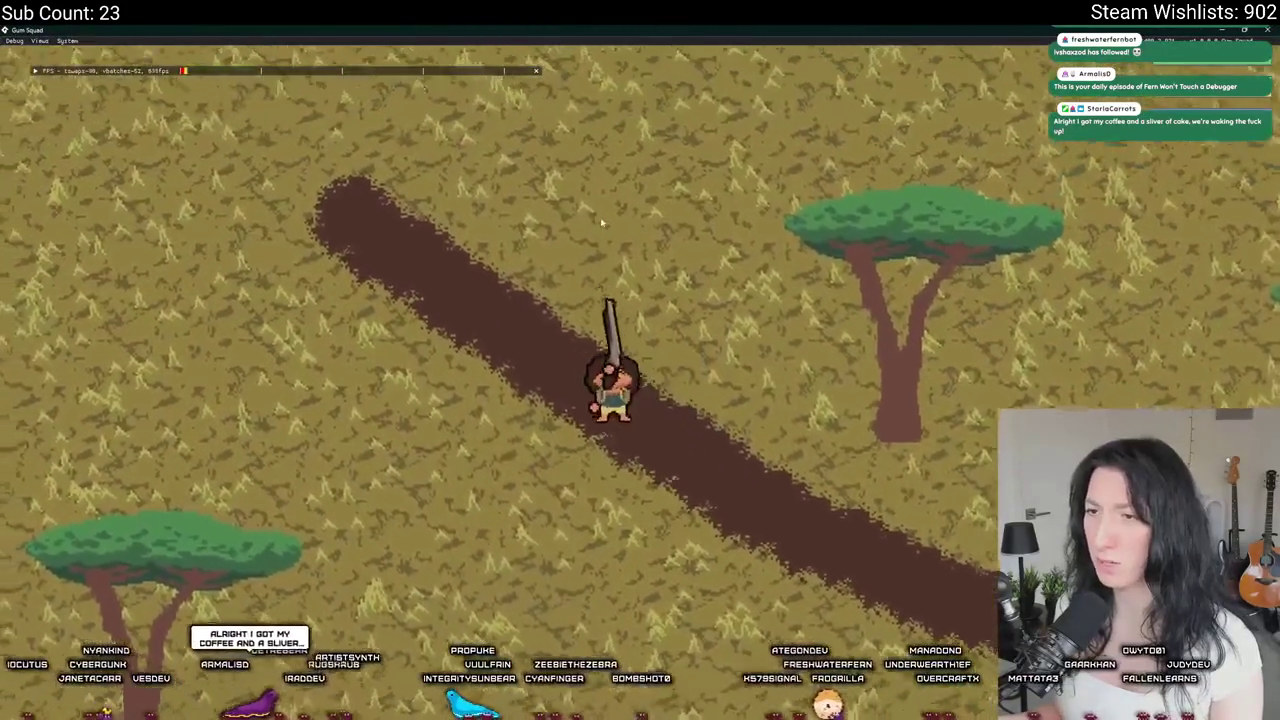